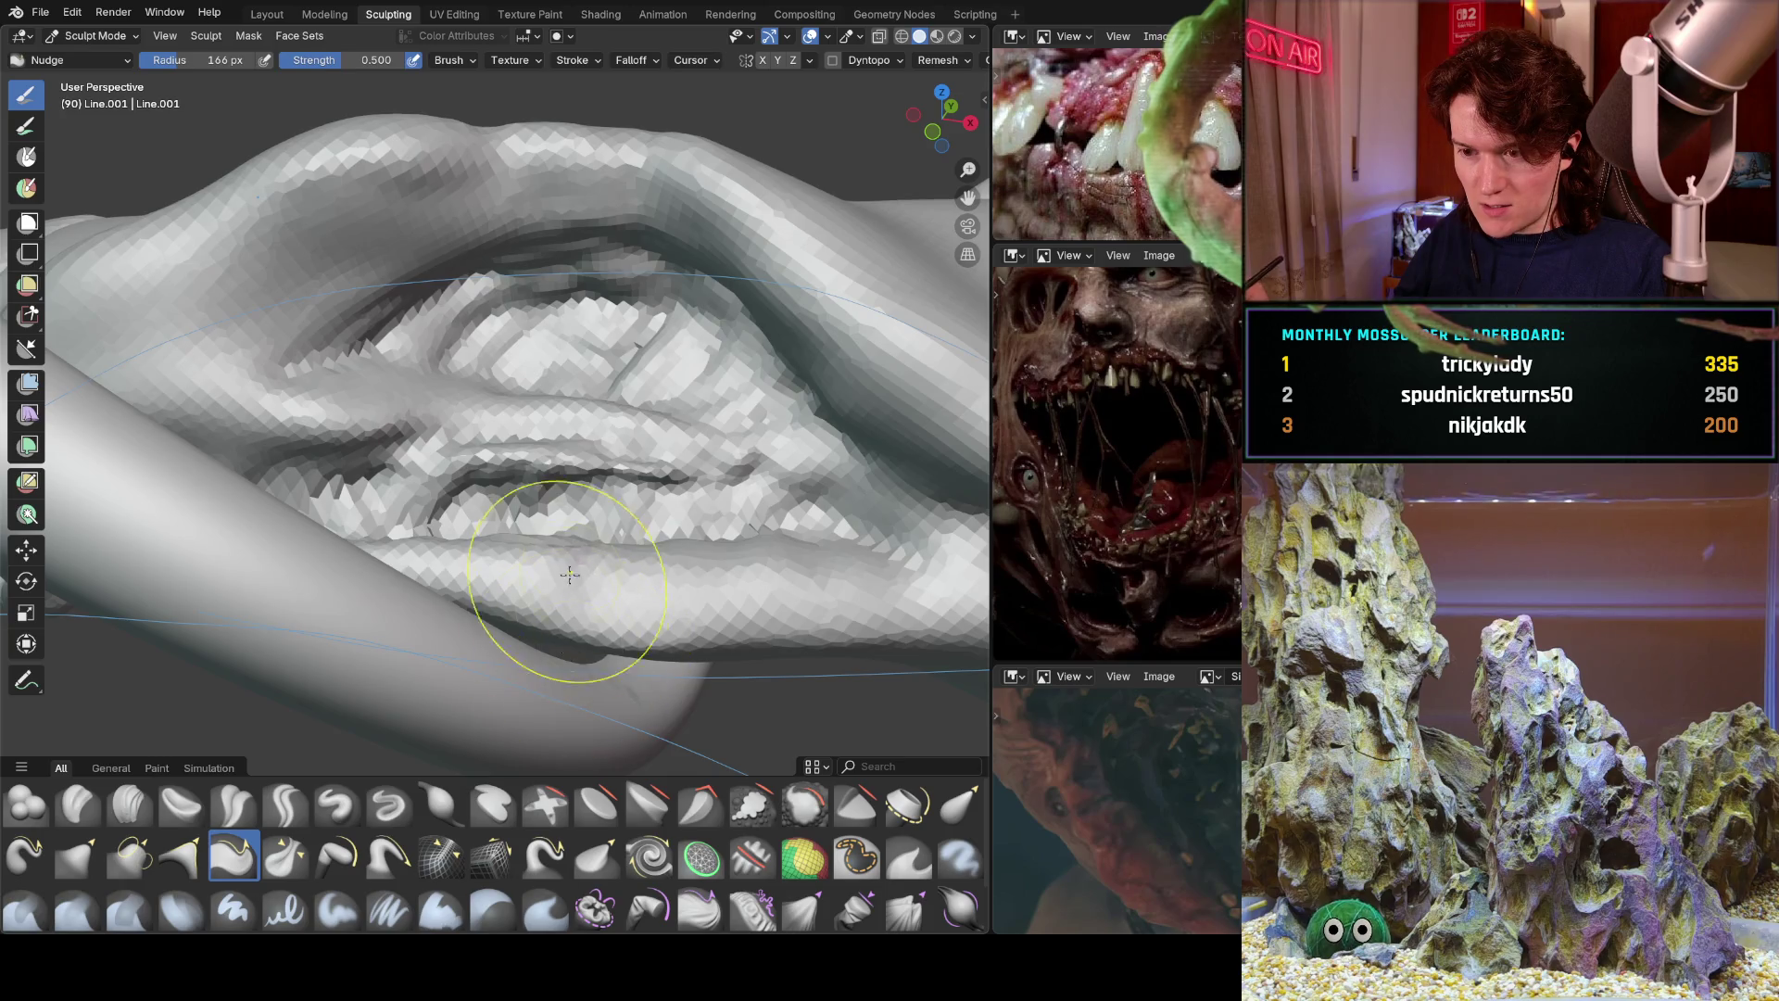
Nudge the wound's lower lip and the crease beside the crossing tentacle.
{"action": "mouse_move", "coordinate": [451, 619]}
{"action": "middle_mouse_down"}
{"action": "mouse_move", "coordinate": [482, 565]}
{"action": "mouse_move", "coordinate": [576, 497]}
{"action": "mouse_move", "coordinate": [516, 536]}
{"action": "mouse_move", "coordinate": [516, 576]}
{"action": "mouse_move", "coordinate": [636, 556]}
{"action": "mouse_move", "coordinate": [561, 535]}
{"action": "middle_mouse_up"}
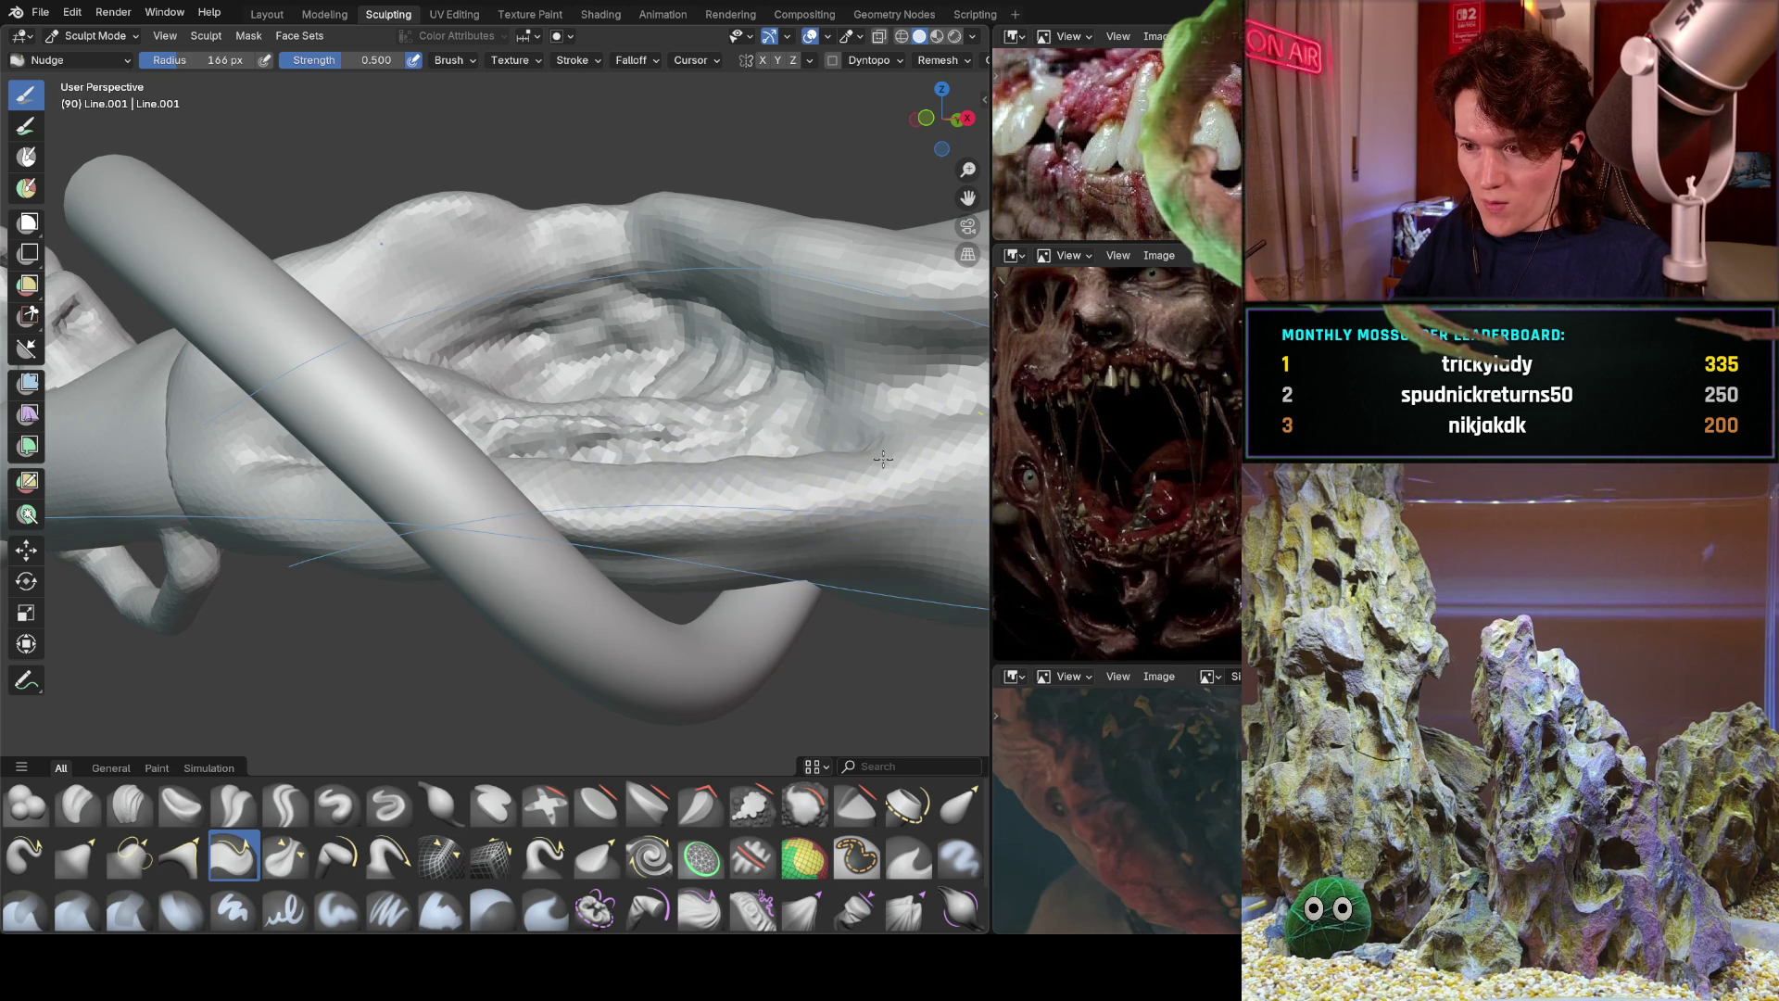
{"action": "scroll", "coordinate": [664, 448], "scroll_direction": "up", "scroll_amount": 4}
{"action": "middle_click_drag", "start_coordinate": [664, 449], "coordinate": [659, 498]}
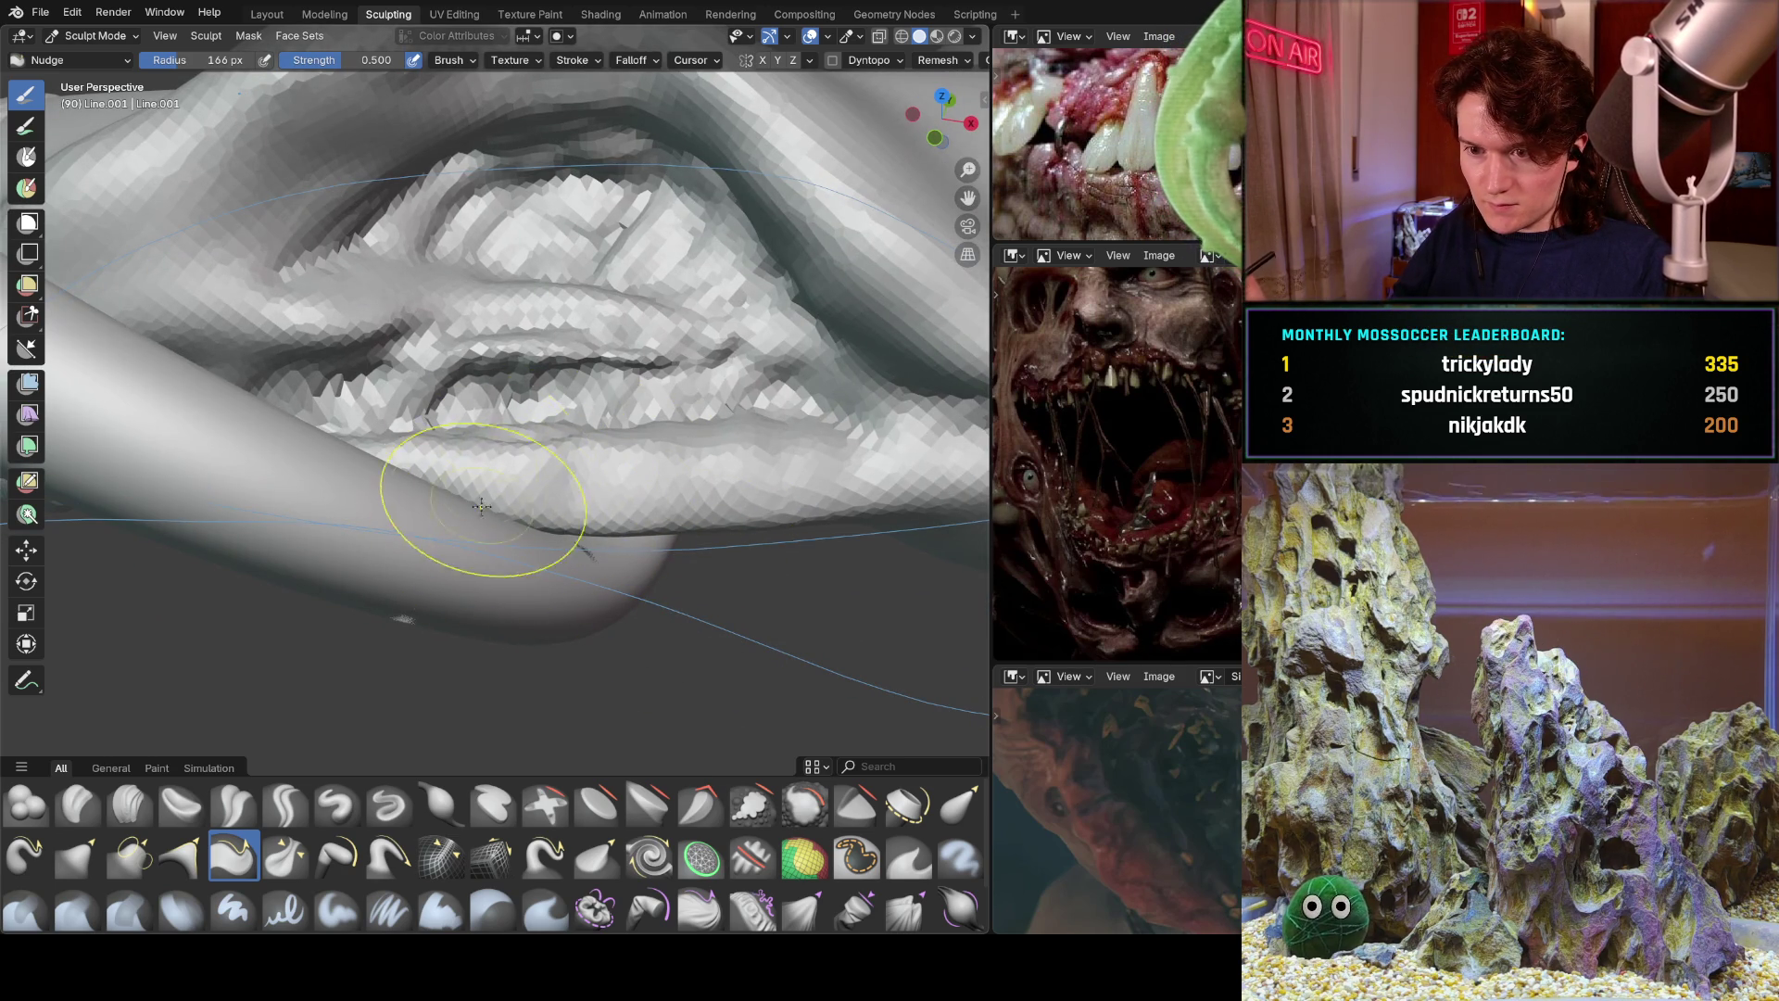
{"action": "left_click_drag", "start_coordinate": [408, 484], "coordinate": [388, 441]}
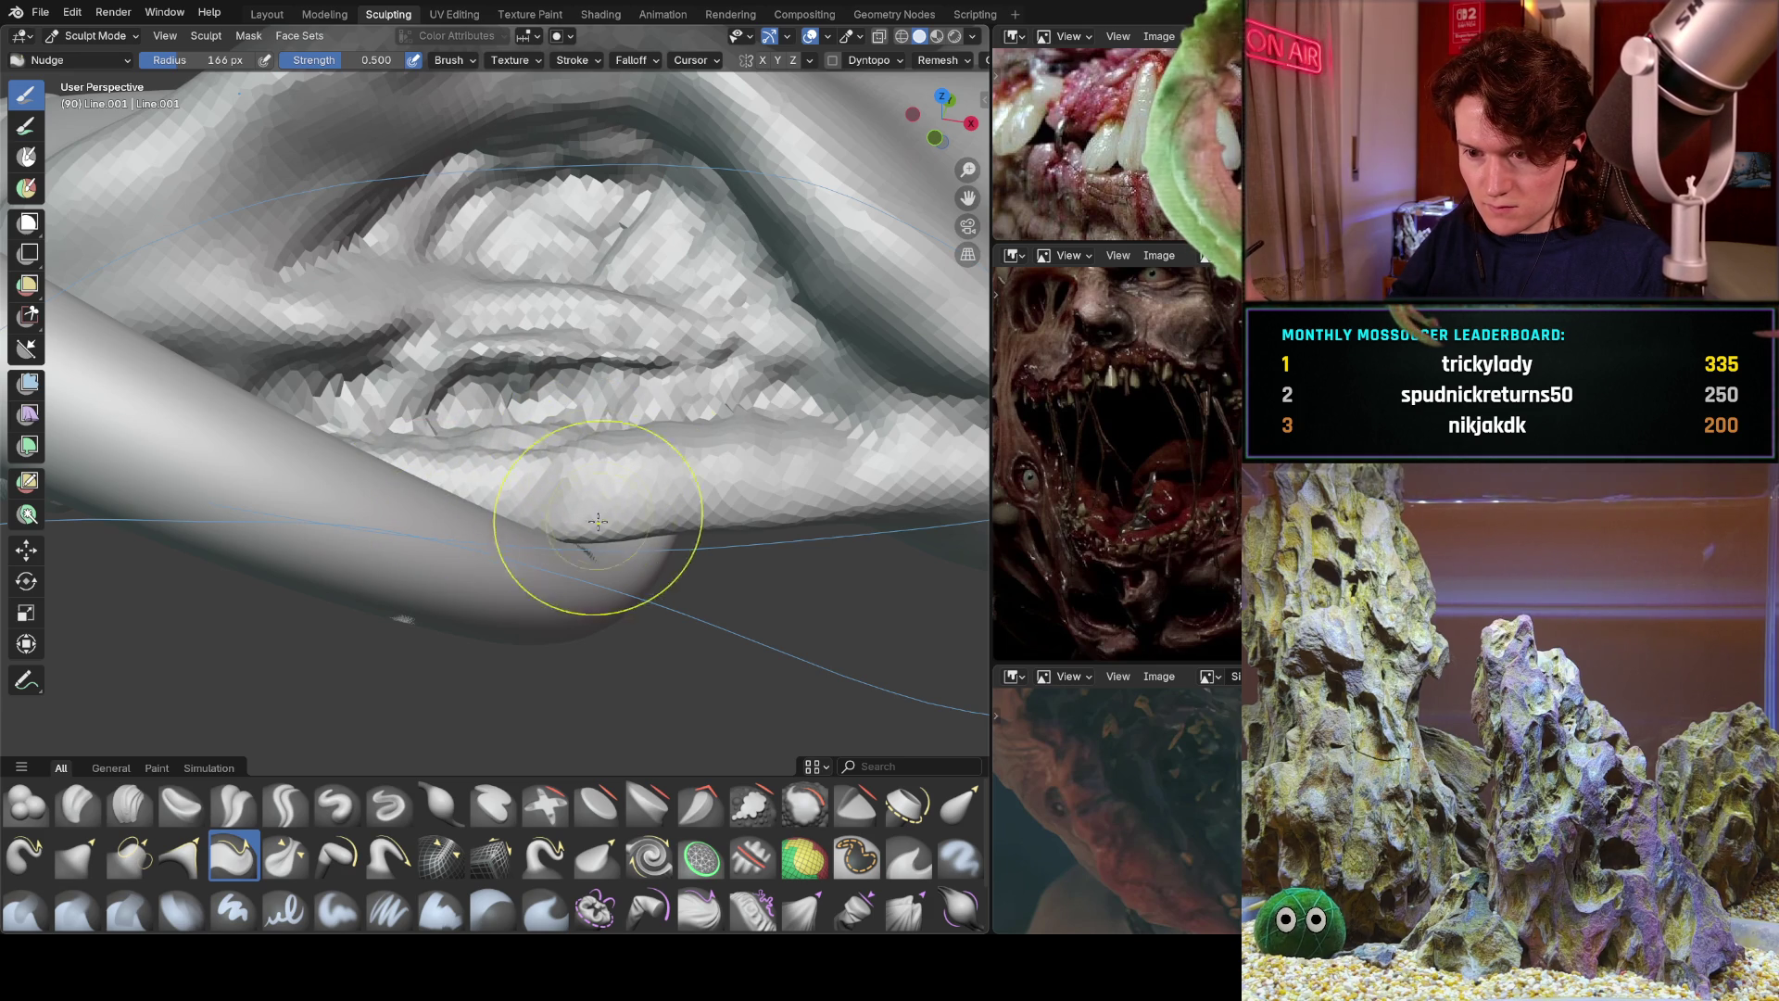
{"action": "scroll", "coordinate": [639, 562], "scroll_direction": "down", "scroll_amount": 3}
{"action": "mouse_move", "coordinate": [639, 562]}
{"action": "middle_mouse_down"}
{"action": "mouse_move", "coordinate": [576, 457]}
{"action": "mouse_move", "coordinate": [691, 461]}
{"action": "middle_mouse_up"}
{"action": "scroll", "coordinate": [577, 456], "scroll_direction": "up", "scroll_amount": 4}
{"action": "mouse_move", "coordinate": [691, 462]}
{"action": "left_mouse_down"}
{"action": "mouse_move", "coordinate": [640, 511]}
{"action": "mouse_move", "coordinate": [653, 491]}
{"action": "left_mouse_up"}
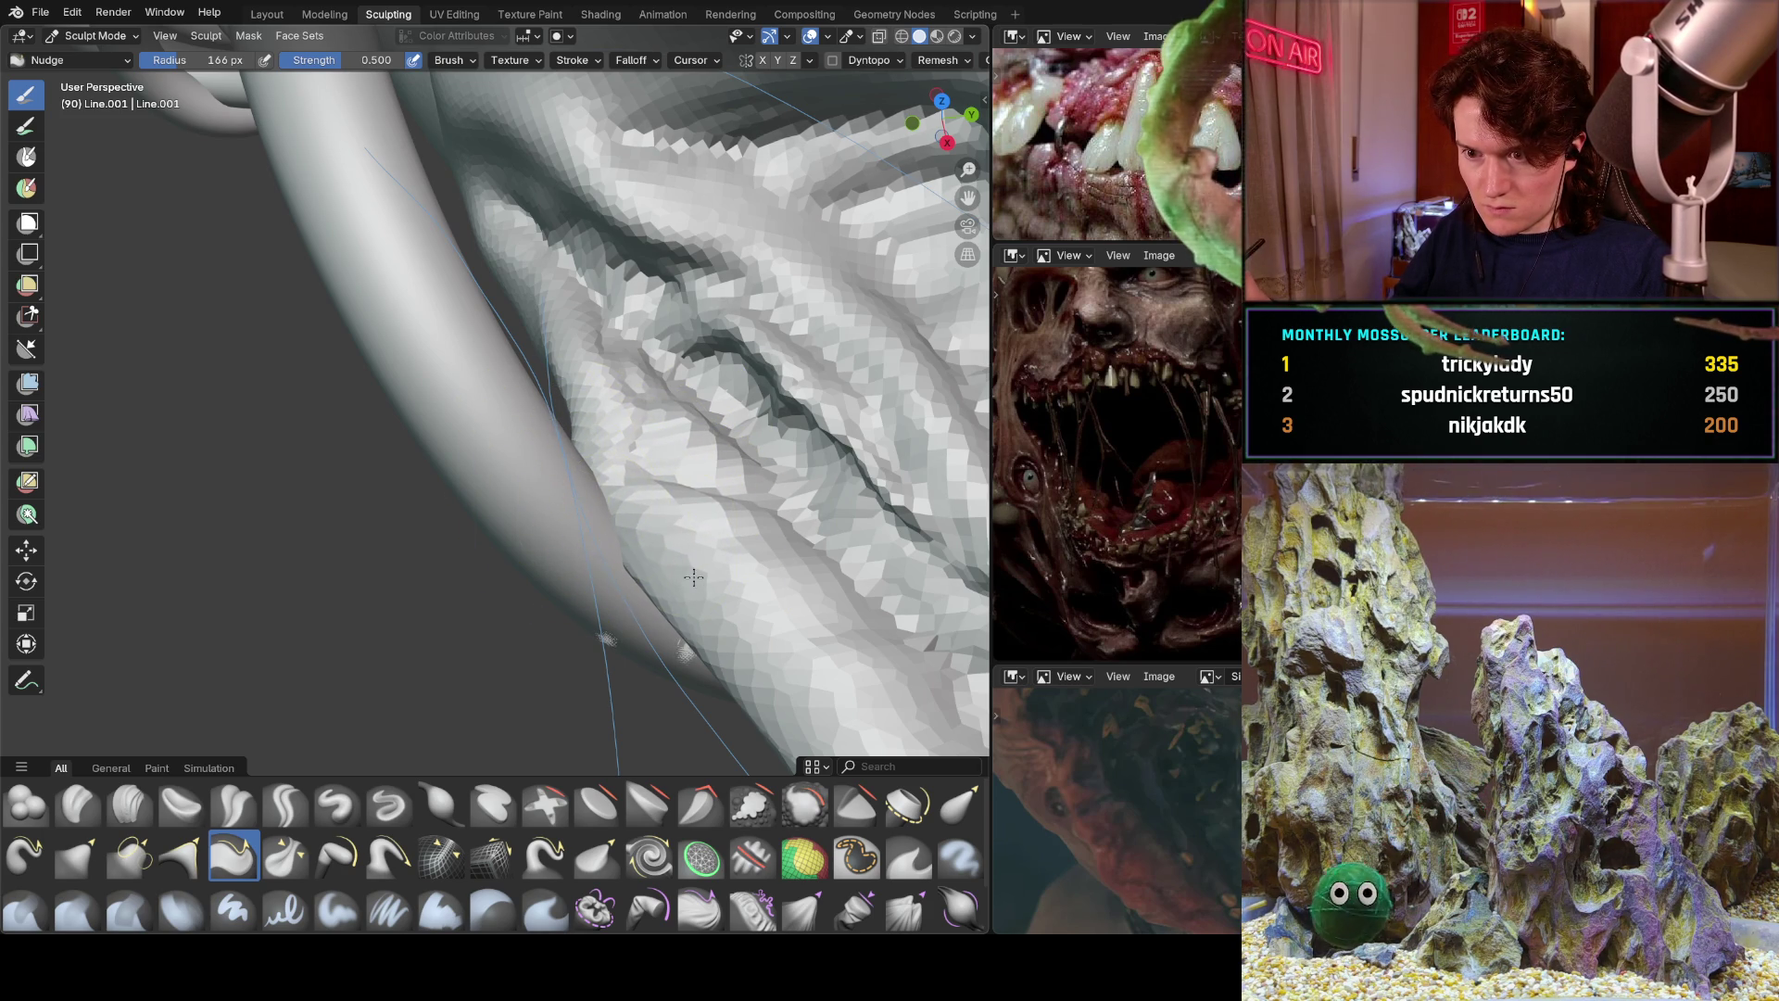
Orbit and zoom around the wound, hand and tentacles to review the nudged lip.
{"action": "mouse_move", "coordinate": [465, 474]}
{"action": "middle_mouse_down"}
{"action": "mouse_move", "coordinate": [455, 506]}
{"action": "mouse_move", "coordinate": [492, 399]}
{"action": "middle_mouse_up"}
{"action": "scroll", "coordinate": [516, 297], "scroll_direction": "up", "scroll_amount": 3}
{"action": "scroll", "coordinate": [417, 516], "scroll_direction": "down", "scroll_amount": 2}
{"action": "scroll", "coordinate": [544, 523], "scroll_direction": "up", "scroll_amount": 5}
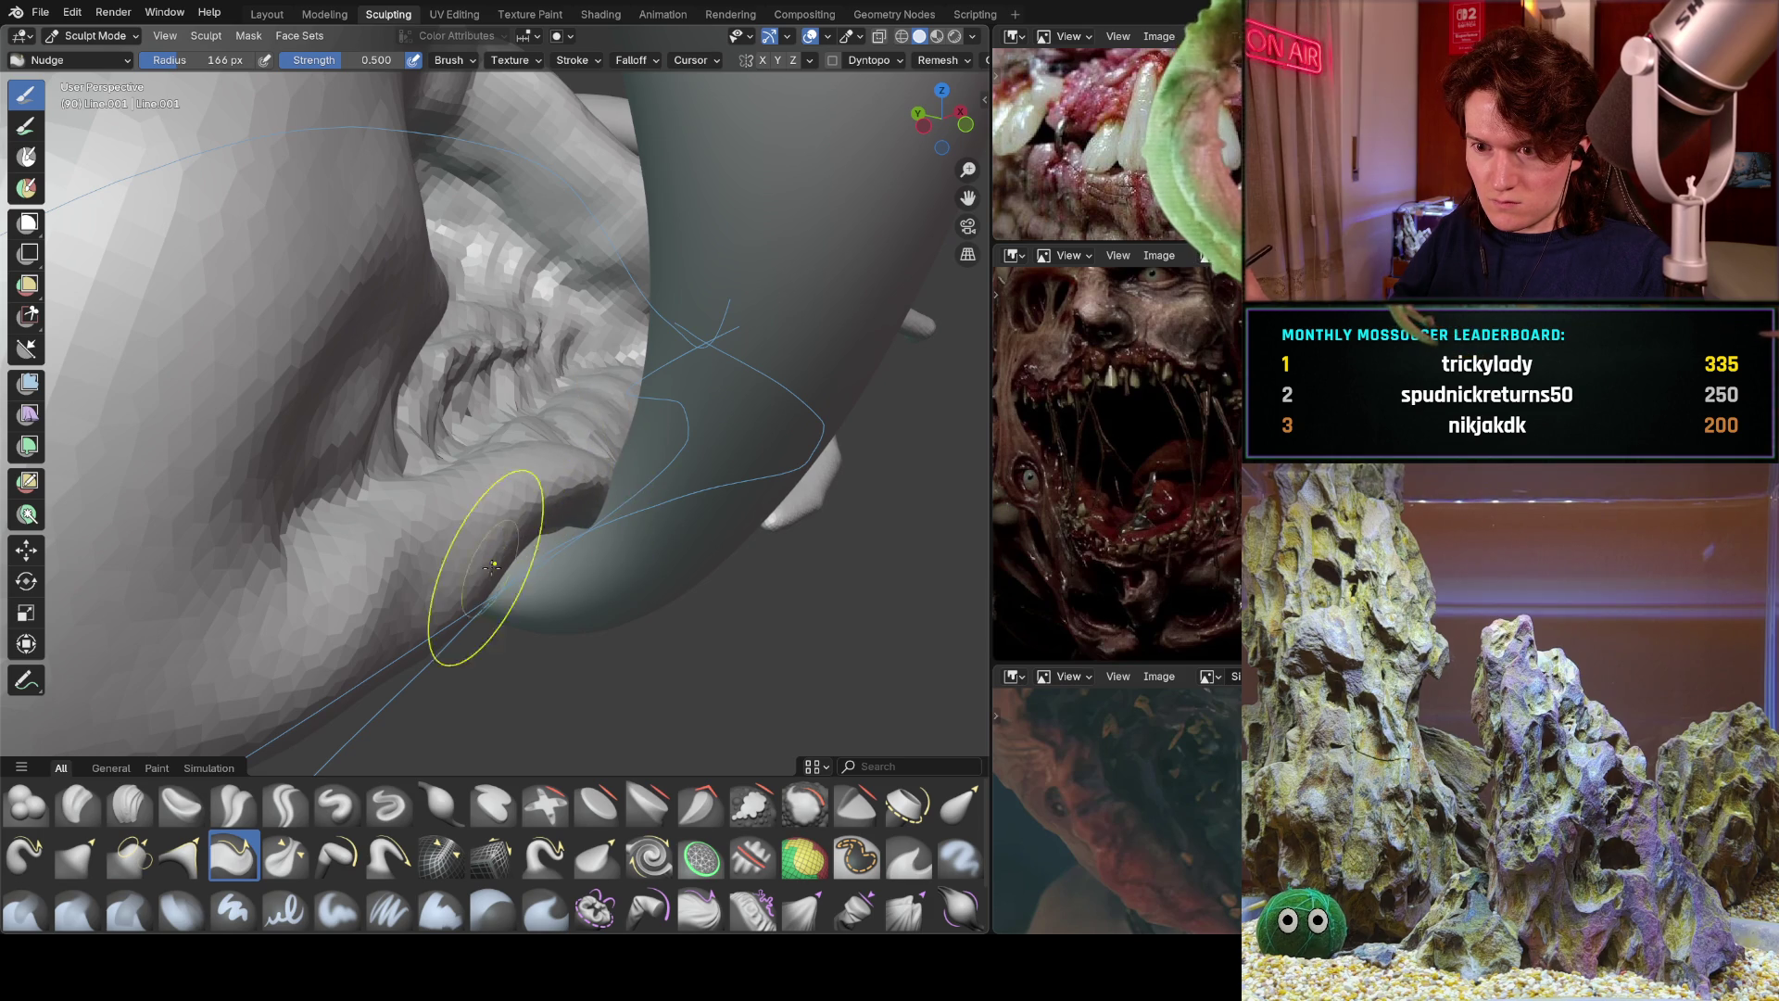
{"action": "middle_click_drag", "start_coordinate": [661, 488], "coordinate": [675, 358]}
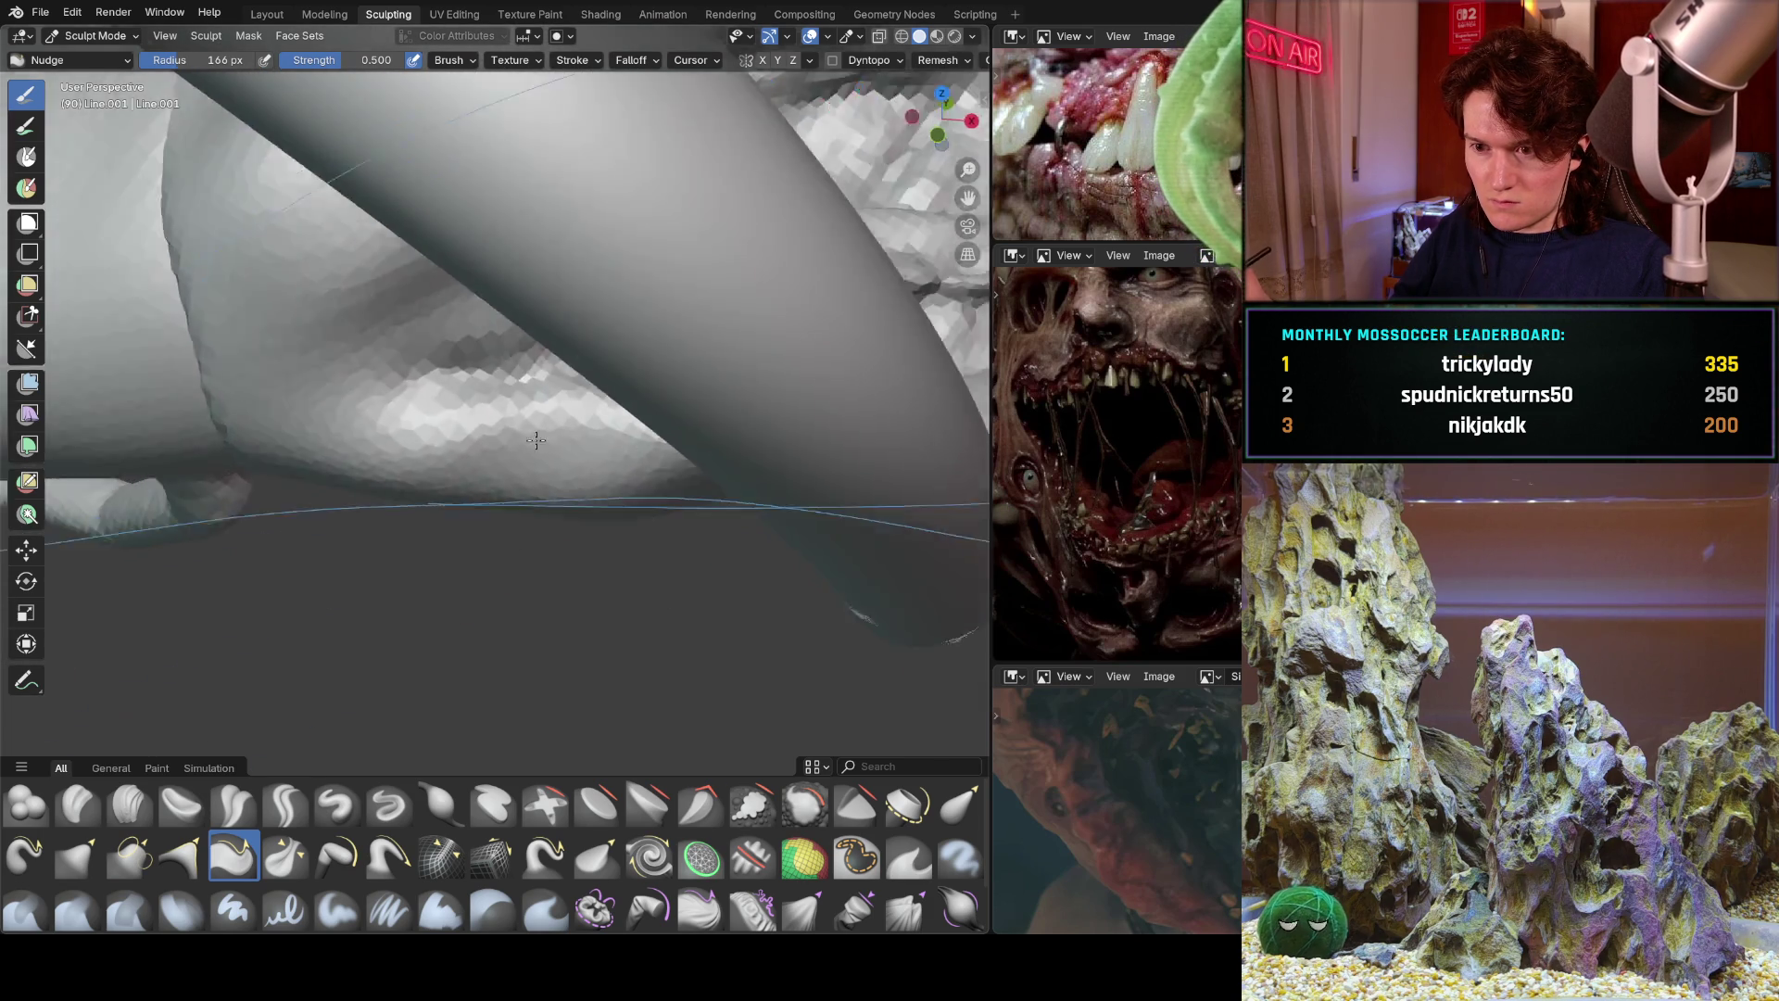
{"action": "scroll", "coordinate": [675, 358], "scroll_direction": "down", "scroll_amount": 5}
{"action": "scroll", "coordinate": [472, 609], "scroll_direction": "up", "scroll_amount": 4}
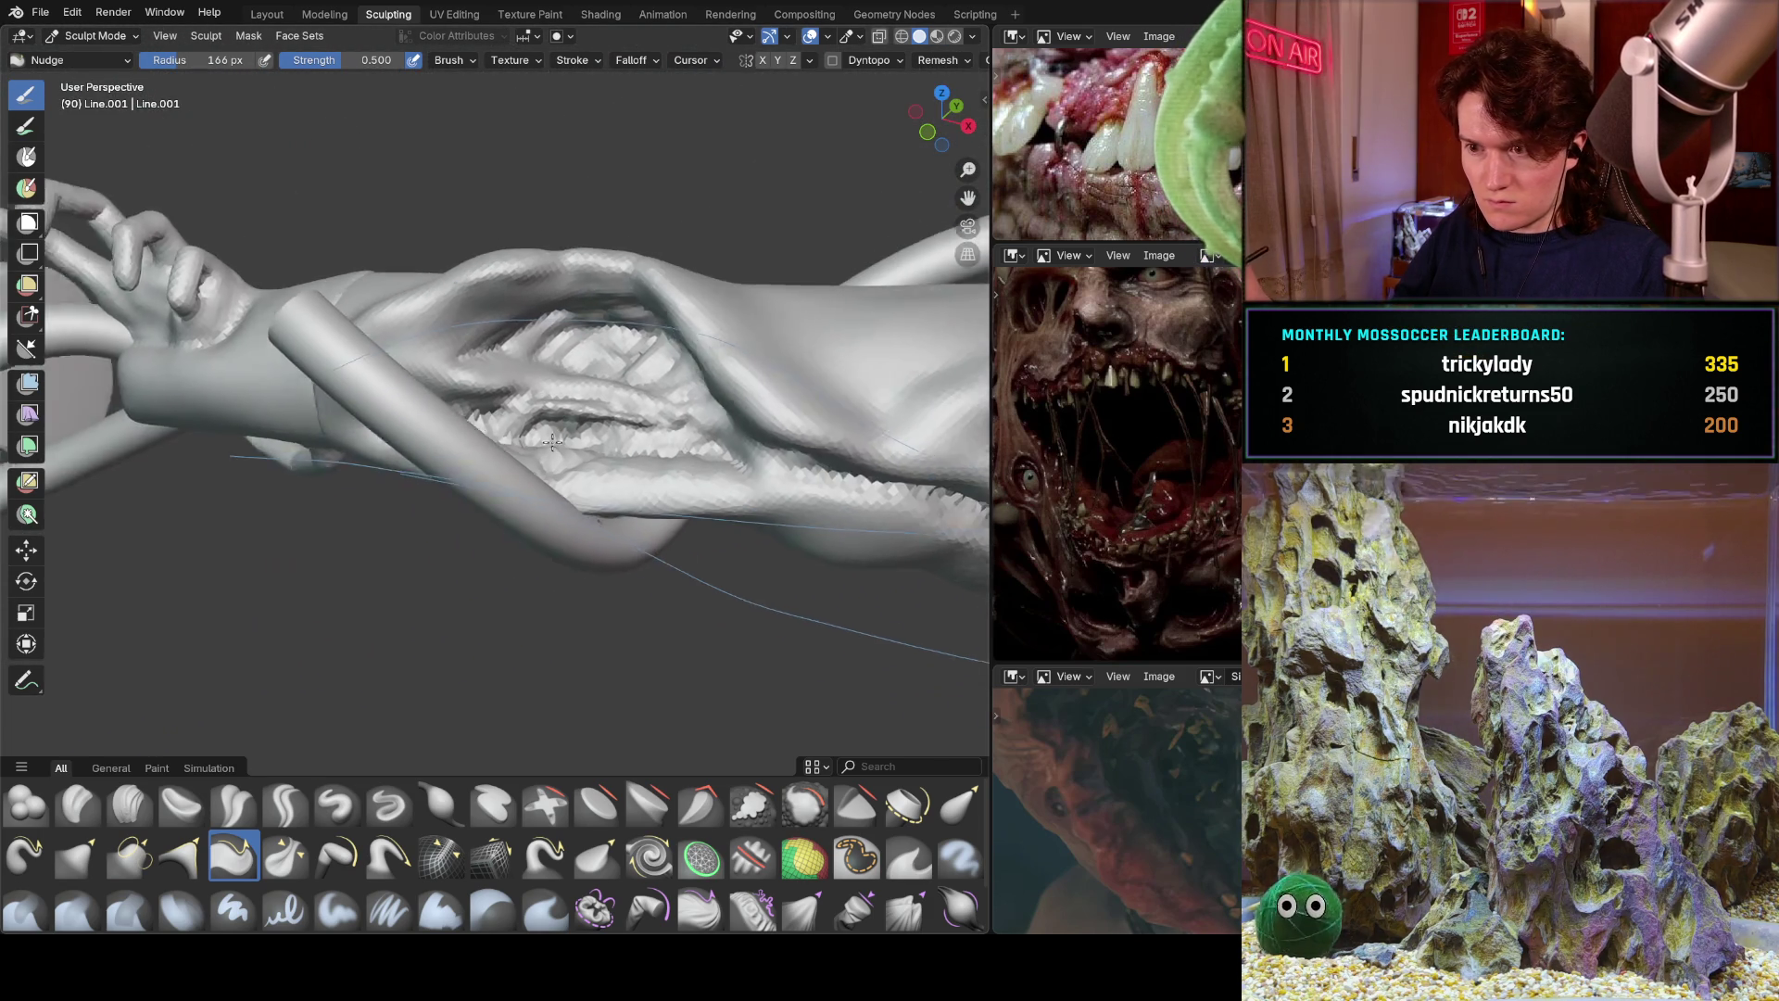
{"action": "scroll", "coordinate": [454, 630], "scroll_direction": "up", "scroll_amount": 3}
{"action": "scroll", "coordinate": [526, 453], "scroll_direction": "up", "scroll_amount": 1}
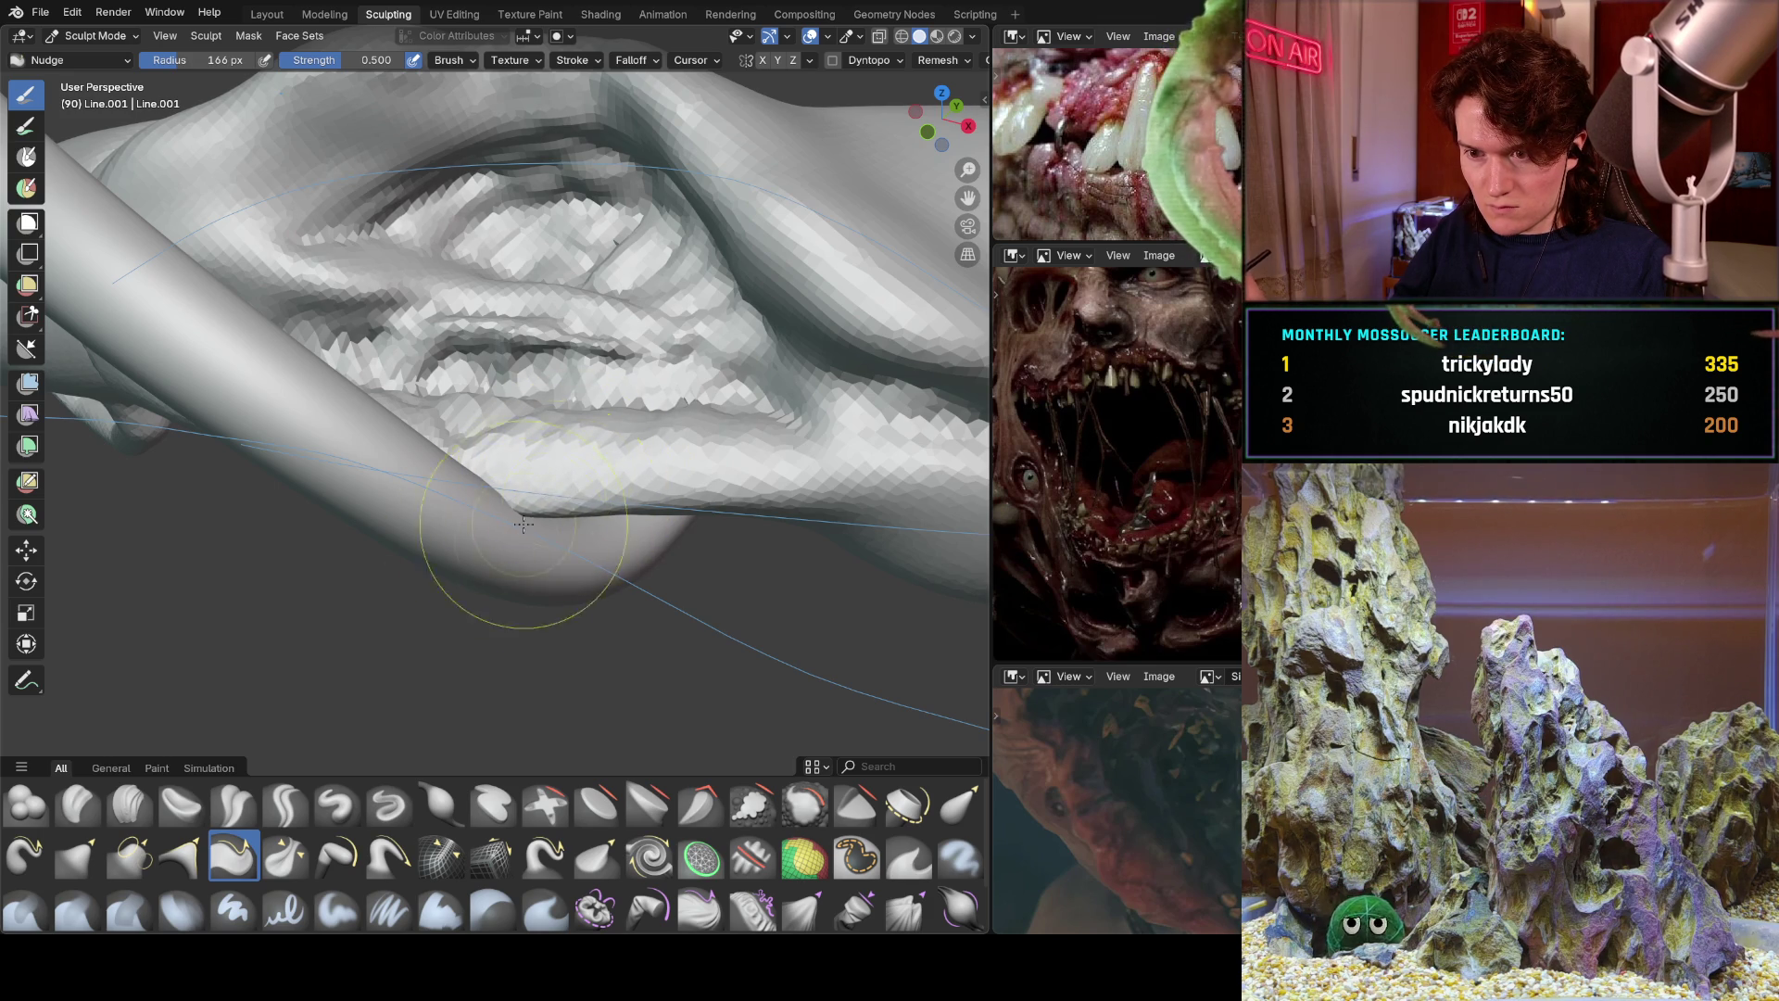
{"action": "scroll", "coordinate": [576, 491], "scroll_direction": "down", "scroll_amount": 5}
{"action": "mouse_move", "coordinate": [576, 491]}
{"action": "middle_mouse_down"}
{"action": "mouse_move", "coordinate": [656, 537]}
{"action": "mouse_move", "coordinate": [537, 635]}
{"action": "mouse_move", "coordinate": [496, 429]}
{"action": "mouse_move", "coordinate": [459, 528]}
{"action": "mouse_move", "coordinate": [511, 428]}
{"action": "middle_mouse_up"}
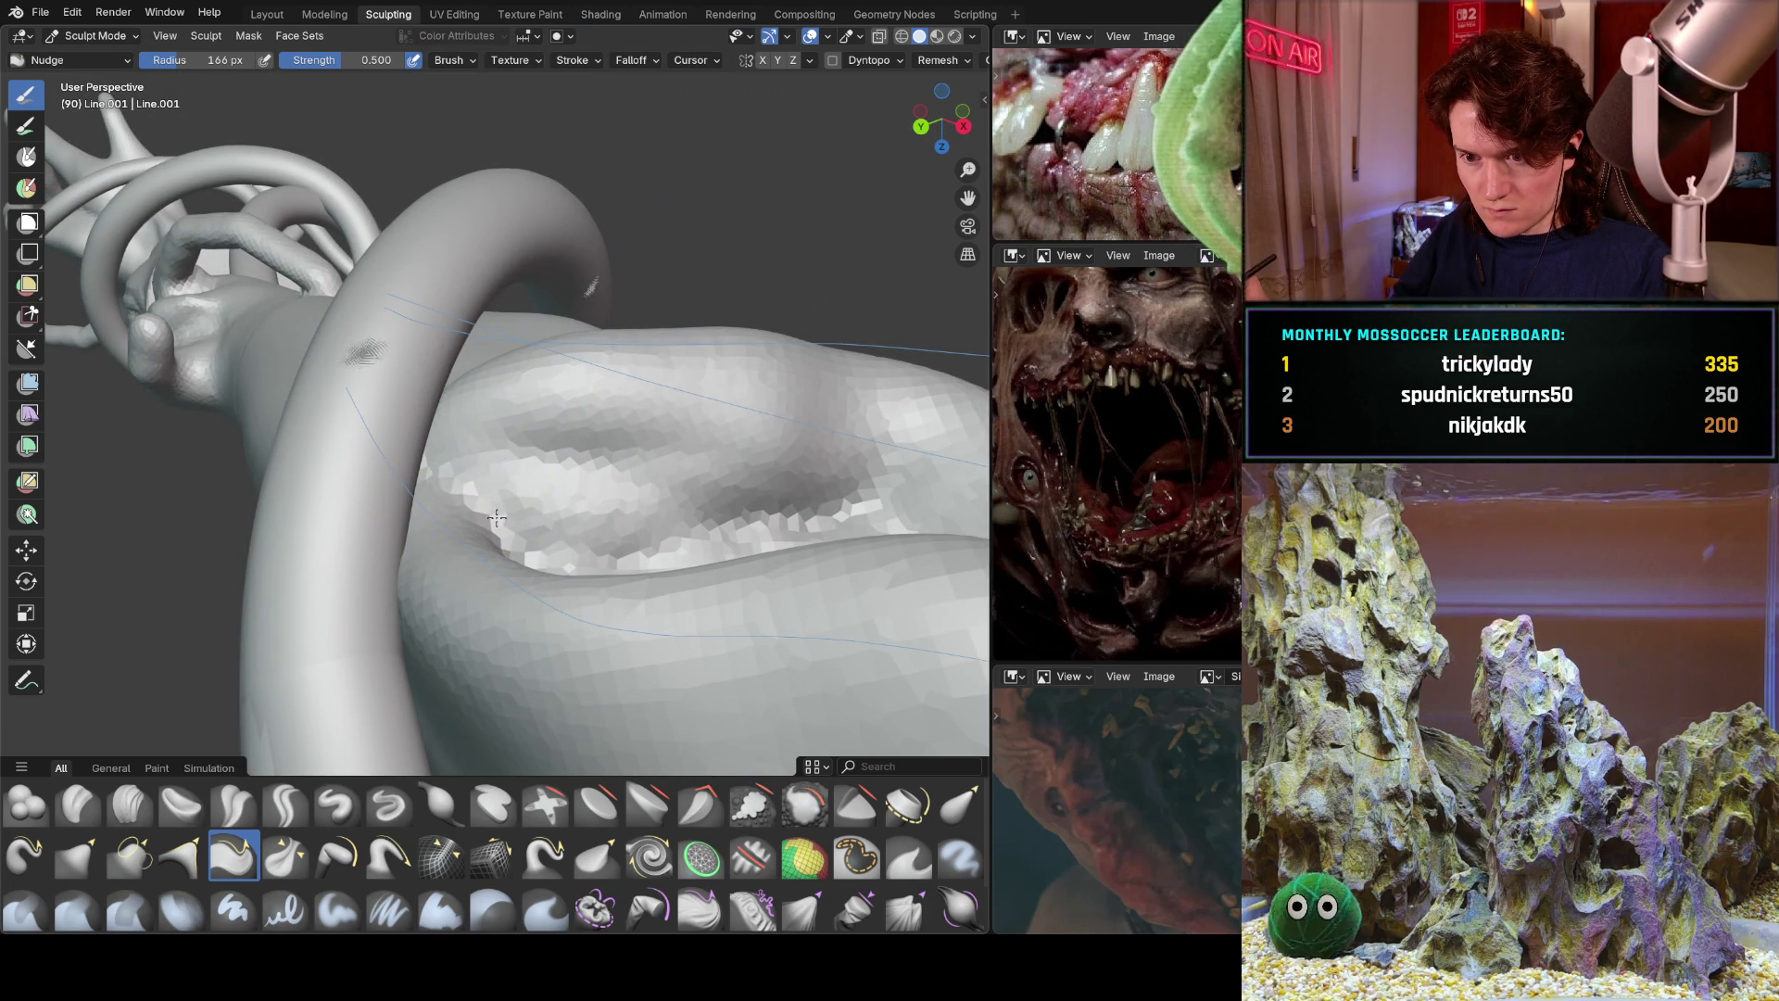
{"action": "mouse_move", "coordinate": [441, 526]}
{"action": "middle_mouse_down"}
{"action": "mouse_move", "coordinate": [436, 459]}
{"action": "mouse_move", "coordinate": [477, 523]}
{"action": "mouse_move", "coordinate": [281, 466]}
{"action": "mouse_move", "coordinate": [615, 448]}
{"action": "mouse_move", "coordinate": [306, 542]}
{"action": "mouse_move", "coordinate": [615, 457]}
{"action": "mouse_move", "coordinate": [642, 335]}
{"action": "mouse_move", "coordinate": [522, 380]}
{"action": "middle_mouse_up"}
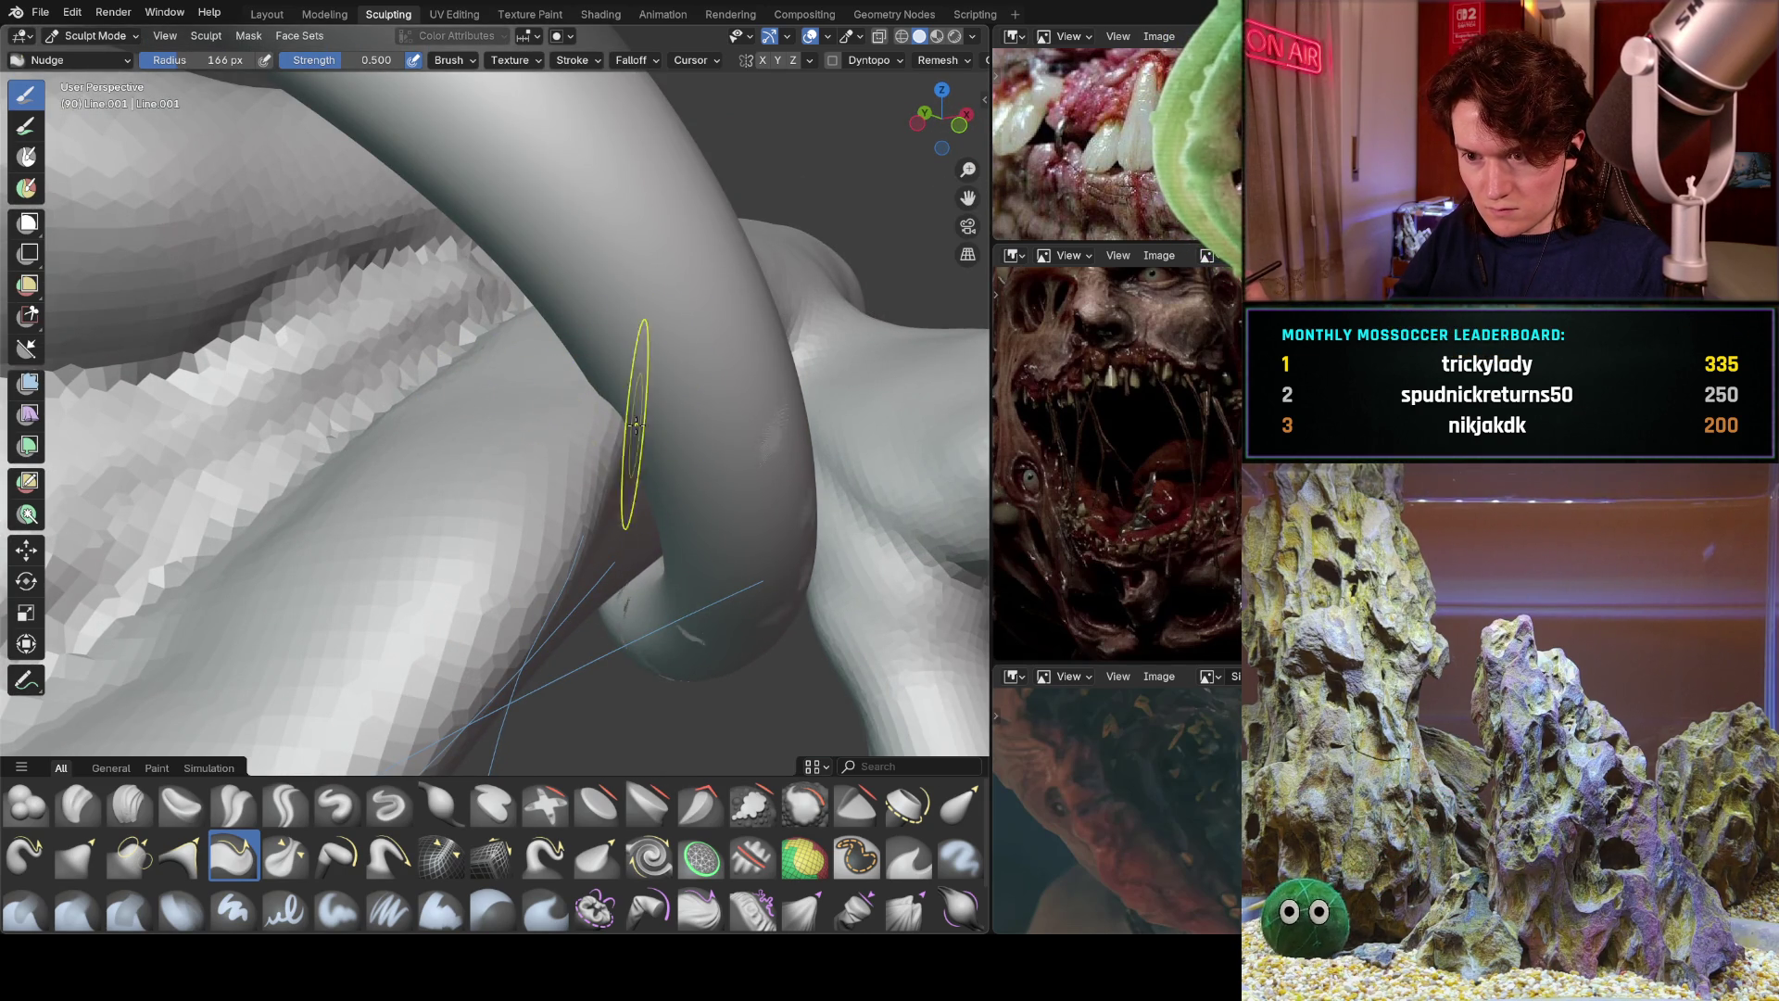
Orbit and zoom around the tentacled limb to inspect its folds from several angles.
{"action": "mouse_move", "coordinate": [556, 337]}
{"action": "middle_mouse_down"}
{"action": "mouse_move", "coordinate": [480, 314]}
{"action": "mouse_move", "coordinate": [456, 463]}
{"action": "middle_mouse_up"}
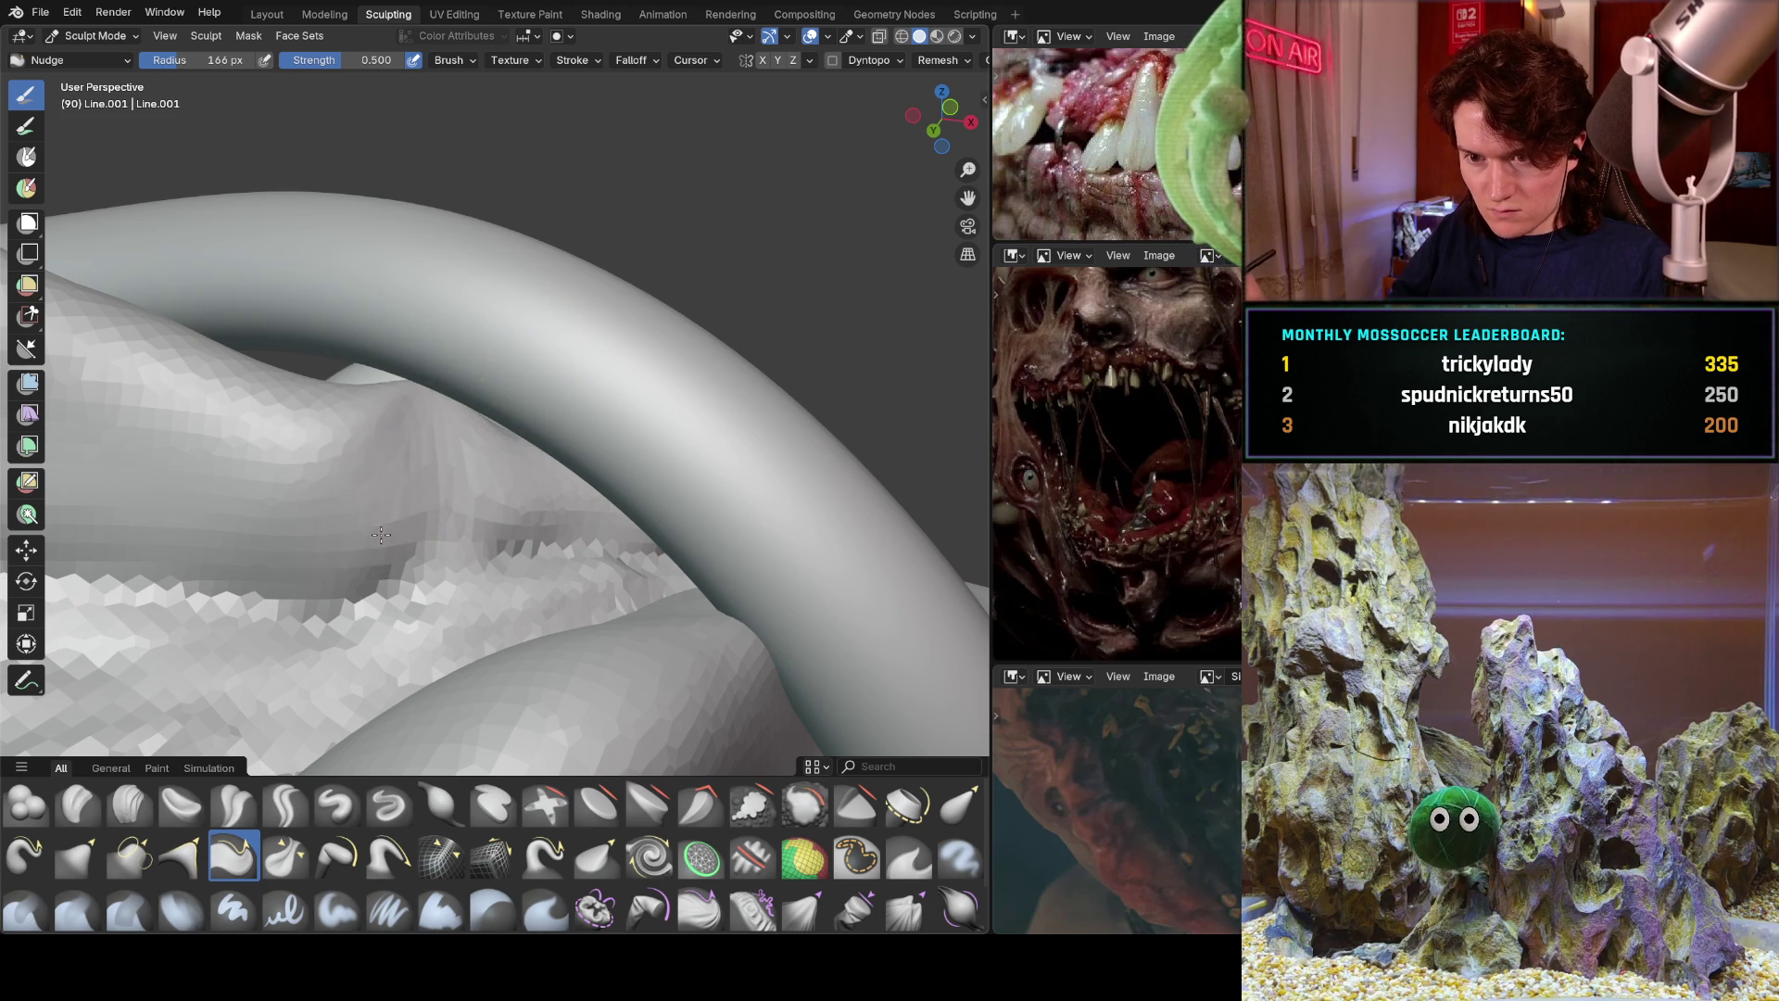
{"action": "middle_click_drag", "start_coordinate": [450, 373], "coordinate": [419, 451]}
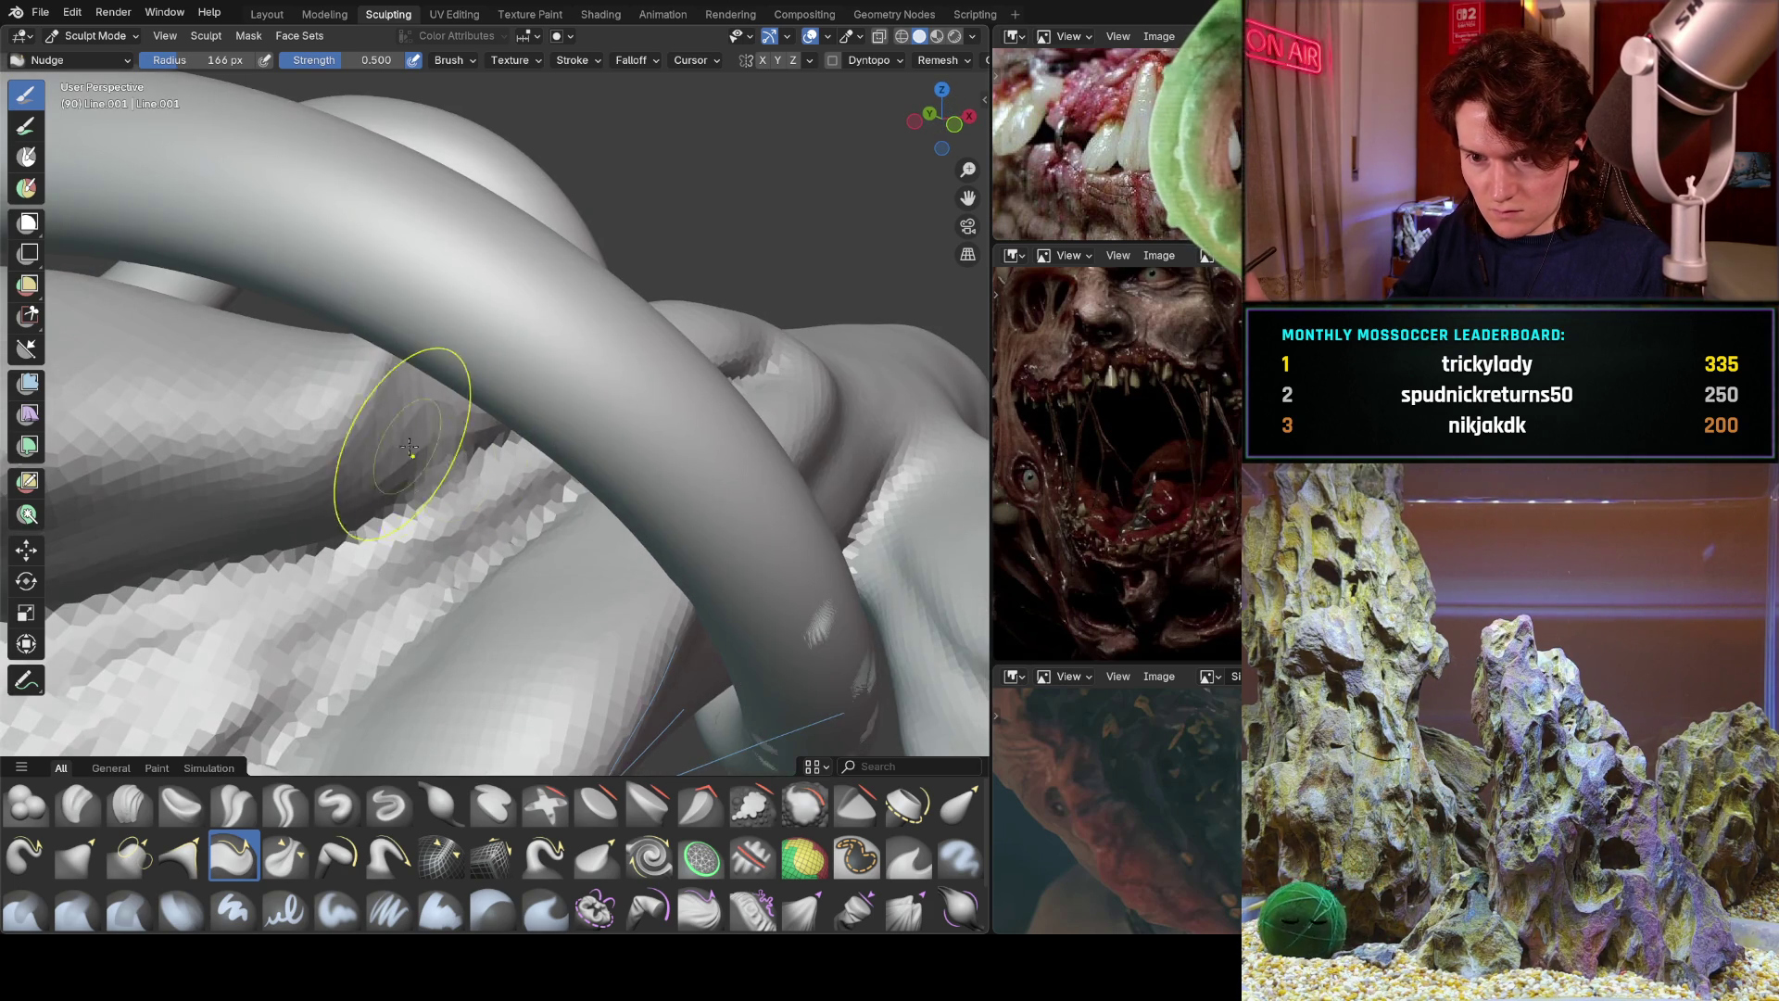
{"action": "middle_click_drag", "start_coordinate": [401, 373], "coordinate": [396, 377]}
{"action": "scroll", "coordinate": [285, 547], "scroll_direction": "down", "scroll_amount": 5}
{"action": "mouse_move", "coordinate": [248, 572]}
{"action": "middle_mouse_down"}
{"action": "mouse_move", "coordinate": [239, 560]}
{"action": "mouse_move", "coordinate": [508, 469]}
{"action": "mouse_move", "coordinate": [501, 445]}
{"action": "mouse_move", "coordinate": [507, 464]}
{"action": "mouse_move", "coordinate": [588, 405]}
{"action": "mouse_move", "coordinate": [484, 337]}
{"action": "mouse_move", "coordinate": [487, 352]}
{"action": "mouse_move", "coordinate": [488, 330]}
{"action": "mouse_move", "coordinate": [496, 450]}
{"action": "mouse_move", "coordinate": [421, 591]}
{"action": "mouse_move", "coordinate": [377, 516]}
{"action": "mouse_move", "coordinate": [380, 649]}
{"action": "mouse_move", "coordinate": [277, 699]}
{"action": "mouse_move", "coordinate": [485, 575]}
{"action": "mouse_move", "coordinate": [414, 573]}
{"action": "middle_mouse_up"}
{"action": "mouse_move", "coordinate": [314, 669]}
{"action": "middle_mouse_down"}
{"action": "mouse_move", "coordinate": [352, 648]}
{"action": "mouse_move", "coordinate": [325, 643]}
{"action": "mouse_move", "coordinate": [428, 598]}
{"action": "mouse_move", "coordinate": [377, 616]}
{"action": "mouse_move", "coordinate": [482, 519]}
{"action": "middle_mouse_up"}
{"action": "scroll", "coordinate": [523, 435], "scroll_direction": "up", "scroll_amount": 5}
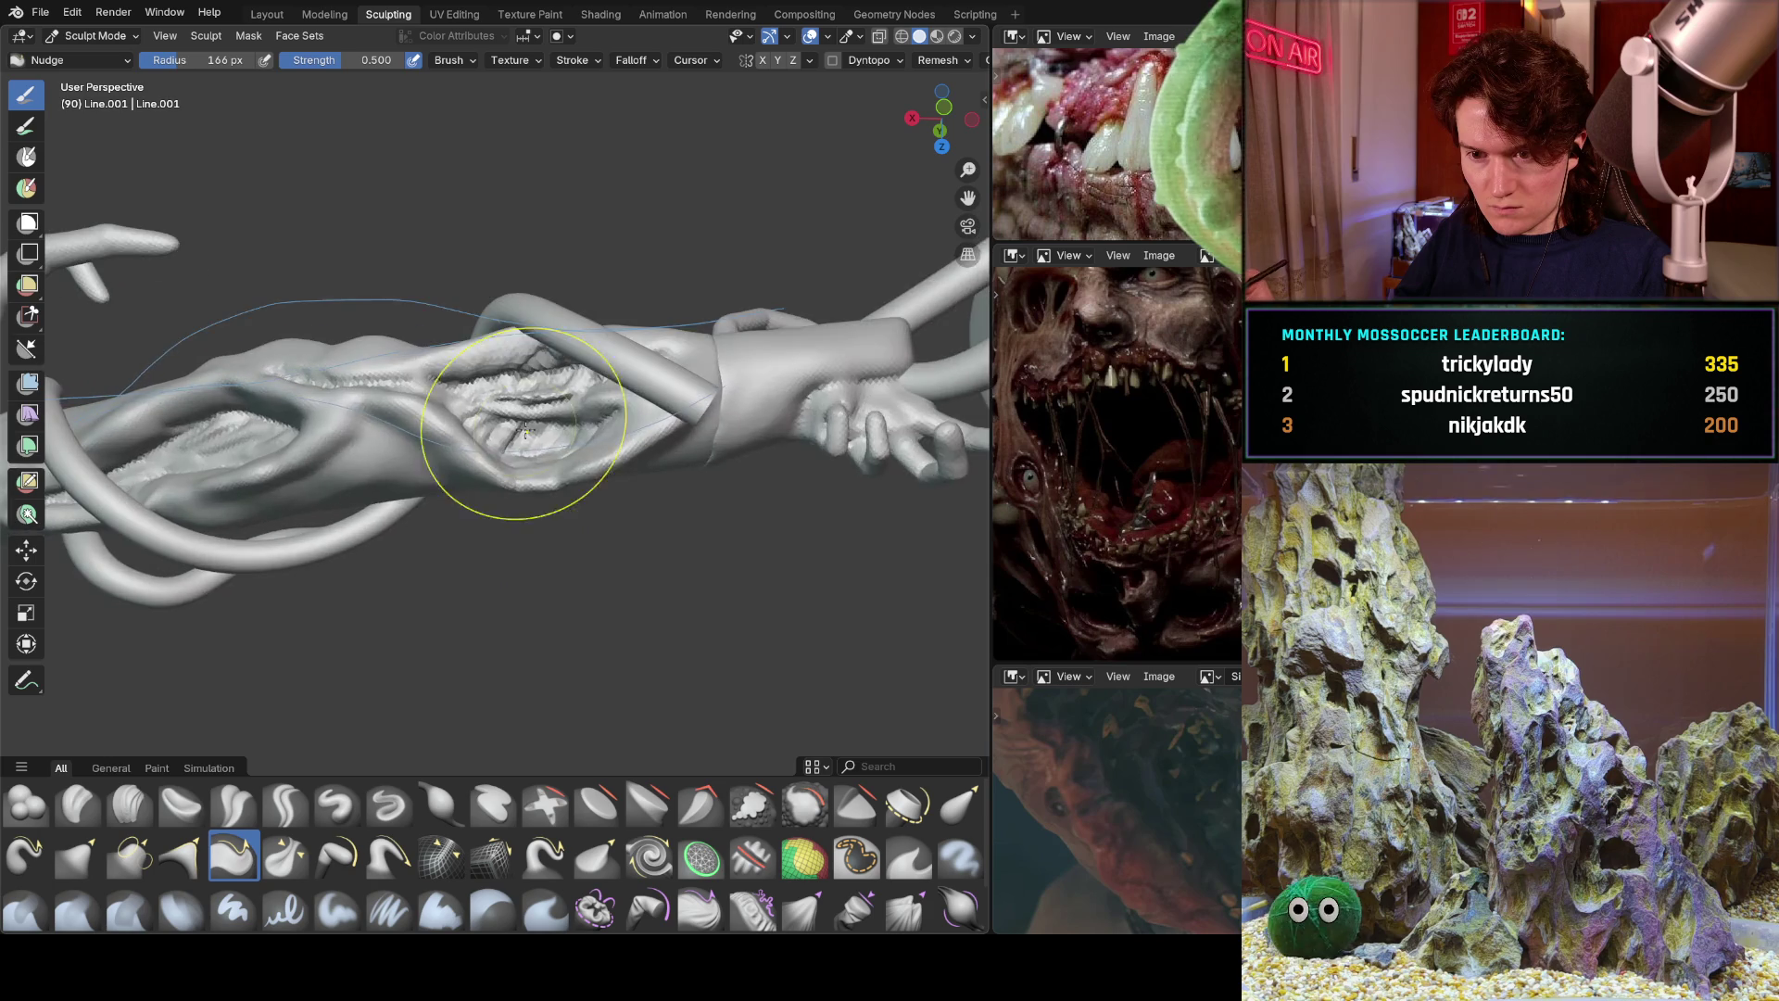
{"action": "scroll", "coordinate": [524, 435], "scroll_direction": "up", "scroll_amount": 4}
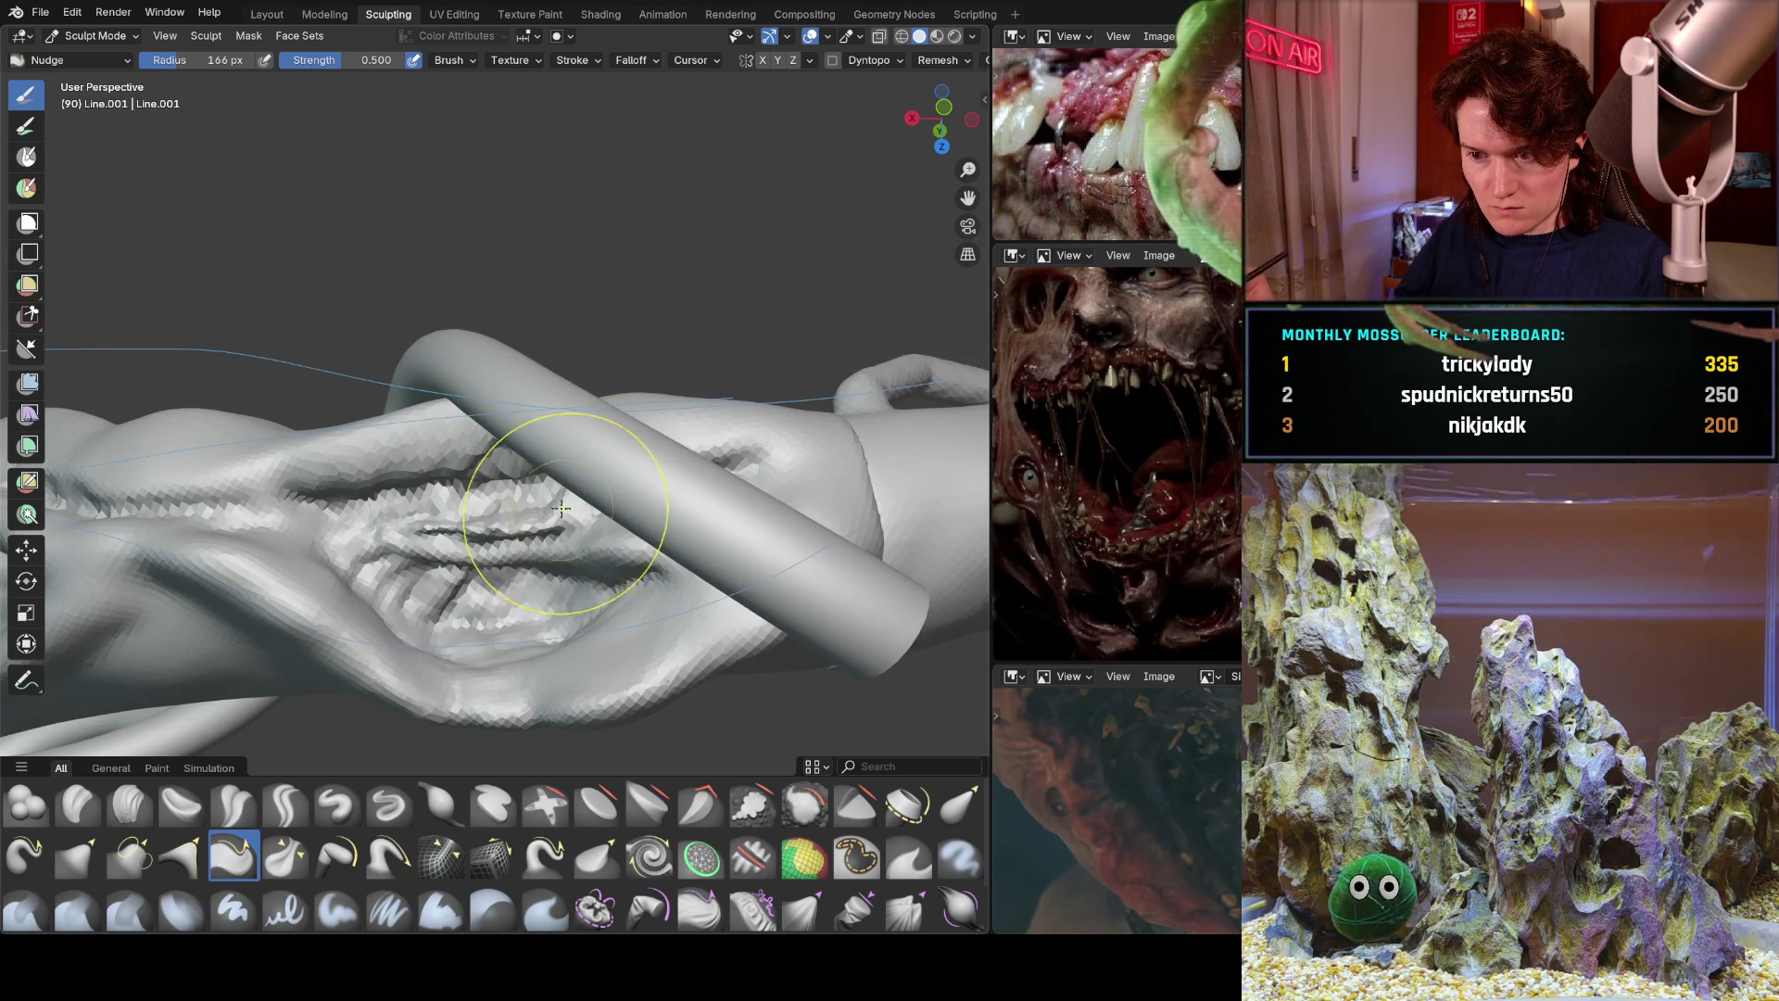
{"action": "scroll", "coordinate": [560, 506], "scroll_direction": "down", "scroll_amount": 7}
{"action": "mouse_move", "coordinate": [562, 513]}
{"action": "middle_mouse_down", "text": "shift"}
{"action": "mouse_move", "coordinate": [338, 538]}
{"action": "mouse_move", "coordinate": [380, 667]}
{"action": "mouse_move", "coordinate": [459, 660]}
{"action": "mouse_move", "coordinate": [398, 568]}
{"action": "mouse_move", "coordinate": [581, 564]}
{"action": "mouse_move", "coordinate": [429, 469]}
{"action": "mouse_move", "coordinate": [476, 512]}
{"action": "middle_mouse_up", "text": "shift"}
Lay the limb horizontally, look into the wound cavity, and select the Crease Sharp brush.
{"action": "middle_click_drag", "start_coordinate": [338, 586], "coordinate": [400, 688]}
{"action": "mouse_move", "coordinate": [400, 556]}
{"action": "middle_mouse_down"}
{"action": "mouse_move", "coordinate": [377, 587]}
{"action": "mouse_move", "coordinate": [714, 633]}
{"action": "mouse_move", "coordinate": [516, 676]}
{"action": "mouse_move", "coordinate": [553, 619]}
{"action": "middle_mouse_up"}
{"action": "scroll", "coordinate": [616, 408], "scroll_direction": "up", "scroll_amount": 8}
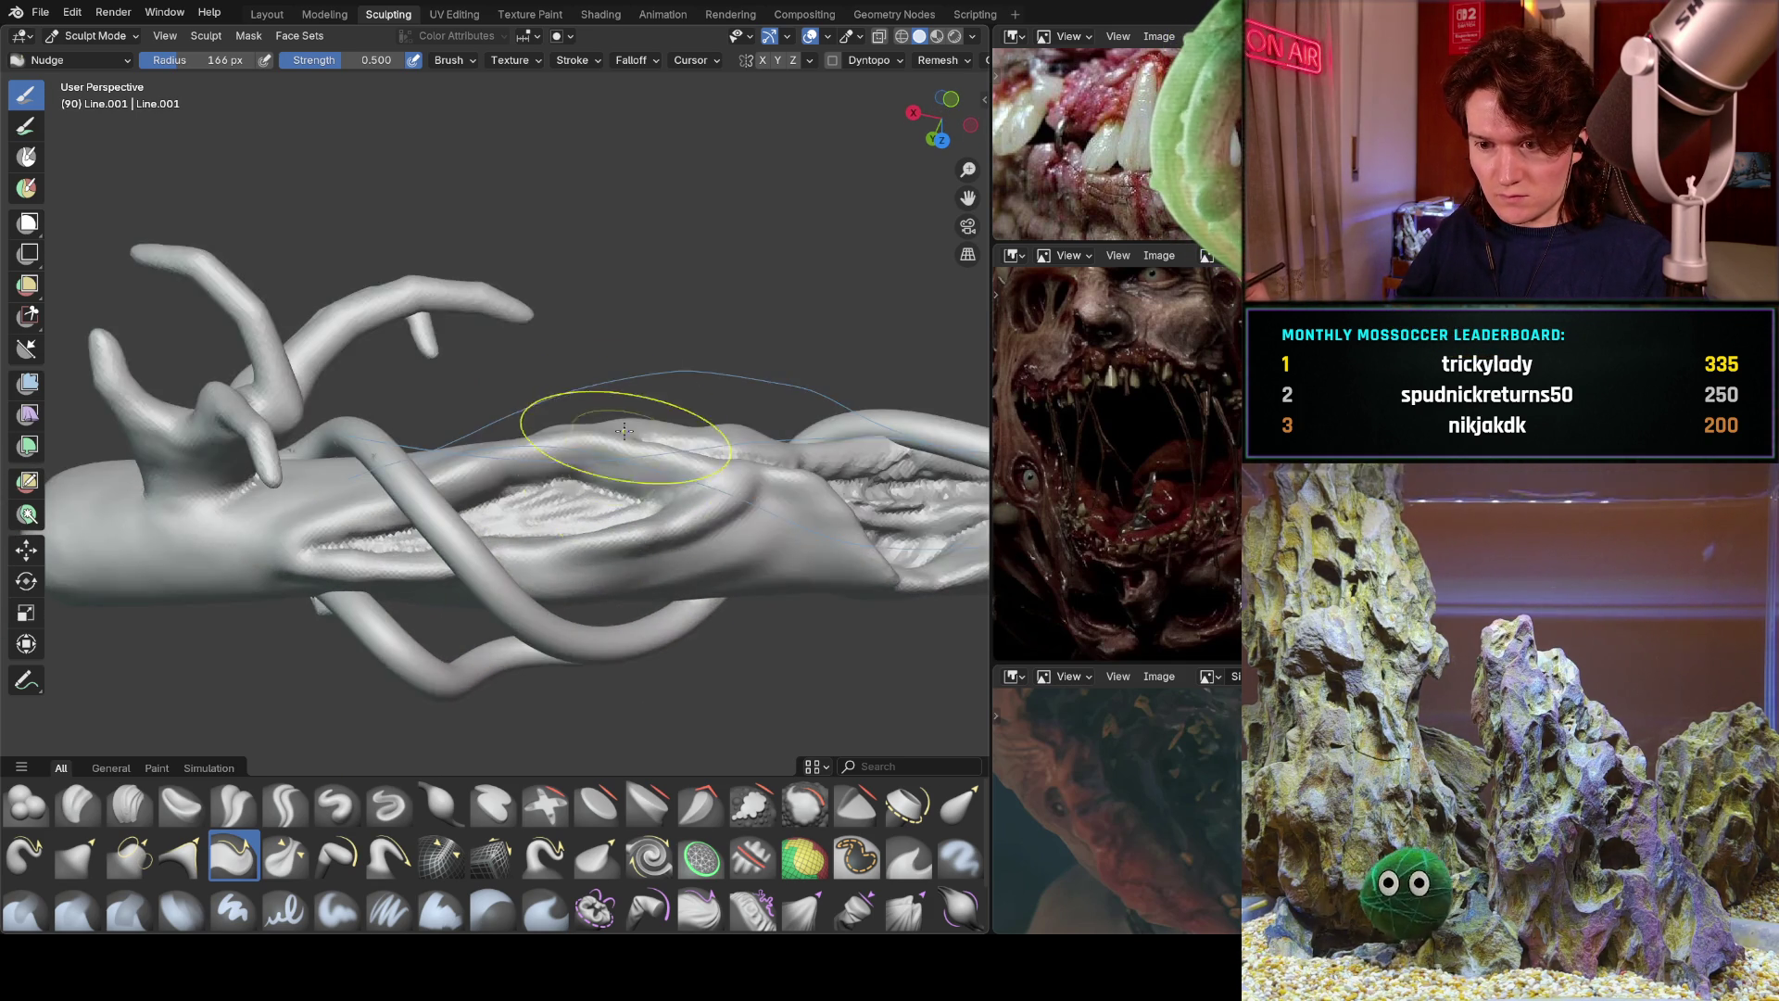
{"action": "scroll", "coordinate": [618, 489], "scroll_direction": "up", "scroll_amount": 2}
{"action": "middle_click_drag", "start_coordinate": [621, 492], "coordinate": [635, 499]}
{"action": "scroll", "coordinate": [634, 498], "scroll_direction": "down", "scroll_amount": 4}
{"action": "mouse_move", "coordinate": [596, 576]}
{"action": "middle_mouse_down"}
{"action": "mouse_move", "coordinate": [682, 483]}
{"action": "mouse_move", "coordinate": [457, 568]}
{"action": "middle_mouse_up"}
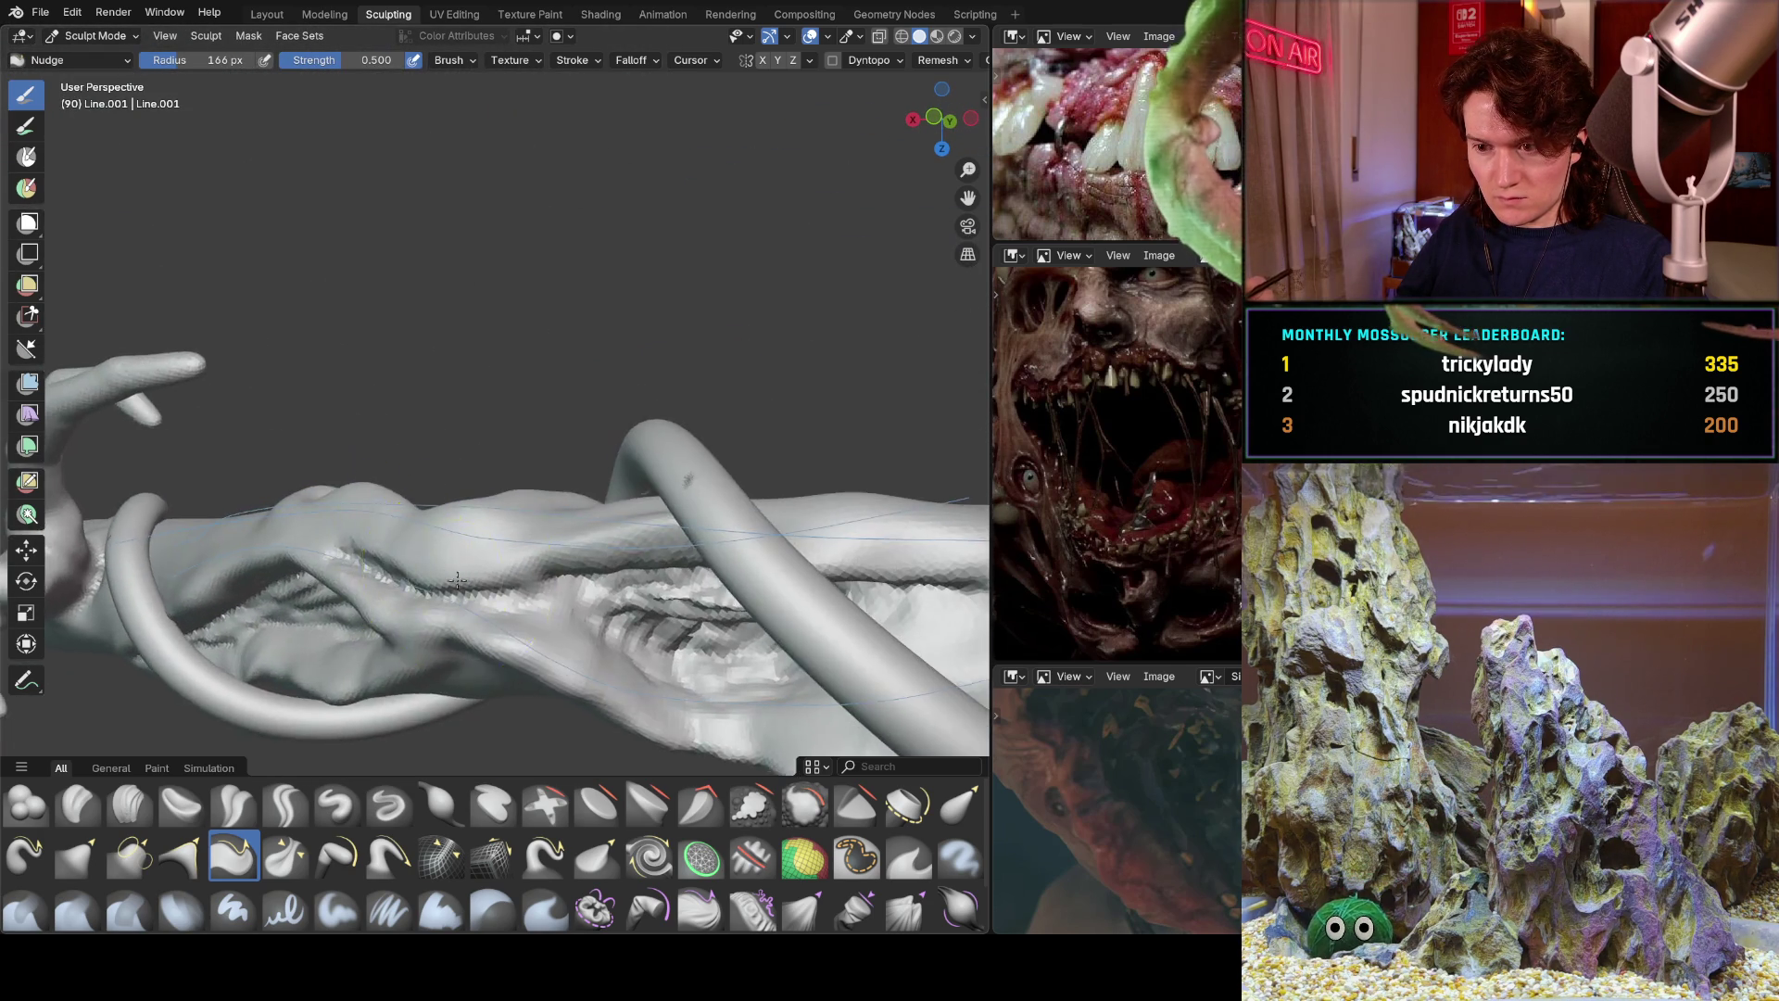
{"action": "scroll", "coordinate": [457, 568], "scroll_direction": "up", "scroll_amount": 3}
{"action": "mouse_move", "coordinate": [469, 707]}
{"action": "middle_mouse_down"}
{"action": "mouse_move", "coordinate": [460, 669]}
{"action": "mouse_move", "coordinate": [417, 683]}
{"action": "middle_mouse_up"}
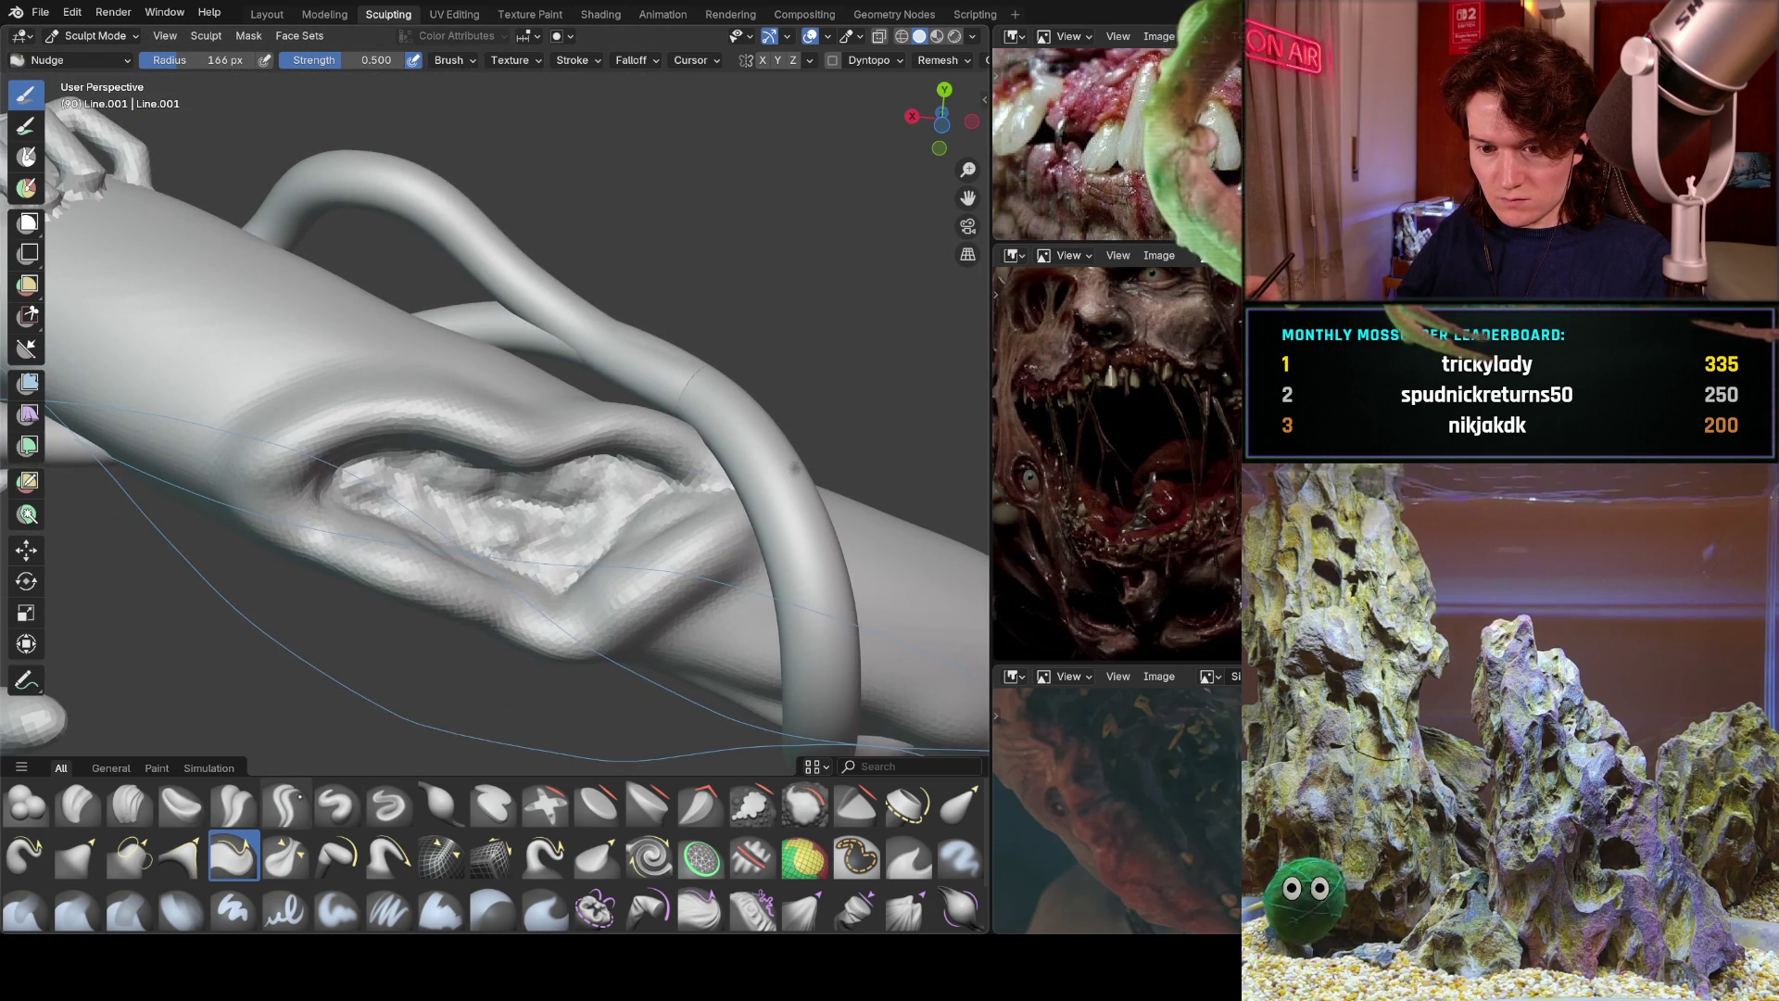
{"action": "left_click", "coordinate": [285, 803]}
Shrink the Crease Sharp brush radius to 84 px and view the wound crease from the side.
{"action": "key", "text": "f"}
{"action": "left_click", "coordinate": [536, 619]}
{"action": "key", "text": "bracketleft"}
{"action": "key", "text": "bracketleft"}
{"action": "key", "text": "bracketleft"}
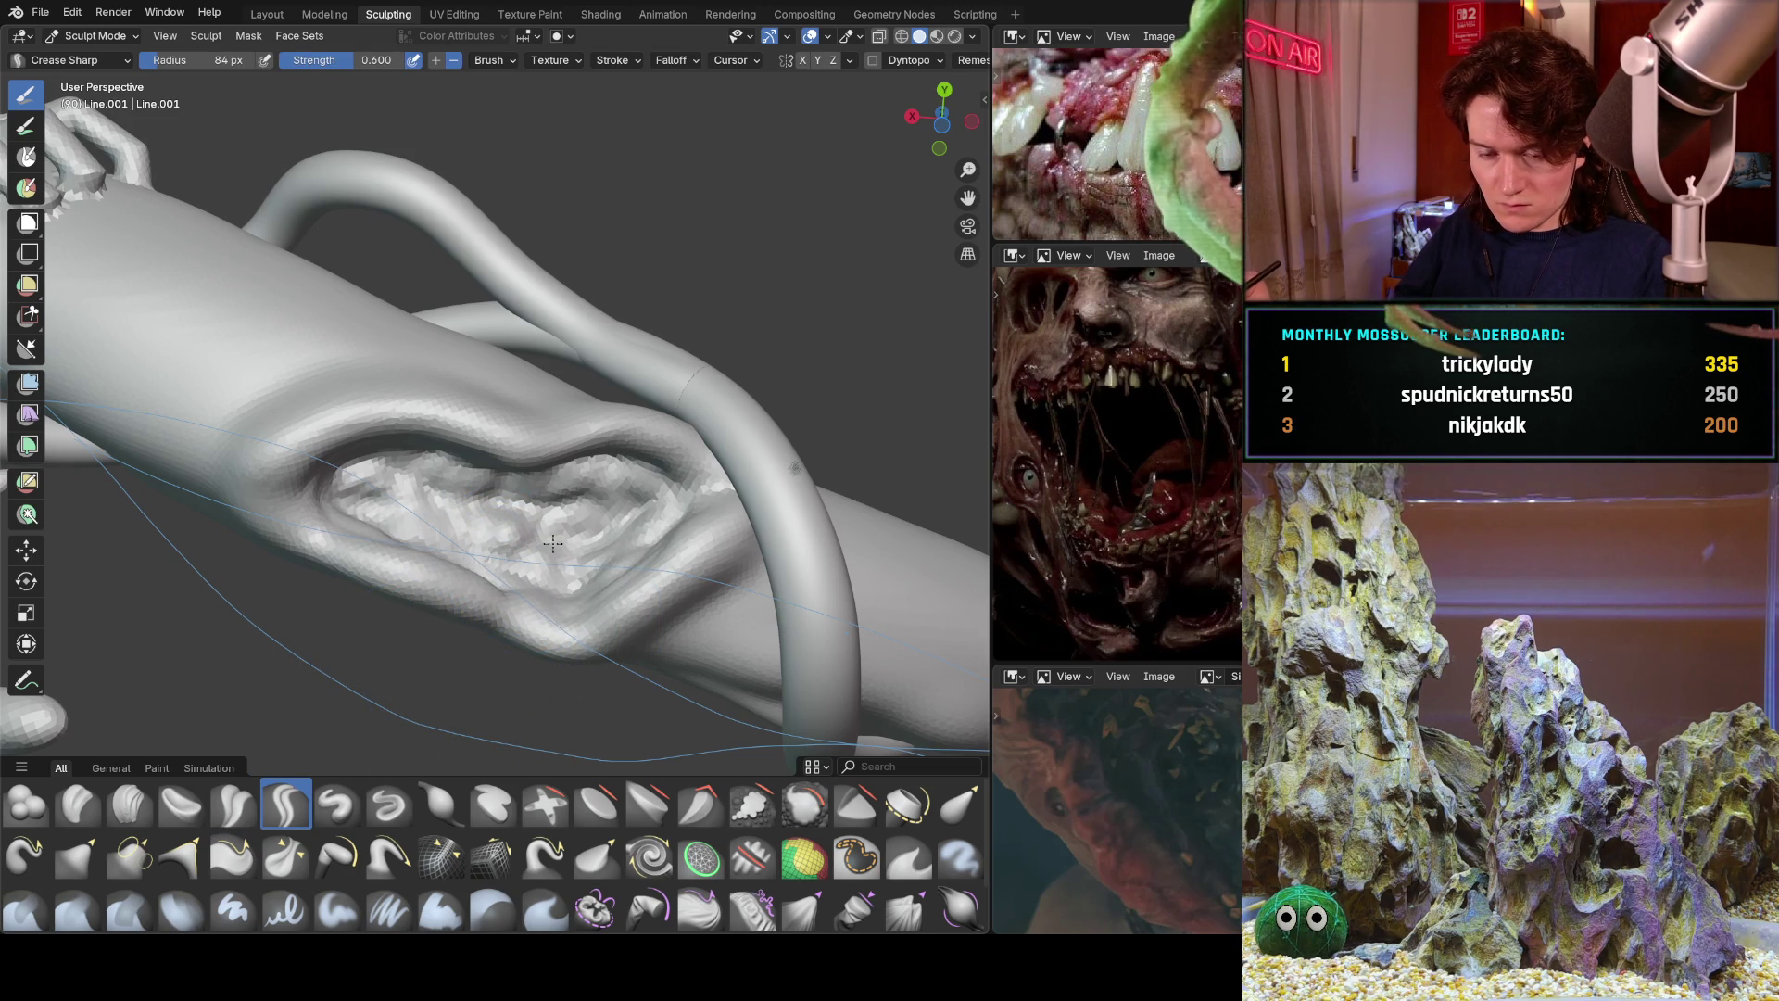
{"action": "middle_click_drag", "start_coordinate": [553, 544], "coordinate": [334, 436]}
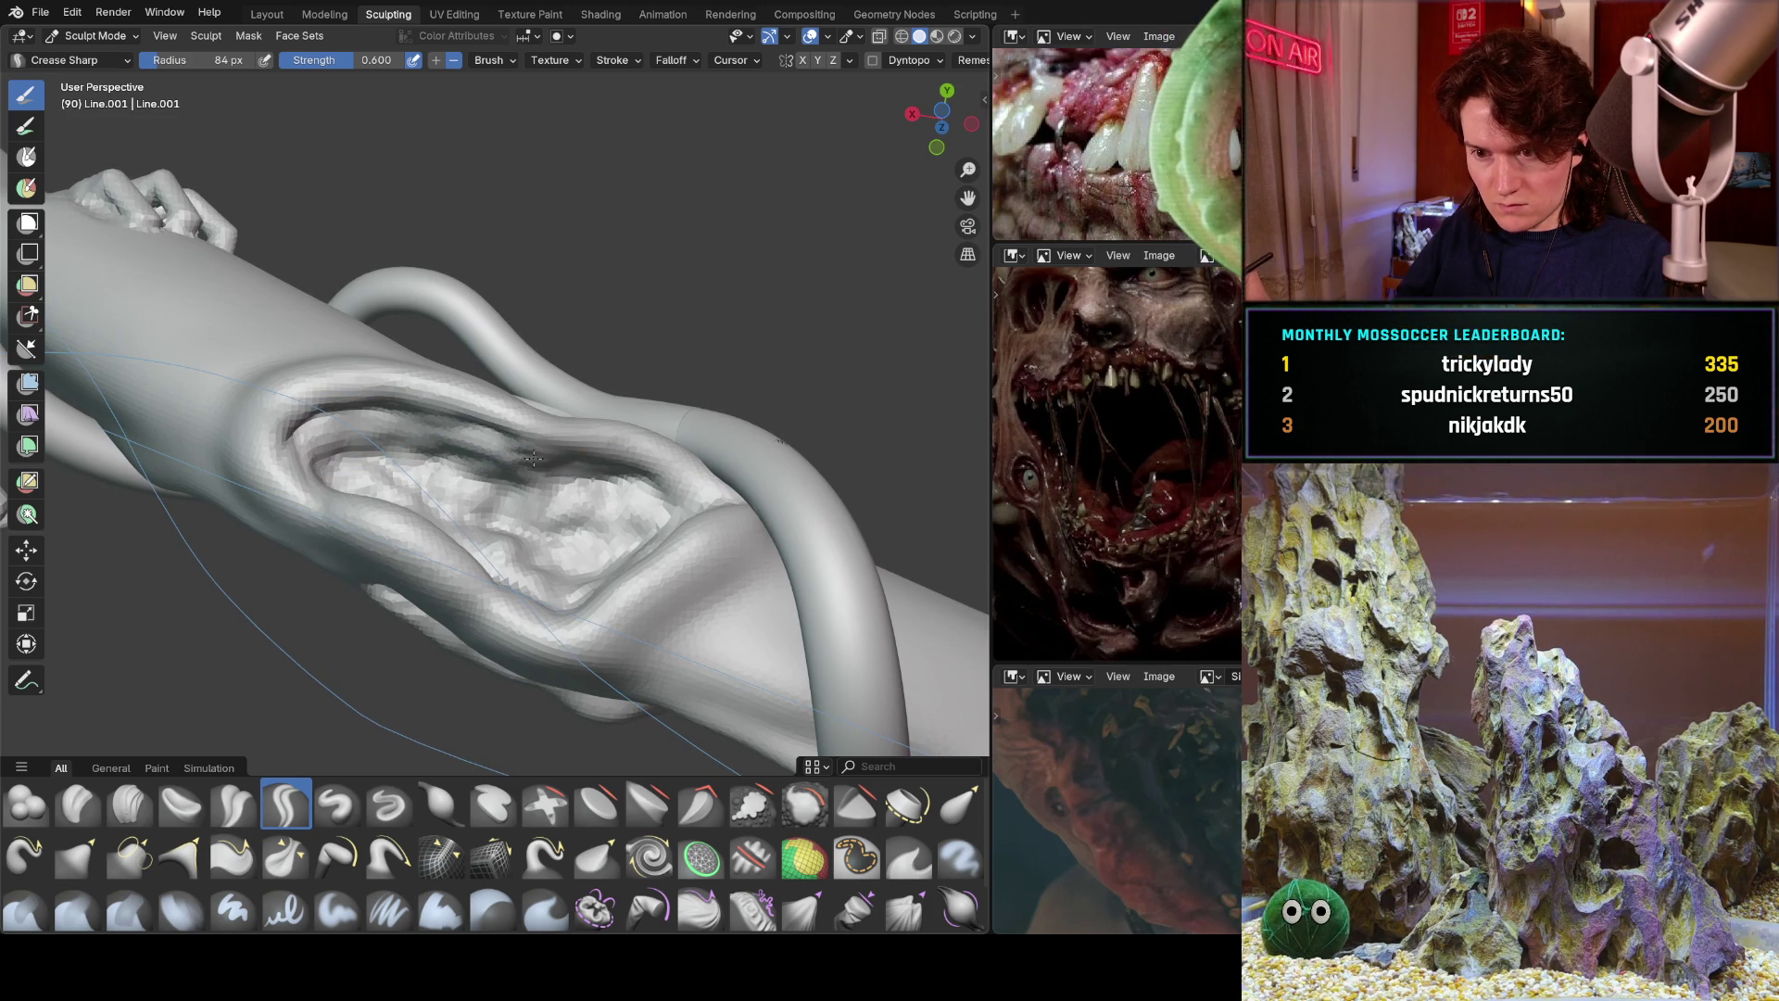
{"action": "middle_click_drag", "start_coordinate": [375, 440], "coordinate": [471, 493]}
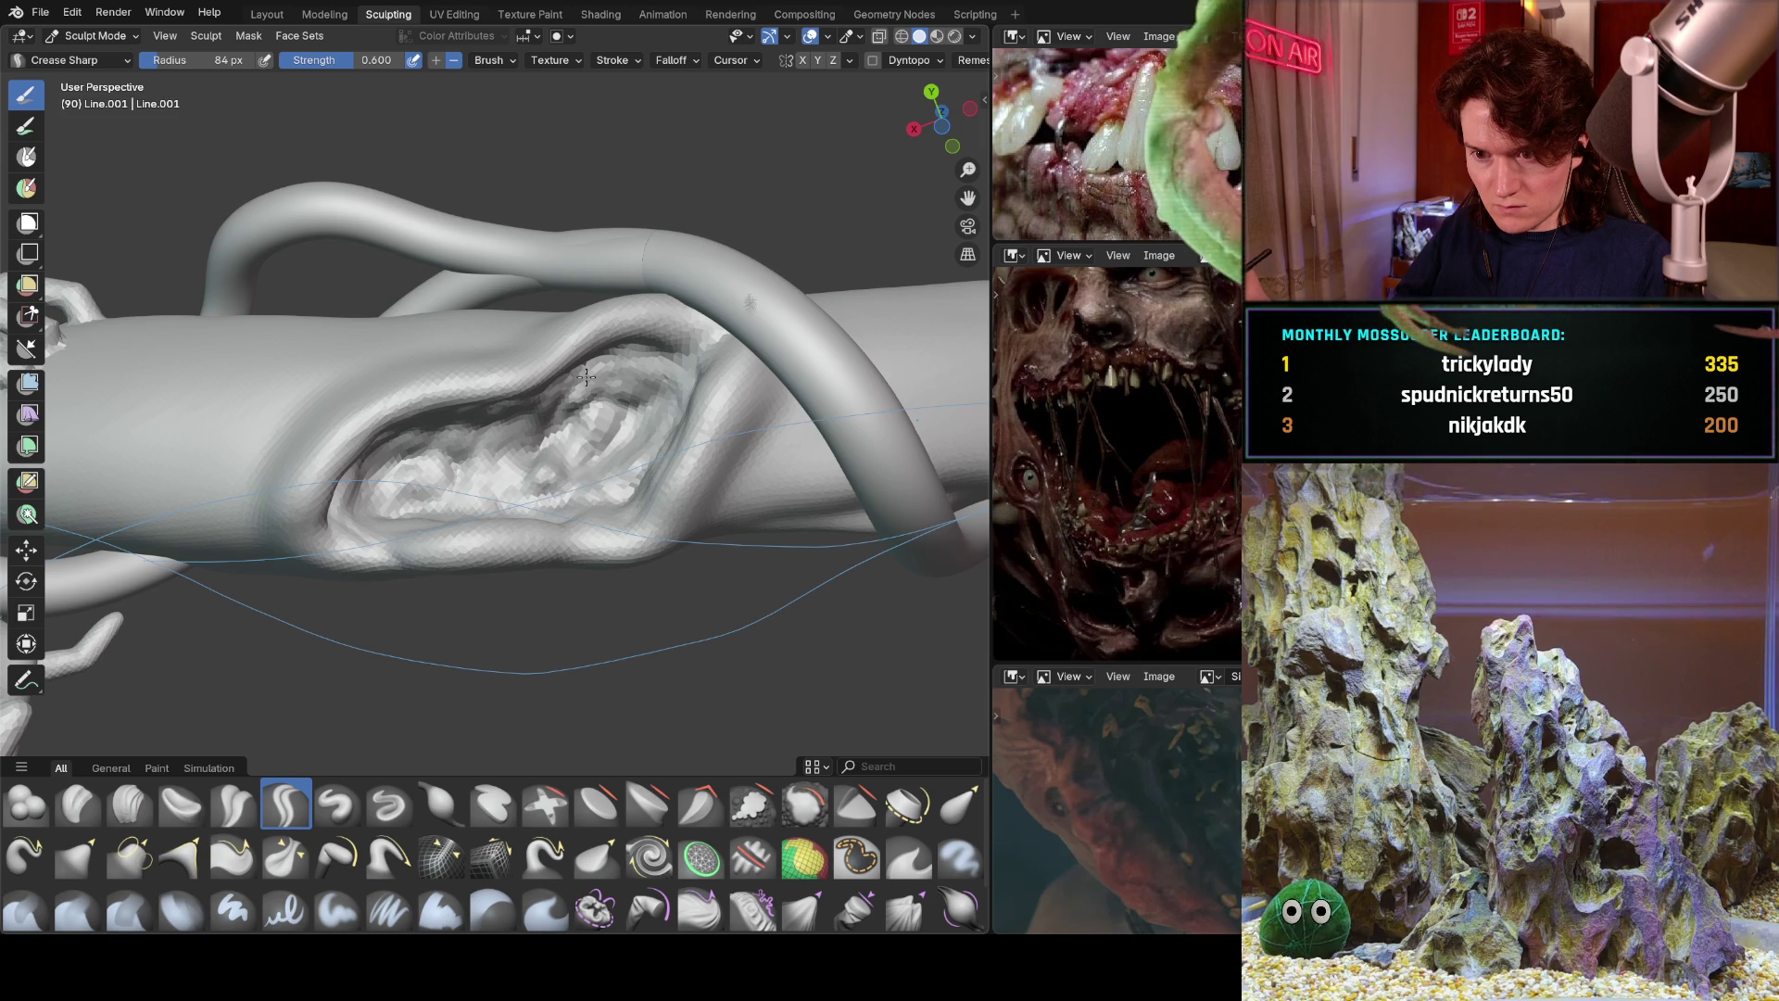
{"action": "scroll", "coordinate": [640, 370], "scroll_direction": "down", "scroll_amount": 5}
Orbit and zoom around the whole arm and tentacles to review the creased wound.
{"action": "mouse_move", "coordinate": [640, 371]}
{"action": "middle_mouse_down"}
{"action": "mouse_move", "coordinate": [669, 505]}
{"action": "mouse_move", "coordinate": [692, 440]}
{"action": "mouse_move", "coordinate": [486, 481]}
{"action": "mouse_move", "coordinate": [560, 566]}
{"action": "mouse_move", "coordinate": [611, 468]}
{"action": "middle_mouse_up"}
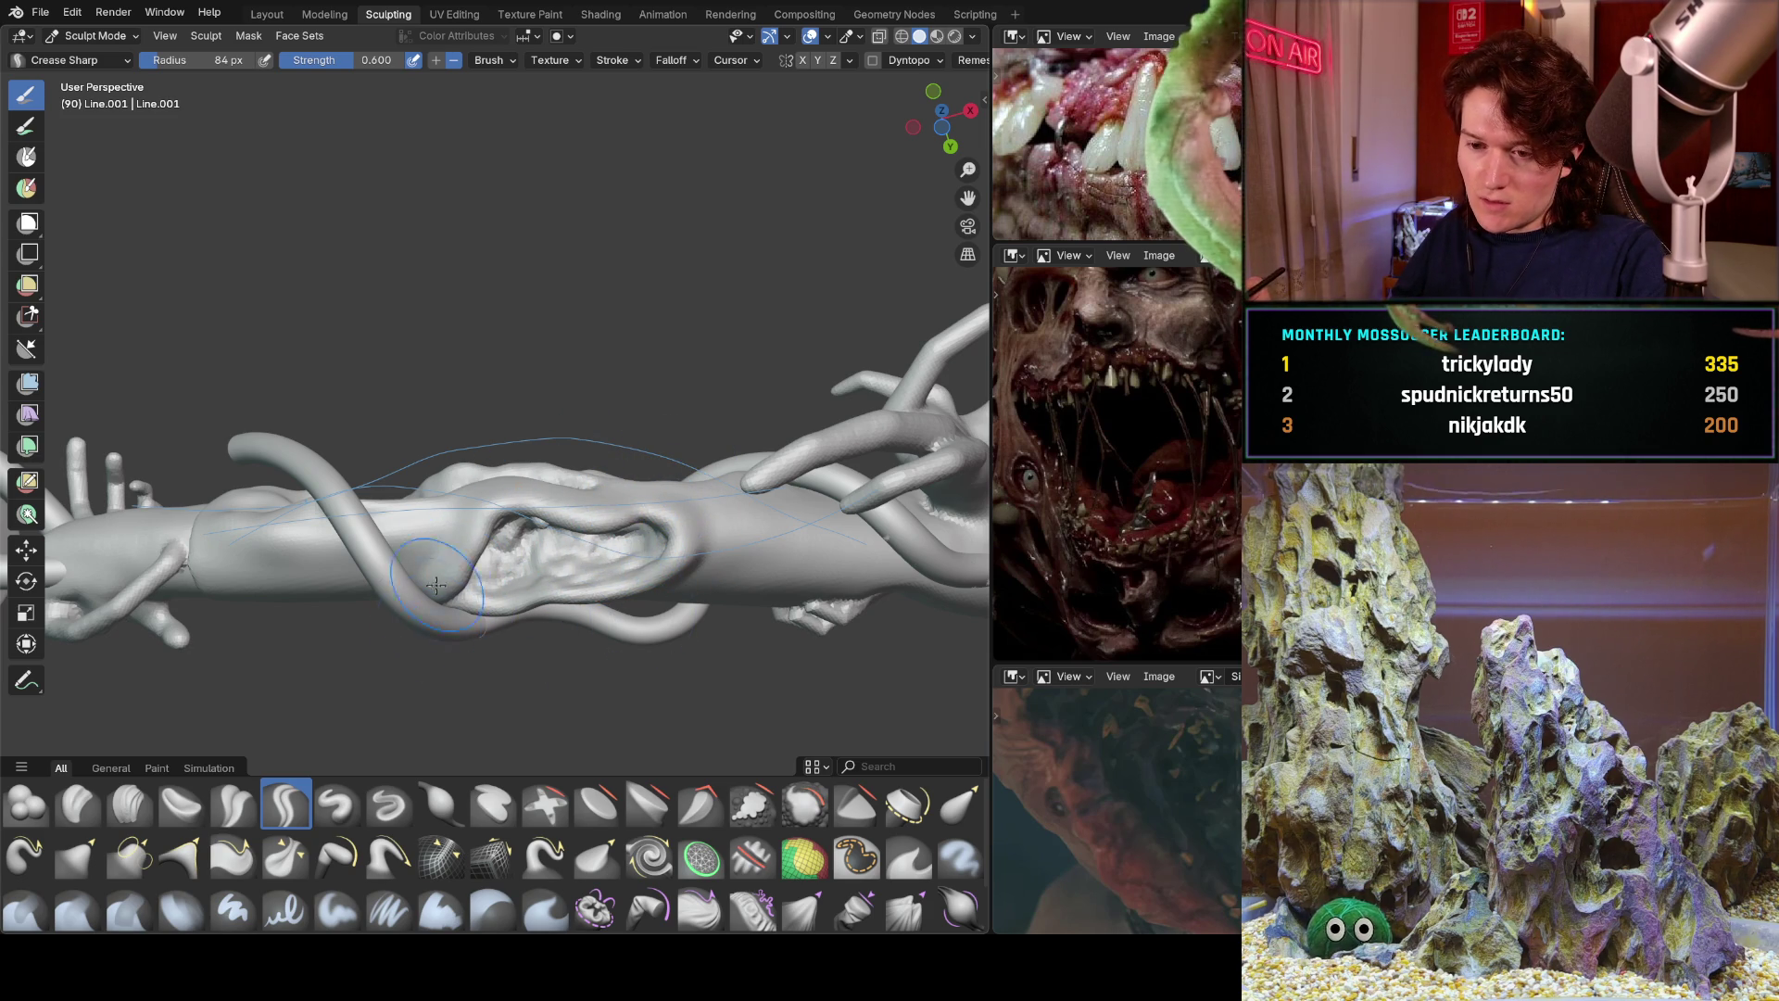
{"action": "middle_click_drag", "start_coordinate": [528, 463], "coordinate": [599, 682]}
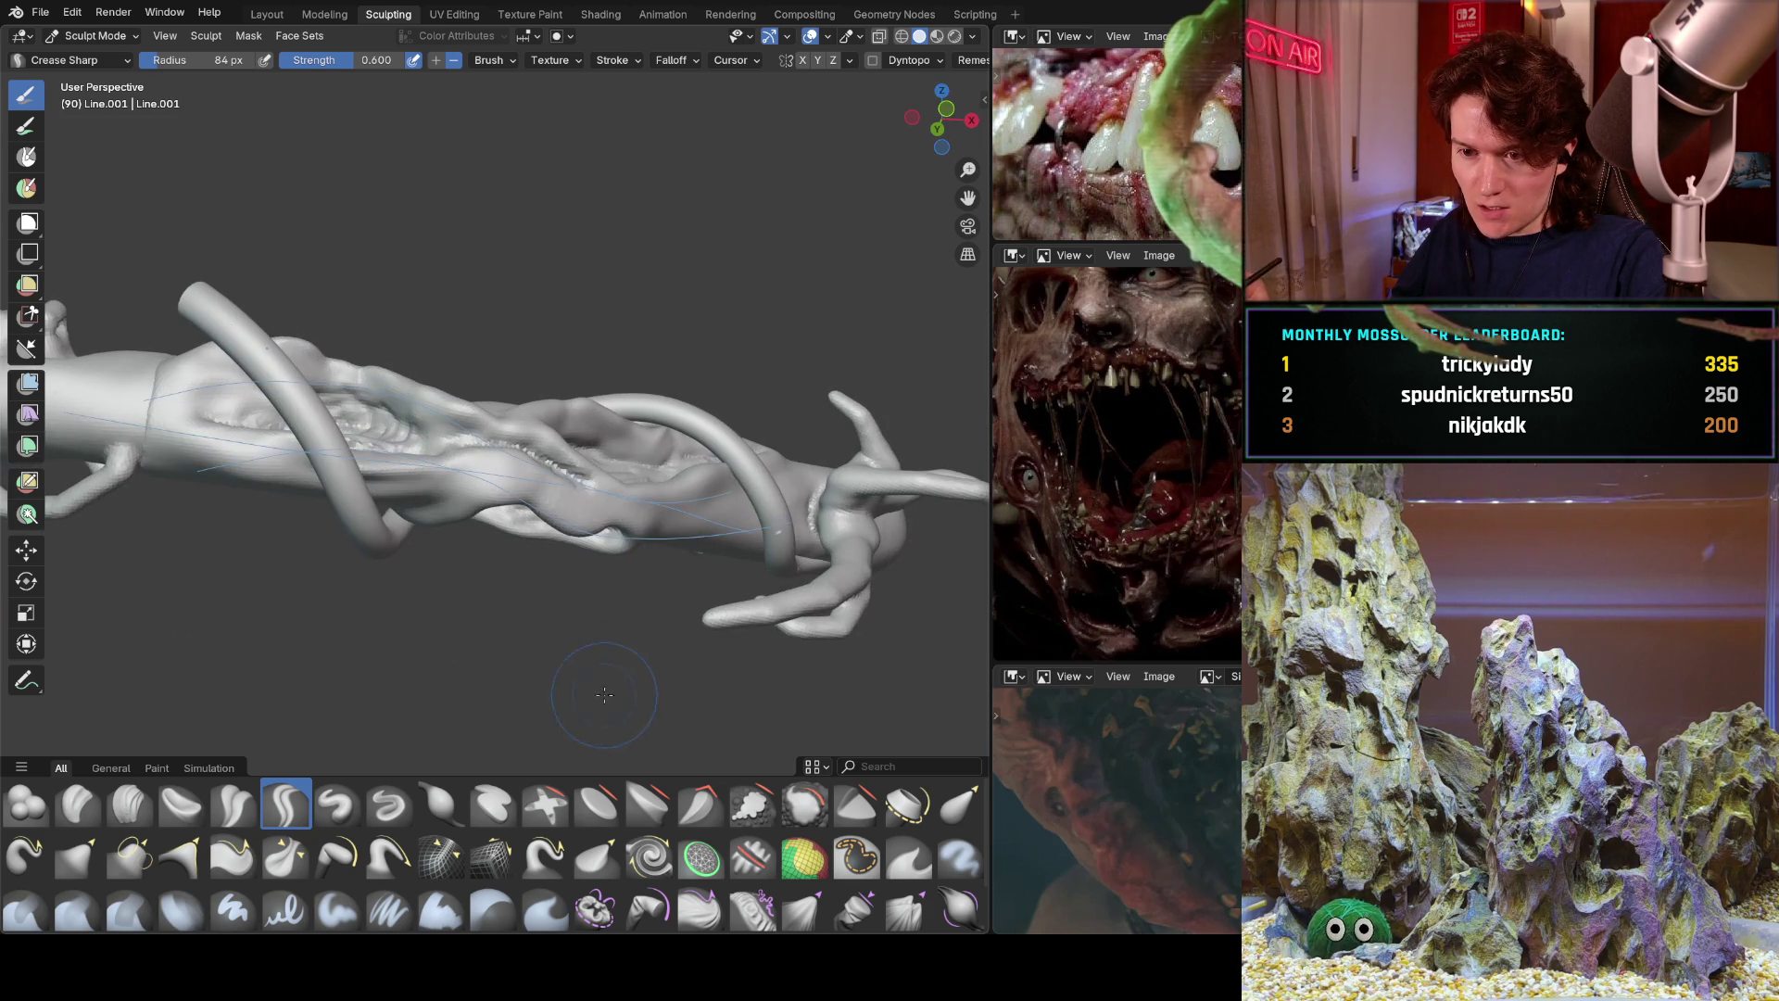
{"action": "middle_click_drag", "start_coordinate": [585, 446], "coordinate": [512, 555]}
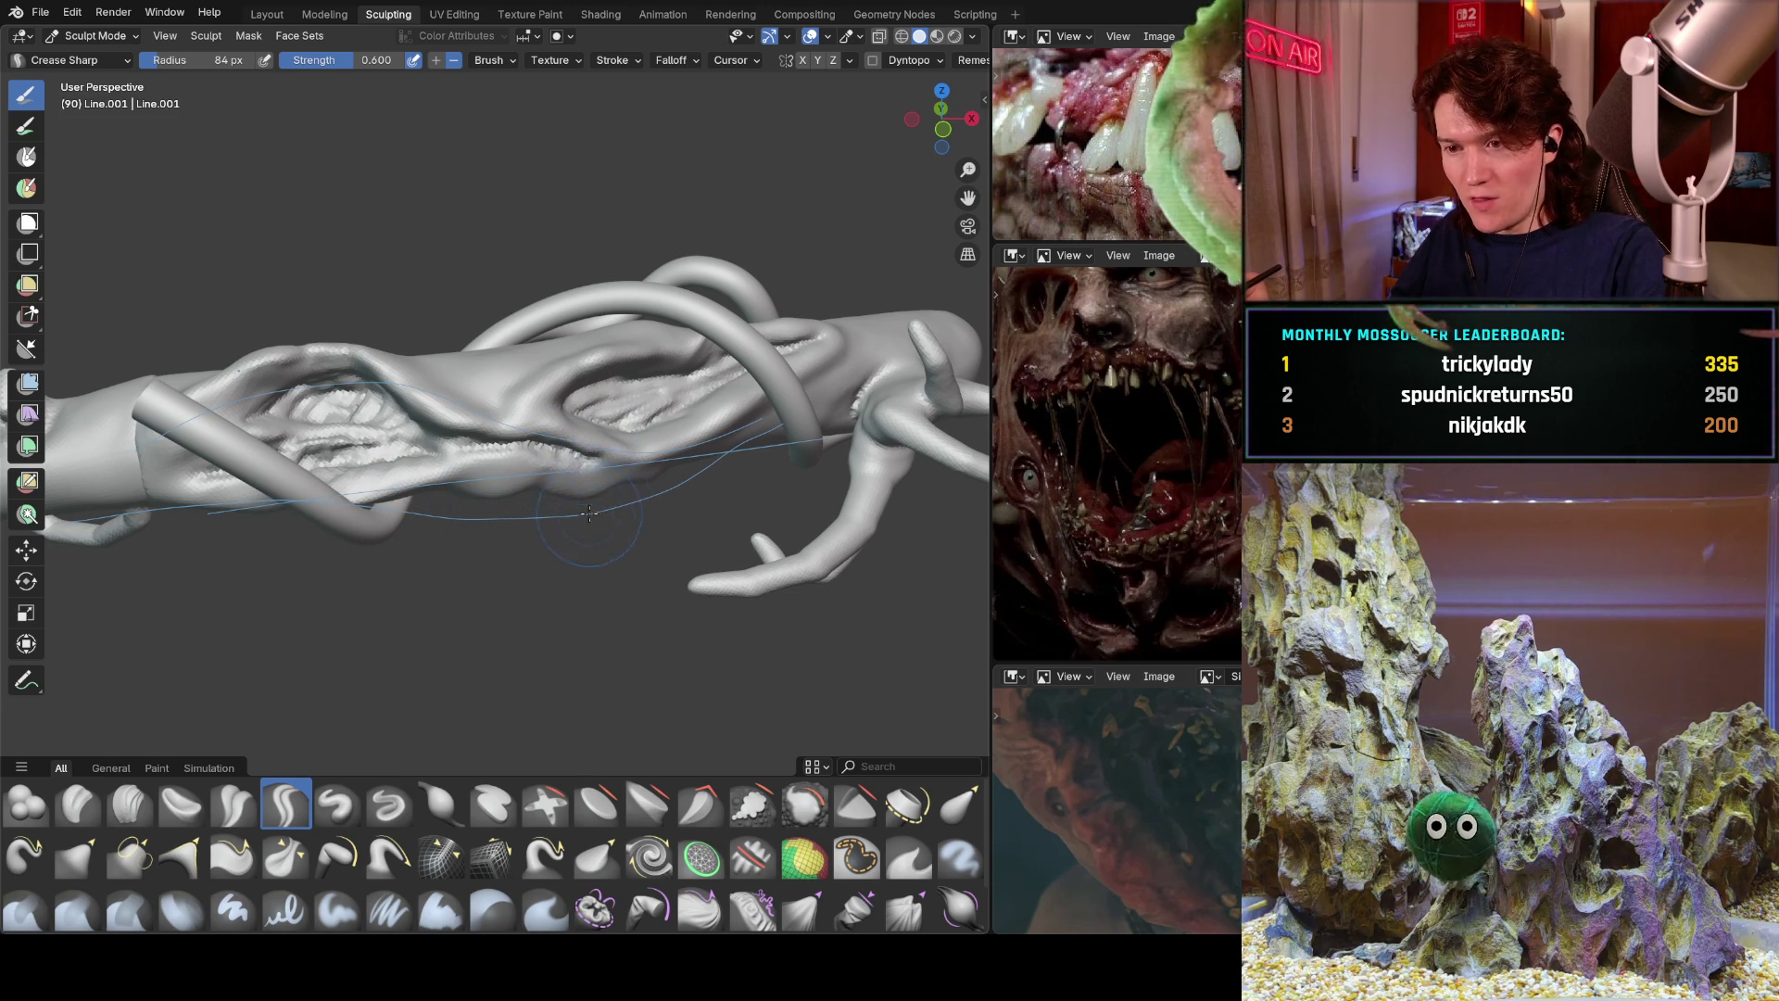
{"action": "scroll", "coordinate": [769, 419], "scroll_direction": "down", "scroll_amount": 8}
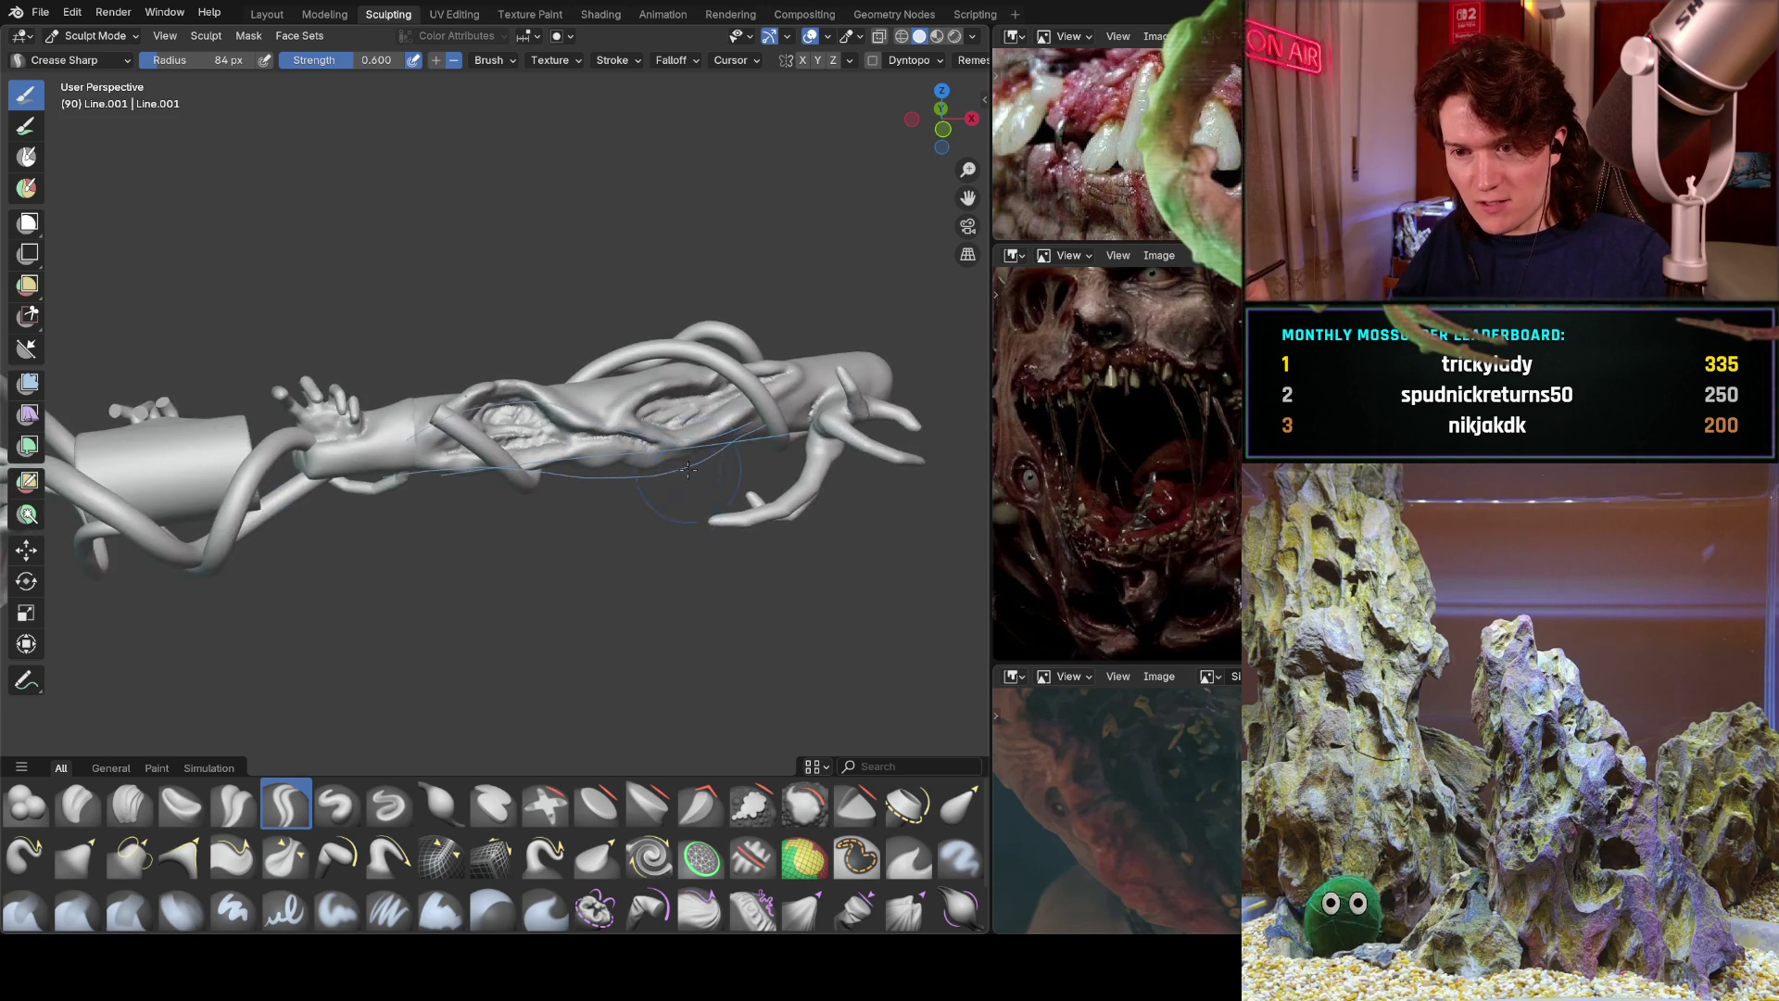
{"action": "mouse_move", "coordinate": [593, 483]}
{"action": "middle_mouse_down"}
{"action": "mouse_move", "coordinate": [559, 491]}
{"action": "mouse_move", "coordinate": [518, 554]}
{"action": "mouse_move", "coordinate": [589, 499]}
{"action": "mouse_move", "coordinate": [635, 726]}
{"action": "middle_mouse_up"}
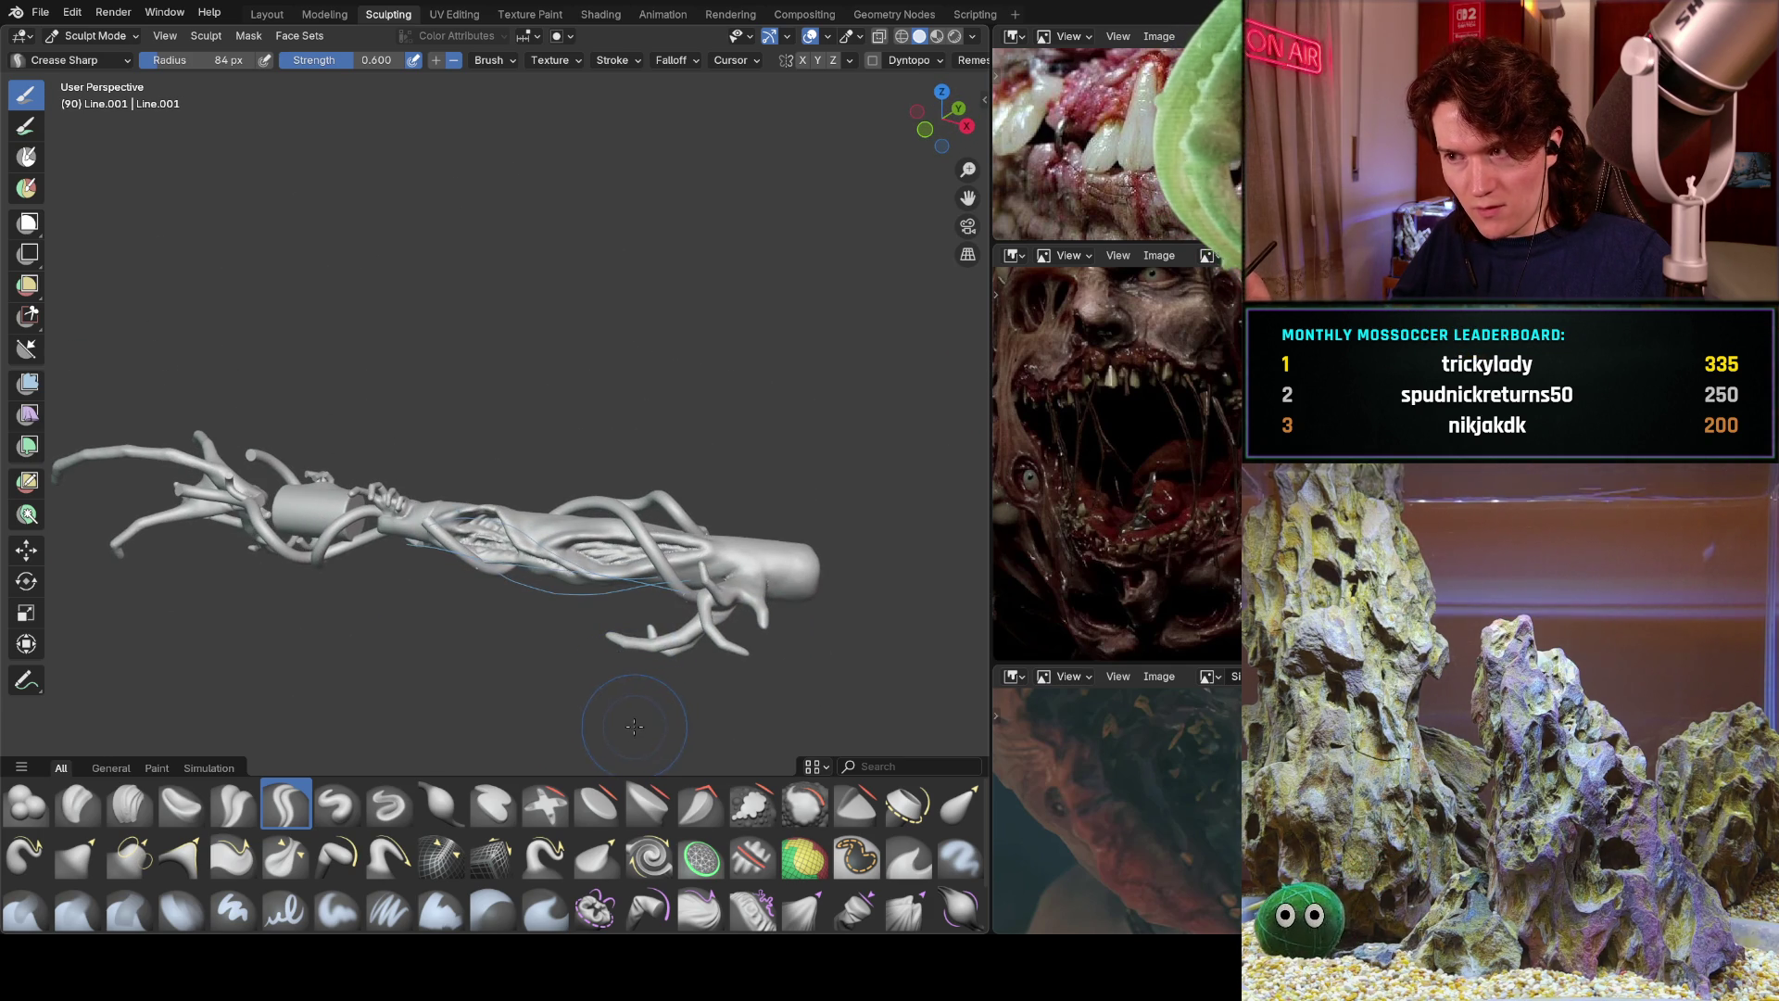
{"action": "middle_click_drag", "start_coordinate": [620, 662], "coordinate": [629, 475], "text": "ctrl"}
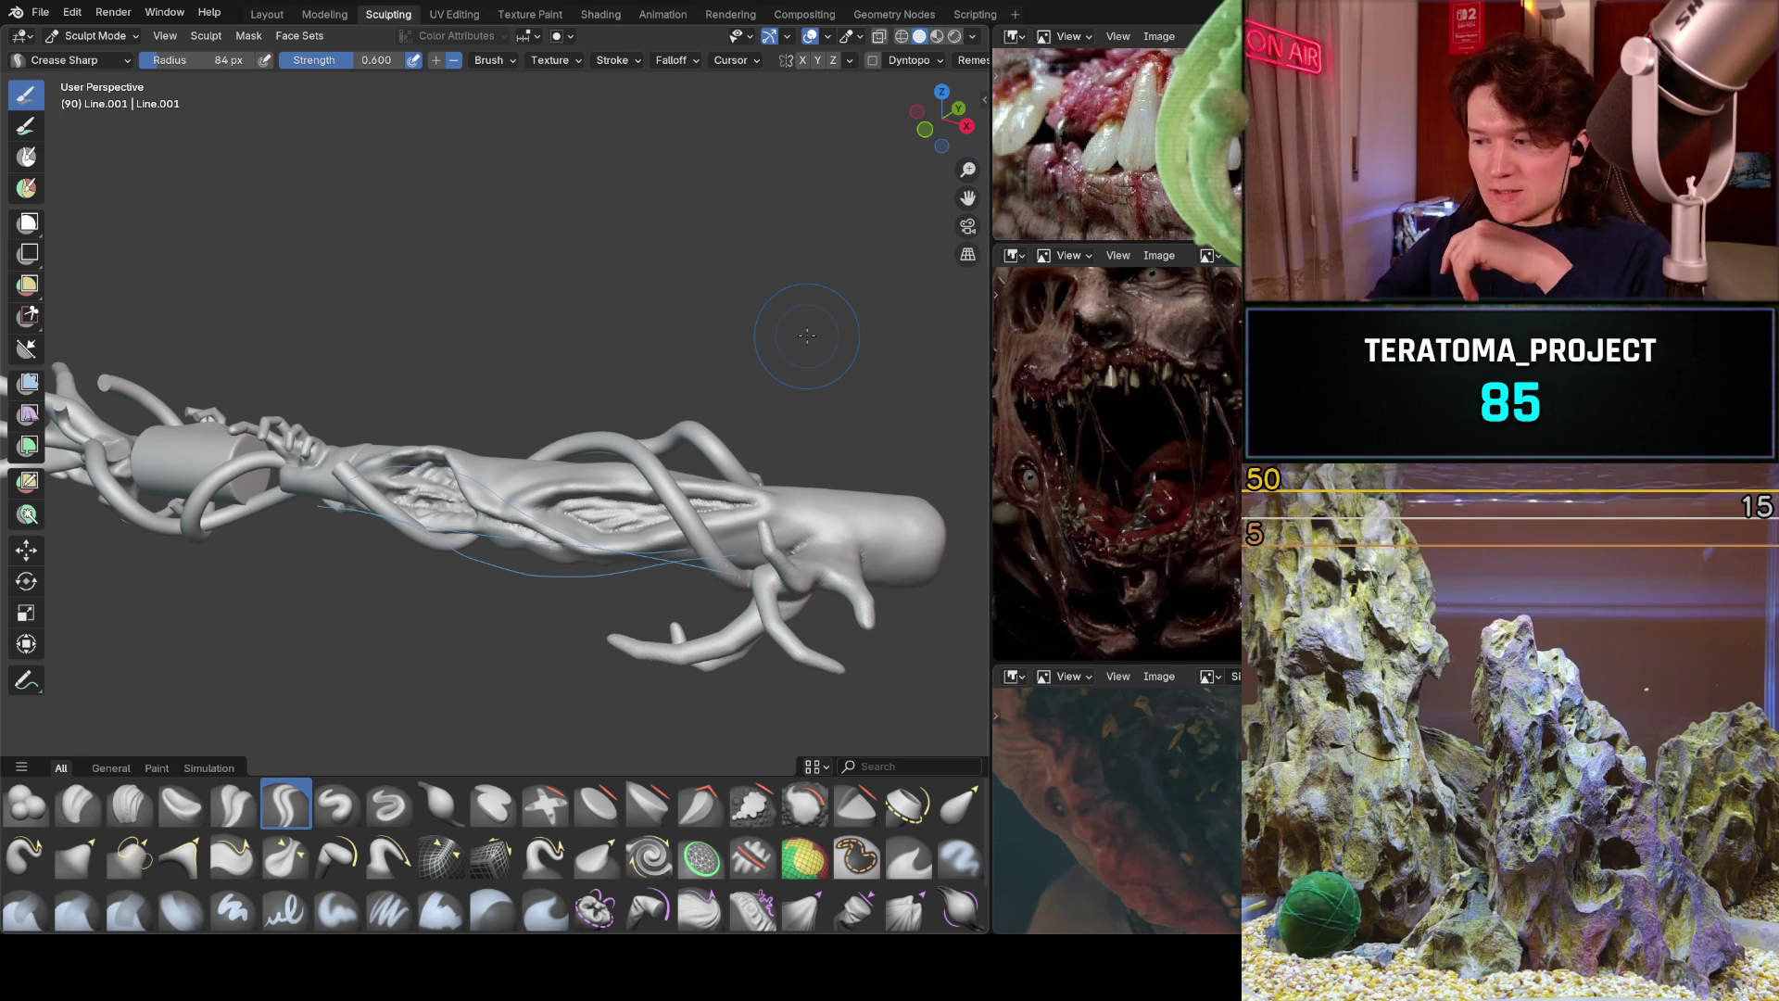
{"action": "mouse_move", "coordinate": [488, 582]}
{"action": "middle_mouse_down"}
{"action": "mouse_move", "coordinate": [683, 431]}
{"action": "mouse_move", "coordinate": [797, 449]}
{"action": "middle_mouse_up"}
Zoom in on the wound and switch to the Pull brush.
{"action": "scroll", "coordinate": [556, 543], "scroll_direction": "up", "scroll_amount": 3}
{"action": "scroll", "coordinate": [683, 431], "scroll_direction": "up", "scroll_amount": 5}
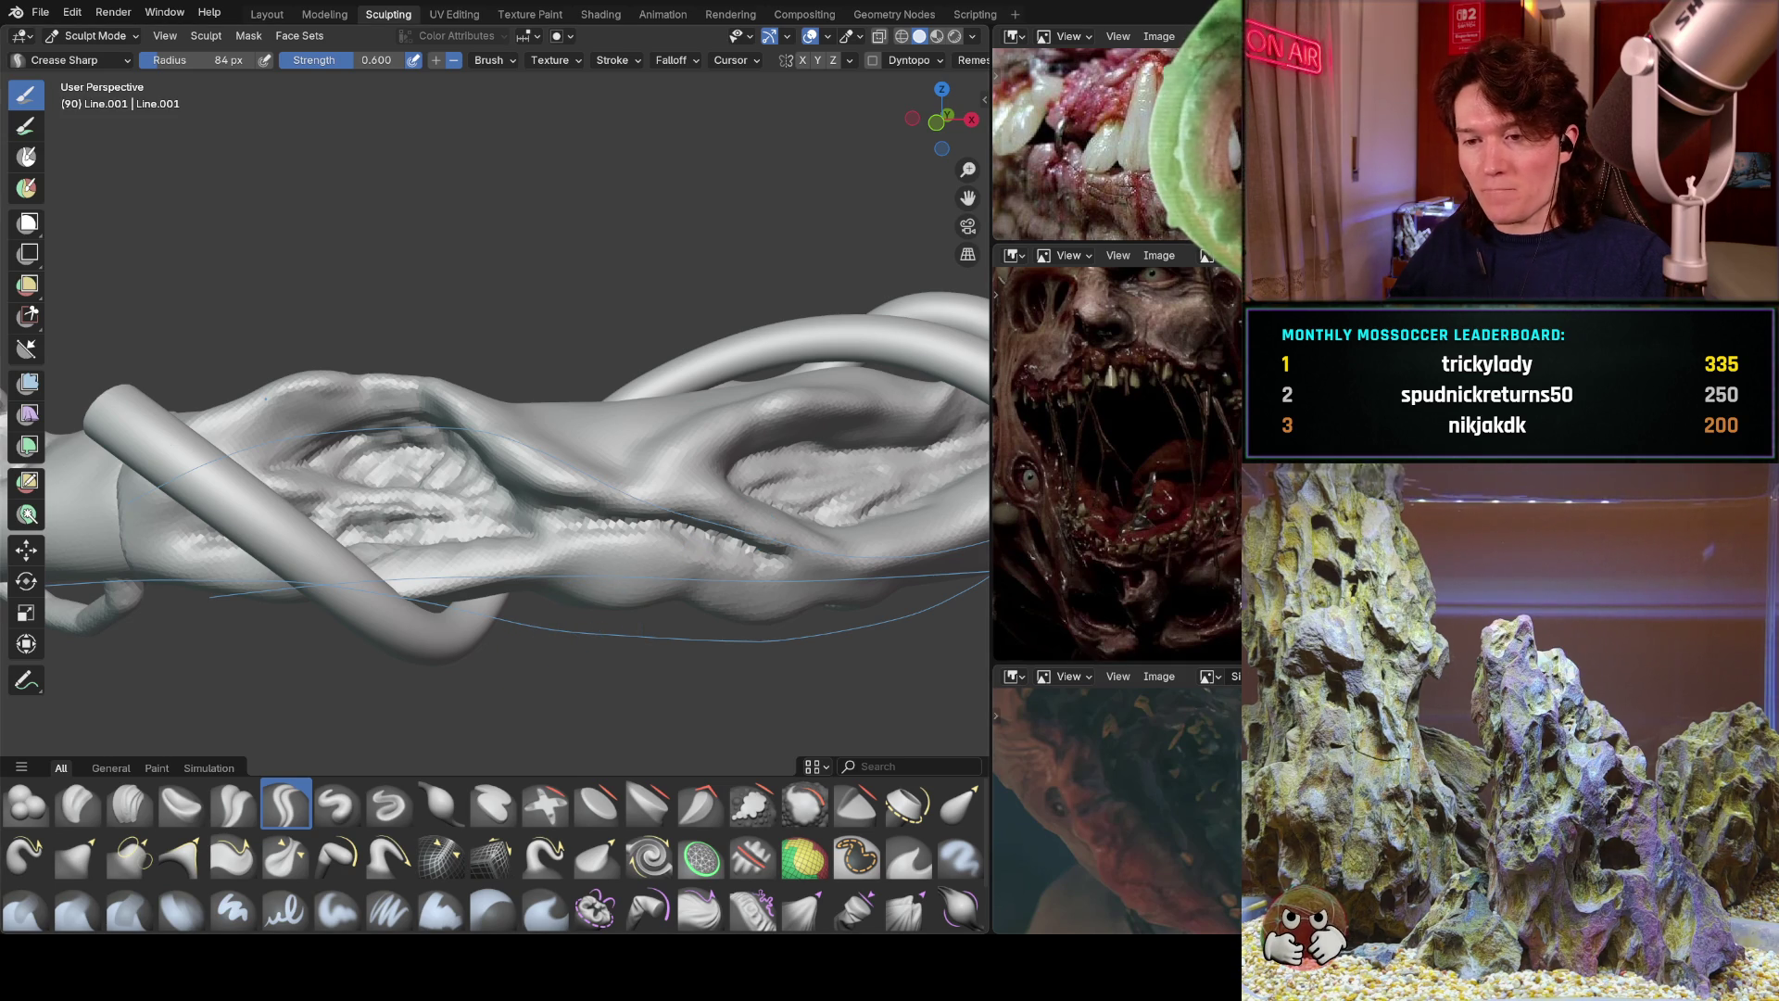
{"action": "scroll", "coordinate": [435, 545], "scroll_direction": "up", "scroll_amount": 3}
{"action": "scroll", "coordinate": [435, 545], "scroll_direction": "down", "scroll_amount": 3}
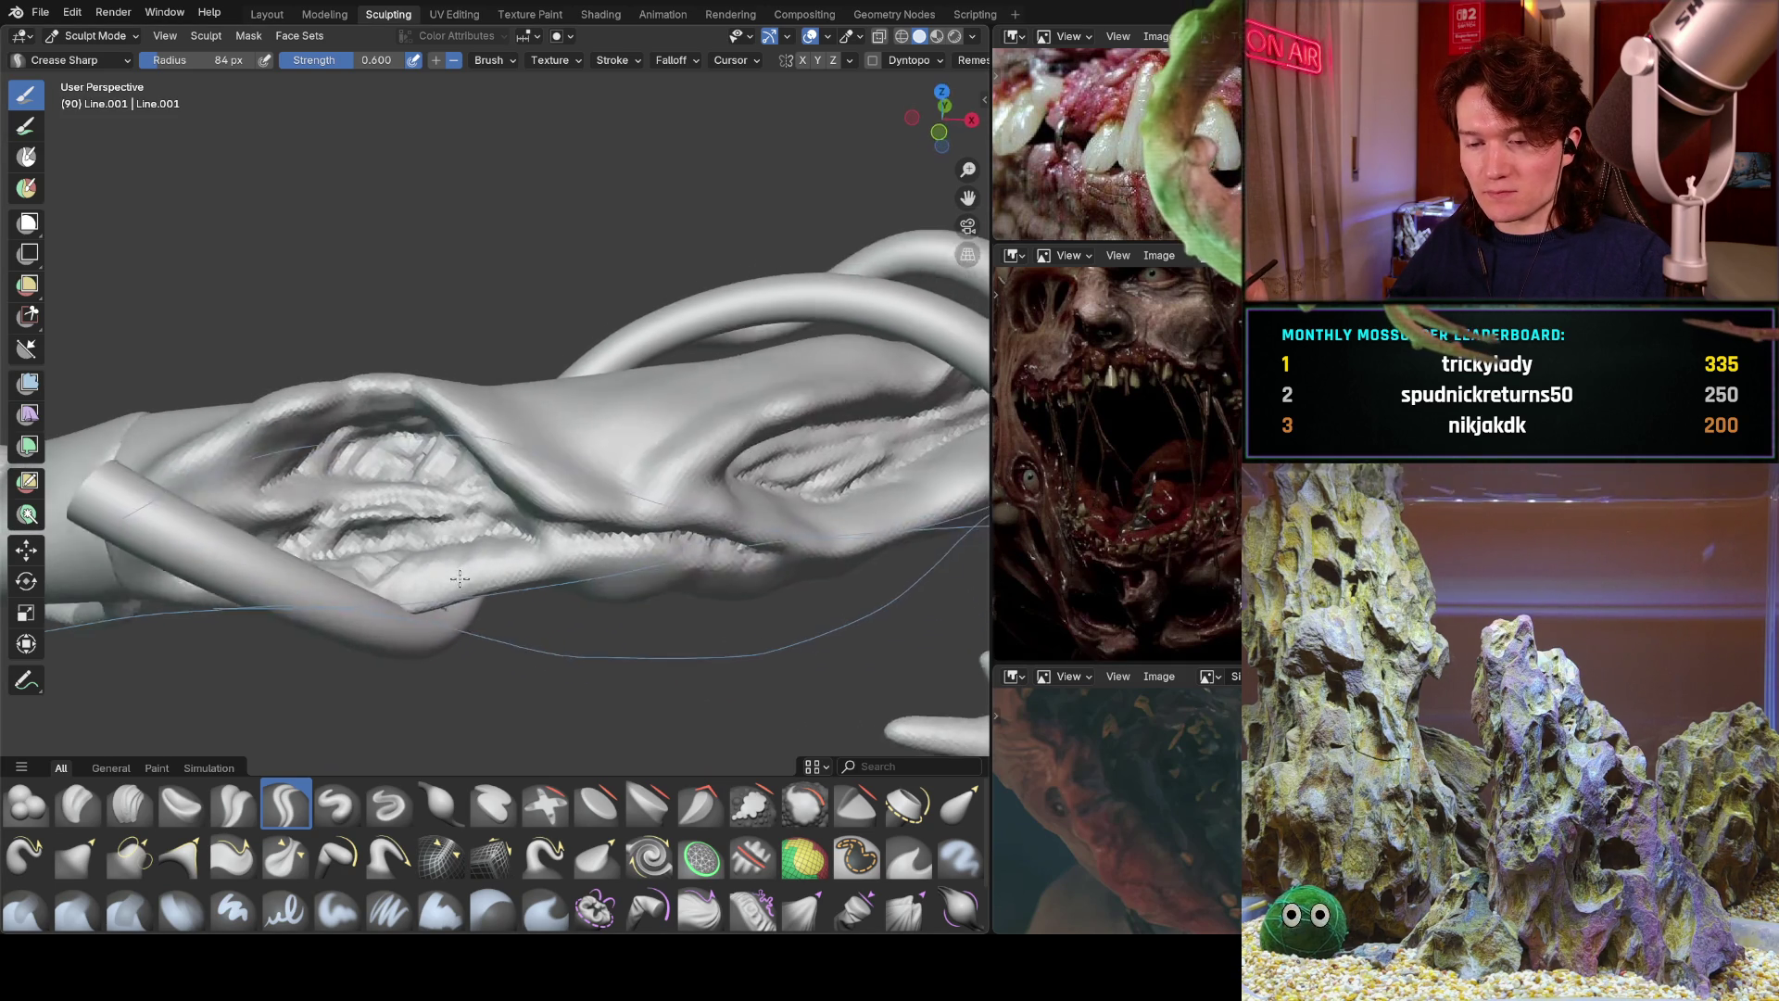
{"action": "scroll", "coordinate": [560, 451], "scroll_direction": "up", "scroll_amount": 5}
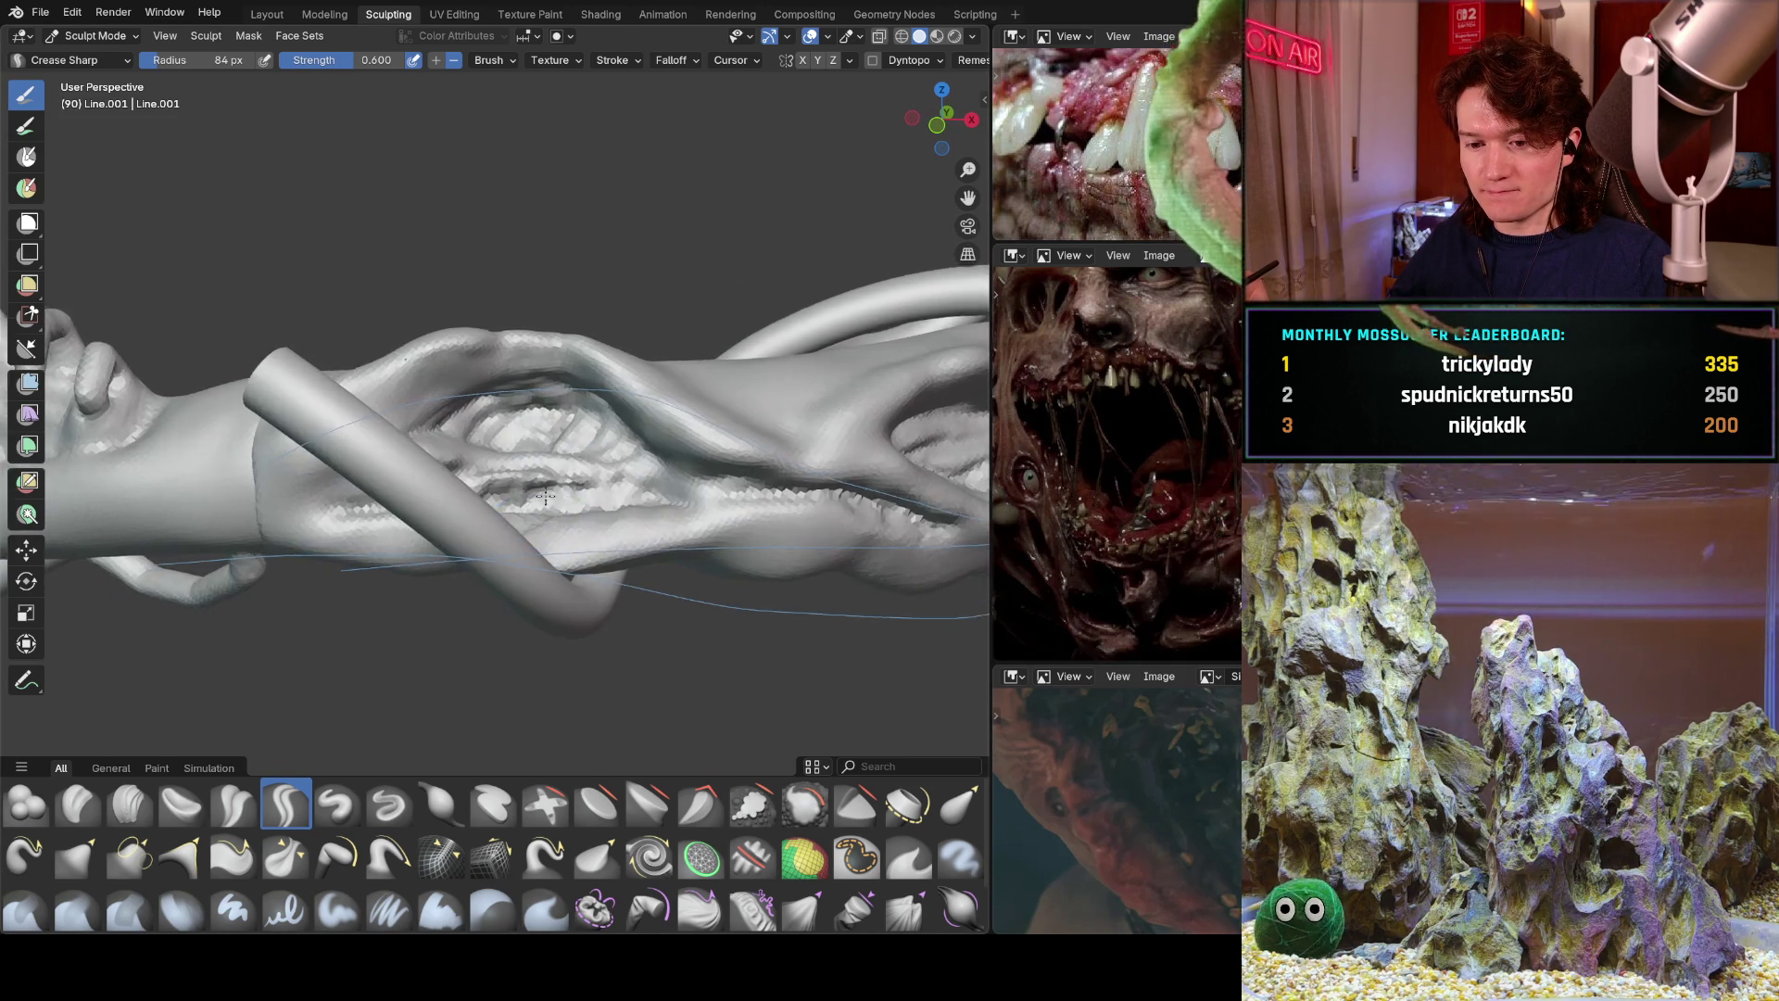
{"action": "left_click", "coordinate": [389, 852]}
{"action": "mouse_move", "coordinate": [516, 448]}
{"action": "middle_mouse_down", "text": "shift"}
{"action": "mouse_move", "coordinate": [621, 567]}
{"action": "mouse_move", "coordinate": [619, 593]}
{"action": "middle_mouse_up", "text": "shift"}
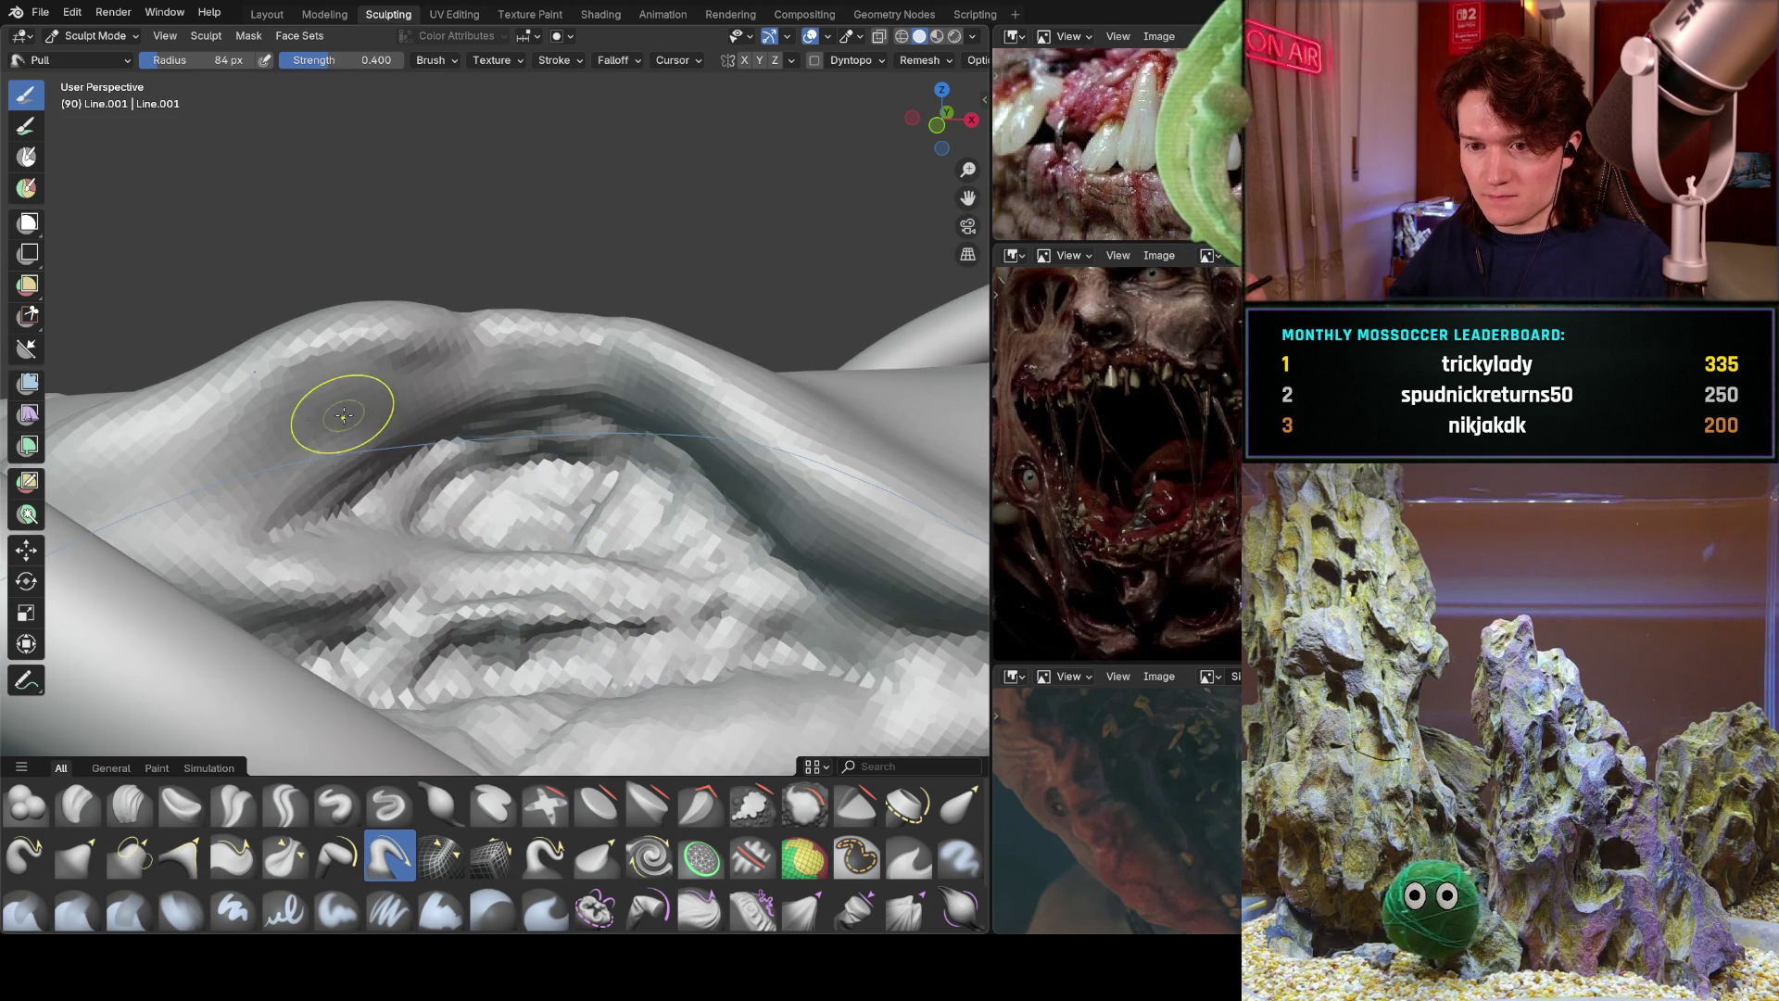
Pull deeper creases along the wound fold and ridge, reshaping its left corner.
{"action": "mouse_move", "coordinate": [328, 395]}
{"action": "left_mouse_down"}
{"action": "mouse_move", "coordinate": [357, 407]}
{"action": "mouse_move", "coordinate": [398, 386]}
{"action": "mouse_move", "coordinate": [489, 409]}
{"action": "left_mouse_up"}
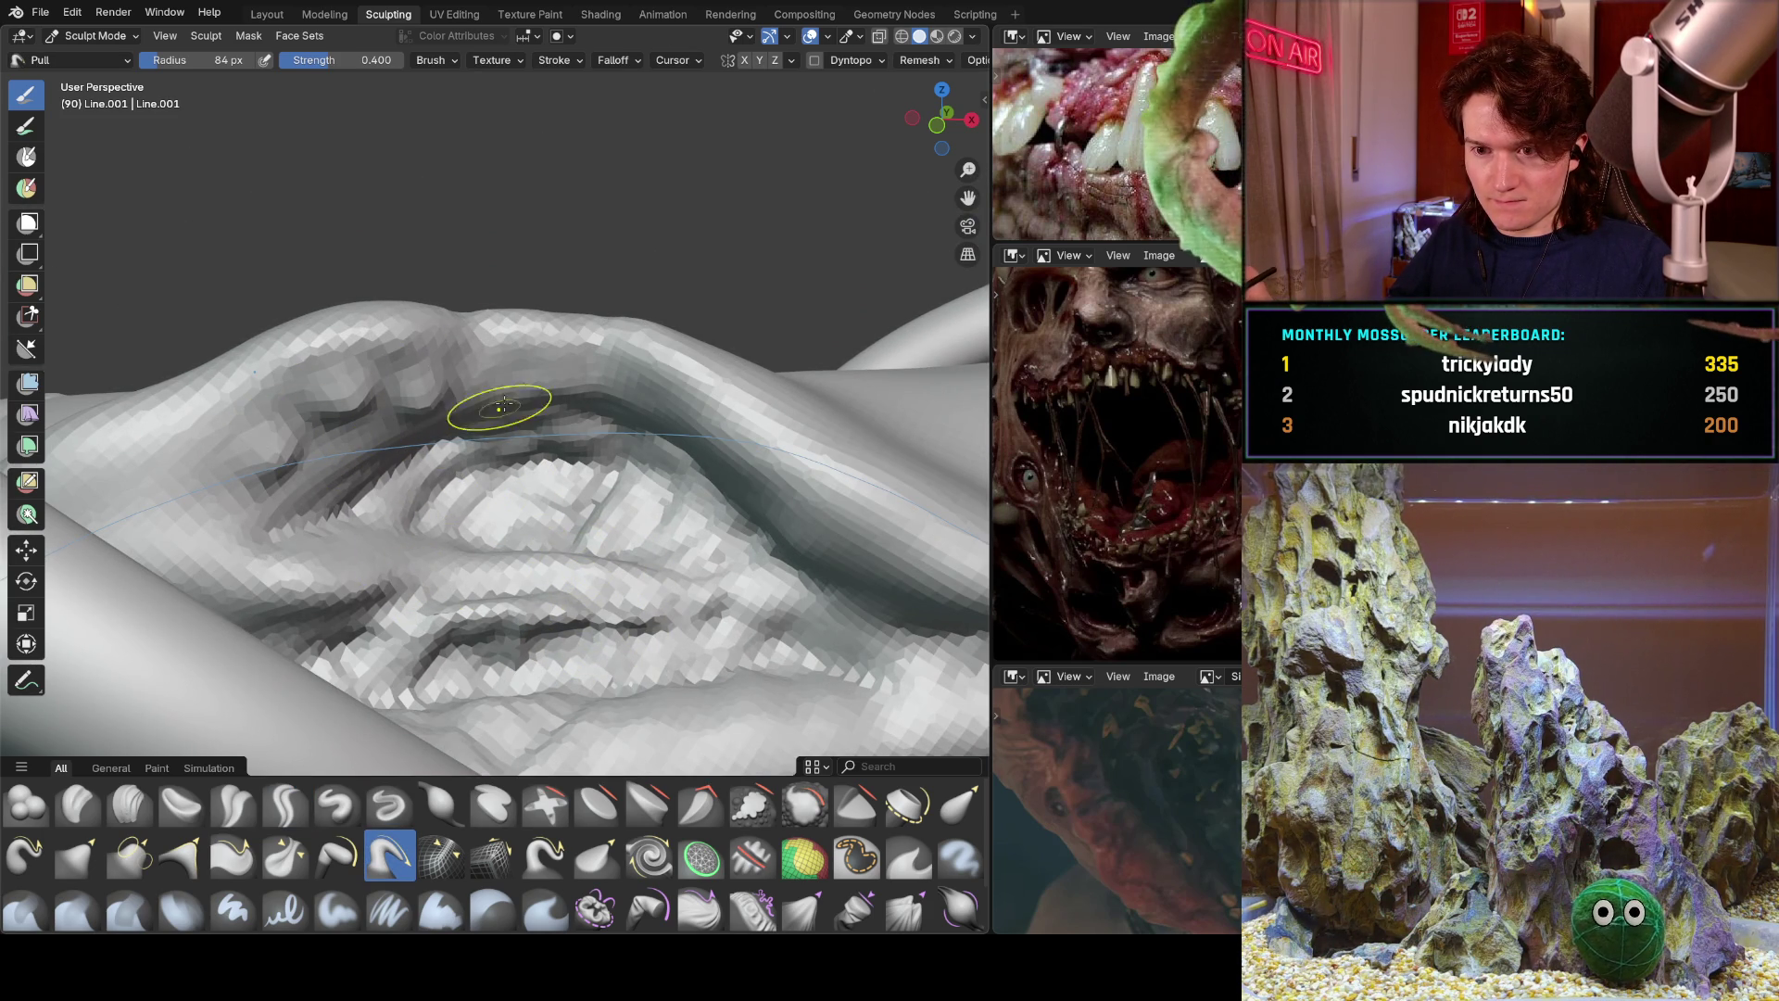
{"action": "mouse_move", "coordinate": [616, 378]}
{"action": "left_mouse_down"}
{"action": "mouse_move", "coordinate": [742, 464]}
{"action": "mouse_move", "coordinate": [825, 556]}
{"action": "mouse_move", "coordinate": [899, 570]}
{"action": "left_mouse_up"}
{"action": "mouse_move", "coordinate": [199, 516]}
{"action": "left_mouse_down"}
{"action": "mouse_move", "coordinate": [368, 518]}
{"action": "mouse_move", "coordinate": [556, 570]}
{"action": "mouse_move", "coordinate": [602, 531]}
{"action": "mouse_move", "coordinate": [653, 584]}
{"action": "mouse_move", "coordinate": [682, 489]}
{"action": "mouse_move", "coordinate": [741, 547]}
{"action": "mouse_move", "coordinate": [704, 570]}
{"action": "left_mouse_up"}
{"action": "scroll", "coordinate": [648, 557], "scroll_direction": "down", "scroll_amount": 3}
{"action": "mouse_move", "coordinate": [648, 556]}
{"action": "middle_mouse_down"}
{"action": "mouse_move", "coordinate": [525, 554]}
{"action": "mouse_move", "coordinate": [517, 419]}
{"action": "mouse_move", "coordinate": [593, 649]}
{"action": "middle_mouse_up"}
{"action": "scroll", "coordinate": [605, 668], "scroll_direction": "up", "scroll_amount": 5}
Pull extra creases along the lower edge of the wound fold.
{"action": "mouse_move", "coordinate": [604, 668]}
{"action": "left_mouse_down"}
{"action": "mouse_move", "coordinate": [598, 640]}
{"action": "mouse_move", "coordinate": [649, 658]}
{"action": "mouse_move", "coordinate": [681, 638]}
{"action": "left_mouse_up"}
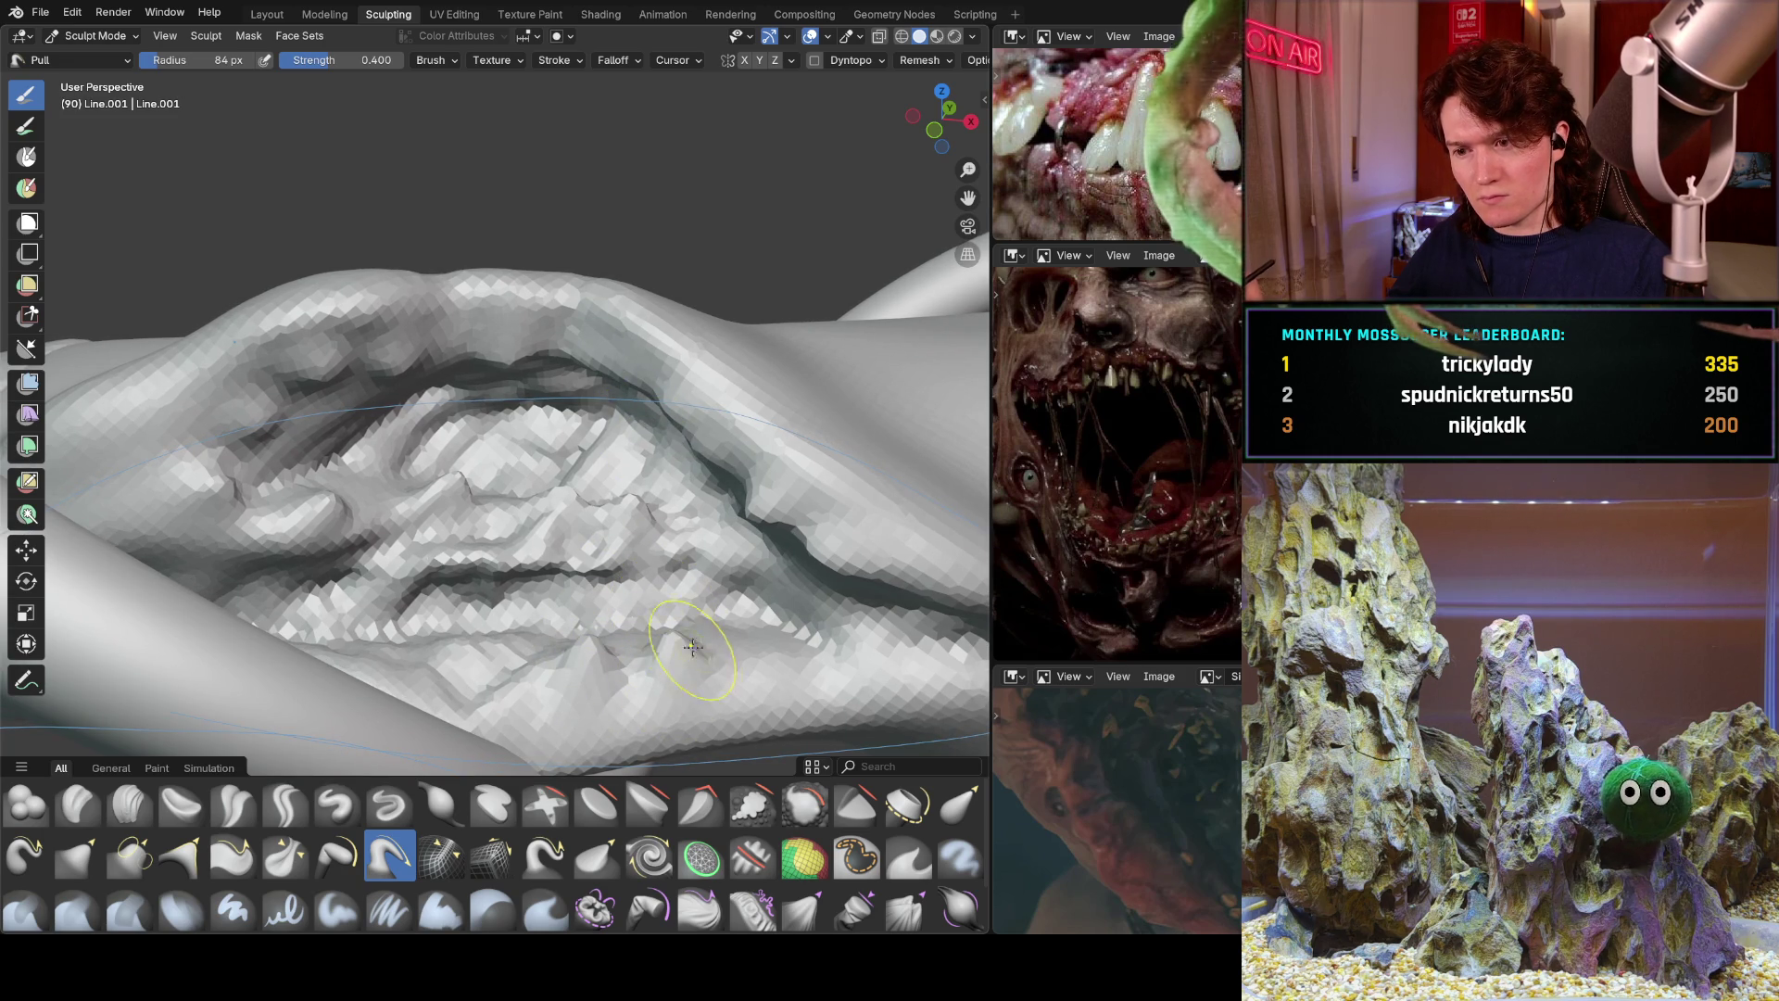
{"action": "mouse_move", "coordinate": [754, 615]}
{"action": "middle_mouse_down"}
{"action": "mouse_move", "coordinate": [754, 689]}
{"action": "mouse_move", "coordinate": [655, 485]}
{"action": "middle_mouse_up"}
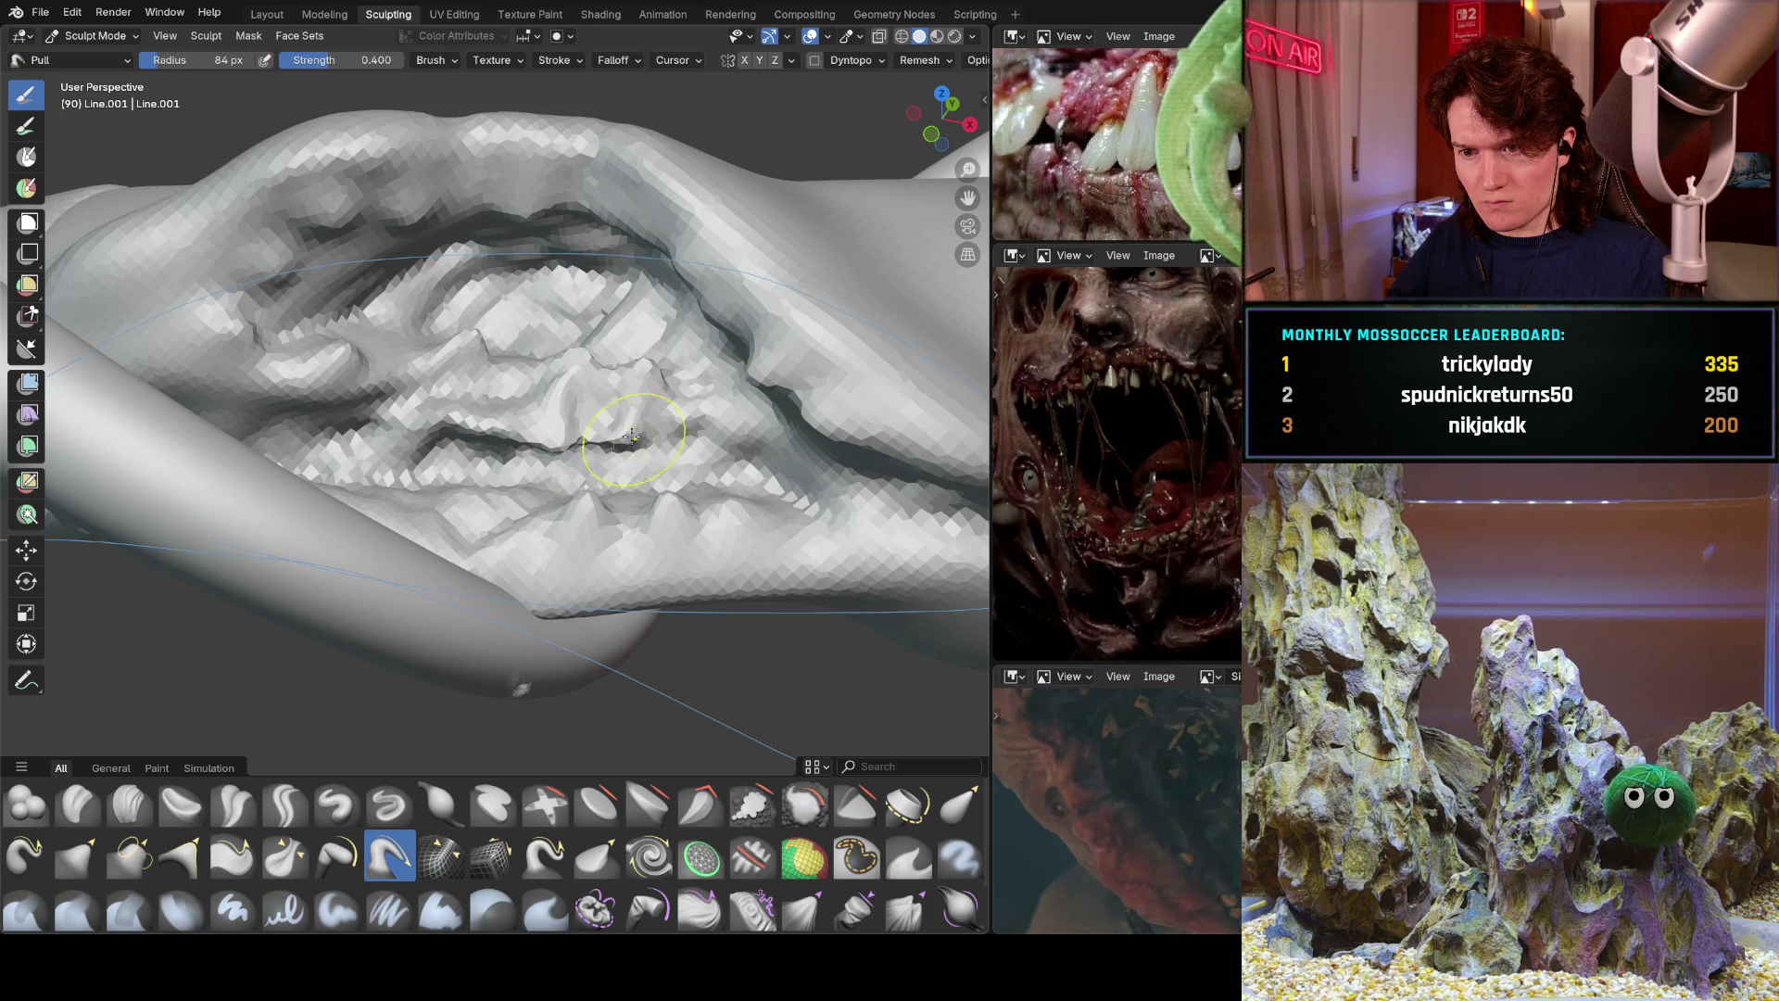
{"action": "middle_click_drag", "start_coordinate": [685, 401], "coordinate": [579, 428]}
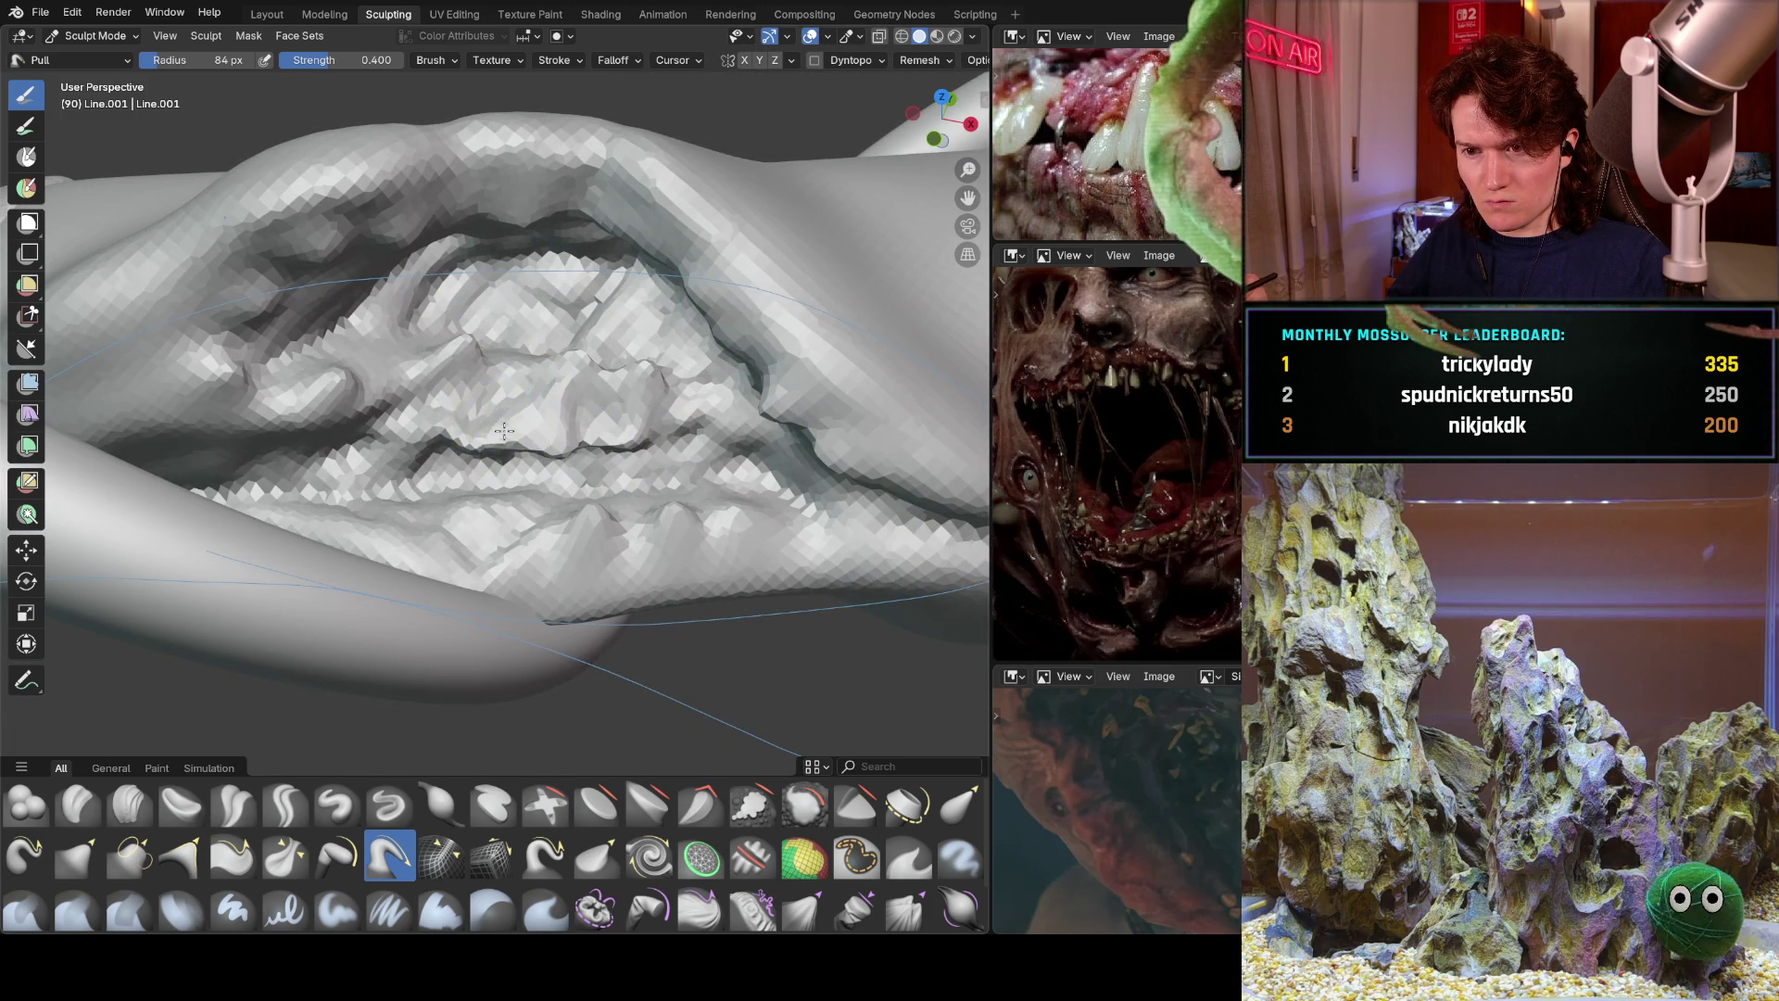
{"action": "middle_click_drag", "start_coordinate": [390, 461], "coordinate": [459, 442]}
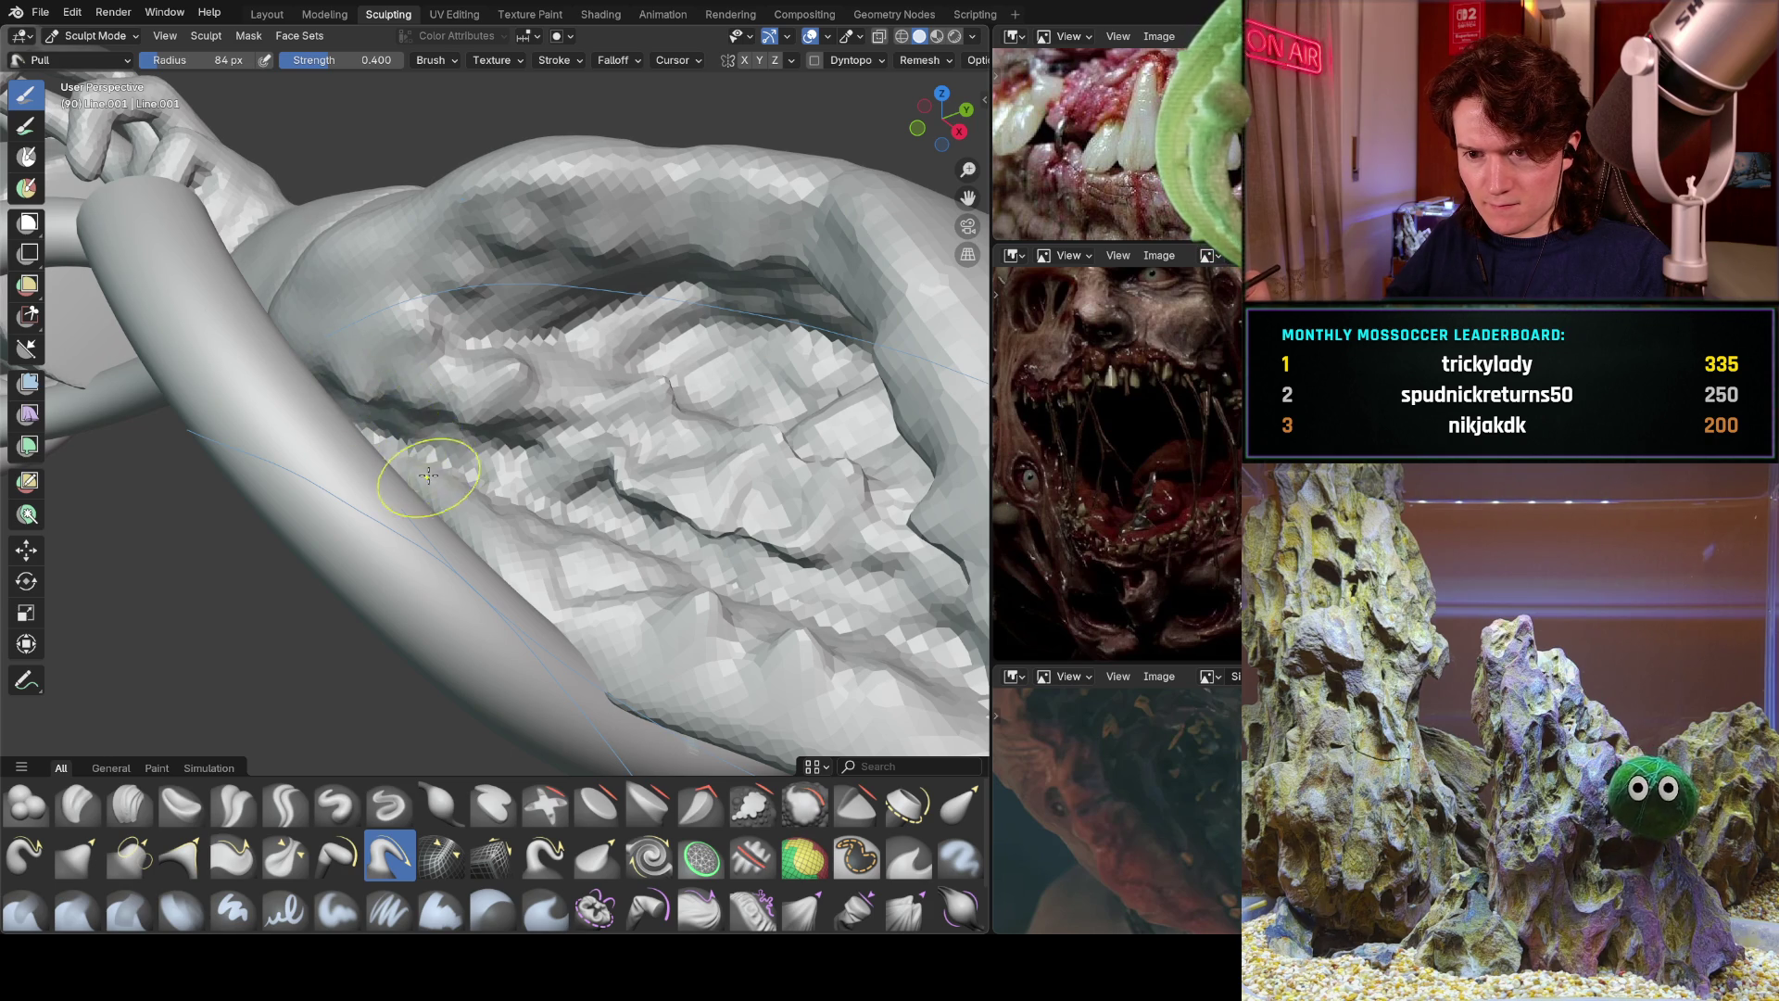
{"action": "left_click_drag", "start_coordinate": [436, 467], "coordinate": [538, 492]}
{"action": "middle_click_drag", "start_coordinate": [539, 492], "coordinate": [476, 556]}
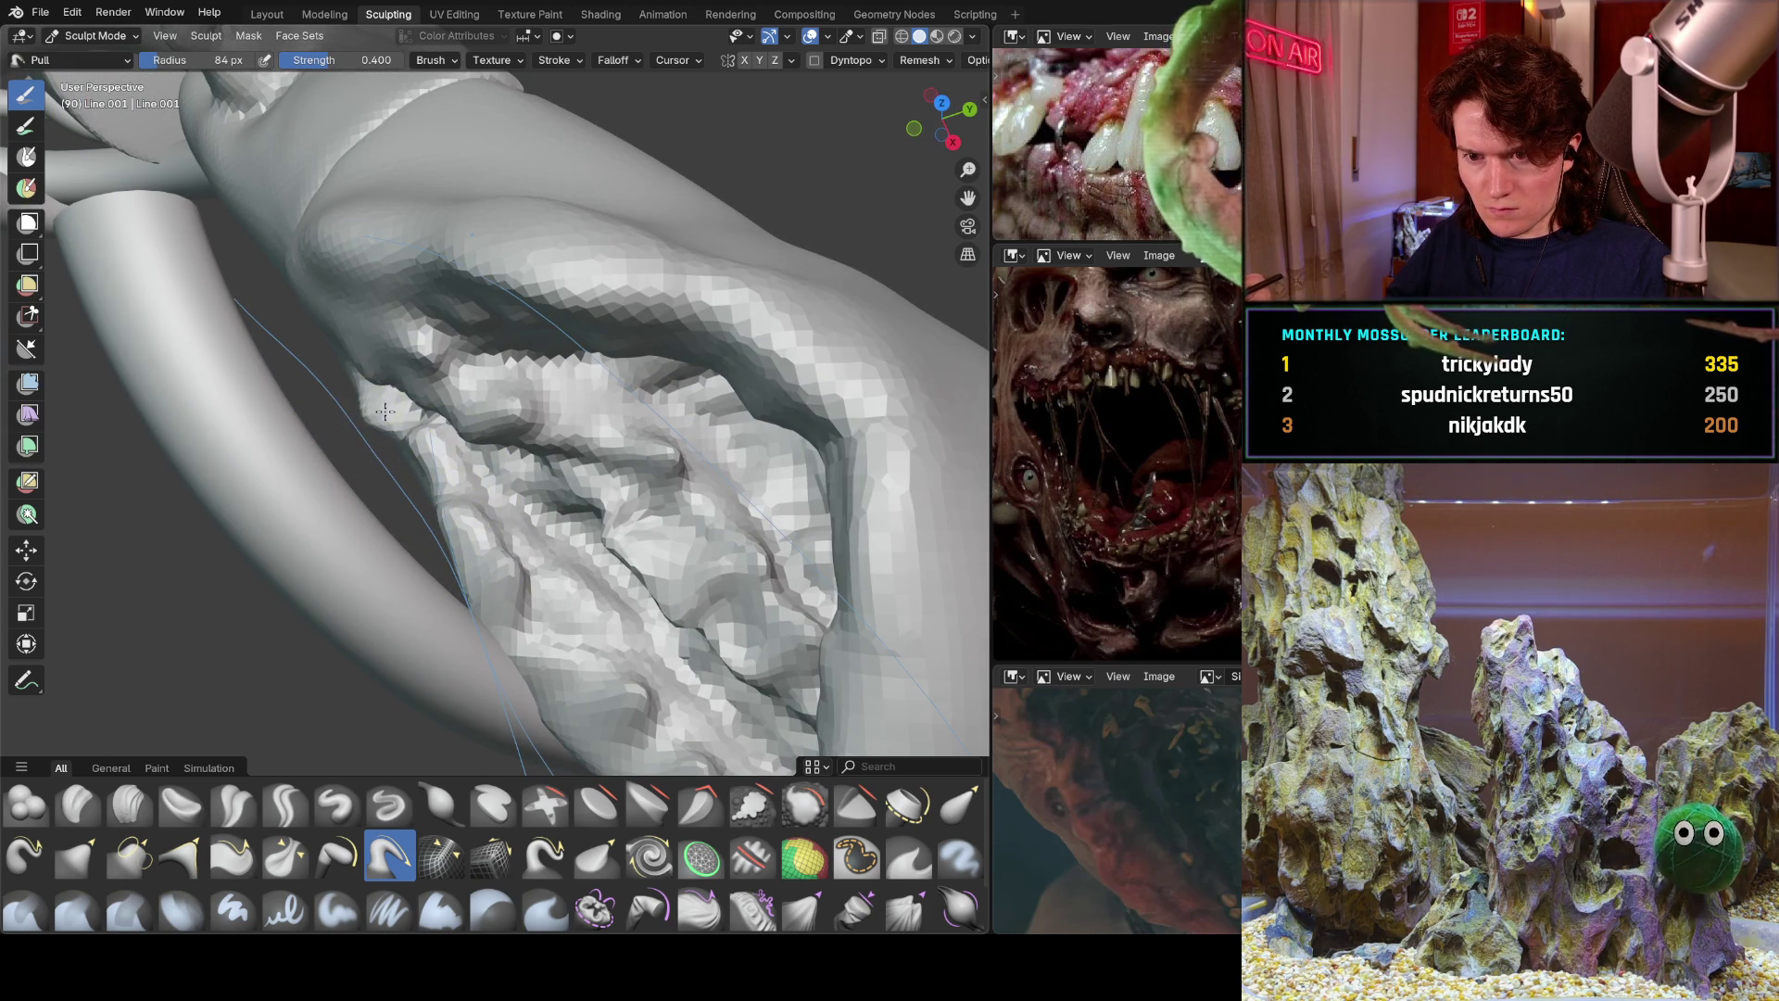
{"action": "mouse_move", "coordinate": [417, 438]}
{"action": "middle_mouse_down"}
{"action": "mouse_move", "coordinate": [629, 463]}
{"action": "mouse_move", "coordinate": [602, 514]}
{"action": "mouse_move", "coordinate": [554, 435]}
{"action": "mouse_move", "coordinate": [724, 556]}
{"action": "middle_mouse_up"}
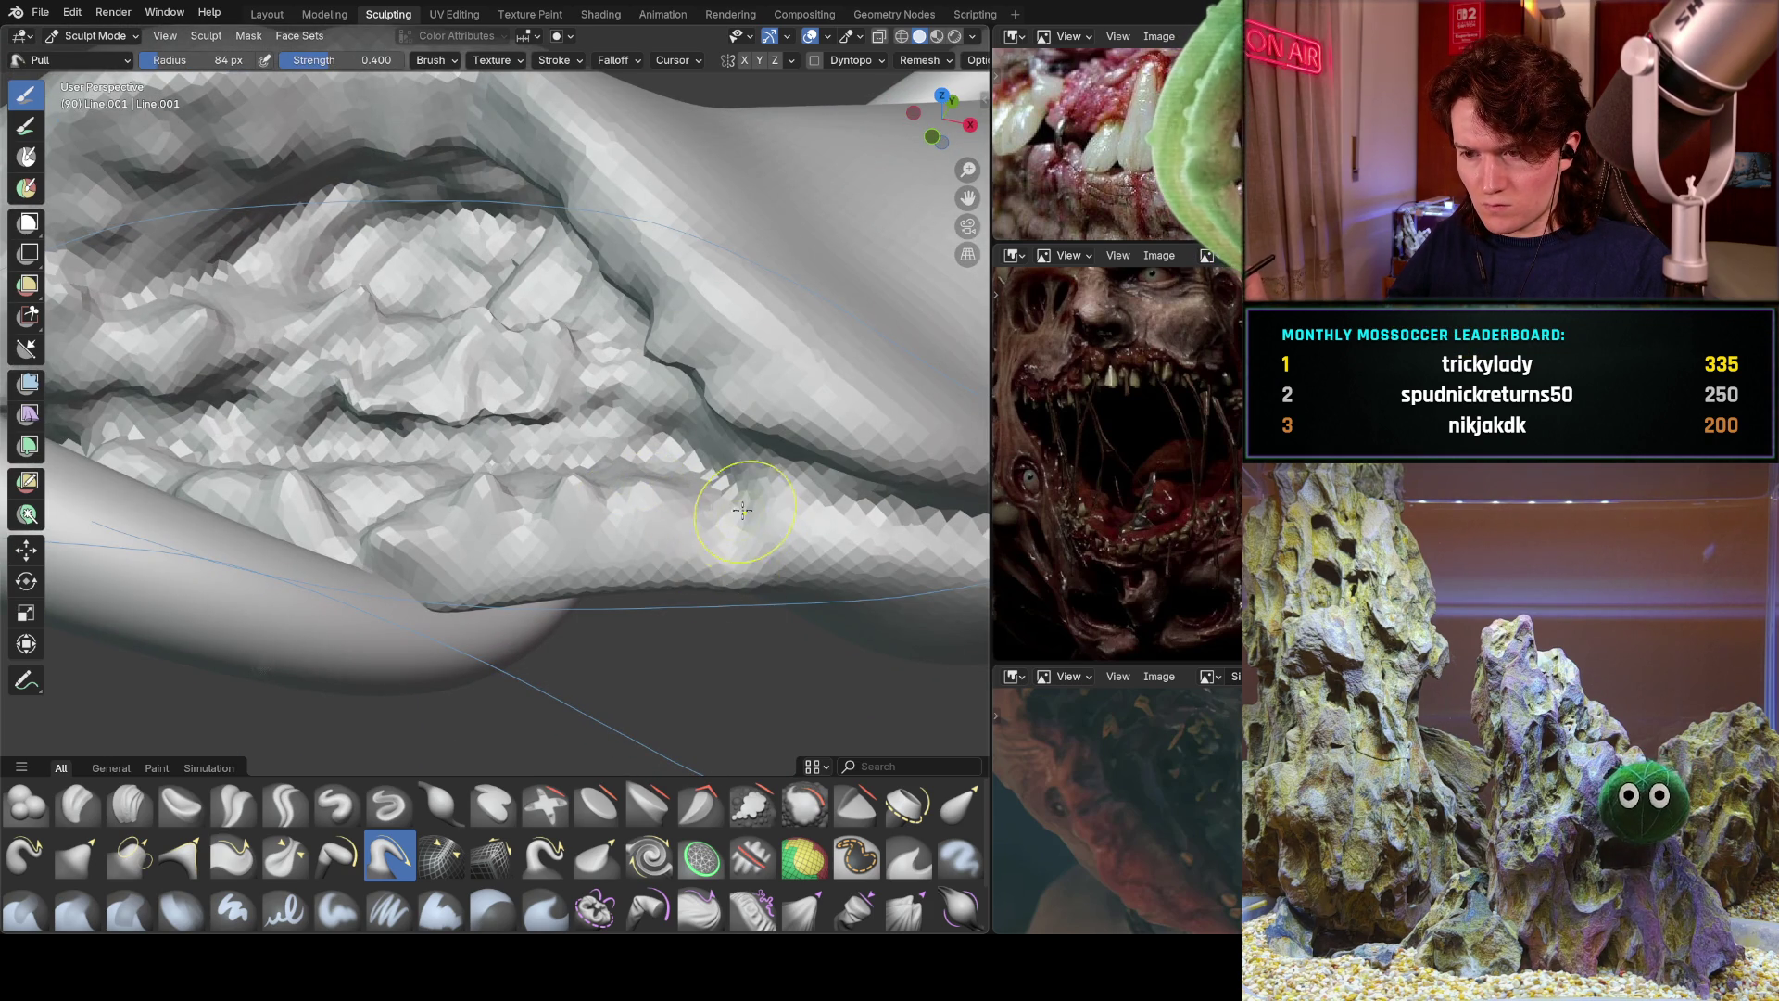
Check the wound's lower edge from new angles, then select the Snake Hook brush.
{"action": "middle_click_drag", "start_coordinate": [708, 495], "coordinate": [866, 386]}
{"action": "middle_click_drag", "start_coordinate": [806, 449], "coordinate": [563, 432], "text": "shift"}
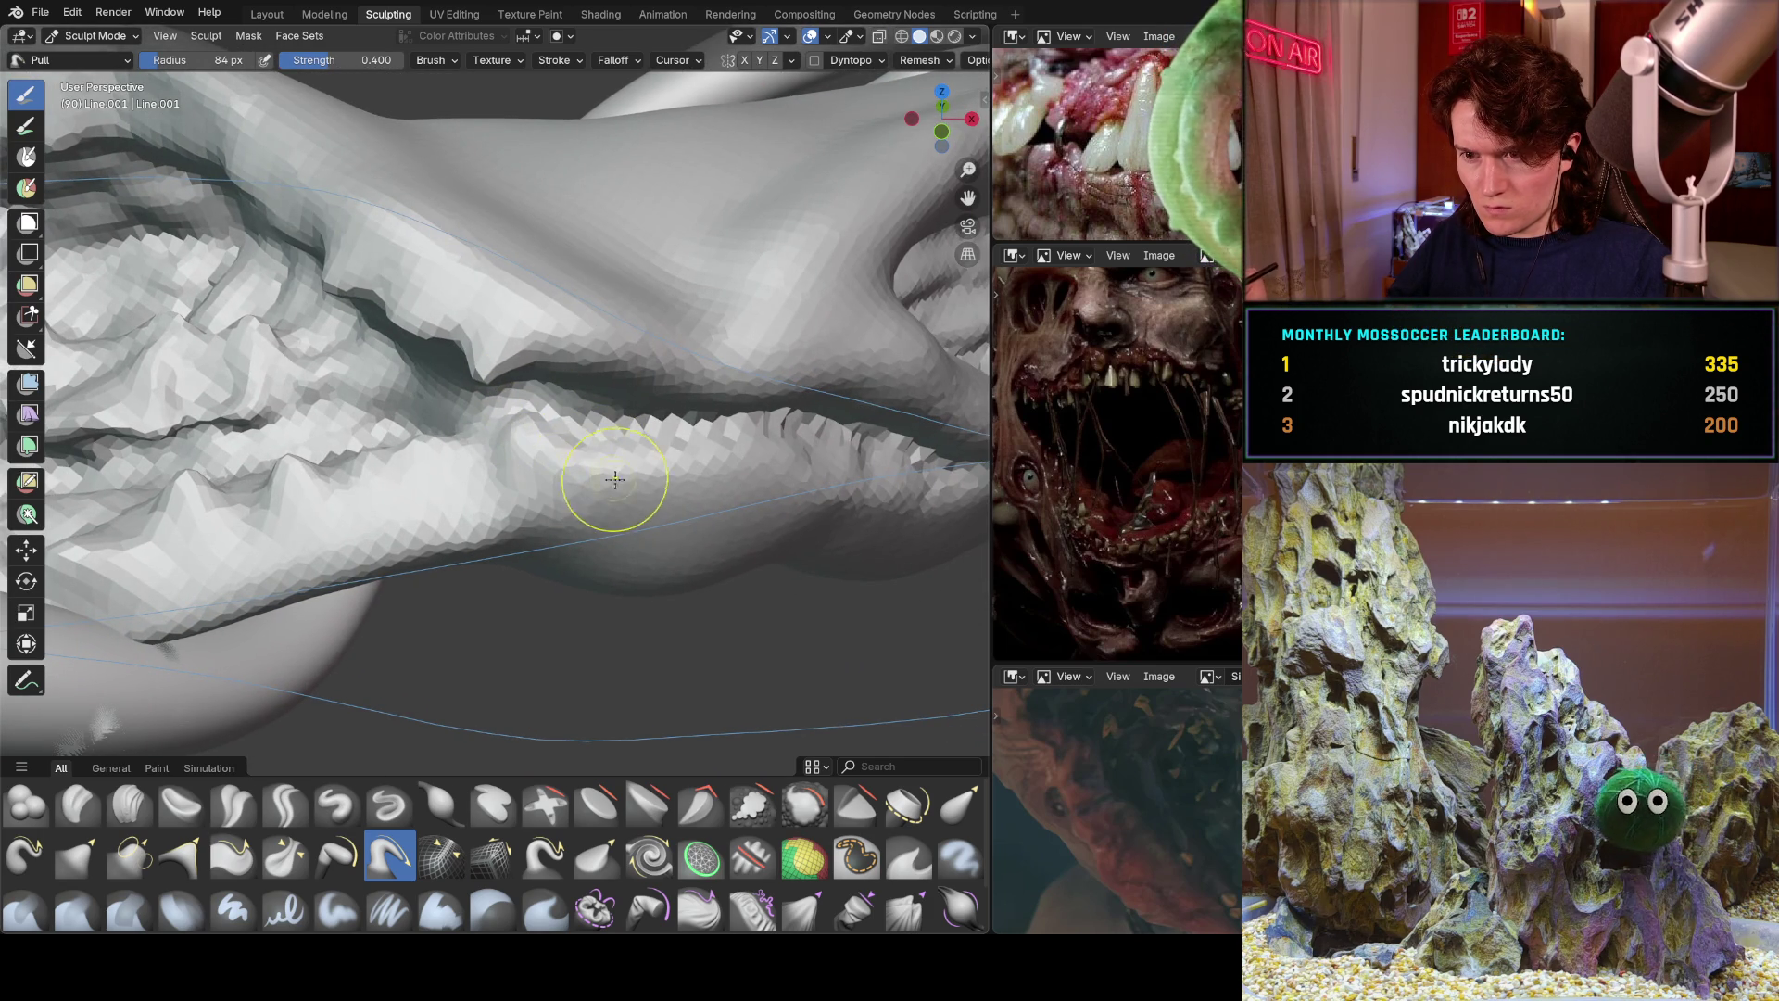
{"action": "mouse_move", "coordinate": [636, 460]}
{"action": "middle_mouse_down"}
{"action": "mouse_move", "coordinate": [665, 440]}
{"action": "mouse_move", "coordinate": [657, 470]}
{"action": "mouse_move", "coordinate": [575, 460]}
{"action": "mouse_move", "coordinate": [491, 546]}
{"action": "middle_mouse_up"}
{"action": "scroll", "coordinate": [491, 547], "scroll_direction": "down", "scroll_amount": 2}
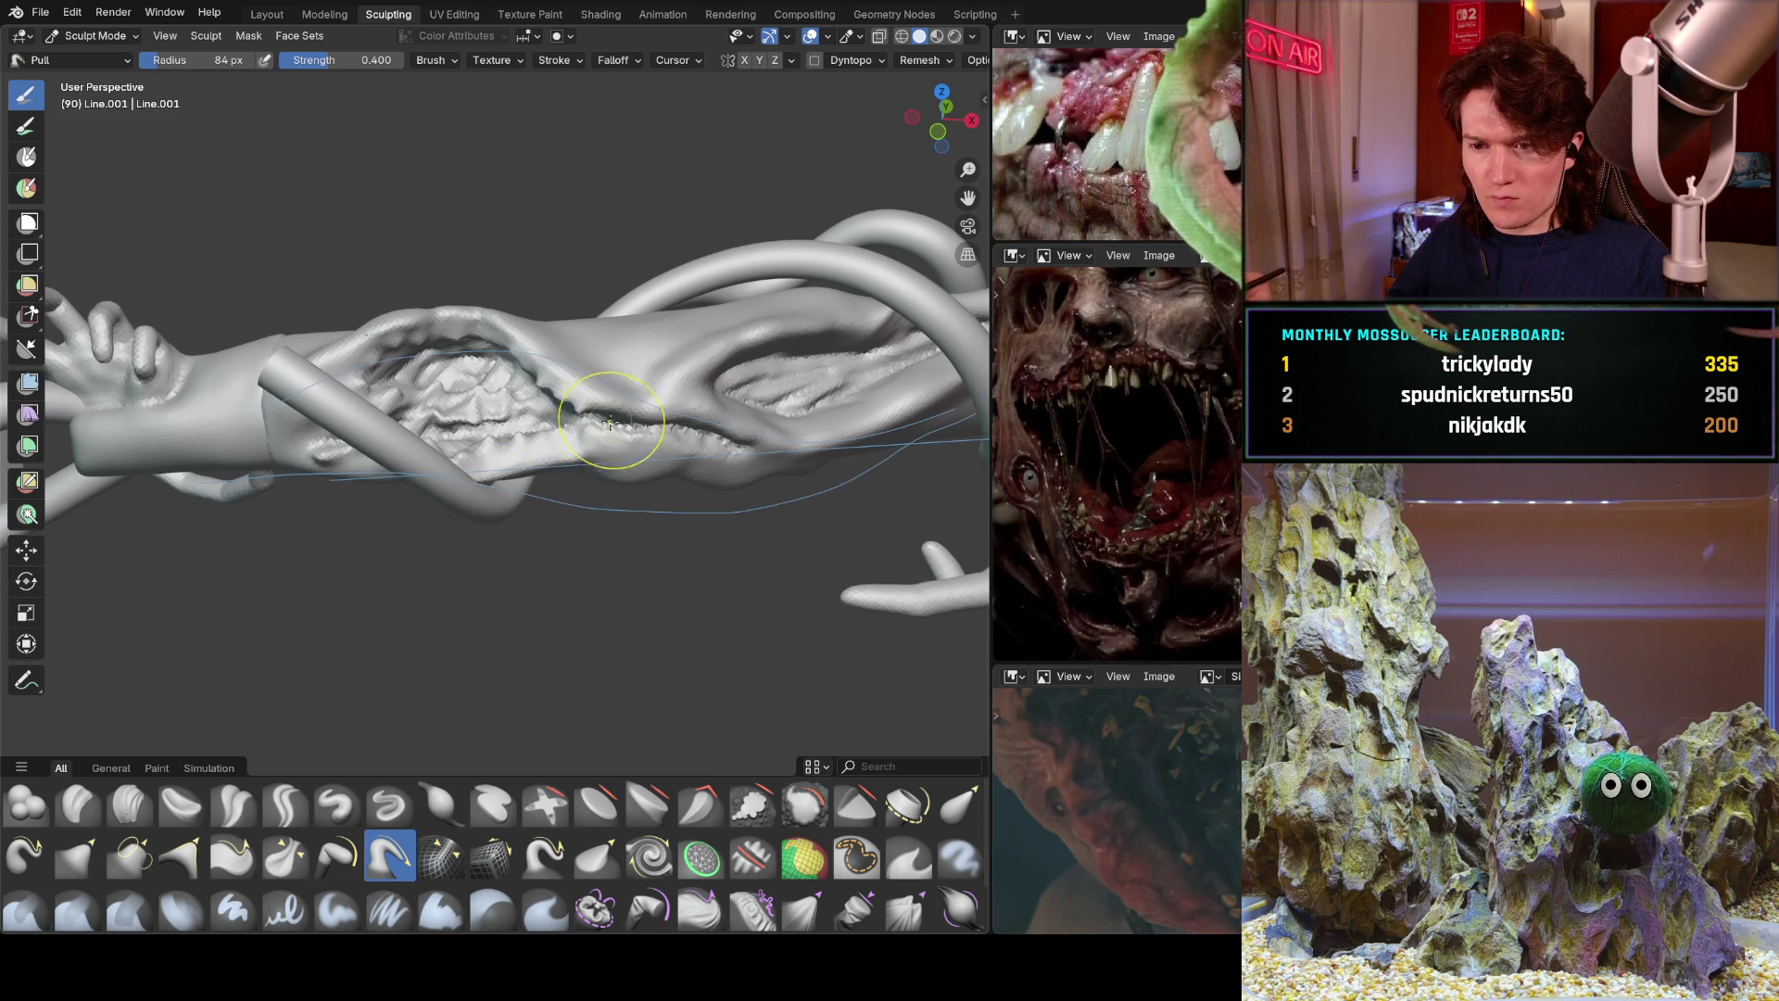
{"action": "scroll", "coordinate": [511, 491], "scroll_direction": "down", "scroll_amount": 4}
{"action": "scroll", "coordinate": [511, 491], "scroll_direction": "up", "scroll_amount": 5}
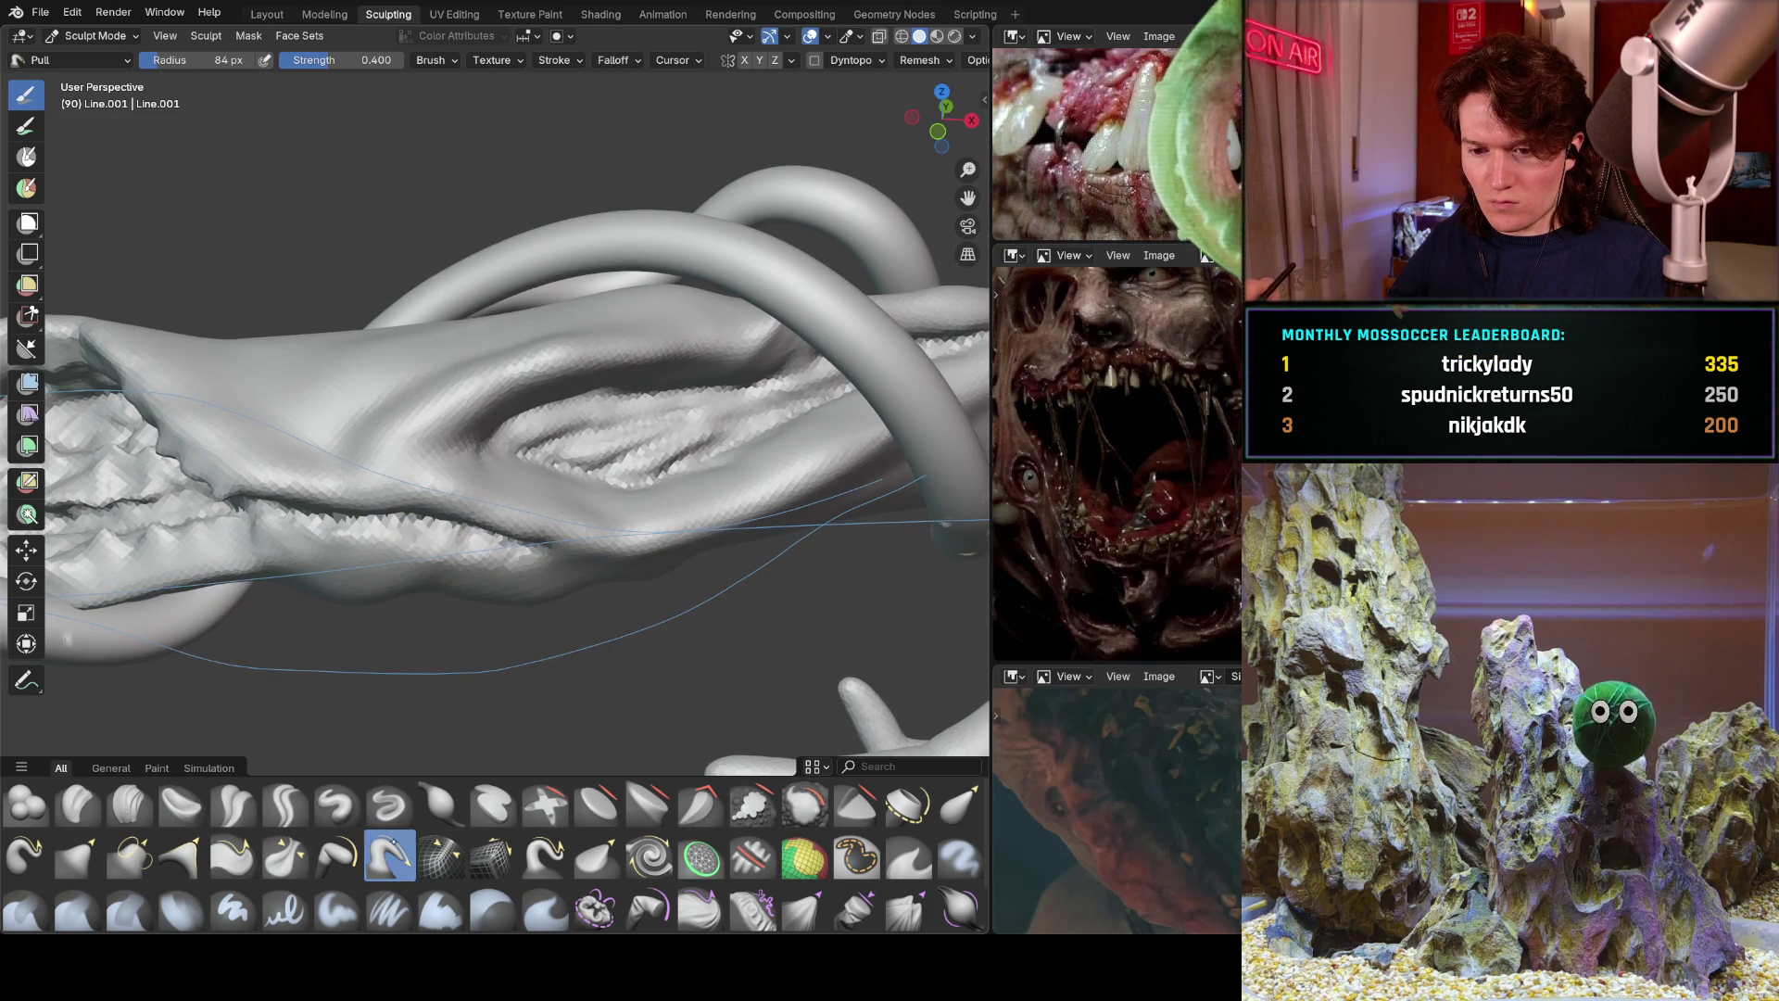
{"action": "left_click", "coordinate": [547, 852]}
Test a Snake Hook spike on the jagged ridge, then undo it.
{"action": "scroll", "coordinate": [636, 596], "scroll_direction": "up", "scroll_amount": 8}
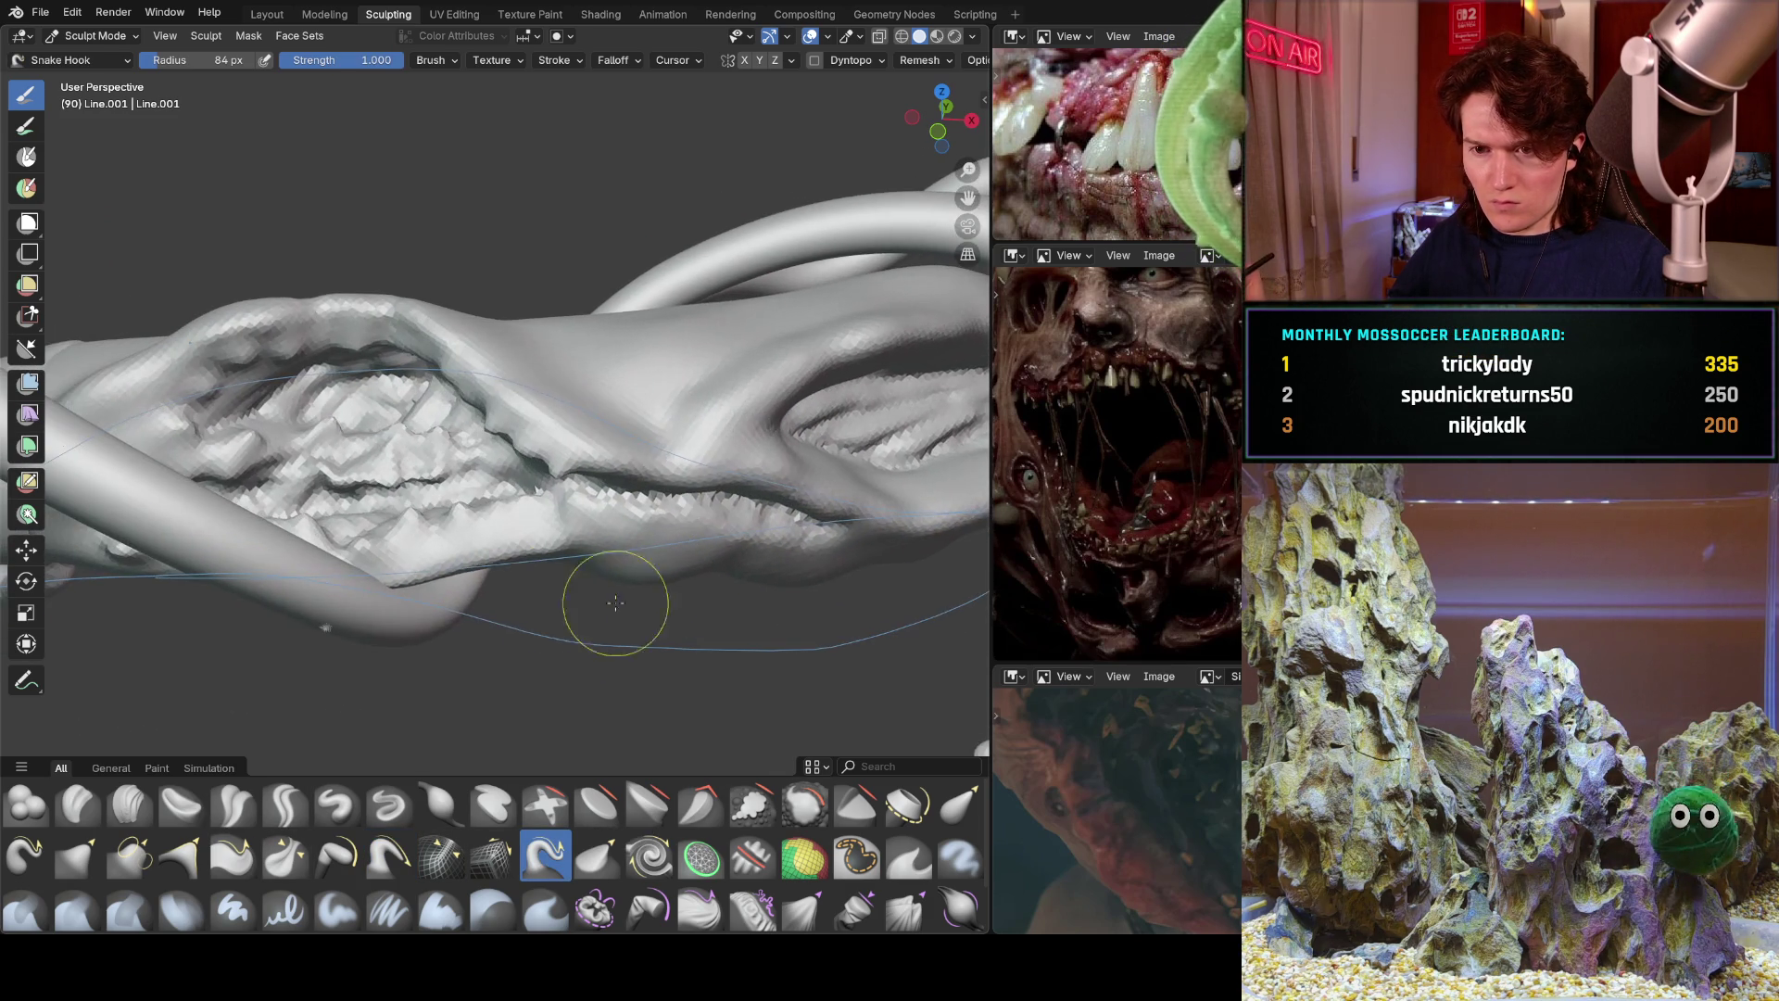
{"action": "middle_click_drag", "start_coordinate": [535, 408], "coordinate": [549, 552], "text": "shift"}
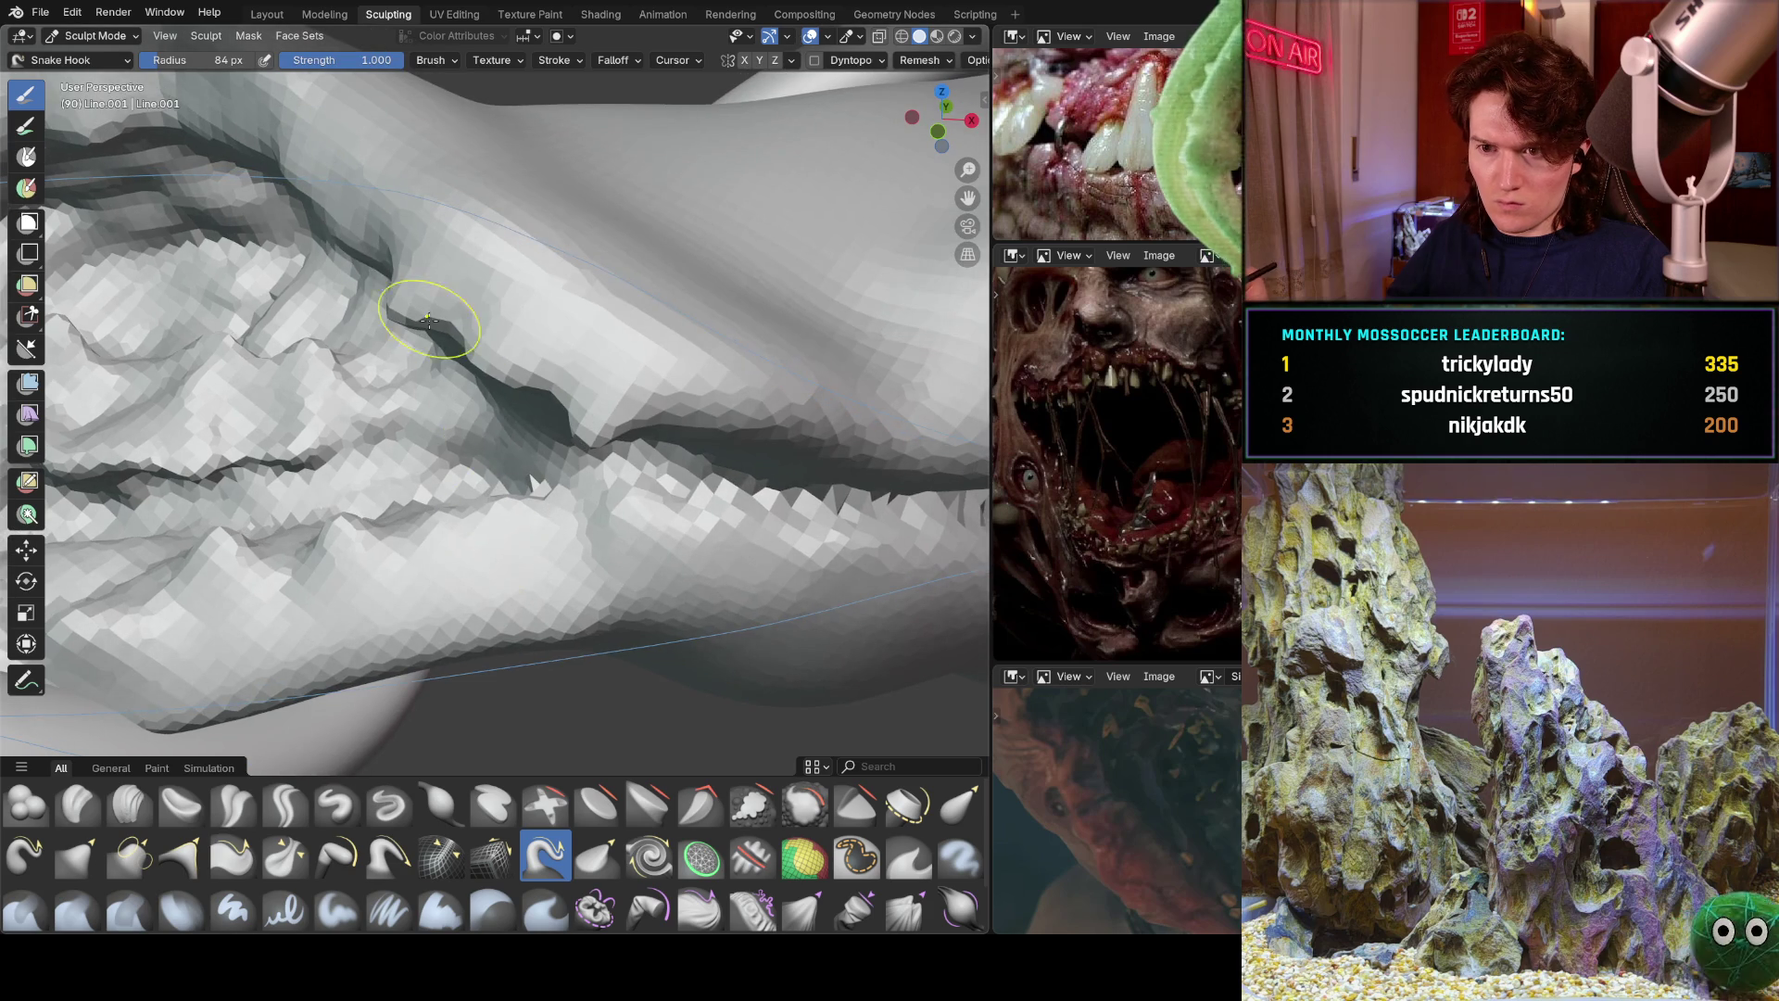
{"action": "mouse_move", "coordinate": [422, 306]}
{"action": "left_mouse_down"}
{"action": "mouse_move", "coordinate": [287, 417]}
{"action": "mouse_move", "coordinate": [320, 481]}
{"action": "left_mouse_up"}
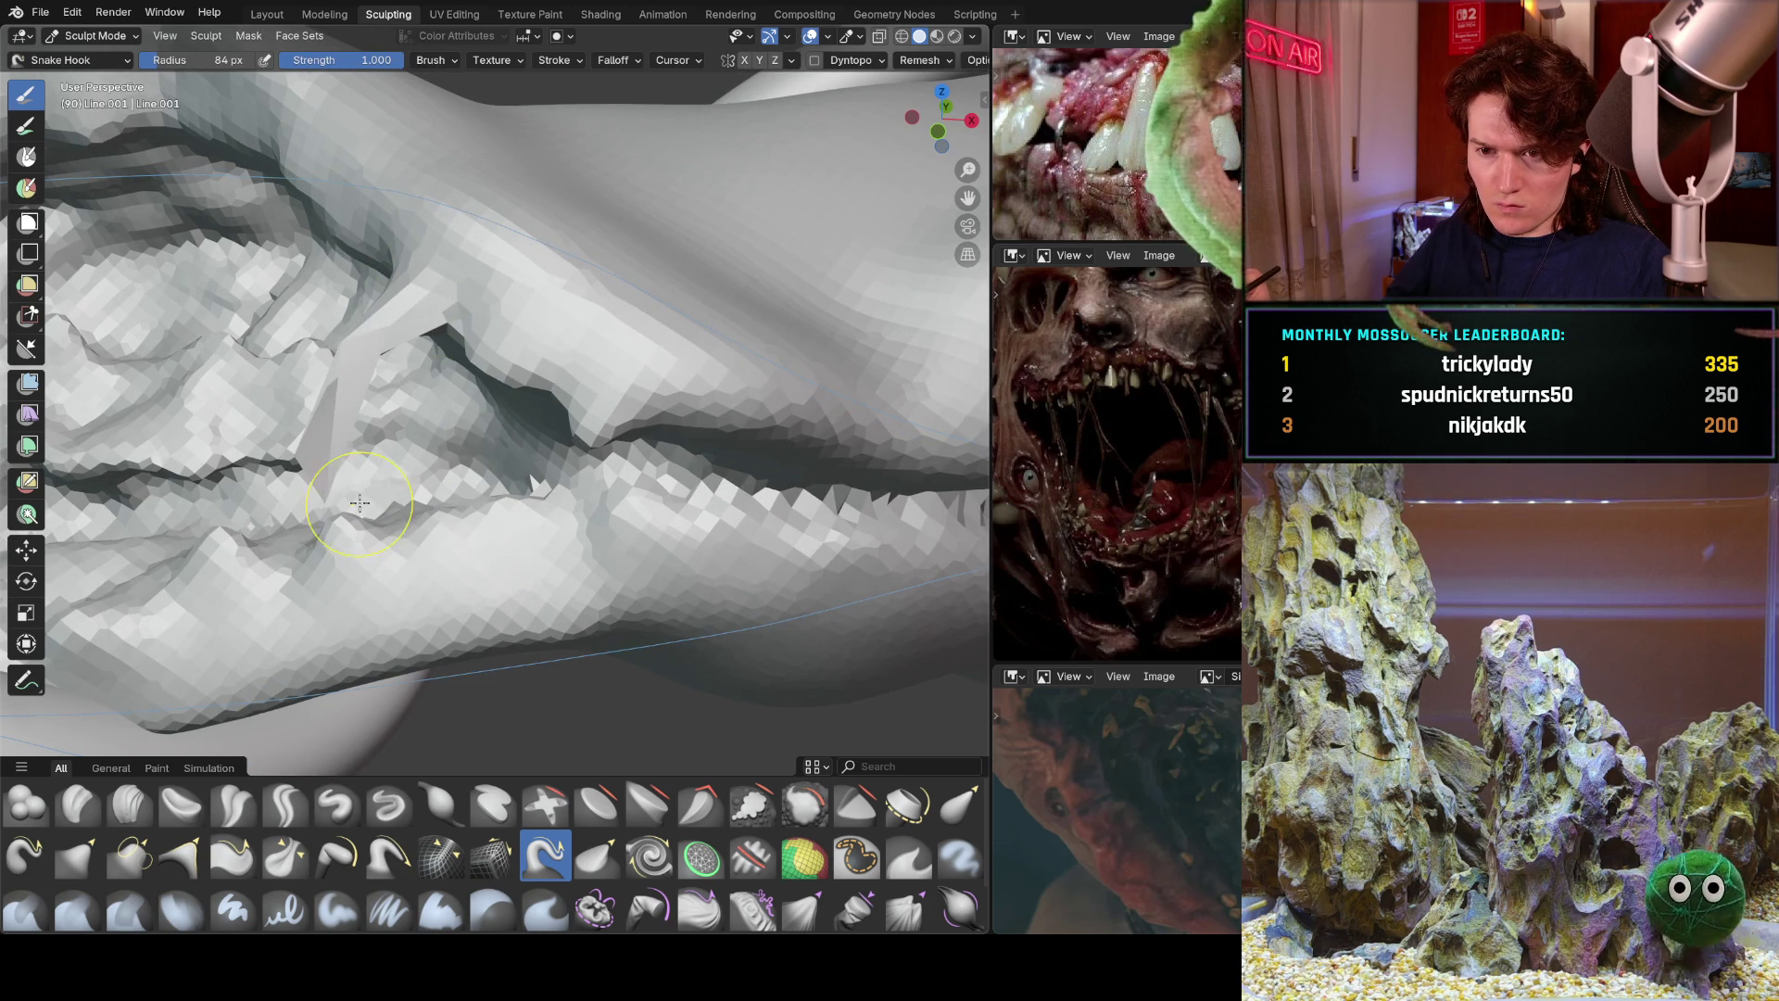
{"action": "key", "text": "ctrl+z"}
{"action": "middle_click_drag", "start_coordinate": [367, 468], "coordinate": [754, 297]}
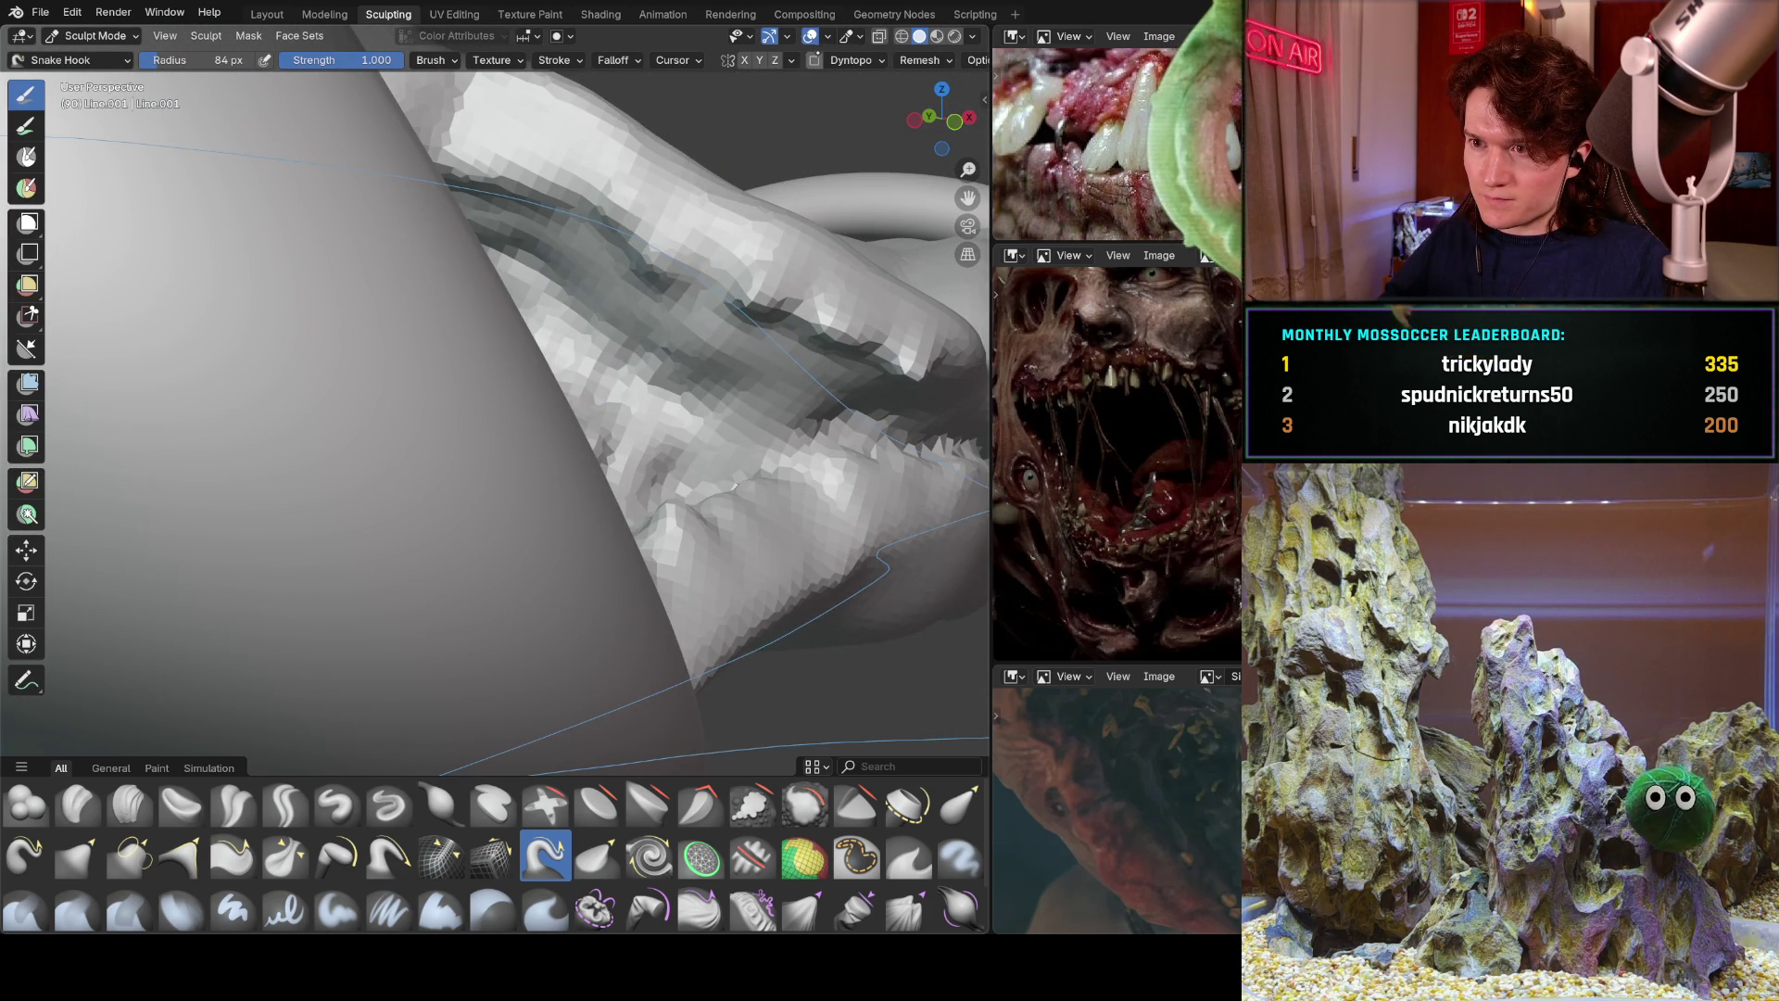
Enable Dyntopo despite the warning and pull test protrusions from the mesh and tentacle.
{"action": "key", "text": "ctrl+d"}
{"action": "left_click", "coordinate": [781, 107]}
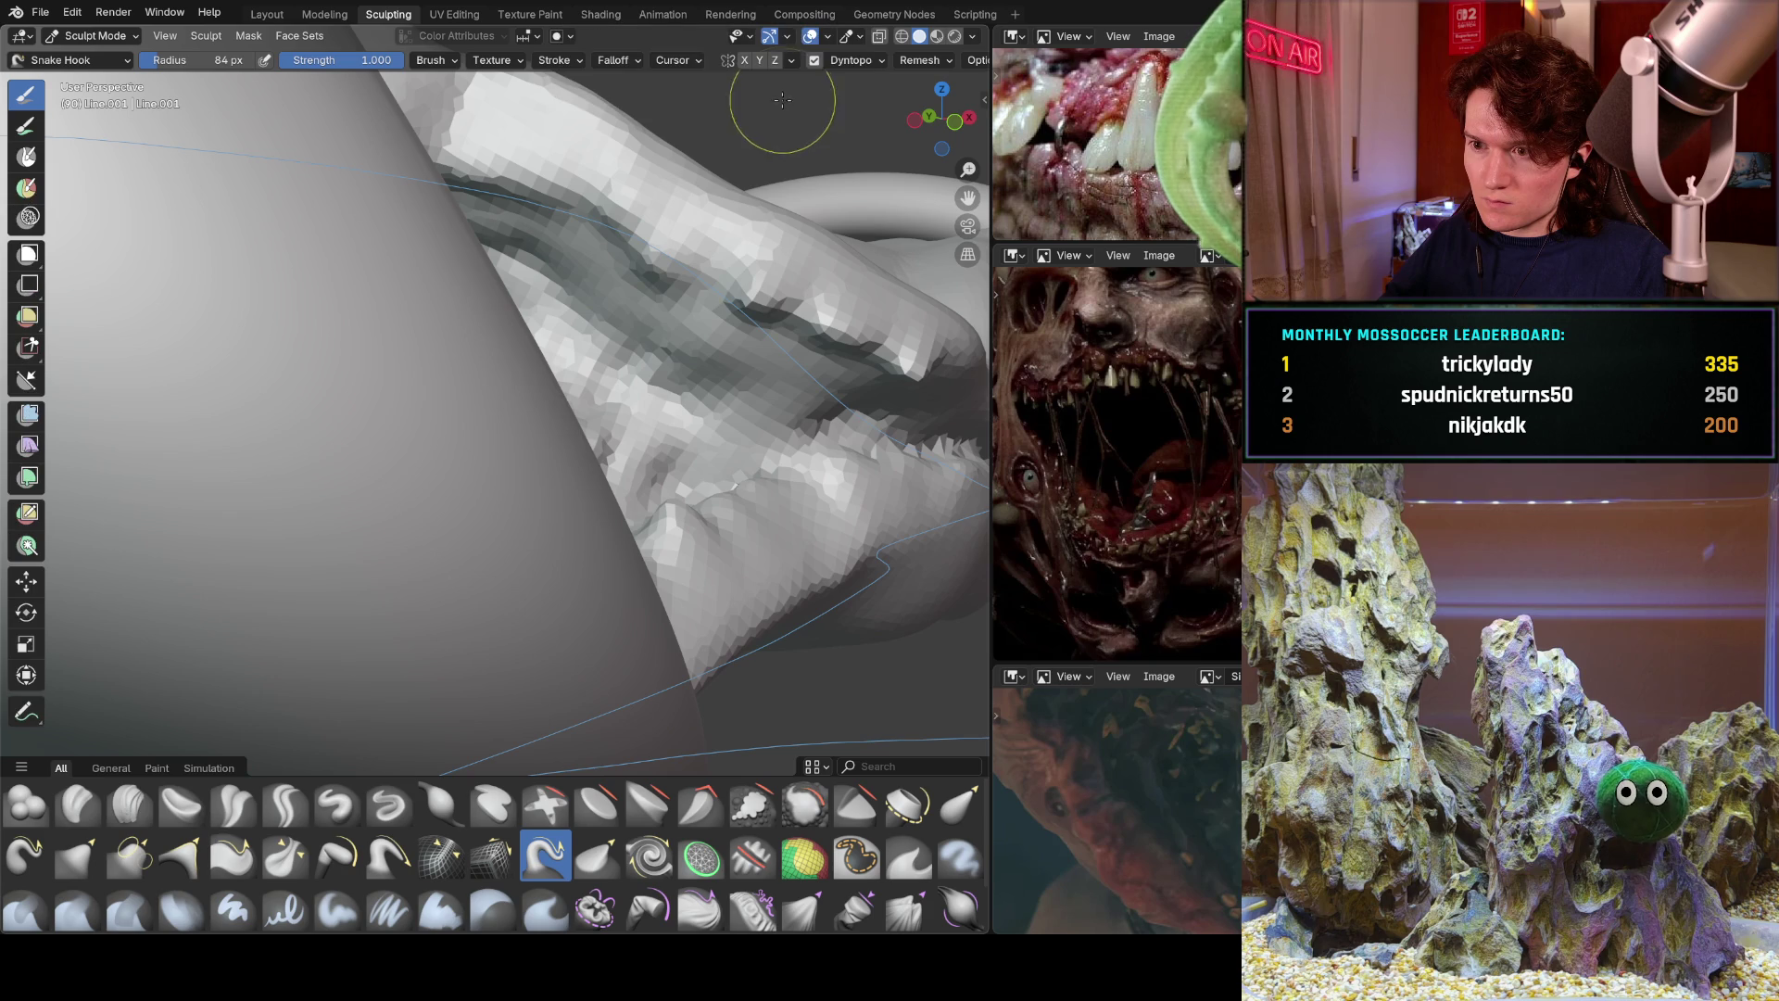
{"action": "left_click_drag", "start_coordinate": [773, 253], "coordinate": [727, 360]}
{"action": "scroll", "coordinate": [712, 342], "scroll_direction": "down", "scroll_amount": 5}
{"action": "mouse_move", "coordinate": [711, 342]}
{"action": "middle_mouse_down"}
{"action": "mouse_move", "coordinate": [141, 539]}
{"action": "mouse_move", "coordinate": [270, 386]}
{"action": "mouse_move", "coordinate": [361, 455]}
{"action": "mouse_move", "coordinate": [207, 655]}
{"action": "mouse_move", "coordinate": [256, 615]}
{"action": "middle_mouse_up"}
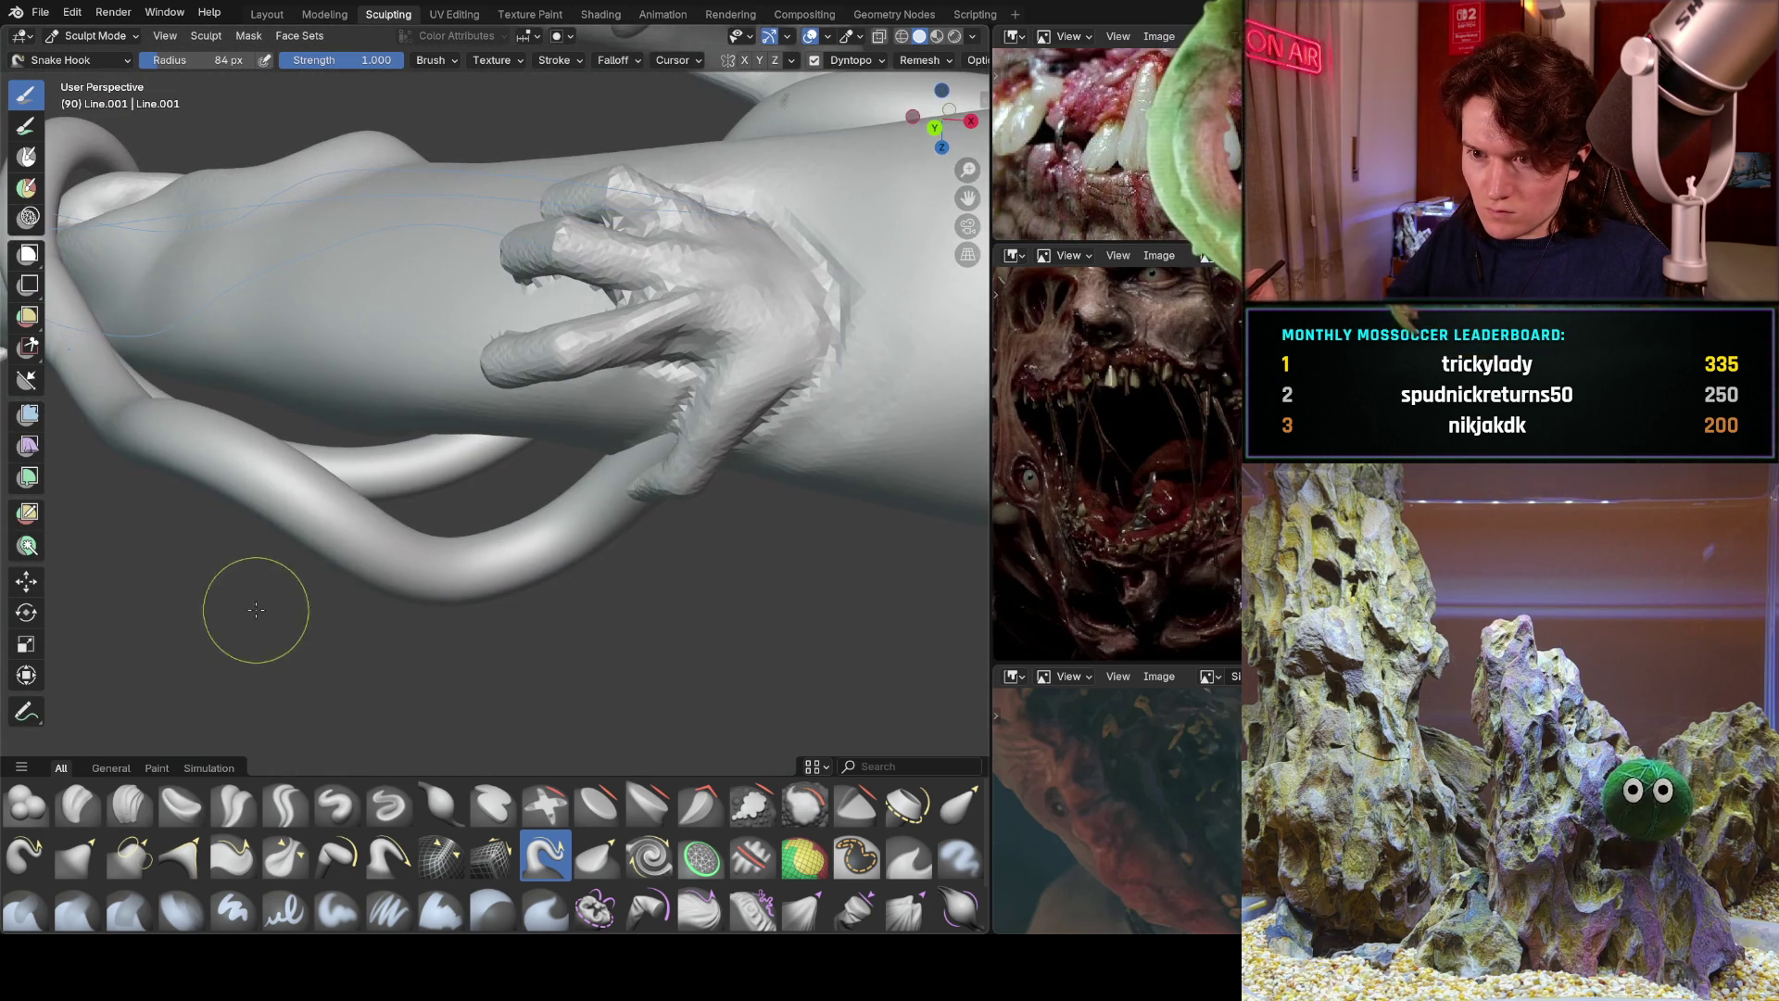
{"action": "mouse_move", "coordinate": [343, 497]}
{"action": "middle_mouse_down"}
{"action": "mouse_move", "coordinate": [334, 463]}
{"action": "mouse_move", "coordinate": [359, 526]}
{"action": "mouse_move", "coordinate": [522, 371]}
{"action": "middle_mouse_up"}
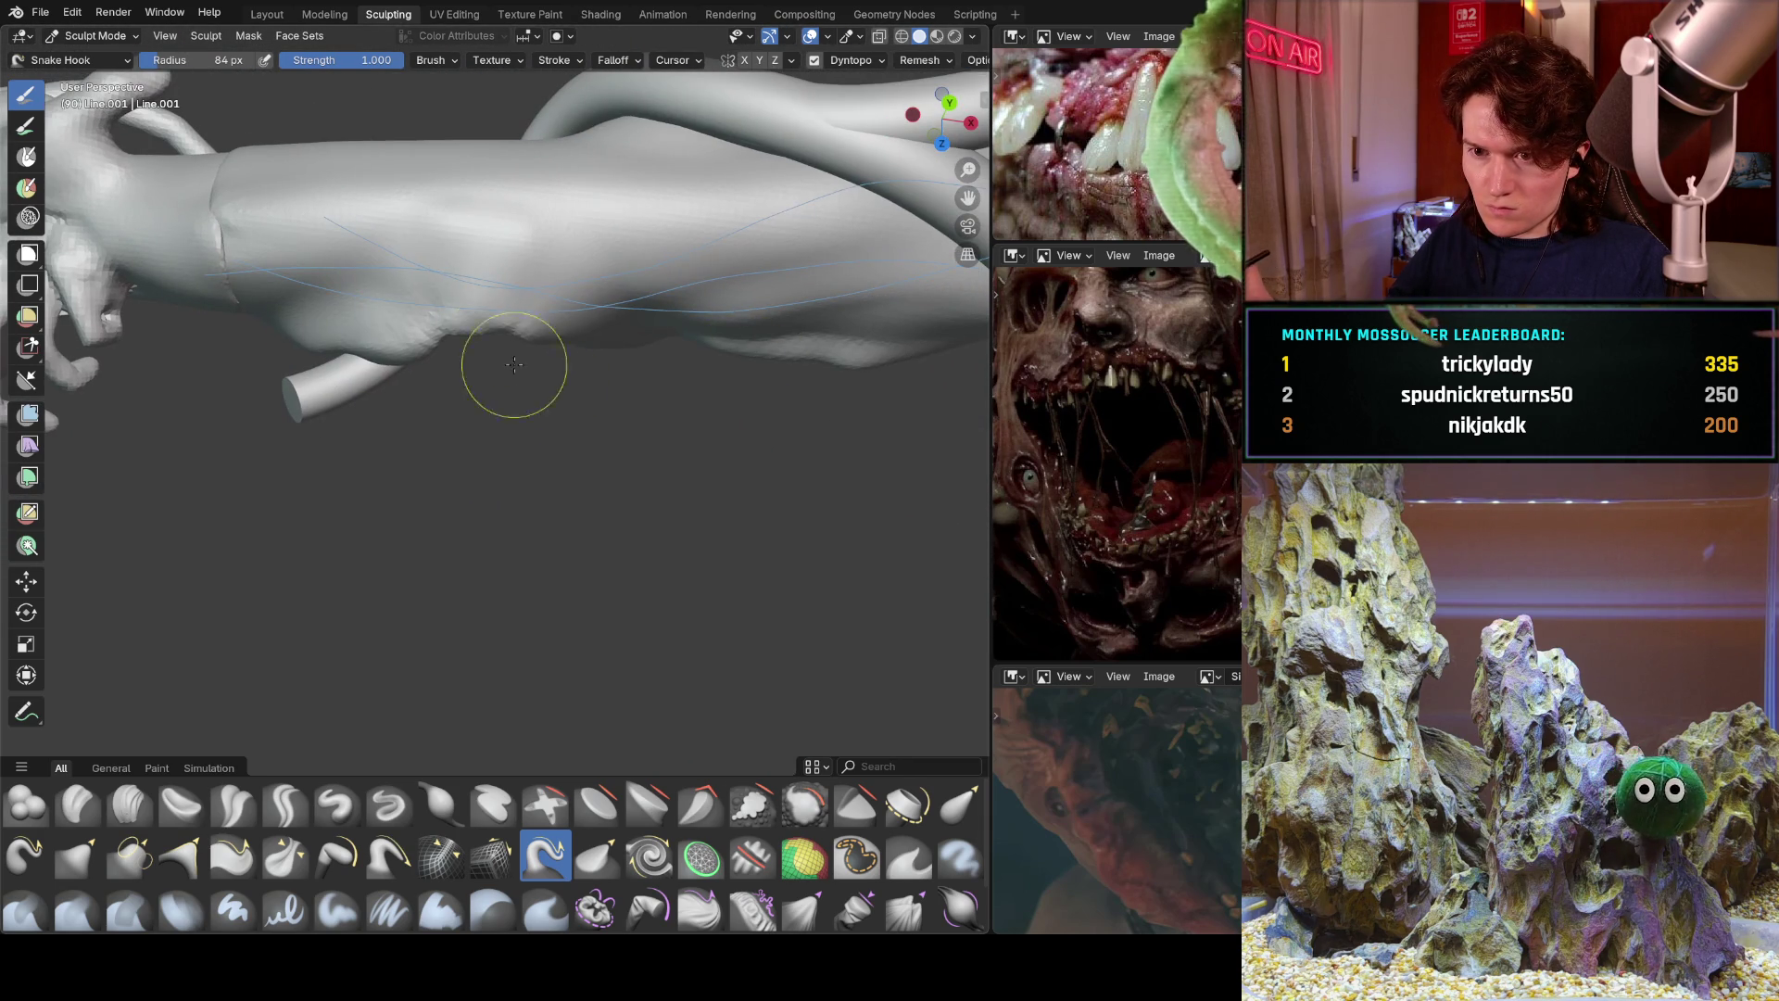
{"action": "left_click_drag", "start_coordinate": [470, 284], "coordinate": [481, 303]}
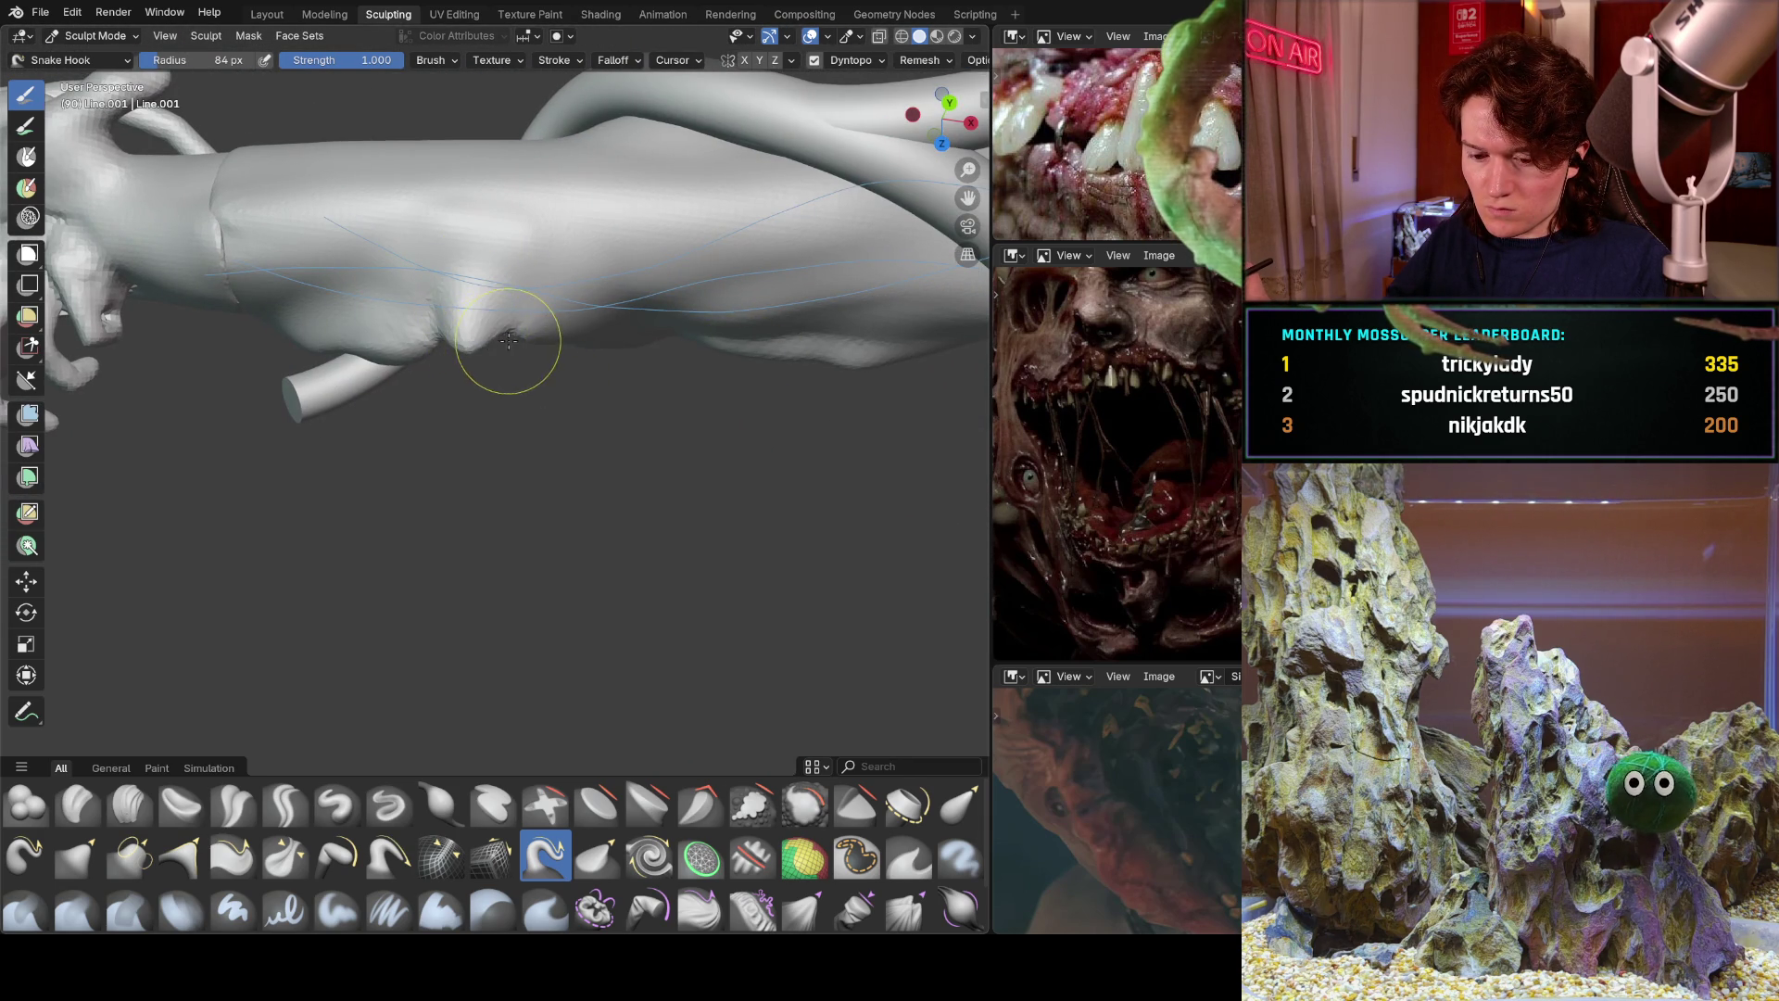
{"action": "mouse_move", "coordinate": [545, 412]}
{"action": "middle_mouse_down"}
{"action": "mouse_move", "coordinate": [516, 206]}
{"action": "mouse_move", "coordinate": [533, 488]}
{"action": "mouse_move", "coordinate": [529, 306]}
{"action": "middle_mouse_up"}
Undo back to Dyntopo off, then redo the spiky teeth along the edge.
{"action": "scroll", "coordinate": [529, 299], "scroll_direction": "up", "scroll_amount": 5}
{"action": "key", "text": "ctrl+d"}
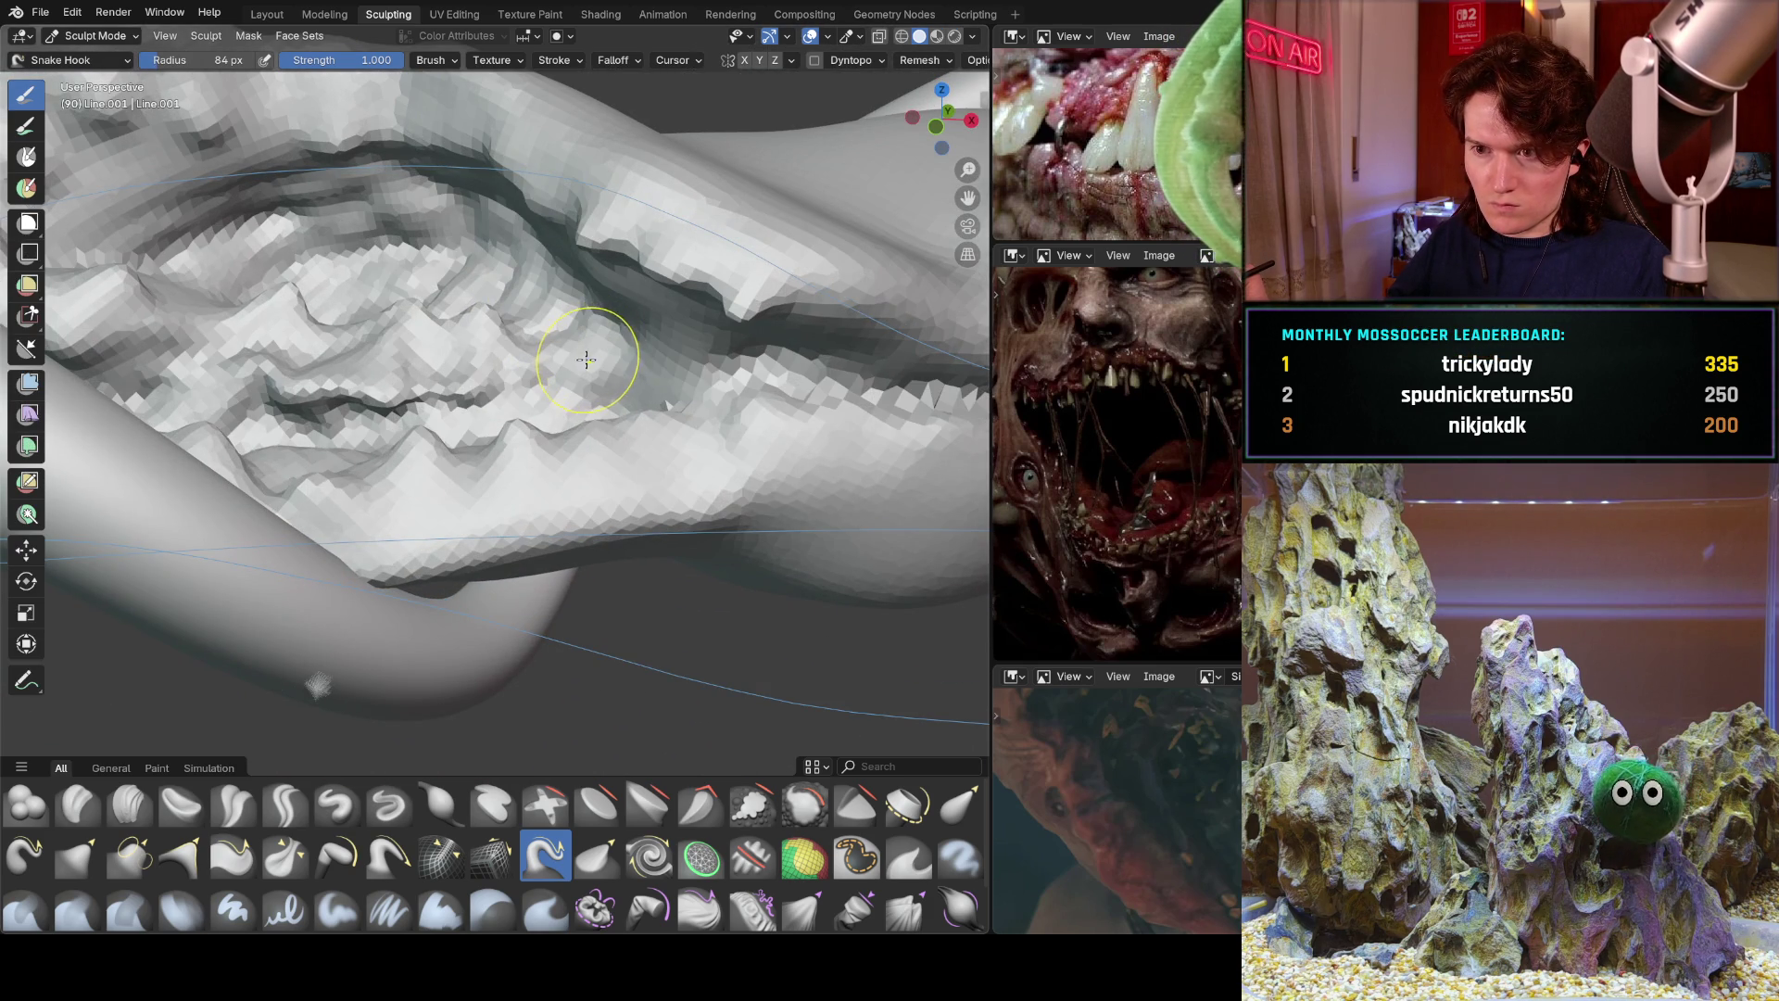
{"action": "key", "text": "ctrl+z"}
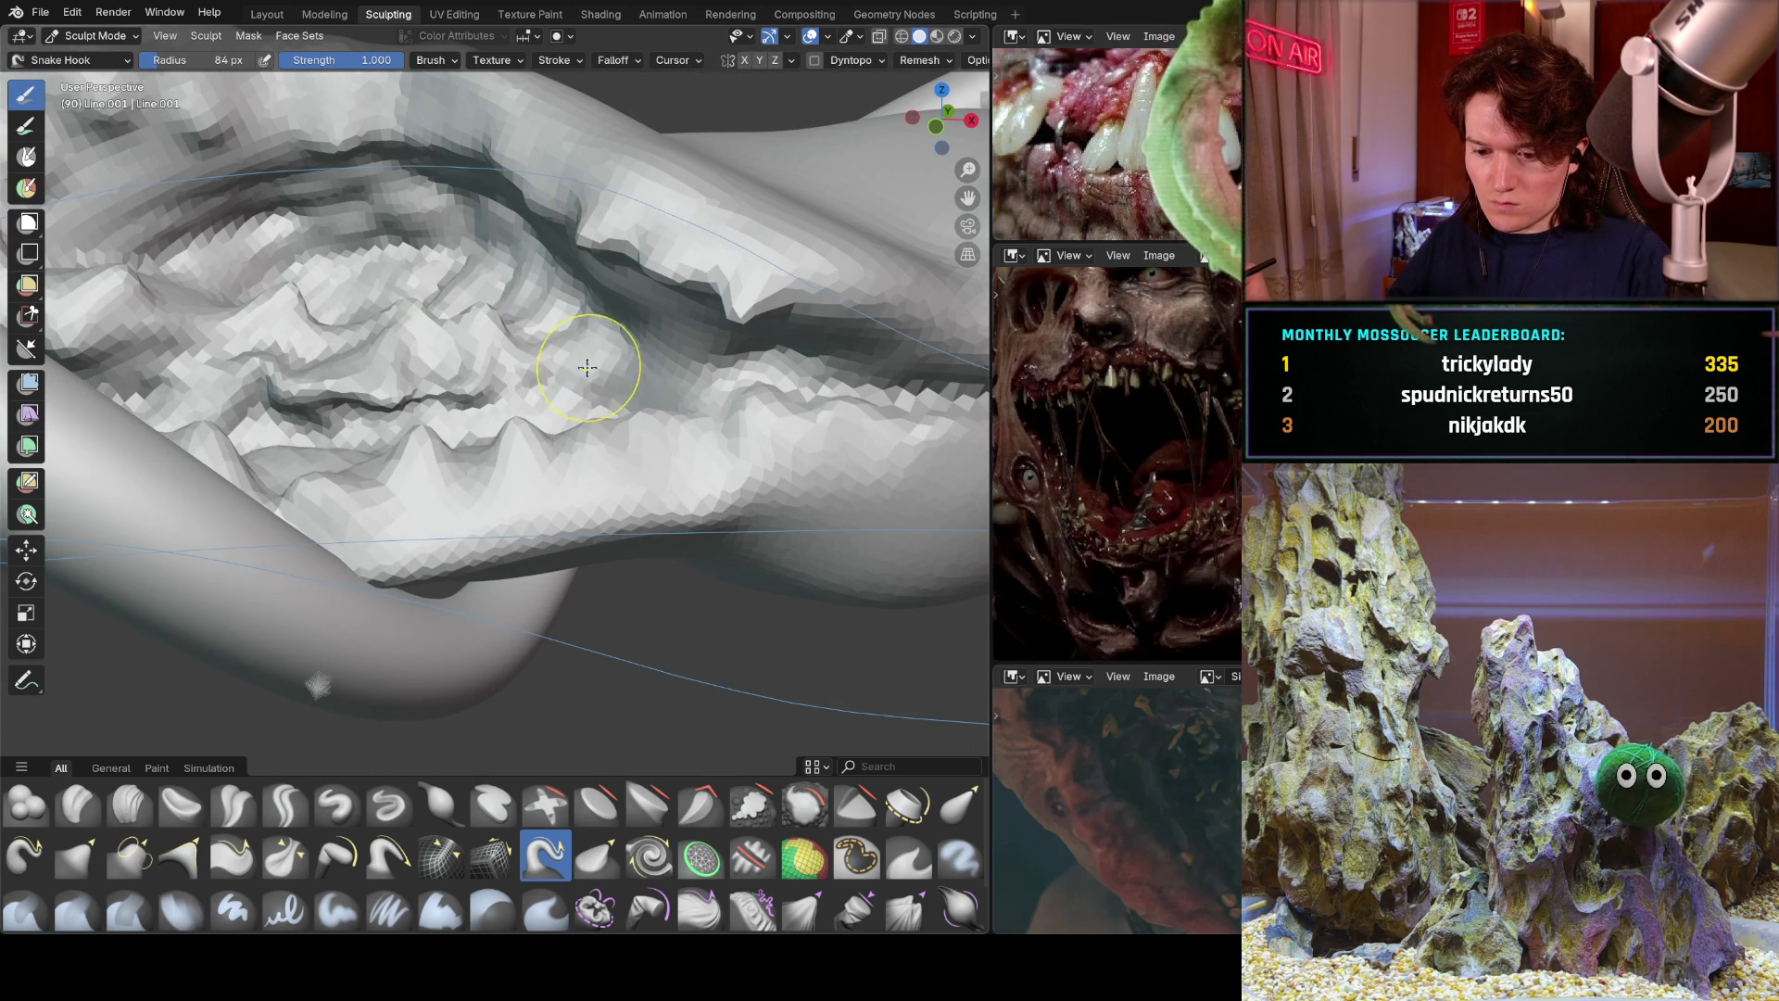
{"action": "key", "text": "ctrl+shift+z"}
Pull a row of hooked fangs down along the wound's upper ridge with Snake Hook.
{"action": "left_click_drag", "start_coordinate": [626, 230], "coordinate": [496, 289]}
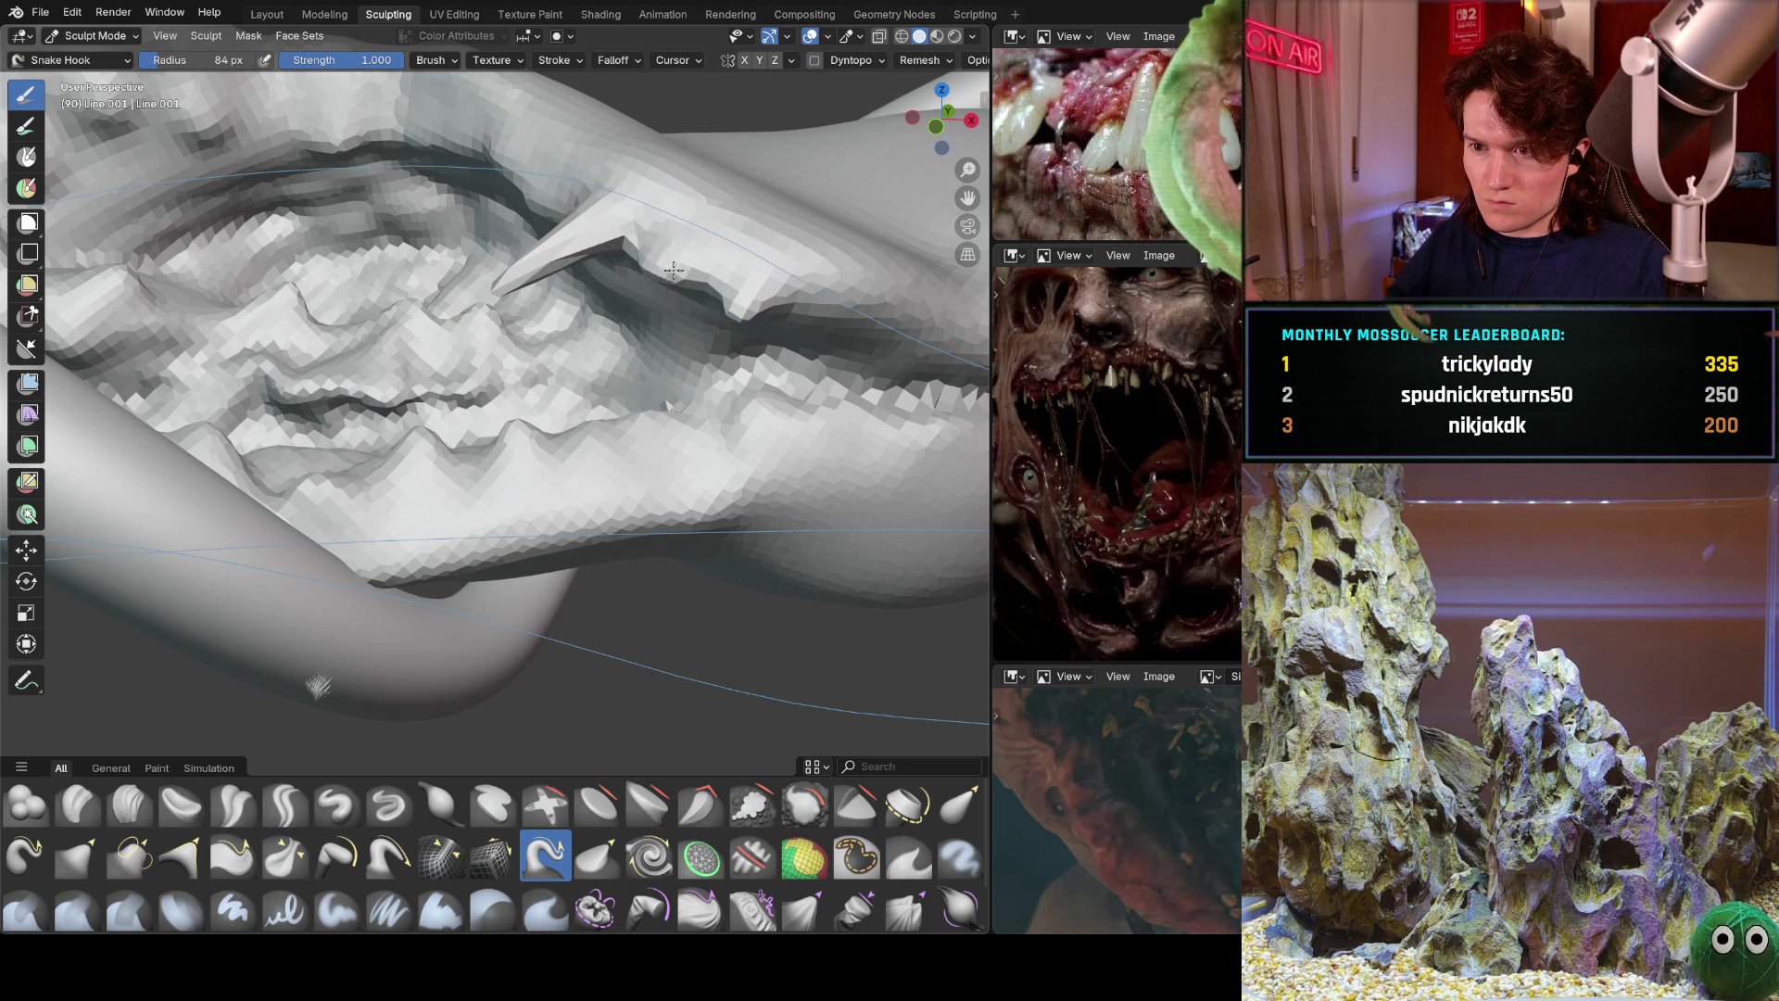
{"action": "middle_click_drag", "start_coordinate": [674, 269], "coordinate": [569, 280]}
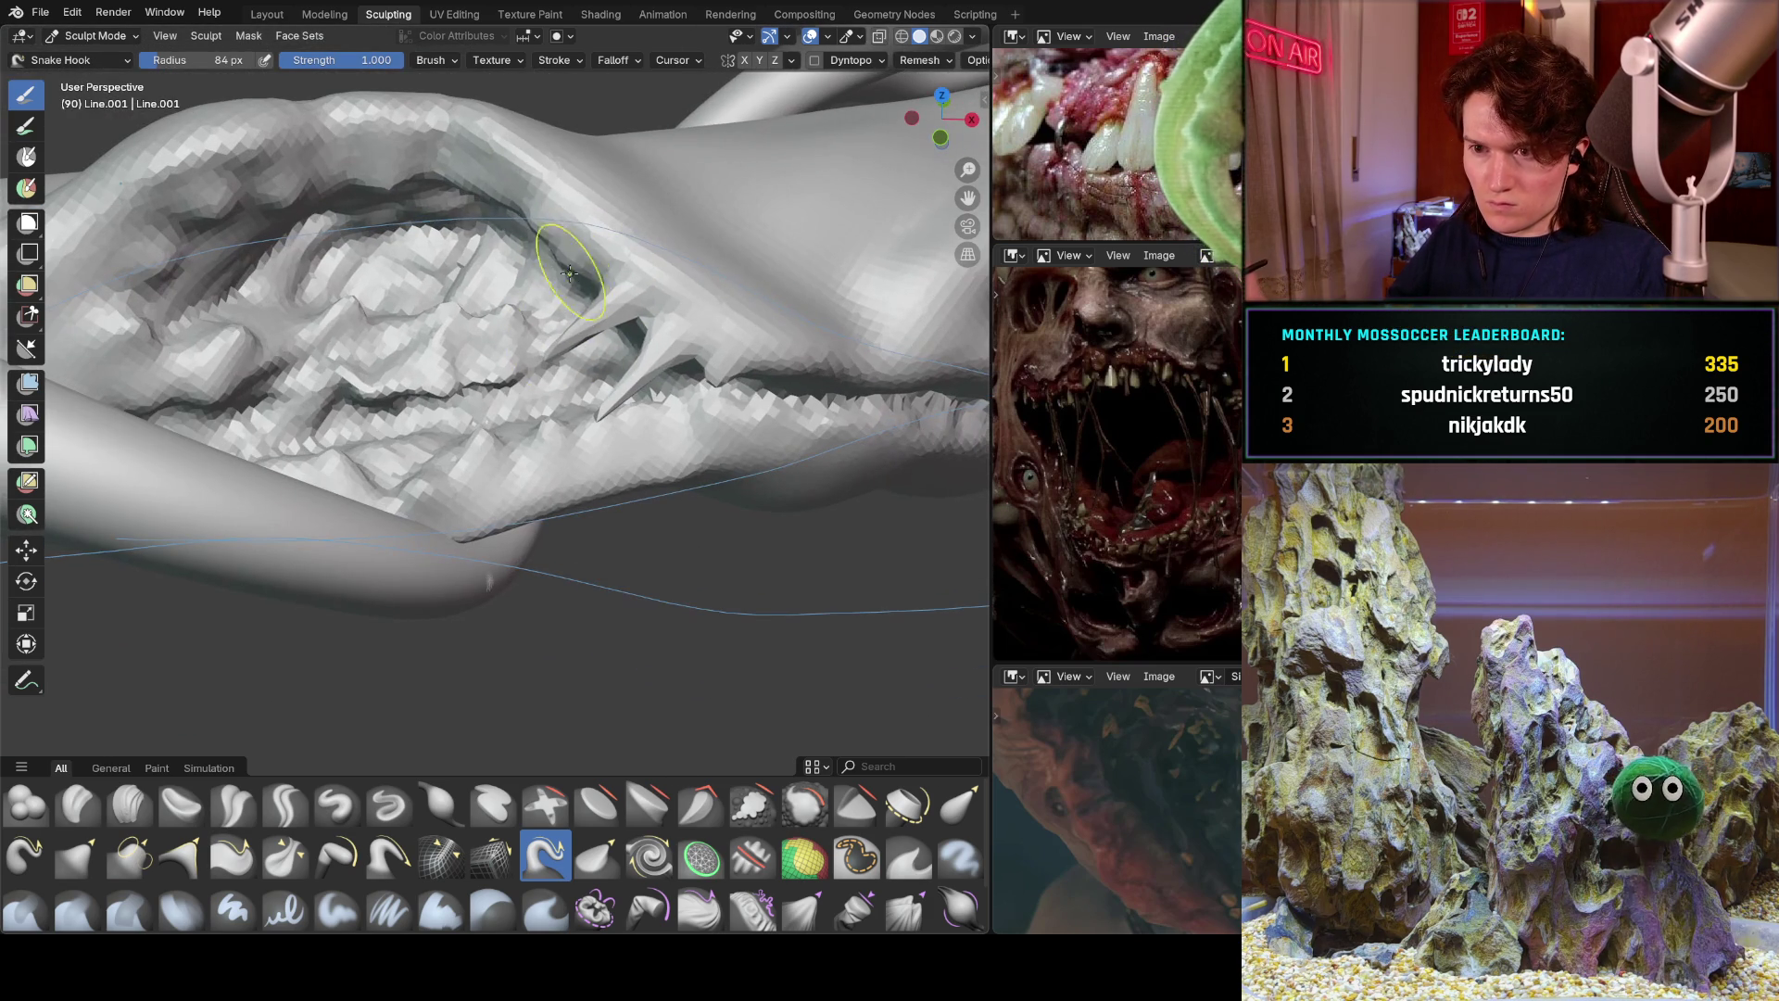
{"action": "left_click_drag", "start_coordinate": [567, 256], "coordinate": [505, 352]}
{"action": "left_click_drag", "start_coordinate": [506, 195], "coordinate": [455, 311]}
{"action": "left_click_drag", "start_coordinate": [448, 159], "coordinate": [406, 297]}
{"action": "left_click_drag", "start_coordinate": [337, 179], "coordinate": [360, 319]}
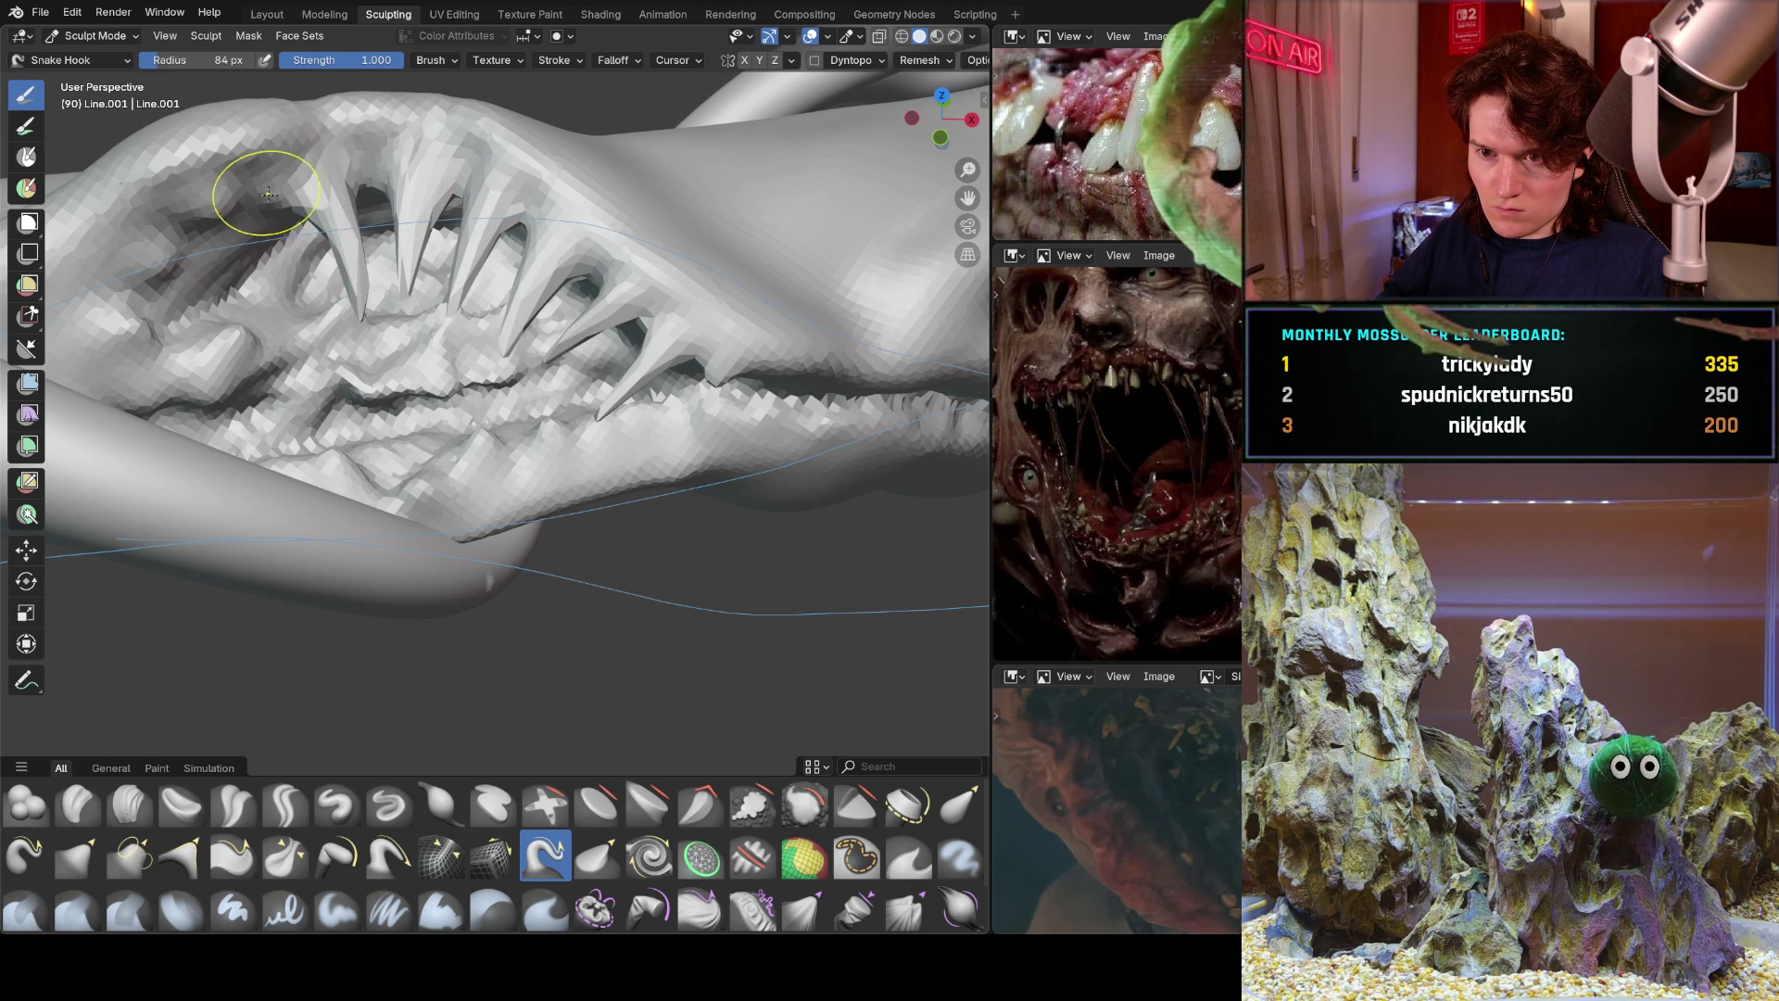
{"action": "left_click_drag", "start_coordinate": [229, 189], "coordinate": [278, 320]}
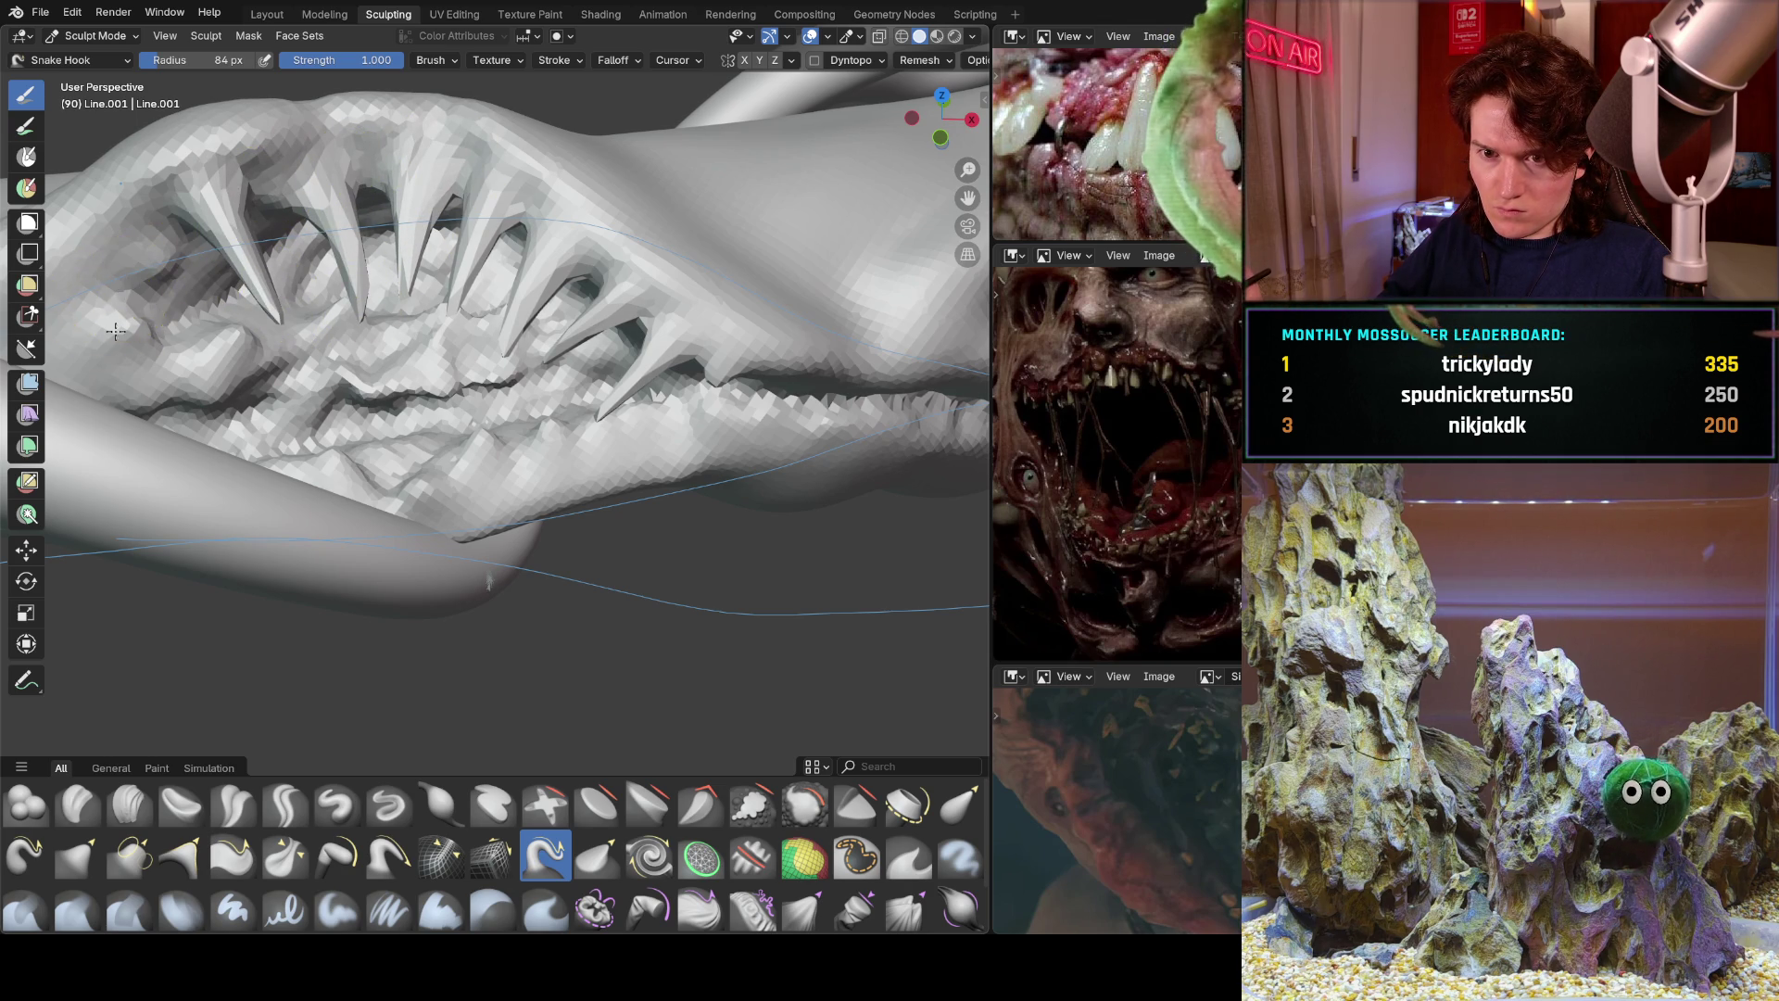
{"action": "left_click_drag", "start_coordinate": [126, 324], "coordinate": [198, 339]}
Undo the stray stroke on the tentacles and zoom in to face the teeth ridge.
{"action": "scroll", "coordinate": [235, 501], "scroll_direction": "down", "scroll_amount": 5}
{"action": "middle_click_drag", "start_coordinate": [354, 420], "coordinate": [337, 344]}
{"action": "key", "text": "ctrl+z"}
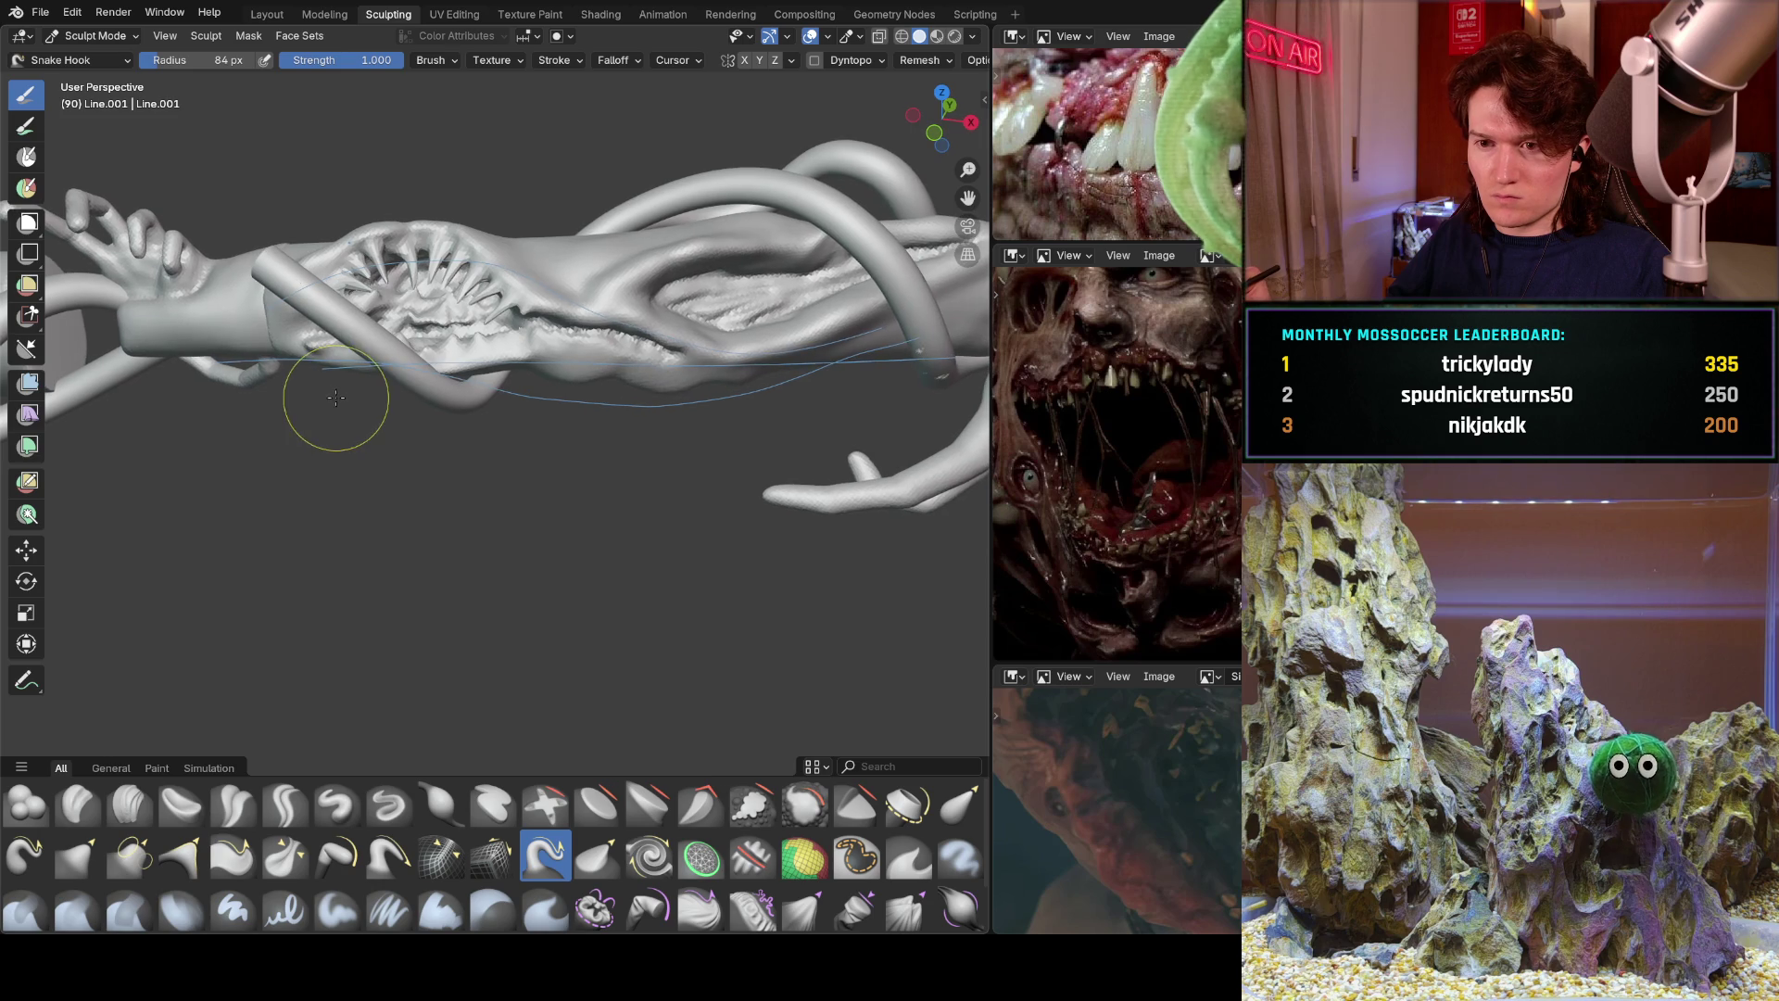
{"action": "middle_click_drag", "start_coordinate": [357, 370], "coordinate": [483, 288]}
{"action": "scroll", "coordinate": [500, 266], "scroll_direction": "up", "scroll_amount": 6}
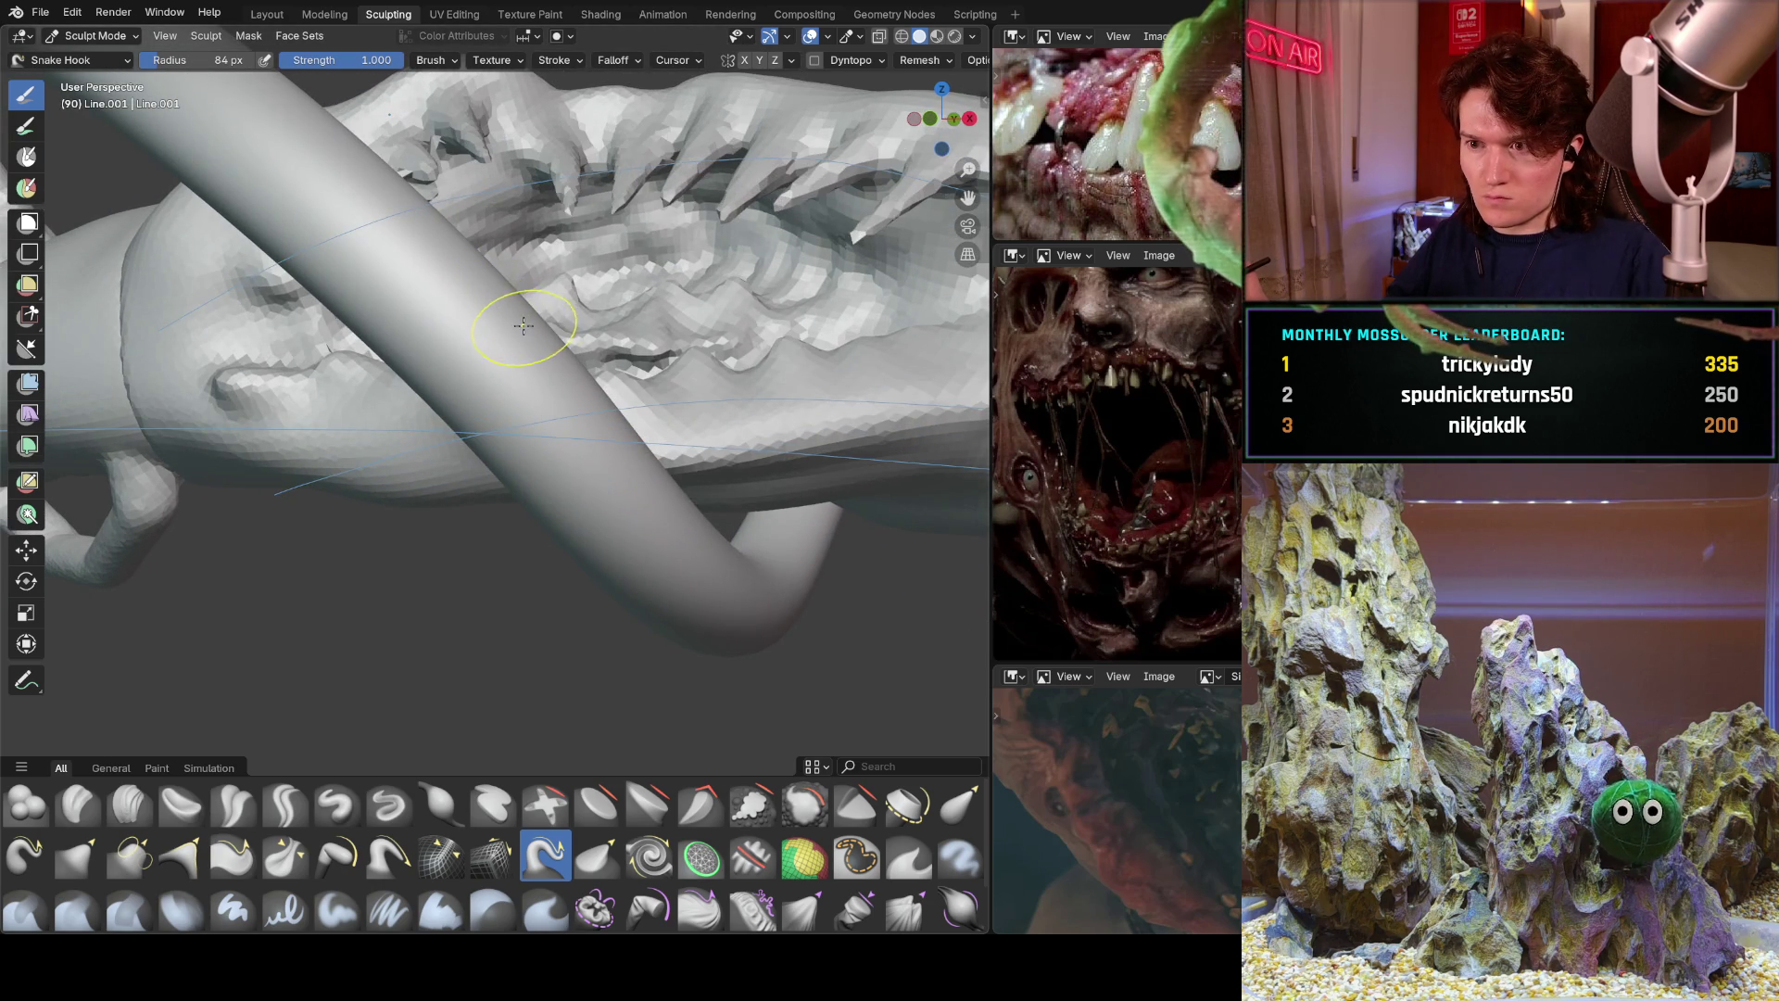
{"action": "scroll", "coordinate": [556, 278], "scroll_direction": "up", "scroll_amount": 4}
{"action": "mouse_move", "coordinate": [524, 371]}
{"action": "middle_mouse_down", "text": "shift"}
{"action": "mouse_move", "coordinate": [520, 471]}
{"action": "mouse_move", "coordinate": [351, 479]}
{"action": "middle_mouse_up", "text": "shift"}
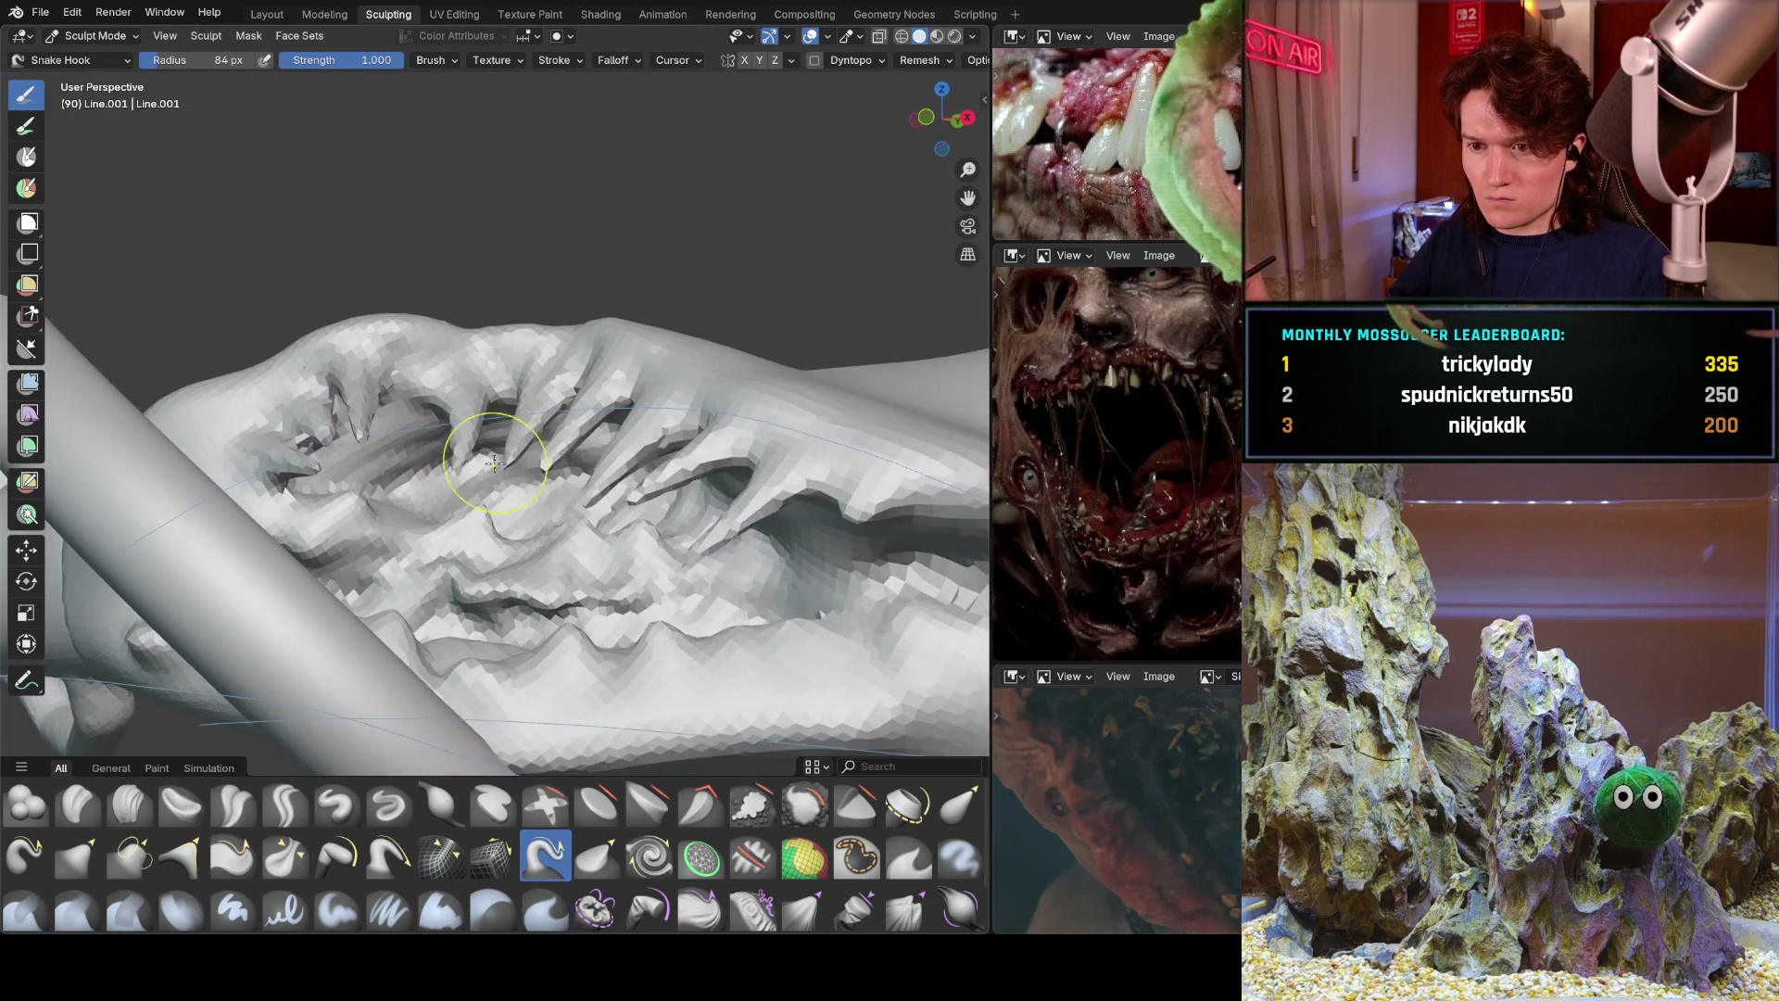
{"action": "scroll", "coordinate": [352, 479], "scroll_direction": "up", "scroll_amount": 5}
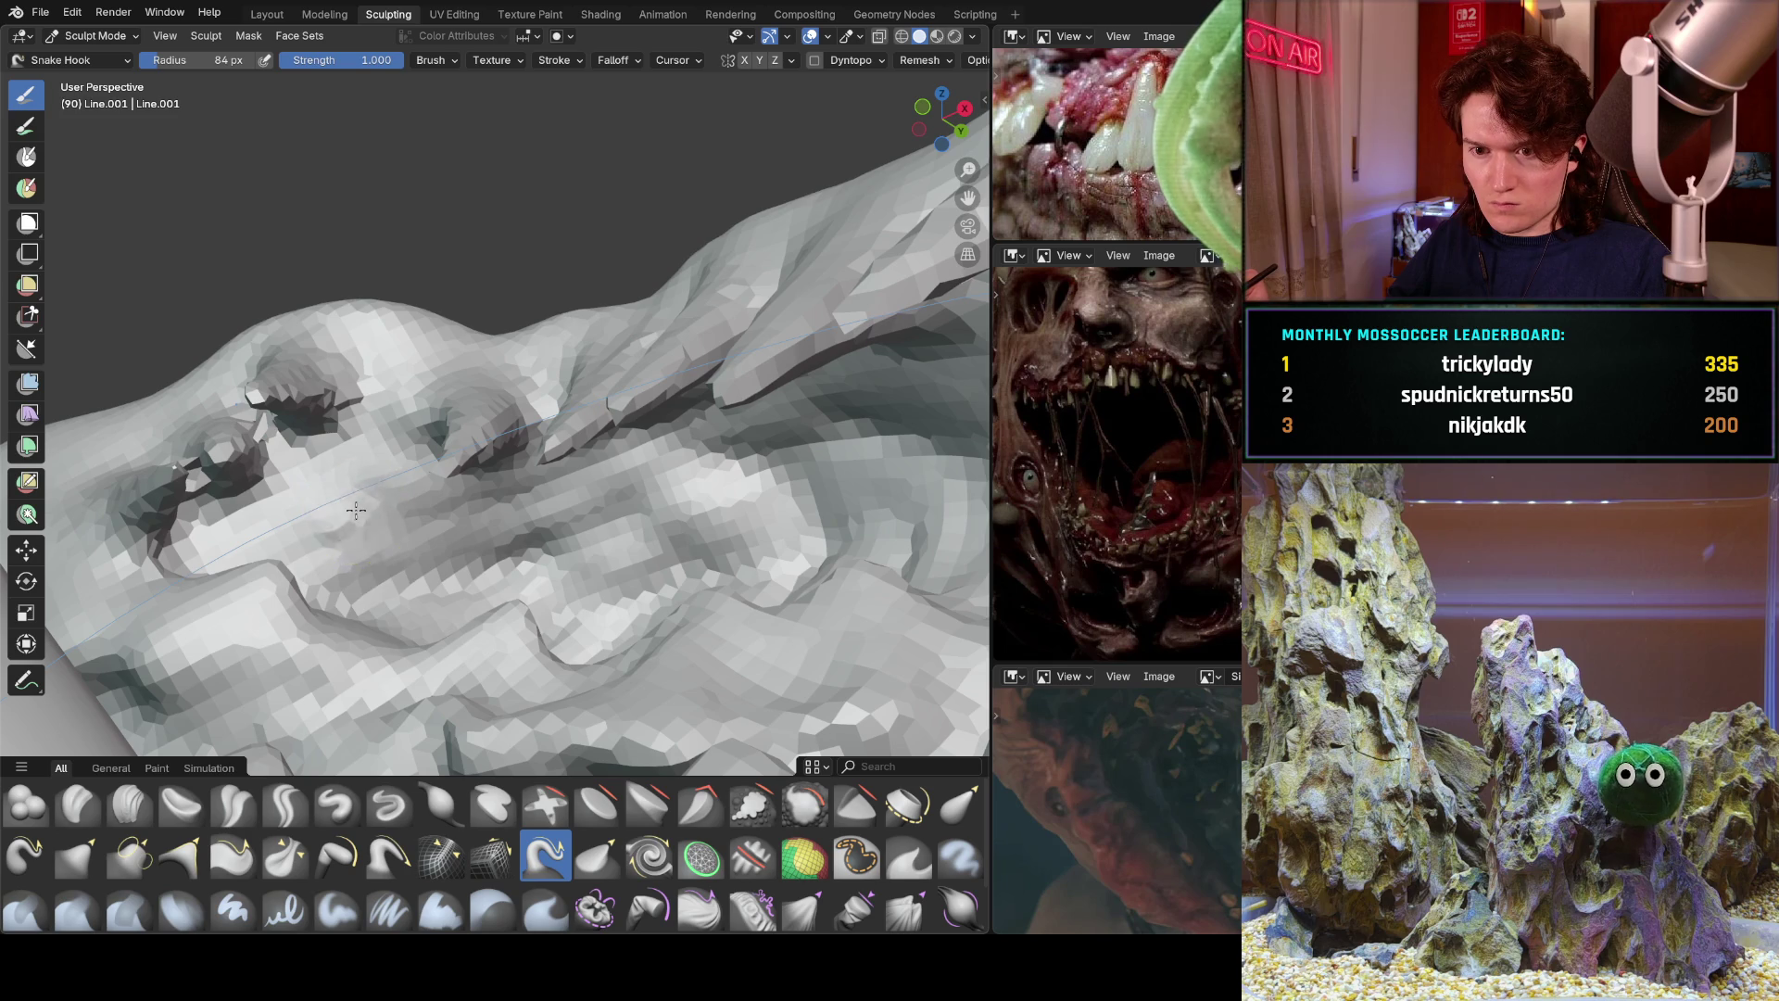
{"action": "middle_click_drag", "start_coordinate": [495, 567], "coordinate": [534, 550]}
Reshape the front teeth downward, then undo the last few and restore one fang.
{"action": "left_click_drag", "start_coordinate": [531, 538], "coordinate": [466, 564]}
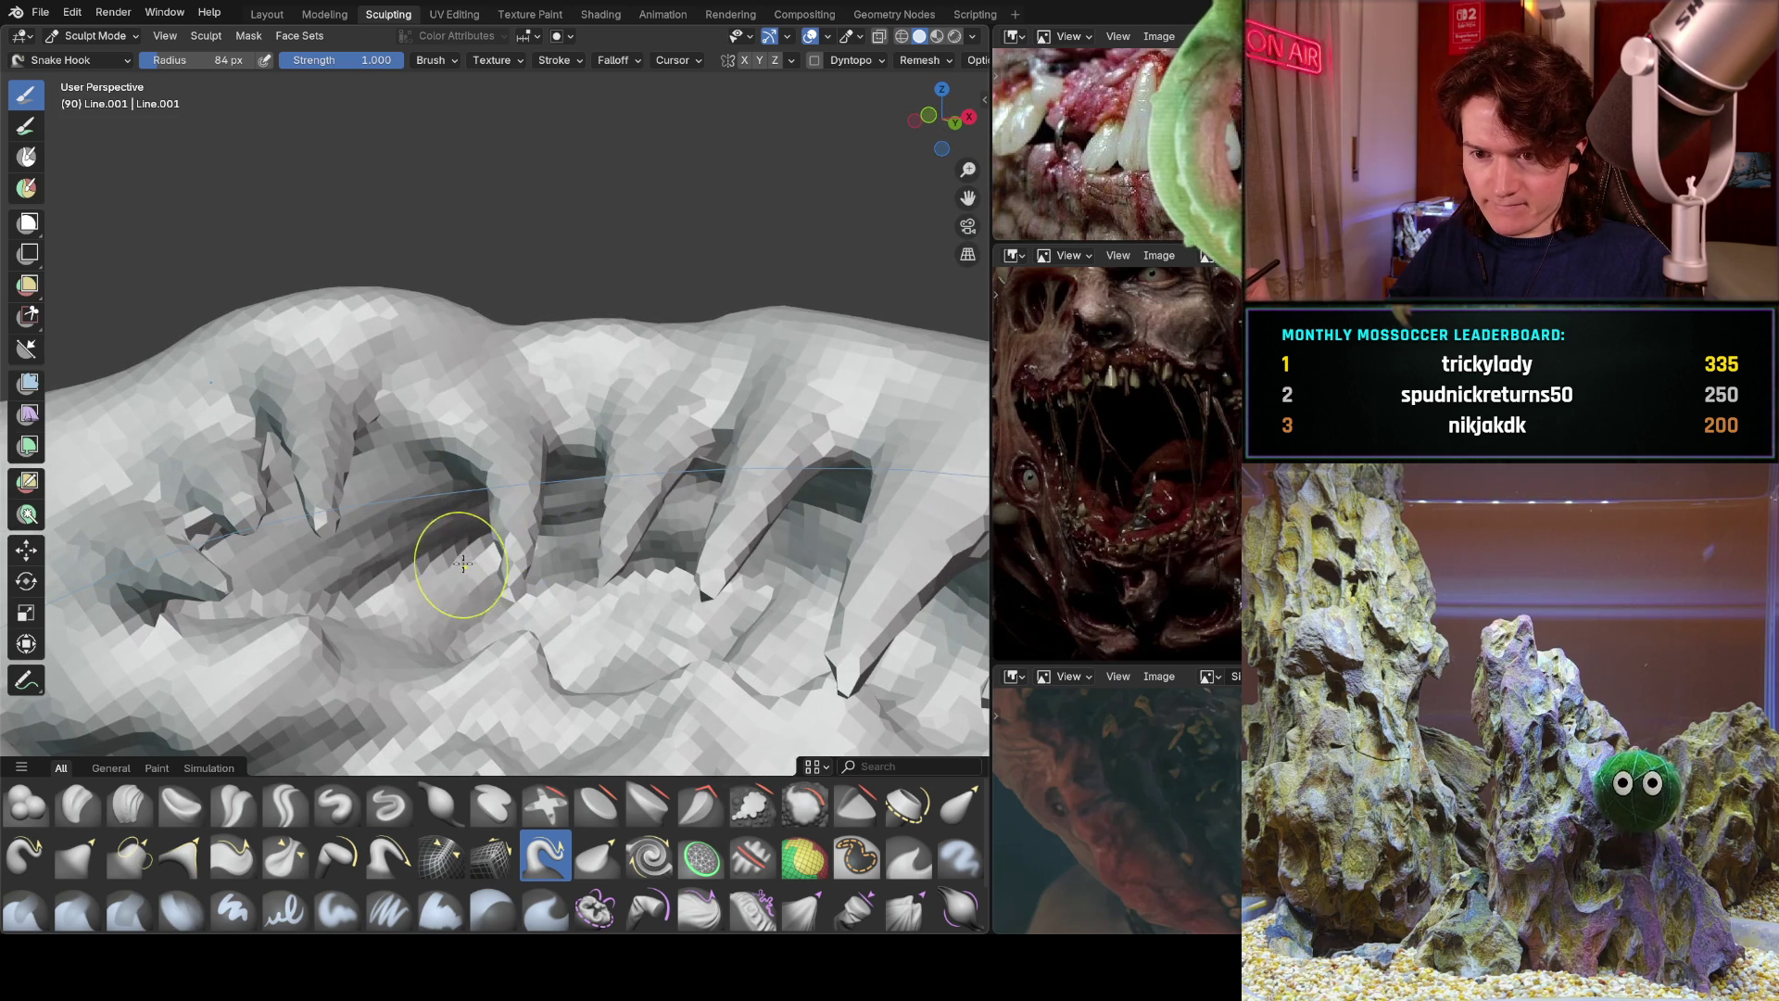
{"action": "mouse_move", "coordinate": [356, 536]}
{"action": "left_mouse_down"}
{"action": "mouse_move", "coordinate": [381, 523]}
{"action": "mouse_move", "coordinate": [389, 582]}
{"action": "left_mouse_up"}
{"action": "mouse_move", "coordinate": [417, 595]}
{"action": "middle_mouse_down"}
{"action": "mouse_move", "coordinate": [504, 508]}
{"action": "mouse_move", "coordinate": [574, 526]}
{"action": "middle_mouse_up"}
{"action": "left_click_drag", "start_coordinate": [590, 492], "coordinate": [623, 635]}
{"action": "mouse_move", "coordinate": [623, 635]}
{"action": "middle_mouse_down"}
{"action": "mouse_move", "coordinate": [661, 615]}
{"action": "mouse_move", "coordinate": [648, 593]}
{"action": "mouse_move", "coordinate": [677, 565]}
{"action": "mouse_move", "coordinate": [600, 544]}
{"action": "middle_mouse_up"}
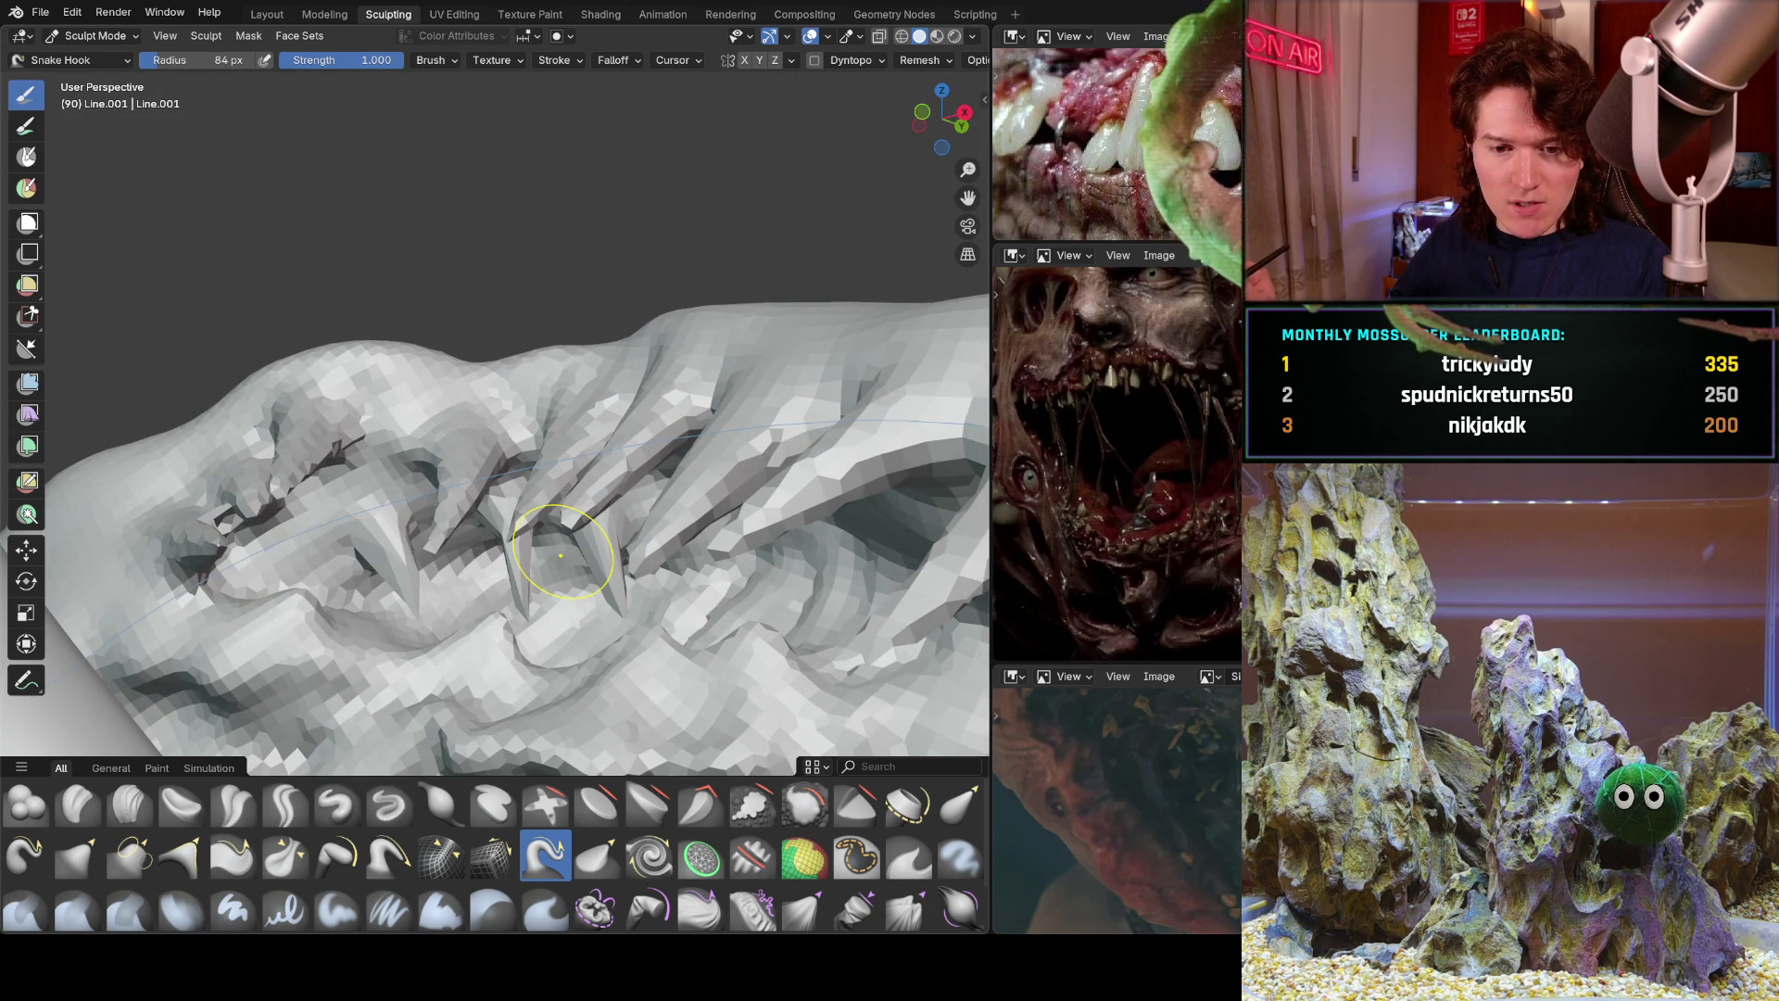
{"action": "key", "text": "ctrl+z"}
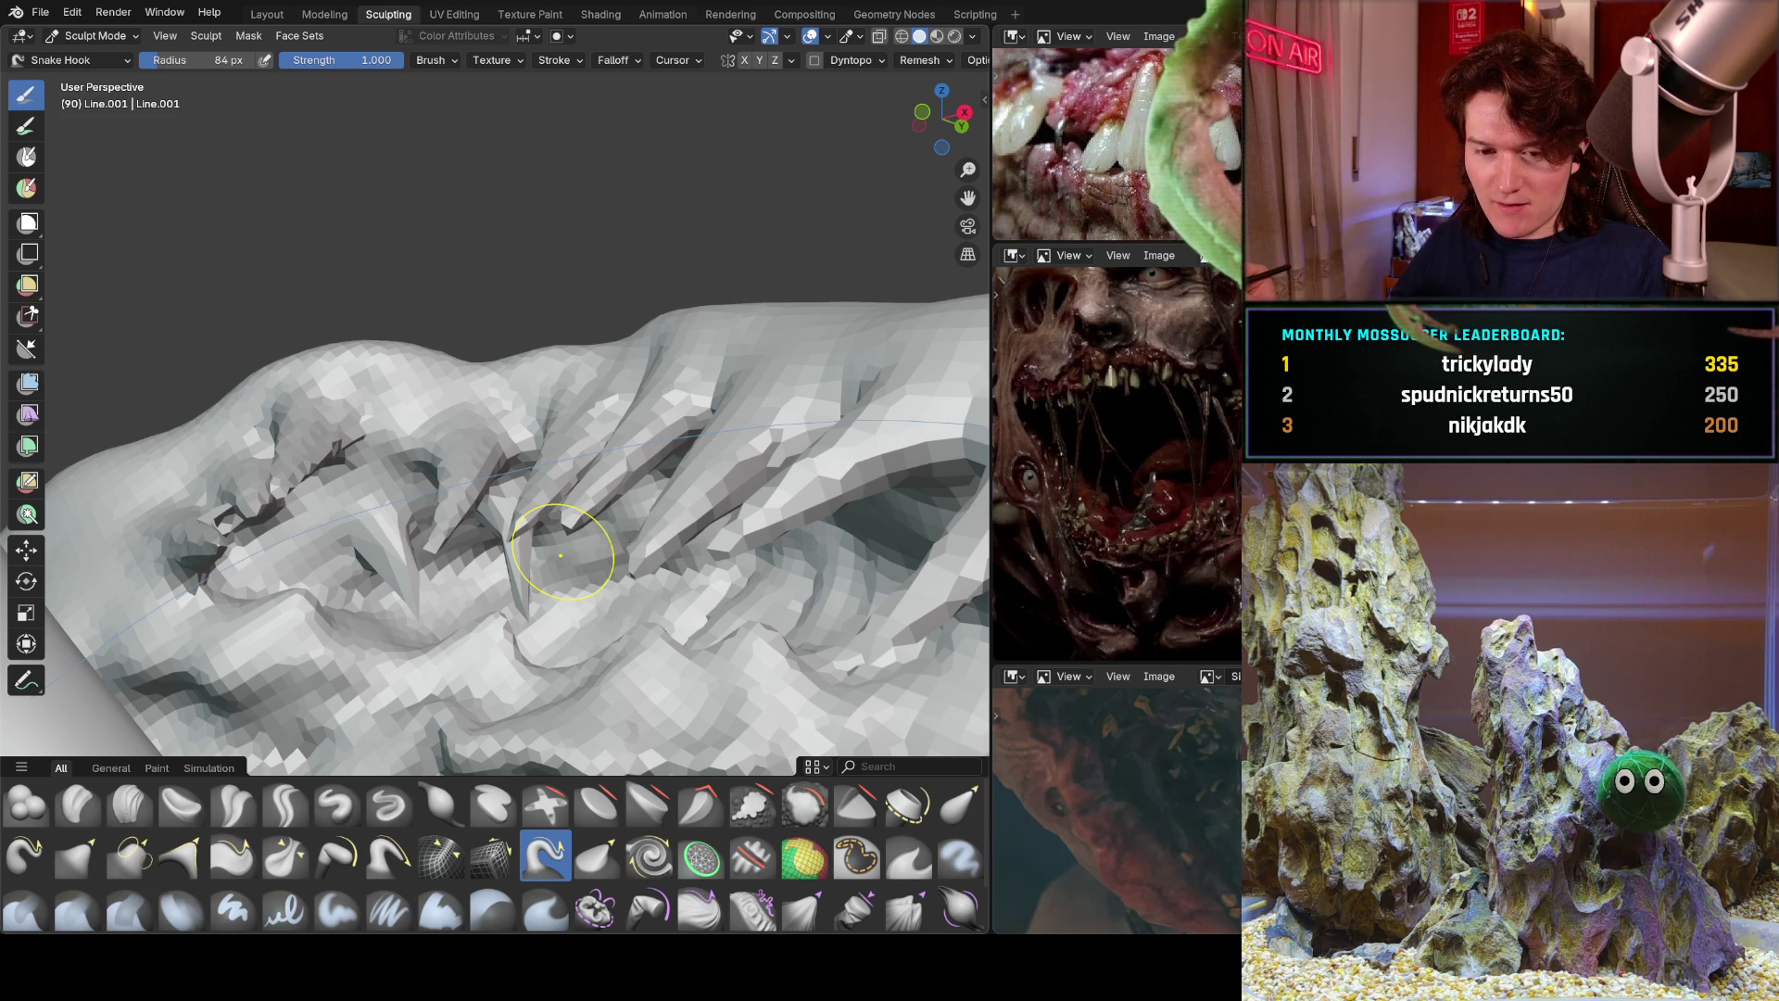
{"action": "key", "text": "ctrl+z"}
{"action": "key", "text": "ctrl+z"}
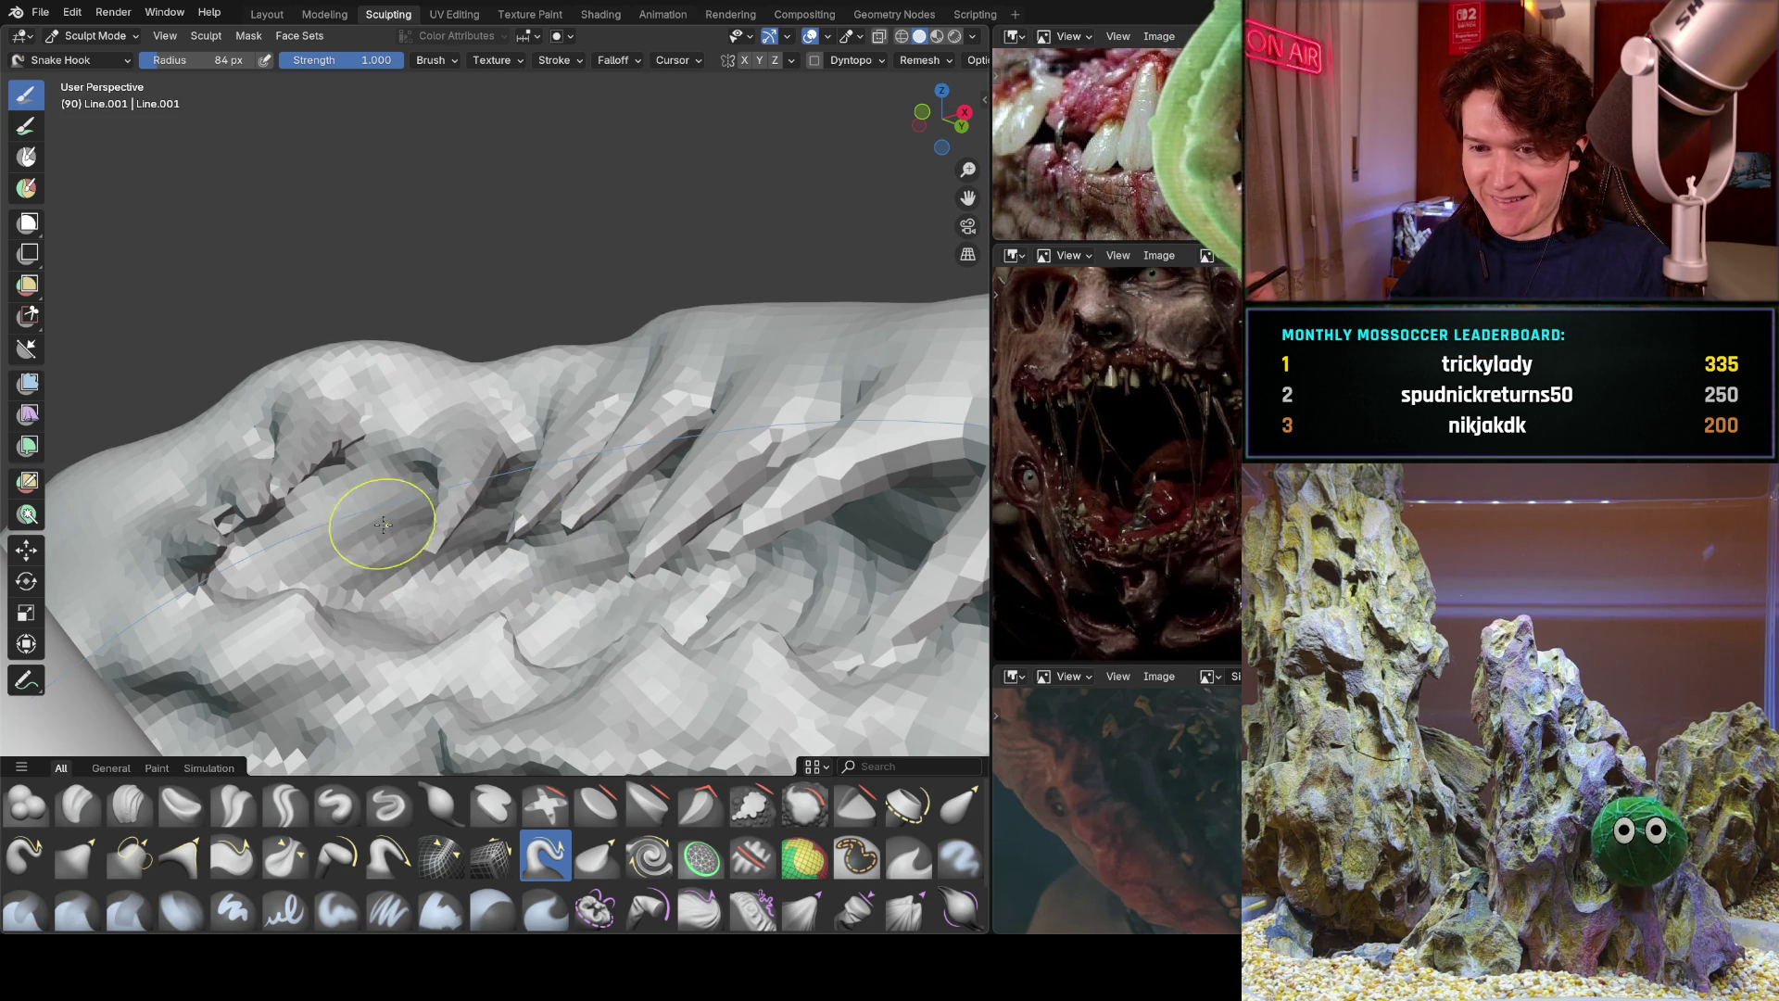
{"action": "key", "text": "ctrl+shift+z"}
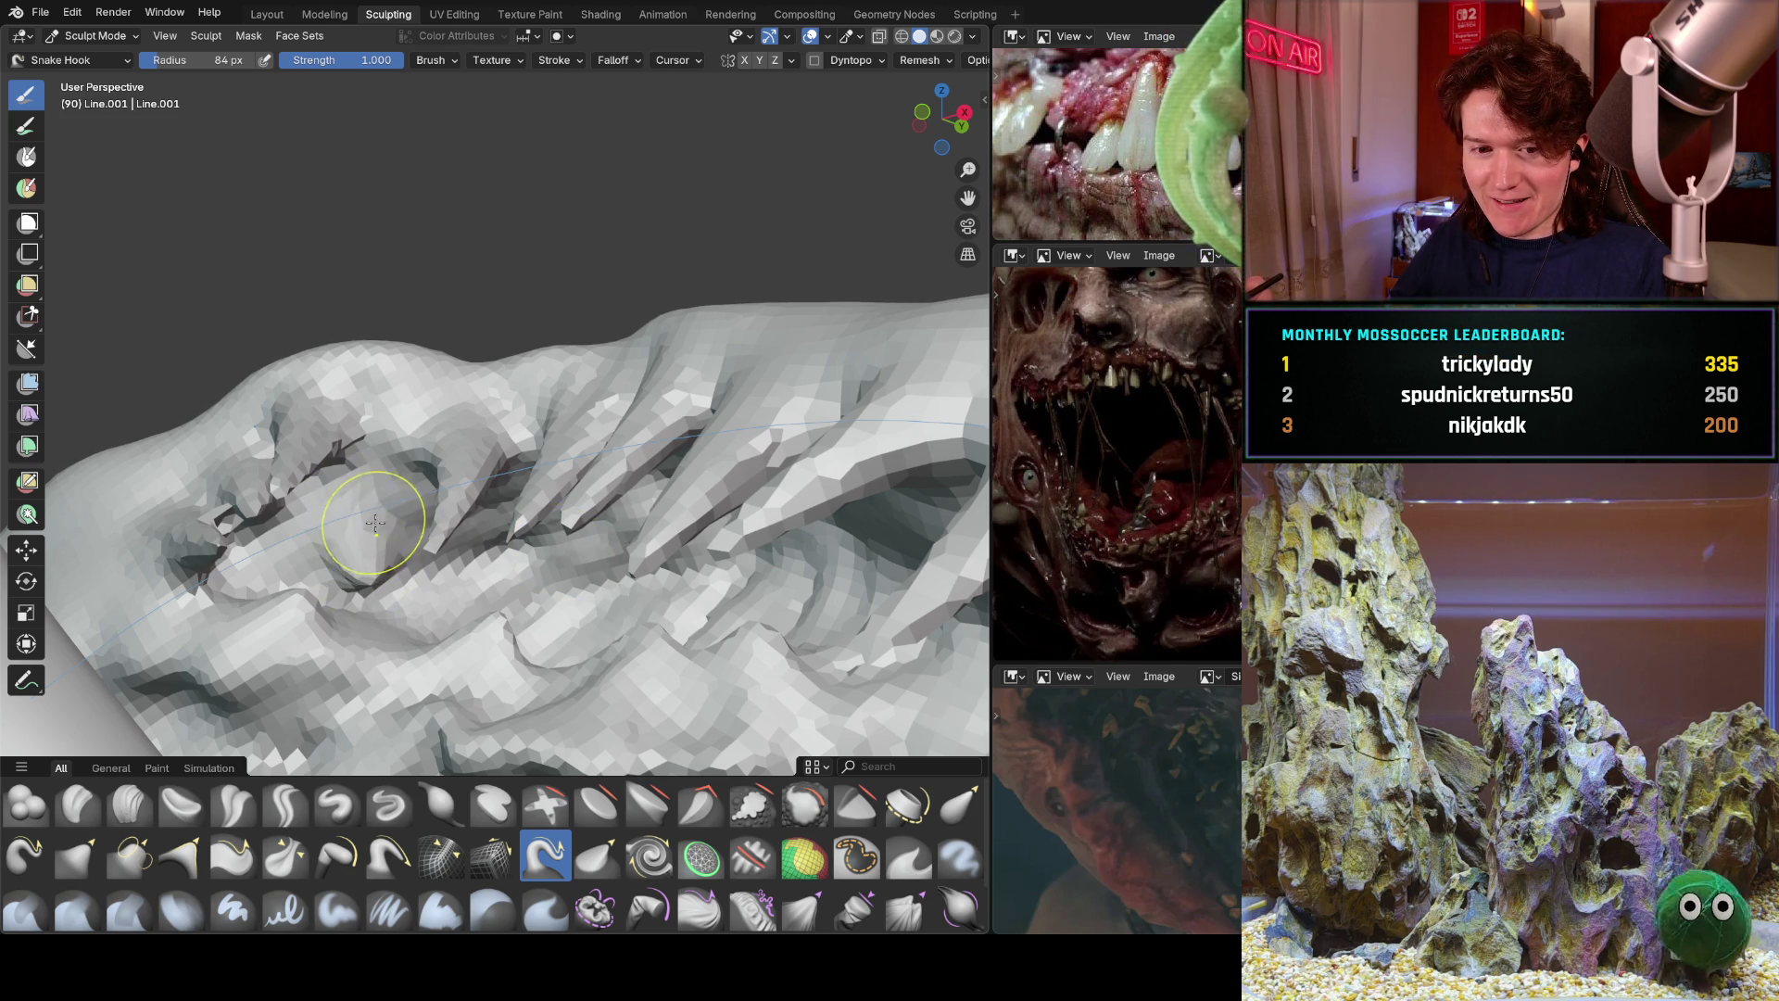
Orbit and zoom along the row of fangs to inspect it.
{"action": "middle_click_drag", "start_coordinate": [405, 531], "coordinate": [498, 531]}
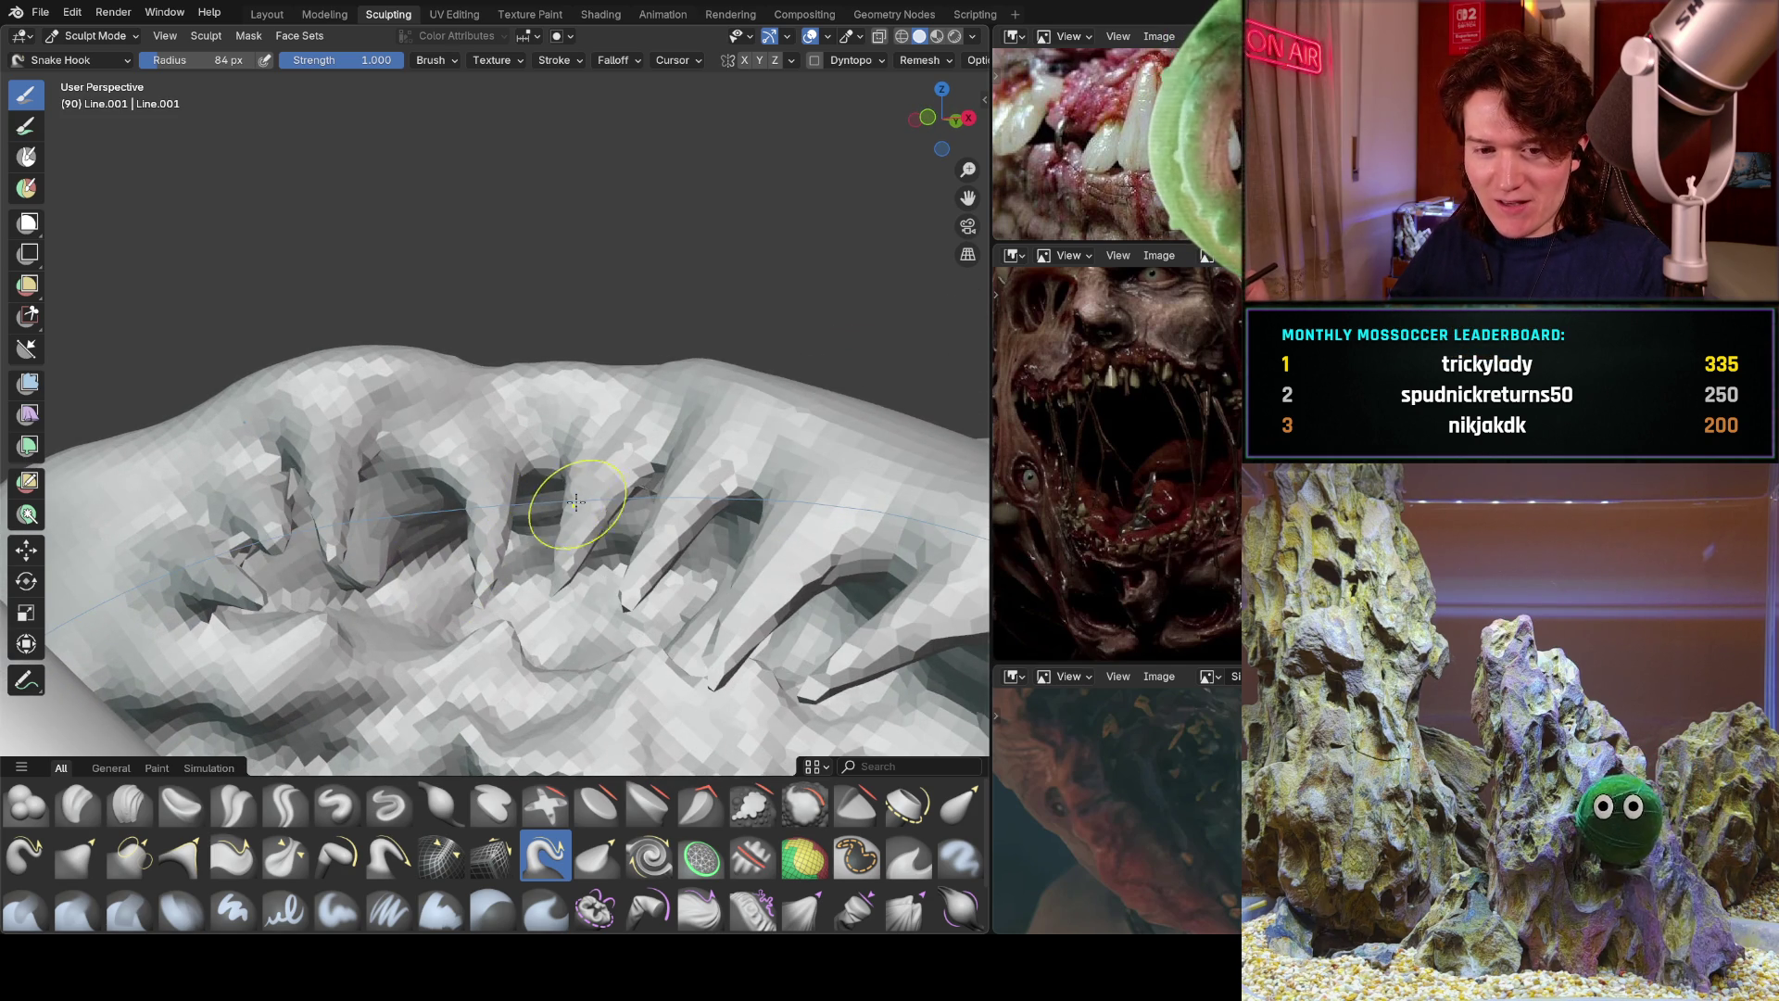
{"action": "scroll", "coordinate": [568, 501], "scroll_direction": "up", "scroll_amount": 3}
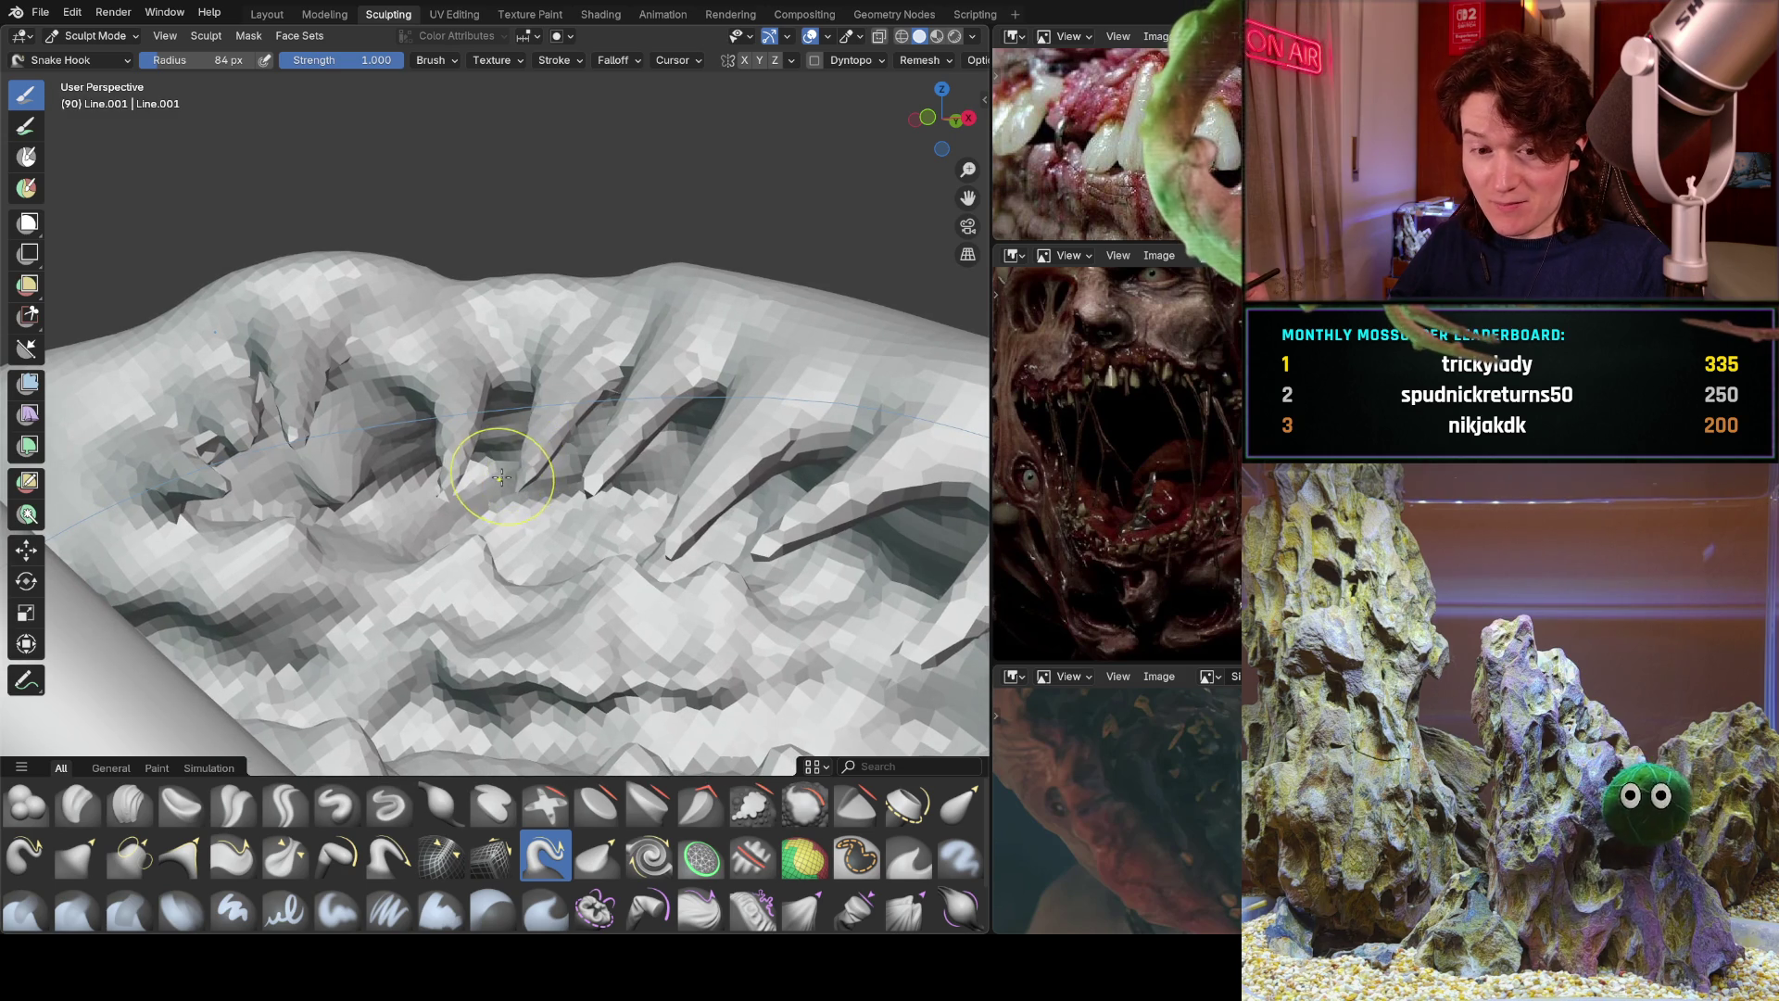
{"action": "mouse_move", "coordinate": [505, 473]}
{"action": "middle_mouse_down"}
{"action": "mouse_move", "coordinate": [611, 428]}
{"action": "mouse_move", "coordinate": [522, 460]}
{"action": "middle_mouse_up"}
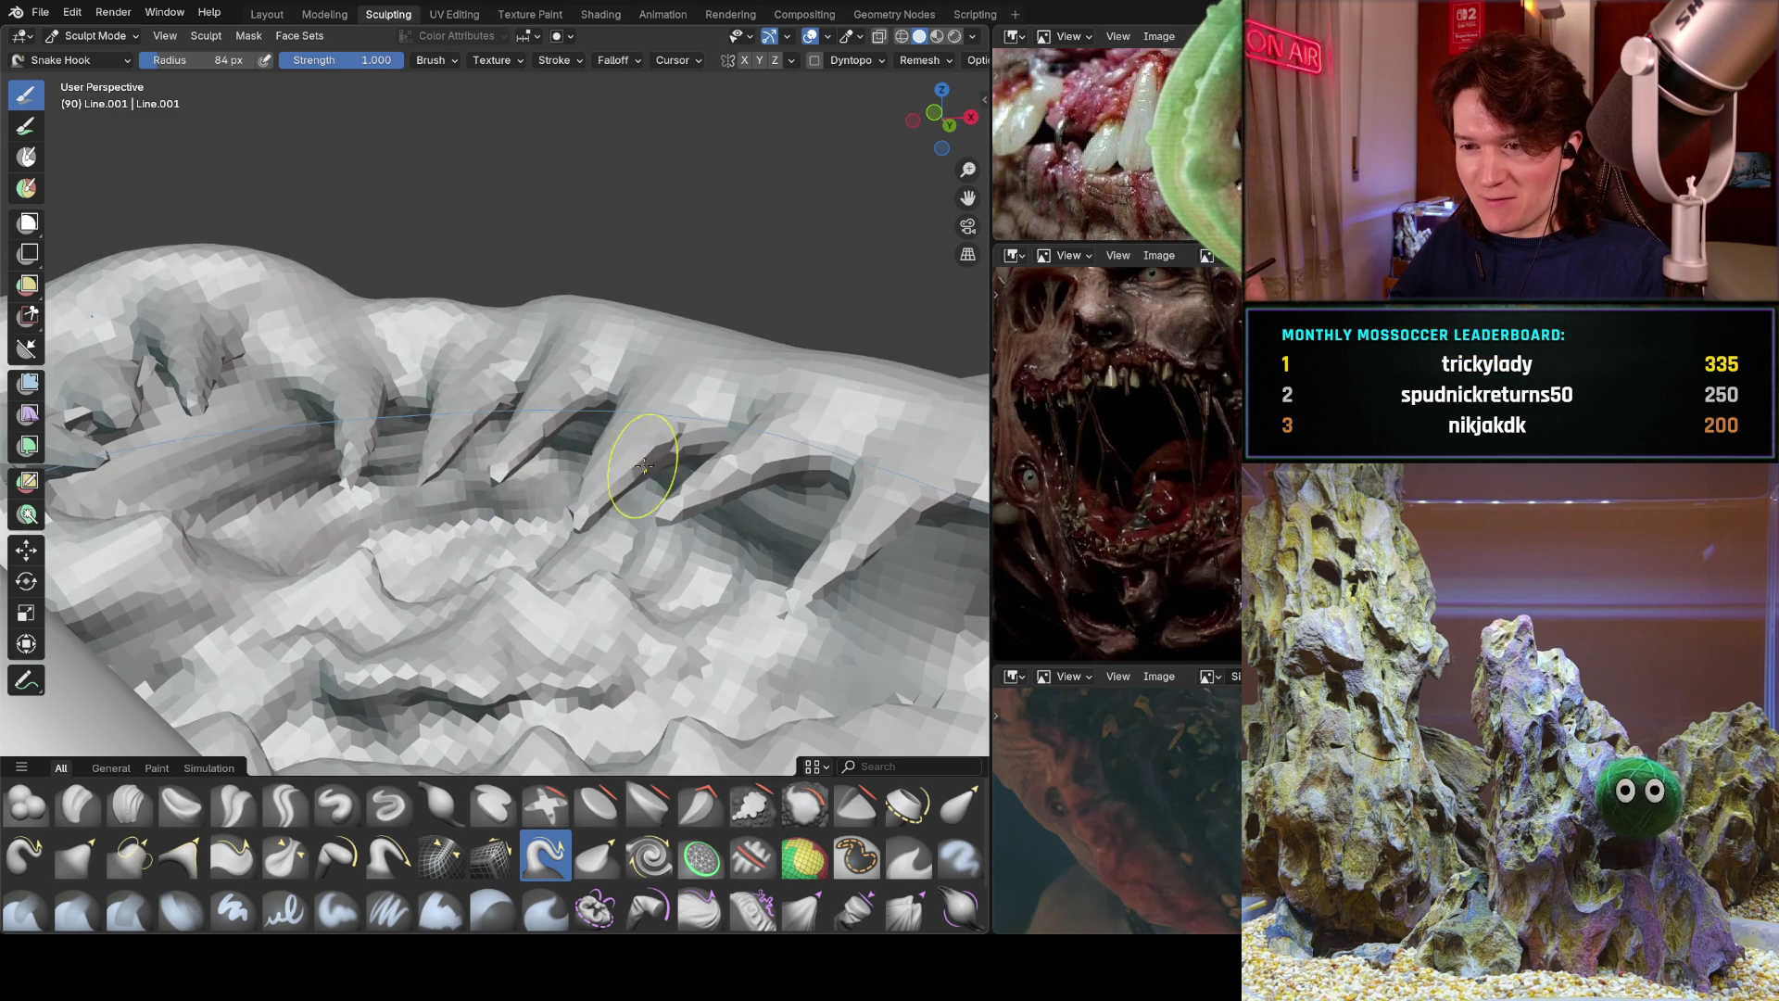
{"action": "scroll", "coordinate": [629, 447], "scroll_direction": "up", "scroll_amount": 2}
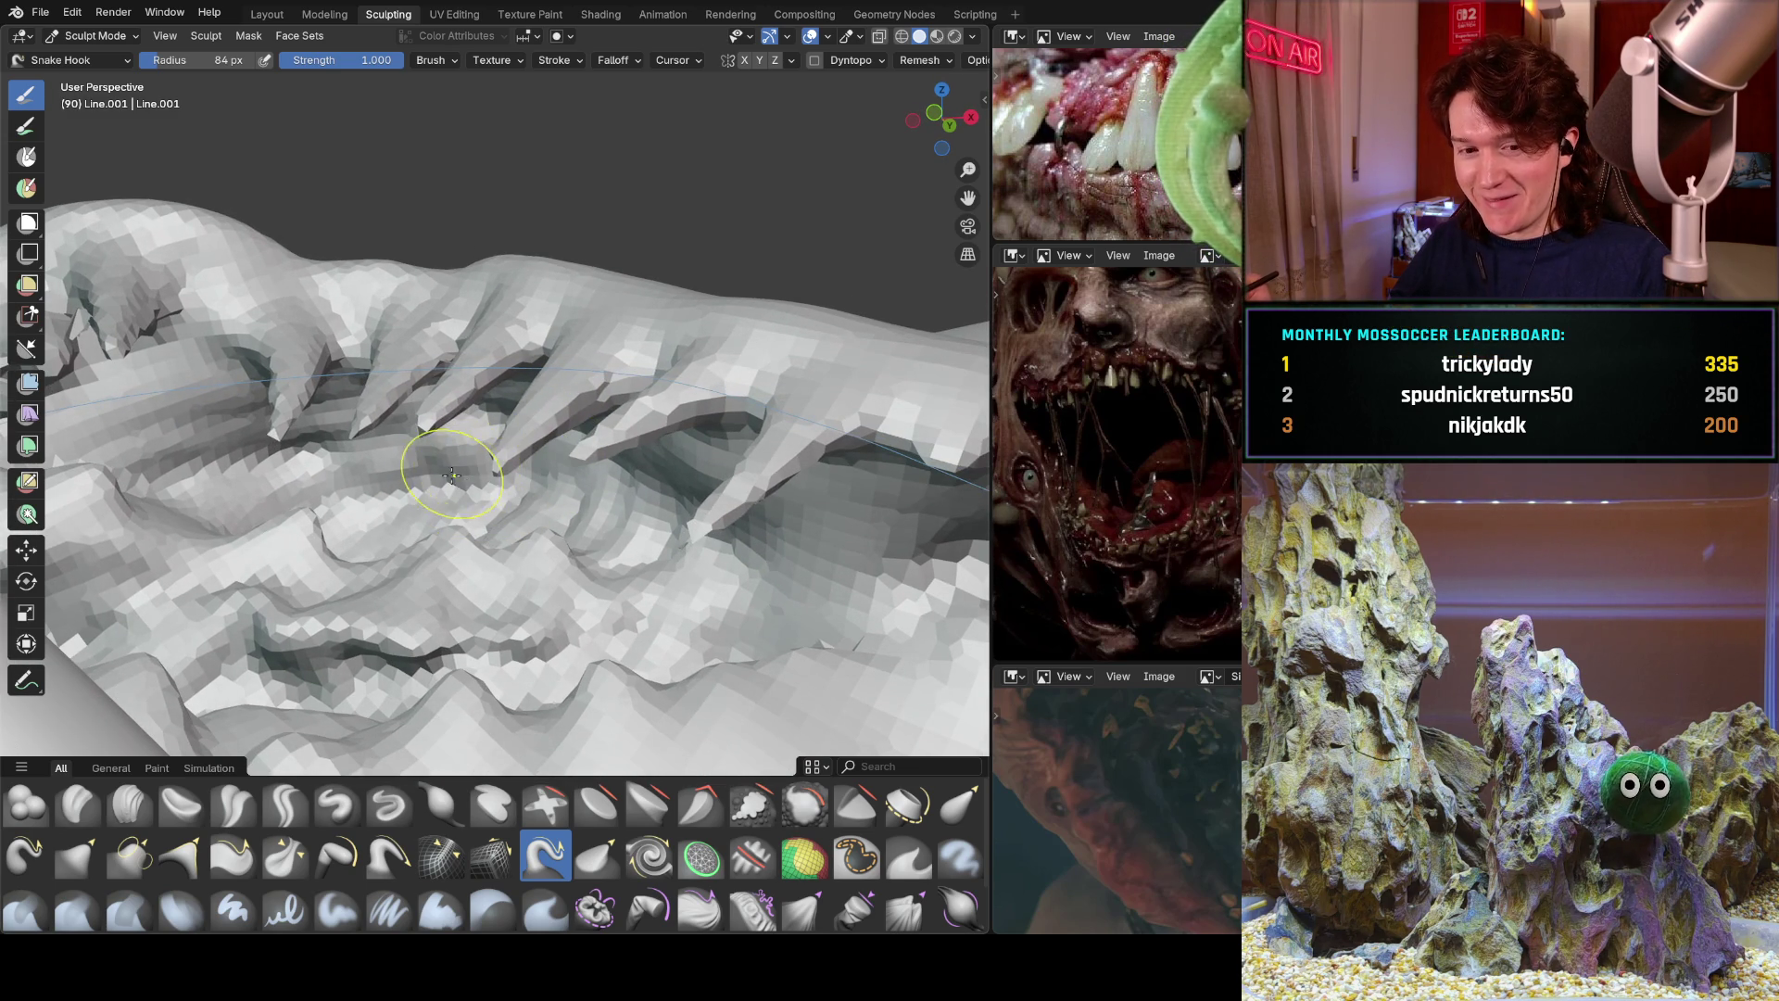
{"action": "middle_click_drag", "start_coordinate": [451, 447], "coordinate": [491, 486]}
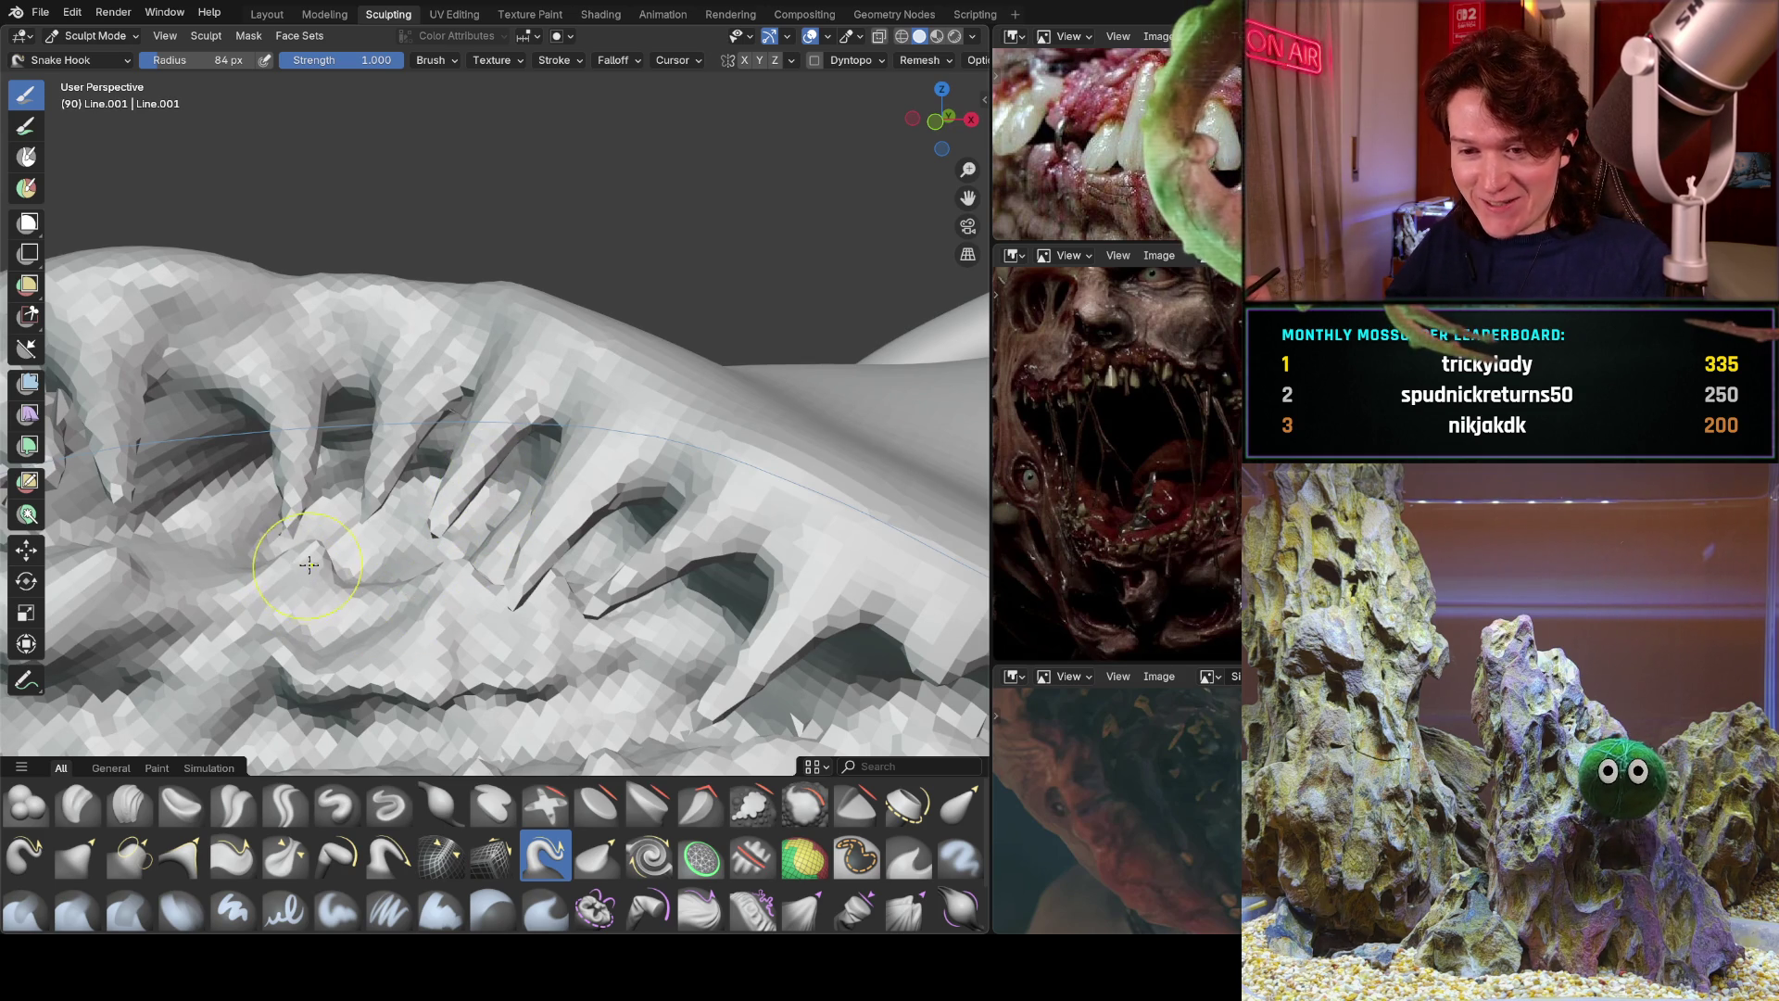
Pull lower teeth upward from the gum with Snake Hook and reshape them along the ridge.
{"action": "left_click_drag", "start_coordinate": [306, 567], "coordinate": [326, 493]}
{"action": "middle_click_drag", "start_coordinate": [388, 511], "coordinate": [472, 559]}
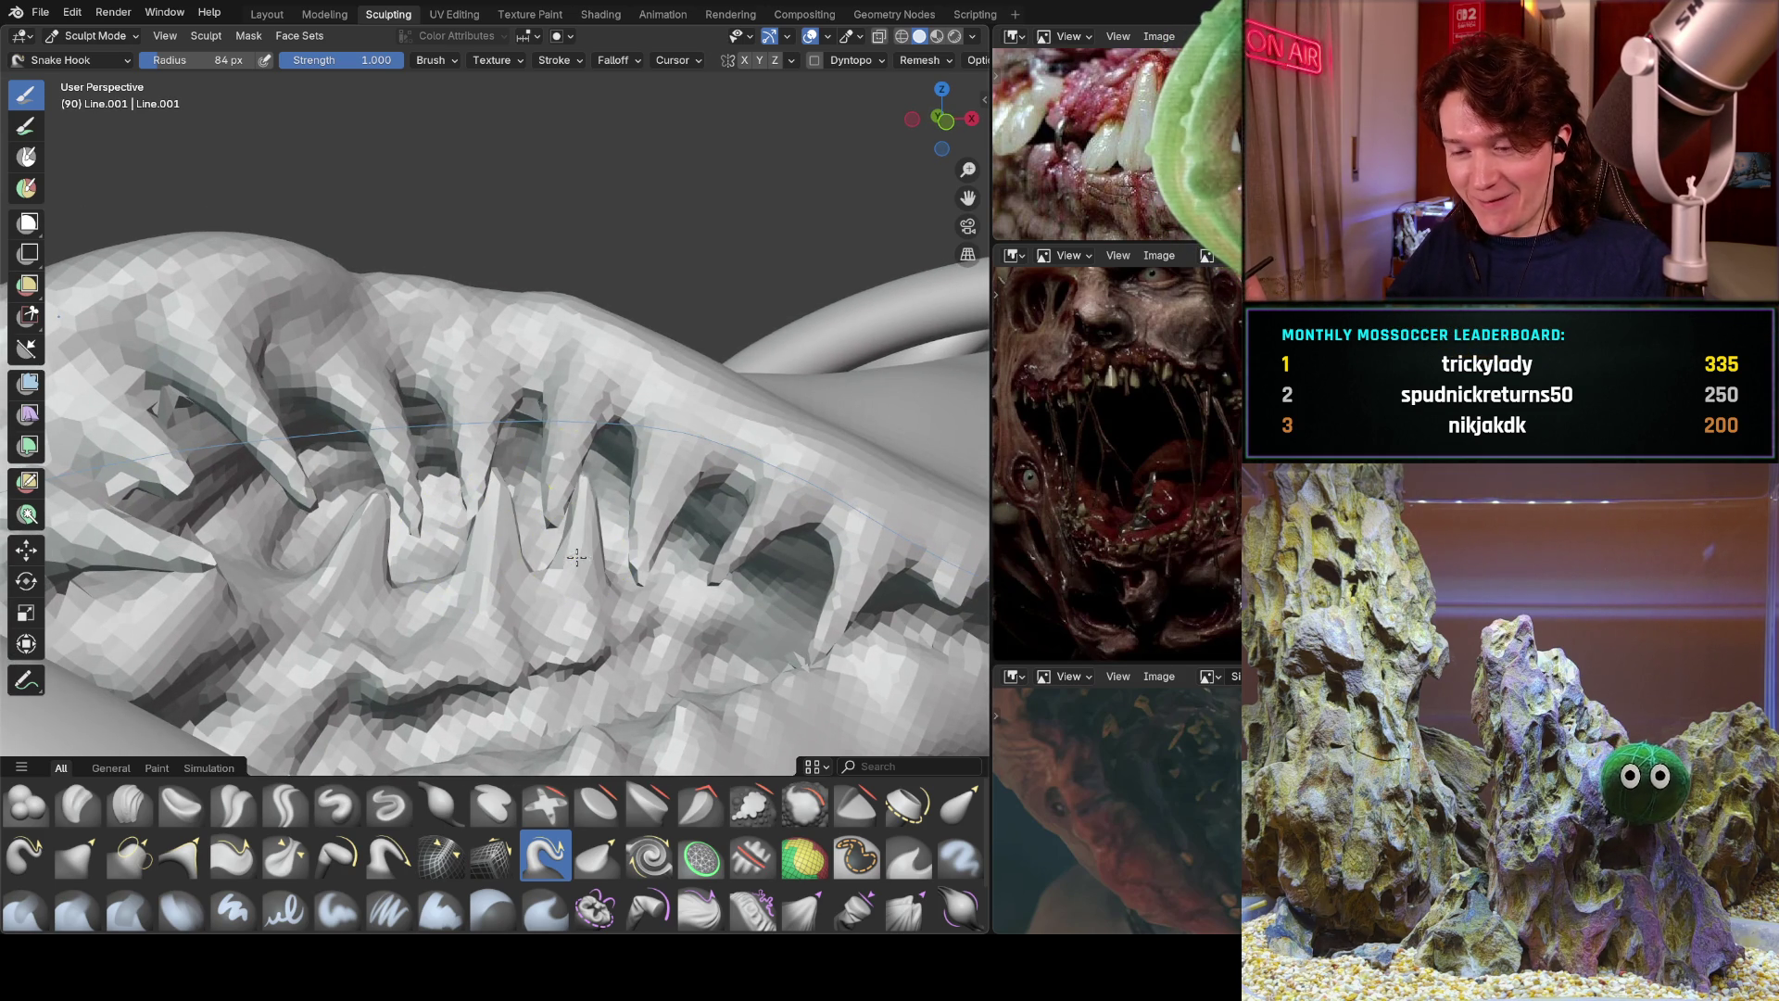
{"action": "middle_click_drag", "start_coordinate": [453, 519], "coordinate": [358, 534]}
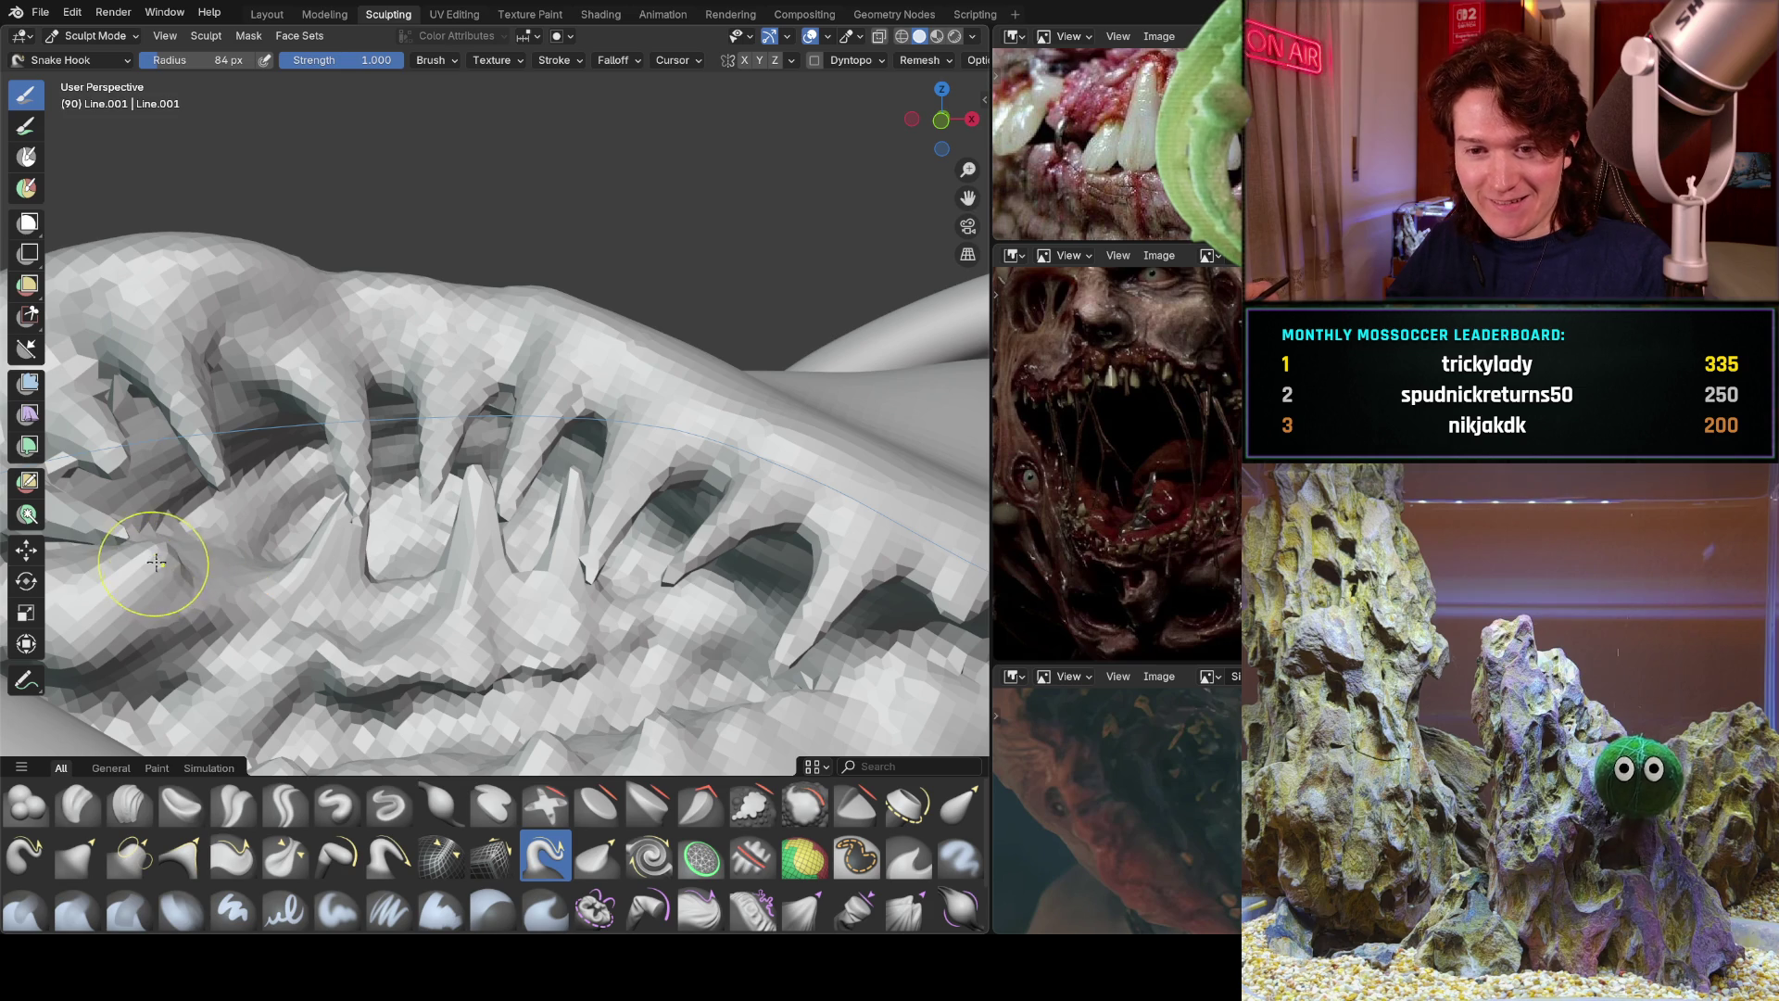
{"action": "mouse_move", "coordinate": [238, 497]}
{"action": "middle_mouse_down"}
{"action": "mouse_move", "coordinate": [251, 464]}
{"action": "mouse_move", "coordinate": [223, 519]}
{"action": "middle_mouse_up"}
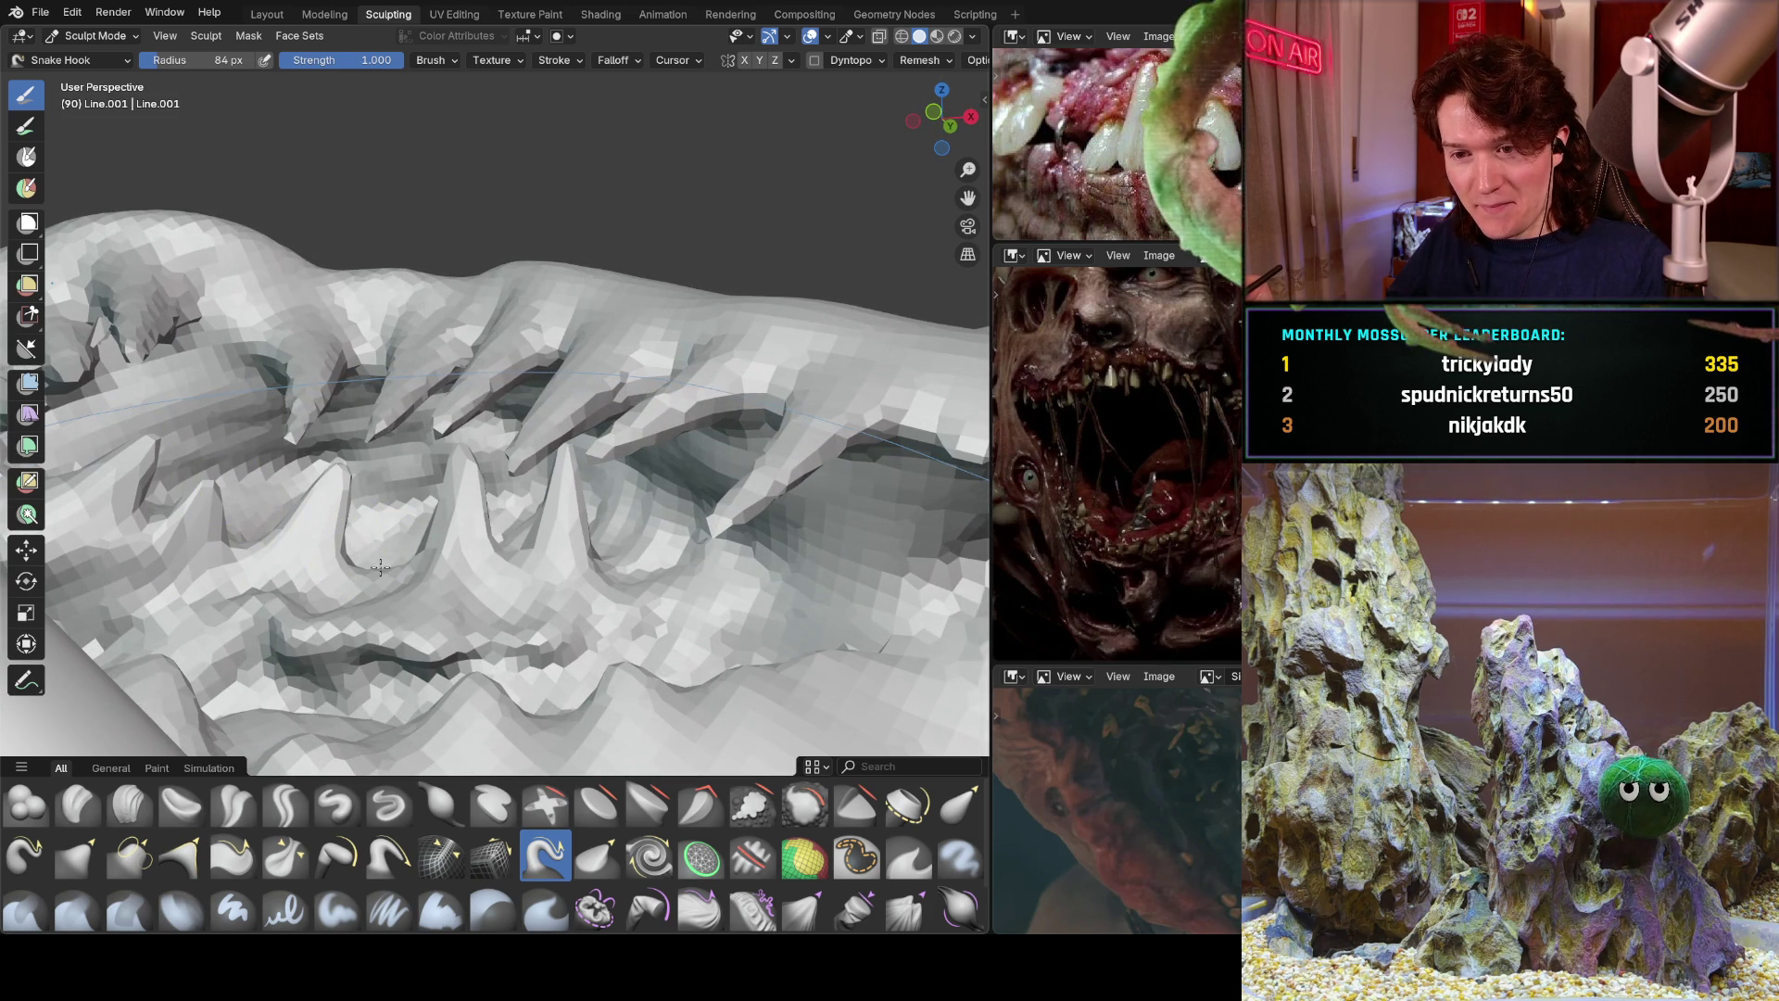
{"action": "middle_click_drag", "start_coordinate": [361, 454], "coordinate": [243, 509]}
{"action": "mouse_move", "coordinate": [233, 466]}
{"action": "left_mouse_down"}
{"action": "mouse_move", "coordinate": [377, 493]}
{"action": "mouse_move", "coordinate": [500, 456]}
{"action": "left_mouse_up"}
{"action": "middle_click_drag", "start_coordinate": [533, 468], "coordinate": [500, 479]}
Zoom, pan and orbit around the teeth ridge to inspect the interlocking upper and lower teeth.
{"action": "scroll", "coordinate": [501, 479], "scroll_direction": "up", "scroll_amount": 2}
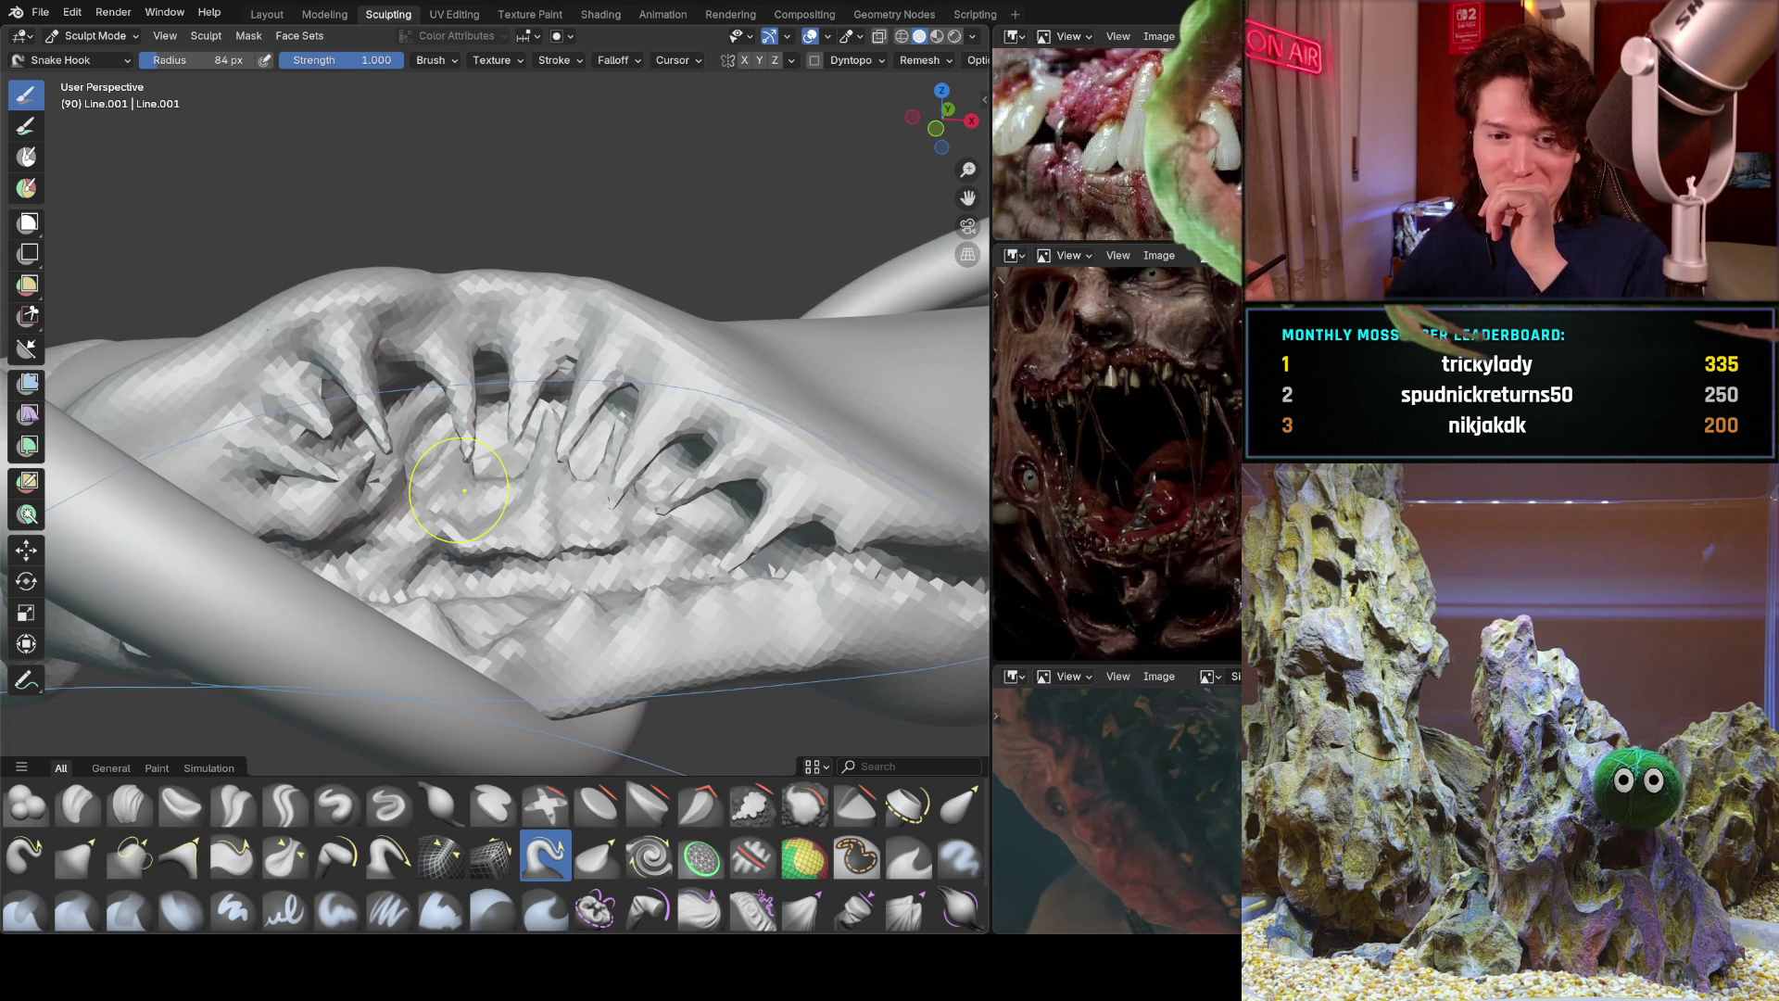
{"action": "middle_click_drag", "start_coordinate": [504, 475], "coordinate": [559, 452]}
{"action": "scroll", "coordinate": [510, 458], "scroll_direction": "up", "scroll_amount": 2}
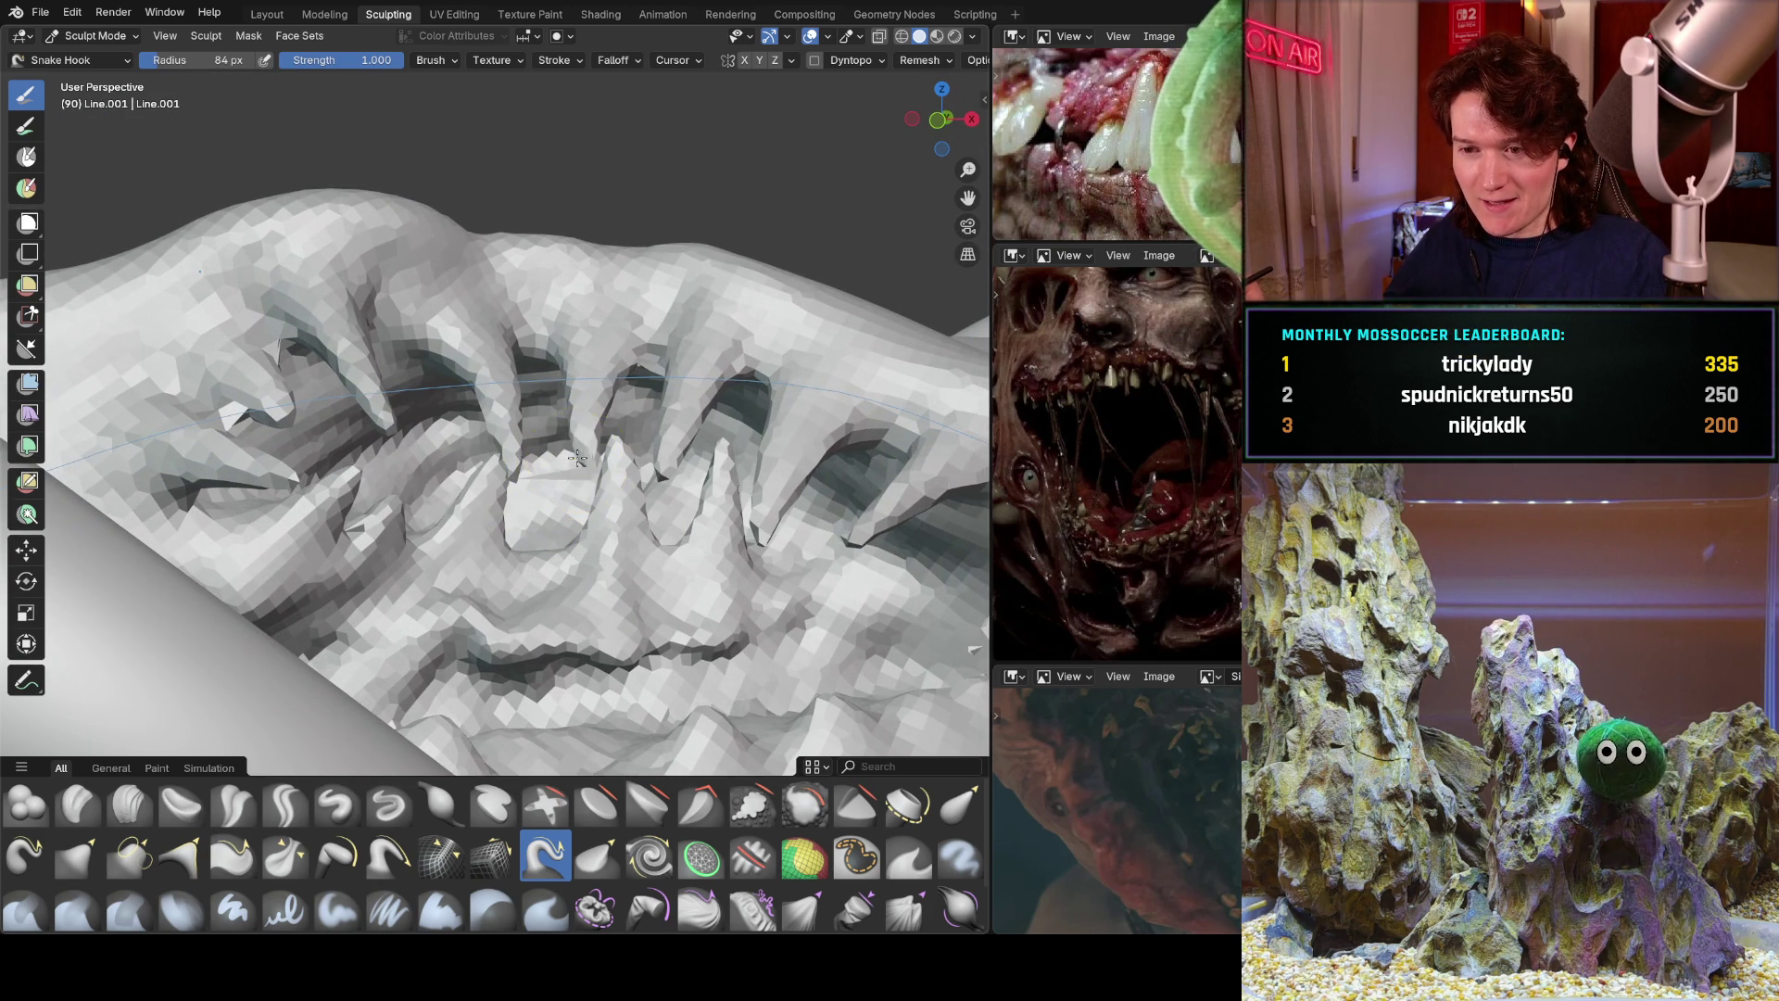
{"action": "mouse_move", "coordinate": [460, 509]}
{"action": "middle_mouse_down", "text": "shift"}
{"action": "mouse_move", "coordinate": [529, 525]}
{"action": "mouse_move", "coordinate": [455, 437]}
{"action": "middle_mouse_up", "text": "shift"}
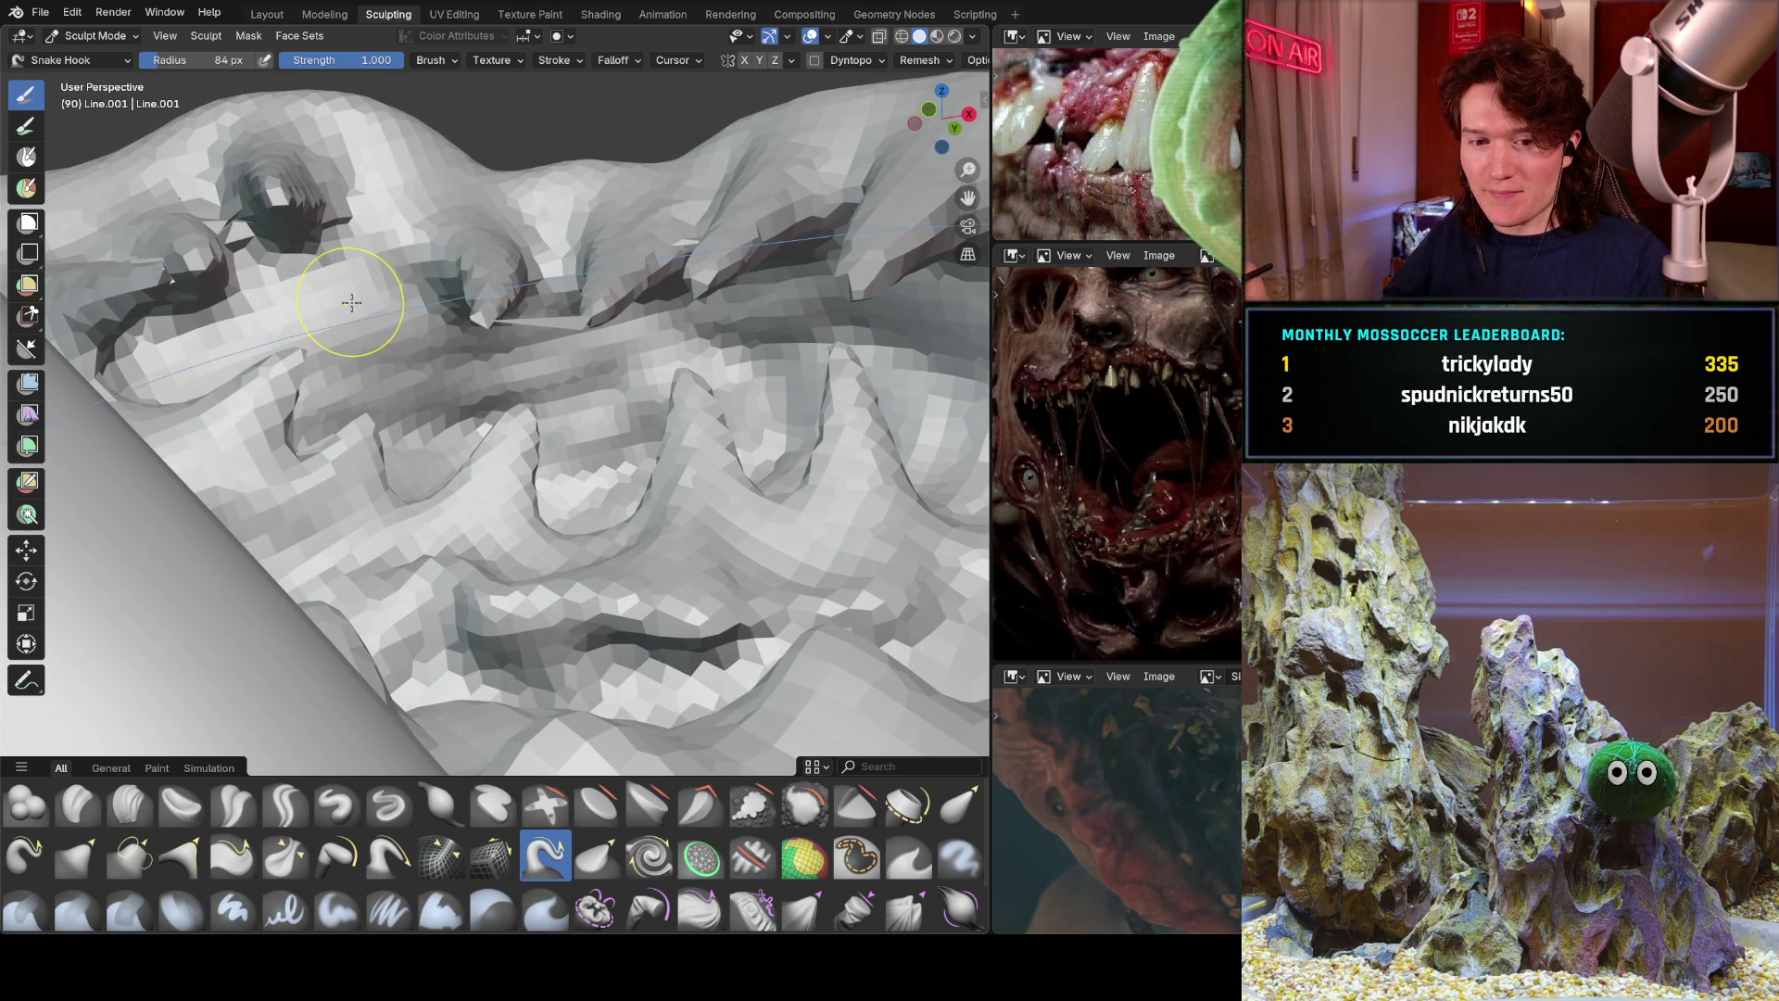
{"action": "middle_click_drag", "start_coordinate": [392, 375], "coordinate": [463, 407]}
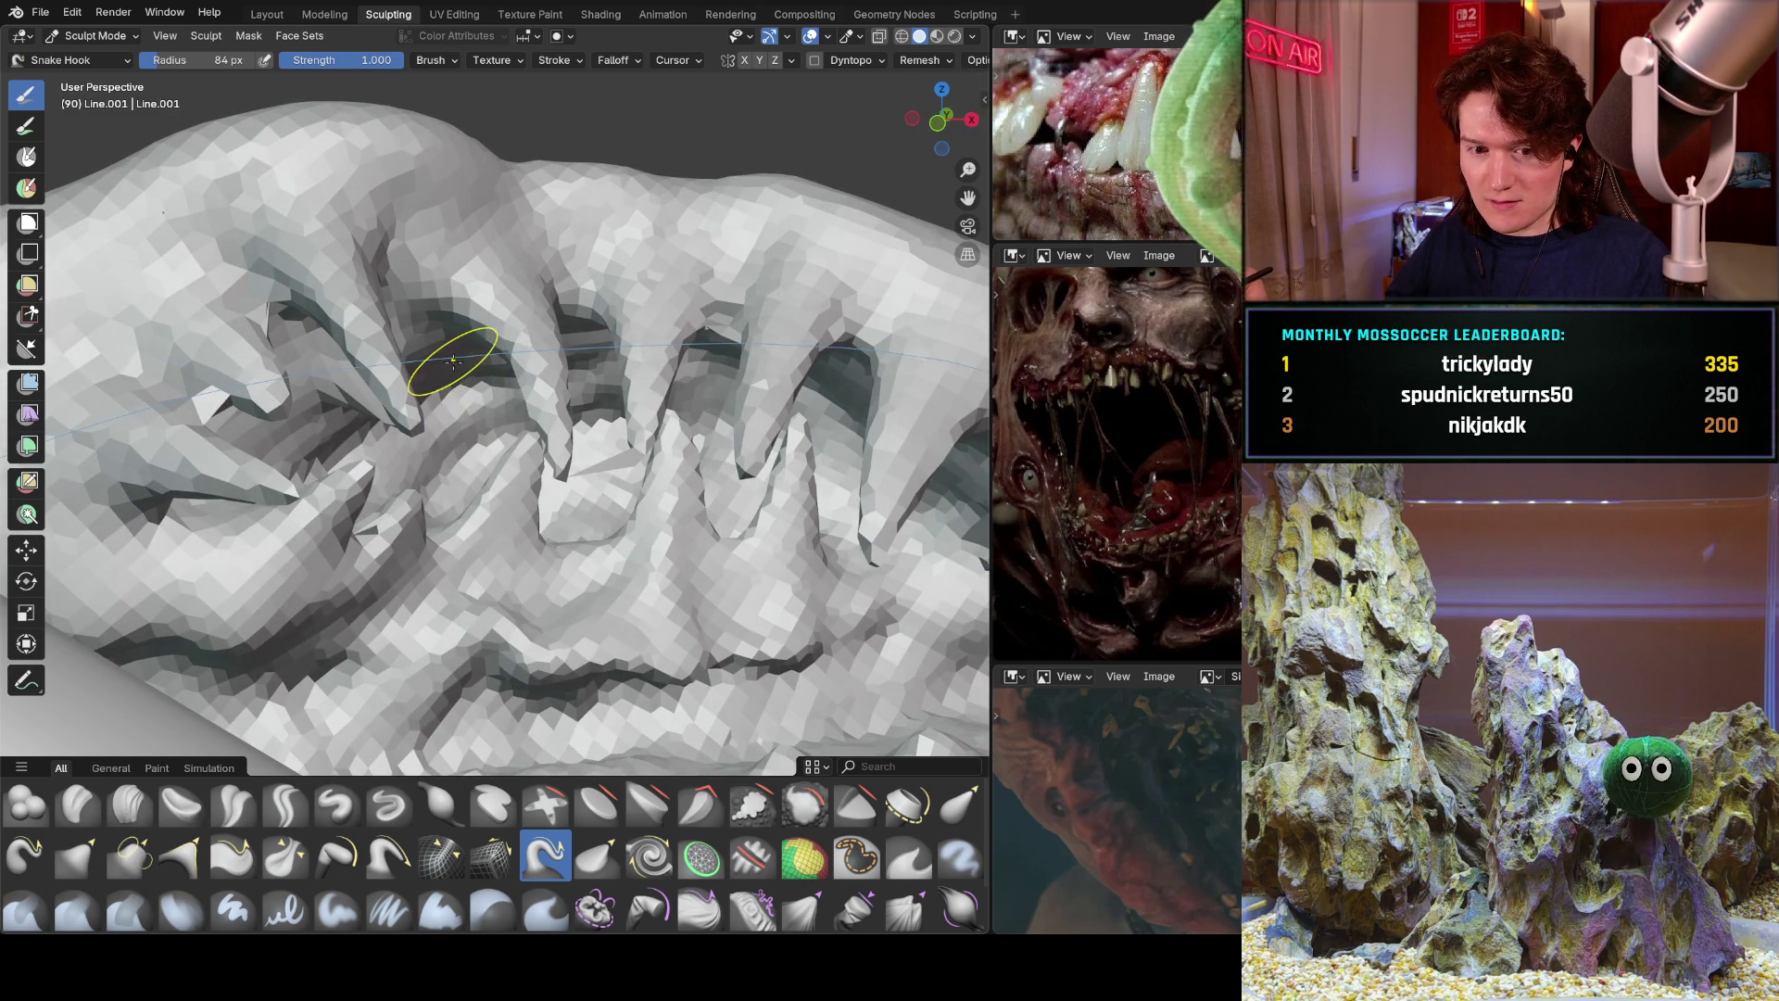
{"action": "middle_click_drag", "start_coordinate": [446, 406], "coordinate": [396, 358]}
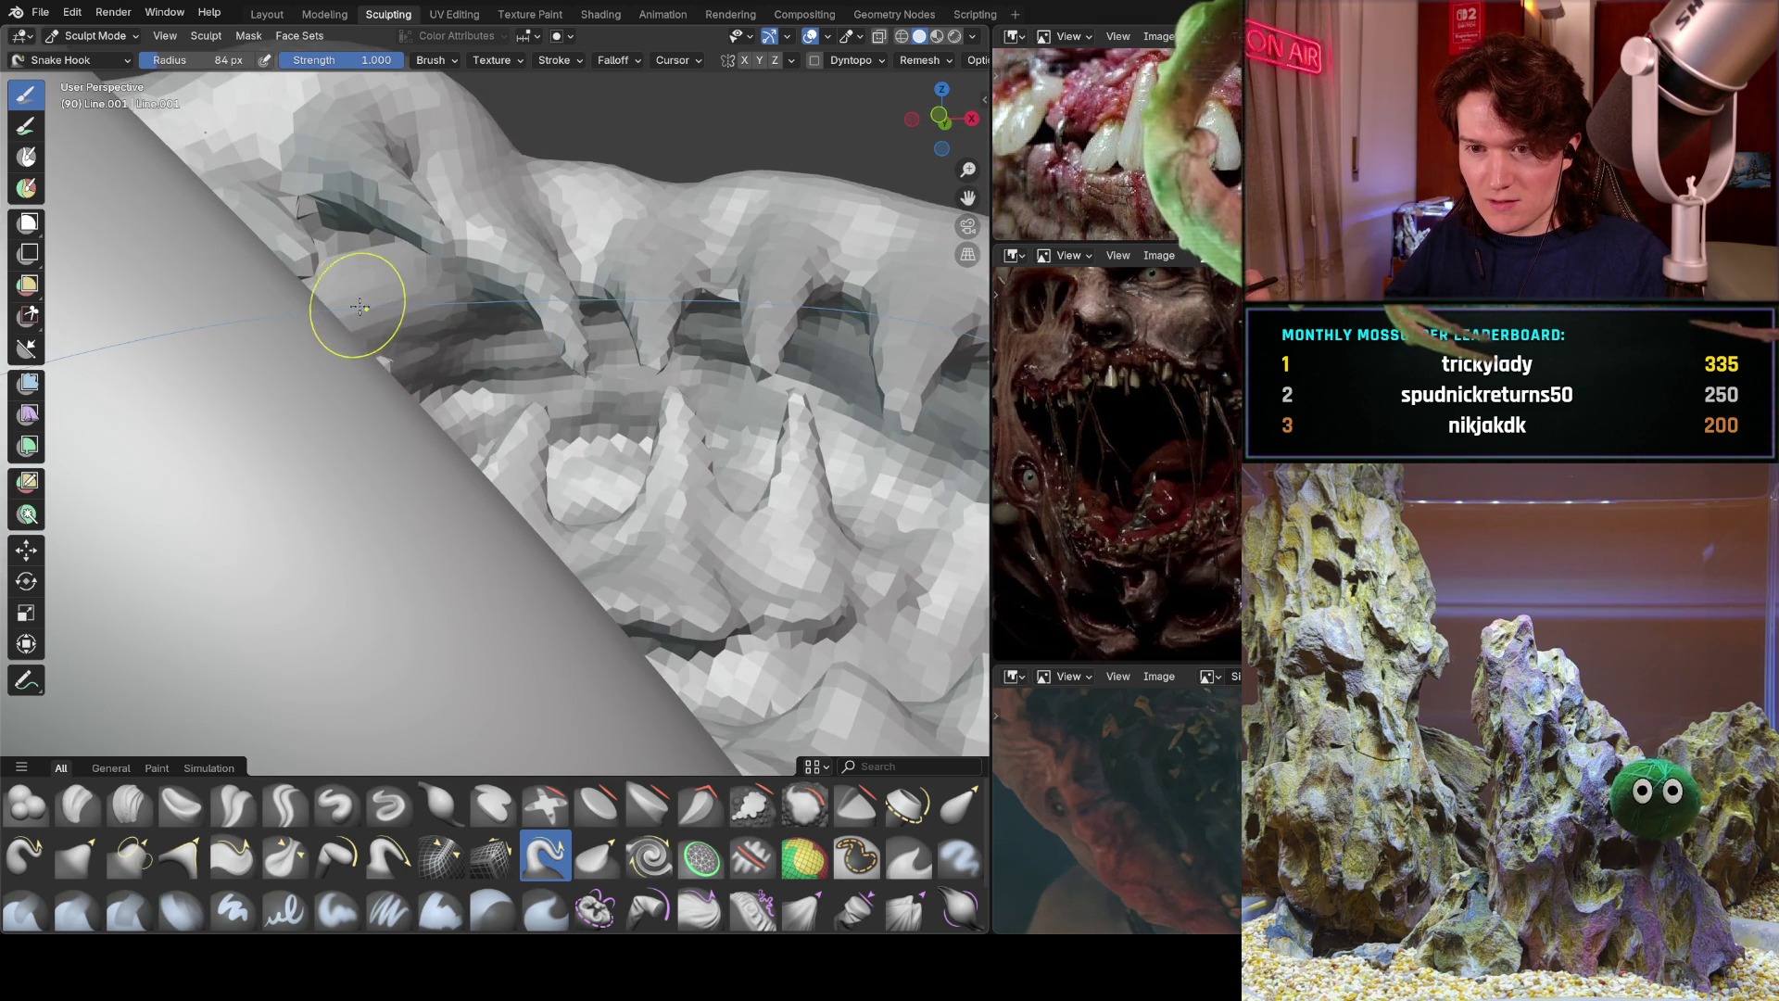
{"action": "mouse_move", "coordinate": [525, 357]}
{"action": "middle_mouse_down"}
{"action": "mouse_move", "coordinate": [401, 384]}
{"action": "mouse_move", "coordinate": [422, 354]}
{"action": "mouse_move", "coordinate": [457, 349]}
{"action": "mouse_move", "coordinate": [462, 378]}
{"action": "mouse_move", "coordinate": [558, 341]}
{"action": "mouse_move", "coordinate": [556, 461]}
{"action": "middle_mouse_up"}
{"action": "scroll", "coordinate": [589, 377], "scroll_direction": "down", "scroll_amount": 5}
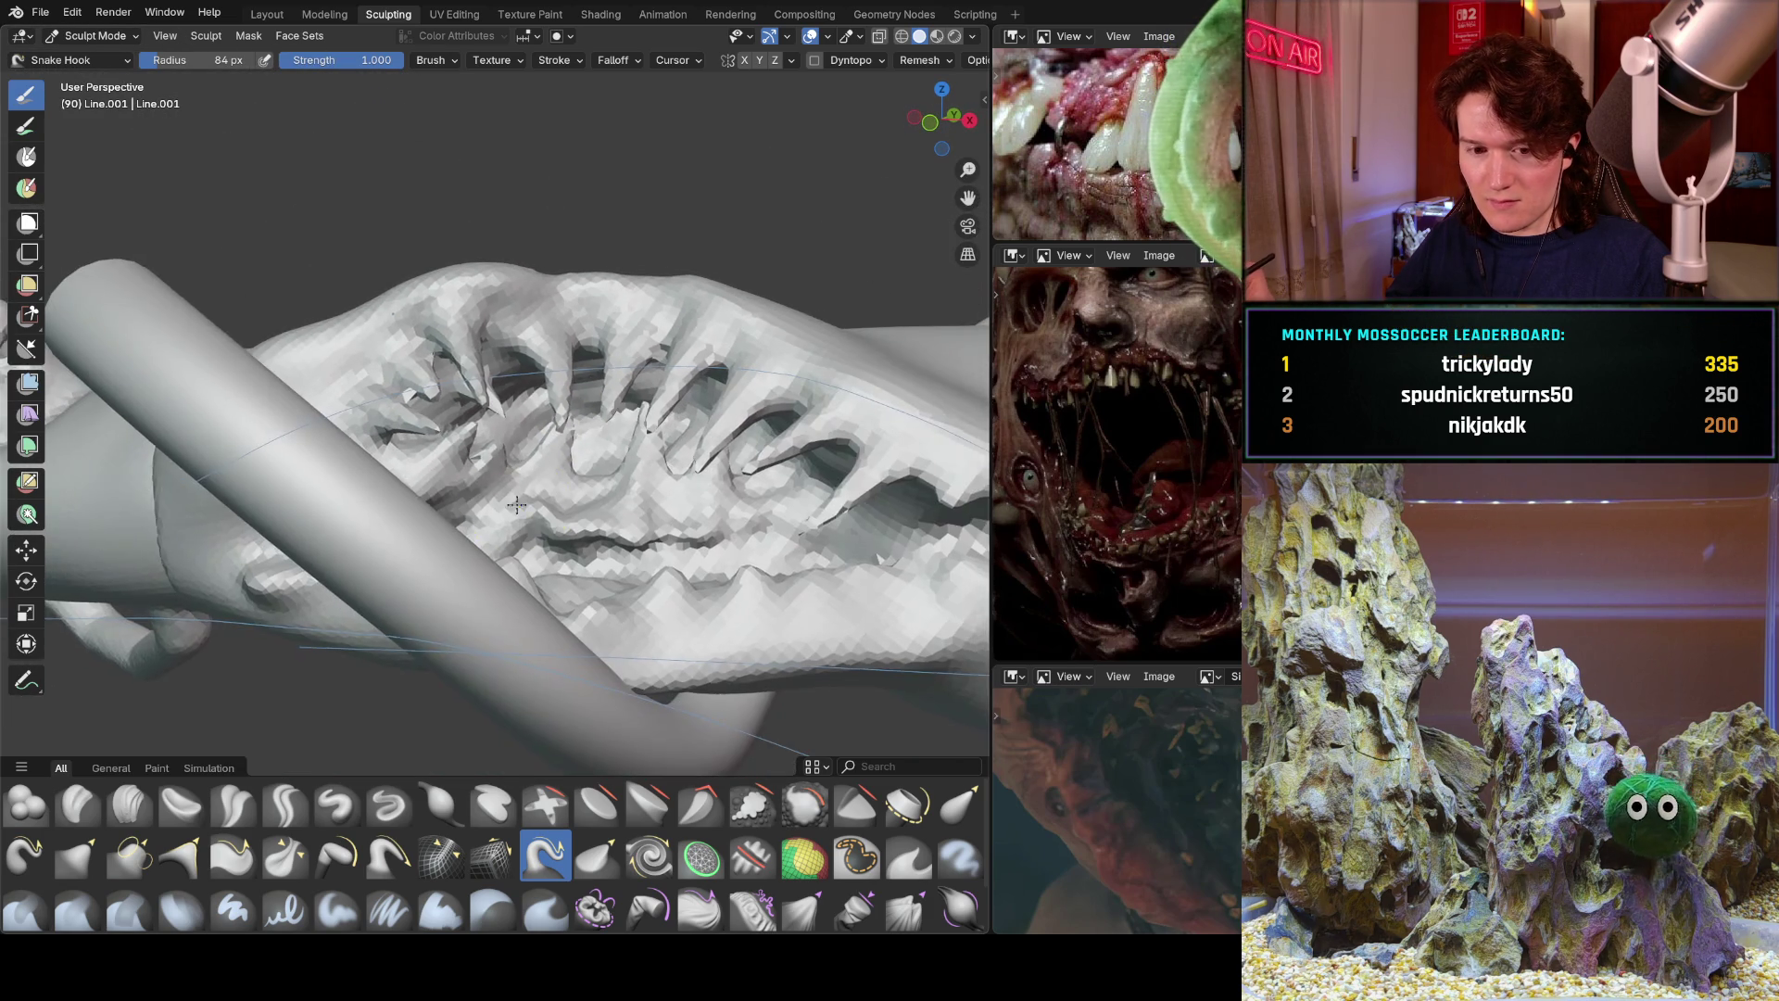
{"action": "scroll", "coordinate": [557, 420], "scroll_direction": "up", "scroll_amount": 3}
{"action": "scroll", "coordinate": [557, 420], "scroll_direction": "up", "scroll_amount": 3}
Move in close to the teeth ridge and pull a new spike fang out of it.
{"action": "mouse_move", "coordinate": [557, 419]}
{"action": "middle_mouse_down"}
{"action": "mouse_move", "coordinate": [566, 436]}
{"action": "mouse_move", "coordinate": [578, 413]}
{"action": "mouse_move", "coordinate": [749, 413]}
{"action": "middle_mouse_up"}
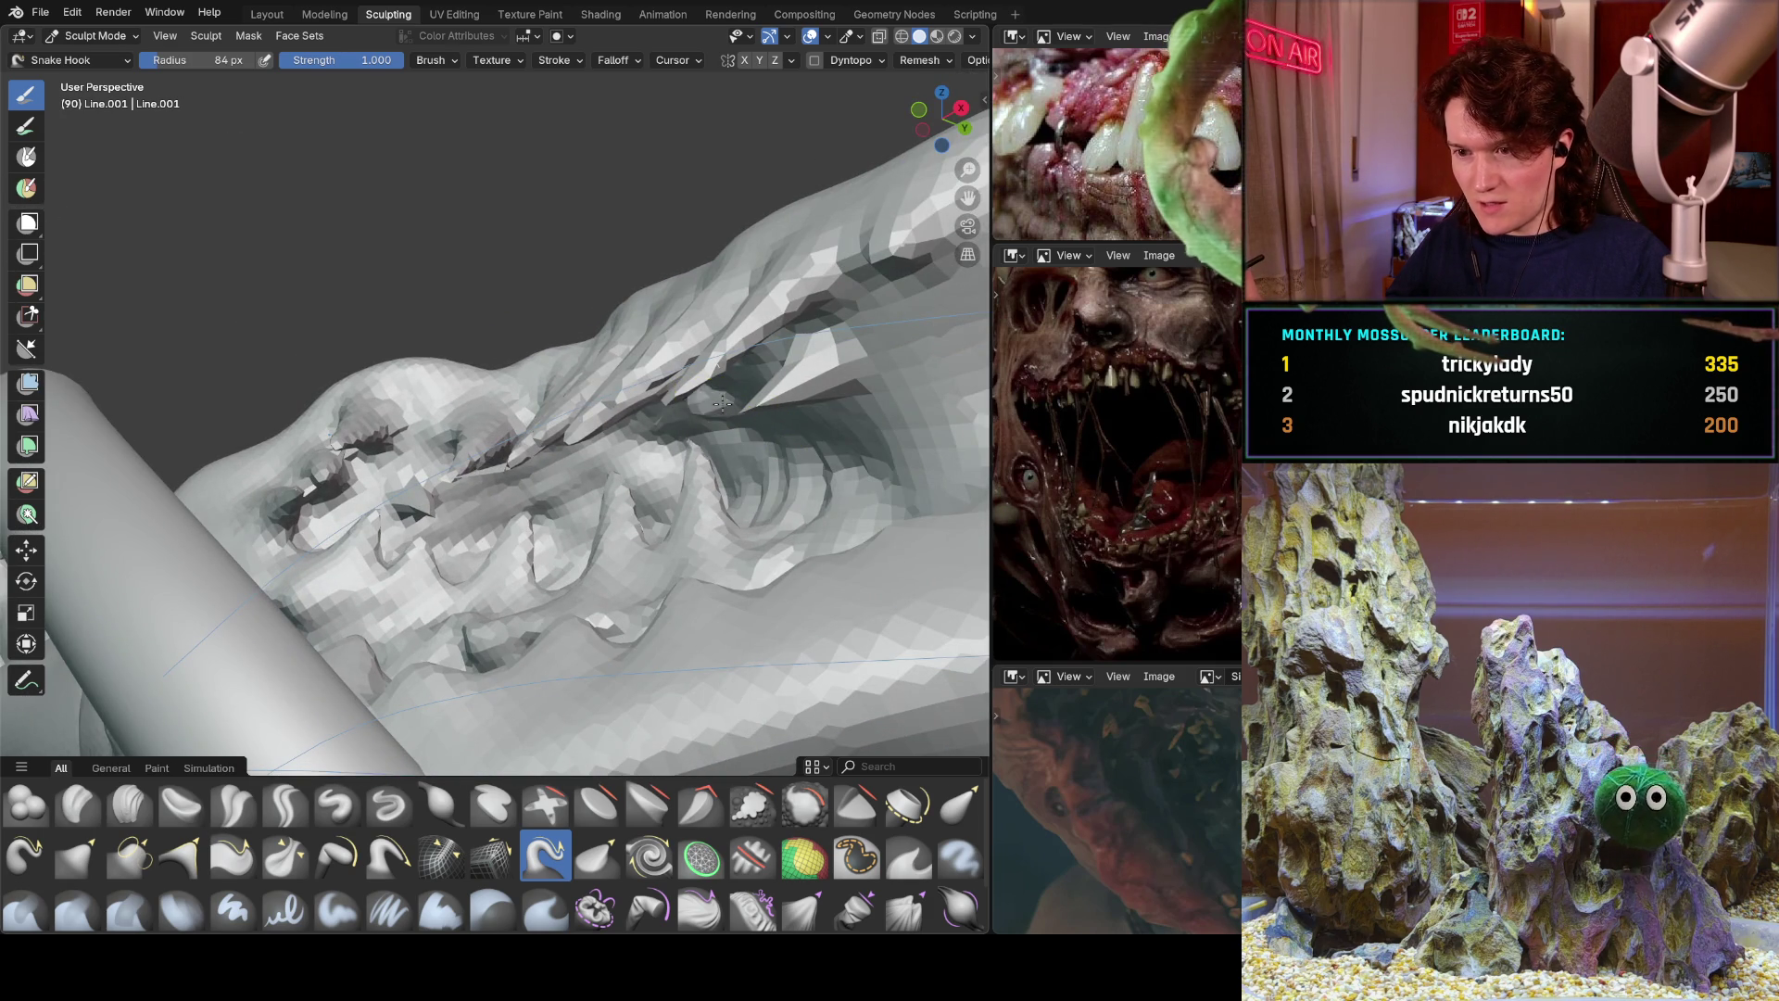
{"action": "middle_click_drag", "start_coordinate": [700, 487], "coordinate": [791, 410]}
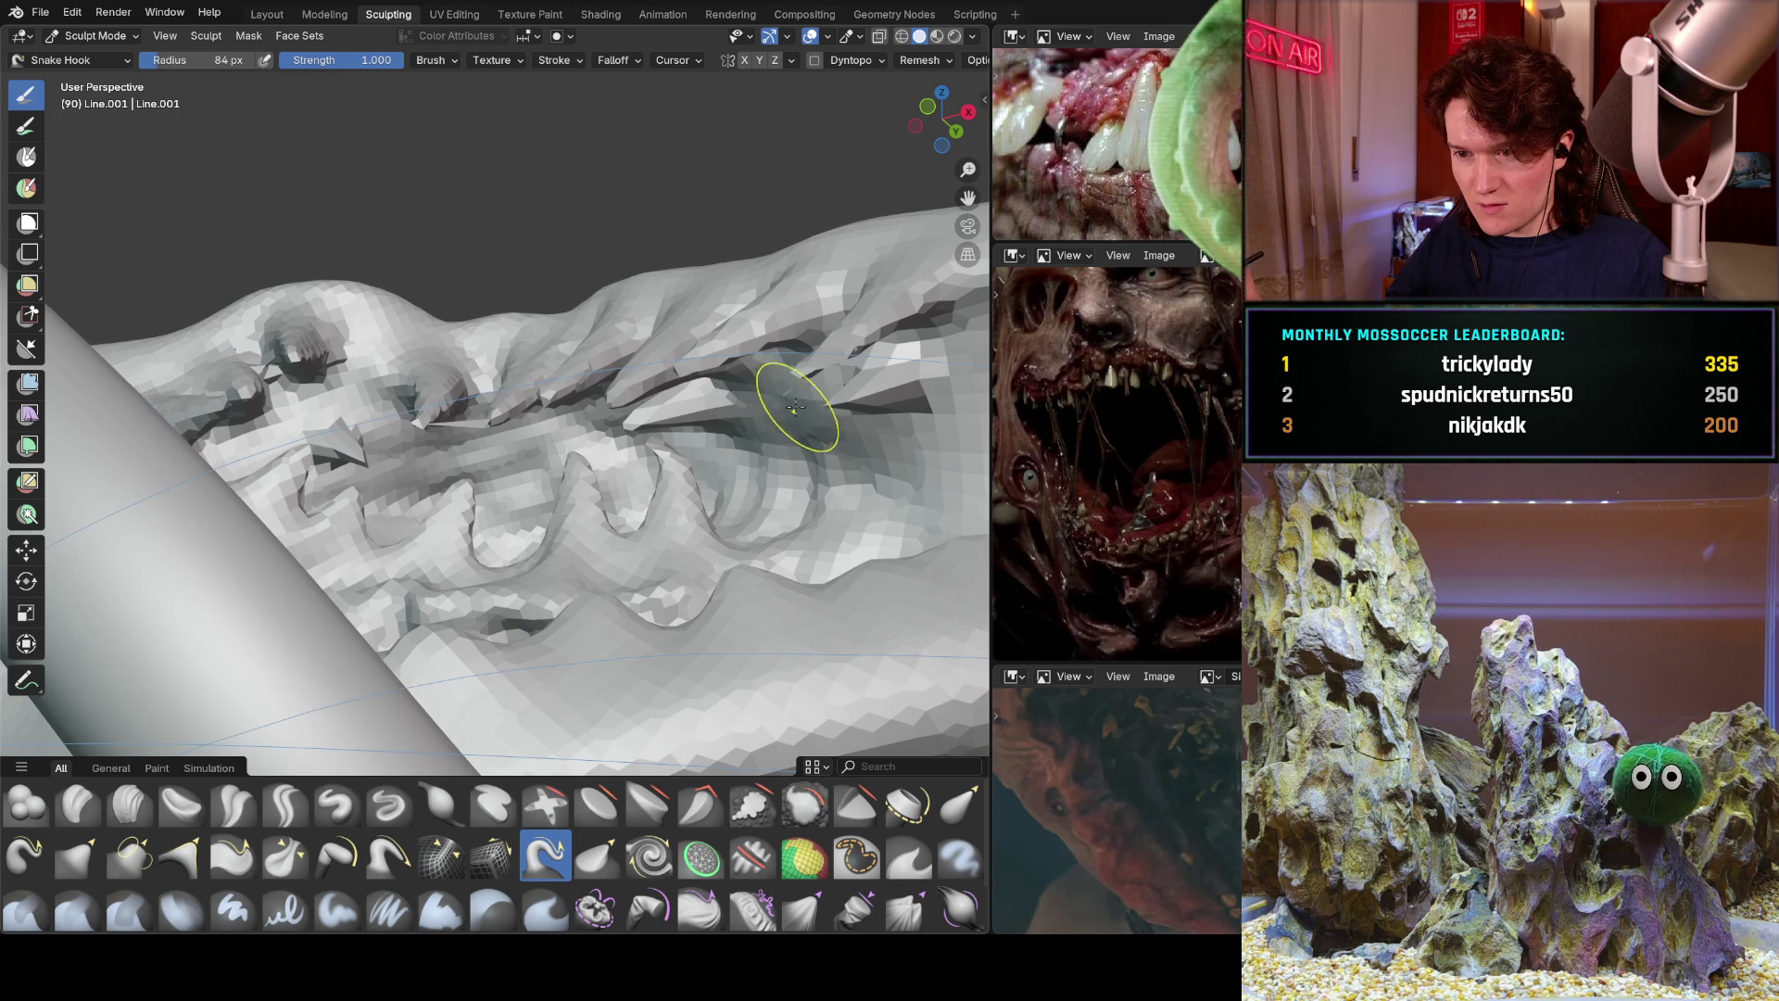
{"action": "middle_click_drag", "start_coordinate": [699, 444], "coordinate": [720, 395]}
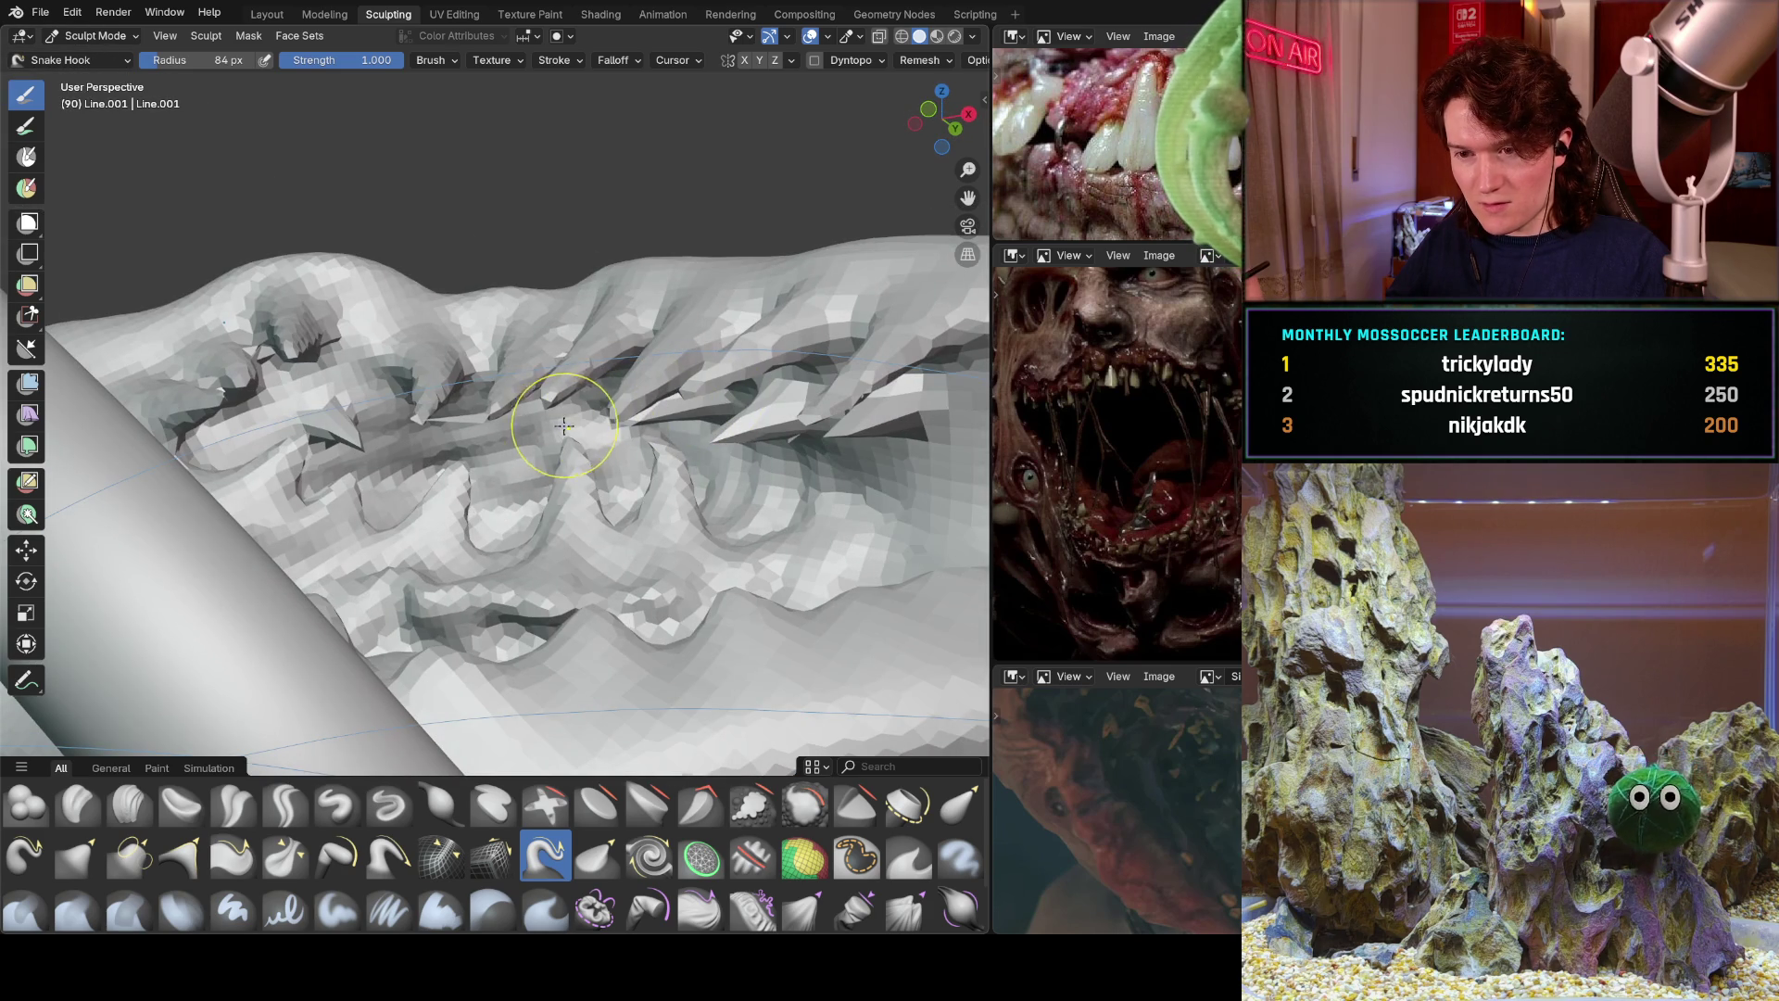
{"action": "mouse_move", "coordinate": [563, 398]}
{"action": "middle_mouse_down"}
{"action": "mouse_move", "coordinate": [544, 489]}
{"action": "mouse_move", "coordinate": [507, 491]}
{"action": "mouse_move", "coordinate": [537, 409]}
{"action": "mouse_move", "coordinate": [584, 421]}
{"action": "middle_mouse_up"}
{"action": "scroll", "coordinate": [496, 518], "scroll_direction": "up", "scroll_amount": 3}
{"action": "scroll", "coordinate": [516, 464], "scroll_direction": "up", "scroll_amount": 4}
{"action": "scroll", "coordinate": [516, 459], "scroll_direction": "down", "scroll_amount": 3}
{"action": "left_click_drag", "start_coordinate": [637, 313], "coordinate": [815, 463]}
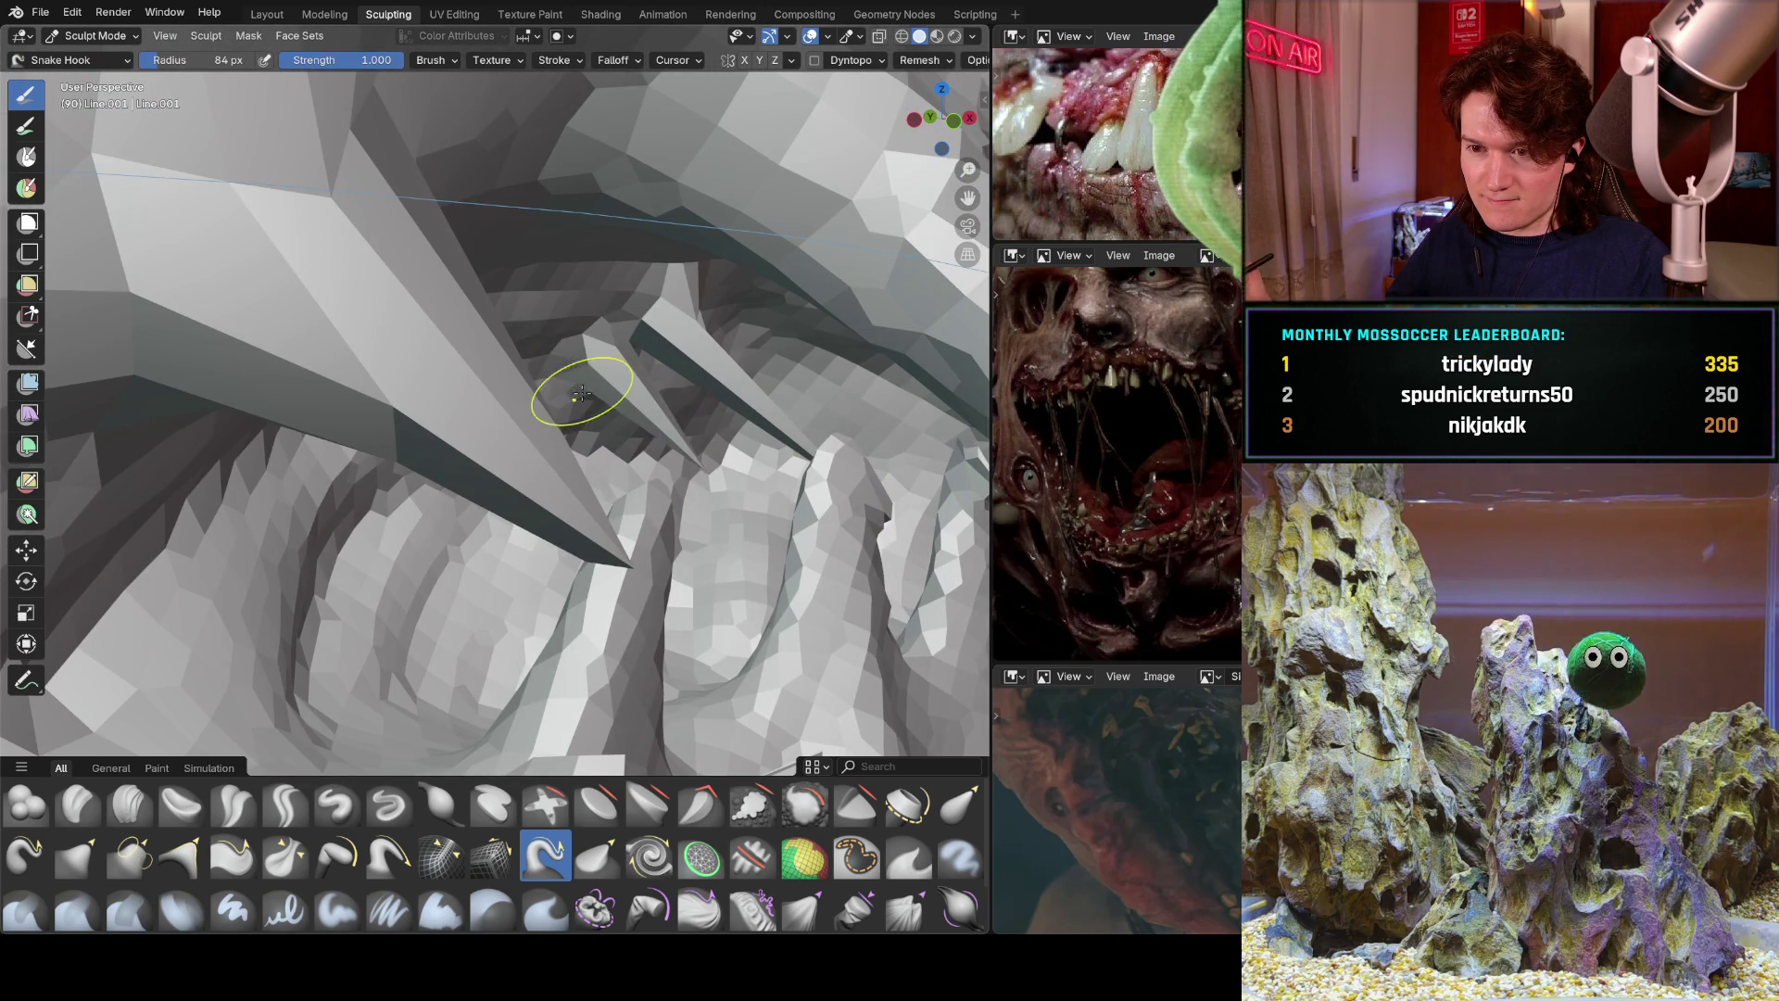
{"action": "scroll", "coordinate": [556, 464], "scroll_direction": "up", "scroll_amount": 4}
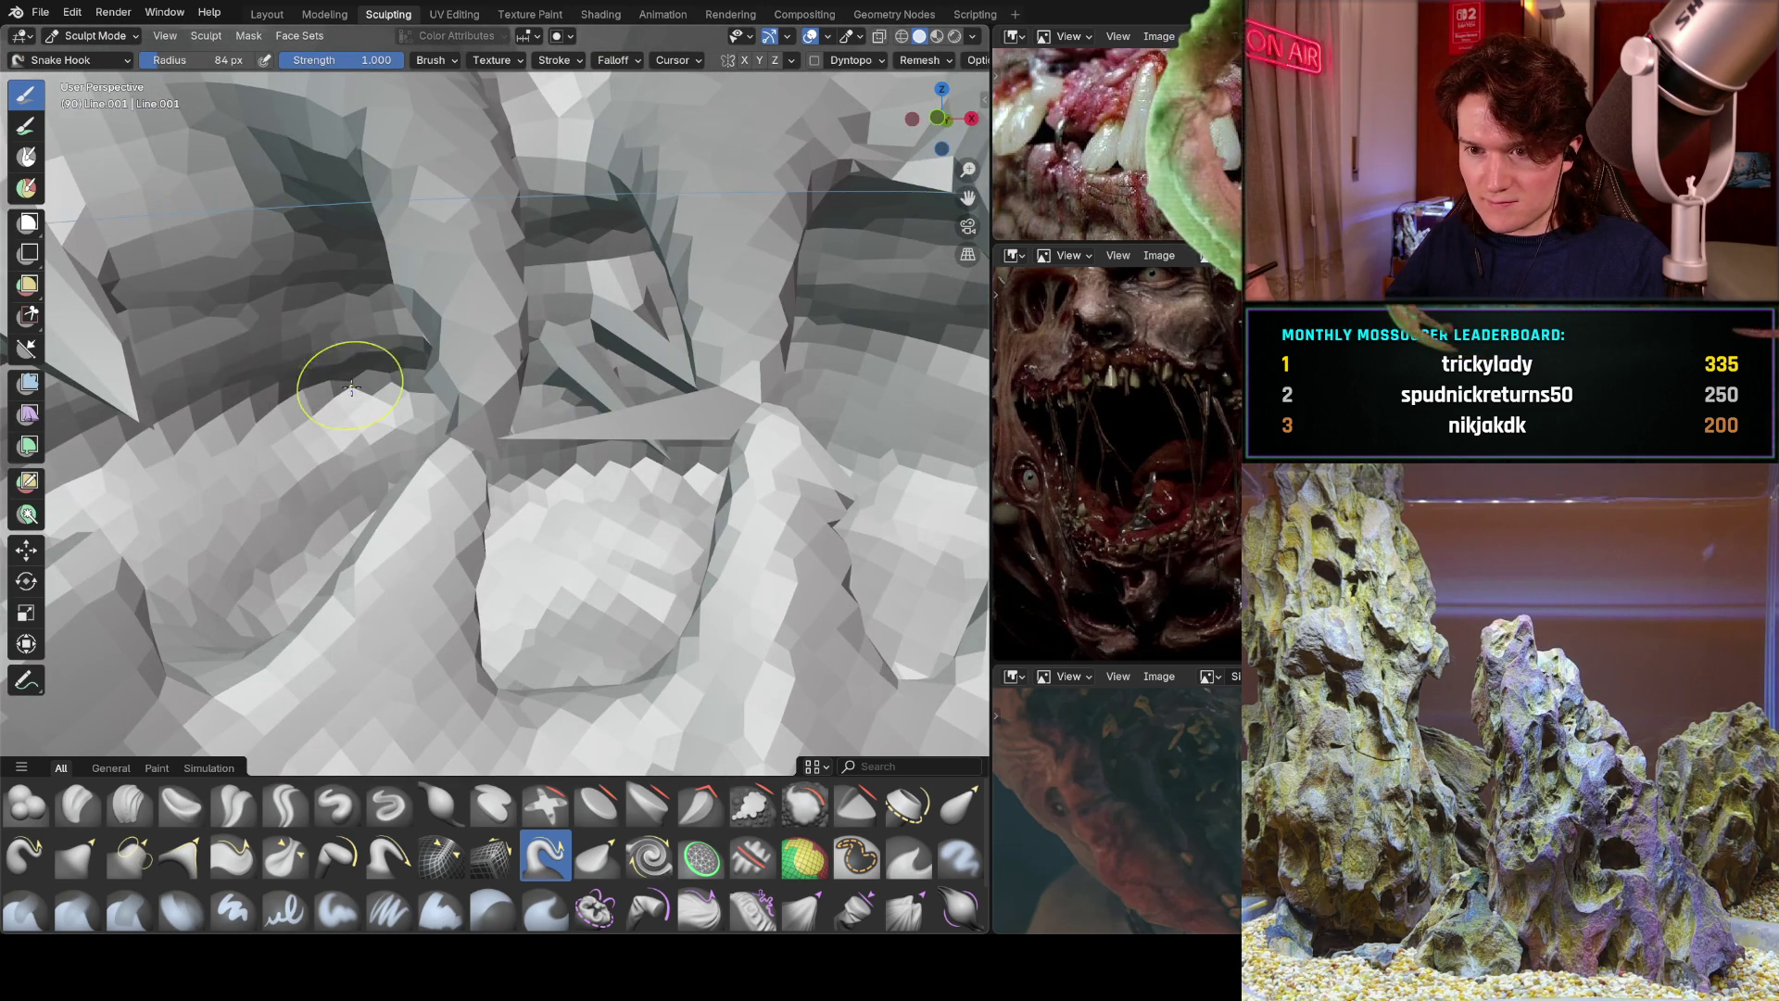
Undo the unwanted spike stroke, then zoom out and orbit to review the toothy mouth.
{"action": "mouse_move", "coordinate": [387, 384]}
{"action": "middle_mouse_down"}
{"action": "mouse_move", "coordinate": [510, 378]}
{"action": "mouse_move", "coordinate": [708, 284]}
{"action": "mouse_move", "coordinate": [569, 408]}
{"action": "middle_mouse_up"}
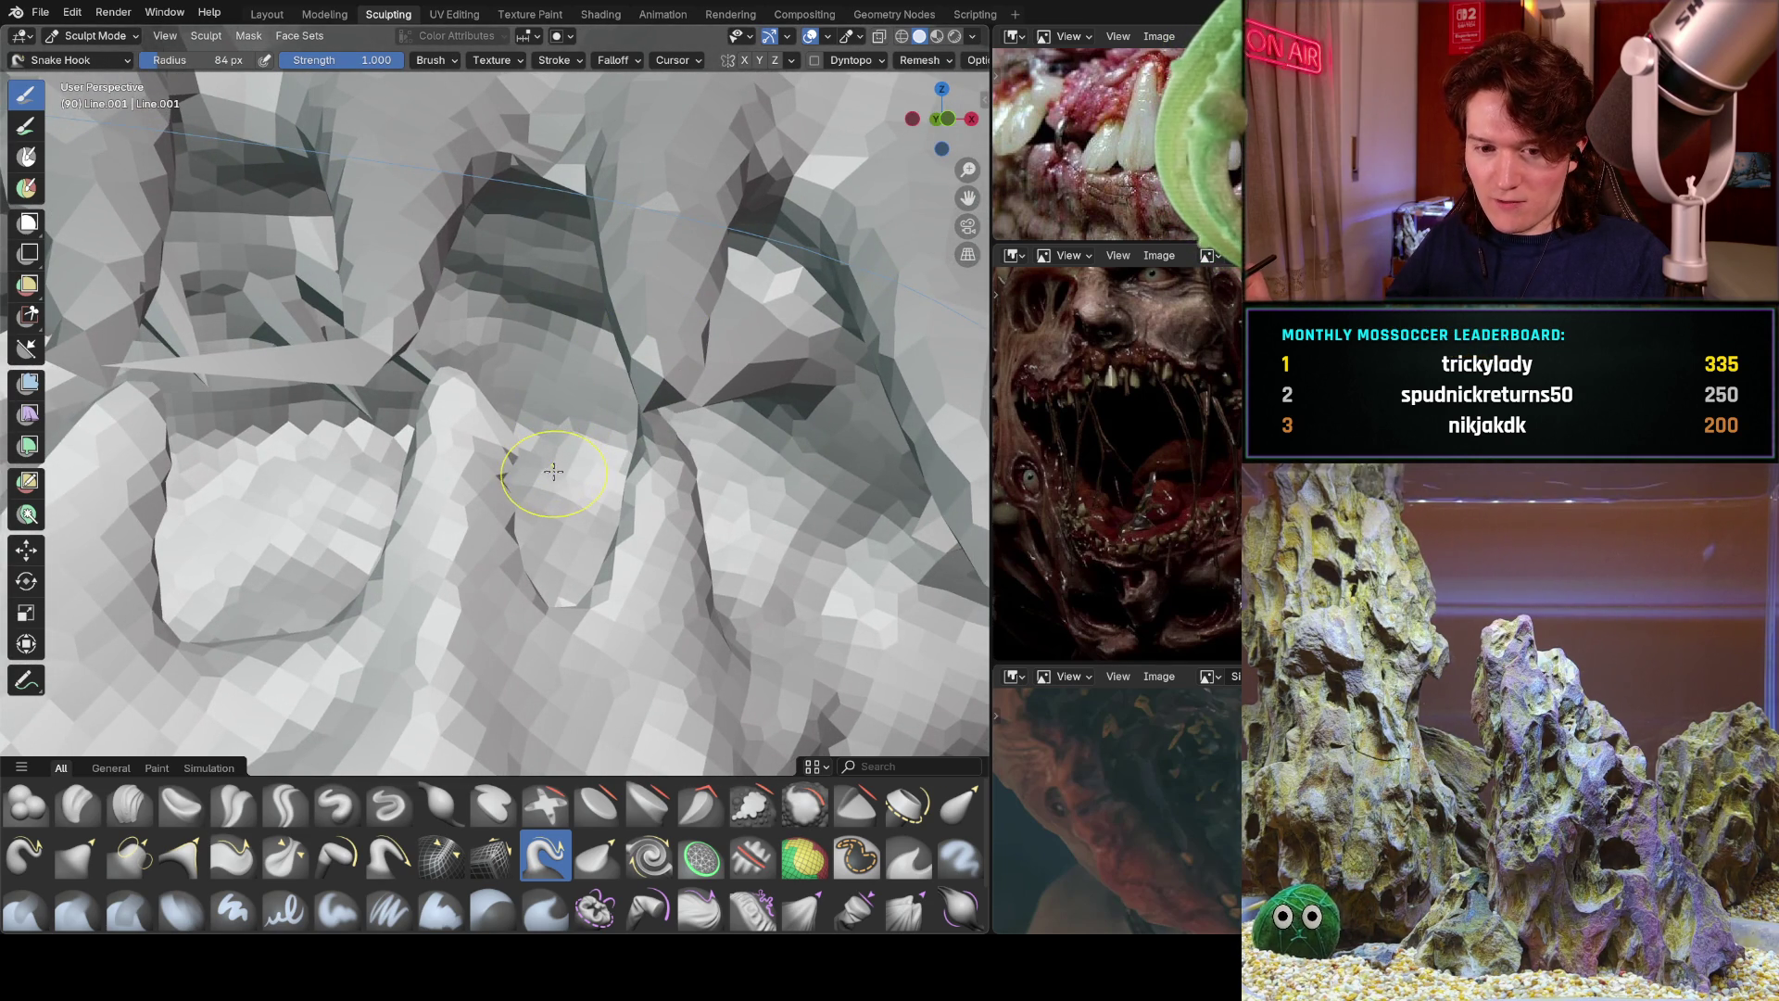
{"action": "middle_click_drag", "start_coordinate": [522, 451], "coordinate": [576, 411]}
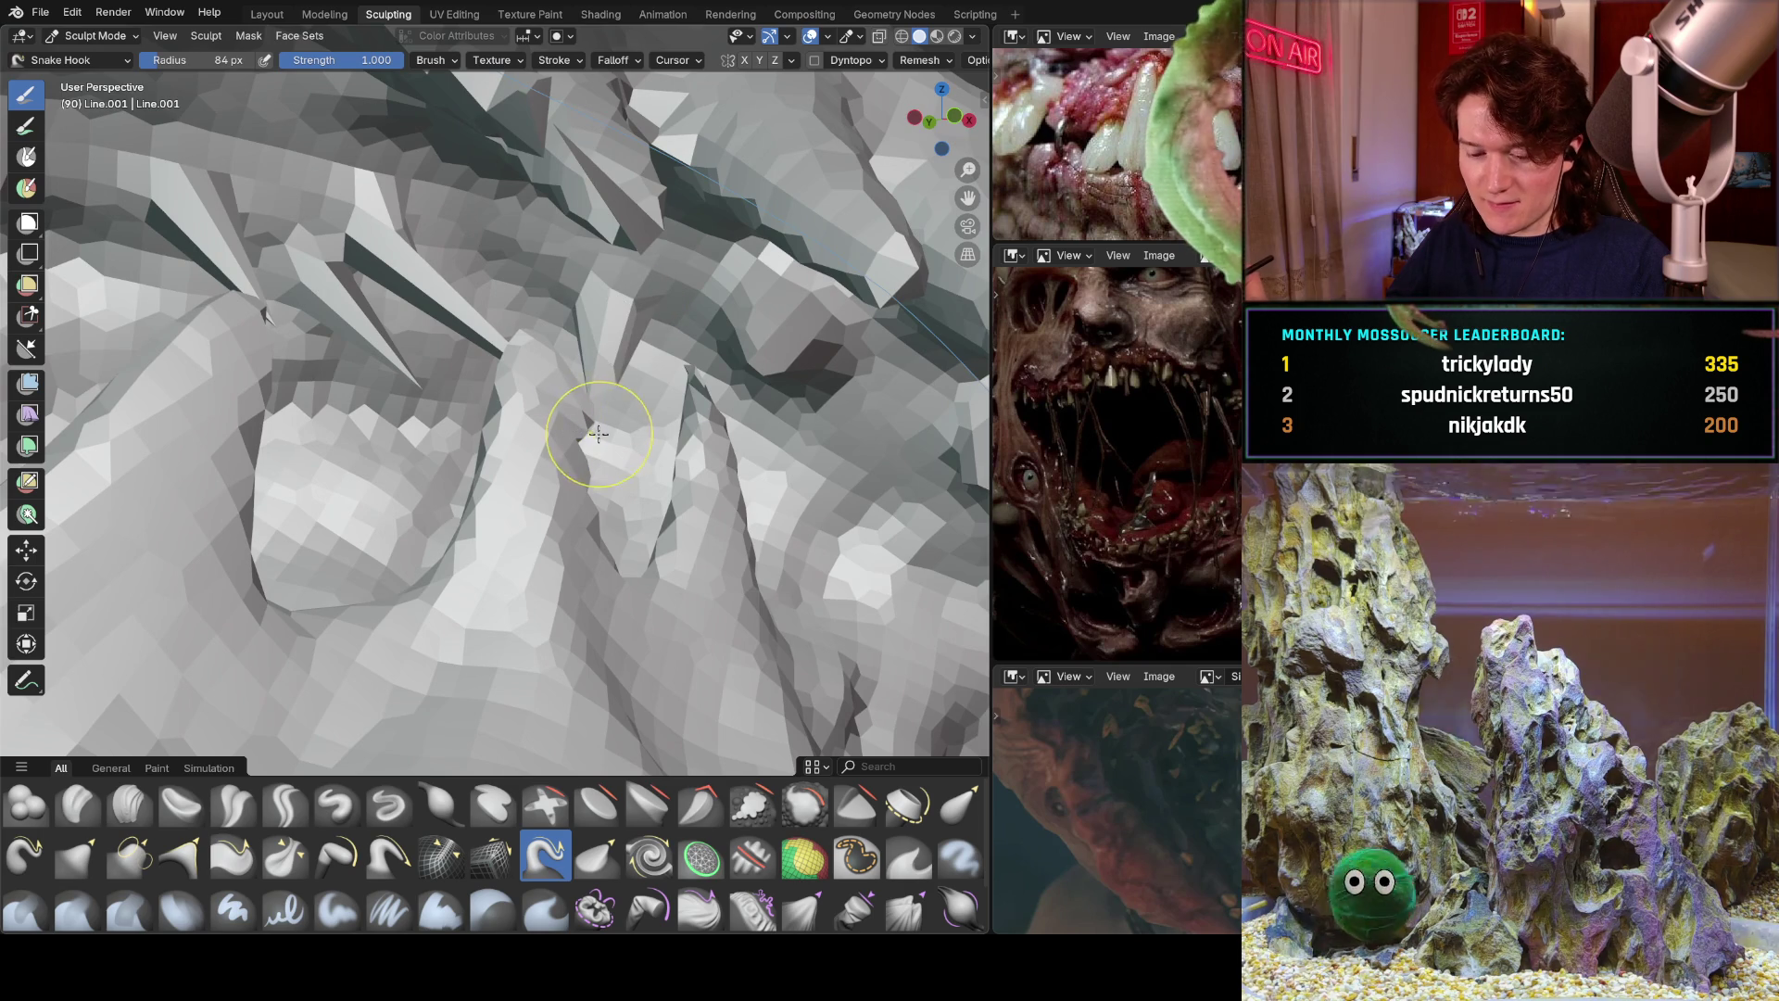
{"action": "key", "text": "ctrl+z"}
{"action": "scroll", "coordinate": [641, 448], "scroll_direction": "down", "scroll_amount": 6}
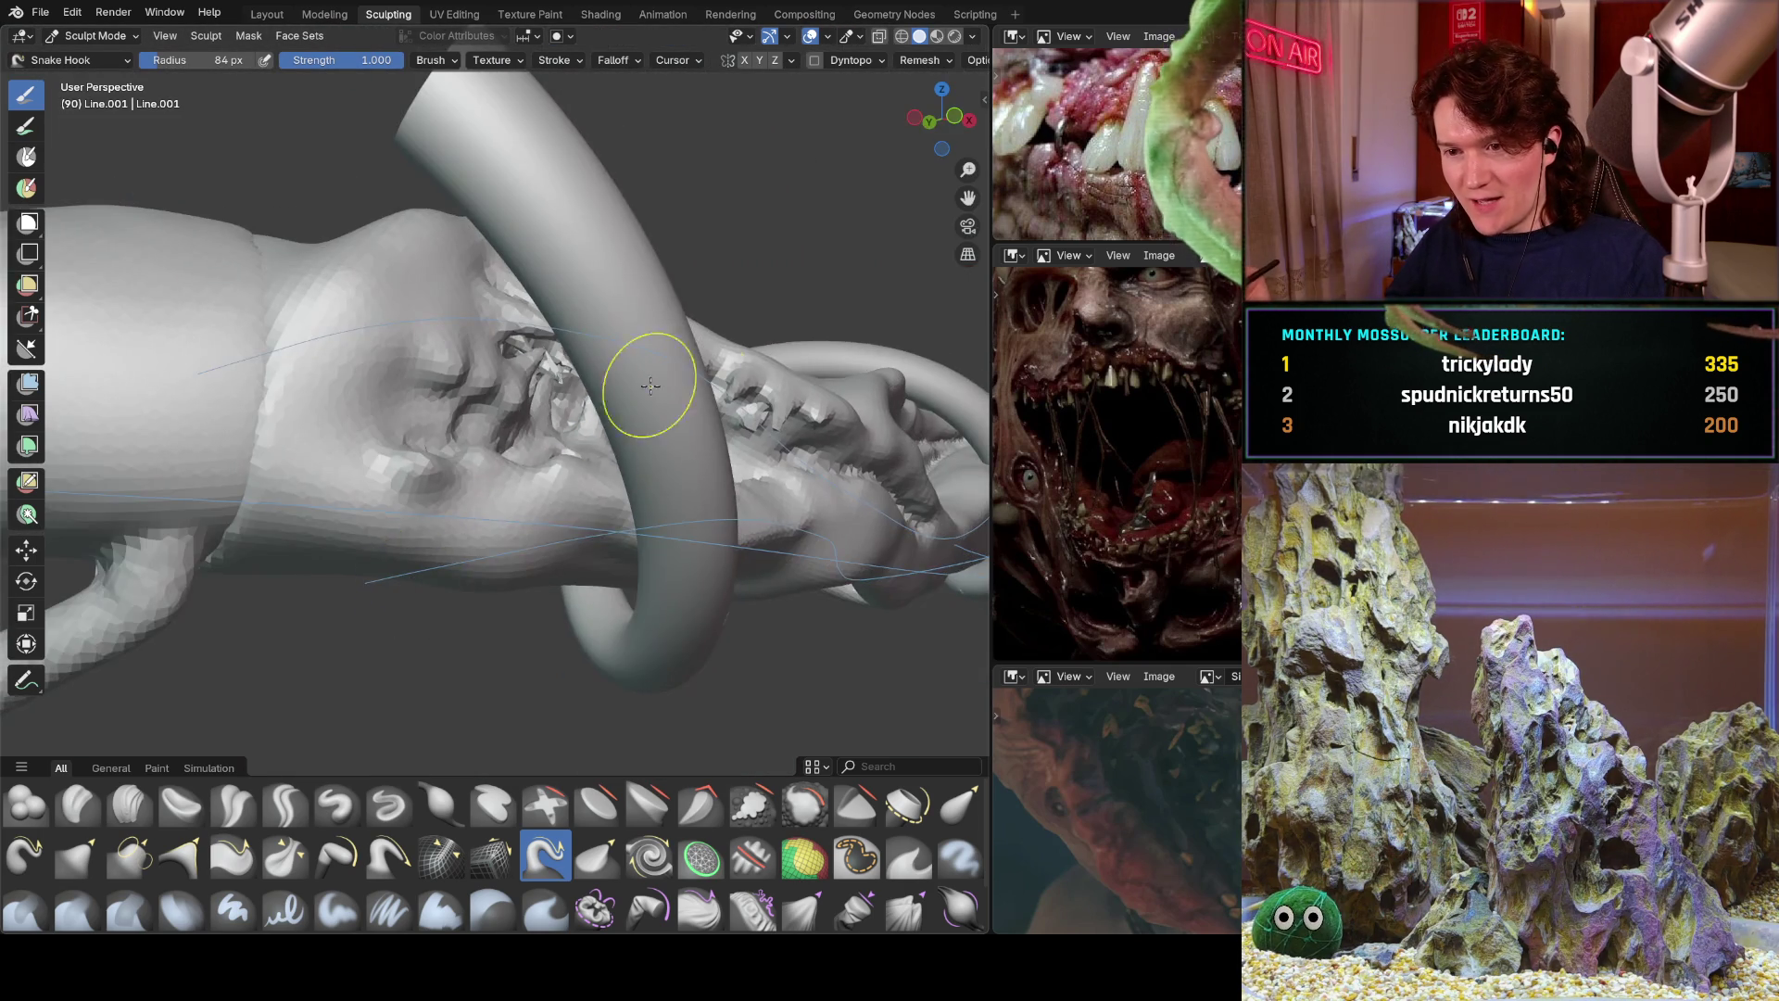
{"action": "middle_click_drag", "start_coordinate": [650, 384], "coordinate": [528, 454]}
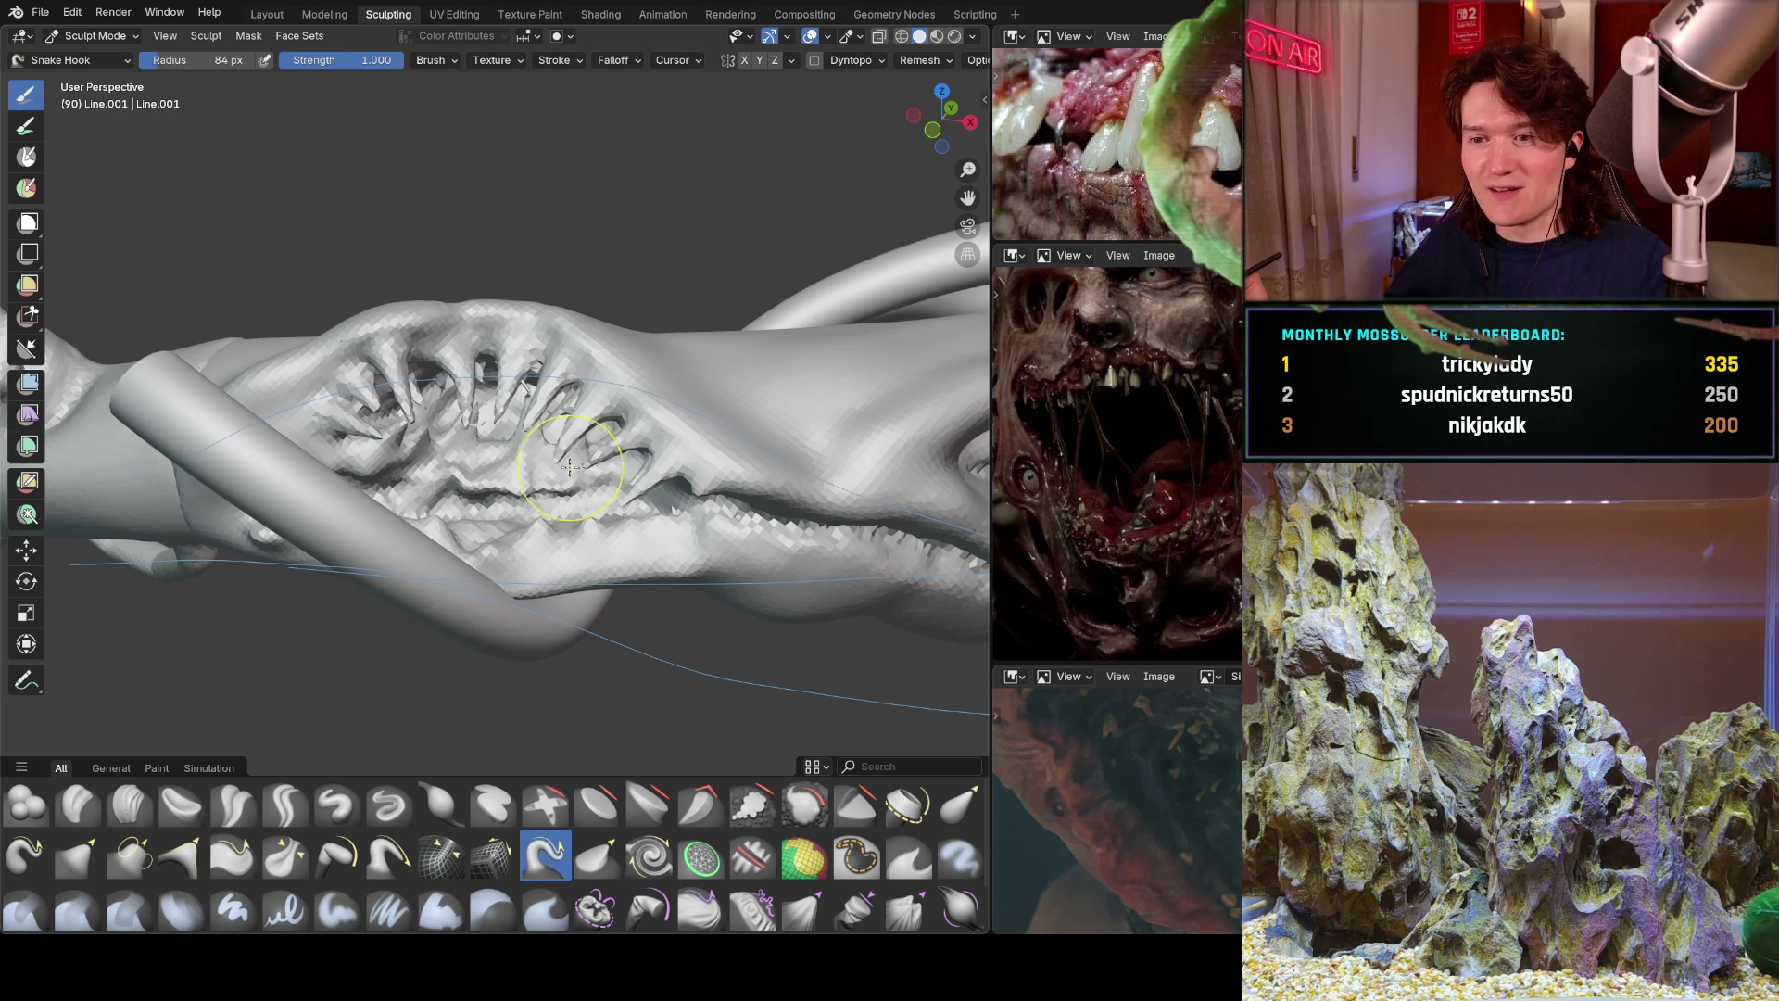
{"action": "scroll", "coordinate": [580, 417], "scroll_direction": "up", "scroll_amount": 5}
{"action": "scroll", "coordinate": [581, 362], "scroll_direction": "down", "scroll_amount": 2}
{"action": "scroll", "coordinate": [666, 493], "scroll_direction": "down", "scroll_amount": 2}
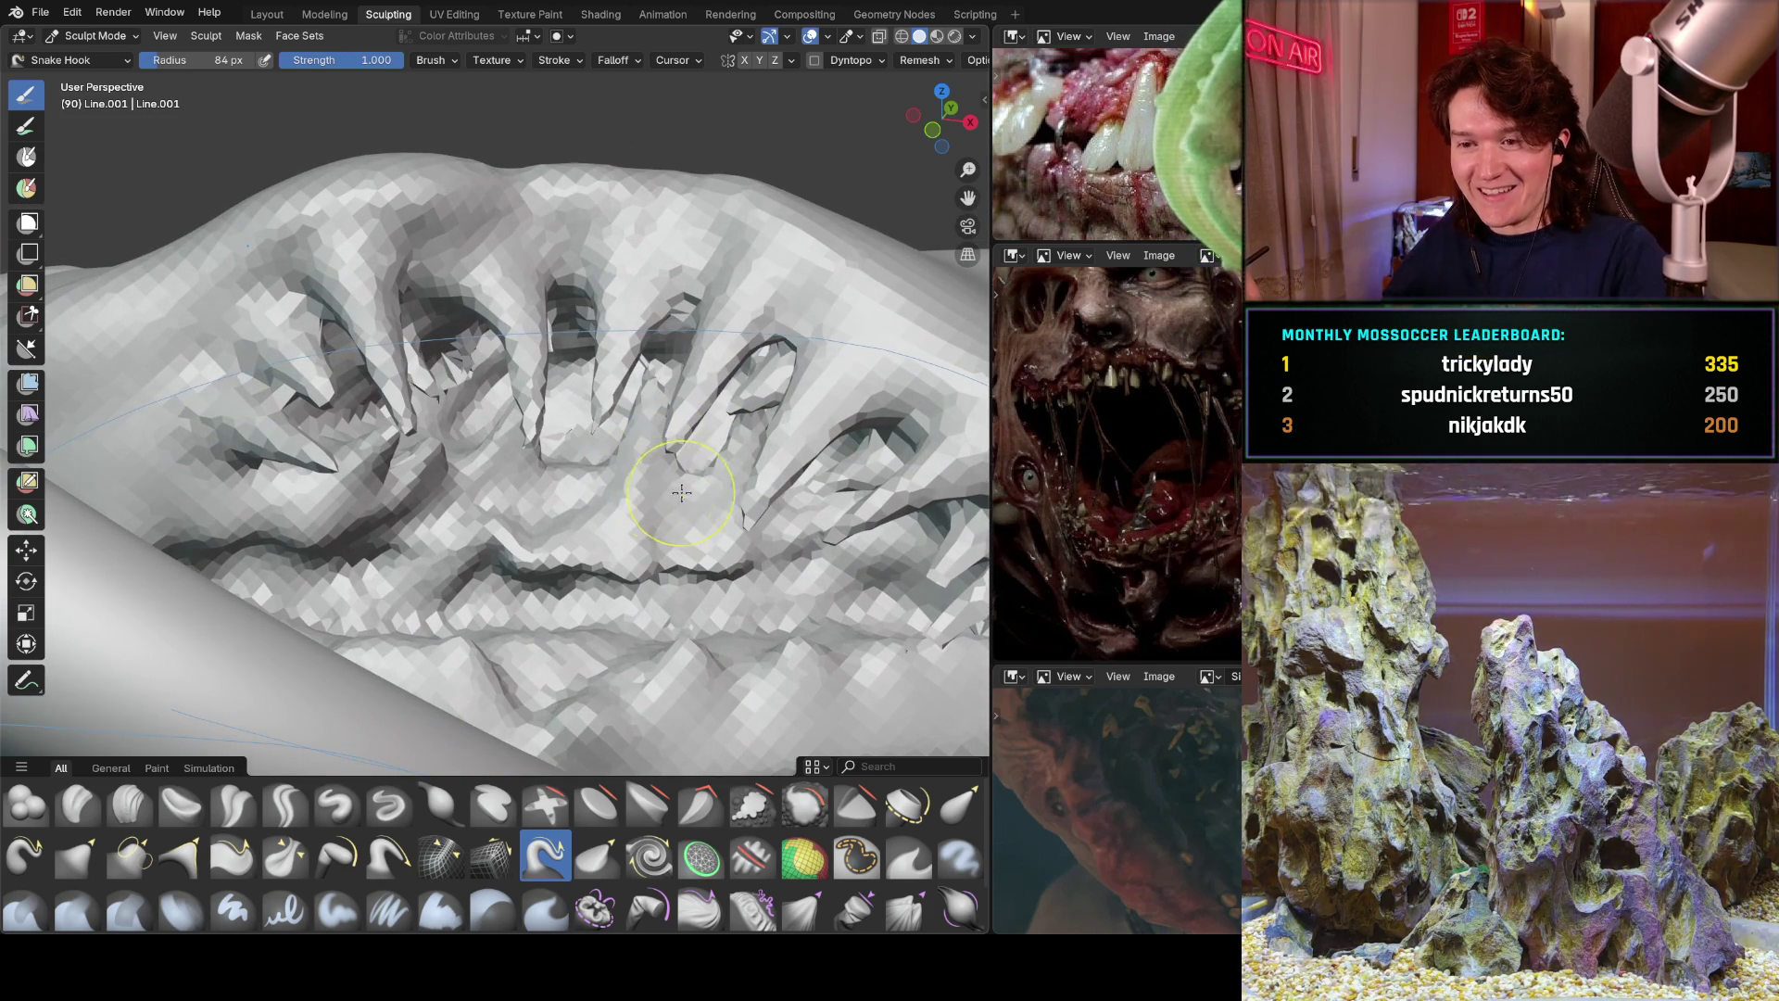
{"action": "middle_click_drag", "start_coordinate": [667, 492], "coordinate": [603, 534]}
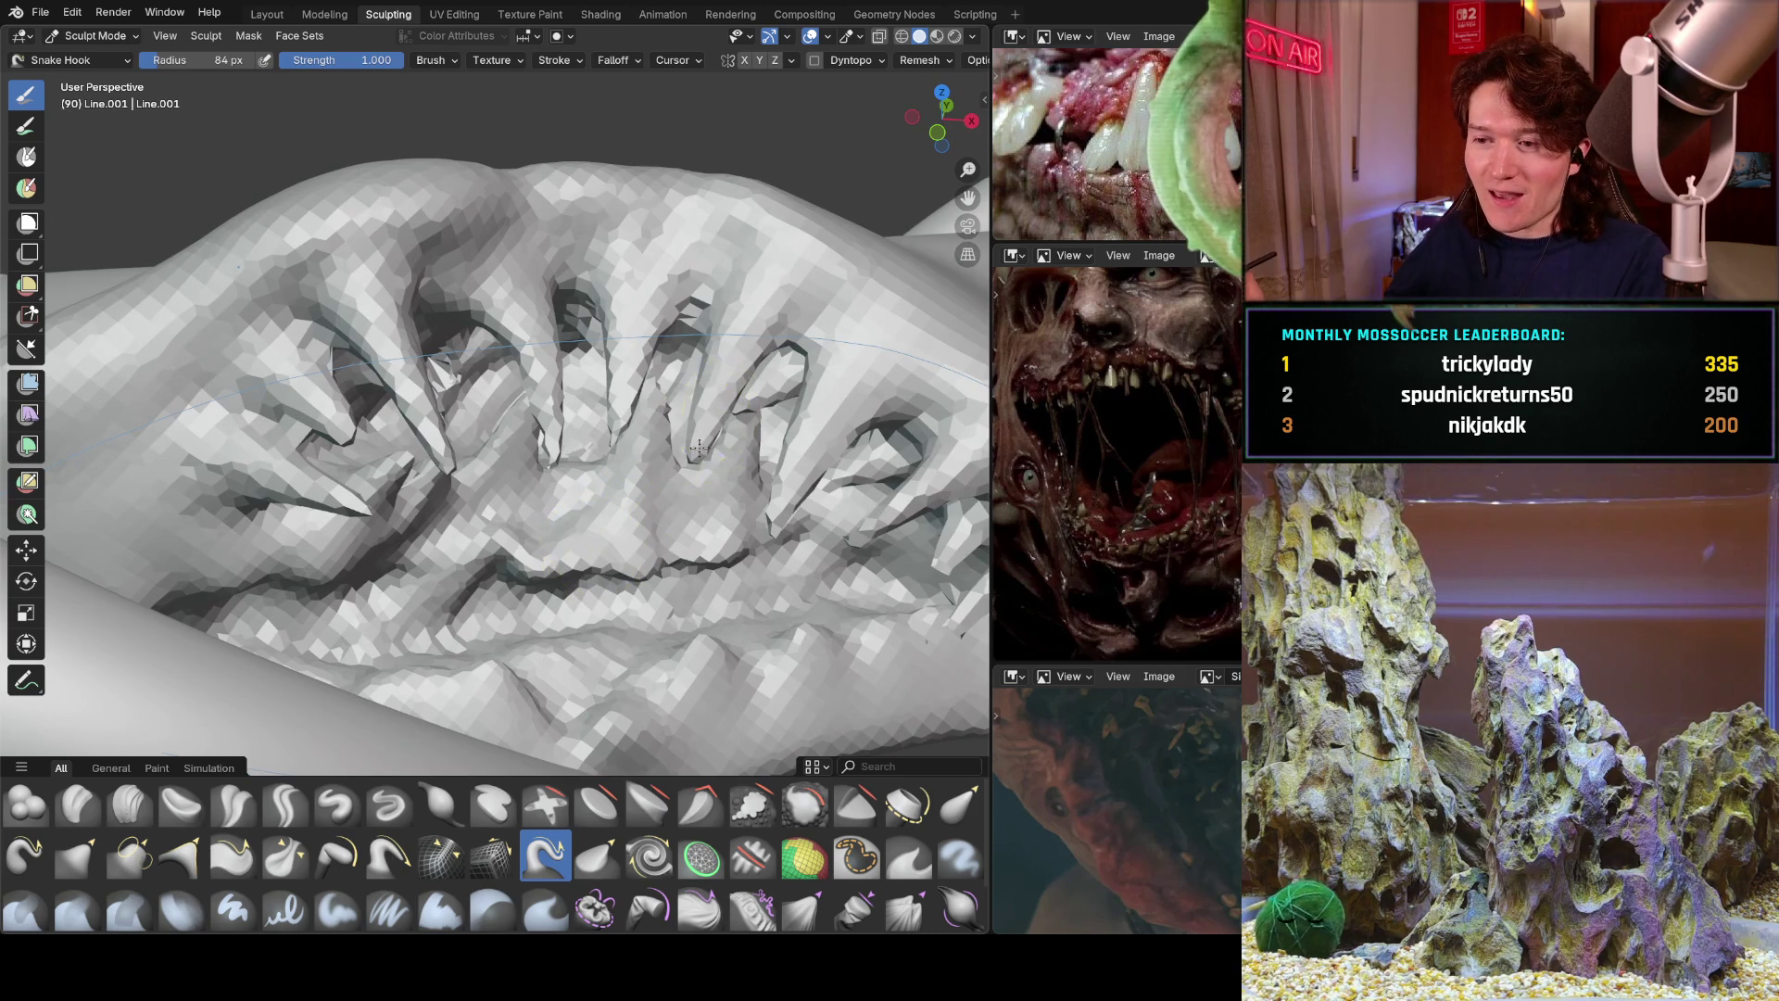
{"action": "scroll", "coordinate": [718, 416], "scroll_direction": "down", "scroll_amount": 6}
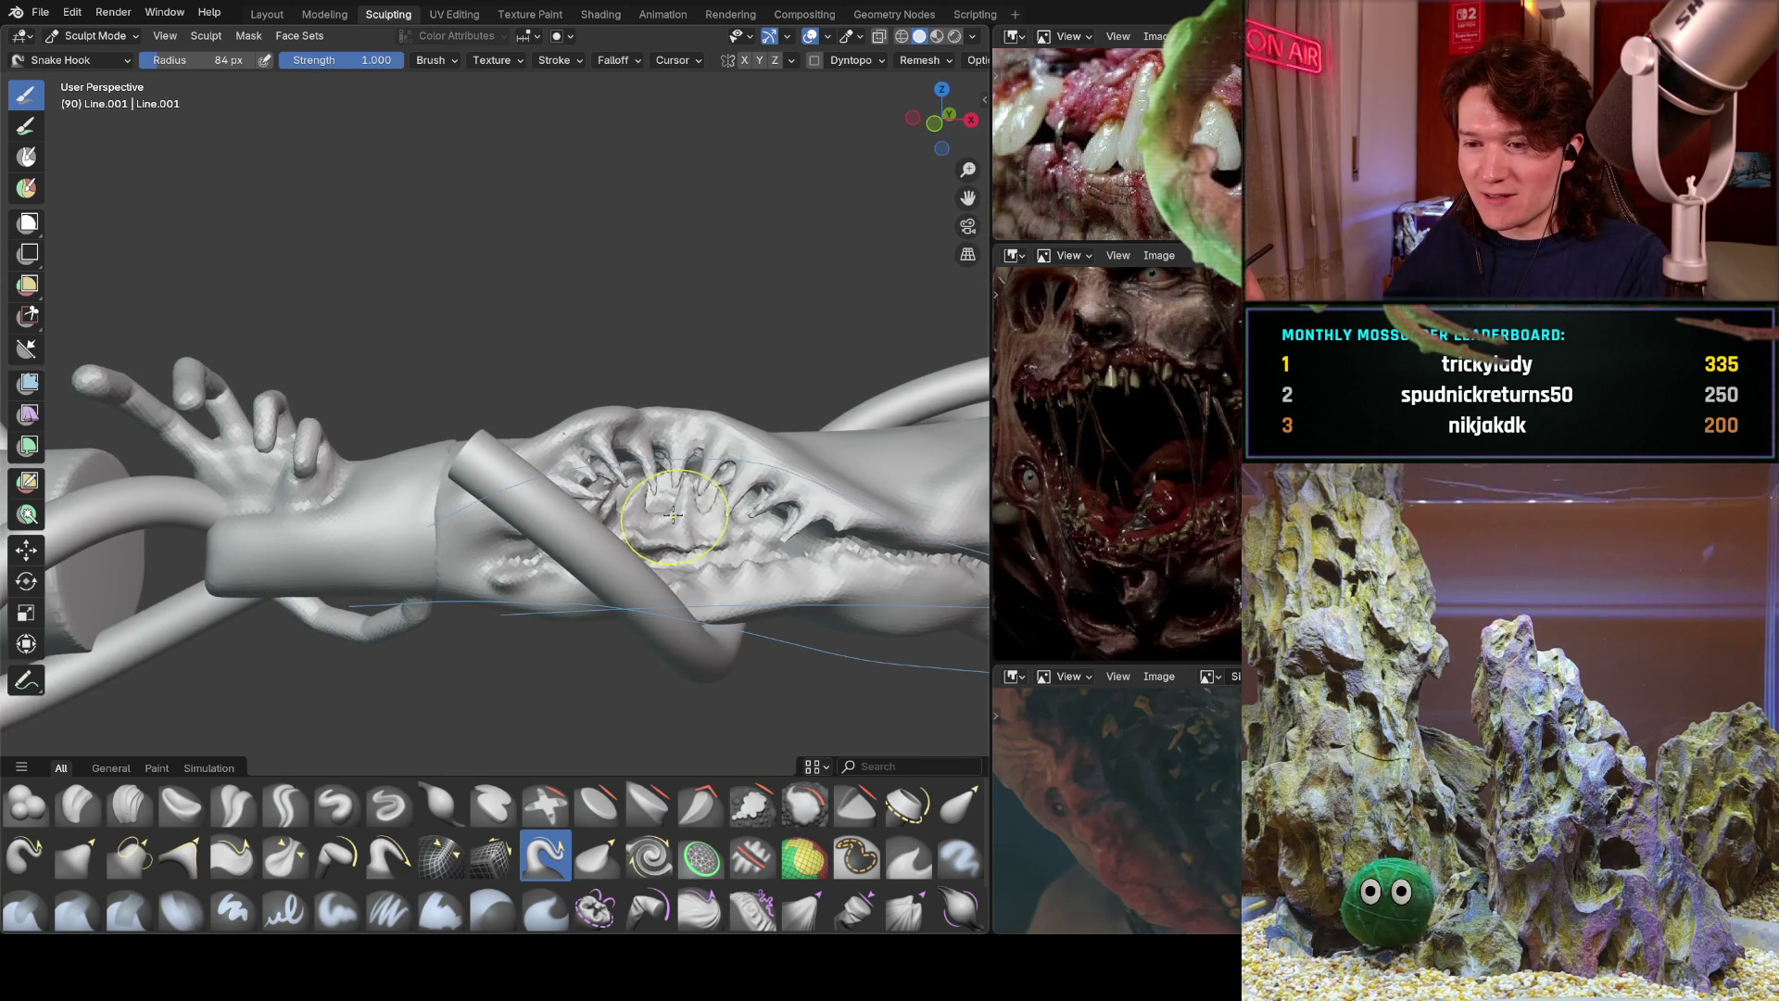
{"action": "scroll", "coordinate": [672, 515], "scroll_direction": "up", "scroll_amount": 7}
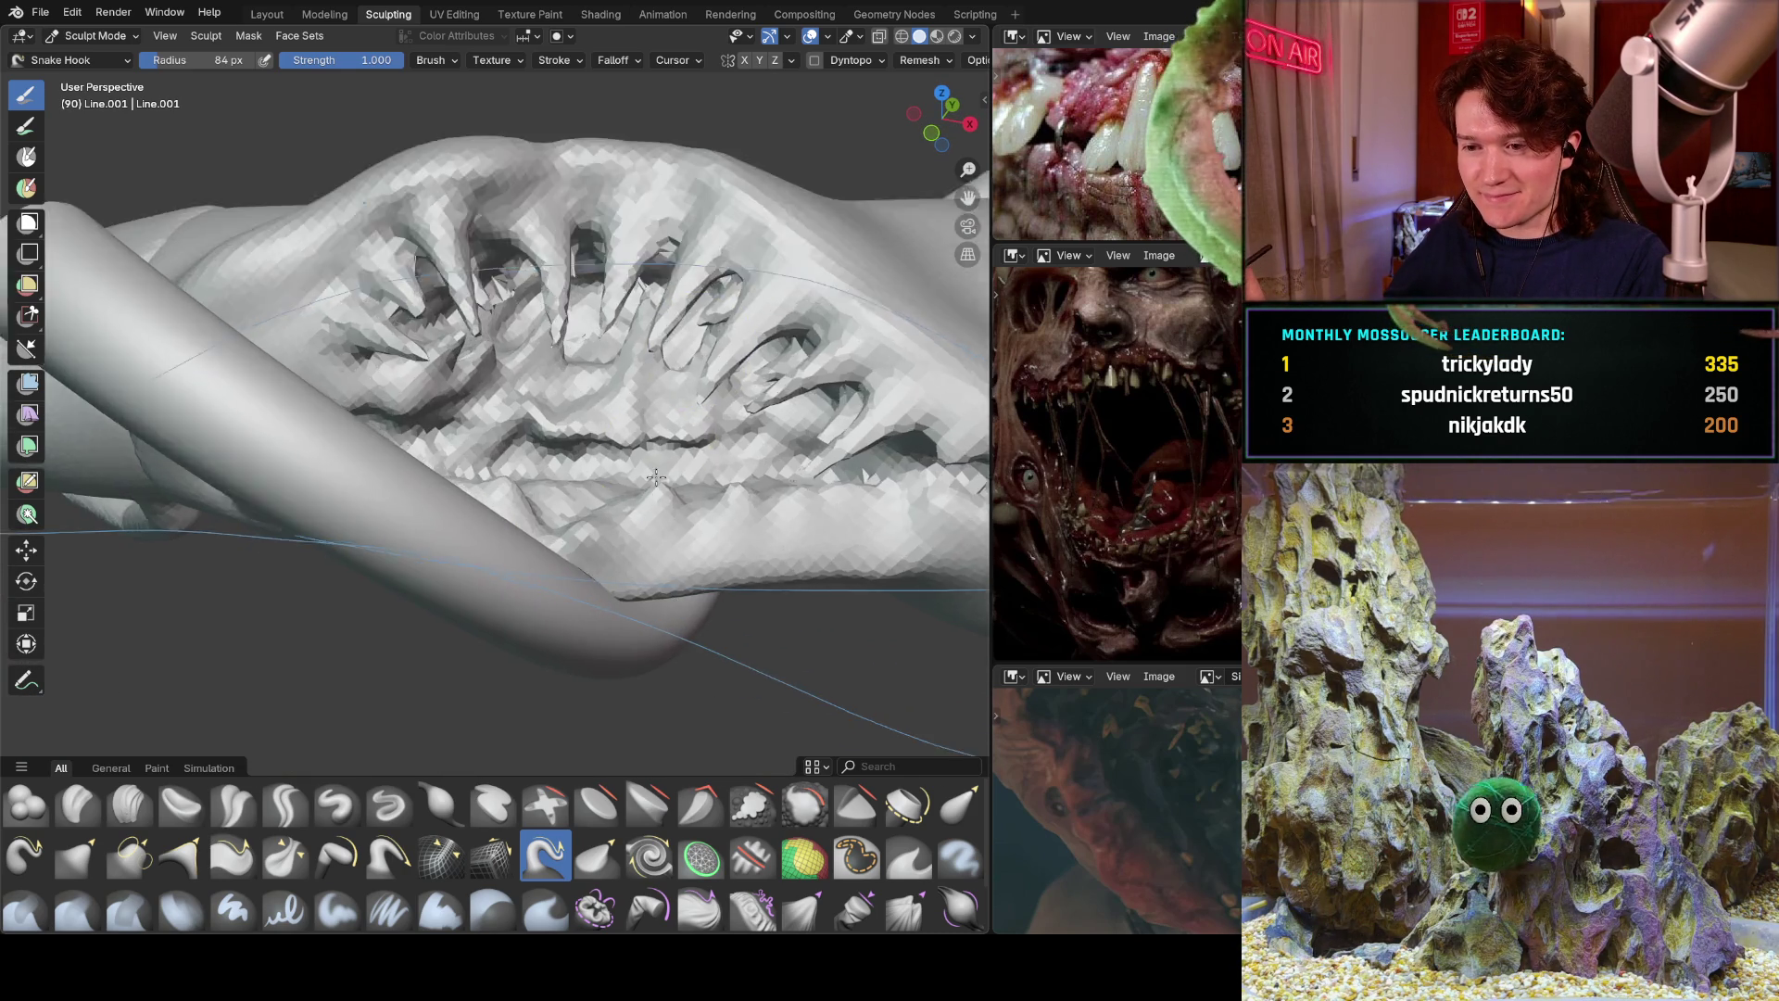
{"action": "scroll", "coordinate": [654, 485], "scroll_direction": "up", "scroll_amount": 4}
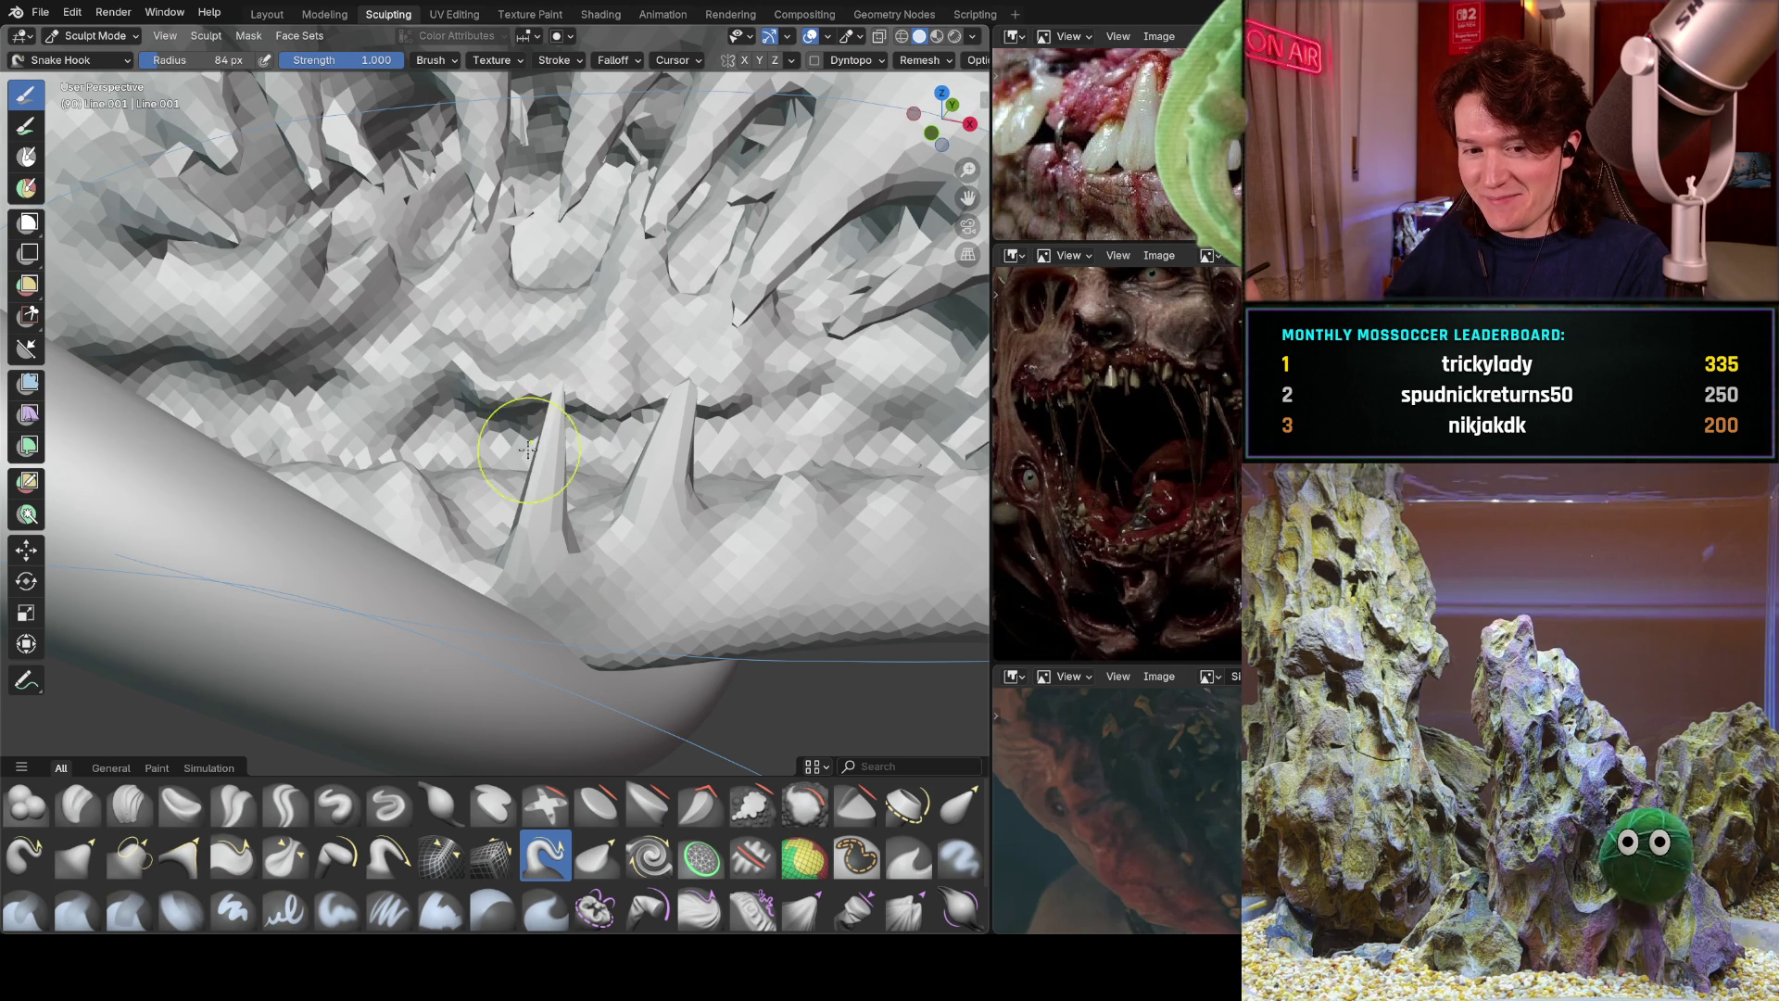
Pull two spike fangs up from the lower lip and drag nearby lip flesh into new folds.
{"action": "left_click_drag", "start_coordinate": [450, 457], "coordinate": [458, 408]}
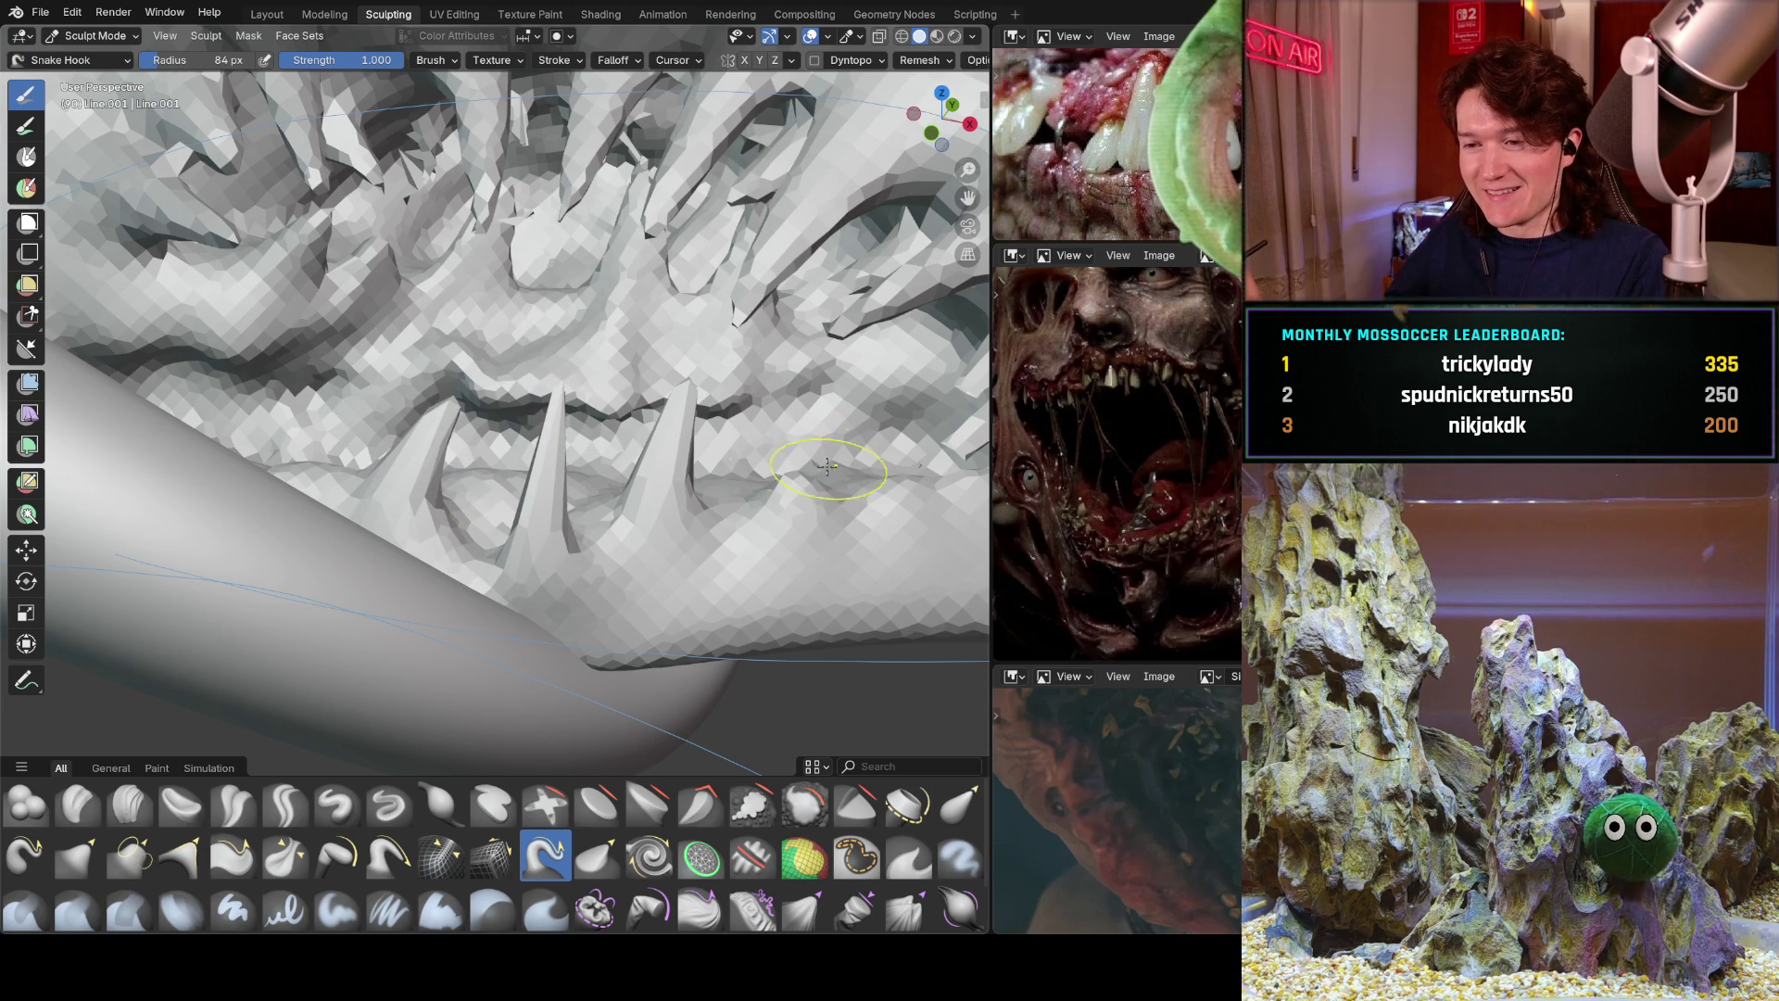
{"action": "left_click_drag", "start_coordinate": [827, 461], "coordinate": [799, 503]}
{"action": "middle_click_drag", "start_coordinate": [592, 334], "coordinate": [435, 519]}
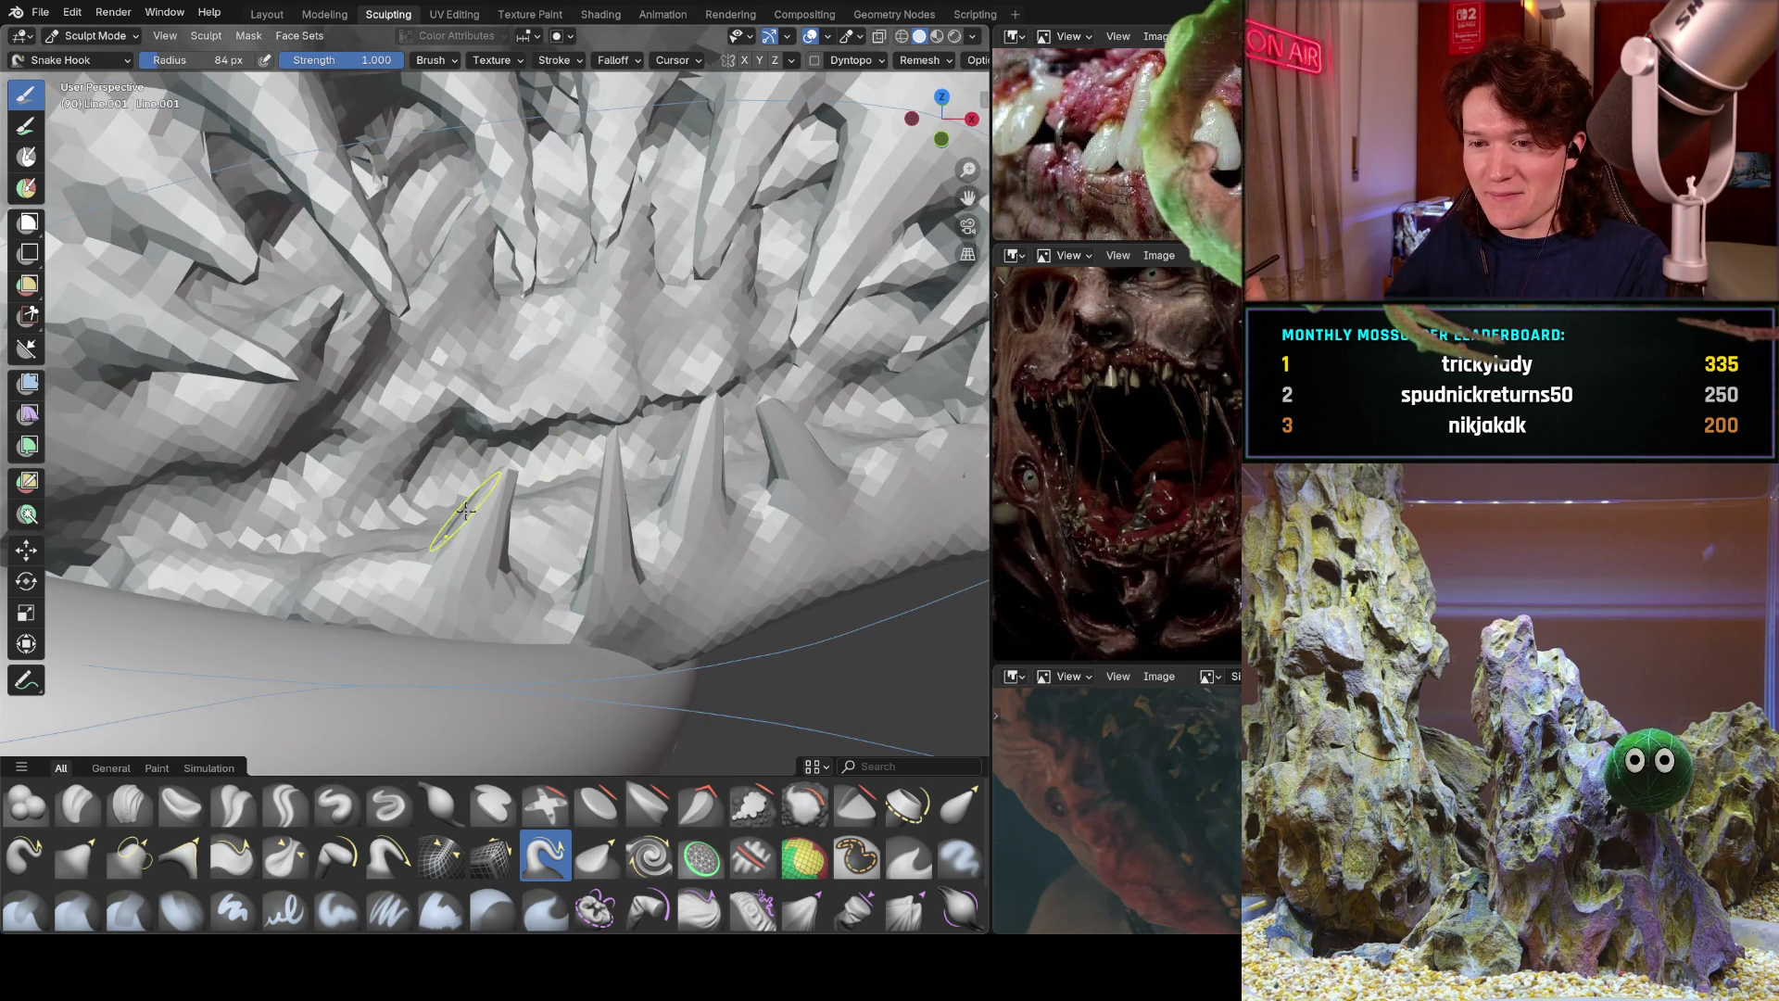
{"action": "middle_click_drag", "start_coordinate": [336, 481], "coordinate": [469, 549]}
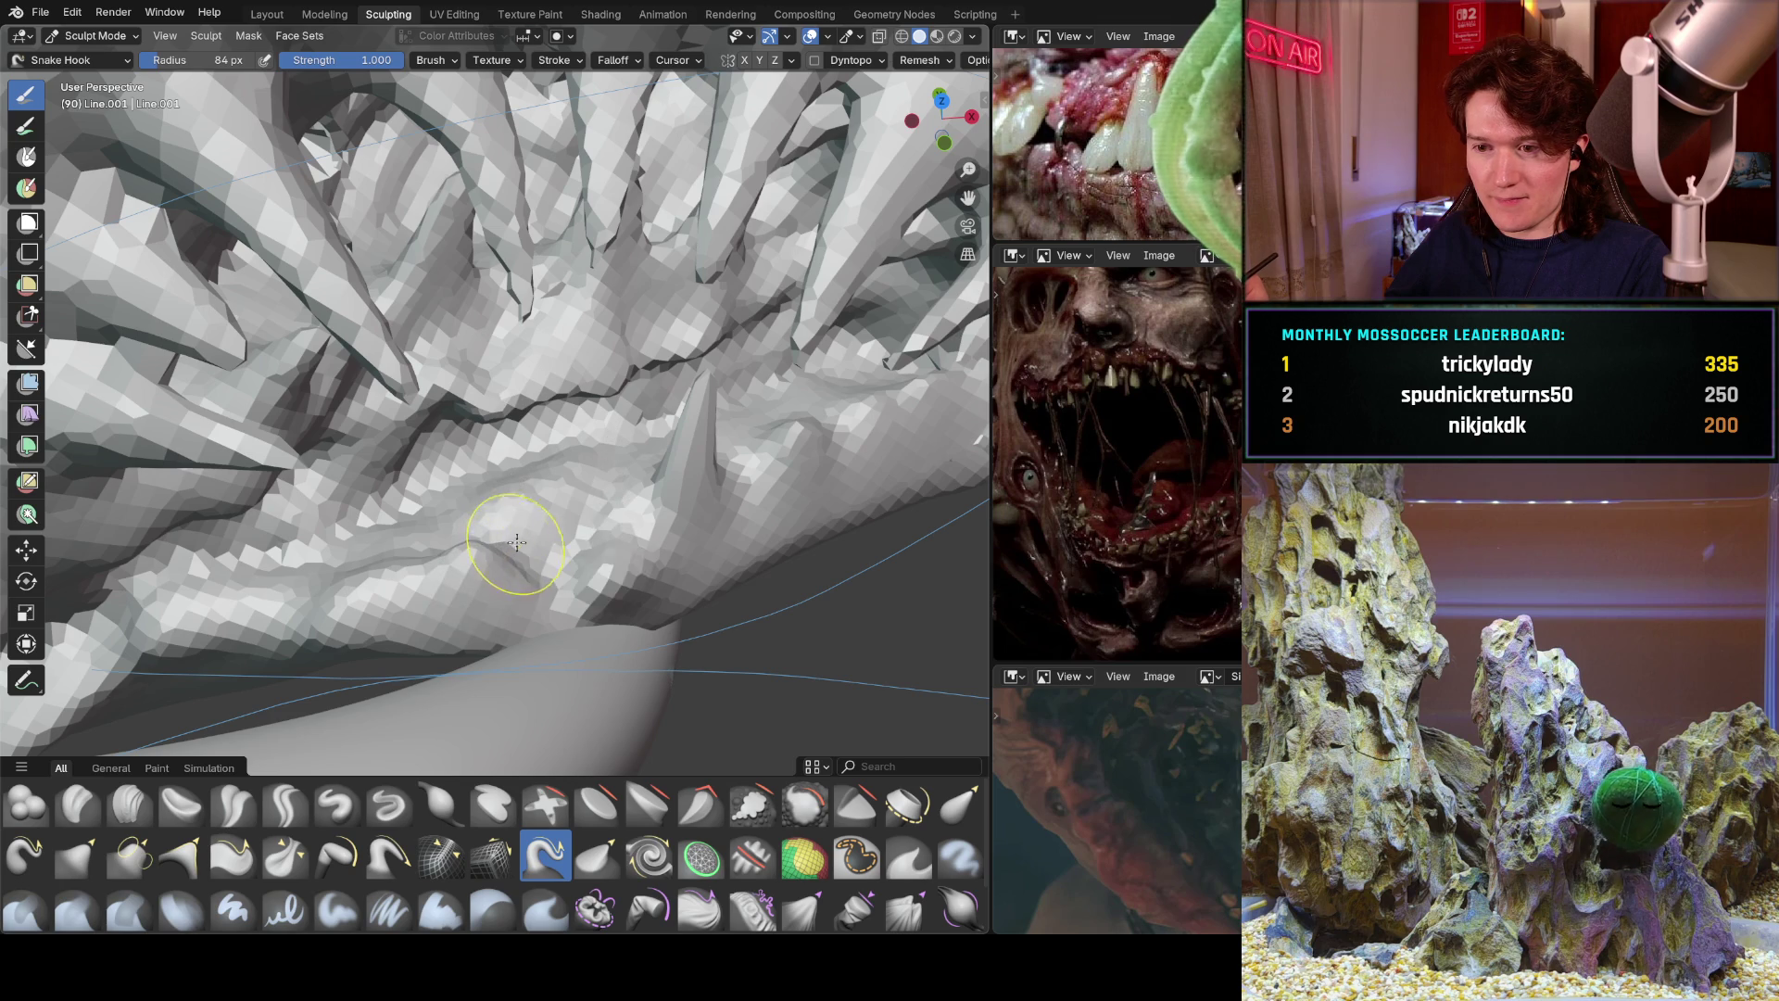
{"action": "left_click_drag", "start_coordinate": [479, 591], "coordinate": [444, 586]}
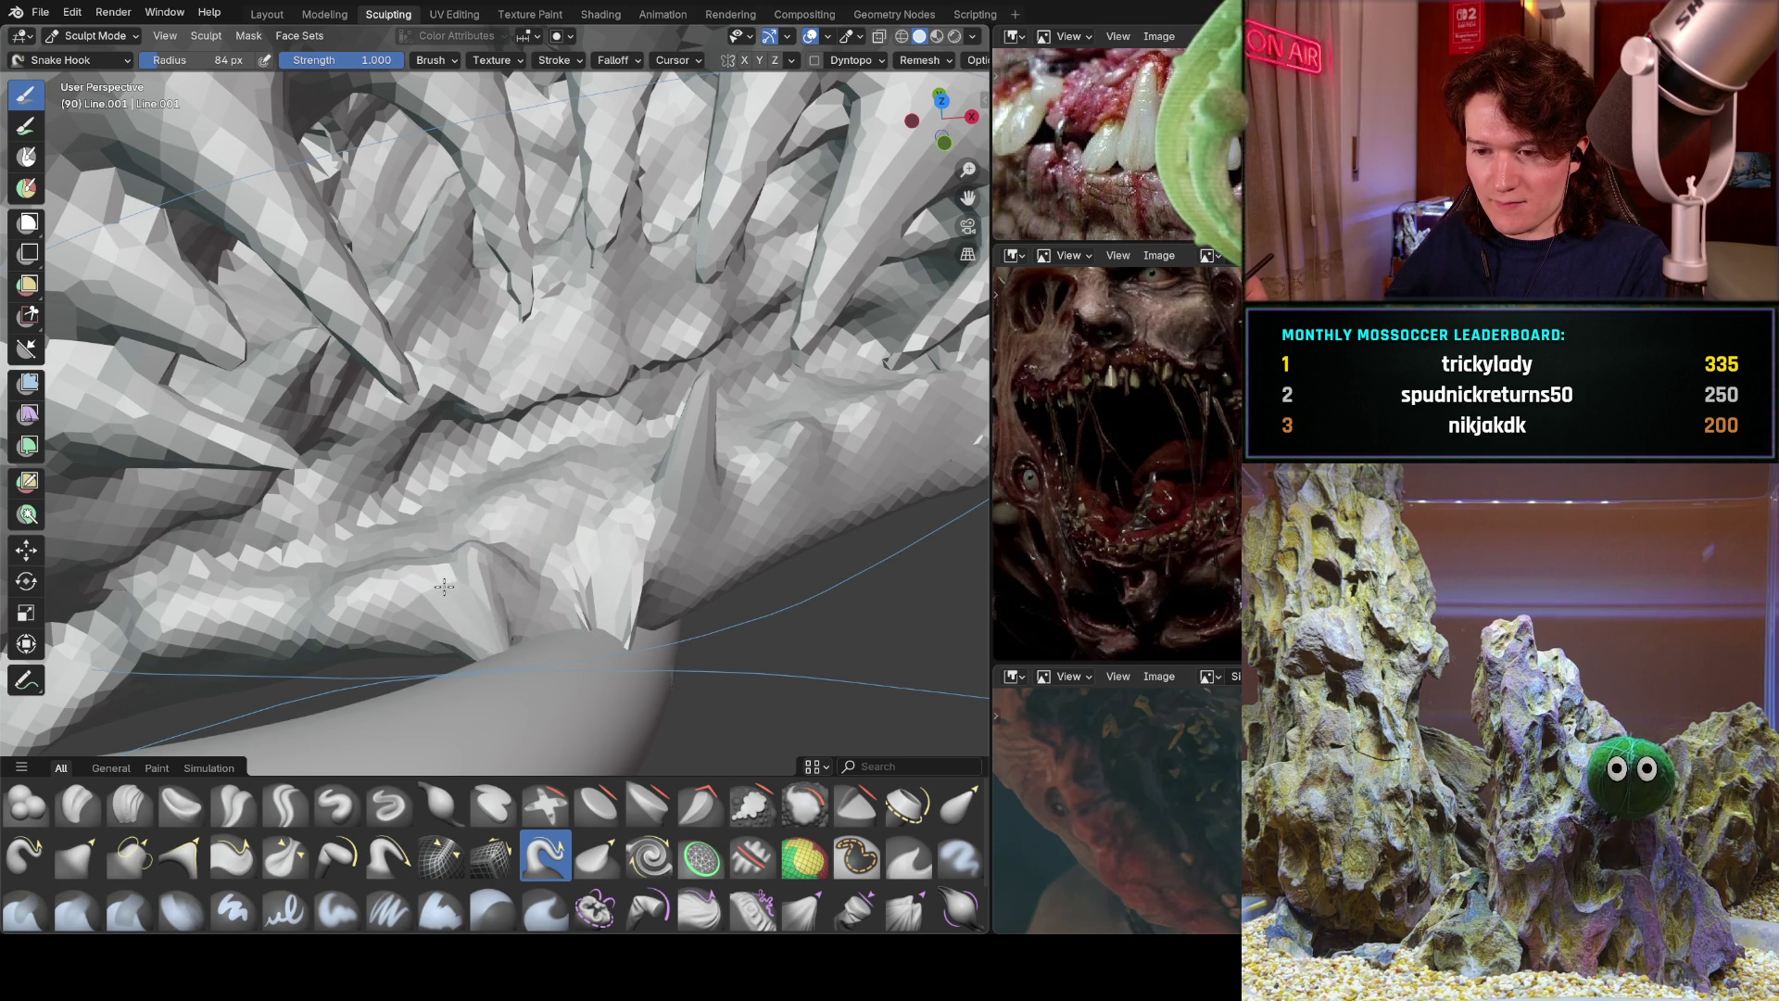
{"action": "middle_click_drag", "start_coordinate": [545, 440], "coordinate": [695, 469]}
{"action": "mouse_move", "coordinate": [628, 534]}
{"action": "left_mouse_down"}
{"action": "mouse_move", "coordinate": [556, 551]}
{"action": "mouse_move", "coordinate": [577, 584]}
{"action": "left_mouse_up"}
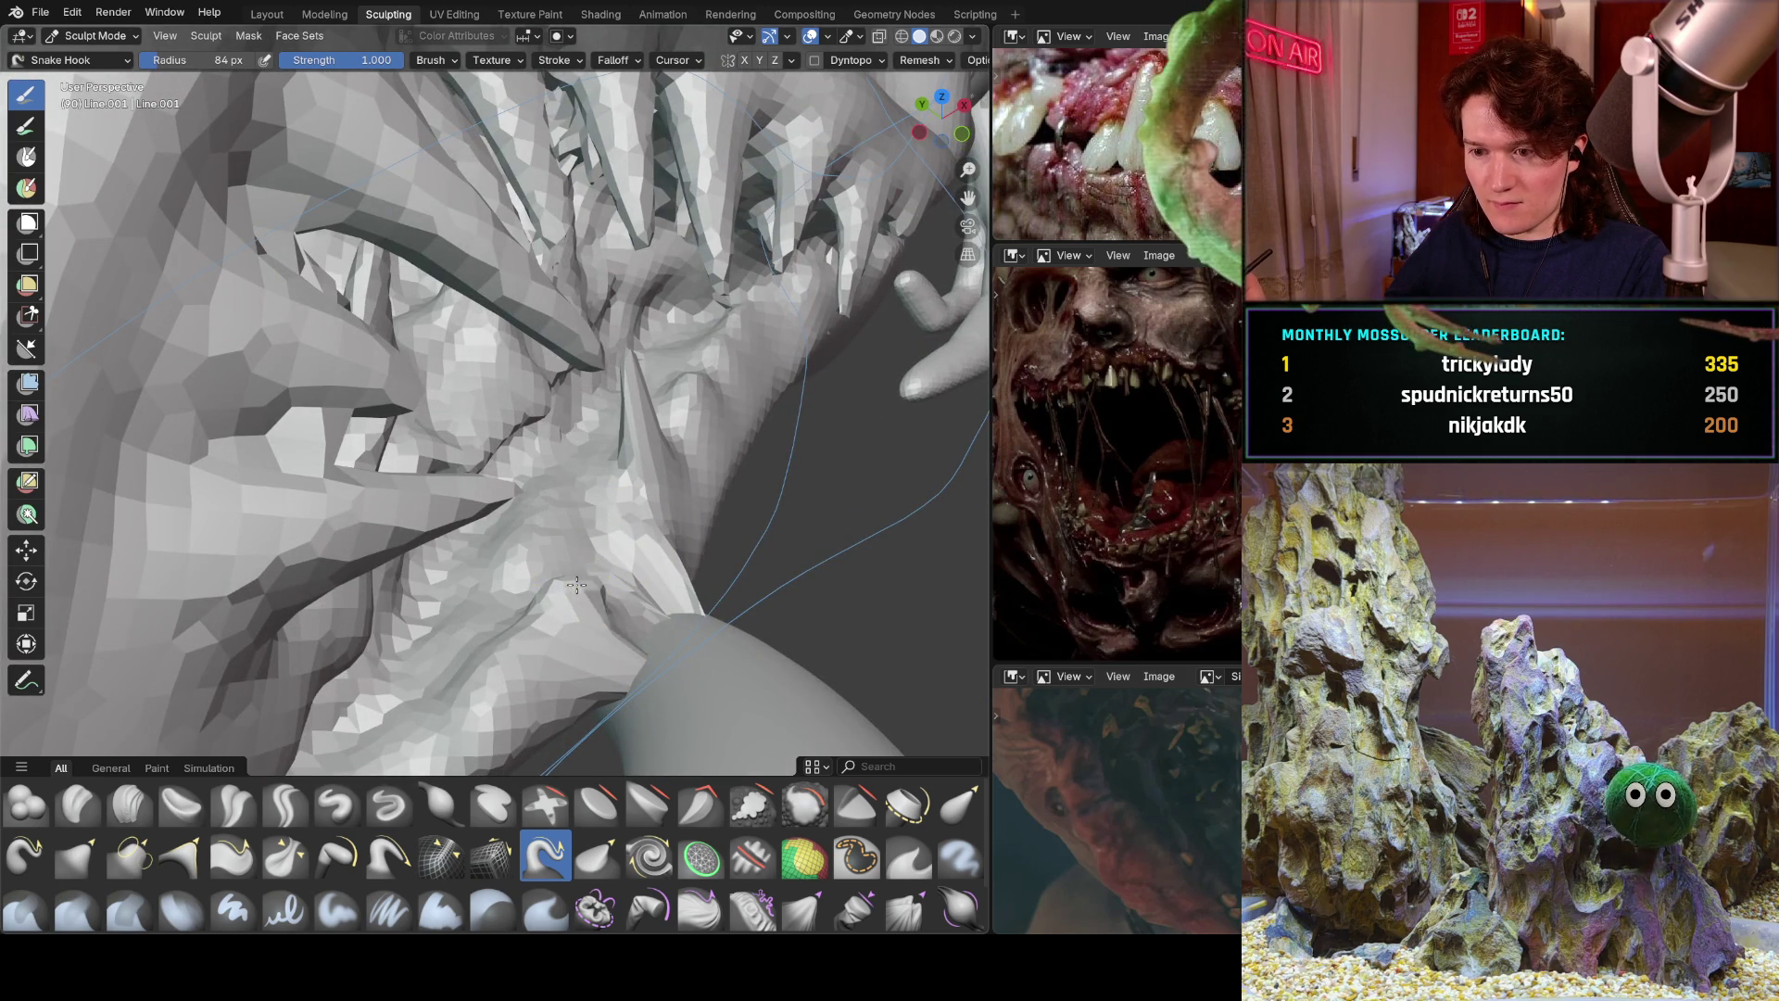
{"action": "middle_click_drag", "start_coordinate": [660, 522], "coordinate": [697, 525]}
{"action": "scroll", "coordinate": [697, 526], "scroll_direction": "down", "scroll_amount": 10}
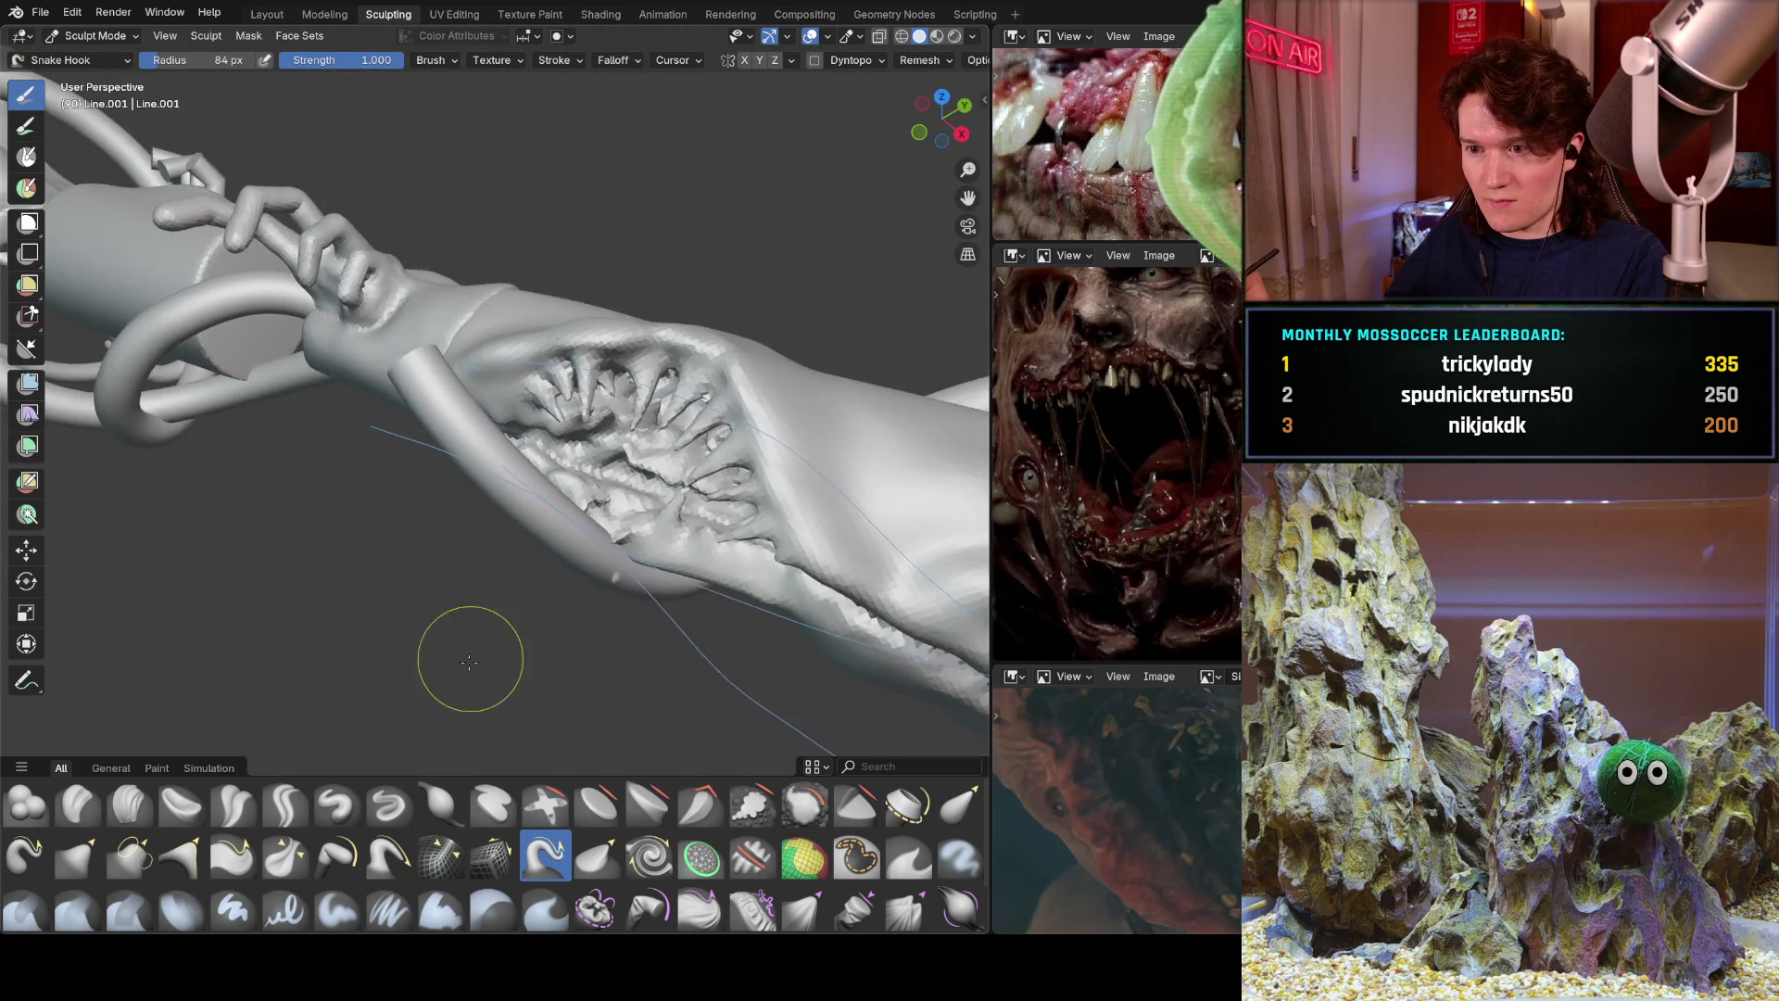
{"action": "scroll", "coordinate": [654, 513], "scroll_direction": "down", "scroll_amount": 5}
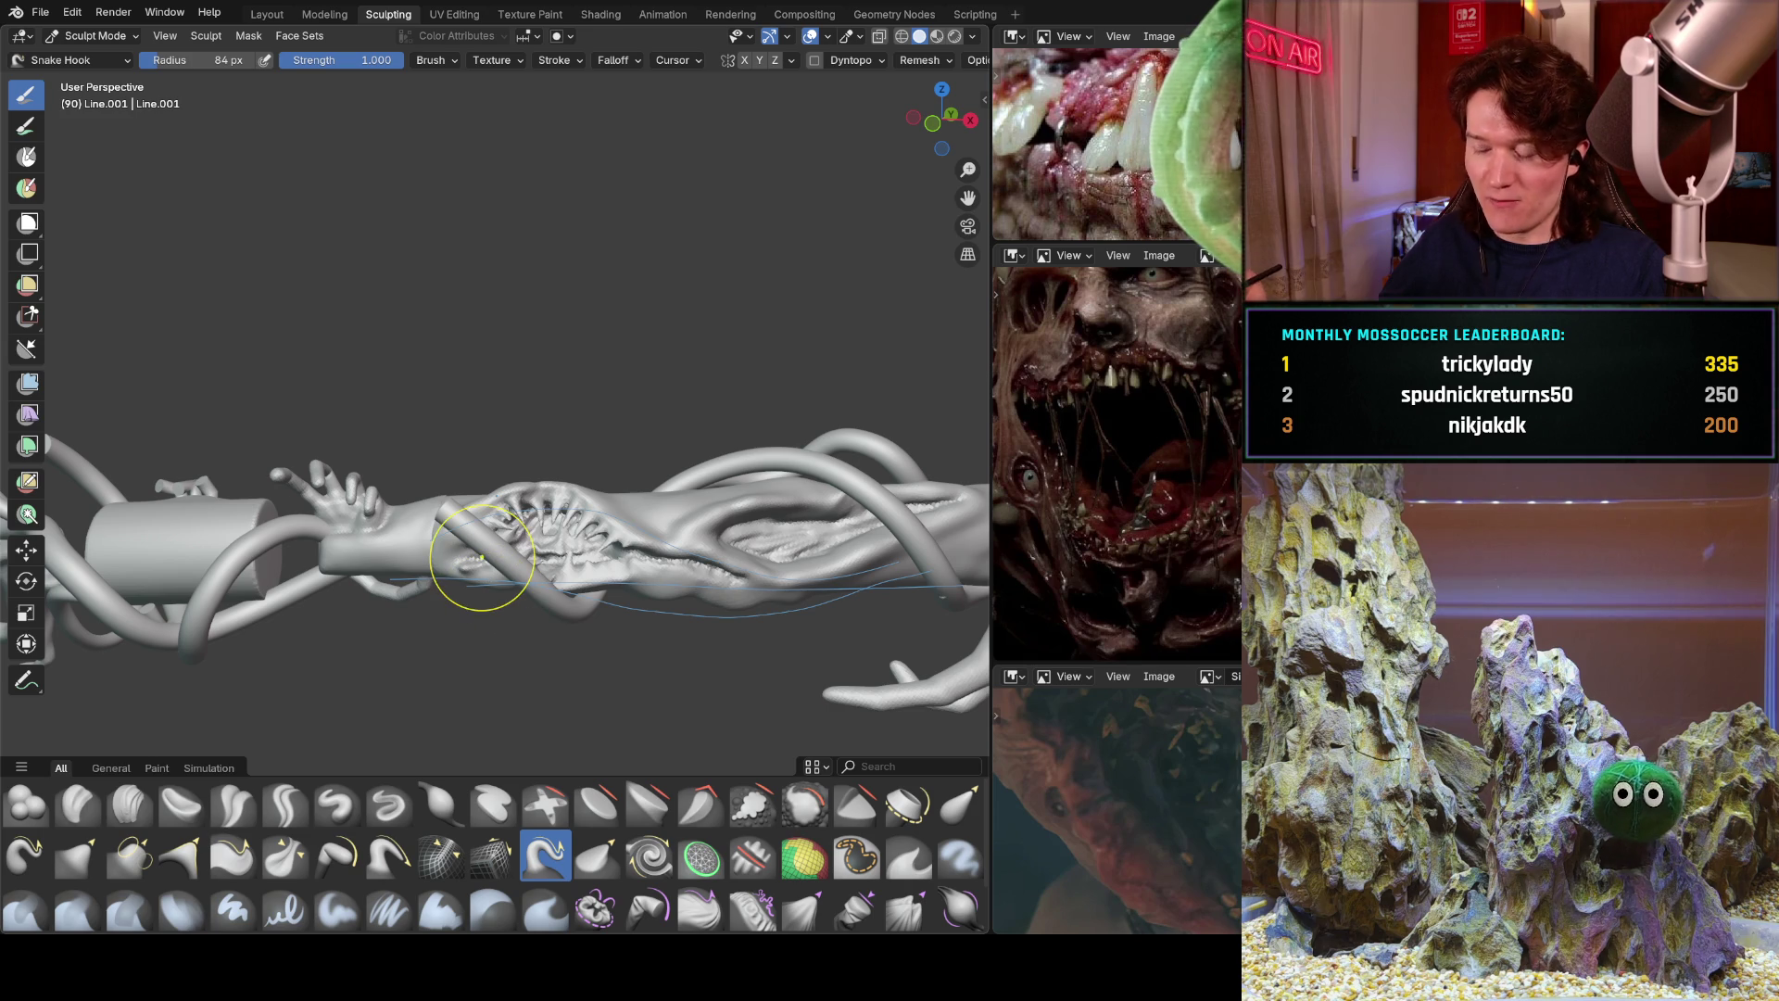
{"action": "scroll", "coordinate": [478, 593], "scroll_direction": "up", "scroll_amount": 6}
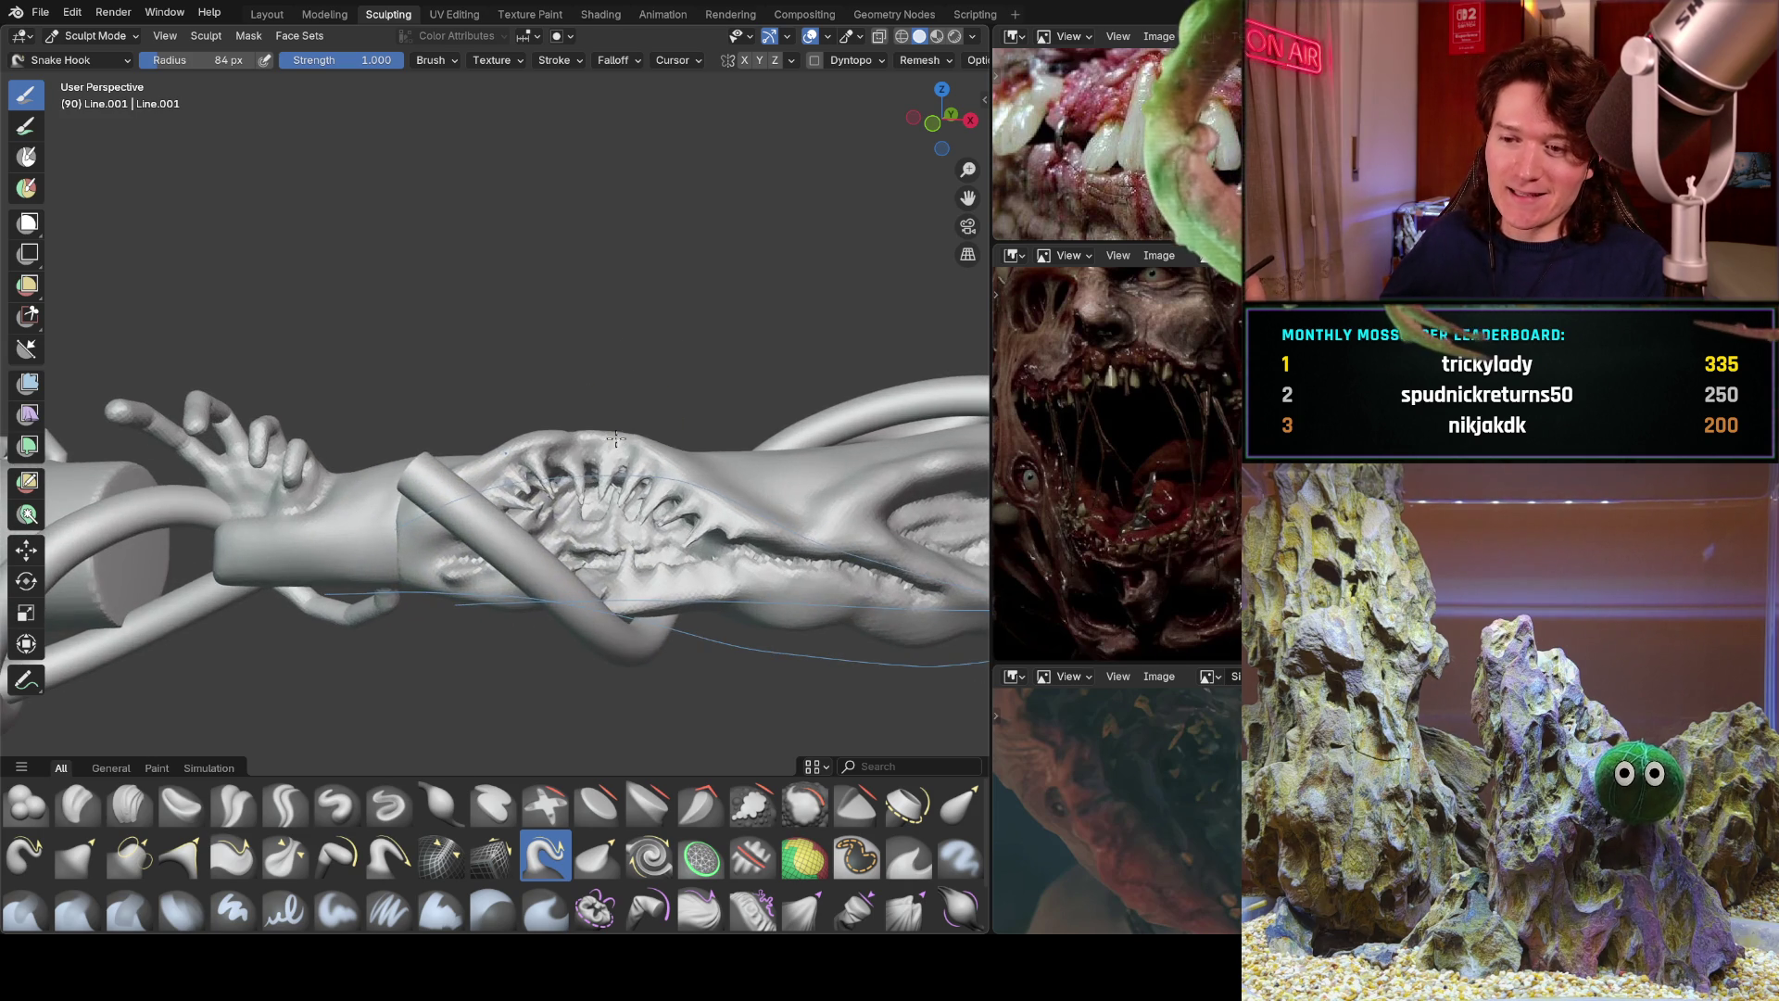
{"action": "mouse_move", "coordinate": [578, 483]}
{"action": "middle_mouse_down"}
{"action": "mouse_move", "coordinate": [497, 544]}
{"action": "mouse_move", "coordinate": [545, 516]}
{"action": "middle_mouse_up"}
{"action": "scroll", "coordinate": [545, 515], "scroll_direction": "up", "scroll_amount": 3}
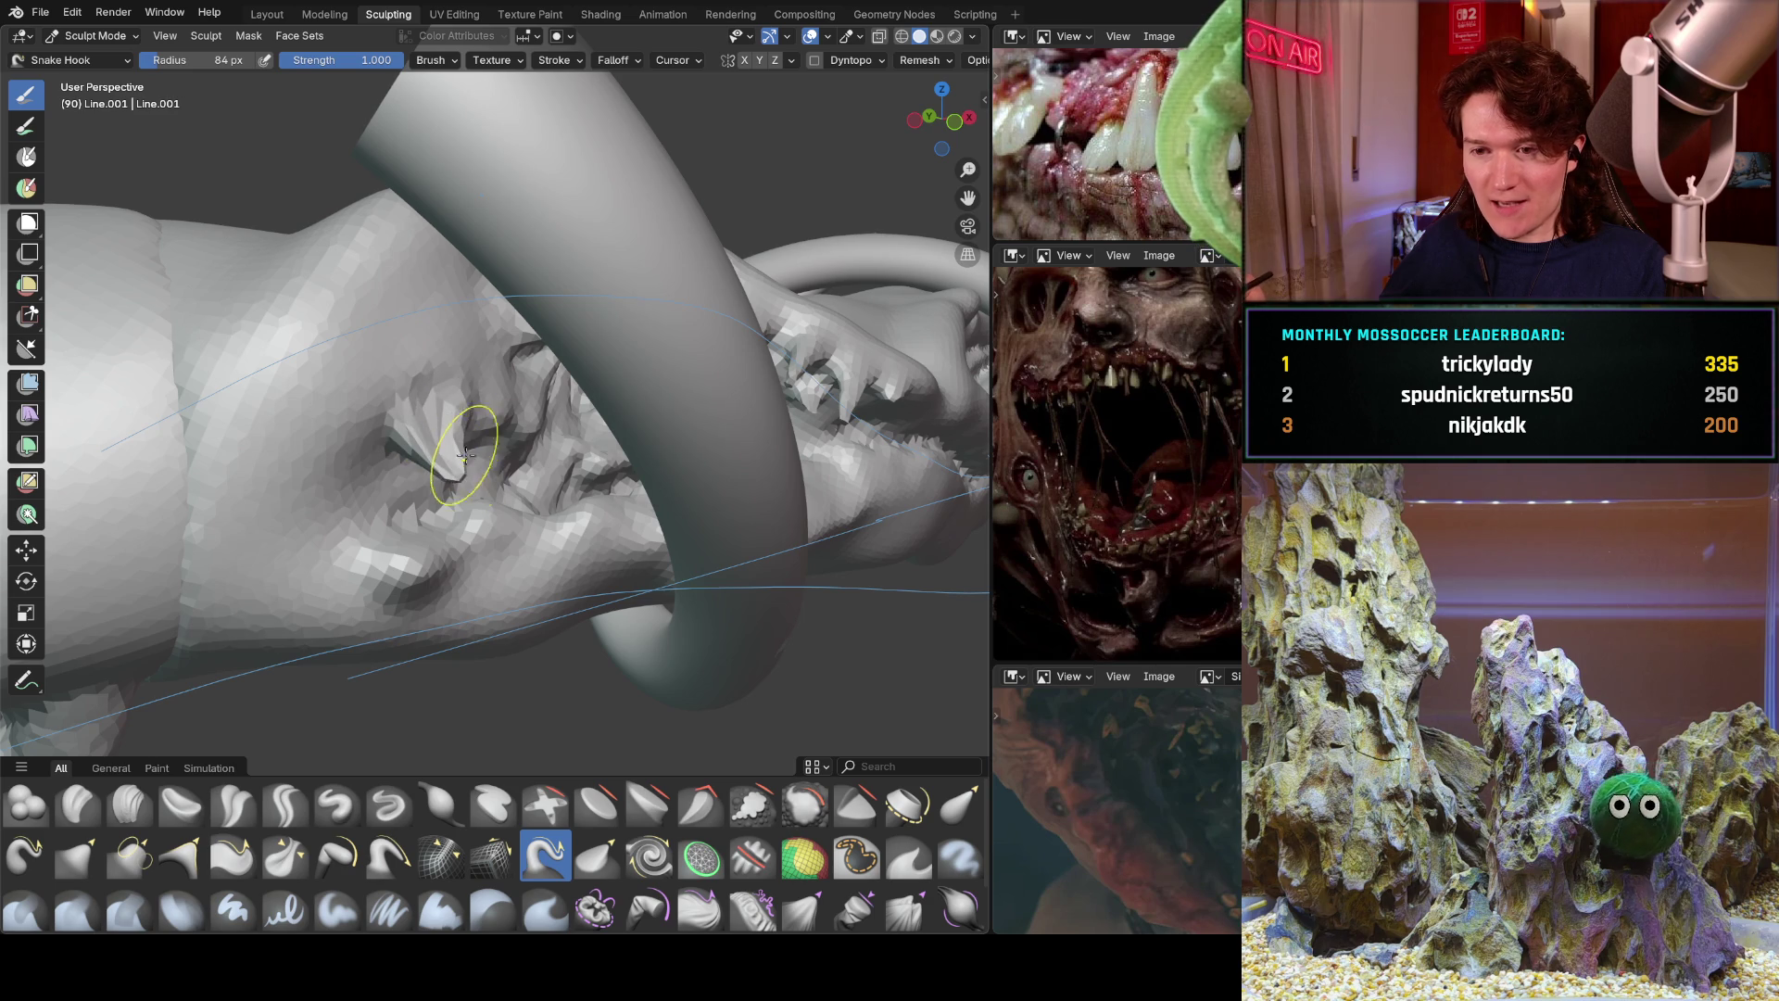
Zoom in and orbit around the wound-mouth to inspect the finished fangs.
{"action": "scroll", "coordinate": [481, 445], "scroll_direction": "up", "scroll_amount": 5}
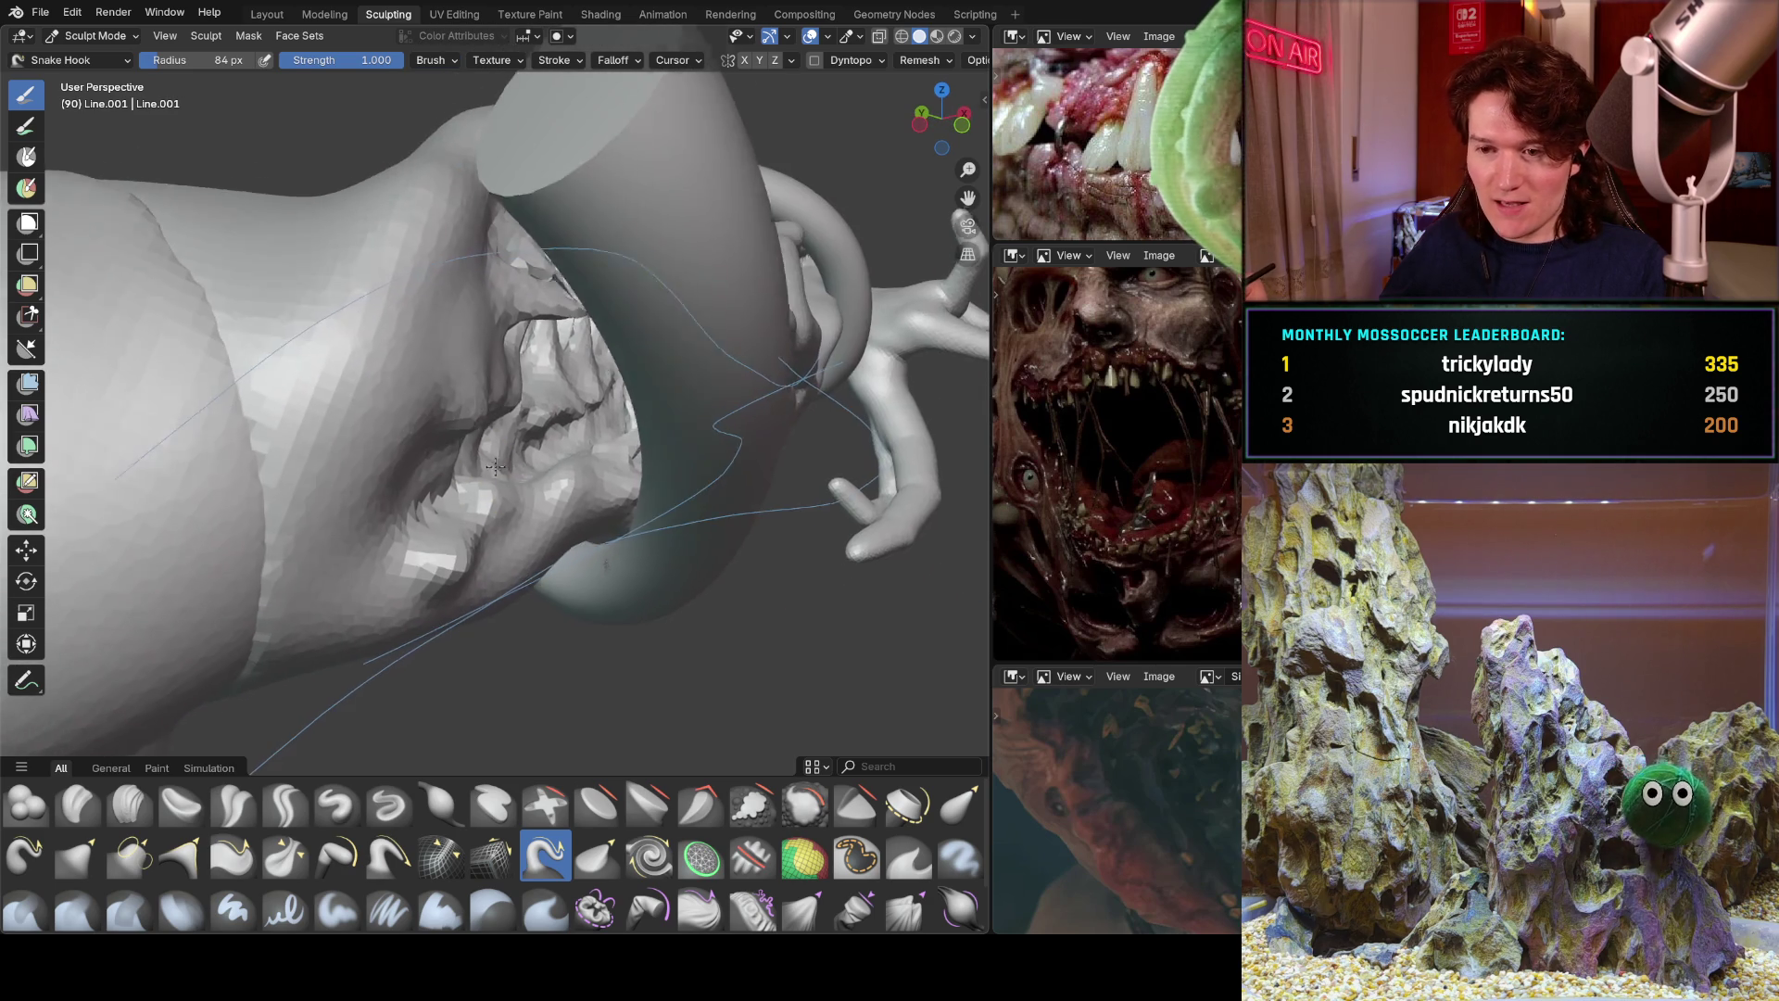
{"action": "middle_click_drag", "start_coordinate": [564, 394], "coordinate": [497, 476]}
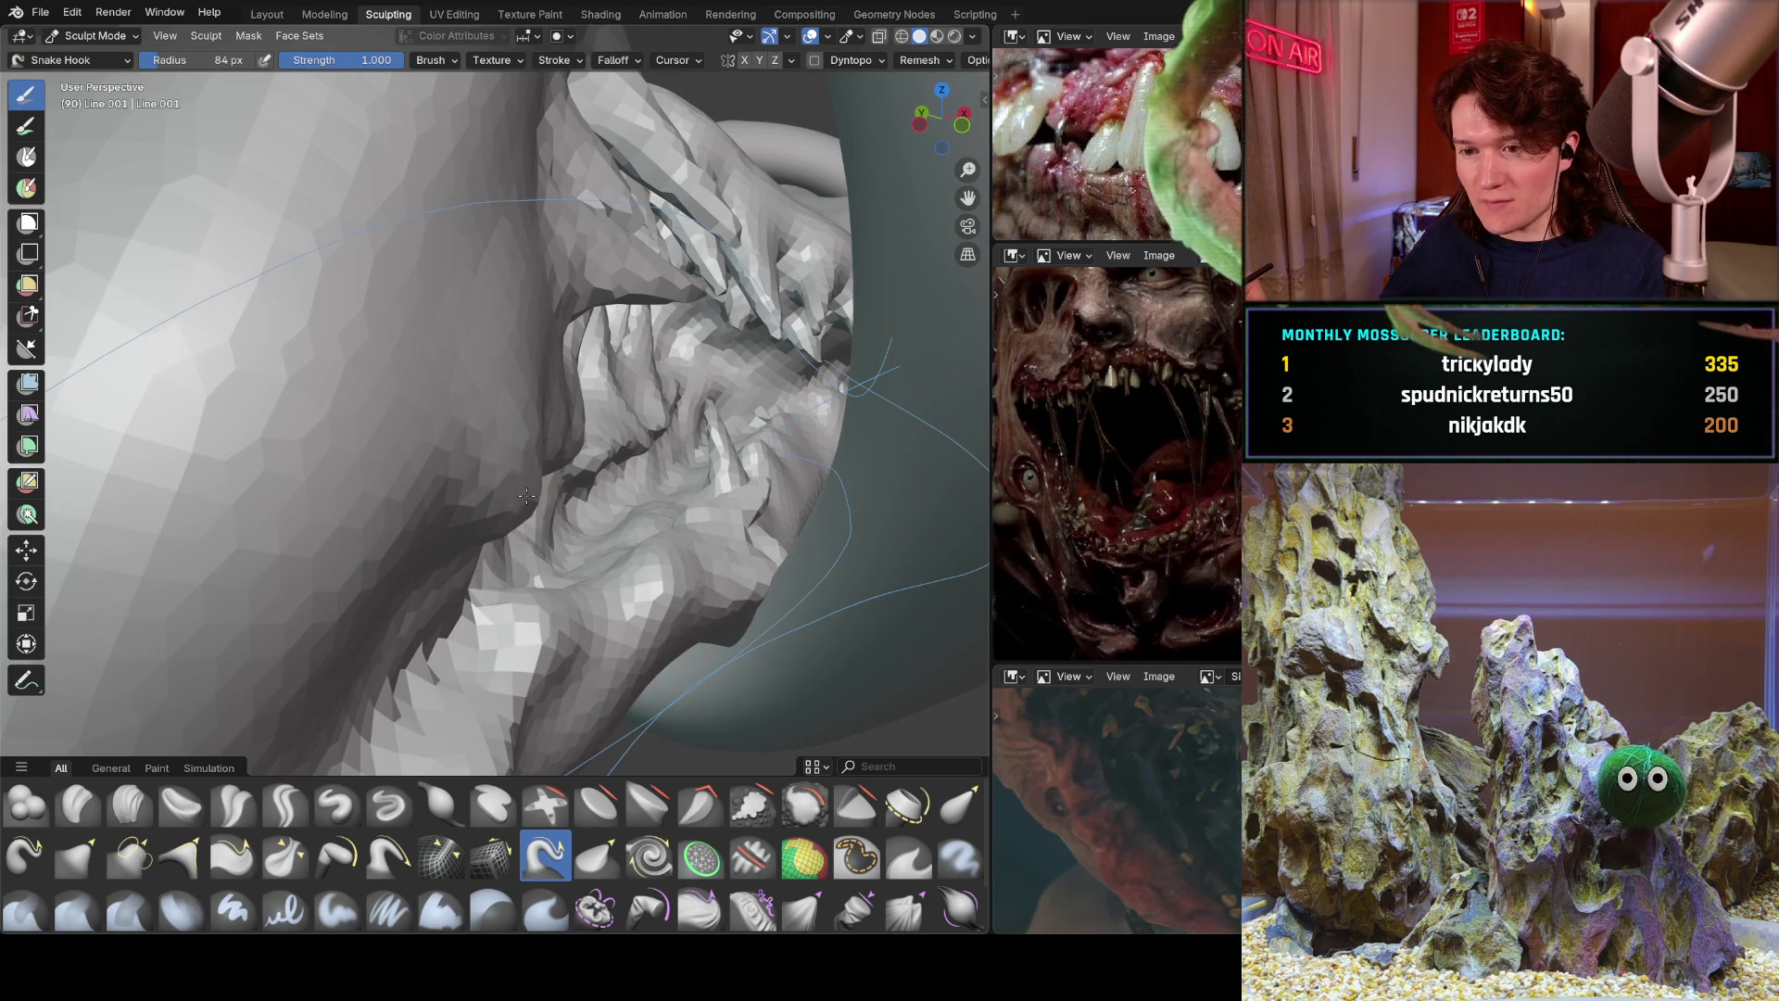
{"action": "scroll", "coordinate": [562, 413], "scroll_direction": "up", "scroll_amount": 3}
{"action": "mouse_move", "coordinate": [562, 412]}
{"action": "middle_mouse_down"}
{"action": "mouse_move", "coordinate": [476, 398]}
{"action": "mouse_move", "coordinate": [528, 436]}
{"action": "middle_mouse_up"}
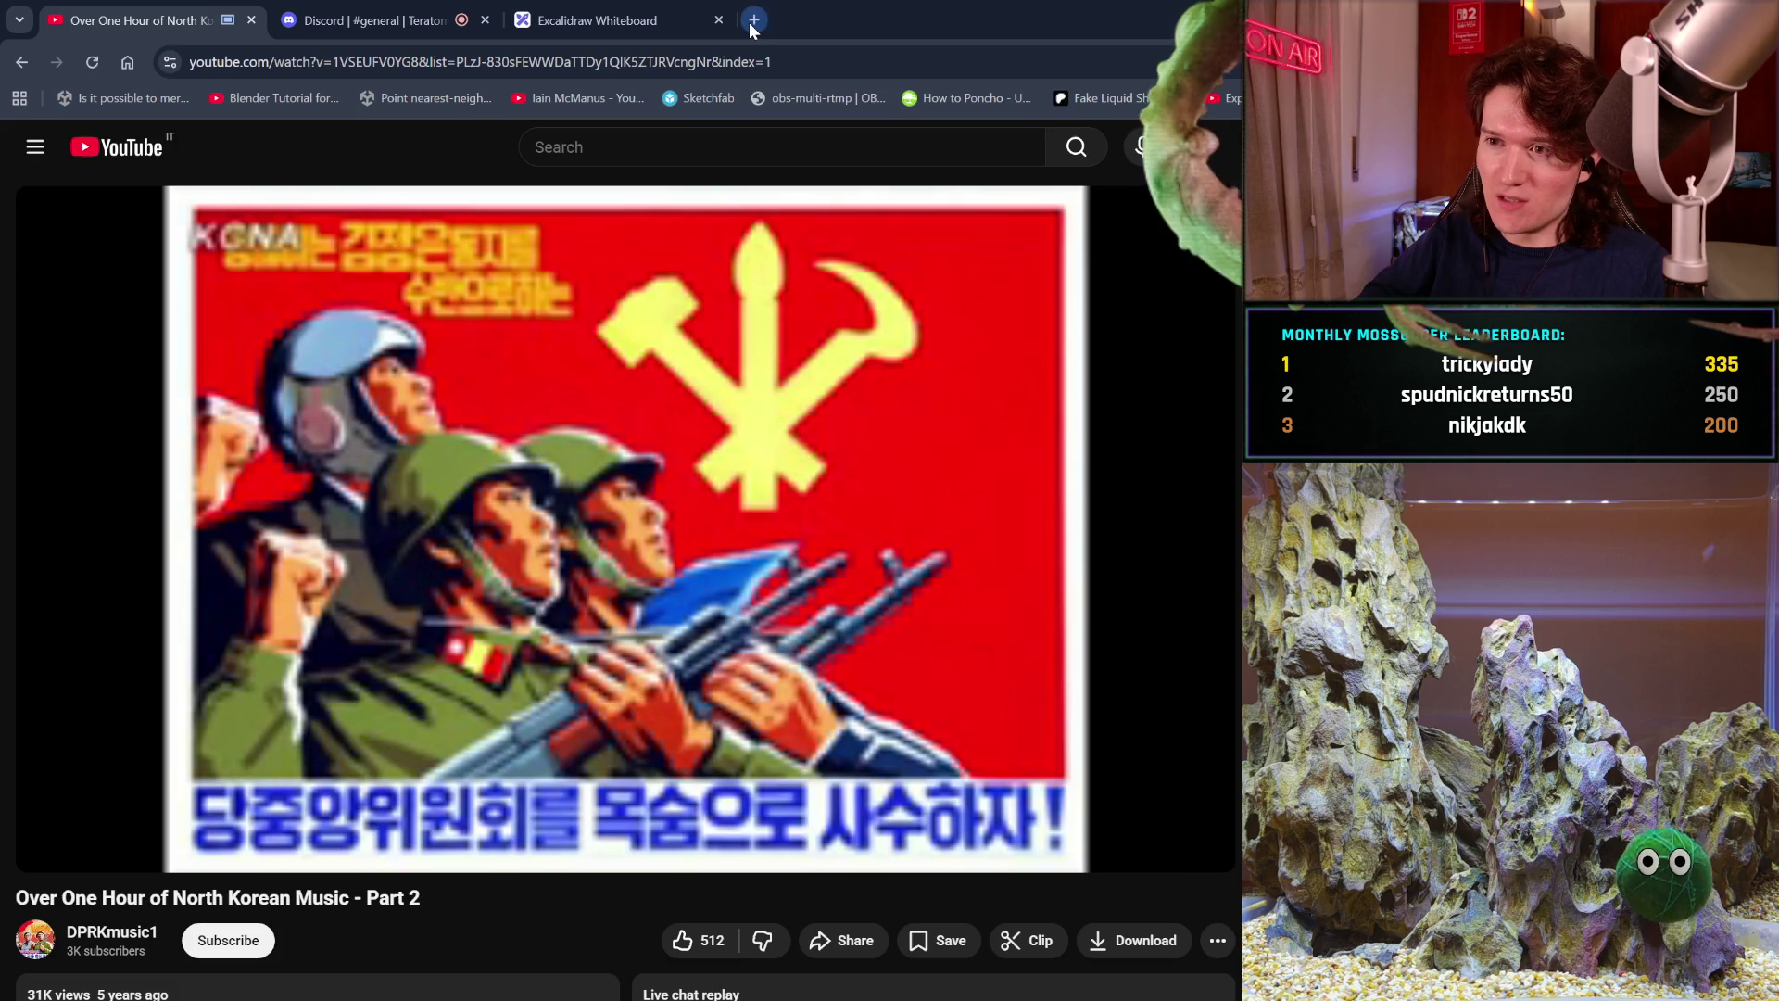
Search Google for 'centipedes' in a new tab and switch to image results.
{"action": "left_click", "coordinate": [749, 22]}
{"action": "type", "text": "centi"}
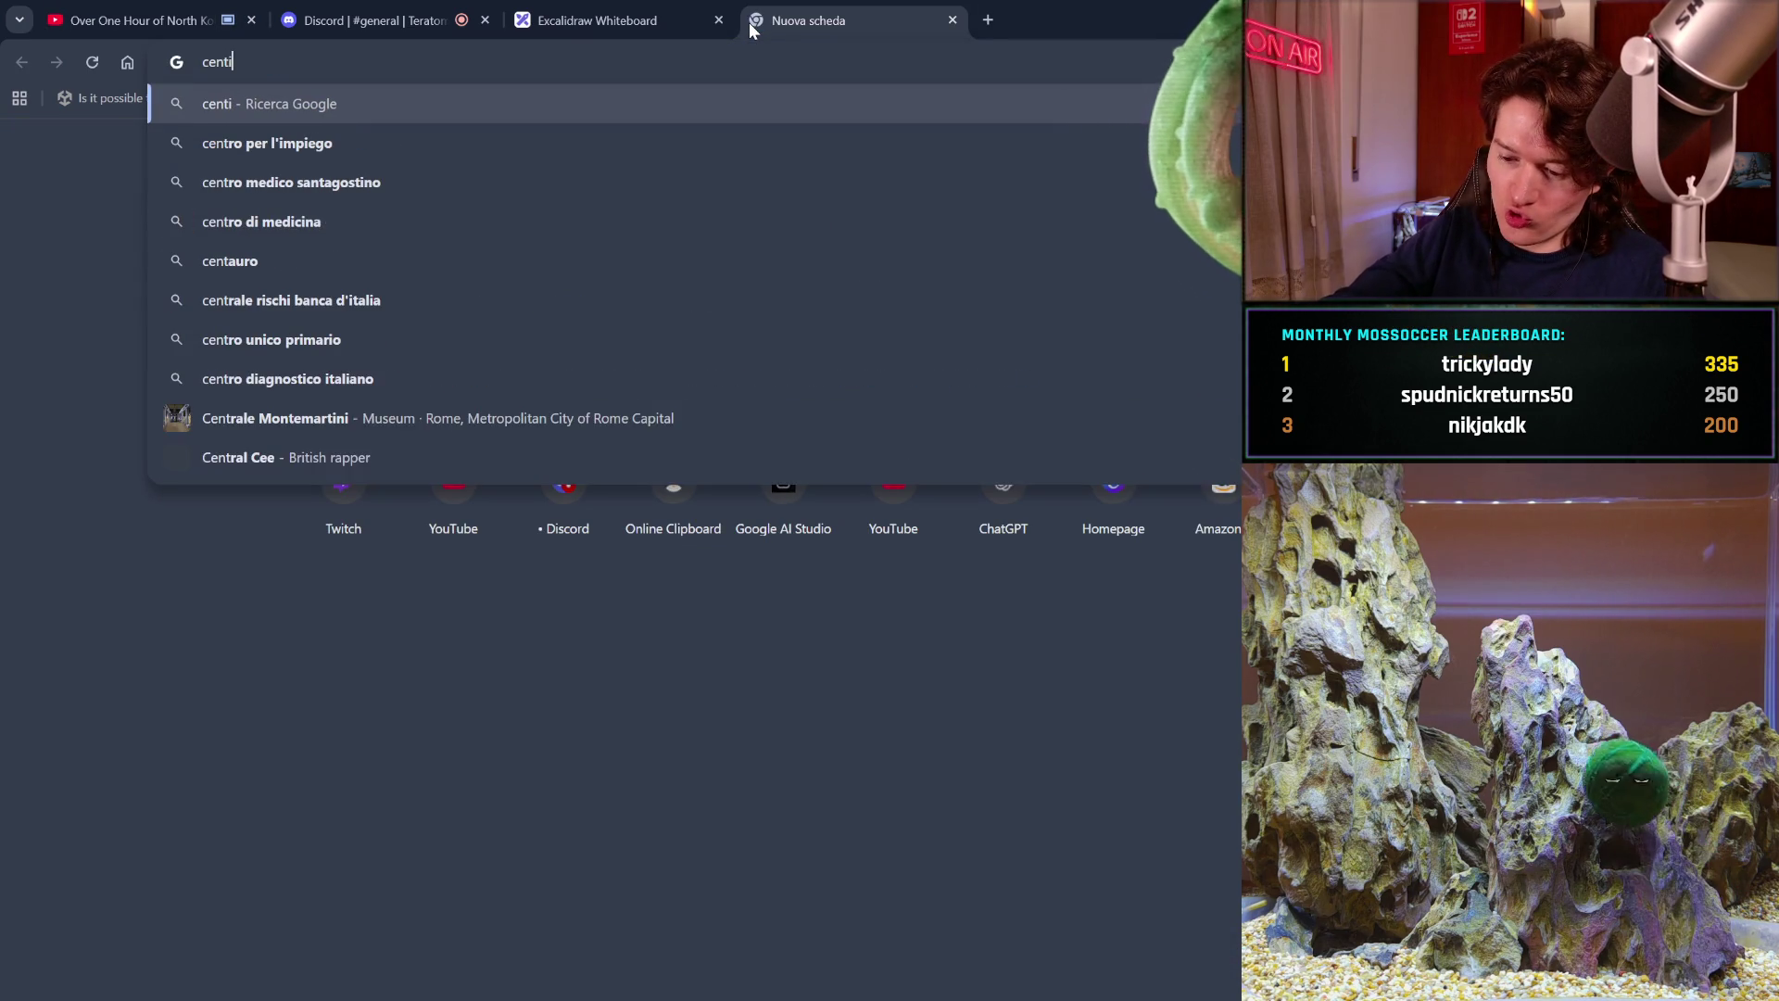
{"action": "type", "text": "pedes"}
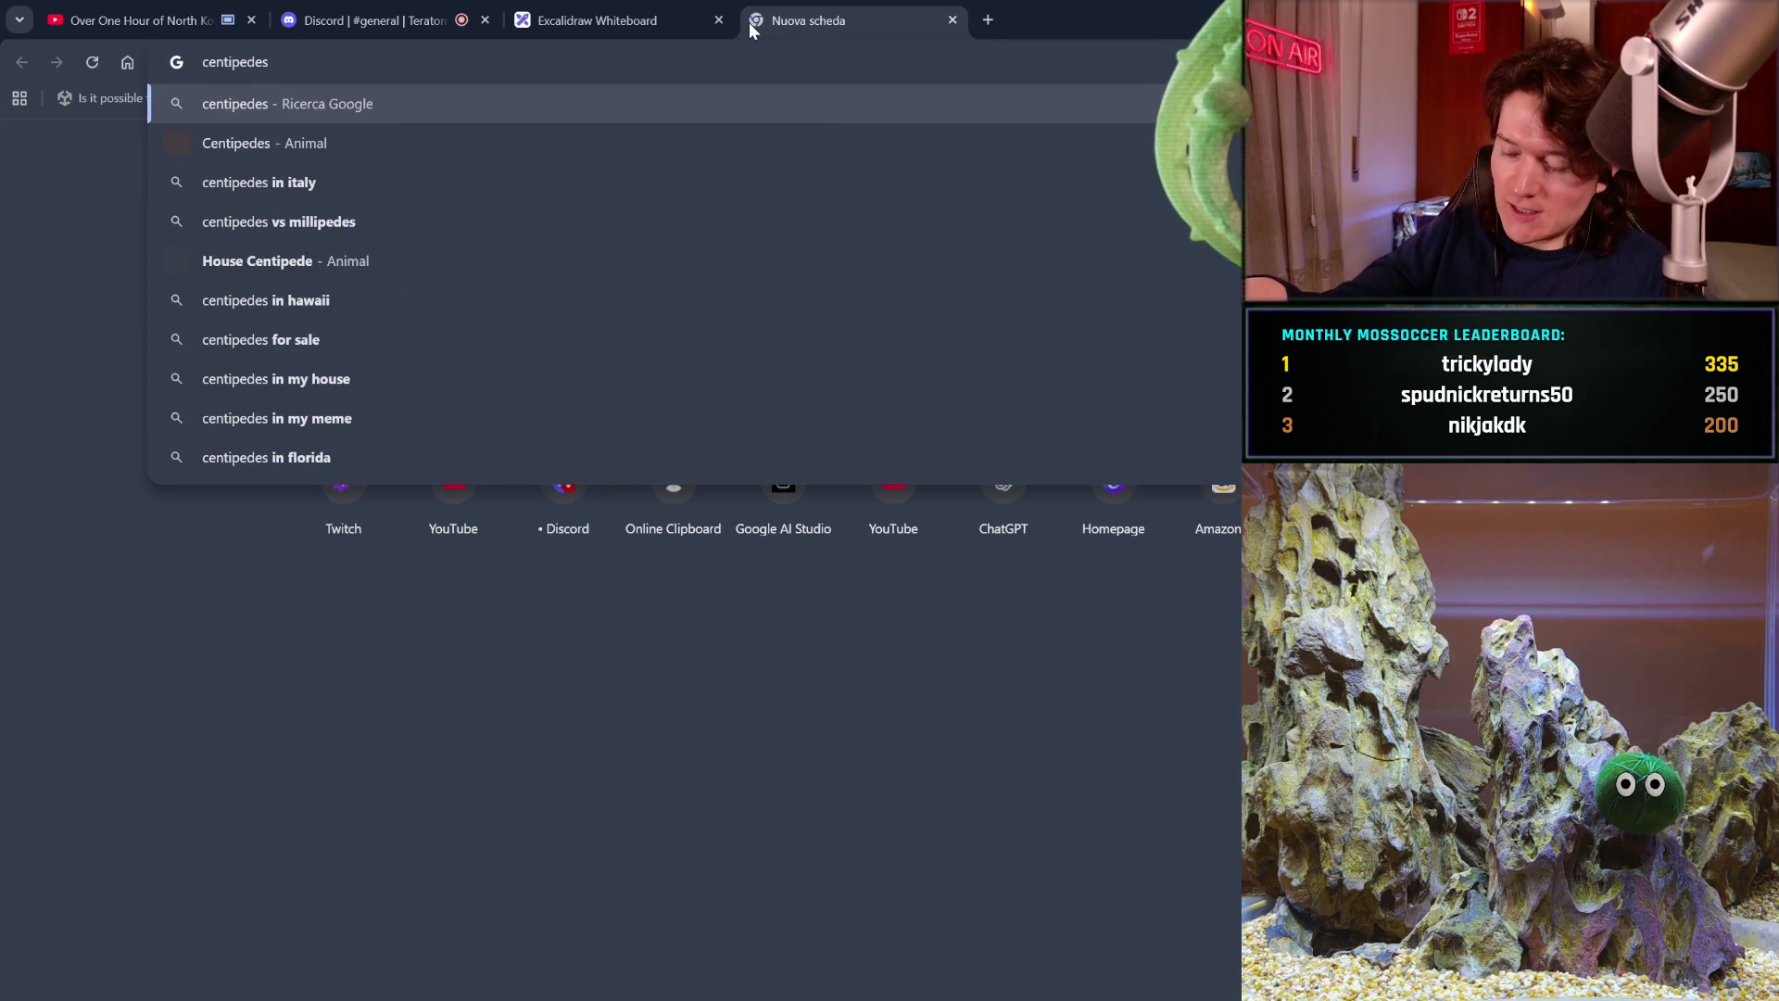
{"action": "key", "text": "Return"}
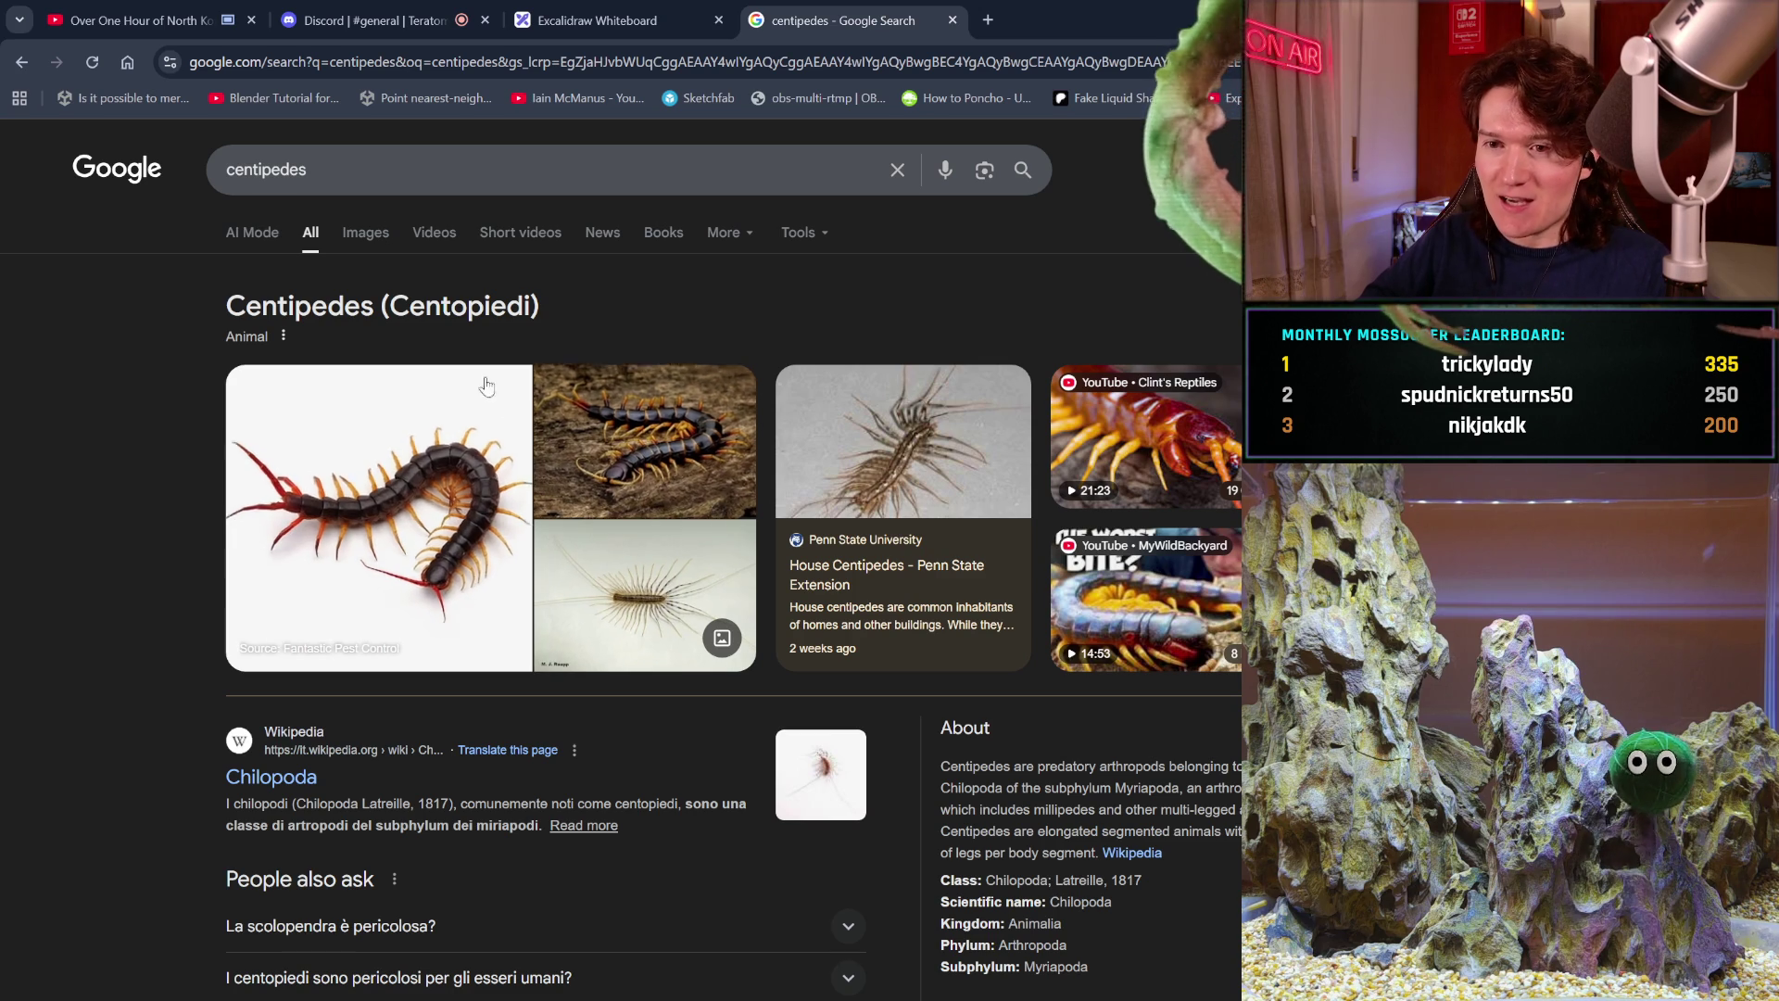
{"action": "left_click", "coordinate": [369, 247]}
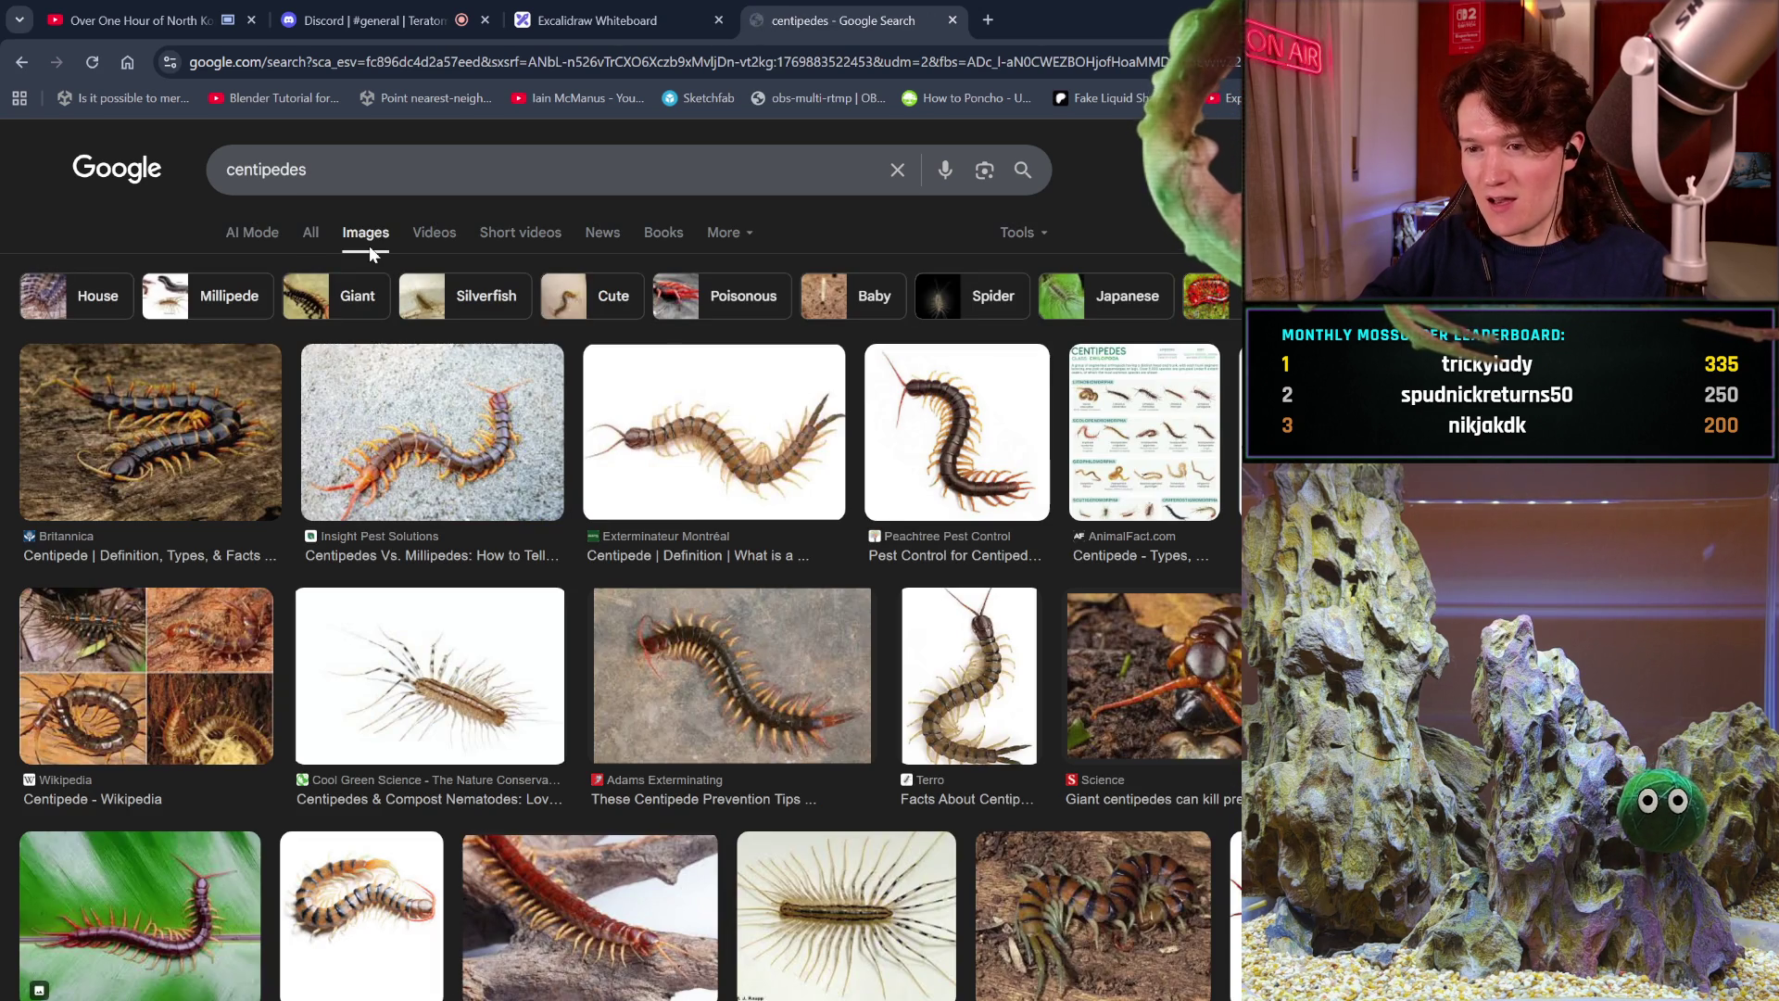
Scroll through the centipede images and preview the Bug of the Week house-centipede photo.
{"action": "scroll", "coordinate": [766, 525], "scroll_direction": "down", "scroll_amount": 1}
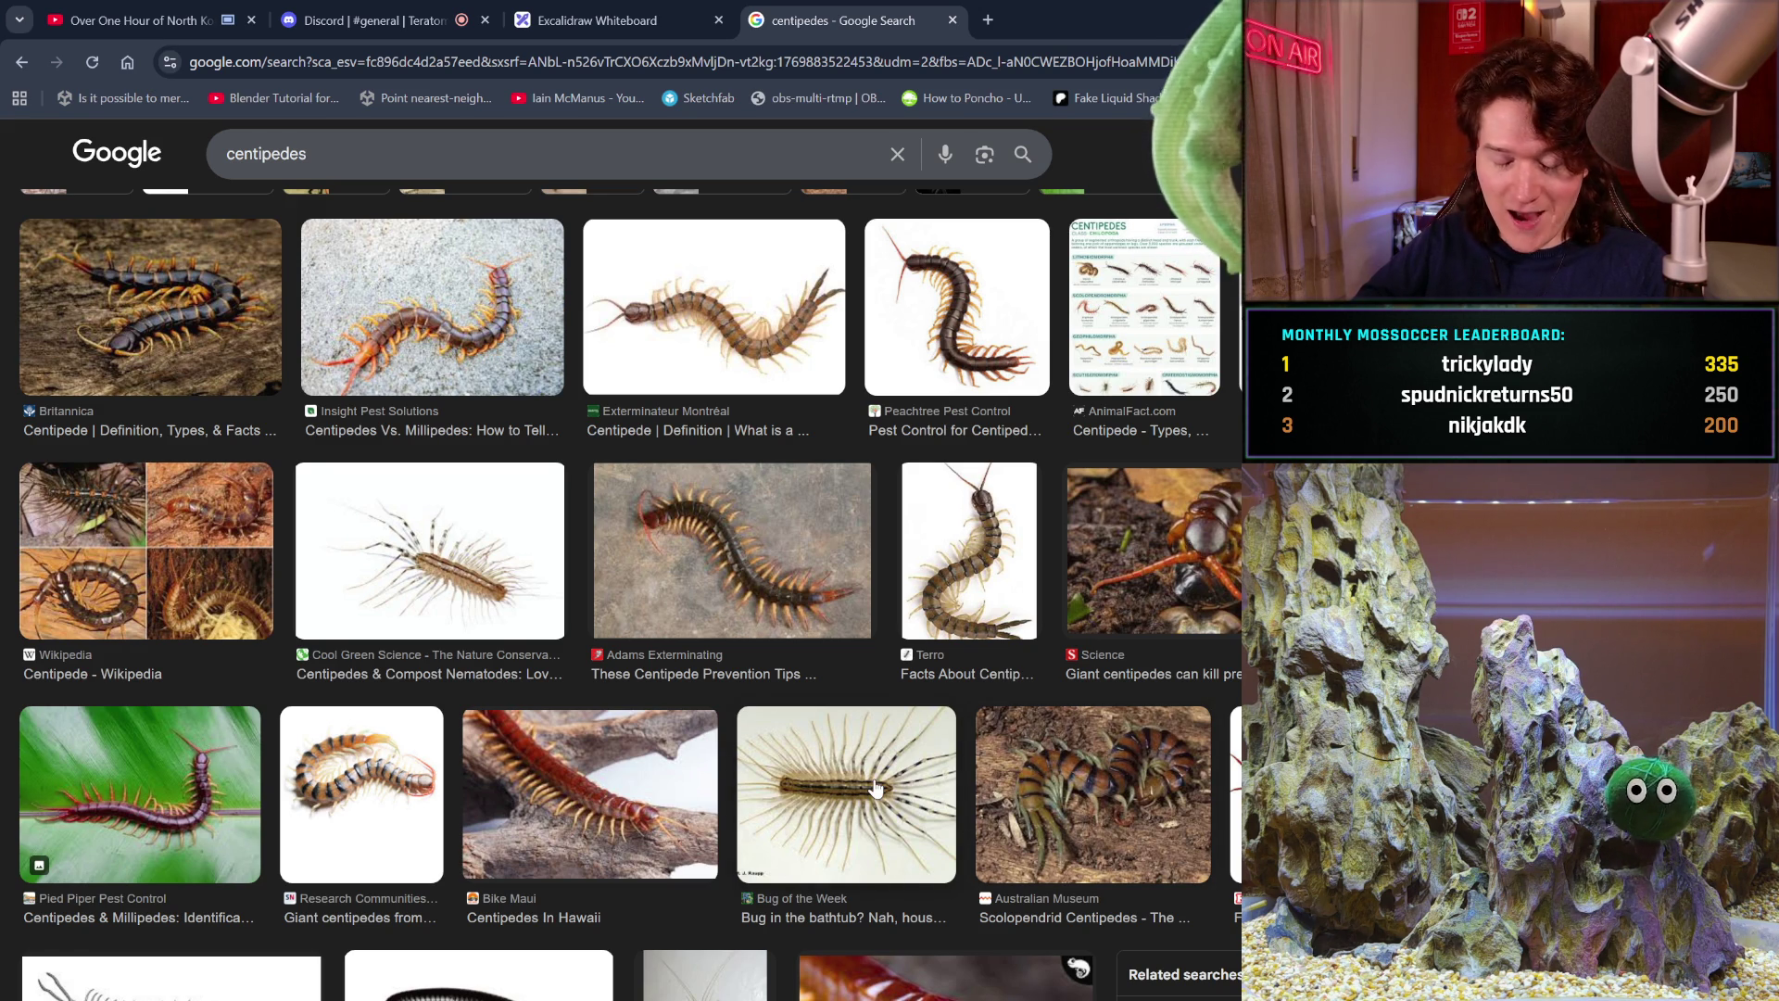
{"action": "scroll", "coordinate": [875, 787], "scroll_direction": "down", "scroll_amount": 1}
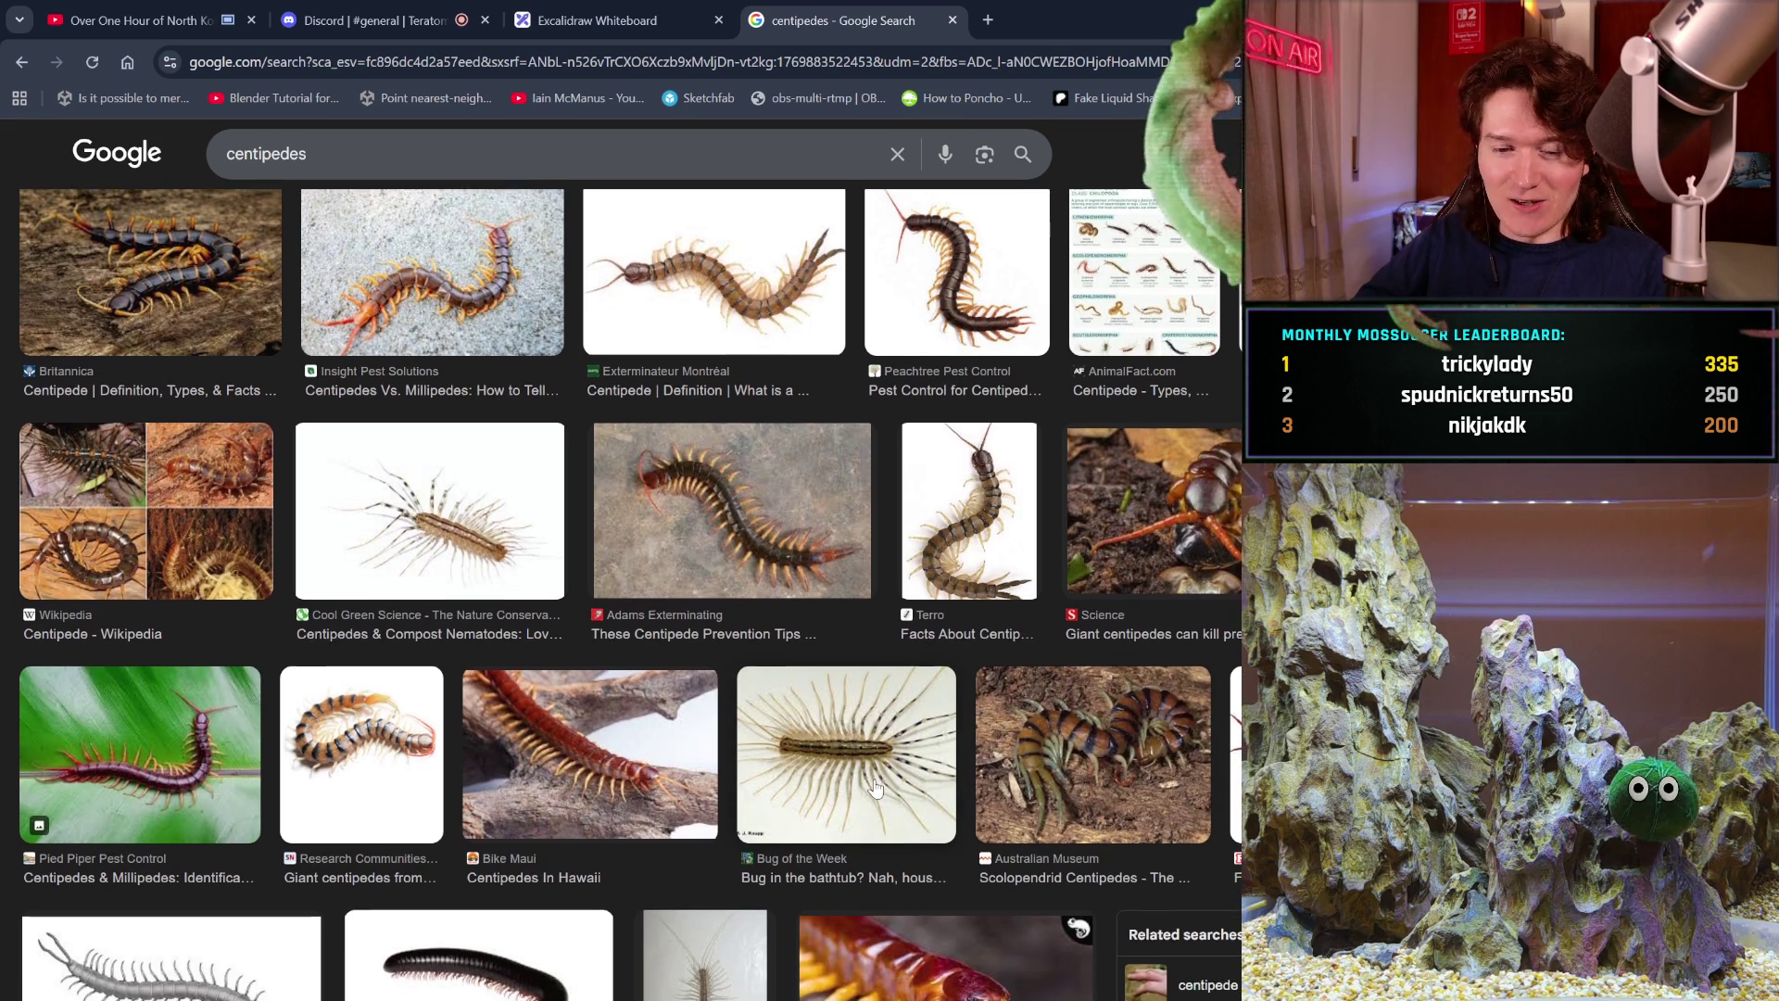
{"action": "scroll", "coordinate": [876, 787], "scroll_direction": "up", "scroll_amount": 1}
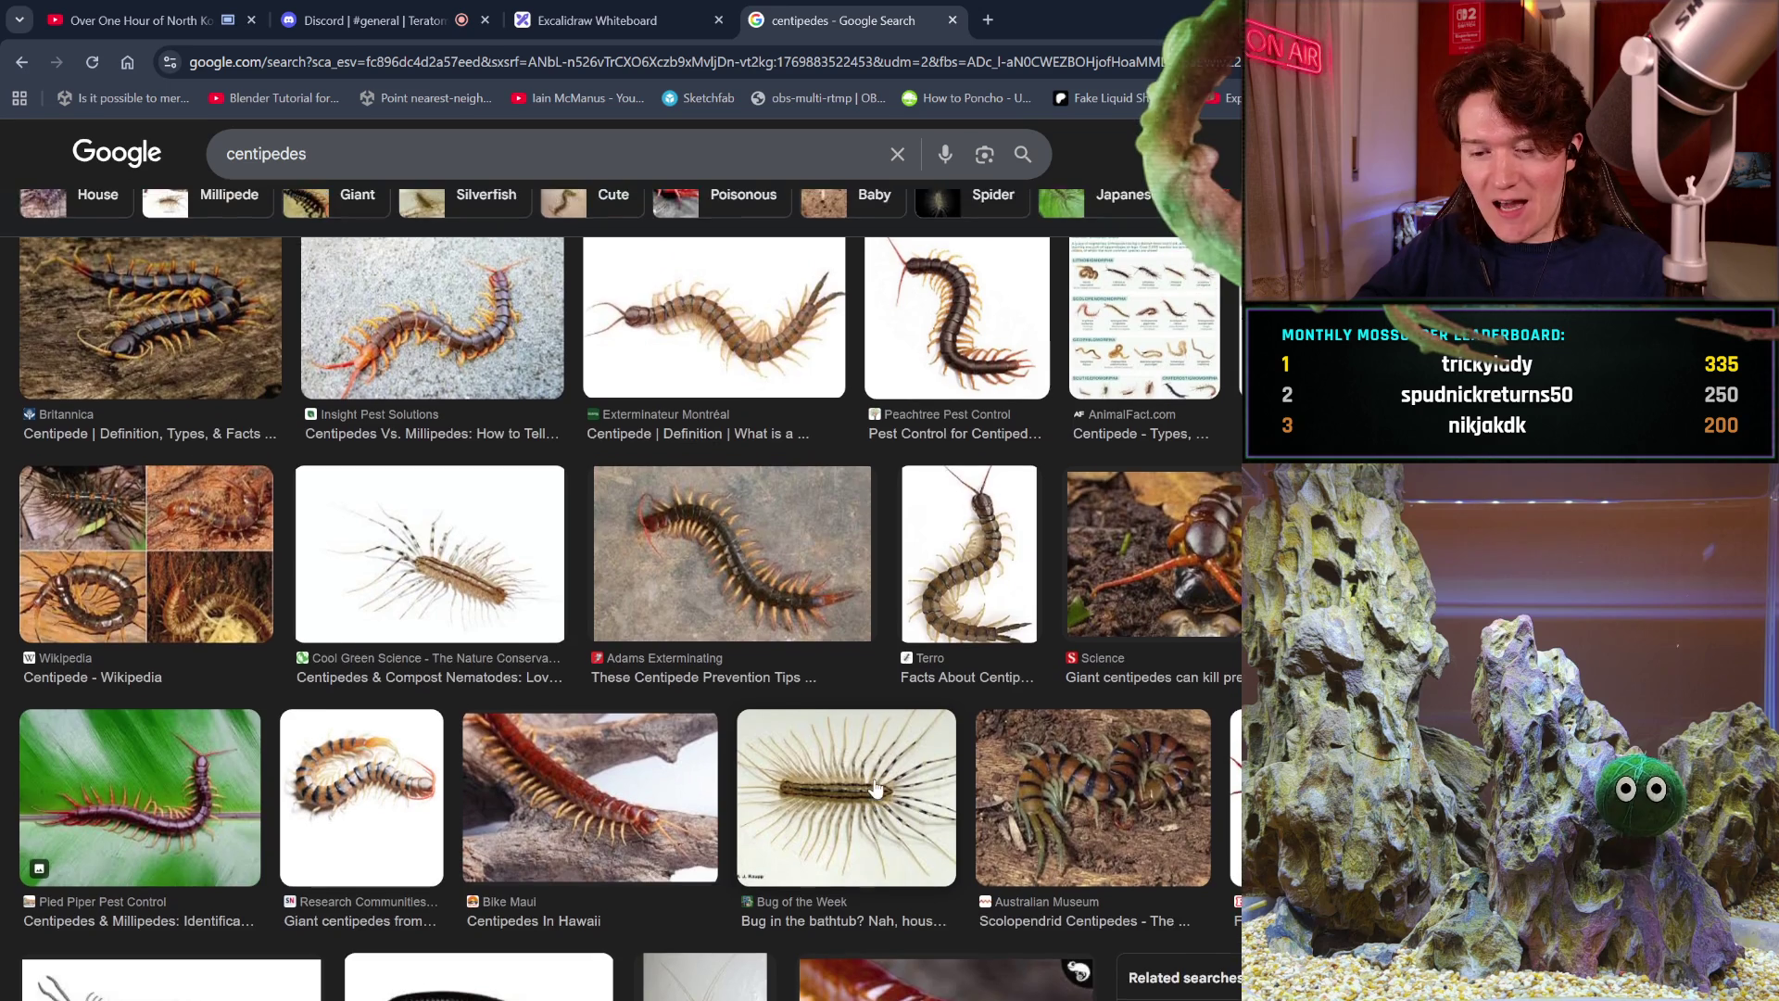
{"action": "scroll", "coordinate": [876, 787], "scroll_direction": "down", "scroll_amount": 3}
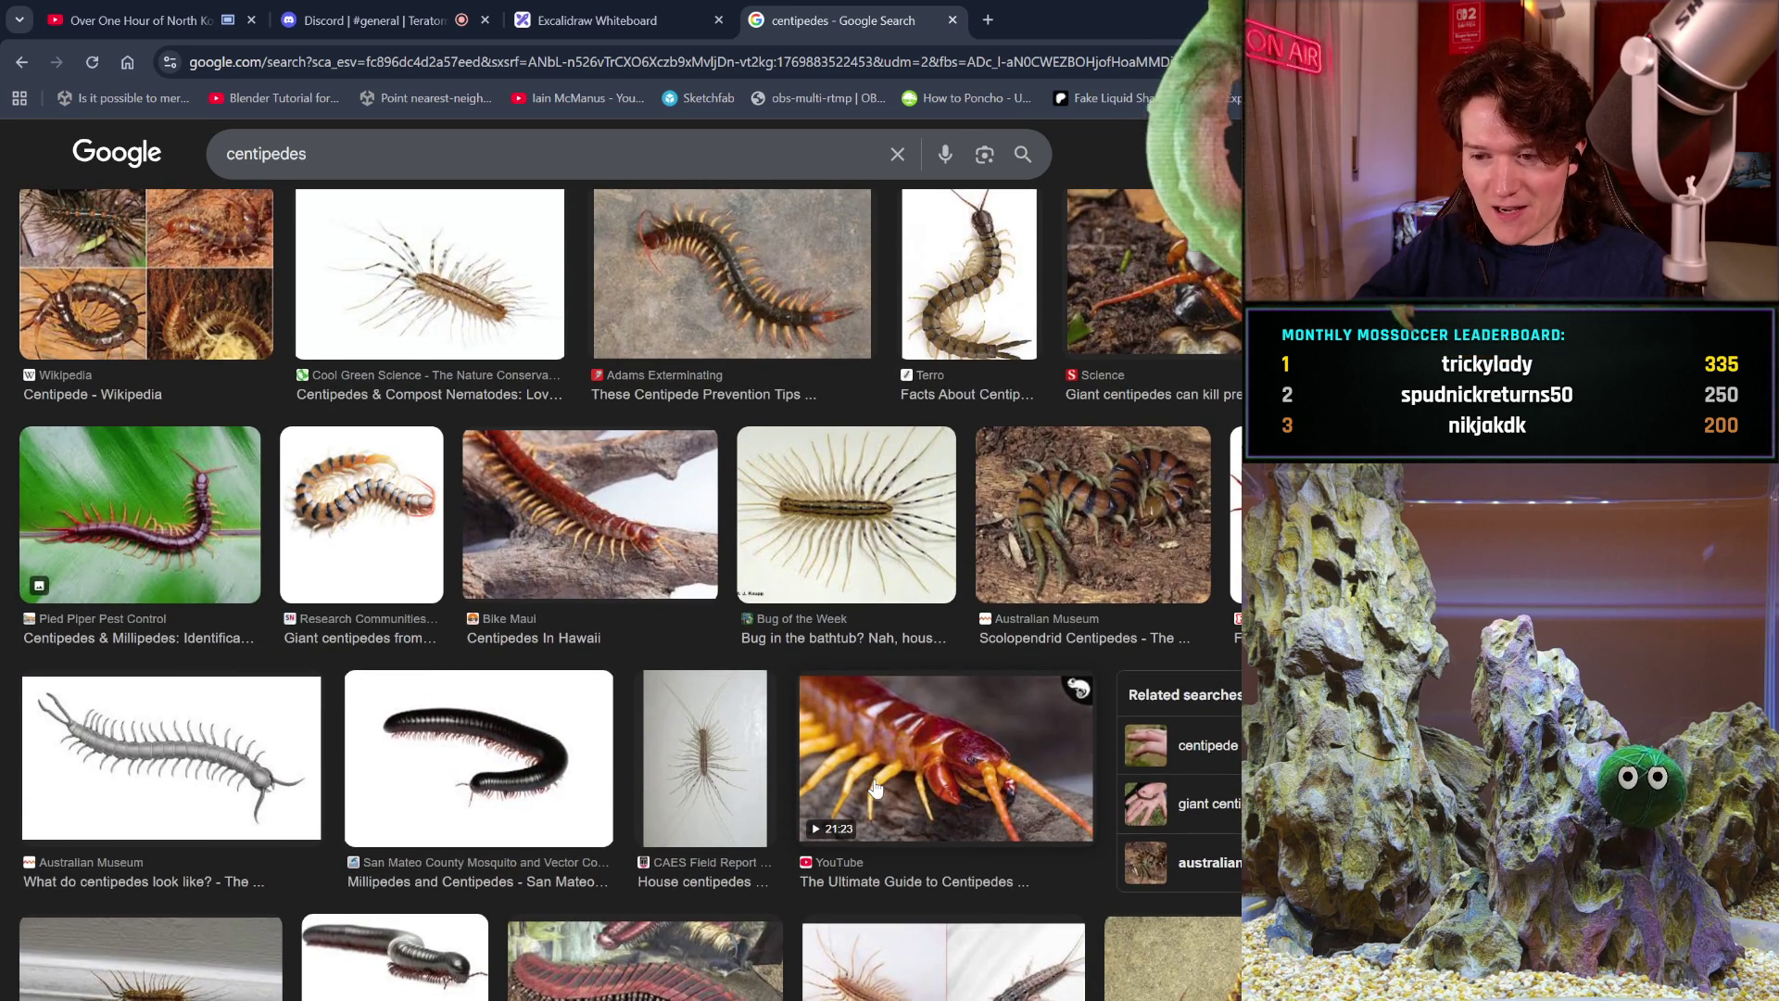
{"action": "scroll", "coordinate": [875, 788], "scroll_direction": "down", "scroll_amount": 3}
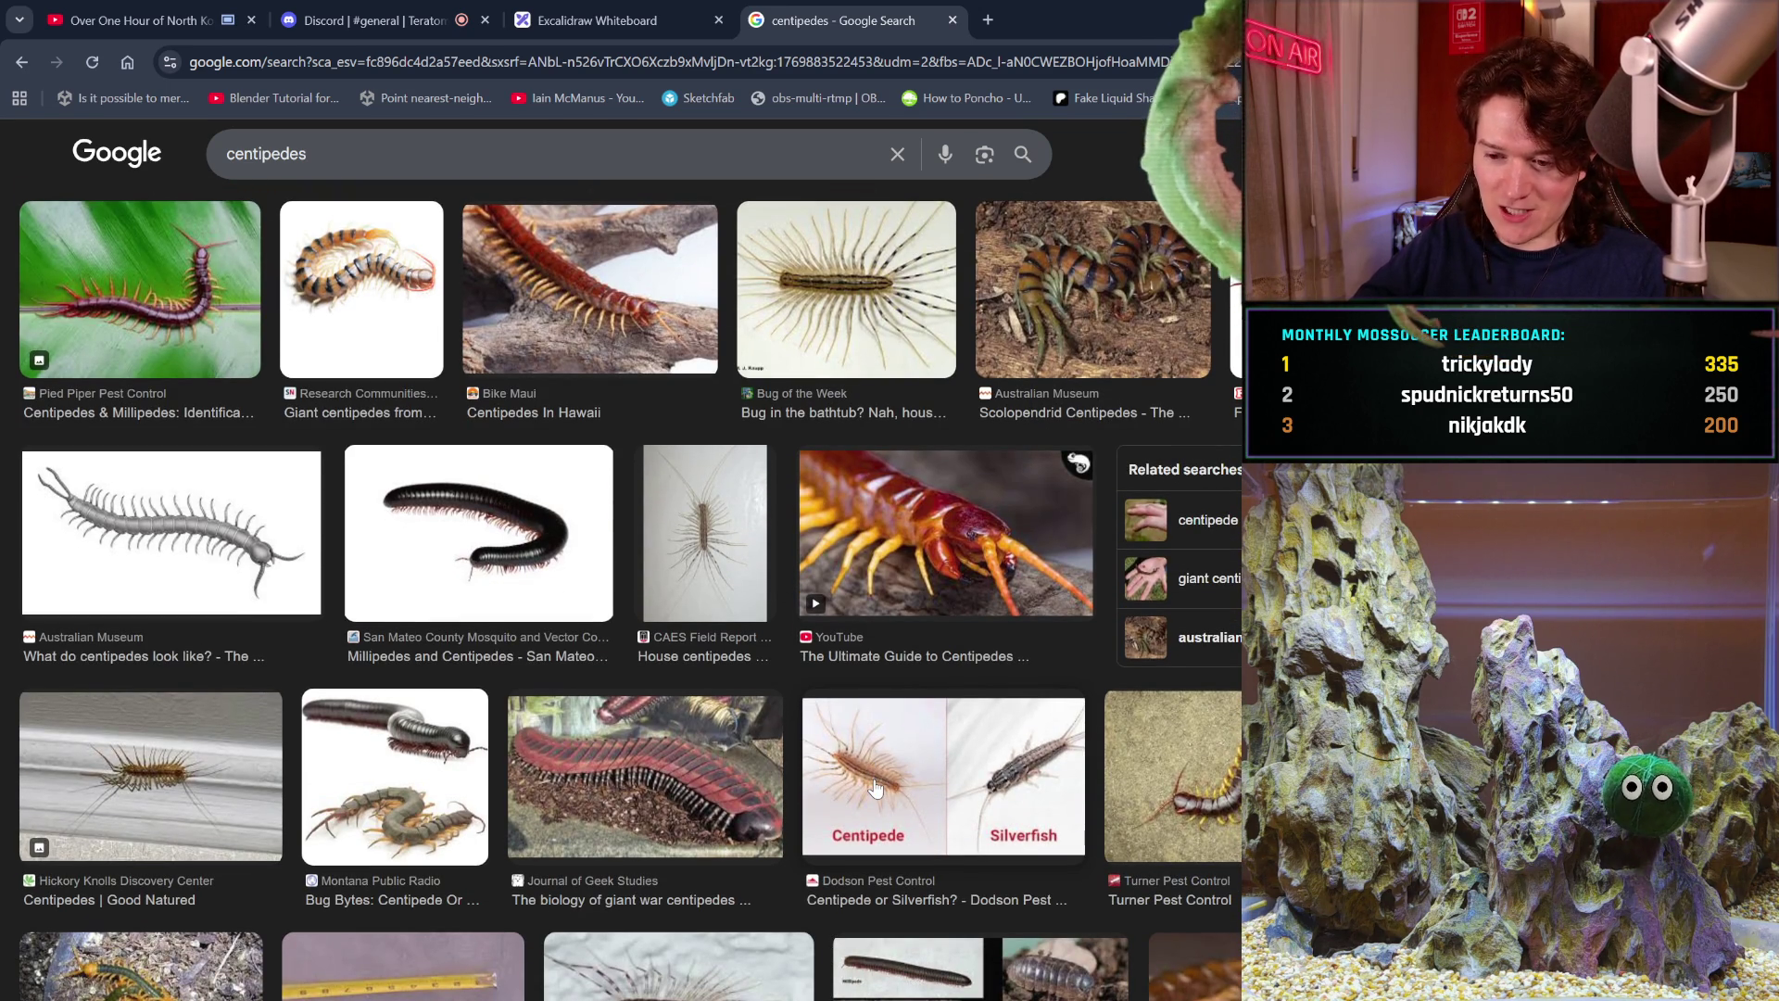
{"action": "scroll", "coordinate": [875, 787], "scroll_direction": "down", "scroll_amount": 3}
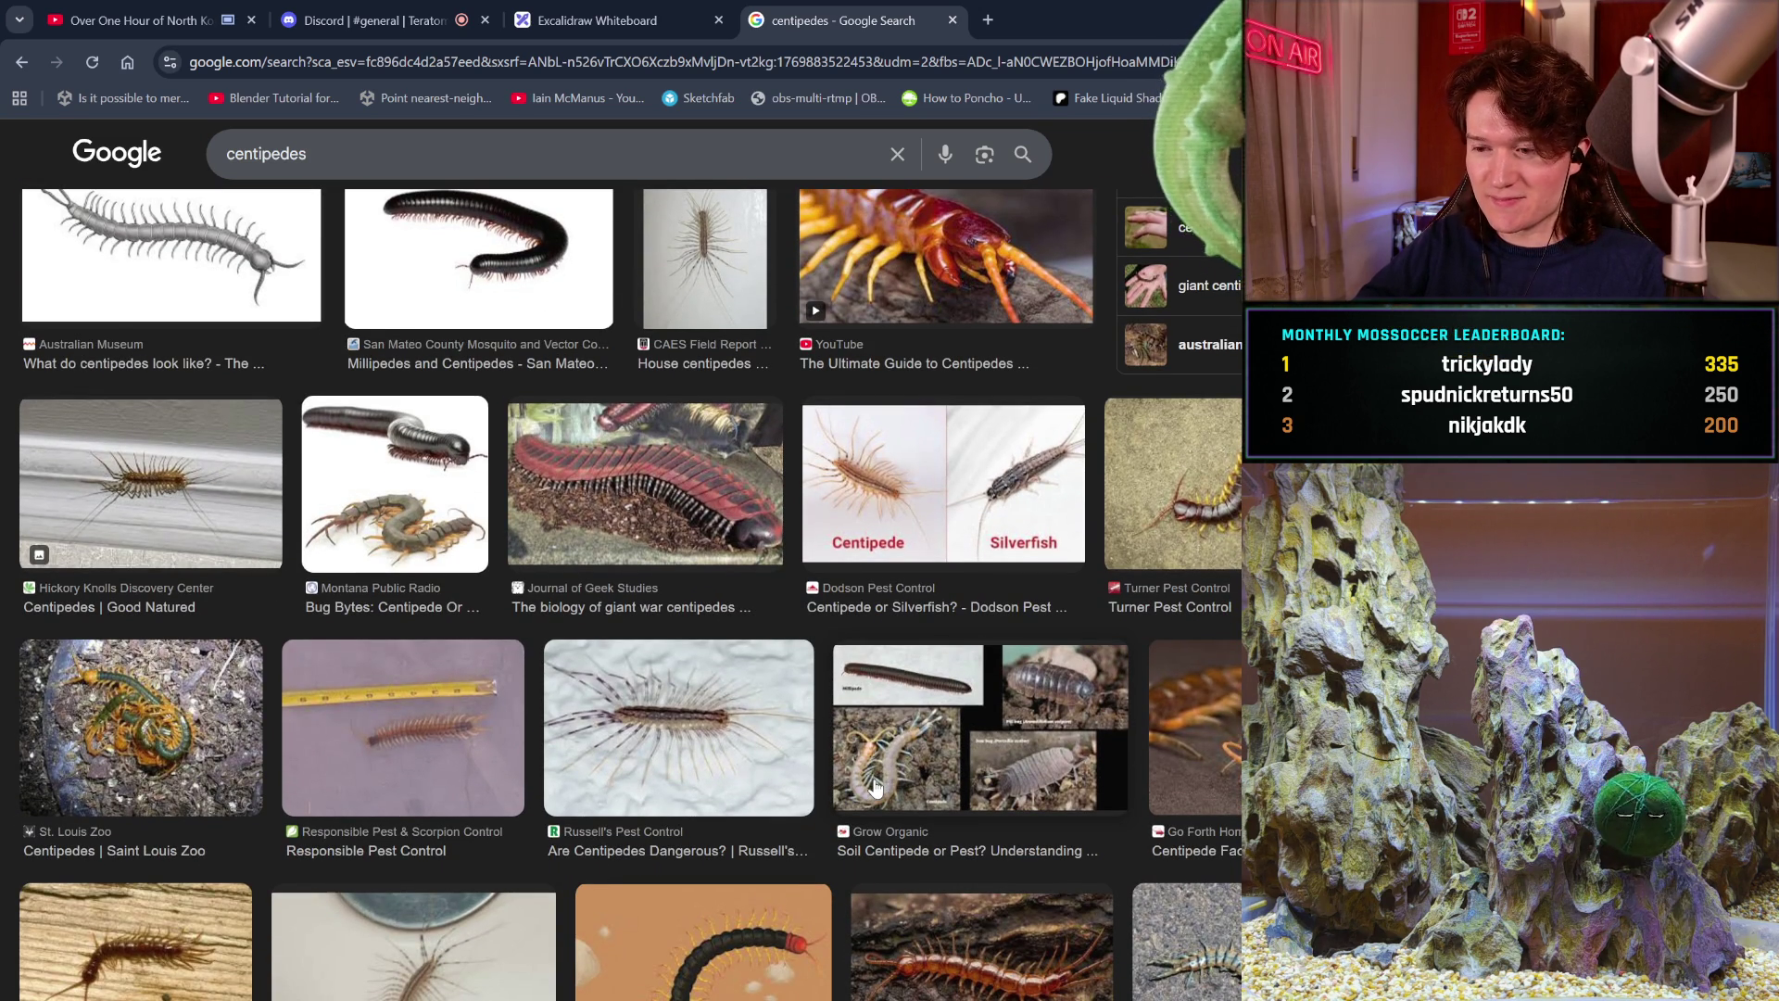
{"action": "scroll", "coordinate": [874, 788], "scroll_direction": "down", "scroll_amount": 2}
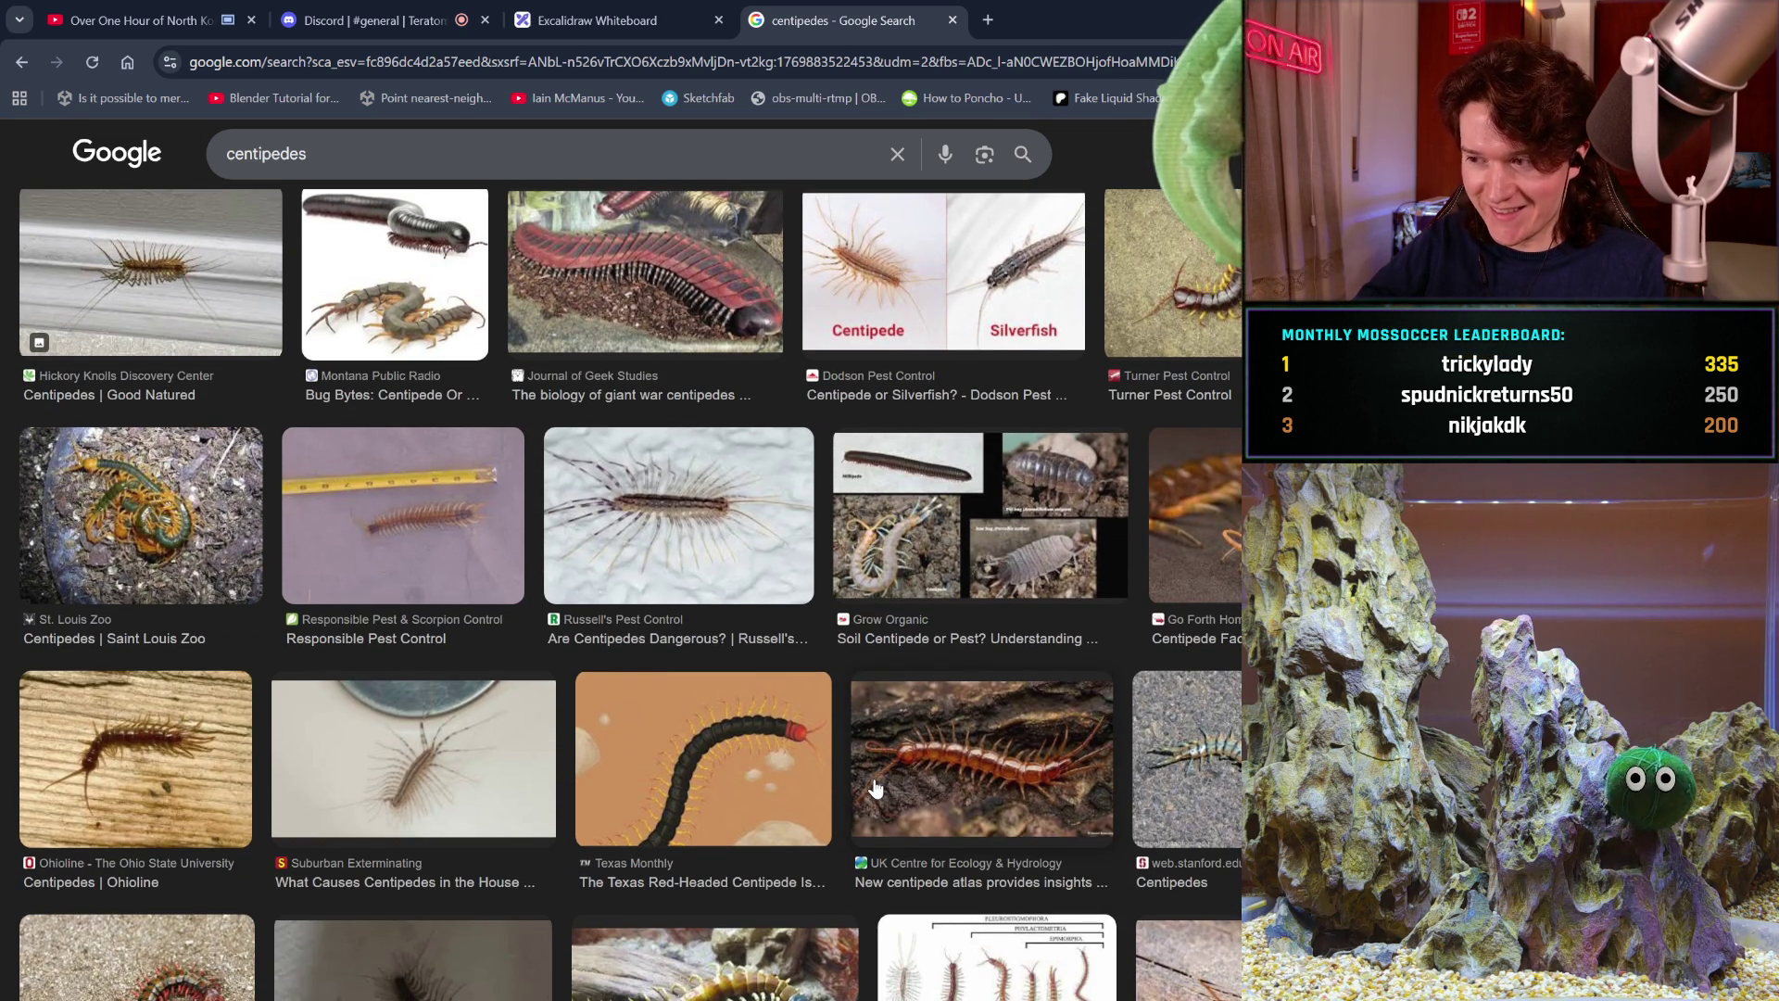
{"action": "scroll", "coordinate": [874, 787], "scroll_direction": "down", "scroll_amount": 1}
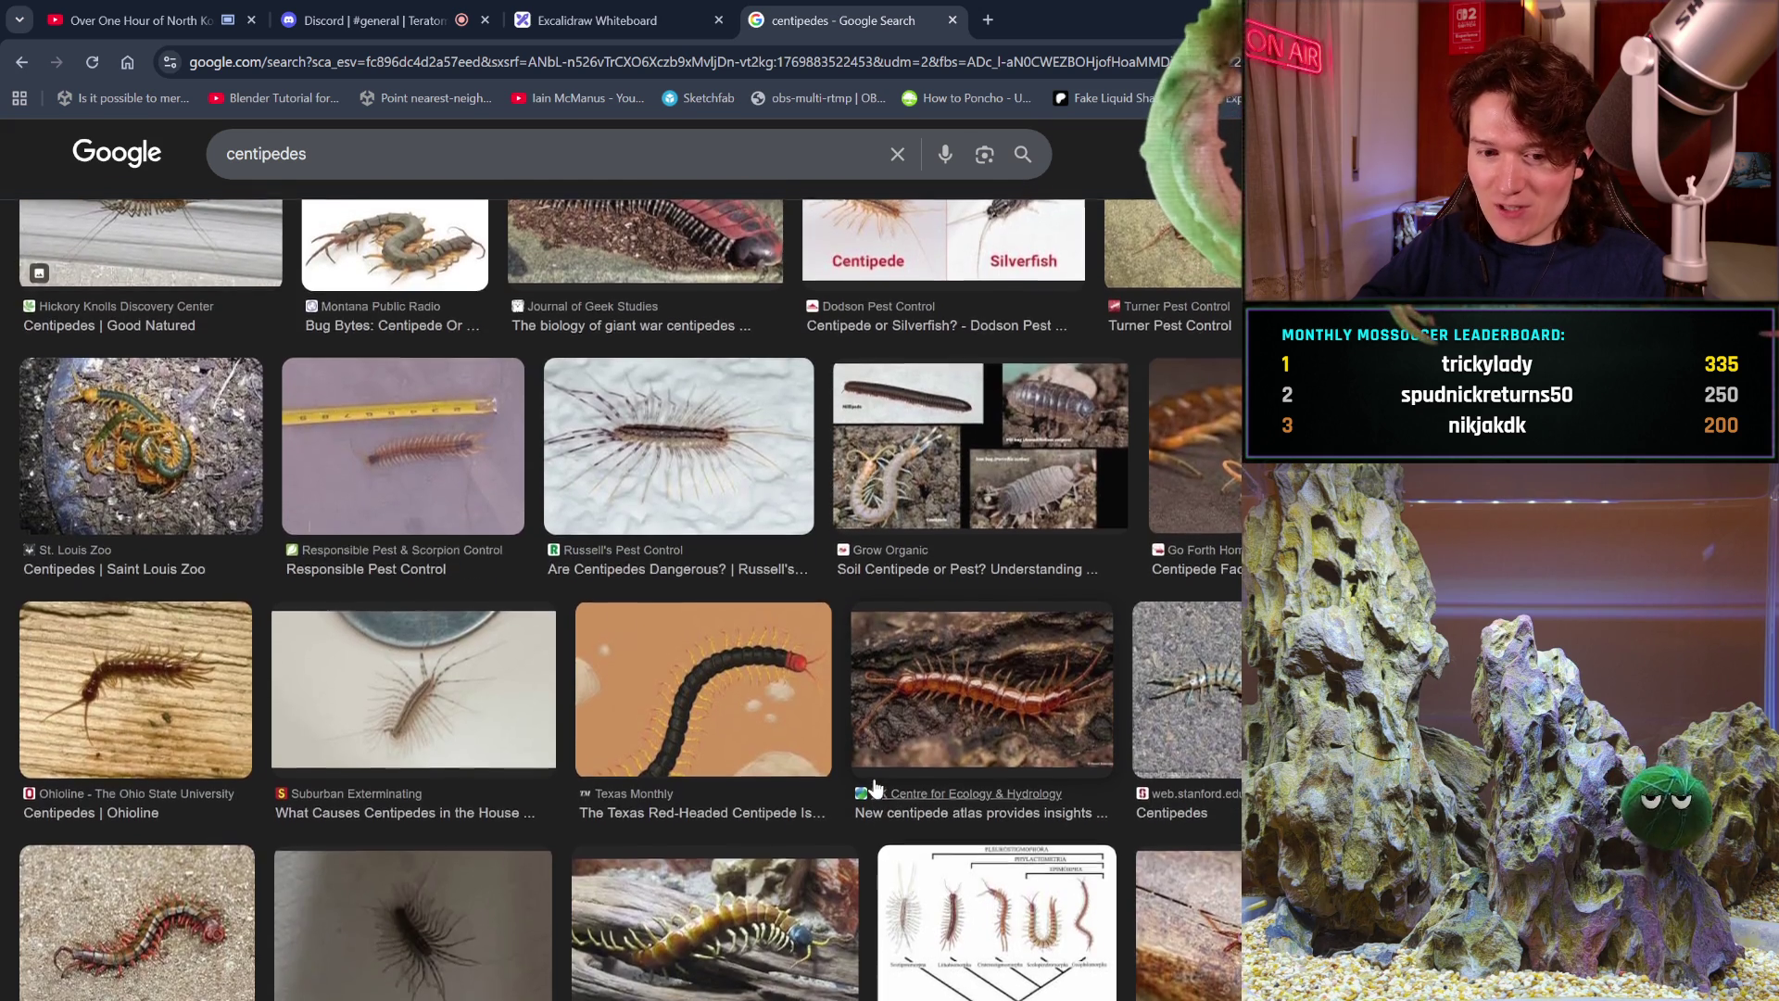
{"action": "scroll", "coordinate": [874, 788], "scroll_direction": "up", "scroll_amount": 10}
{"action": "scroll", "coordinate": [875, 788], "scroll_direction": "up", "scroll_amount": 2}
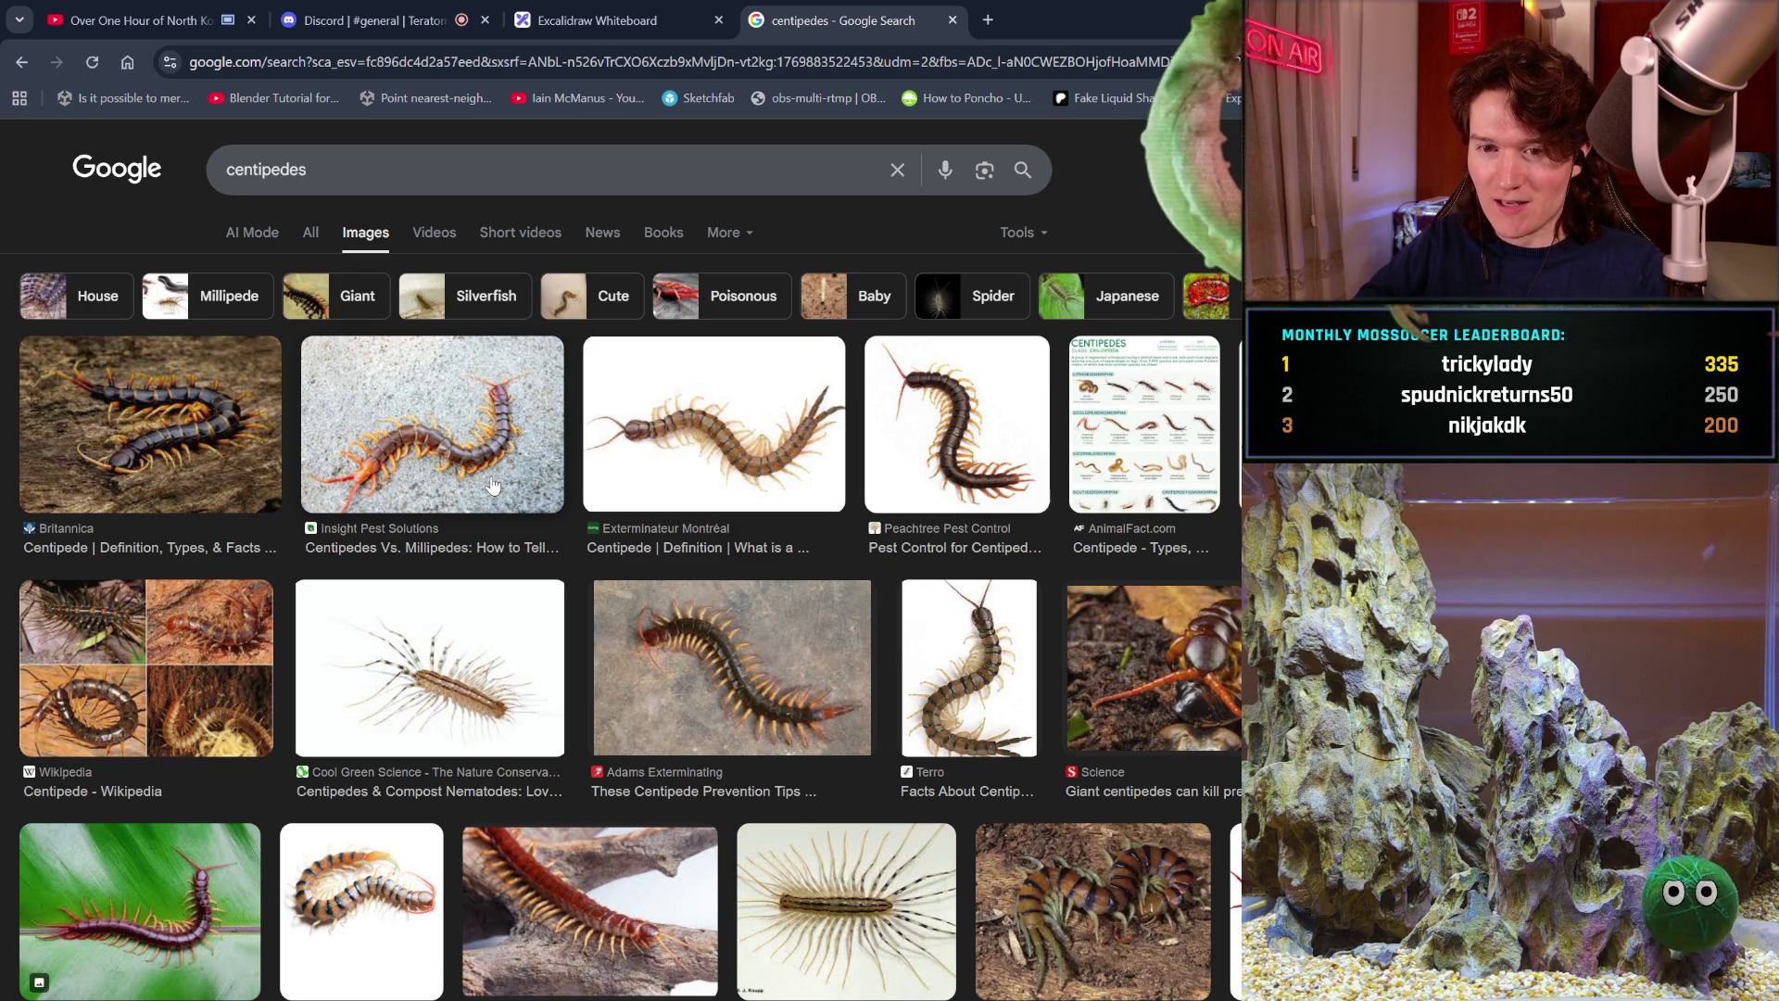
{"action": "left_click", "coordinate": [801, 904]}
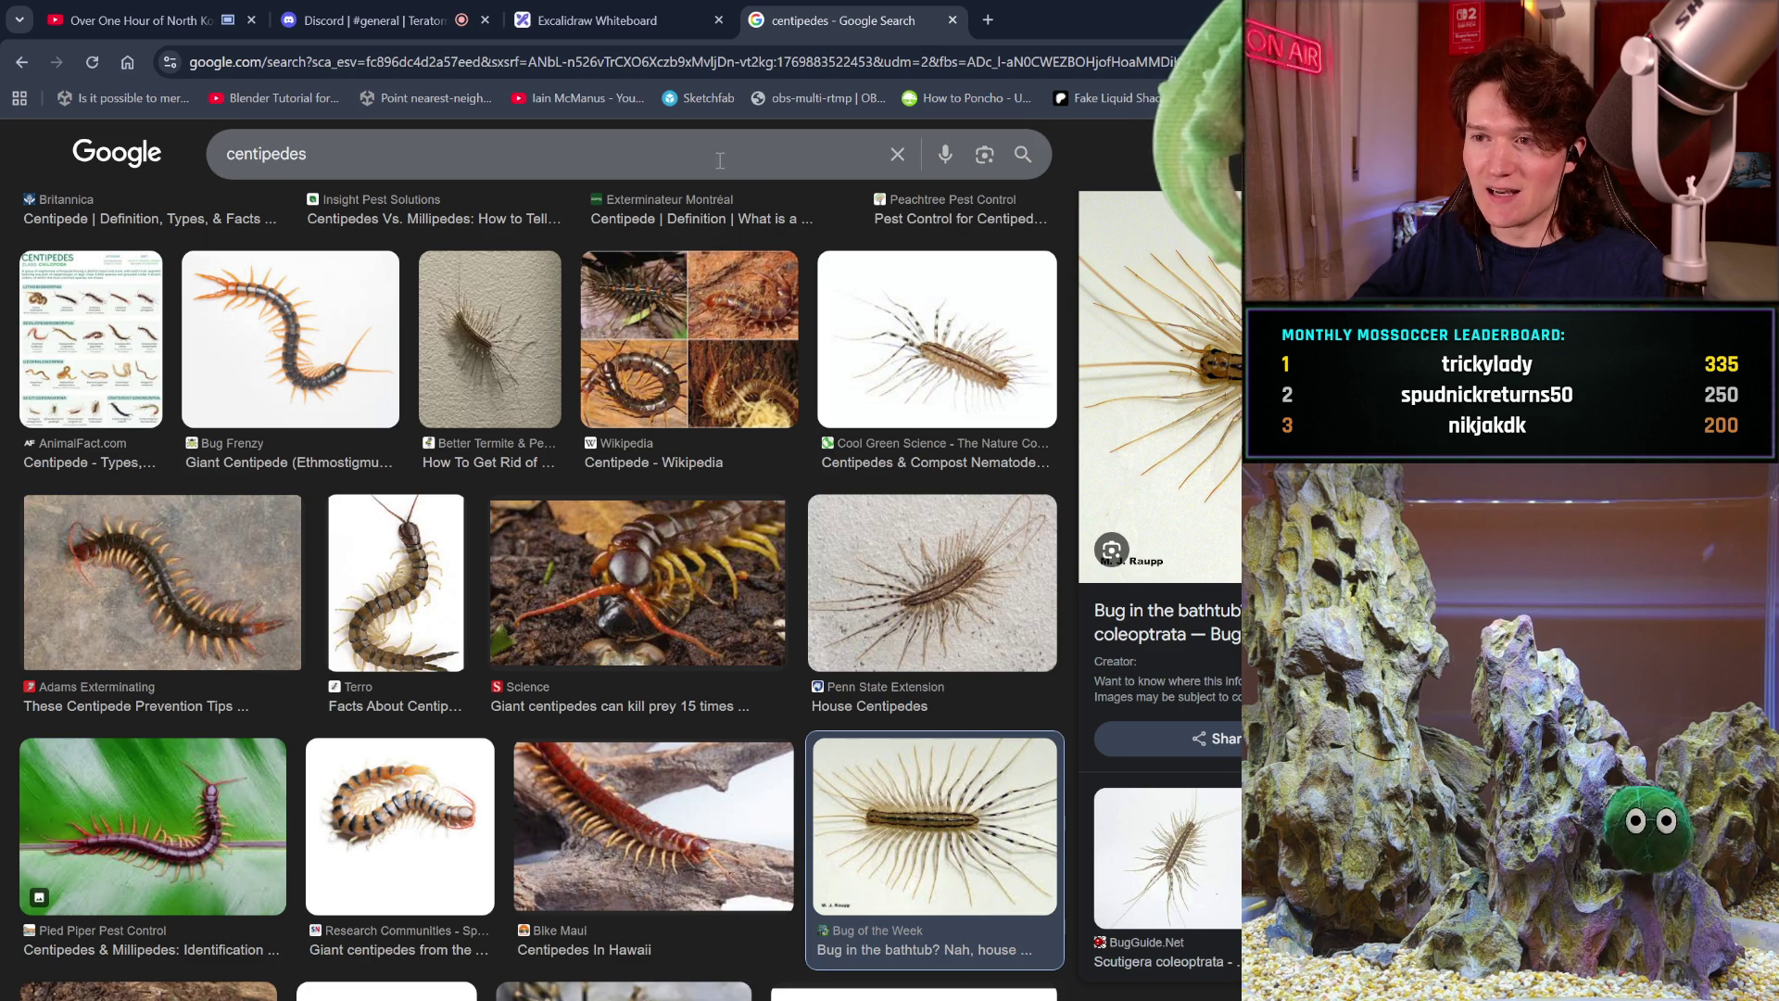
Replace the centipede query with a new image search for 'harvestman'.
{"action": "left_click", "coordinate": [897, 154]}
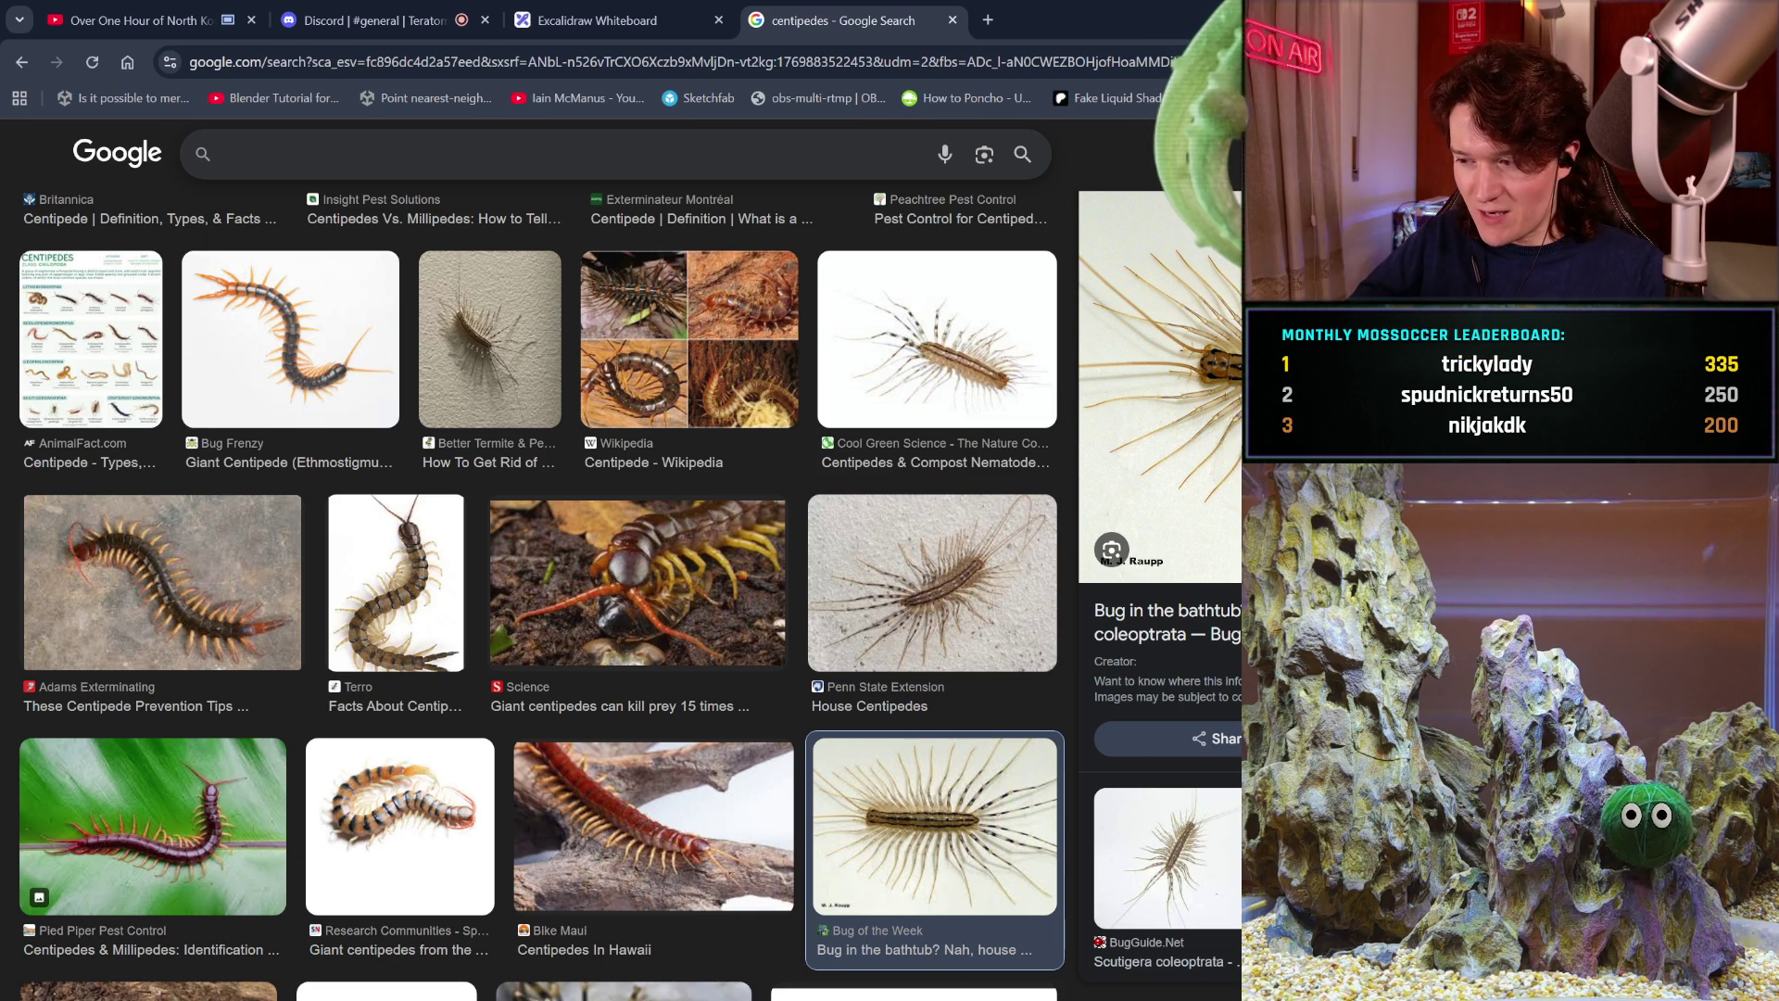
{"action": "scroll", "coordinate": [1160, 584], "scroll_direction": "down", "scroll_amount": 4}
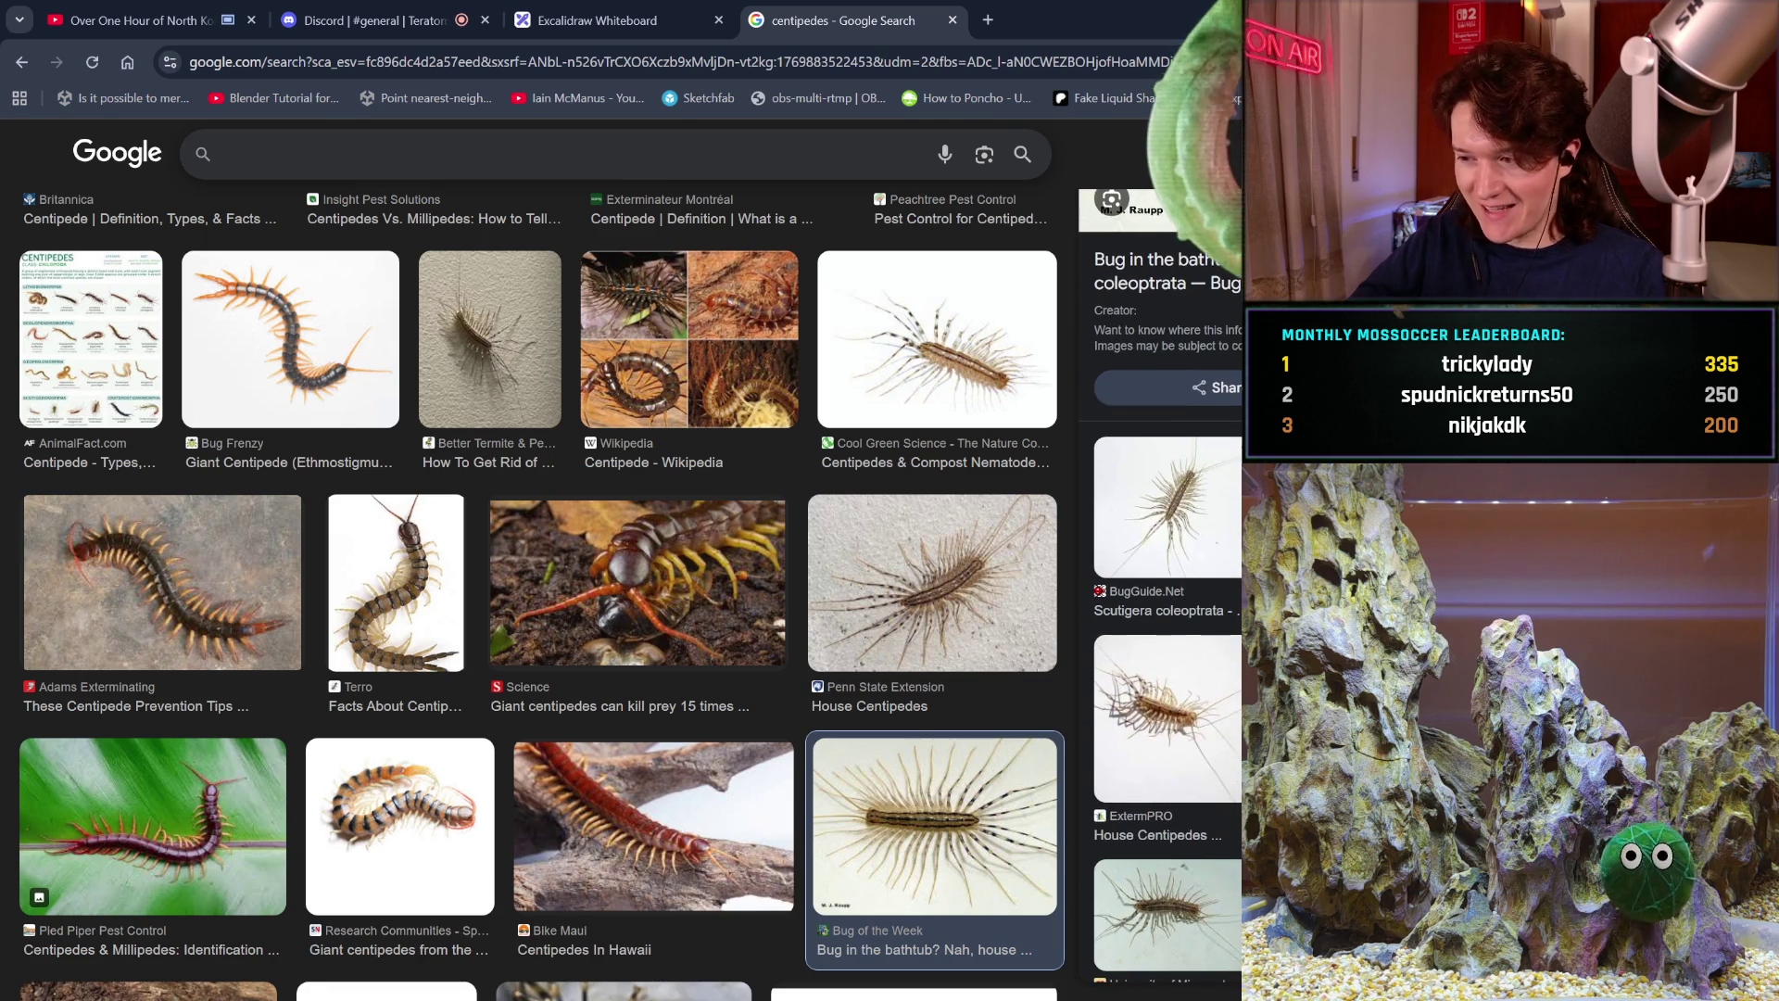
{"action": "scroll", "coordinate": [1160, 584], "scroll_direction": "up", "scroll_amount": 1}
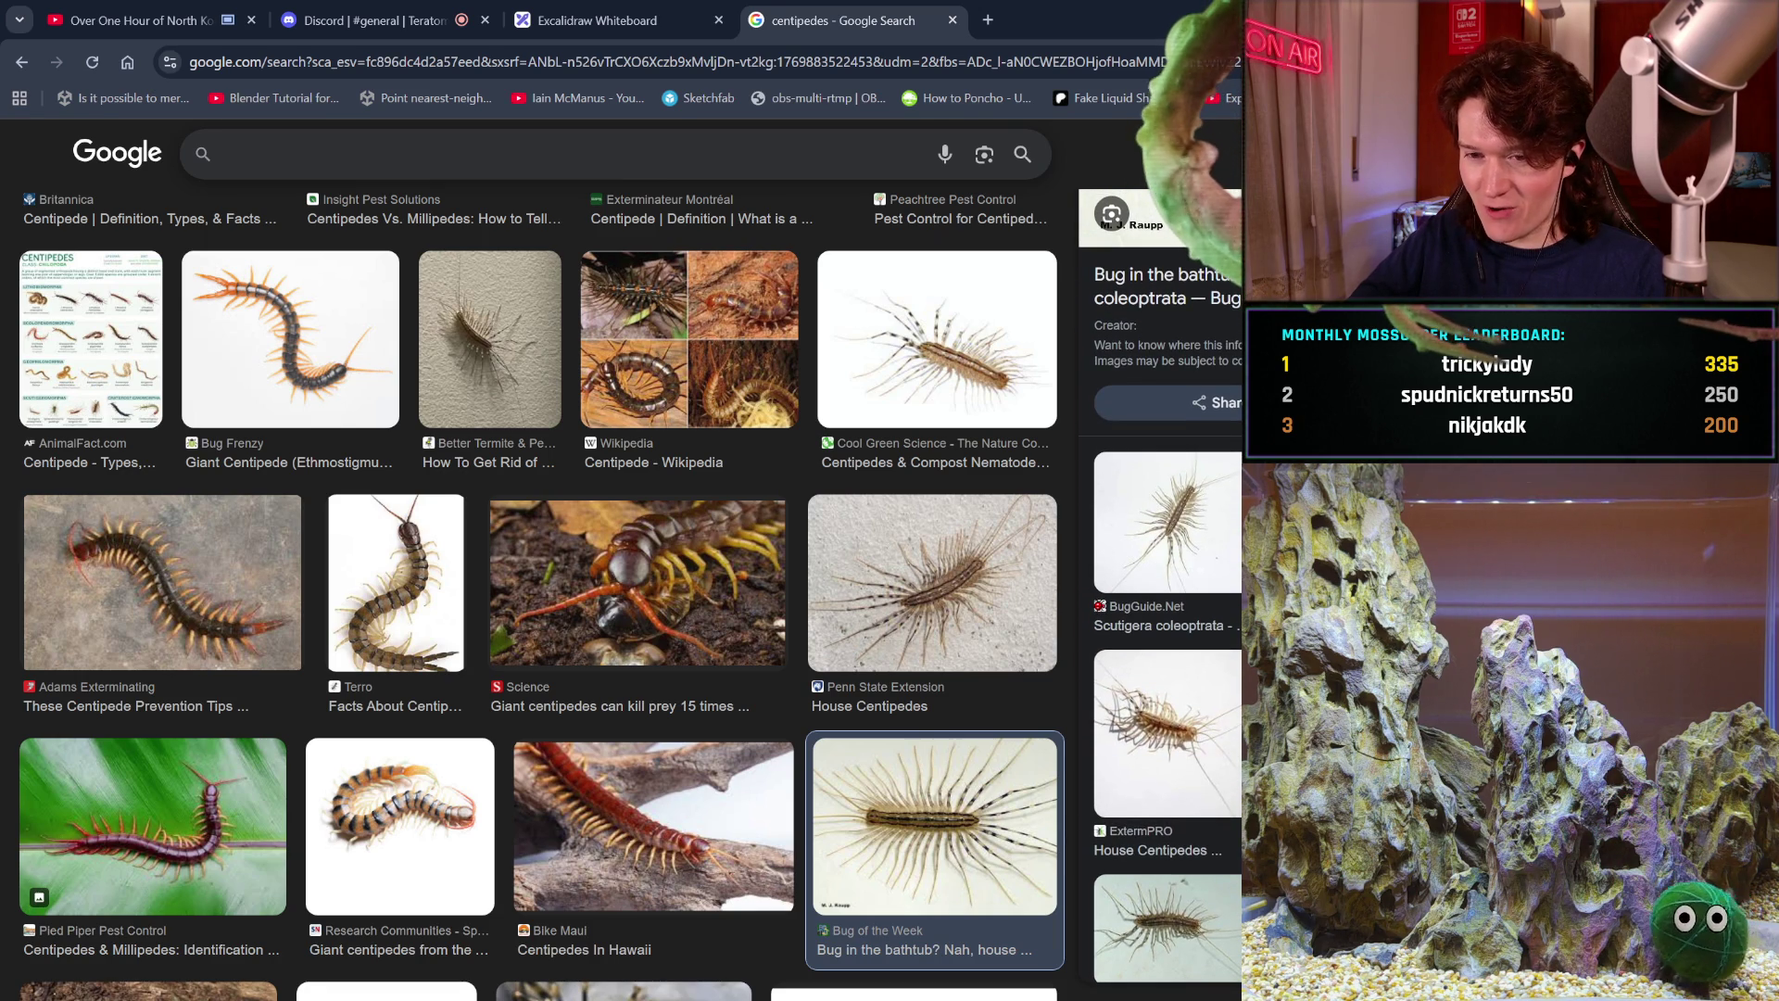
{"action": "scroll", "coordinate": [1160, 584], "scroll_direction": "down", "scroll_amount": 2}
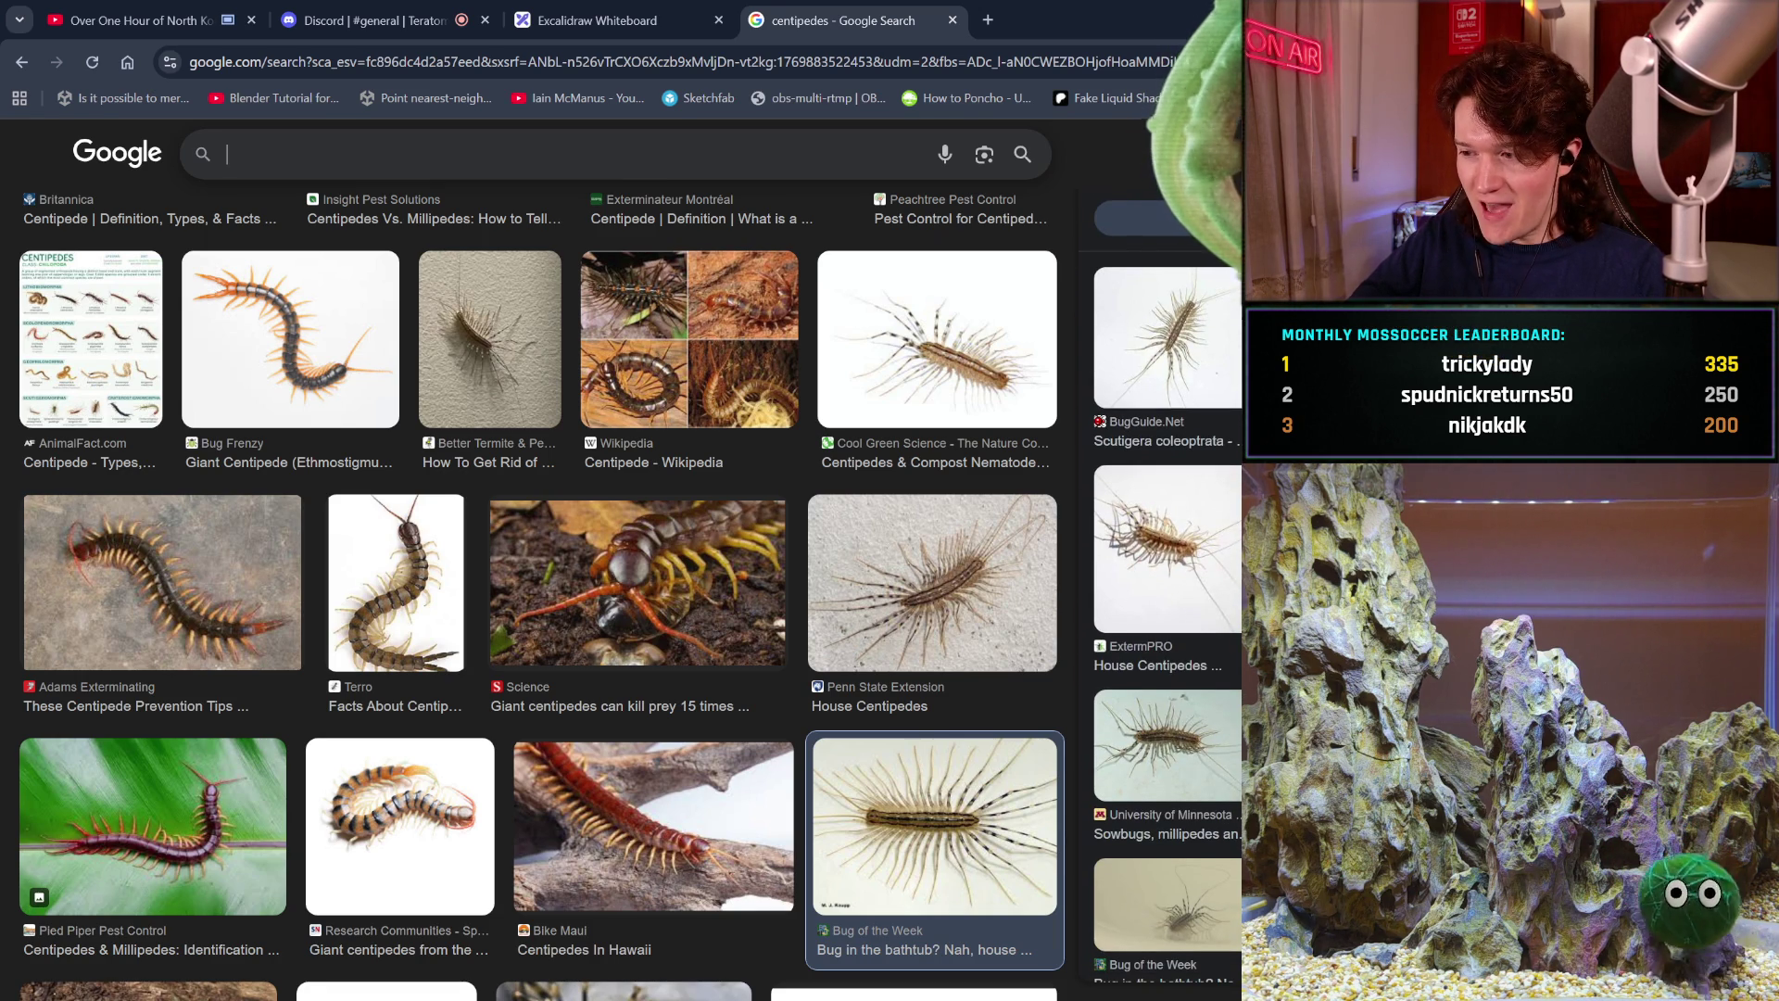
{"action": "scroll", "coordinate": [1167, 583], "scroll_direction": "down", "scroll_amount": 2}
{"action": "scroll", "coordinate": [1161, 584], "scroll_direction": "up", "scroll_amount": 7}
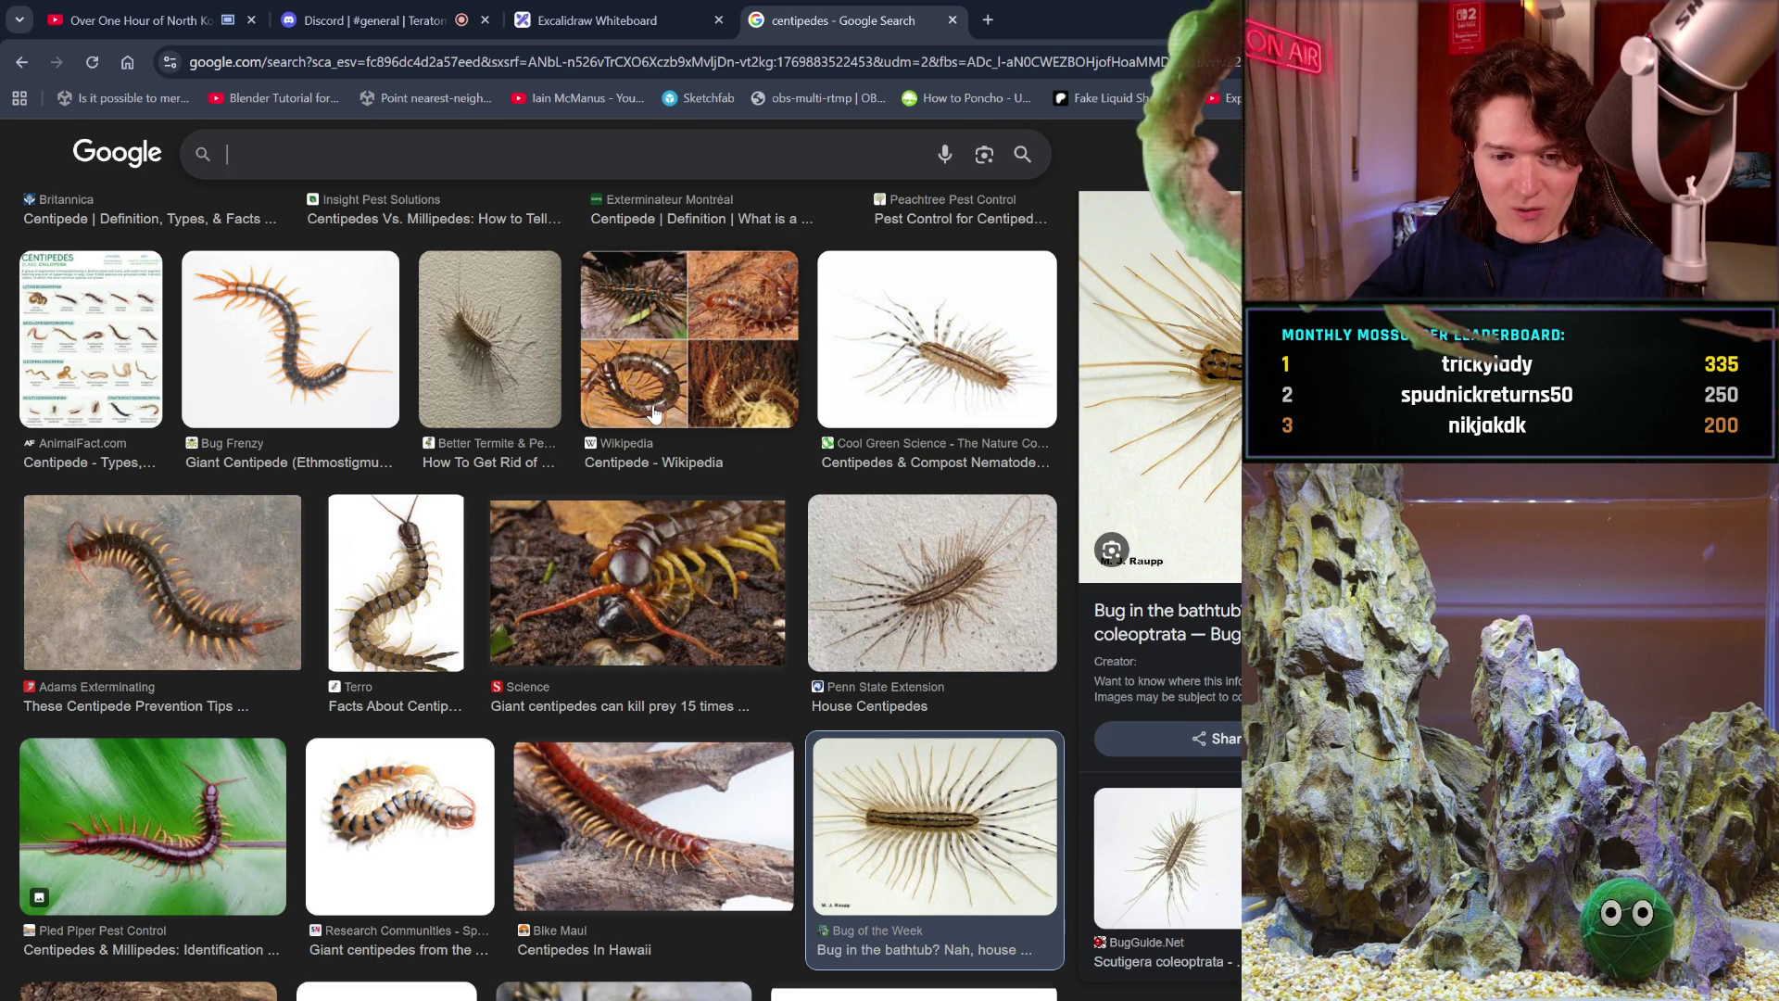
{"action": "left_click", "coordinate": [529, 136]}
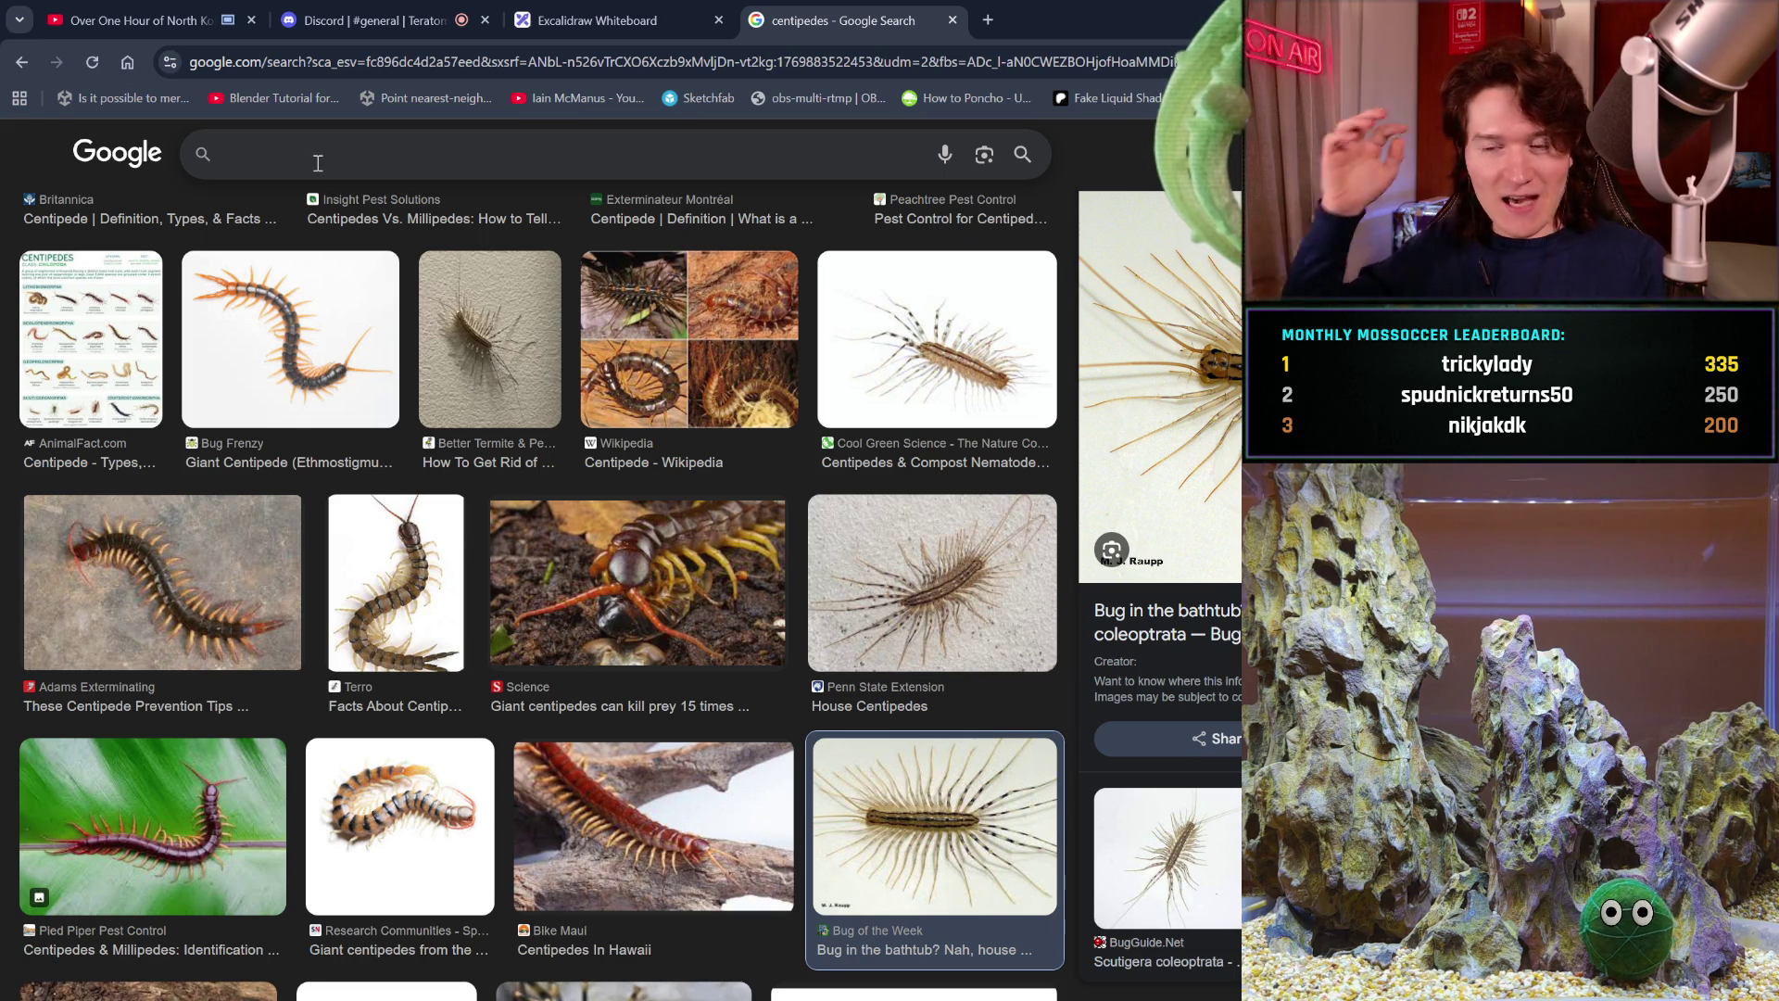
{"action": "type", "text": "harvestman"}
{"action": "key", "text": "Return"}
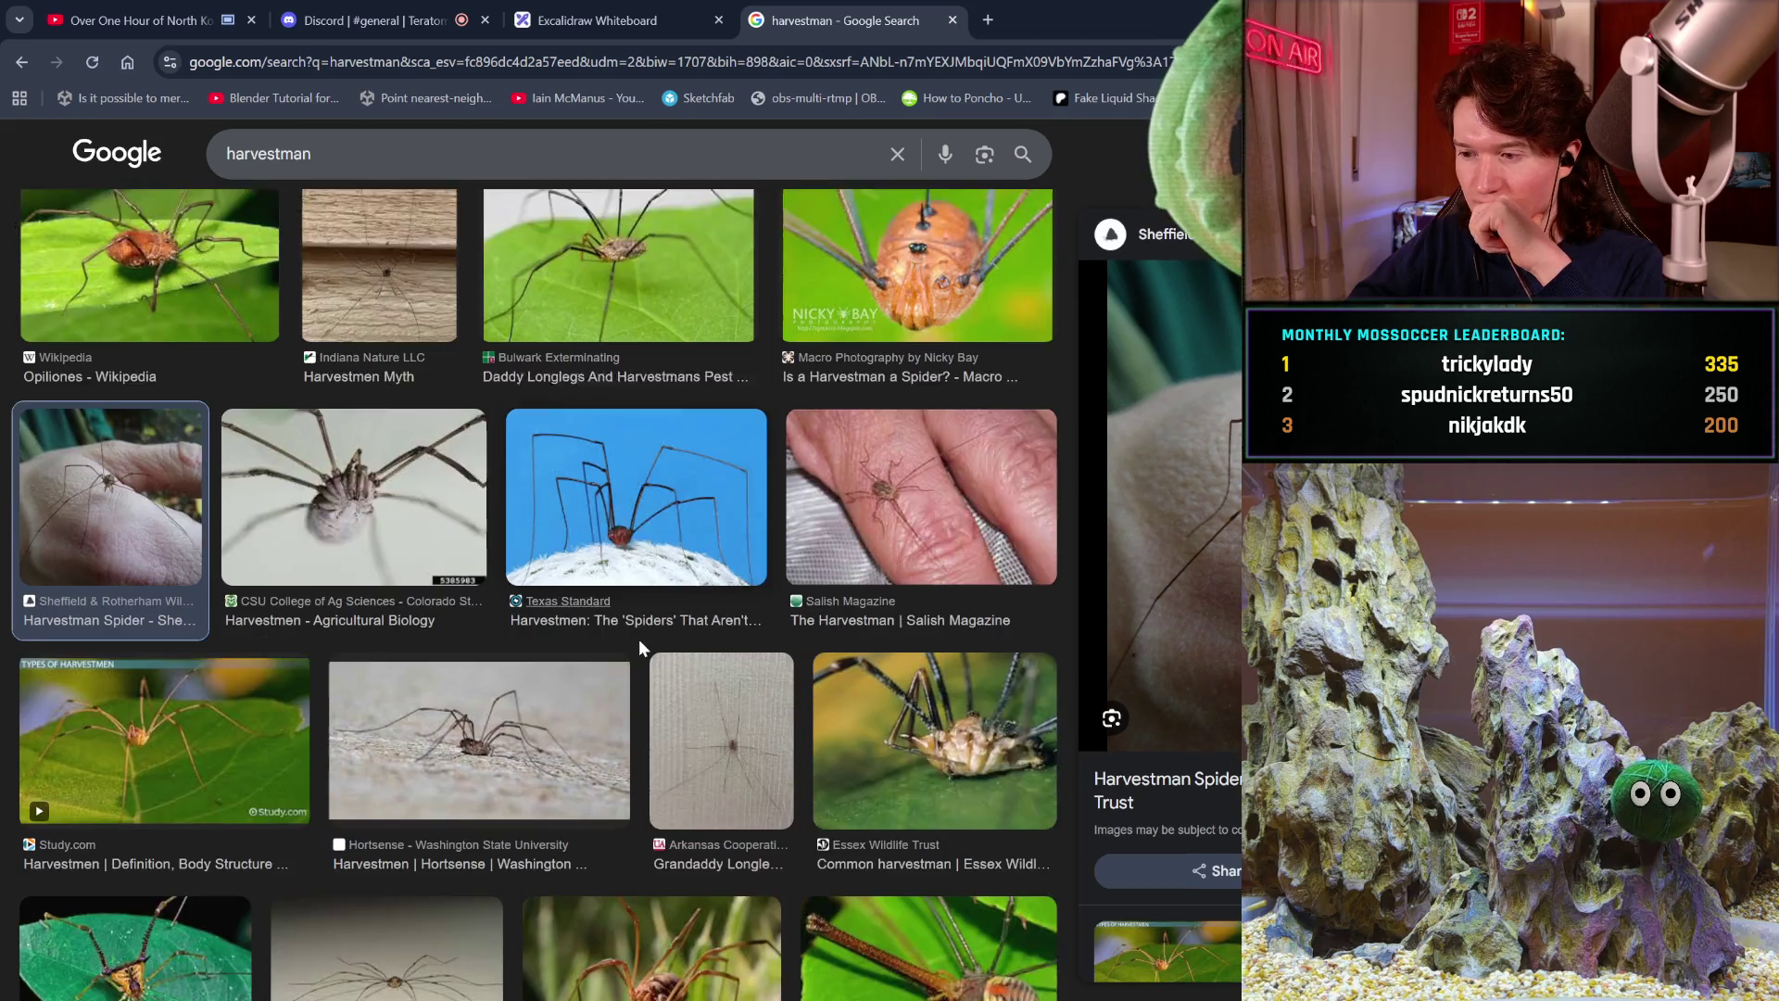
Switch the harvestman search to All results and open the Opiliones Wikipedia article.
{"action": "scroll", "coordinate": [637, 638], "scroll_direction": "up", "scroll_amount": 5}
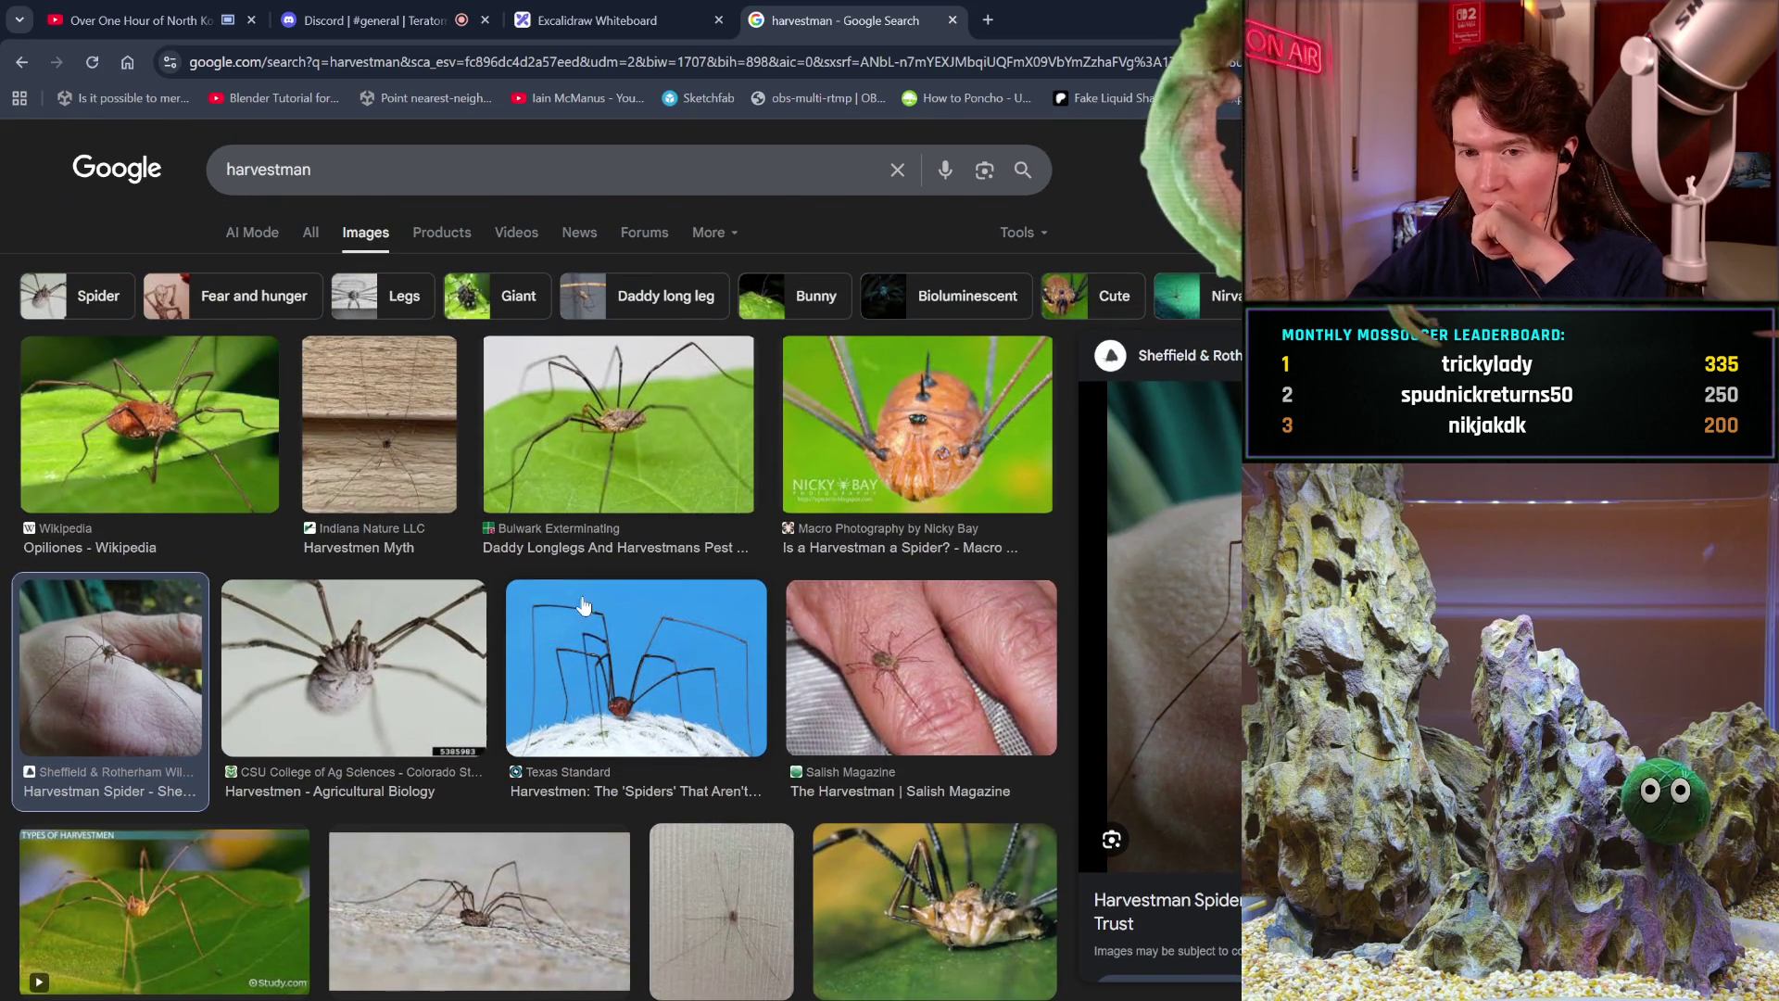
{"action": "left_click", "coordinate": [312, 232]}
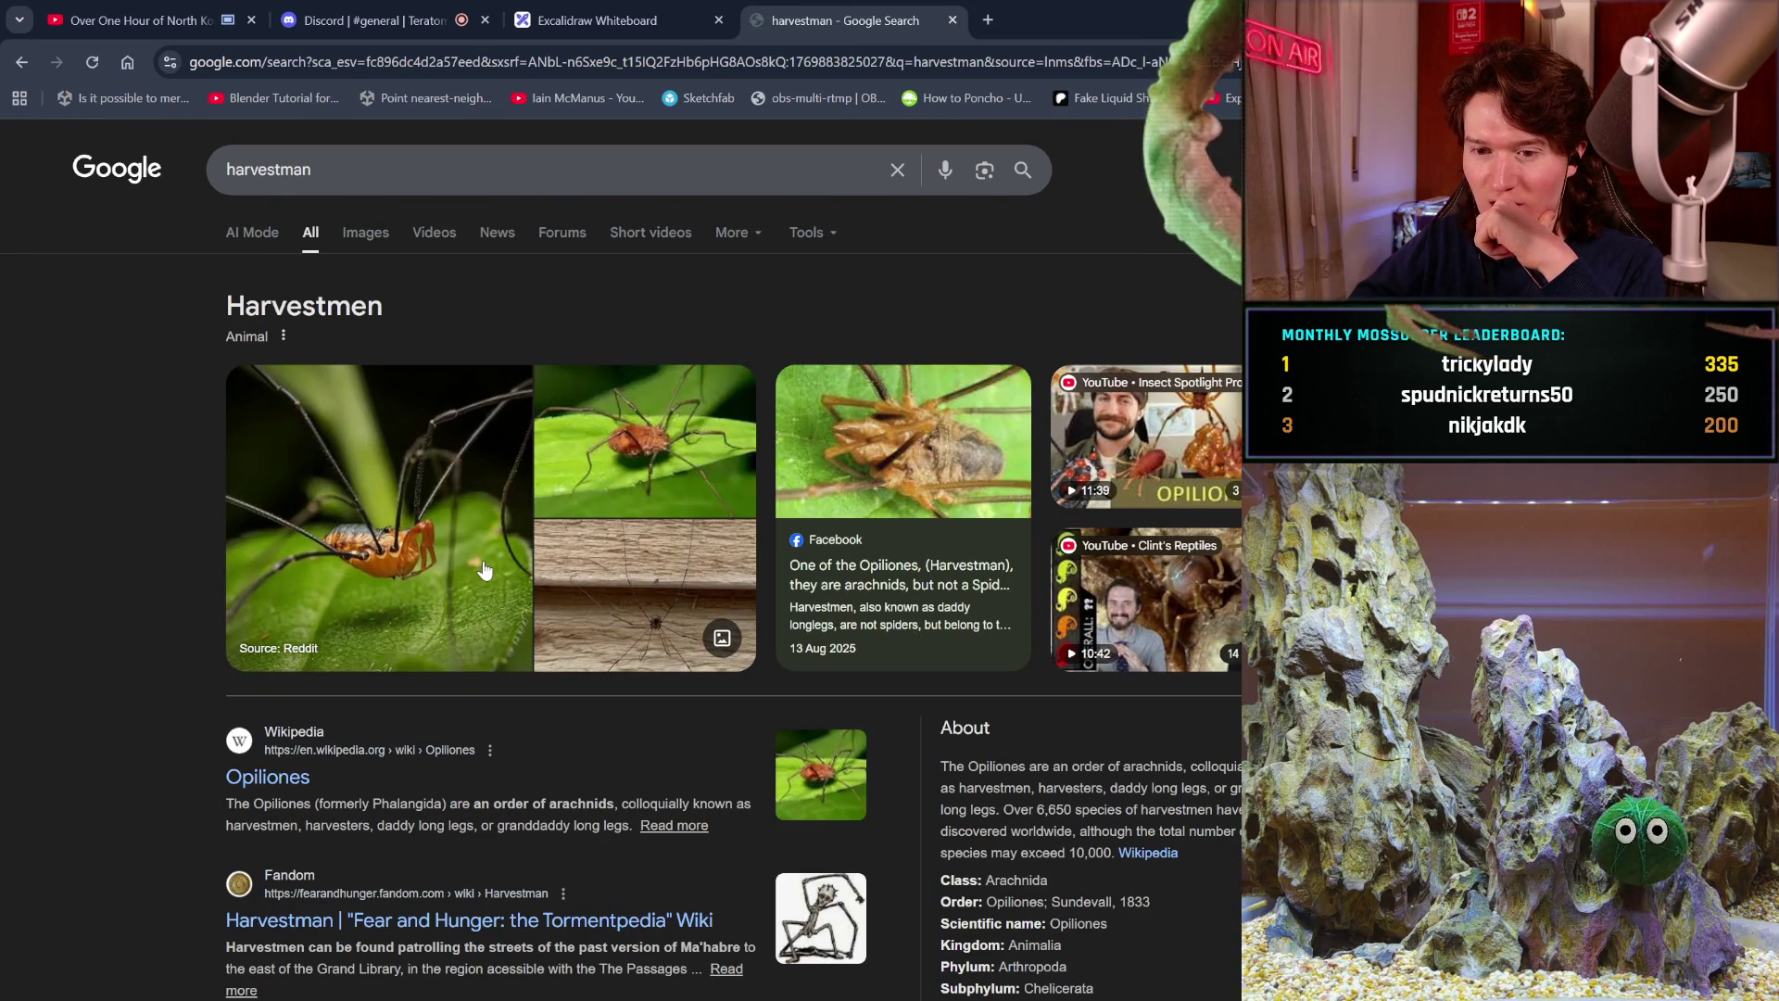
{"action": "scroll", "coordinate": [483, 569], "scroll_direction": "down", "scroll_amount": 1}
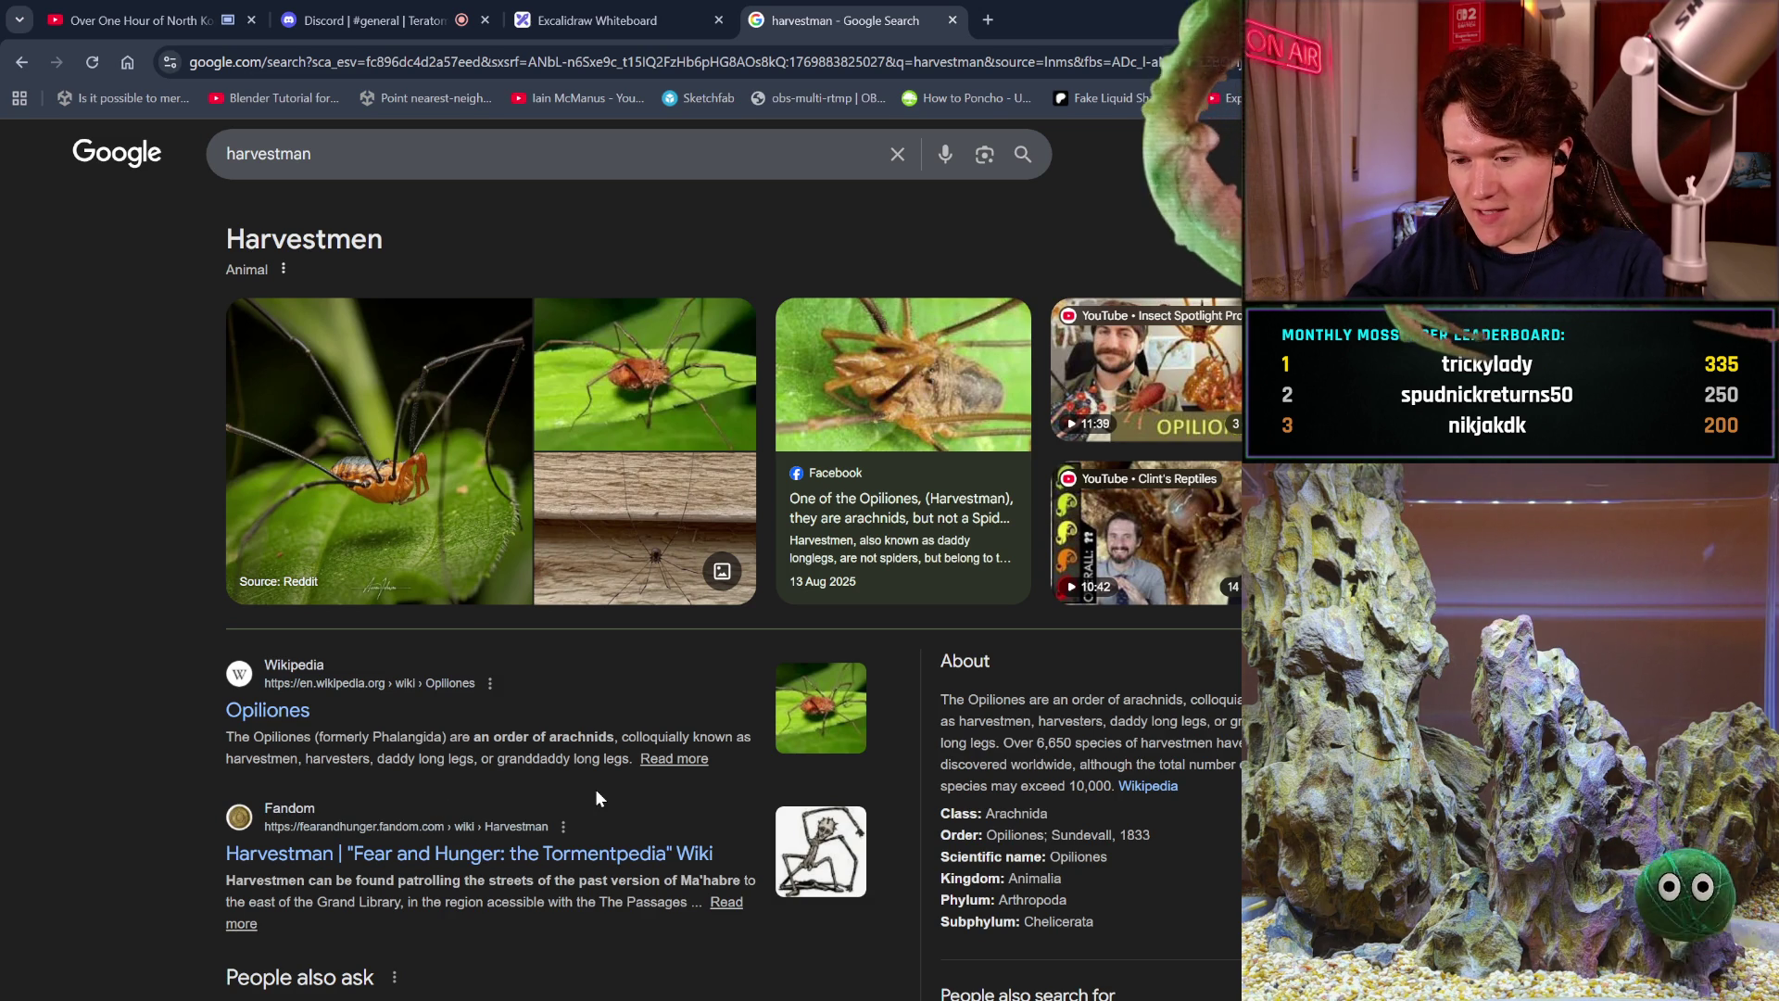
{"action": "left_click", "coordinate": [266, 711]}
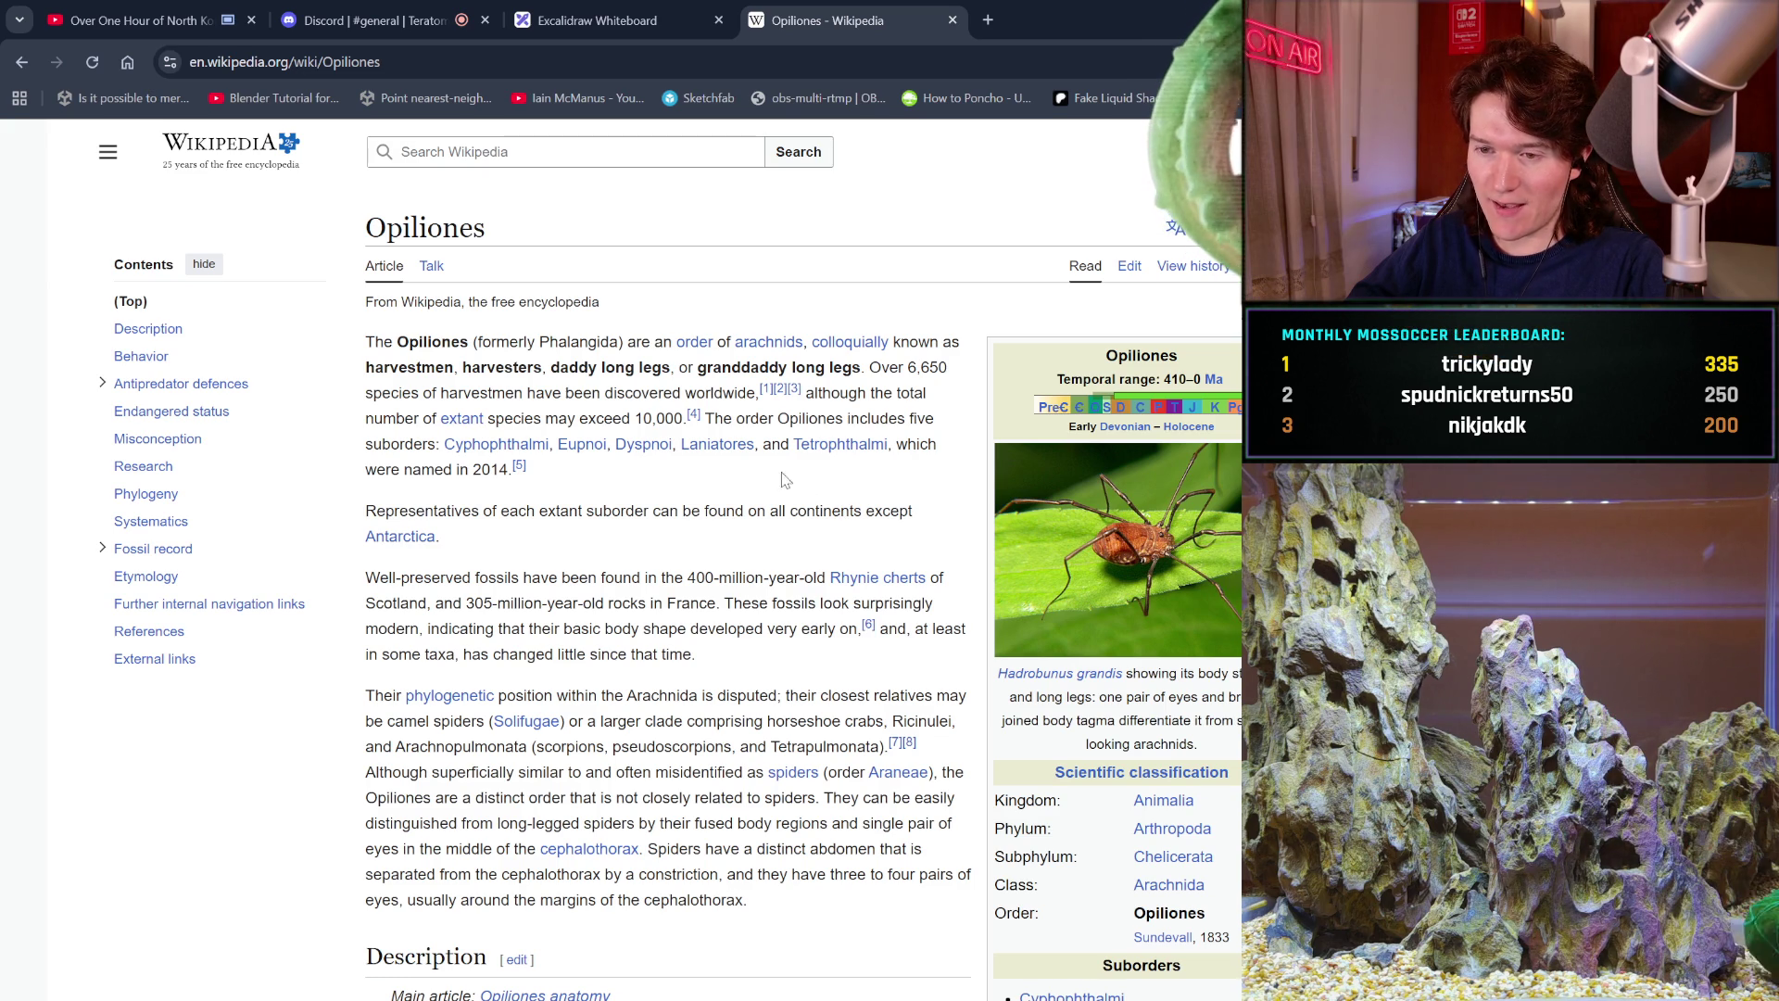
Read down the Opiliones article, then search the page for 'venom'.
{"action": "mouse_move", "coordinate": [449, 428]}
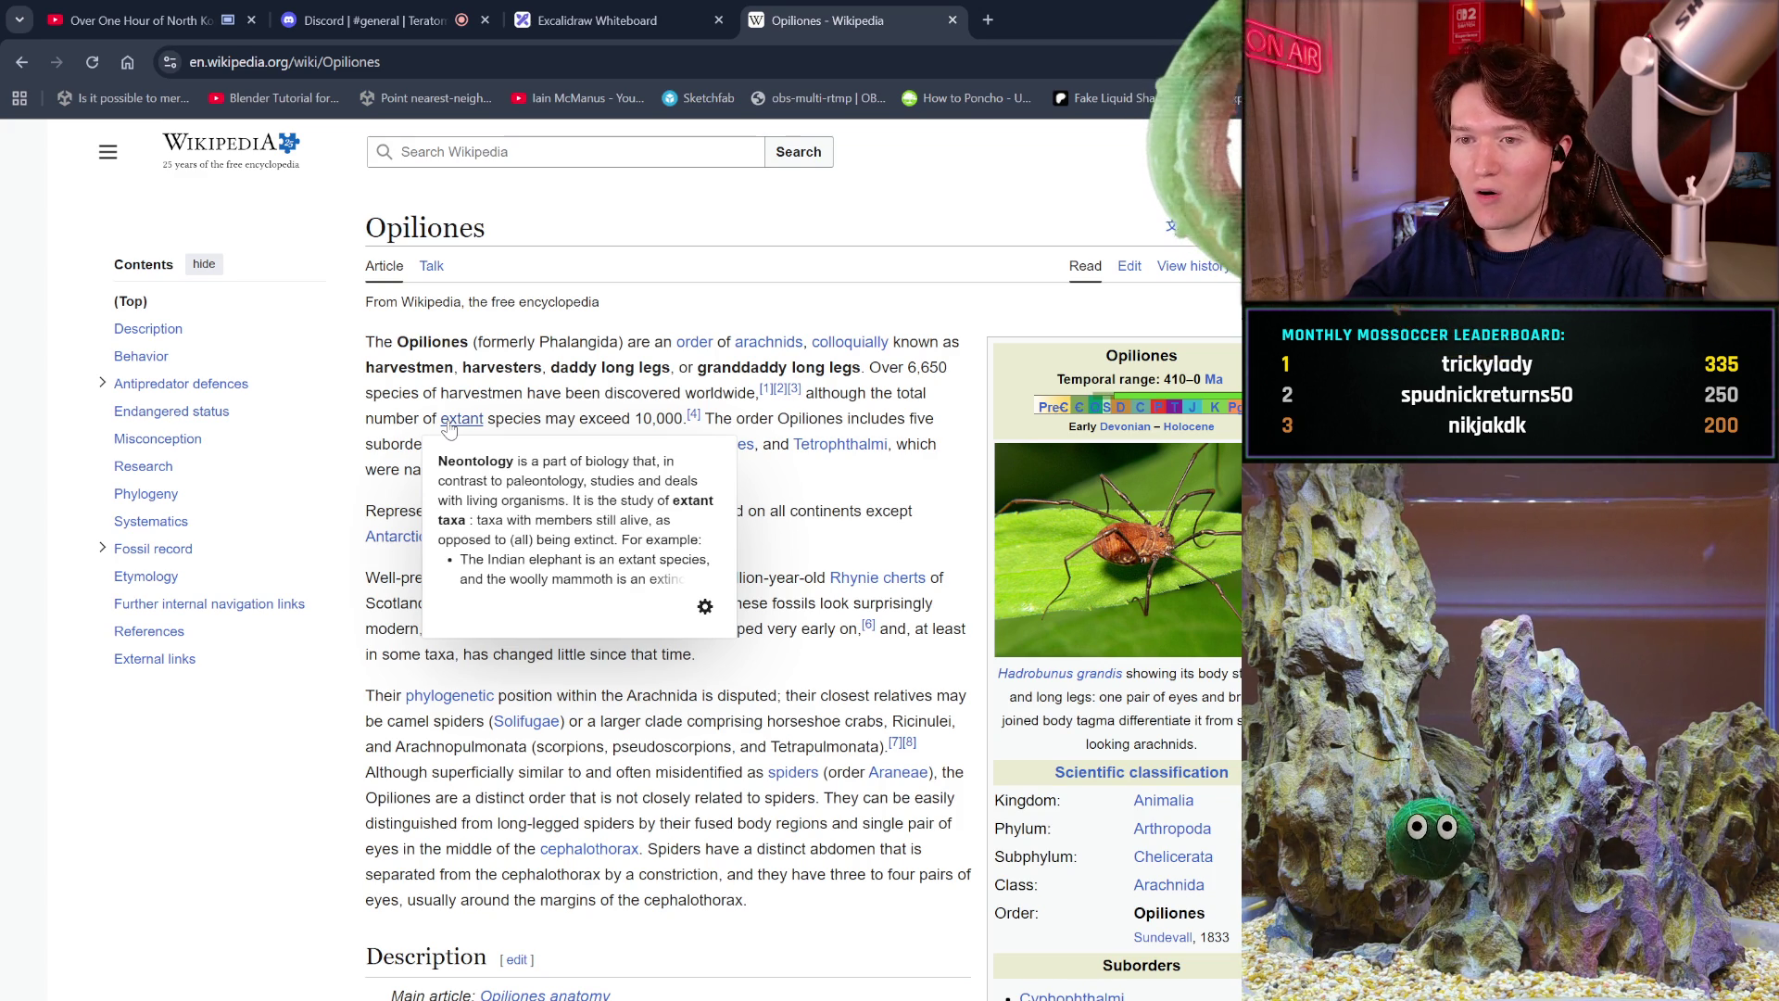
{"action": "mouse_move", "coordinate": [718, 445]}
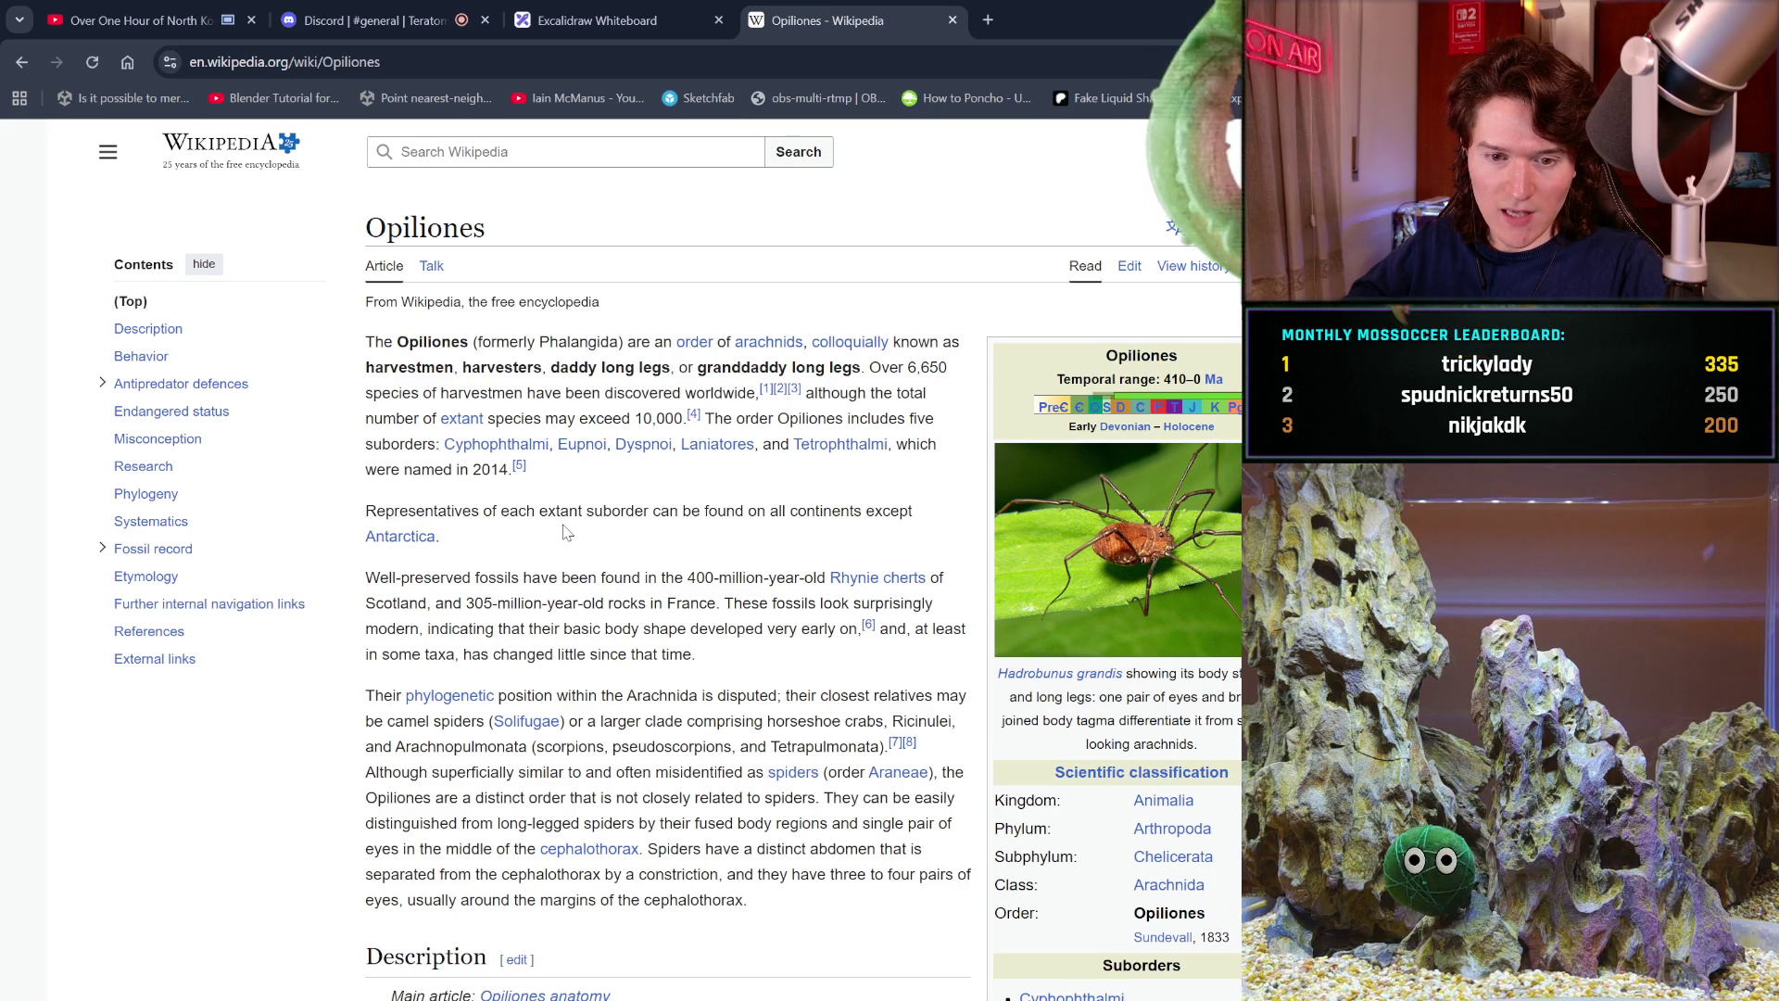
{"action": "scroll", "coordinate": [889, 634], "scroll_direction": "down", "scroll_amount": 1}
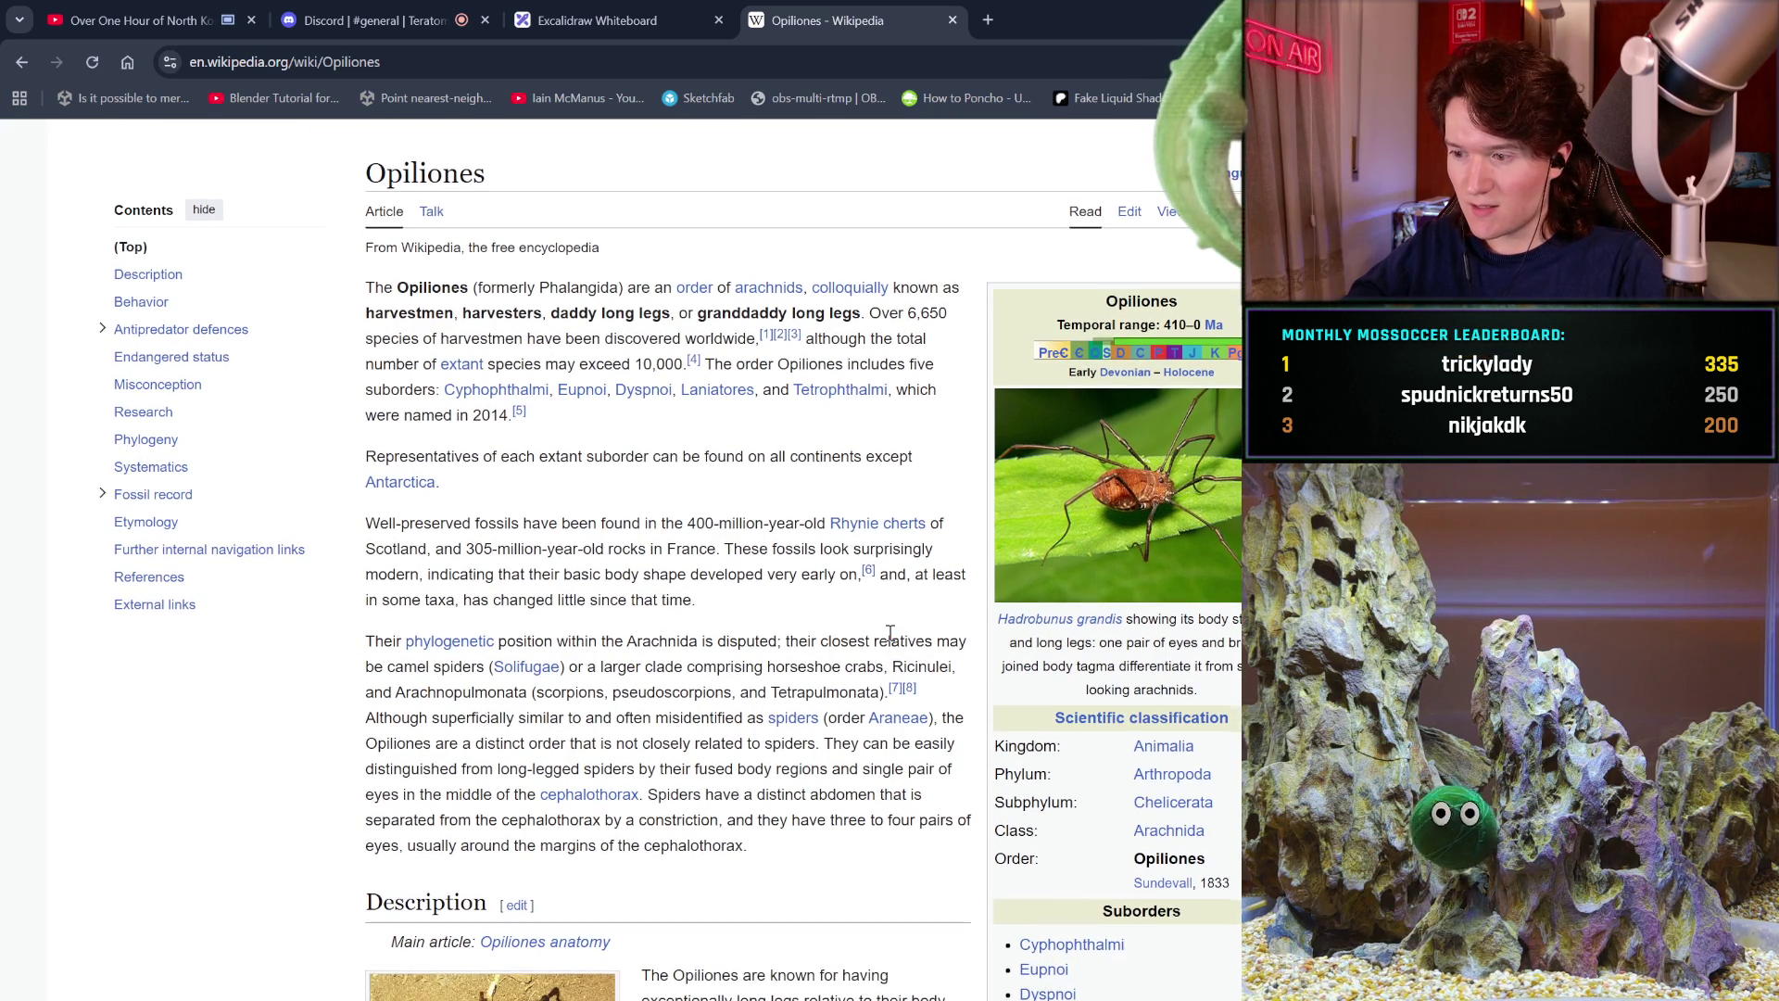
{"action": "scroll", "coordinate": [890, 634], "scroll_direction": "down", "scroll_amount": 3}
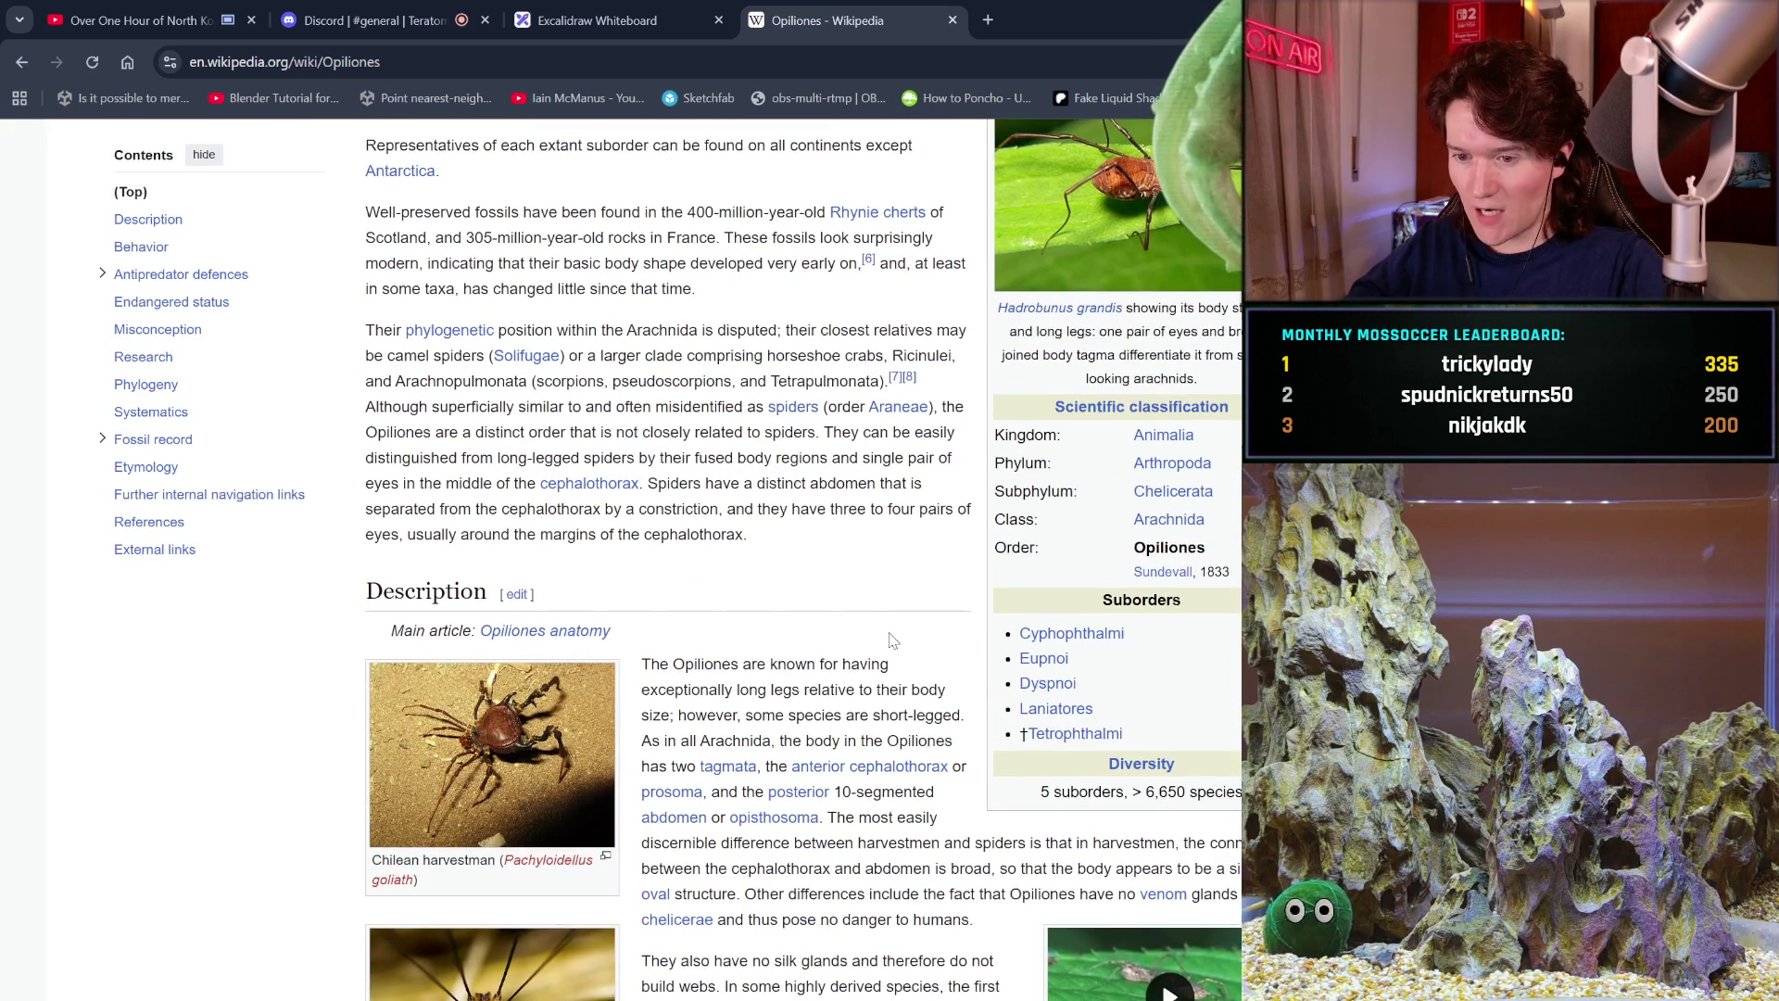
{"action": "scroll", "coordinate": [889, 637], "scroll_direction": "down", "scroll_amount": 3}
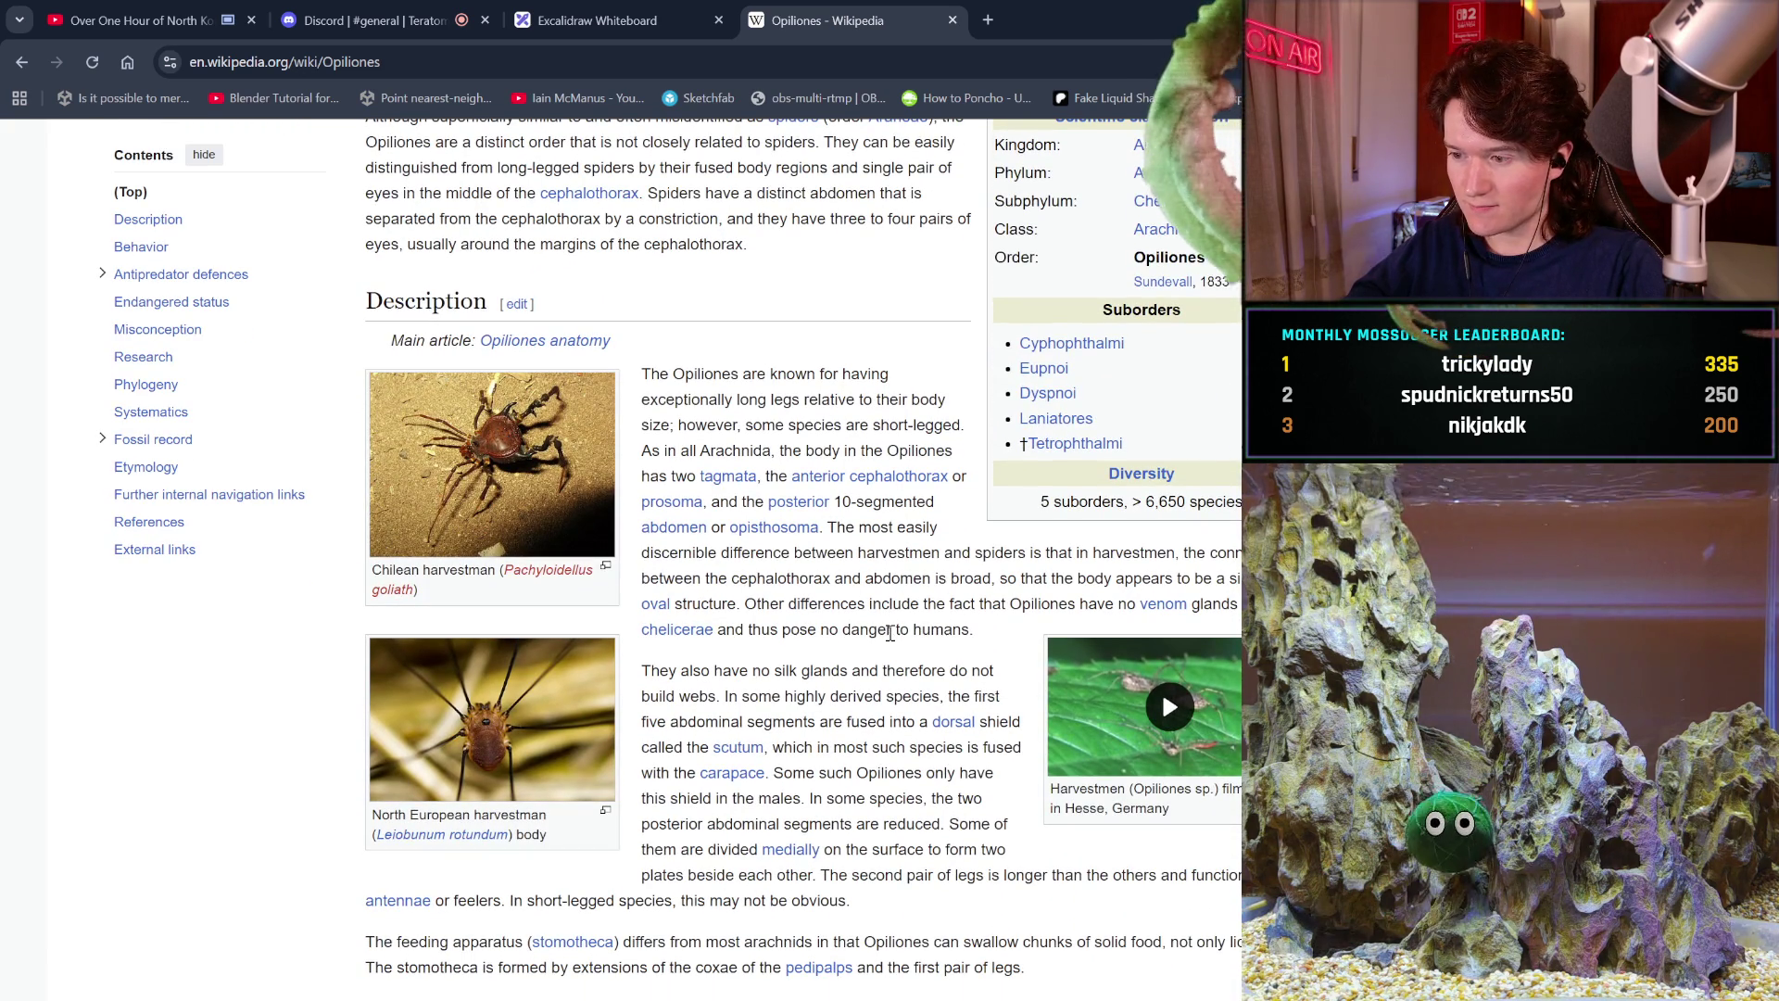
{"action": "scroll", "coordinate": [890, 633], "scroll_direction": "down", "scroll_amount": 1}
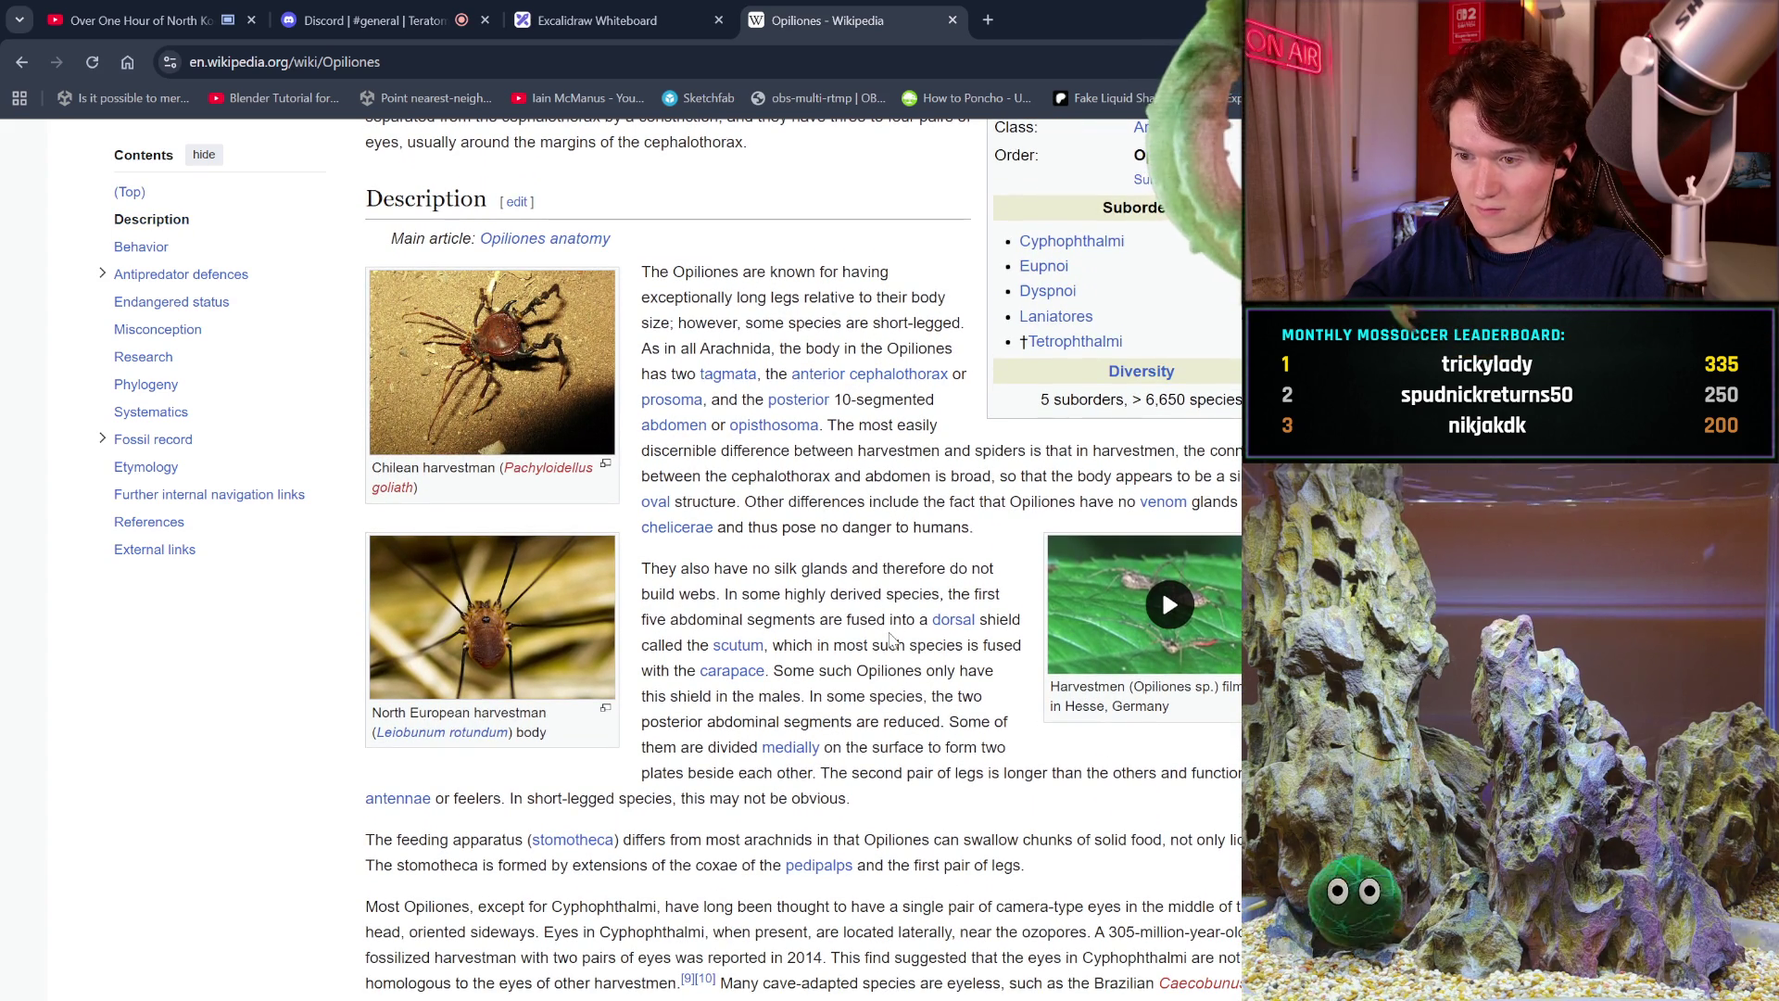
{"action": "scroll", "coordinate": [889, 637], "scroll_direction": "down", "scroll_amount": 1}
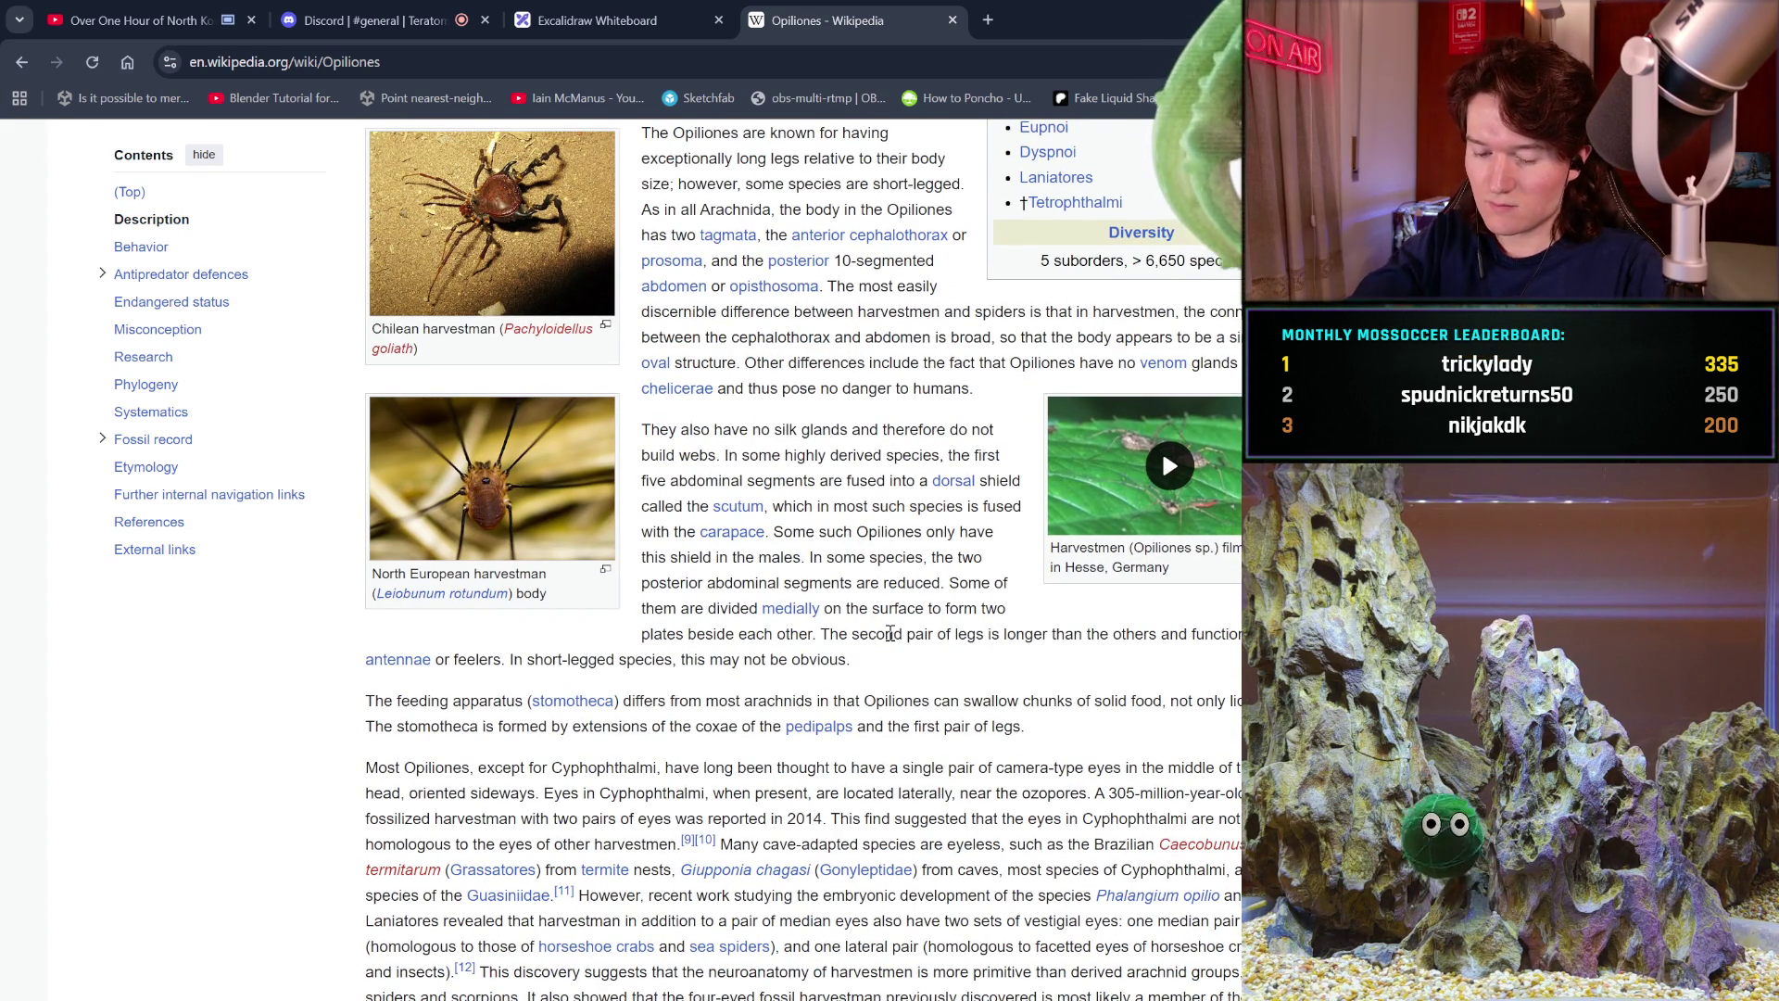
{"action": "type", "text": "ve"}
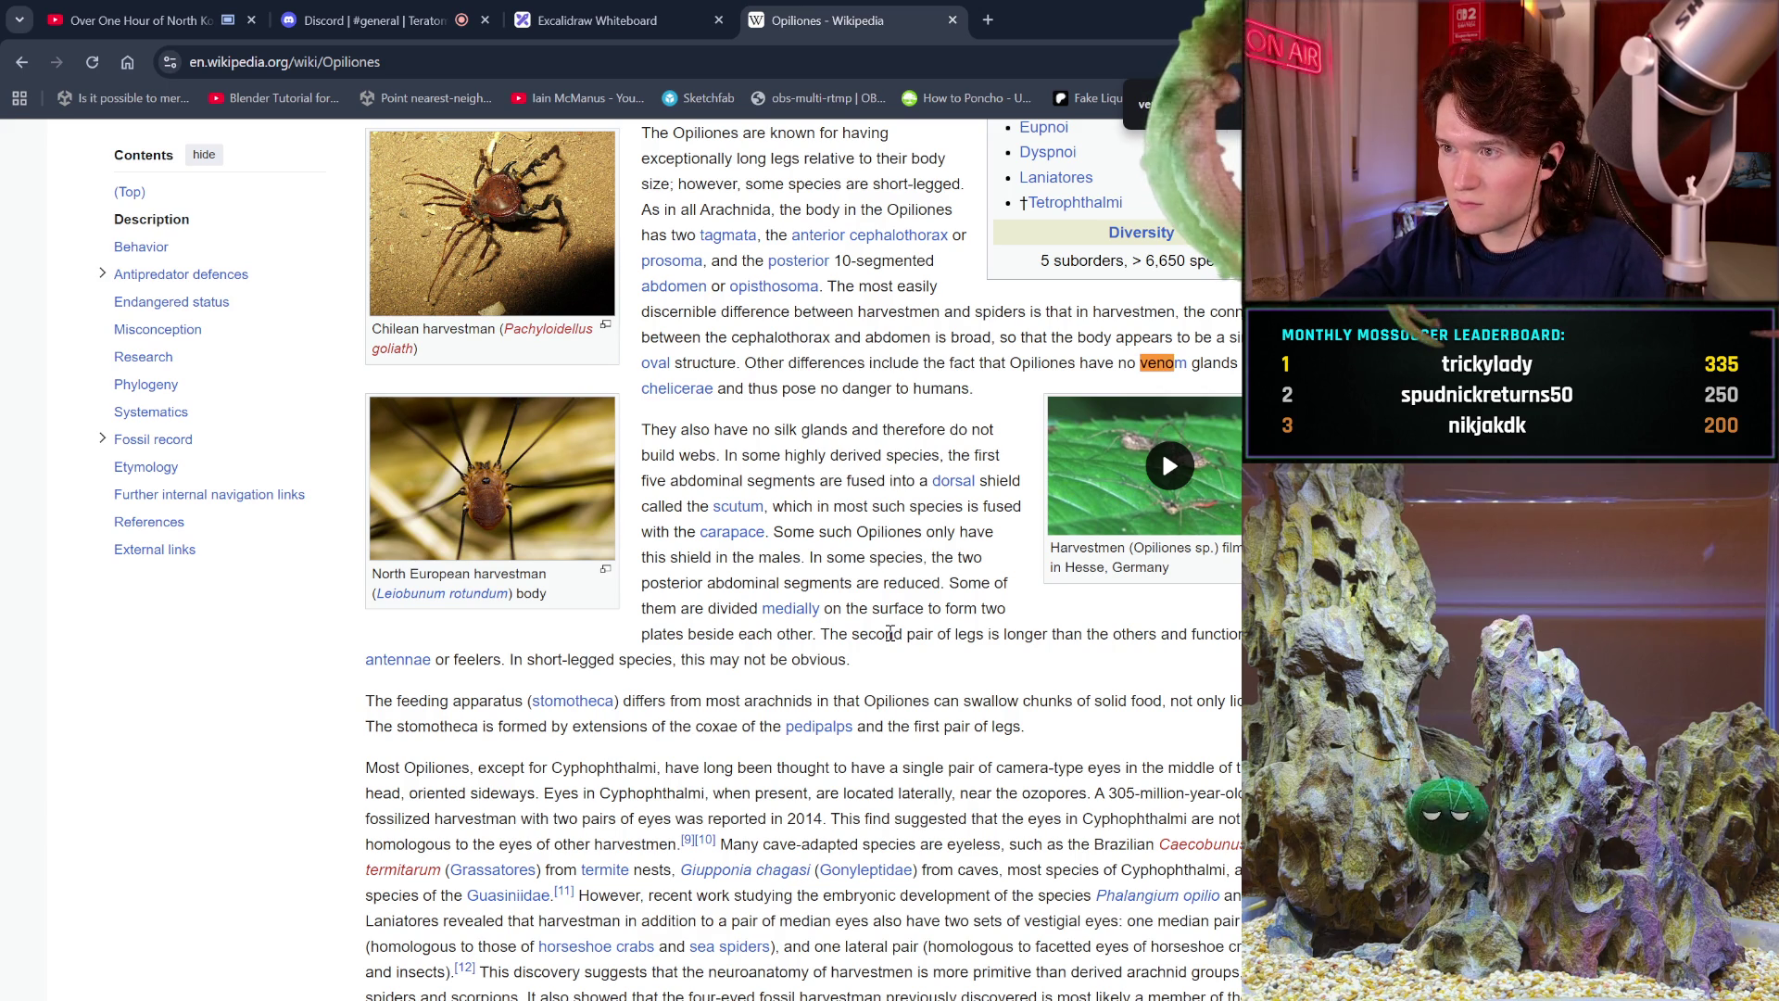
{"action": "type", "text": "nom"}
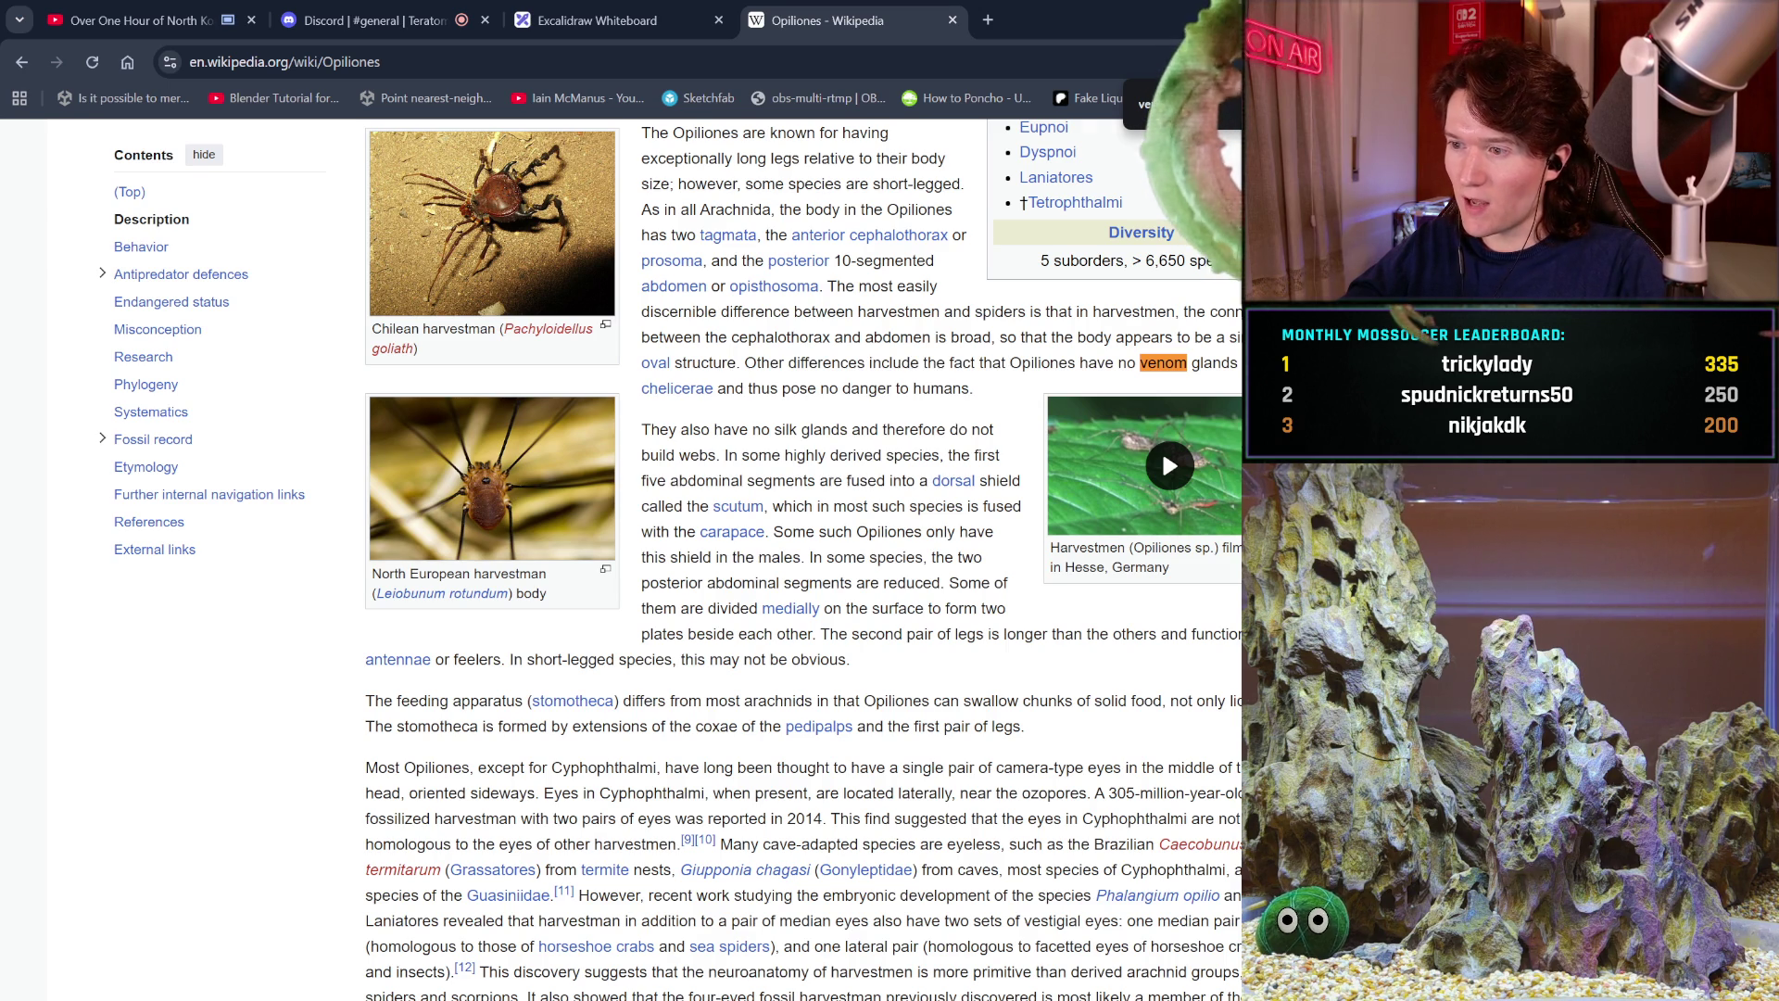
Jump to the next 'venom' match, read past Misconception, then open the Pholcus phalangioides article.
{"action": "key", "text": "Return"}
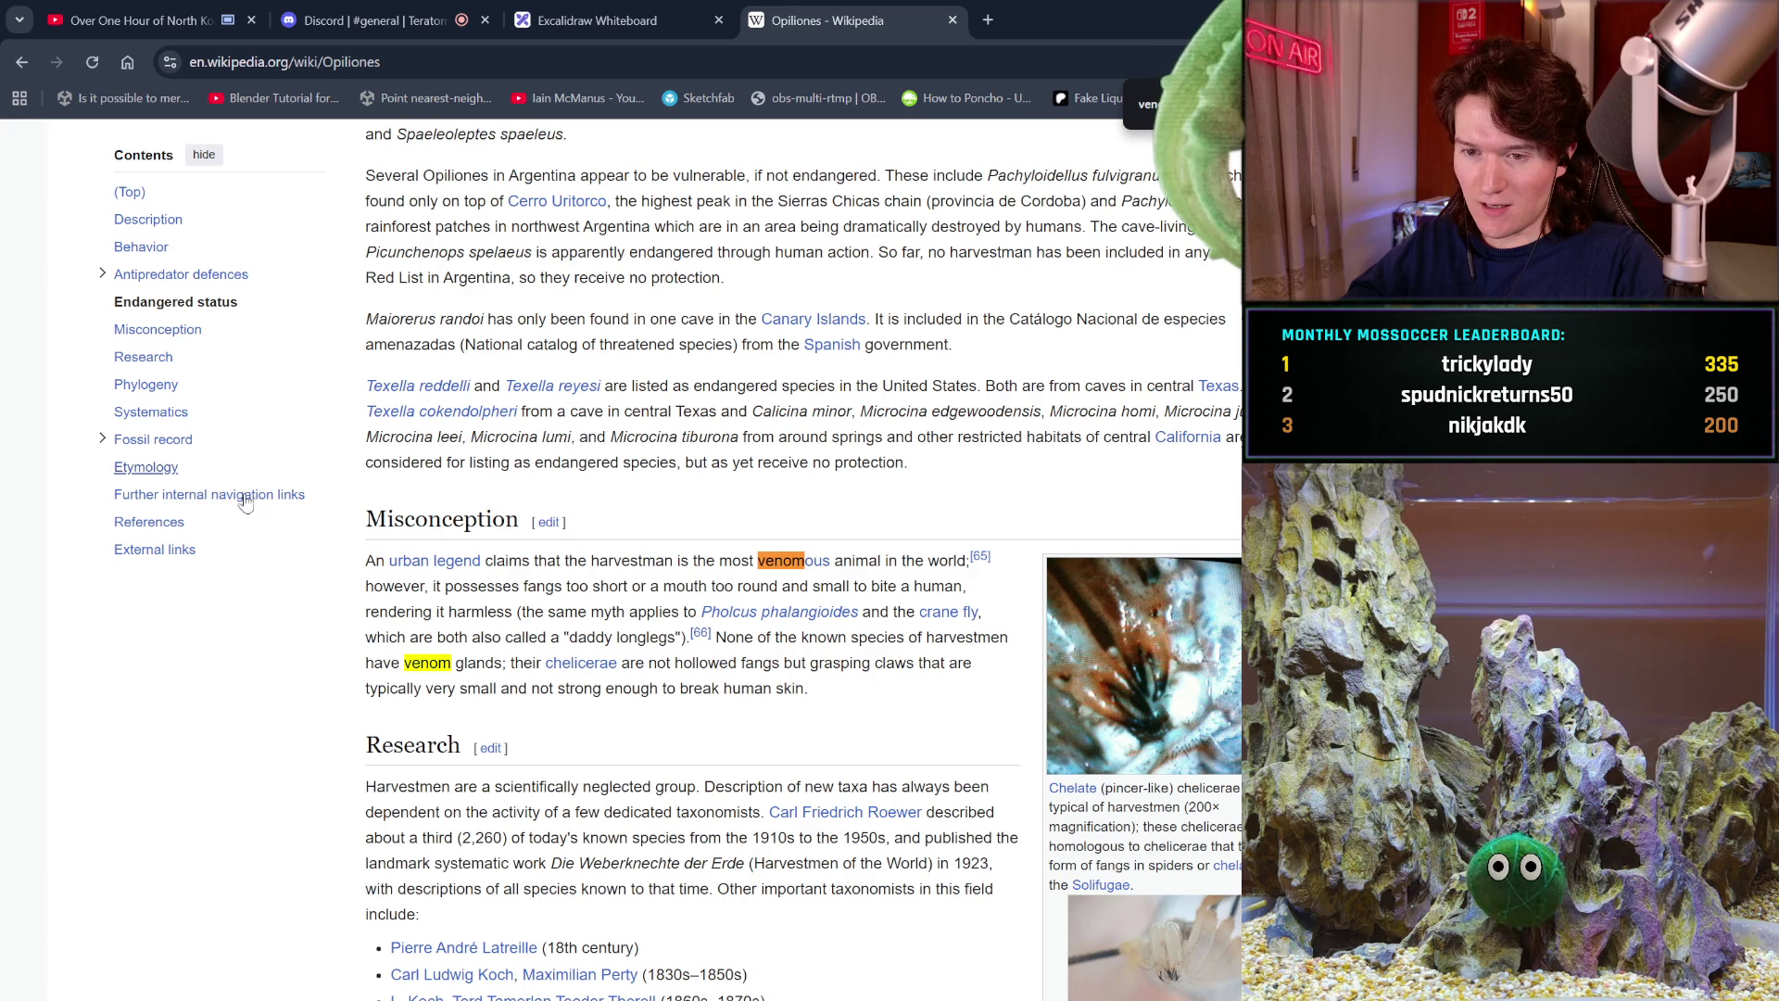
{"action": "mouse_move", "coordinate": [448, 569]}
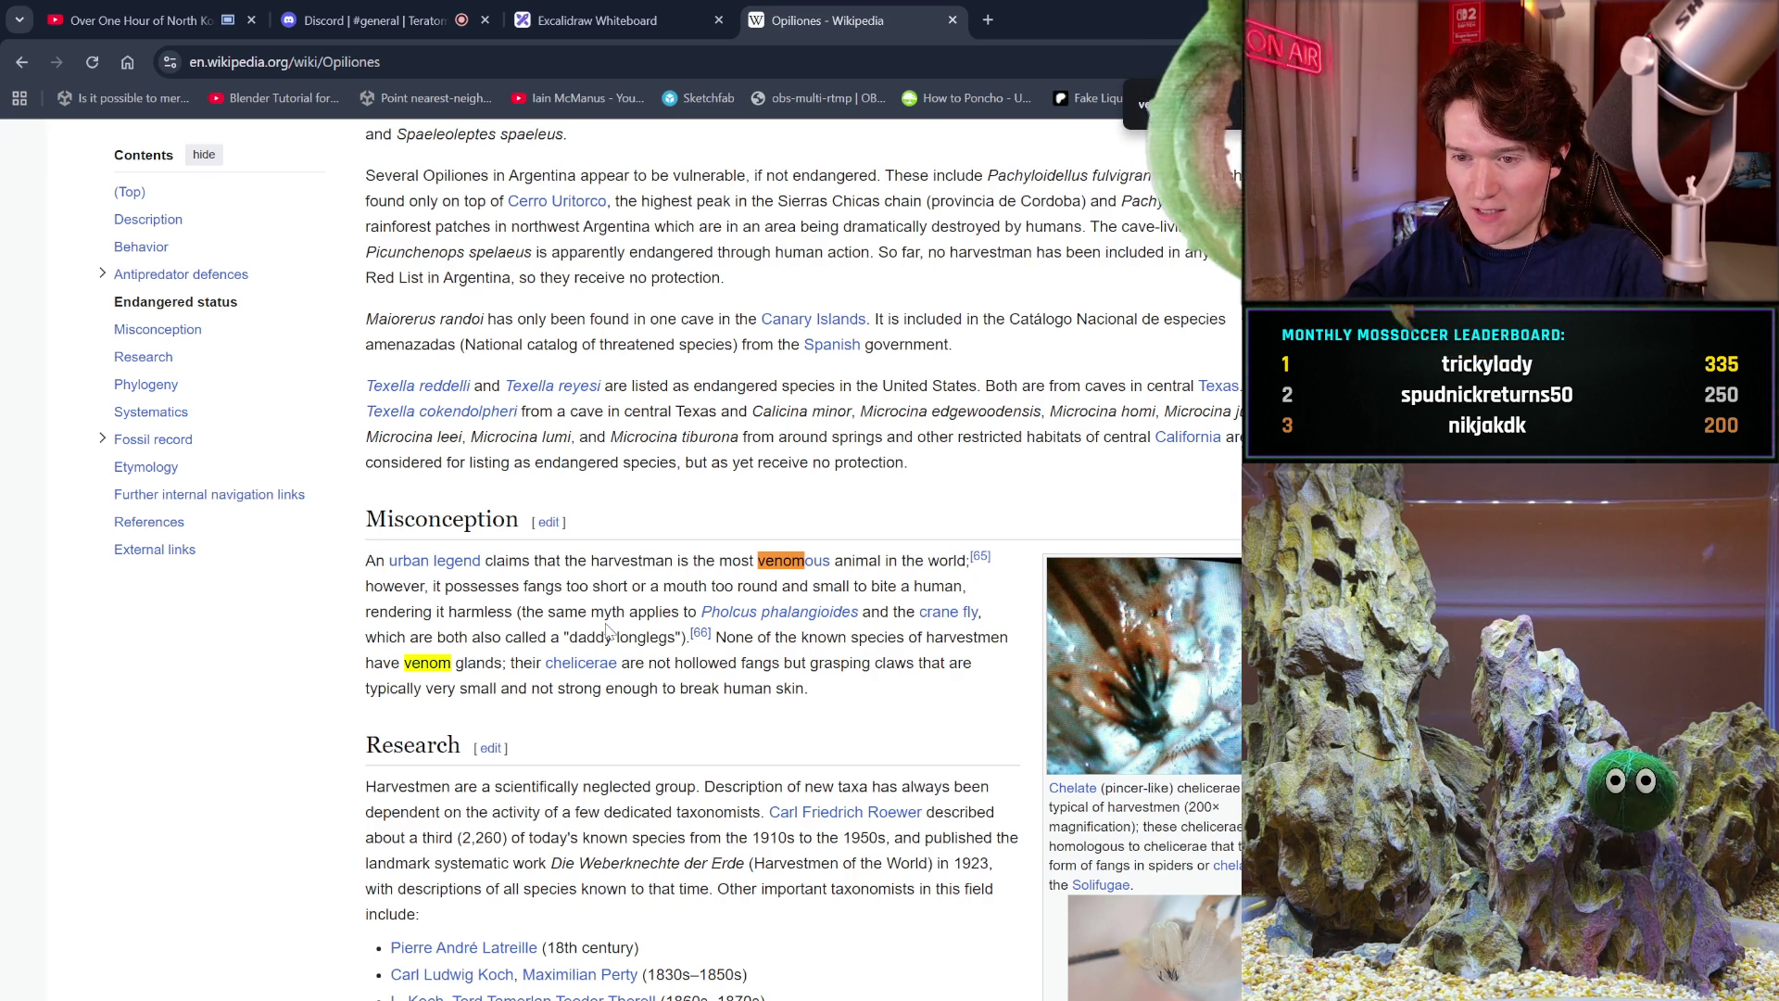
{"action": "mouse_move", "coordinate": [768, 620]}
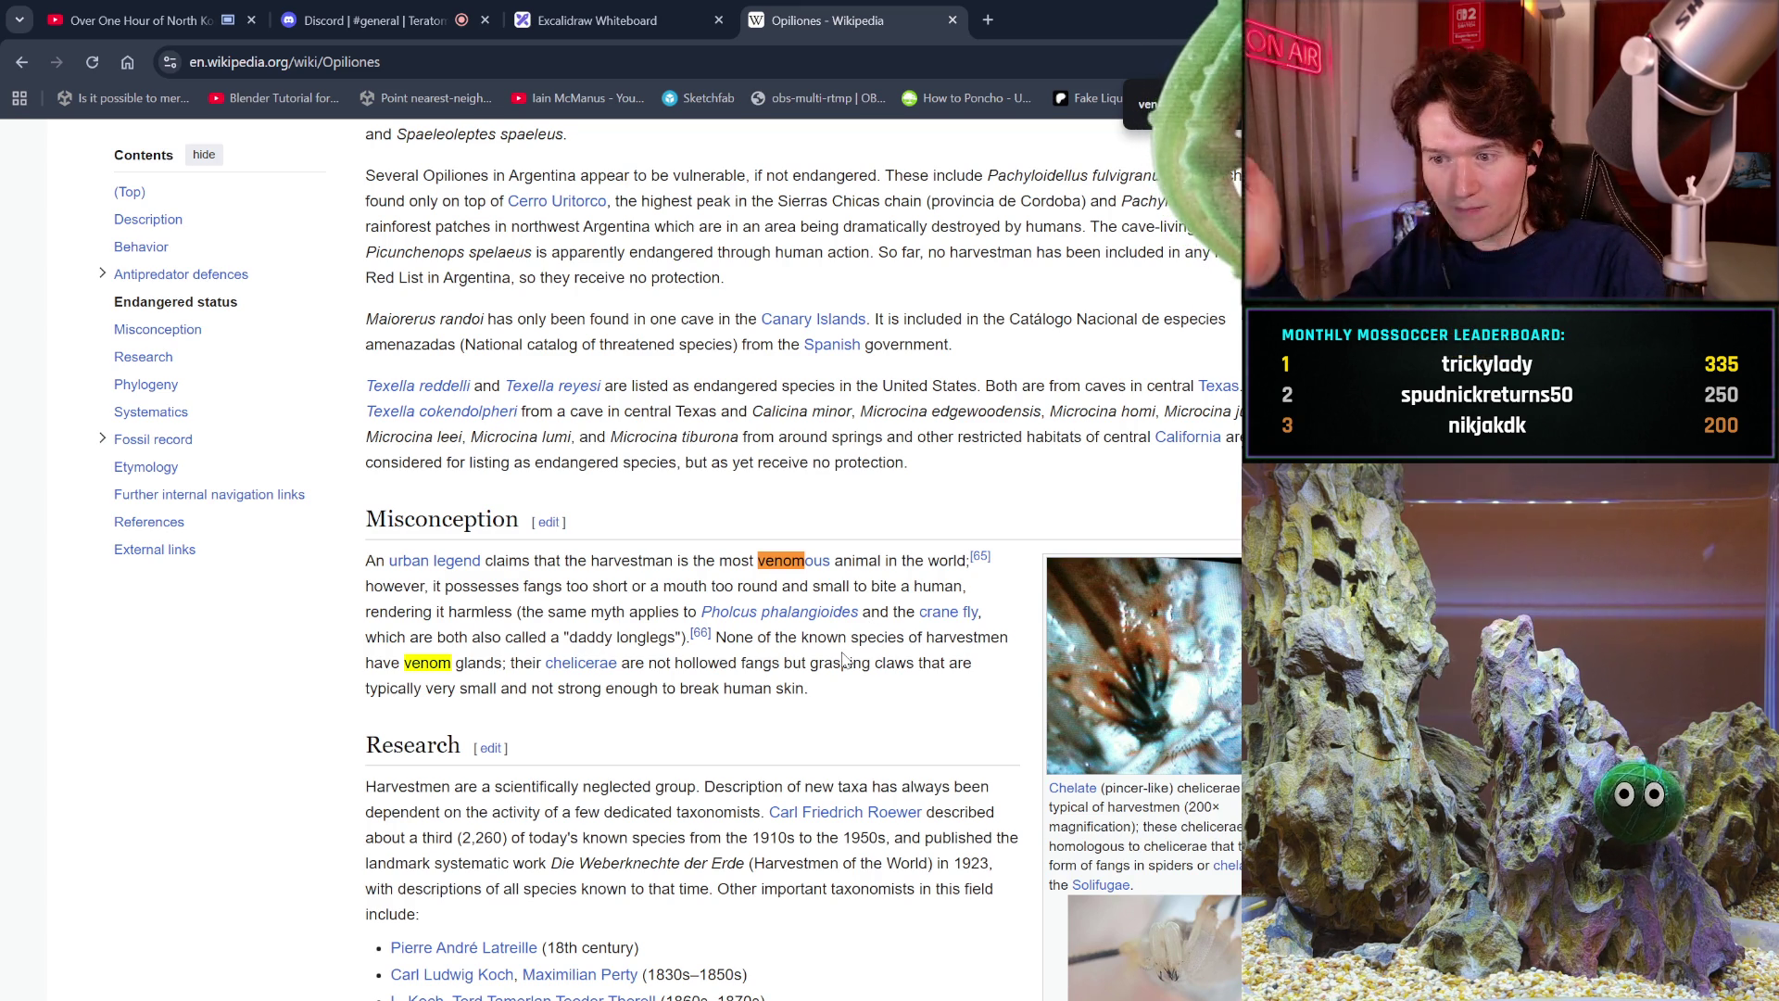
{"action": "scroll", "coordinate": [844, 659], "scroll_direction": "down", "scroll_amount": 2}
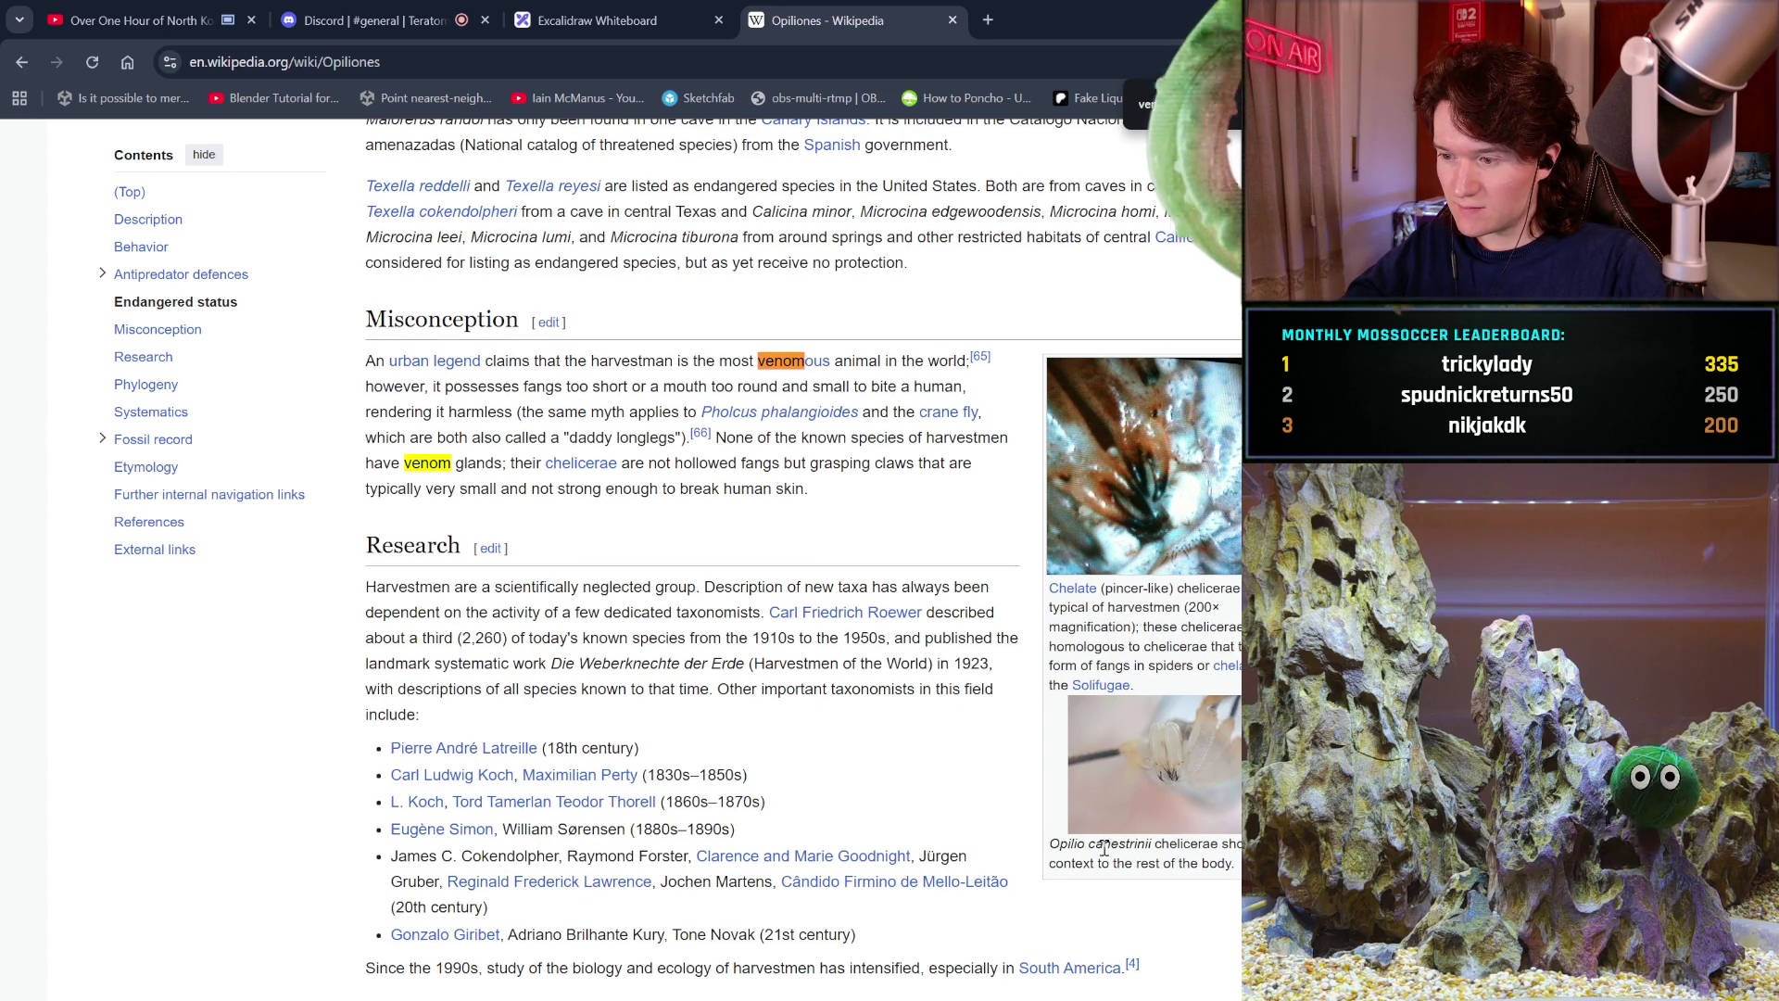
{"action": "scroll", "coordinate": [919, 681], "scroll_direction": "down", "scroll_amount": 1}
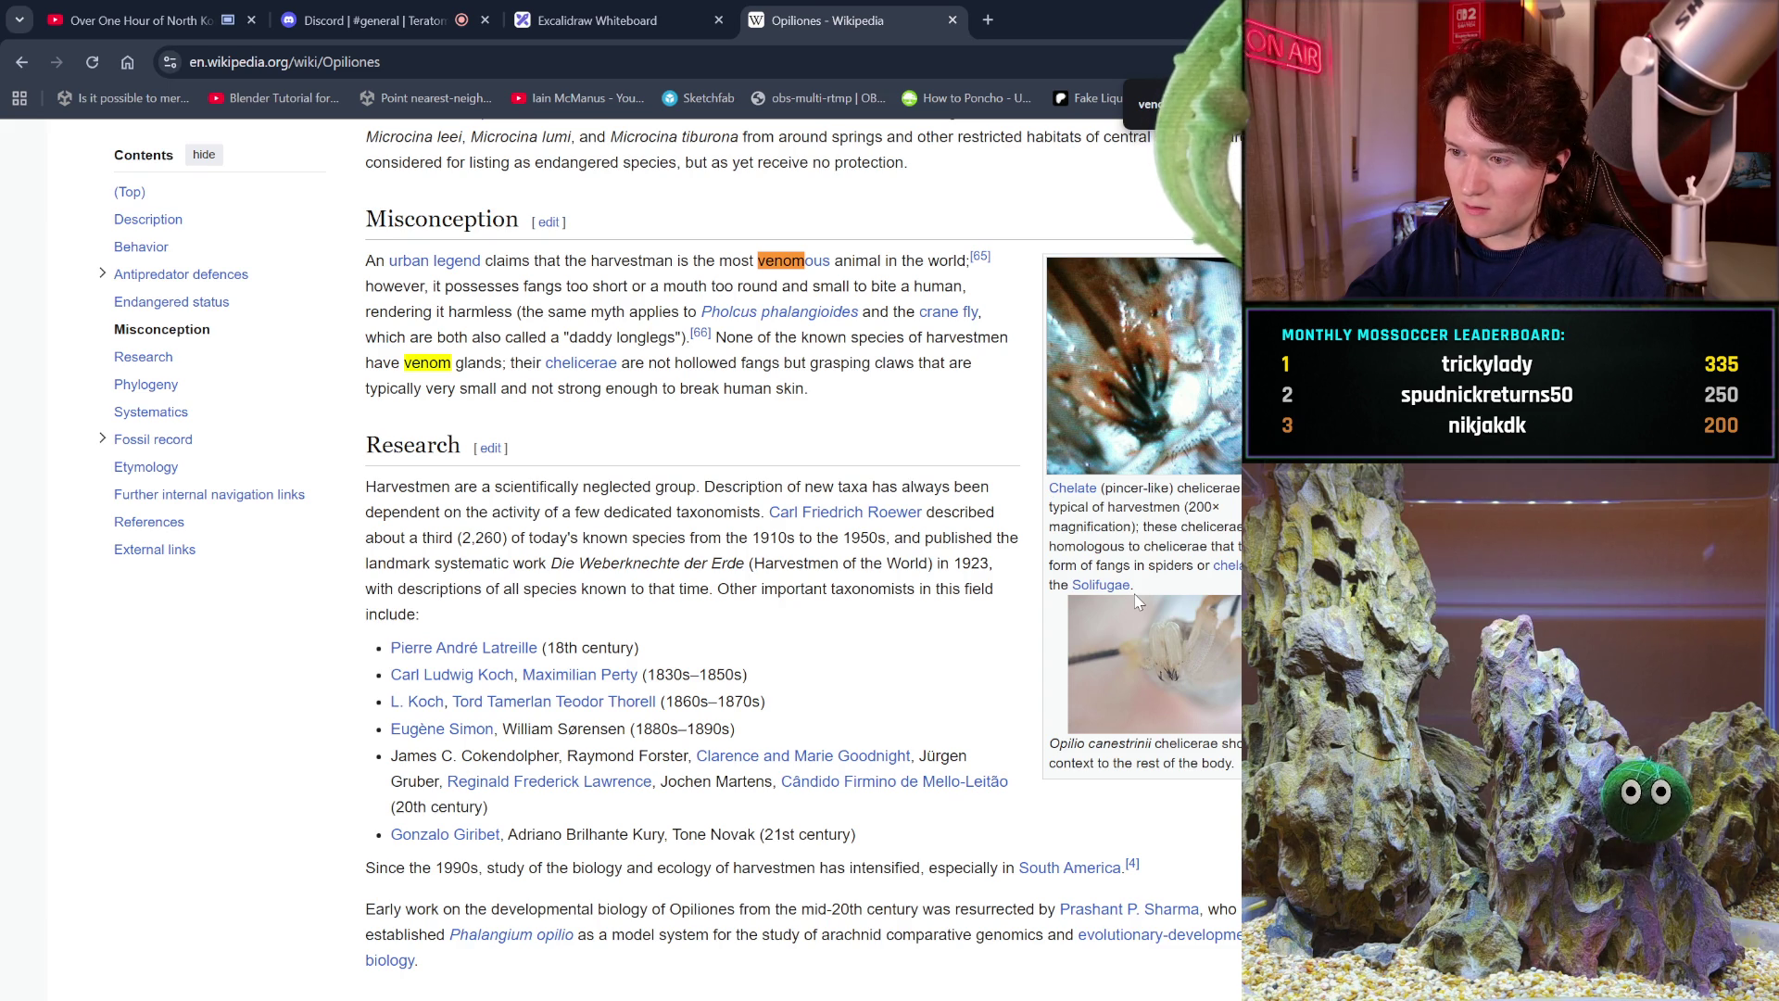
{"action": "scroll", "coordinate": [1138, 602], "scroll_direction": "down", "scroll_amount": 1}
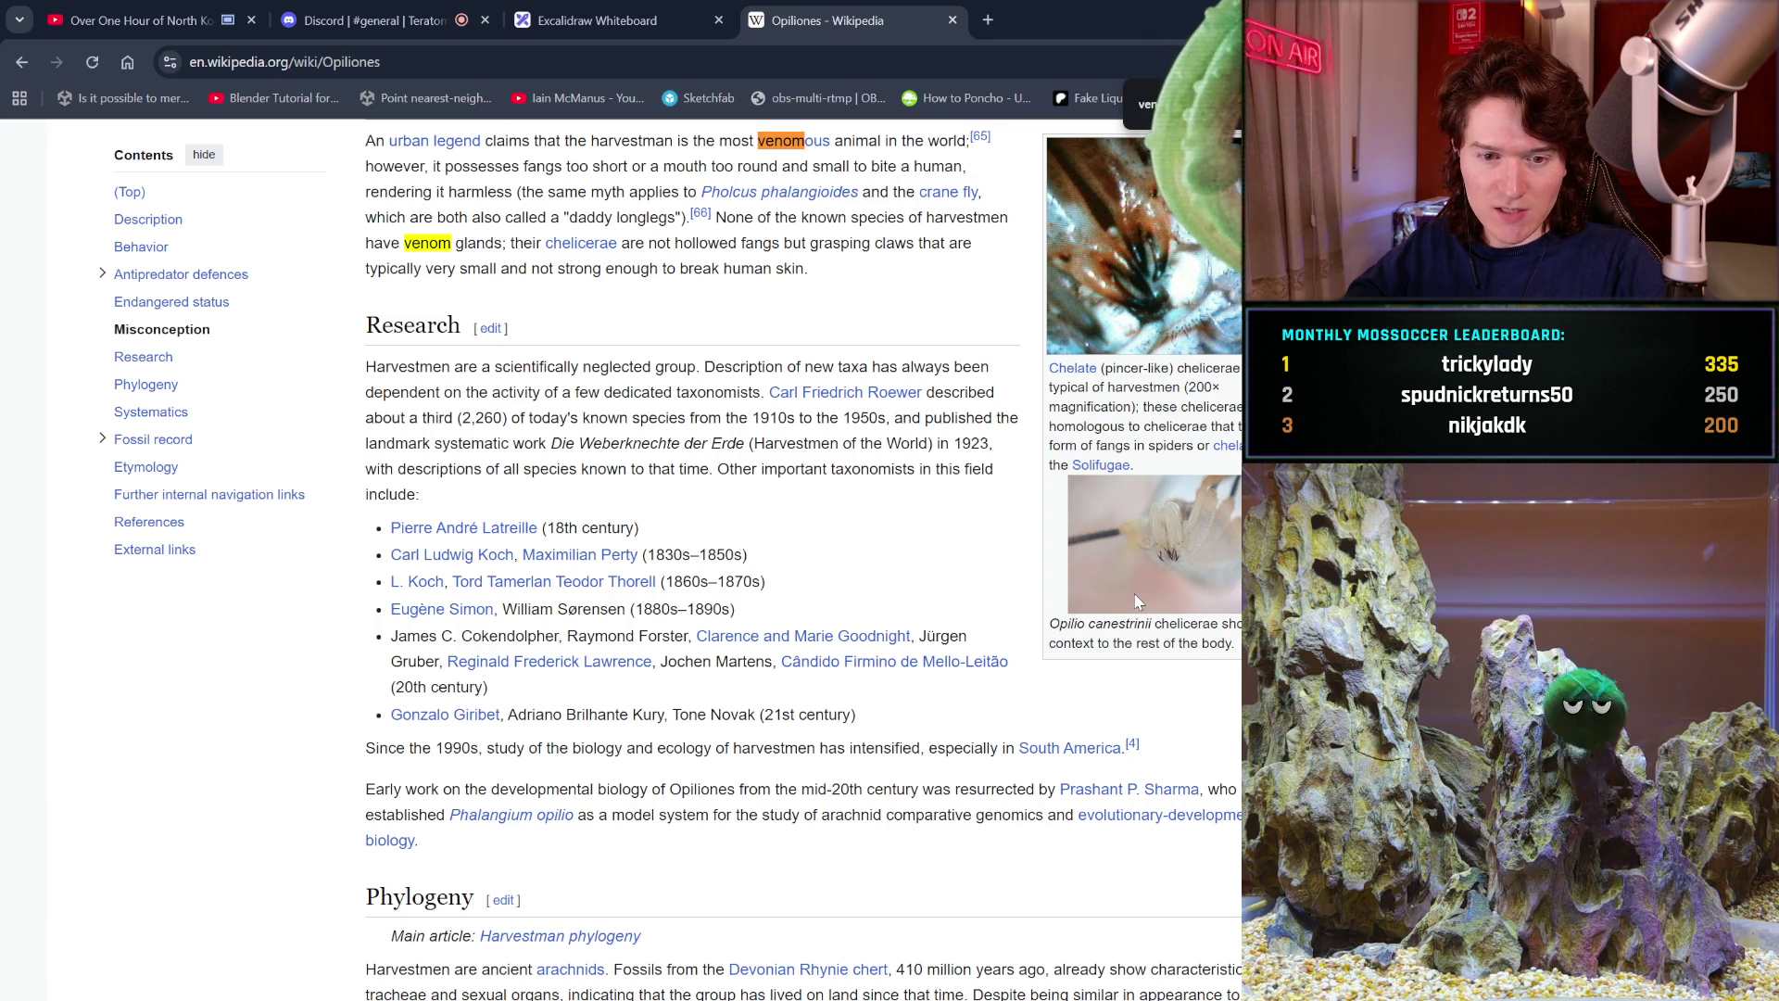
{"action": "scroll", "coordinate": [1001, 399], "scroll_direction": "down", "scroll_amount": 1}
{"action": "scroll", "coordinate": [927, 394], "scroll_direction": "up", "scroll_amount": 3}
{"action": "left_click", "coordinate": [790, 385]}
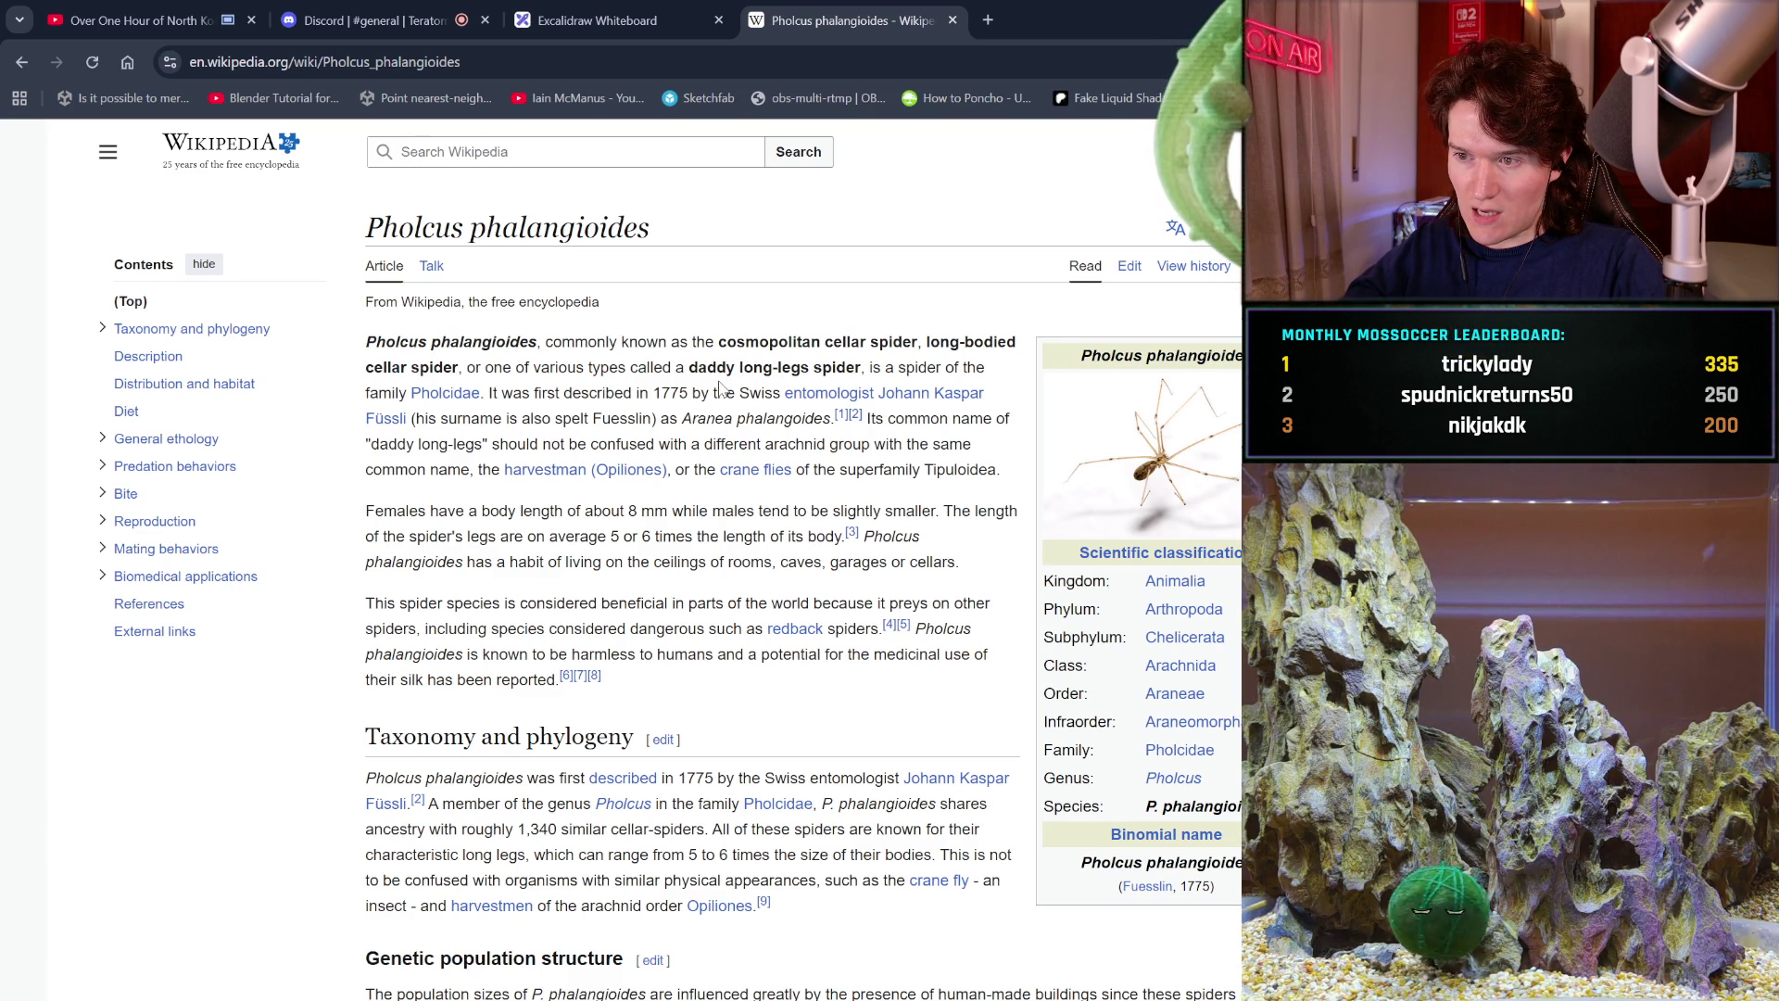
{"action": "scroll", "coordinate": [720, 388], "scroll_direction": "down", "scroll_amount": 2}
{"action": "scroll", "coordinate": [720, 387], "scroll_direction": "down", "scroll_amount": 2}
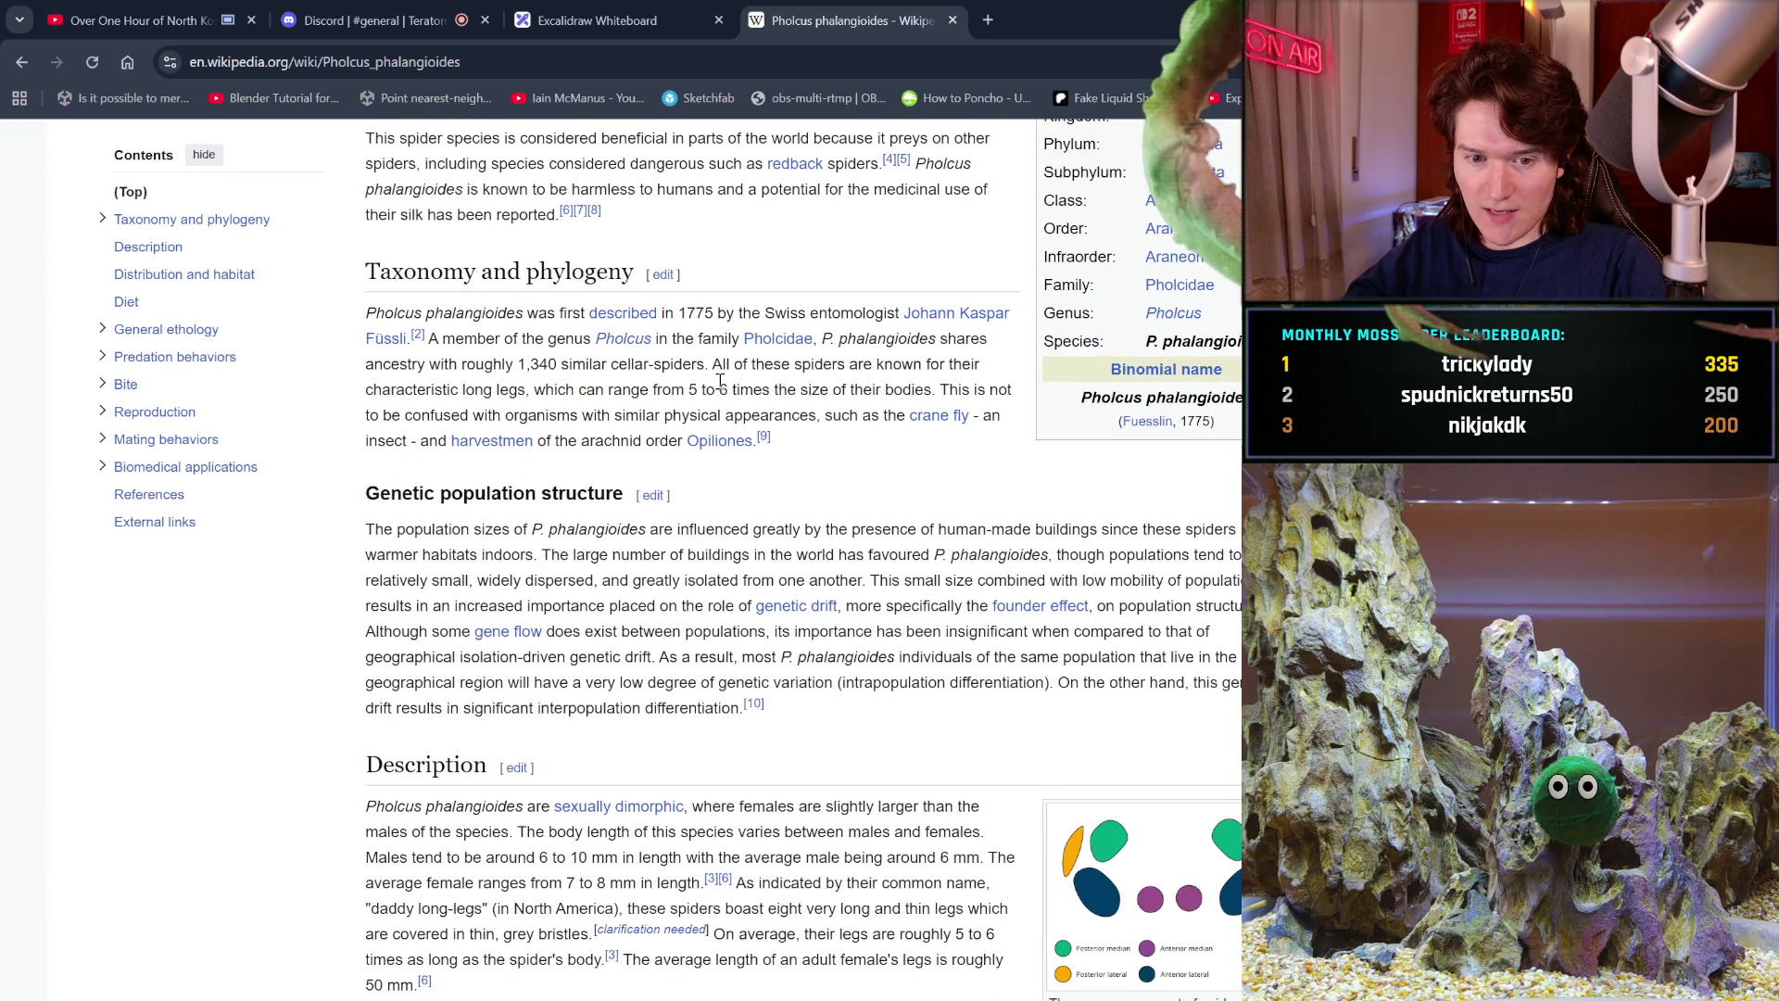
{"action": "scroll", "coordinate": [720, 381], "scroll_direction": "down", "scroll_amount": 1}
{"action": "scroll", "coordinate": [720, 380], "scroll_direction": "down", "scroll_amount": 1}
{"action": "scroll", "coordinate": [720, 381], "scroll_direction": "up", "scroll_amount": 6}
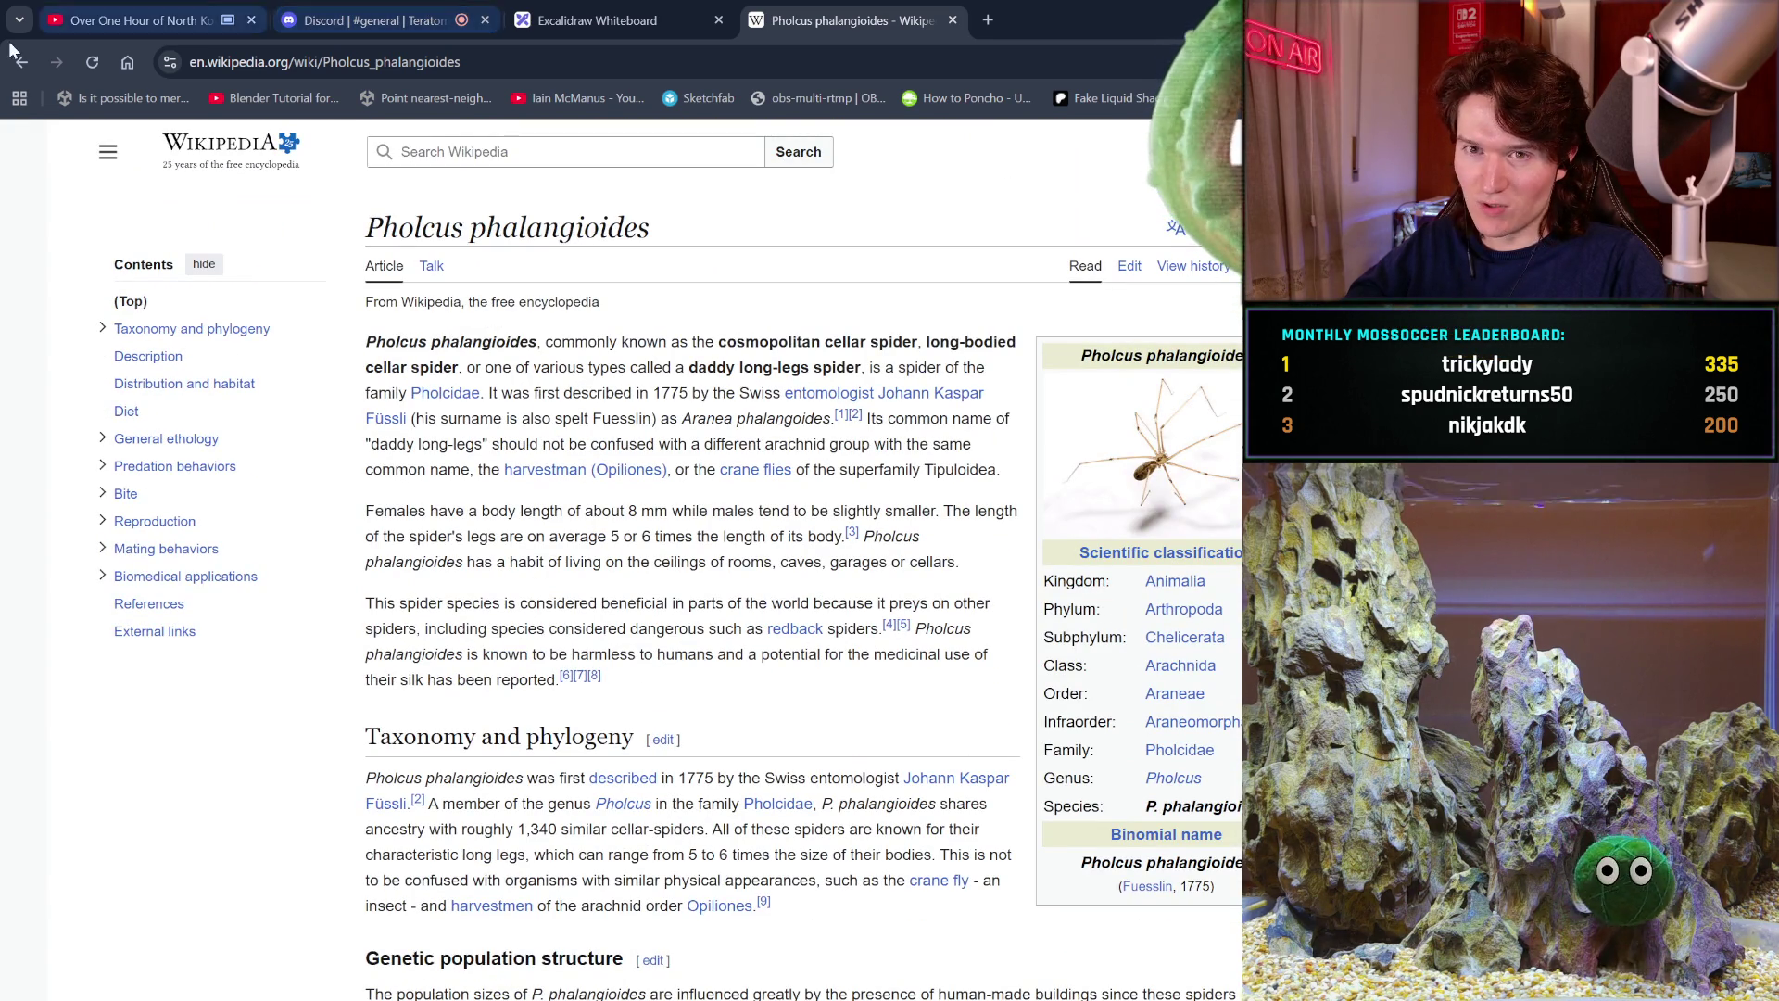
{"action": "left_click", "coordinate": [9, 62]}
{"action": "left_click", "coordinate": [9, 62]}
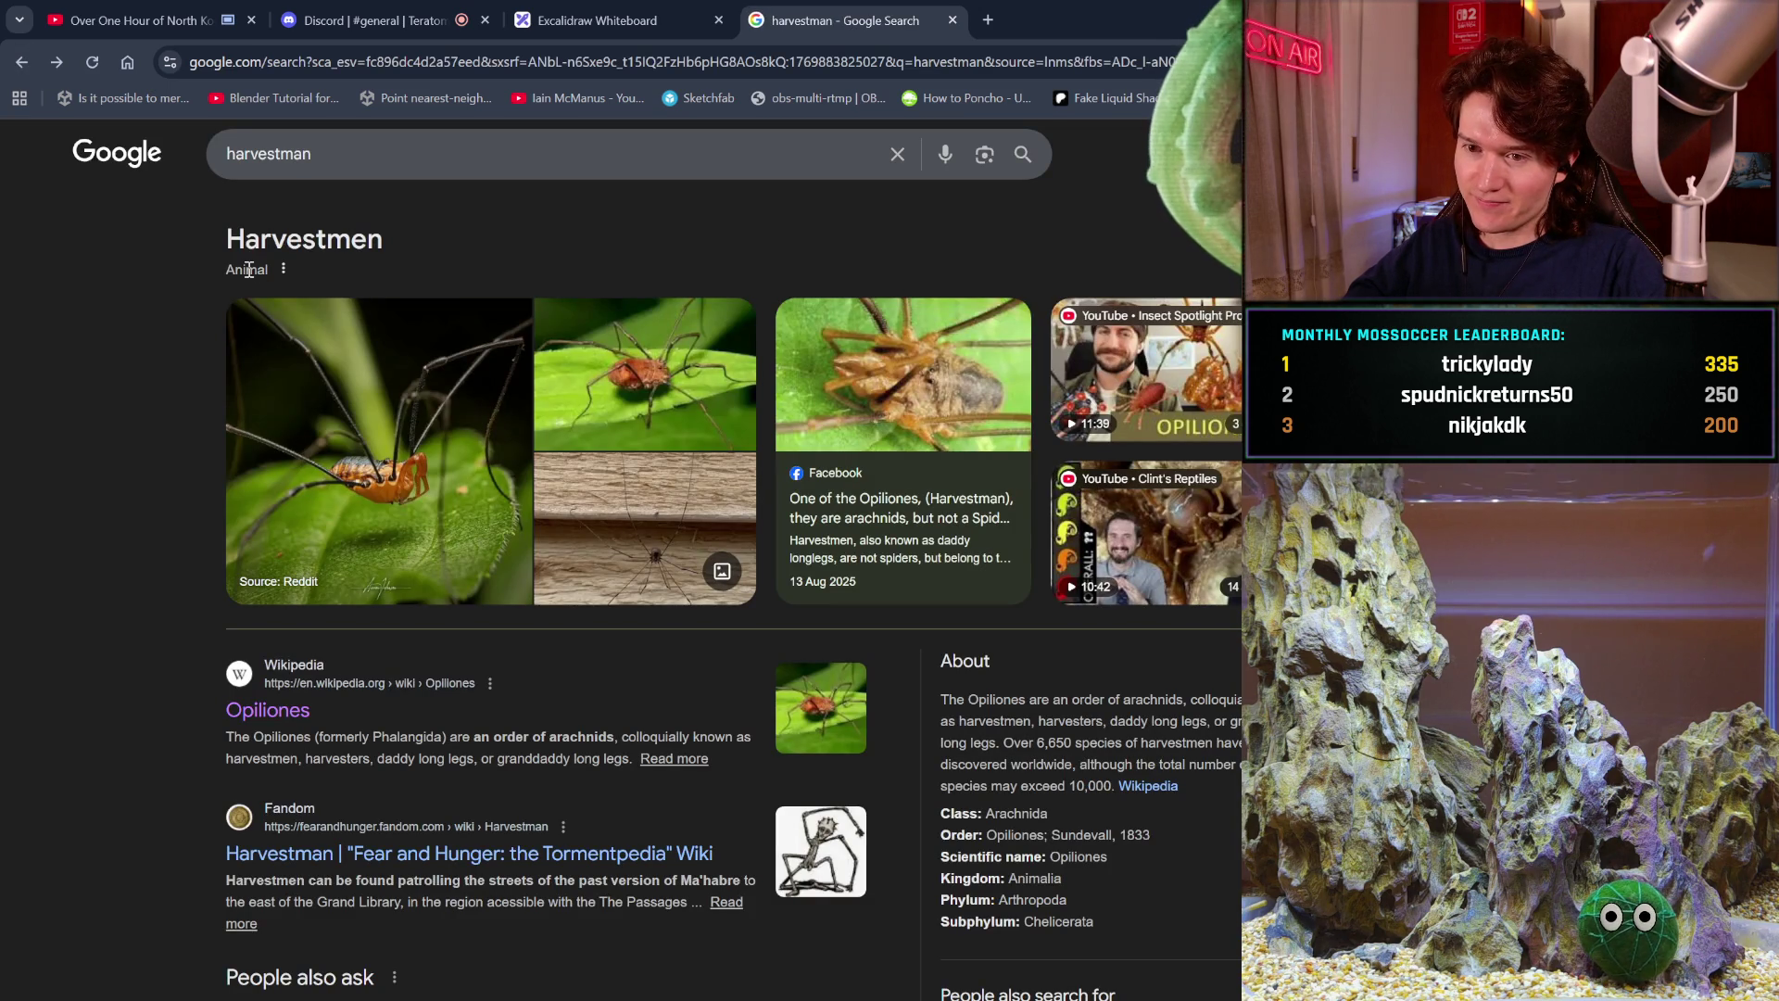
Close the harvestman search results tab so the YouTube tab is in front.
{"action": "scroll", "coordinate": [356, 304], "scroll_direction": "up", "scroll_amount": 5}
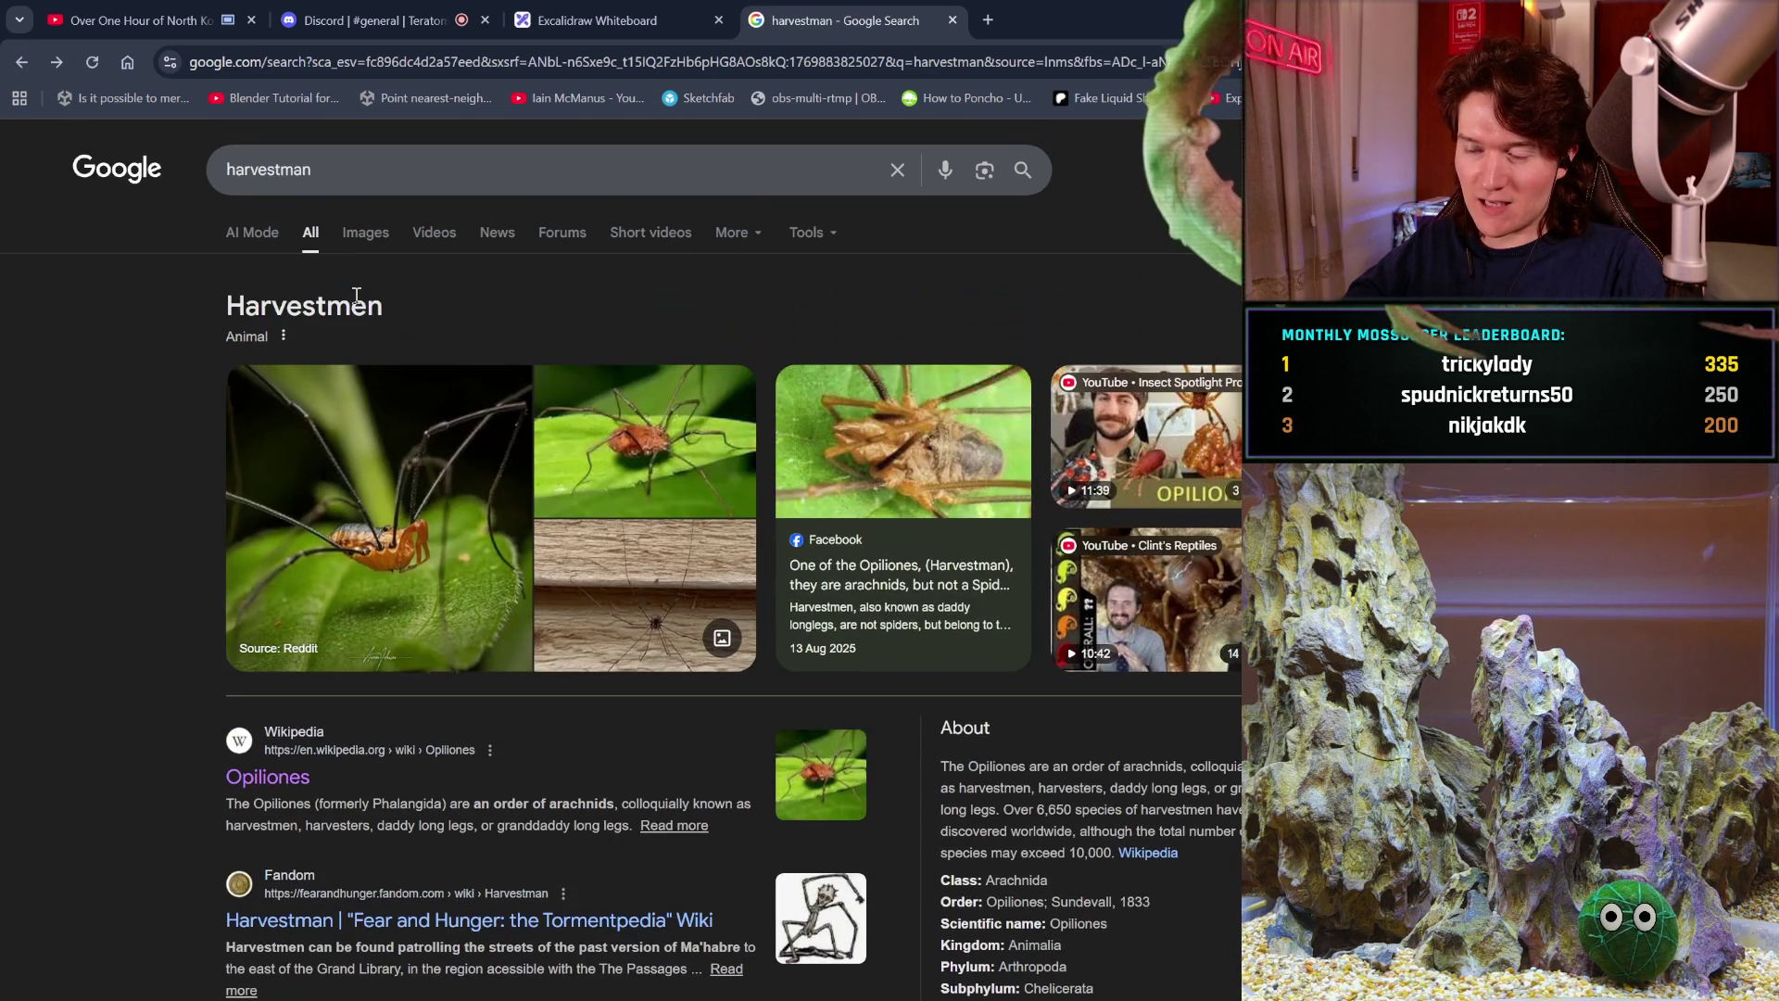
{"action": "scroll", "coordinate": [357, 295], "scroll_direction": "down", "scroll_amount": 3}
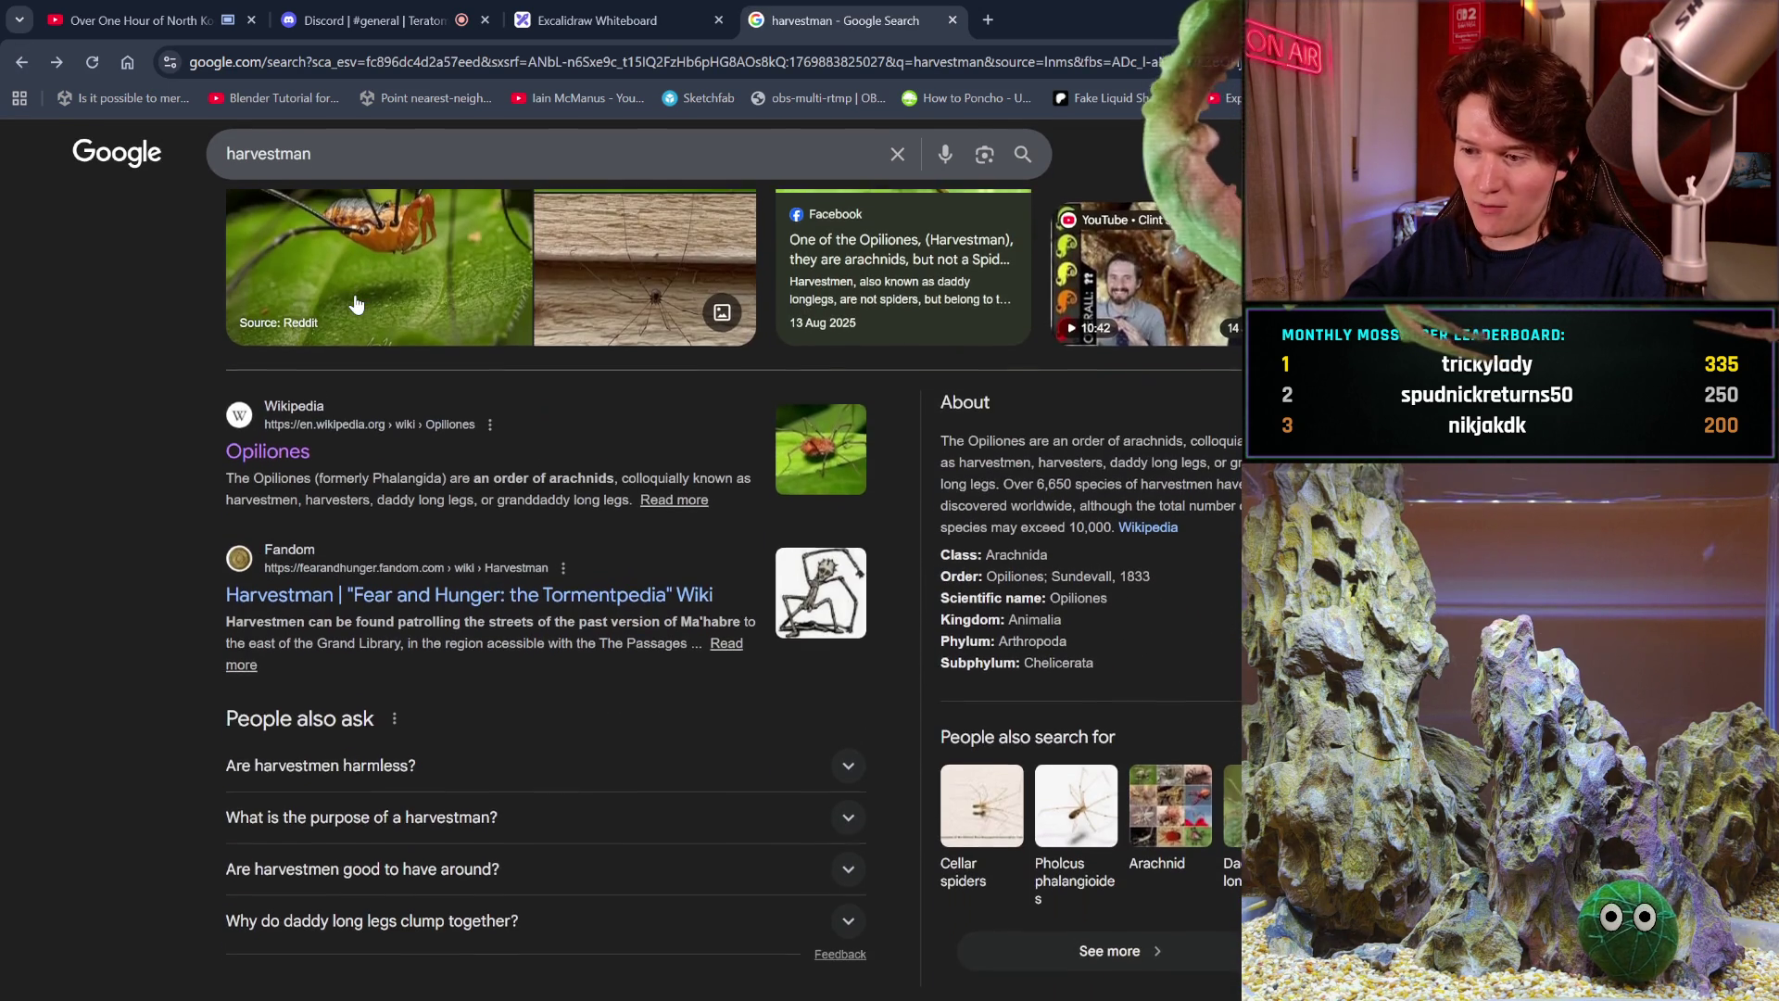
{"action": "left_click", "coordinate": [952, 19]}
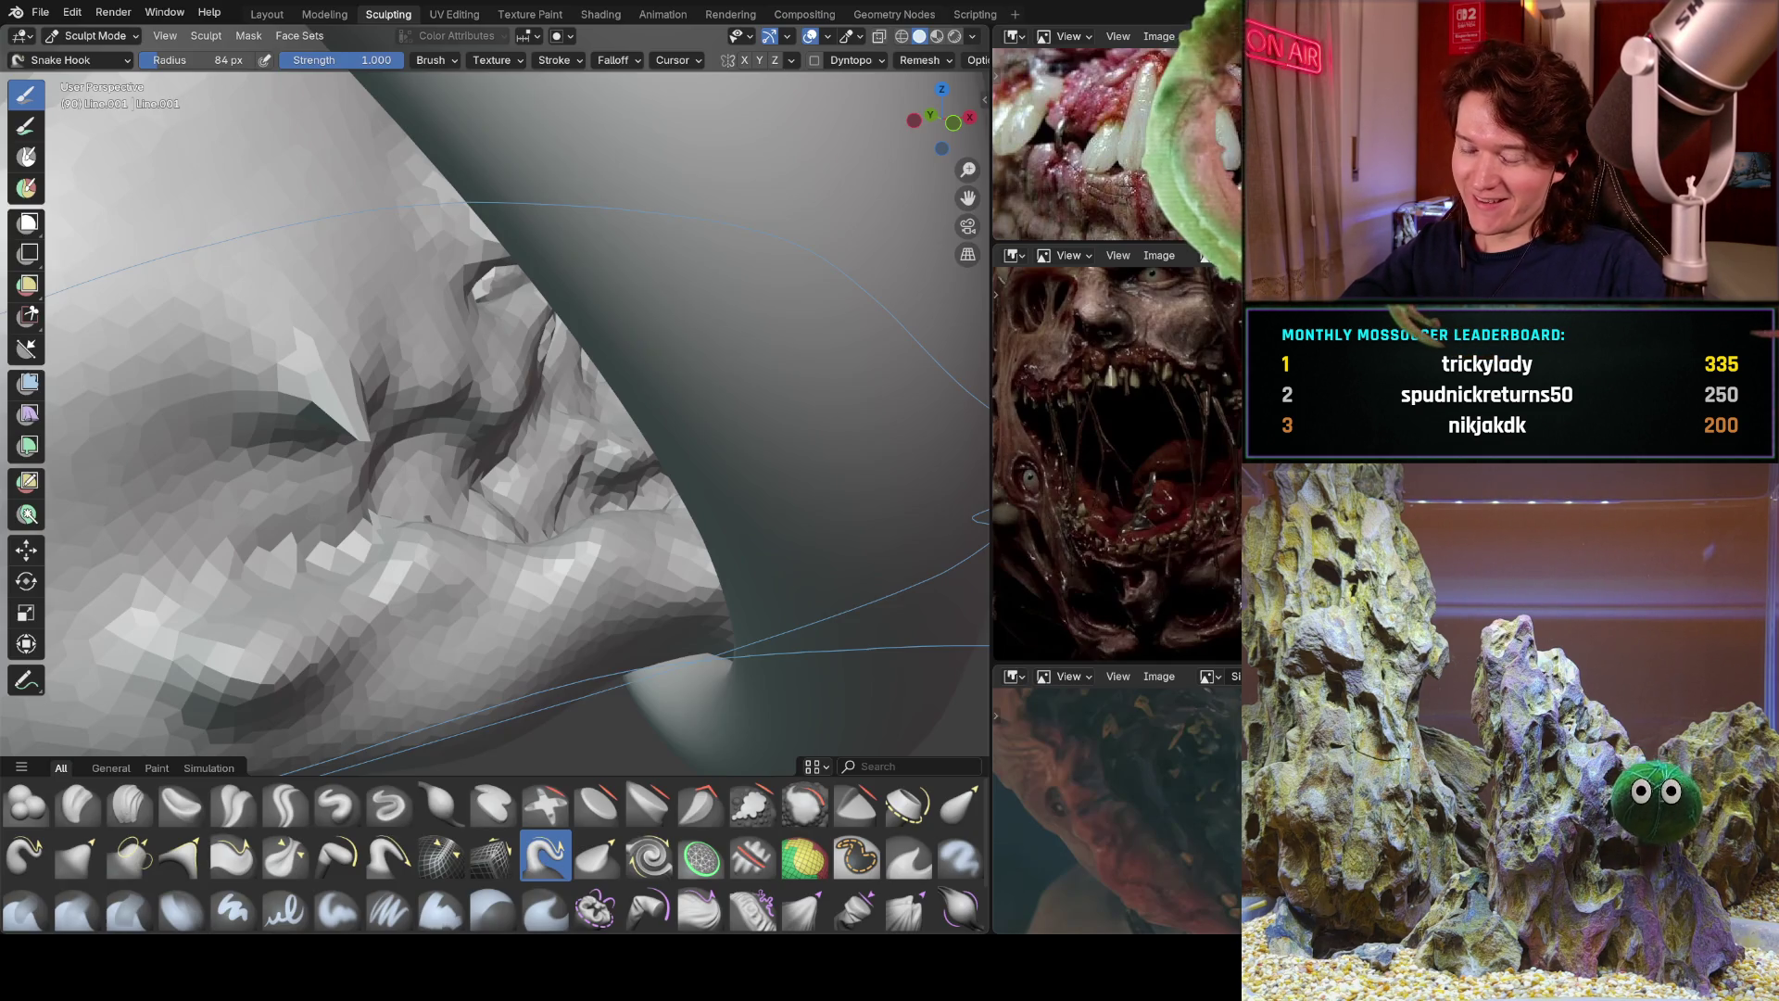
Orbit close to the toothed wound mouth and Snake Hook a pointed fang from its inner surface.
{"action": "middle_click_drag", "start_coordinate": [445, 519], "coordinate": [484, 535]}
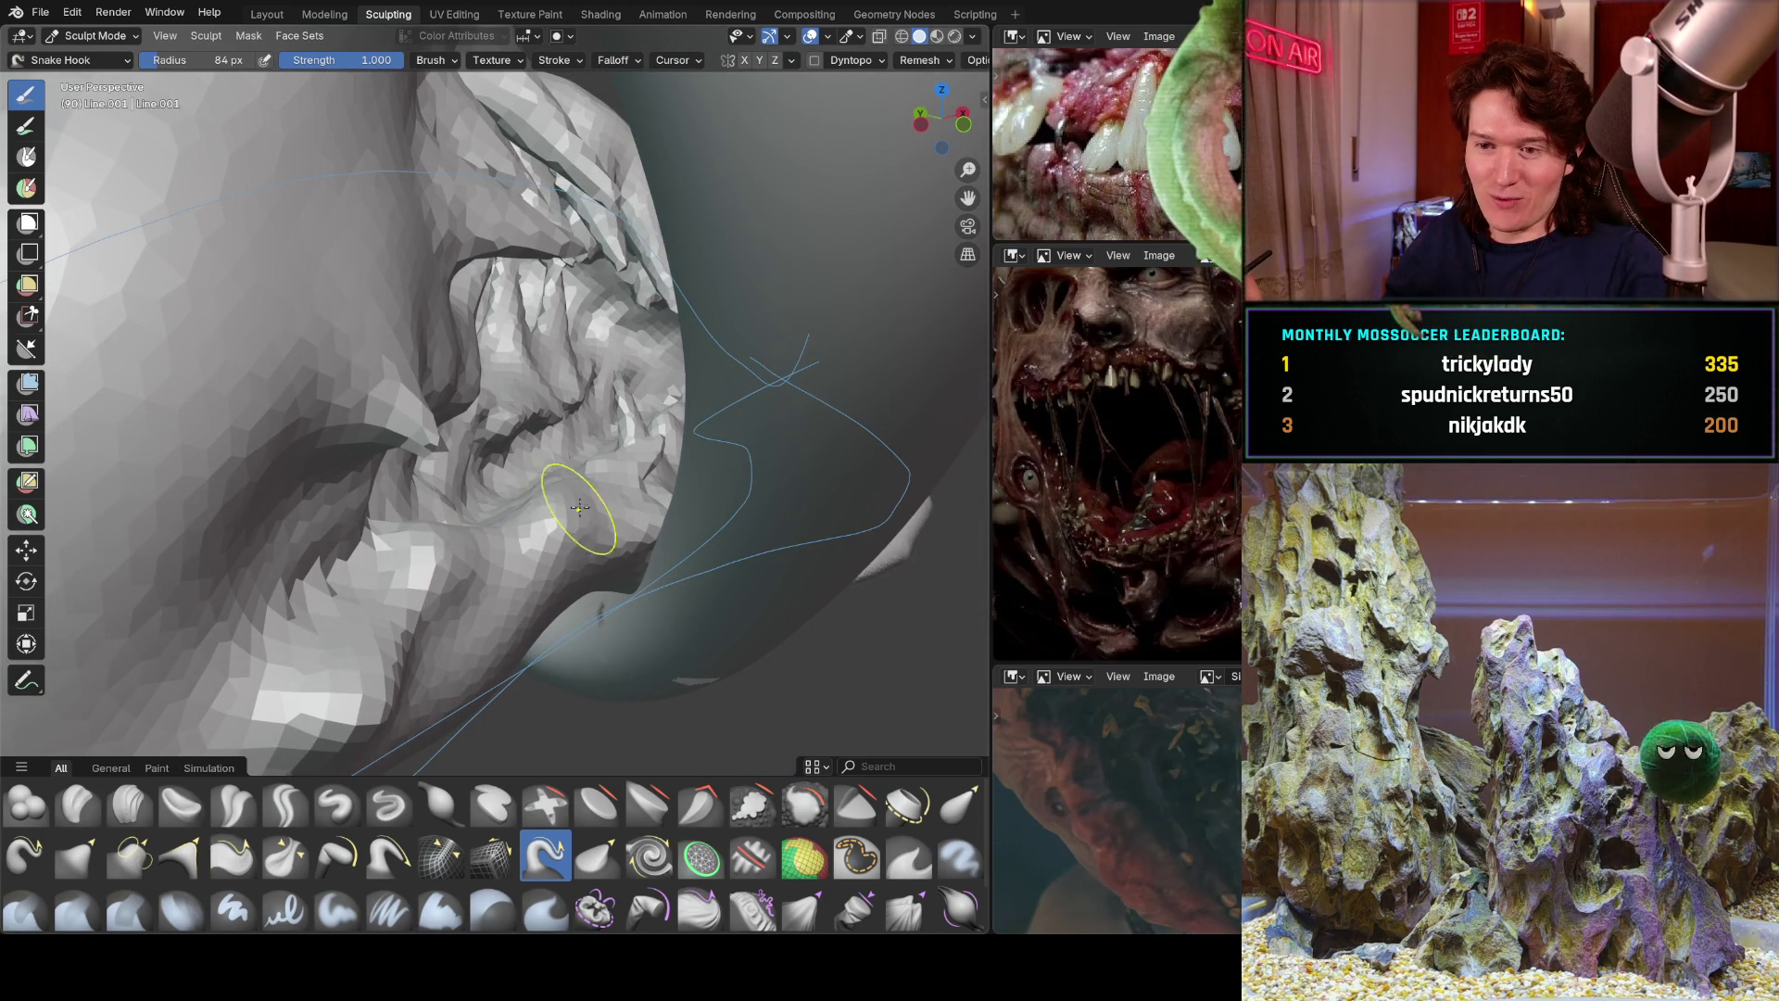
{"action": "scroll", "coordinate": [588, 509], "scroll_direction": "up", "scroll_amount": 3}
{"action": "scroll", "coordinate": [538, 501], "scroll_direction": "down", "scroll_amount": 2}
{"action": "middle_click_drag", "start_coordinate": [514, 476], "coordinate": [477, 496]}
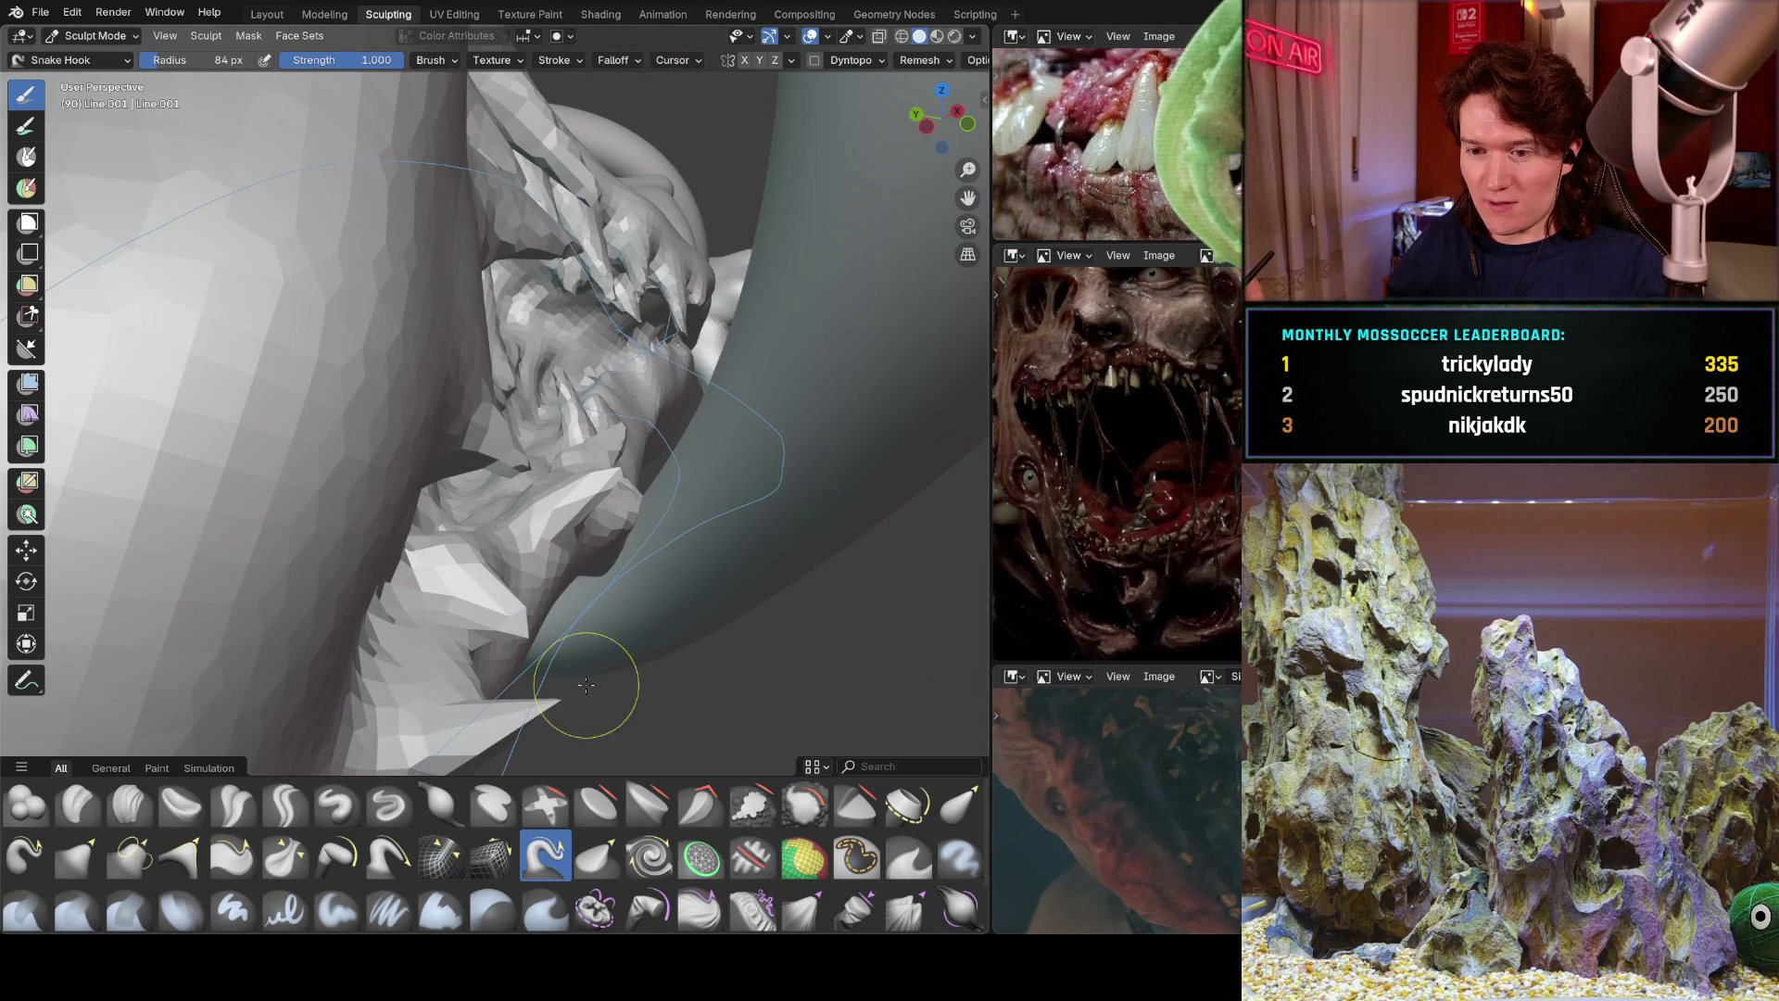
{"action": "middle_click_drag", "start_coordinate": [595, 497], "coordinate": [537, 476]}
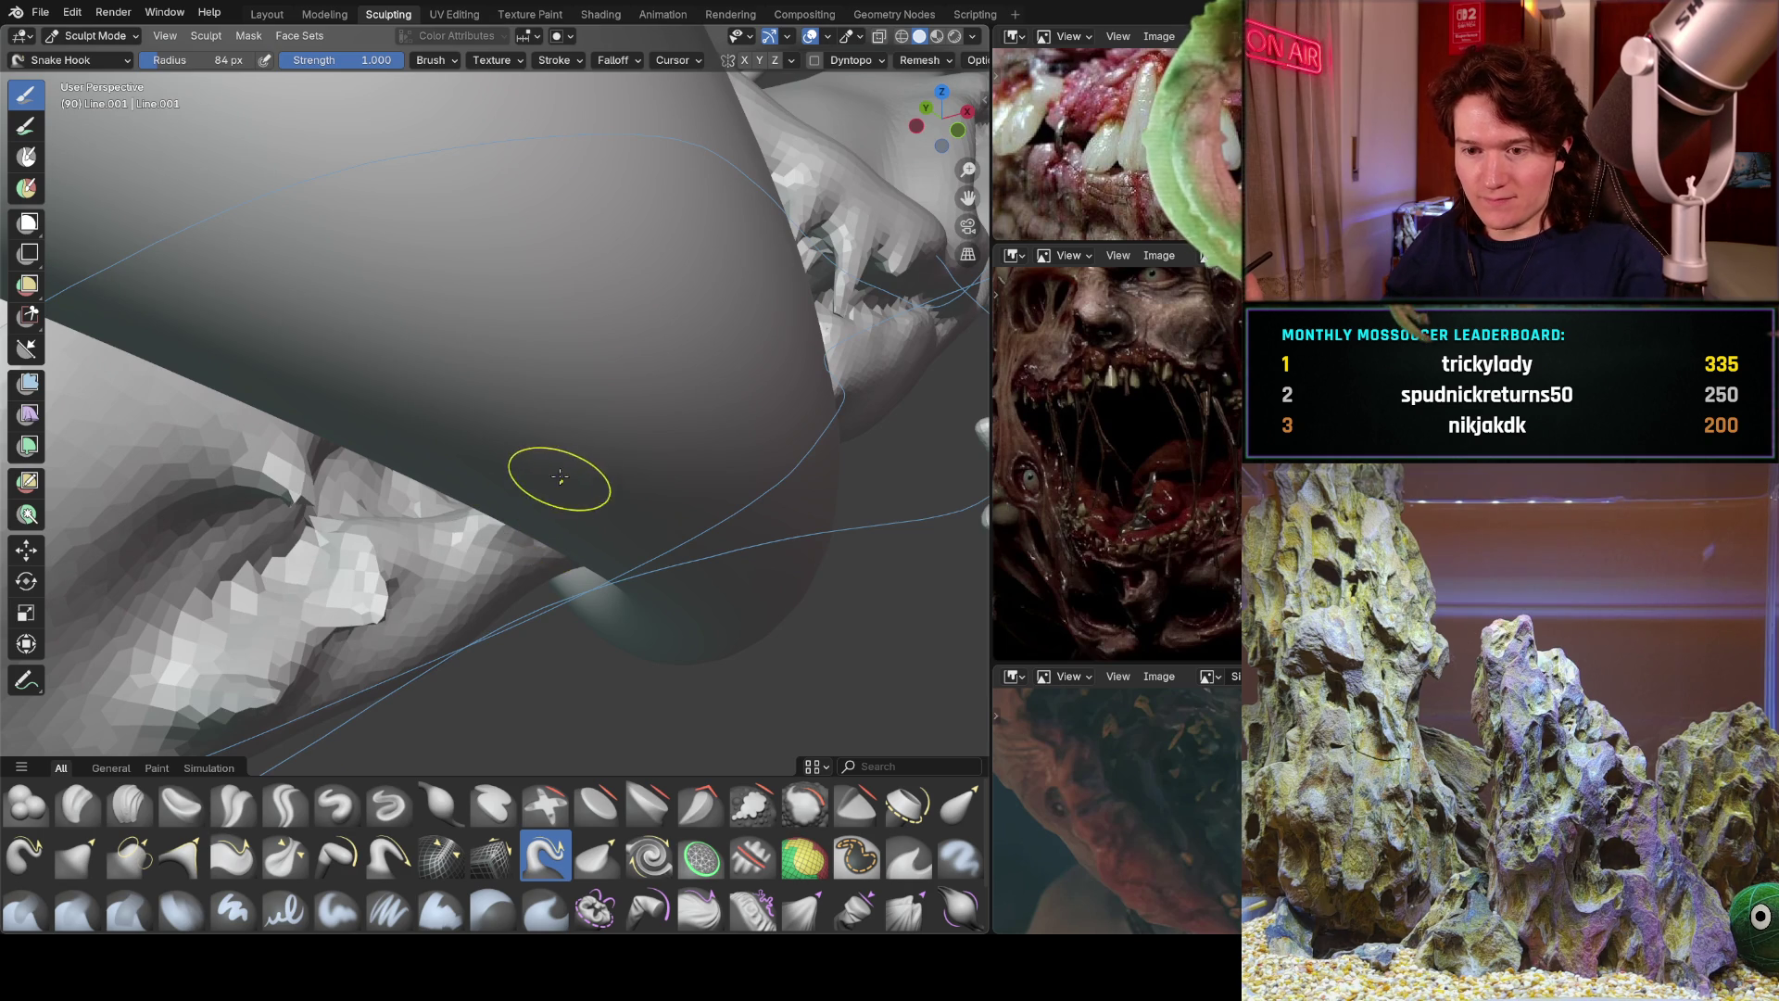
{"action": "scroll", "coordinate": [556, 477], "scroll_direction": "down", "scroll_amount": 3}
{"action": "scroll", "coordinate": [617, 458], "scroll_direction": "down", "scroll_amount": 2}
{"action": "mouse_move", "coordinate": [617, 457]}
{"action": "middle_mouse_down"}
{"action": "mouse_move", "coordinate": [648, 412]}
{"action": "mouse_move", "coordinate": [814, 409]}
{"action": "mouse_move", "coordinate": [576, 465]}
{"action": "middle_mouse_up"}
{"action": "scroll", "coordinate": [649, 408], "scroll_direction": "up", "scroll_amount": 2}
{"action": "middle_click_drag", "start_coordinate": [636, 358], "coordinate": [539, 391]}
{"action": "left_click_drag", "start_coordinate": [570, 433], "coordinate": [496, 378]}
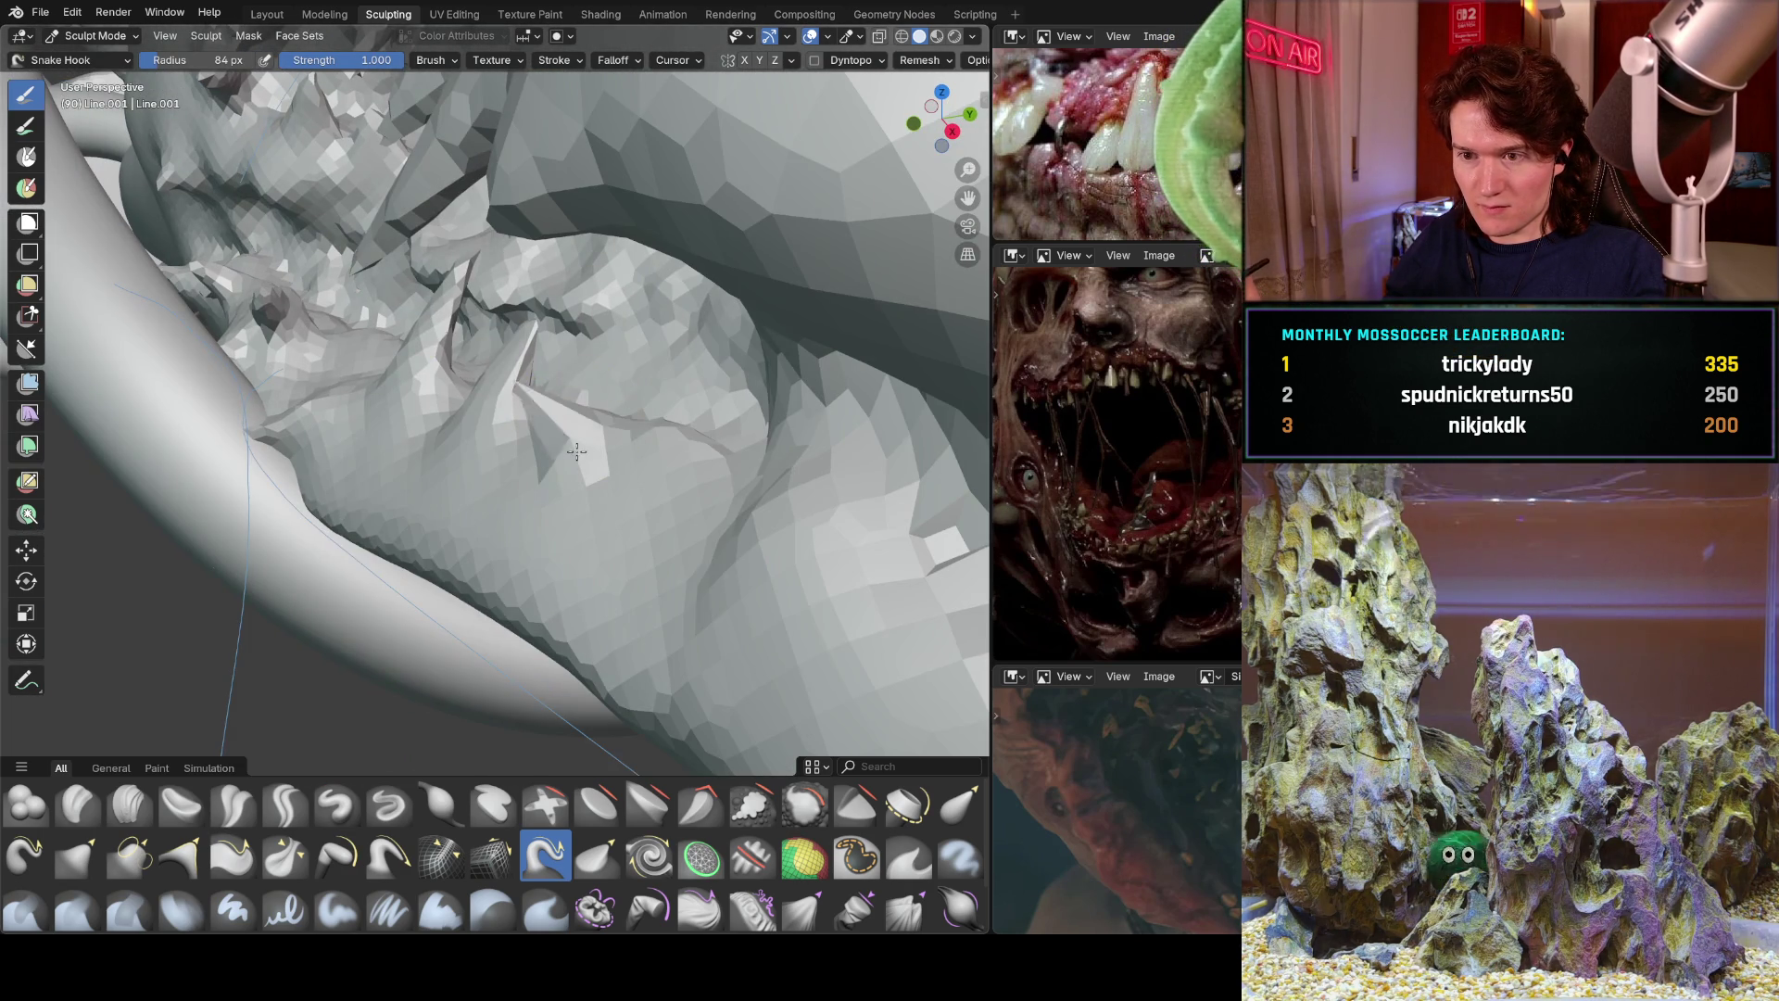
{"action": "mouse_move", "coordinate": [587, 465]}
{"action": "middle_mouse_down"}
{"action": "mouse_move", "coordinate": [587, 326]}
{"action": "mouse_move", "coordinate": [603, 365]}
{"action": "middle_mouse_up"}
{"action": "middle_click_drag", "start_coordinate": [405, 420], "coordinate": [457, 409]}
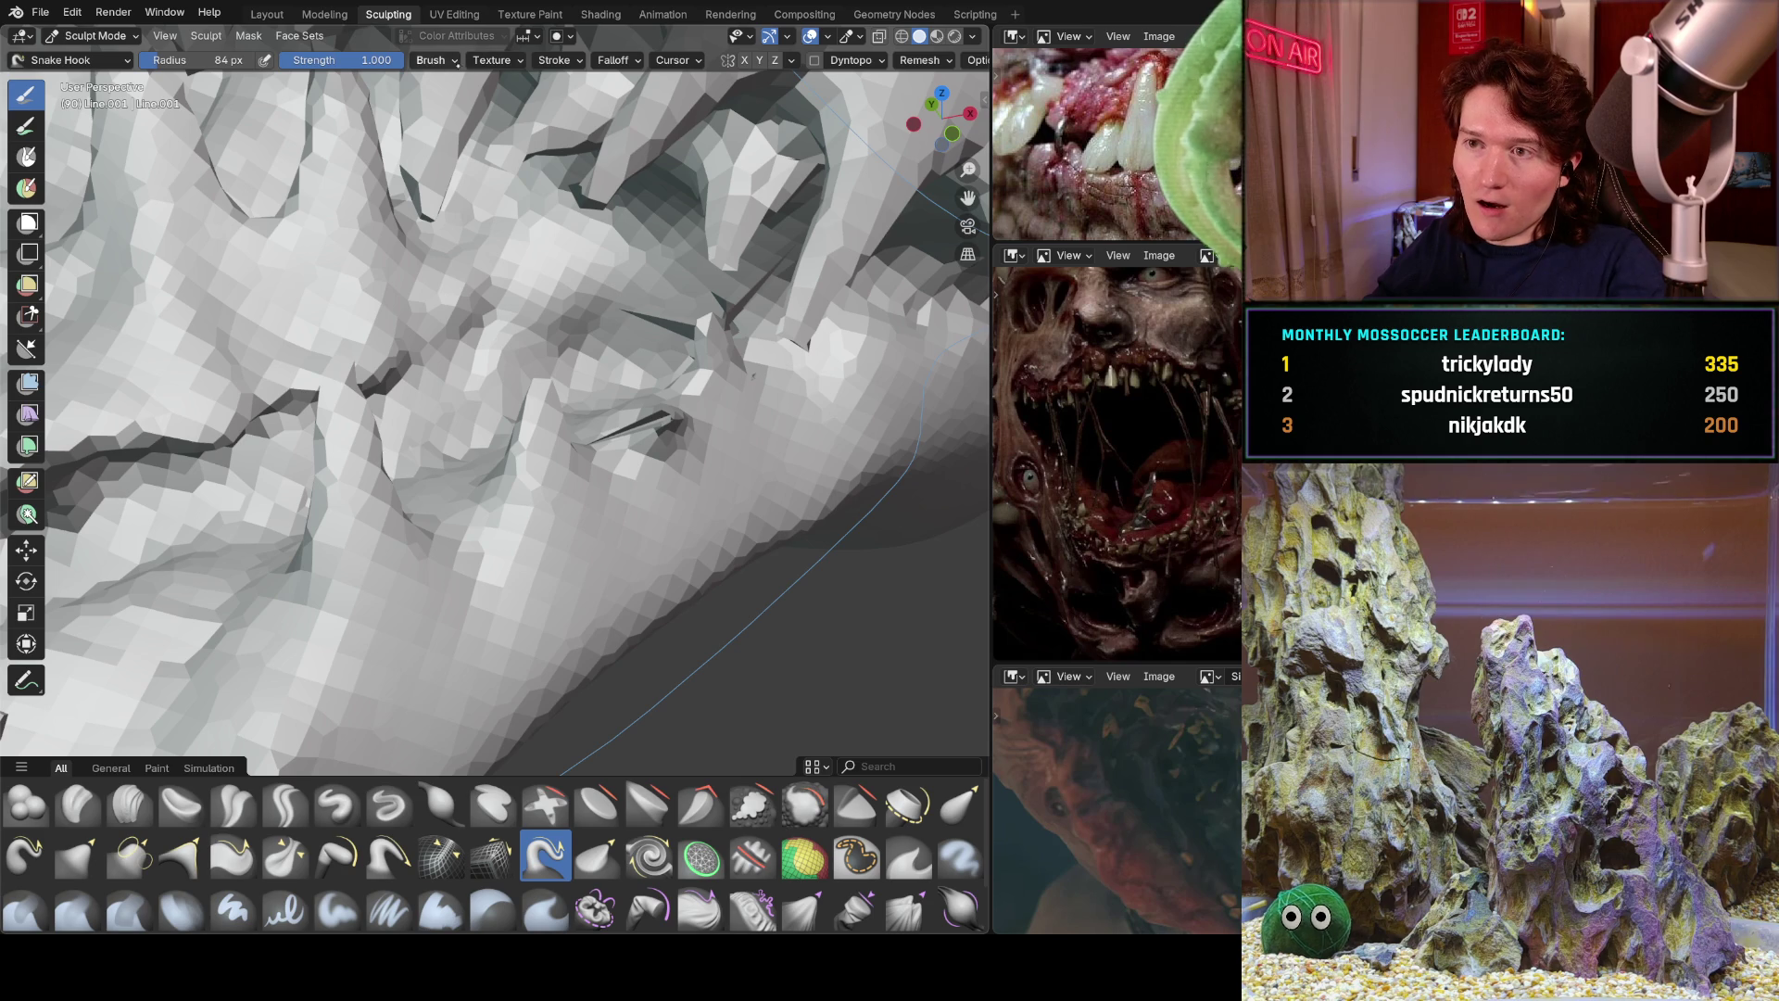
Test-pull spikes and folds from the mouth, leaving the sculpt plane unchanged, then undo them.
{"action": "left_click", "coordinate": [447, 60]}
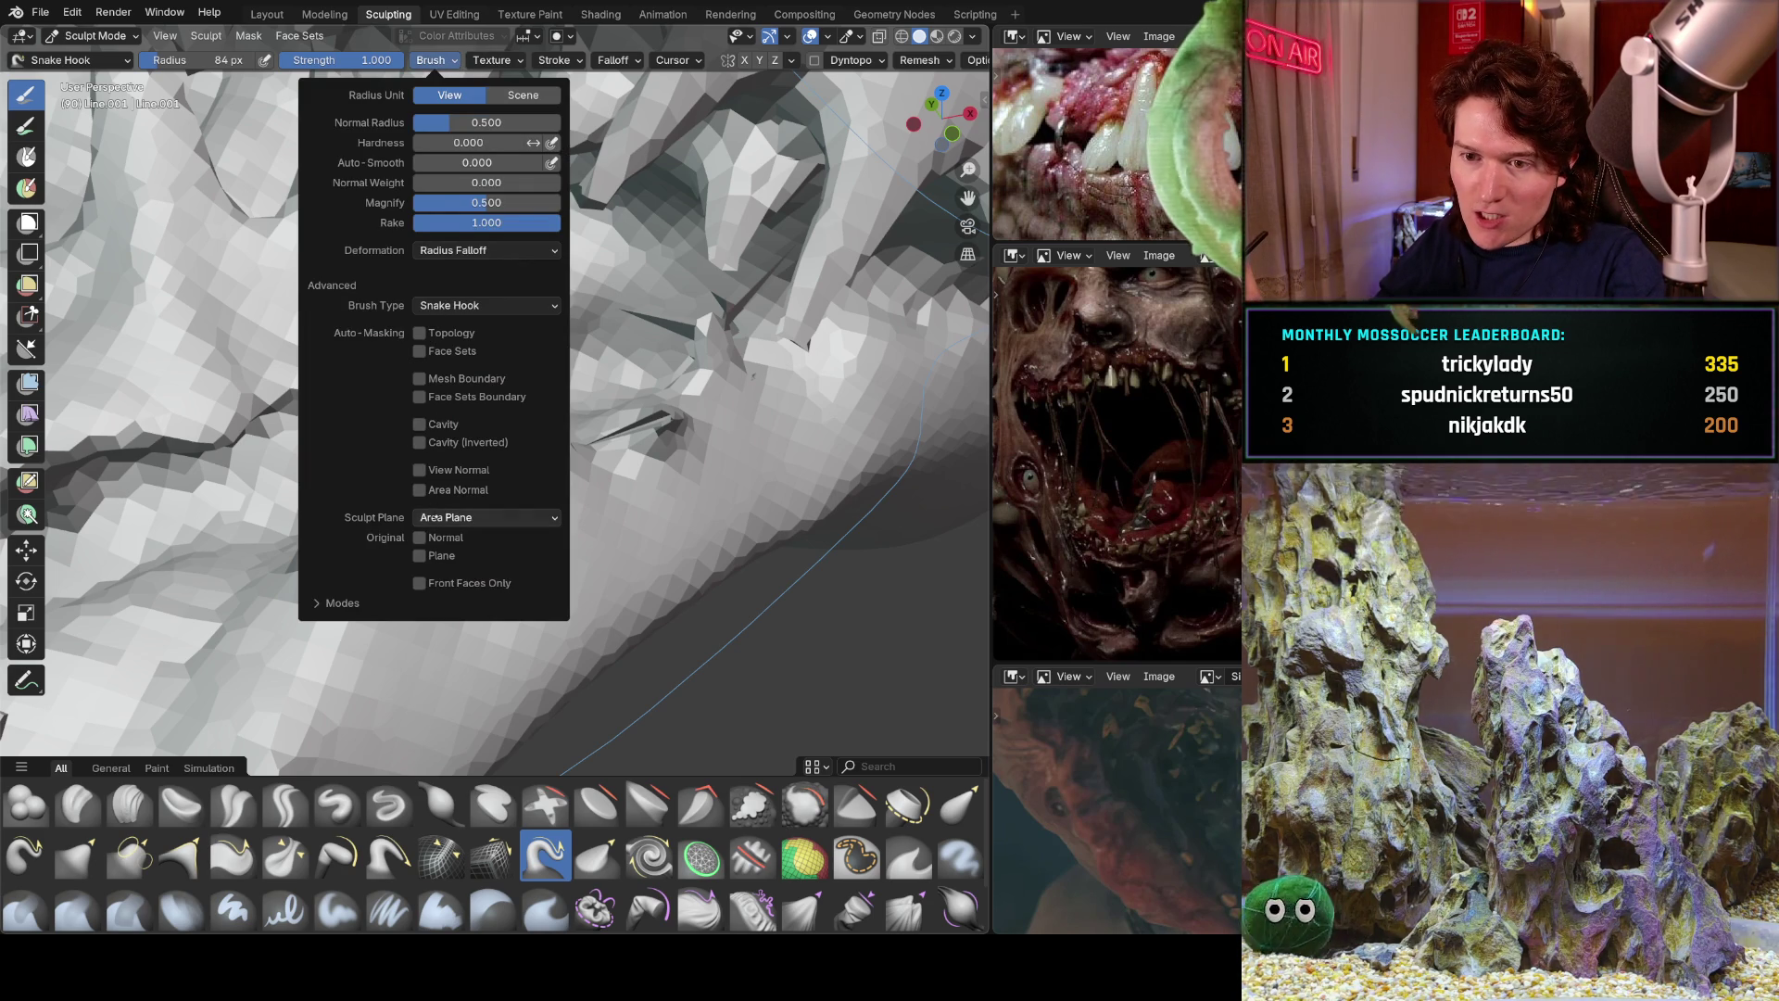
{"action": "left_click", "coordinate": [481, 517]}
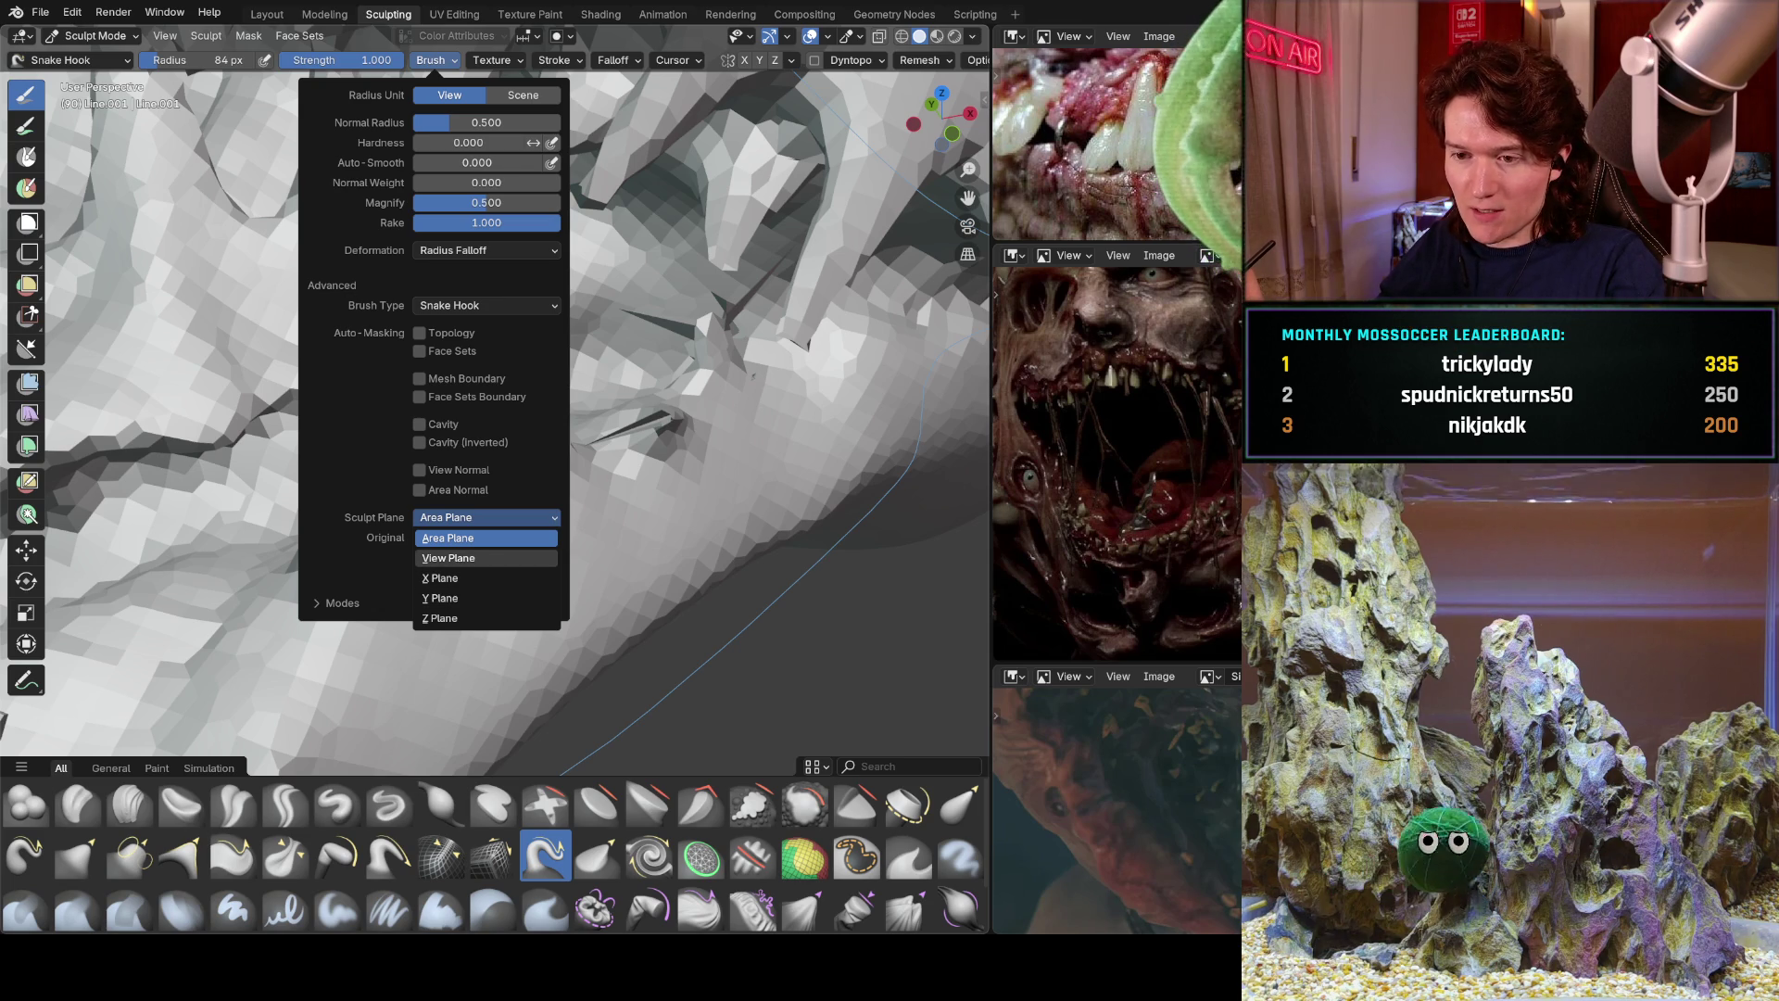
{"action": "left_click", "coordinate": [378, 540]}
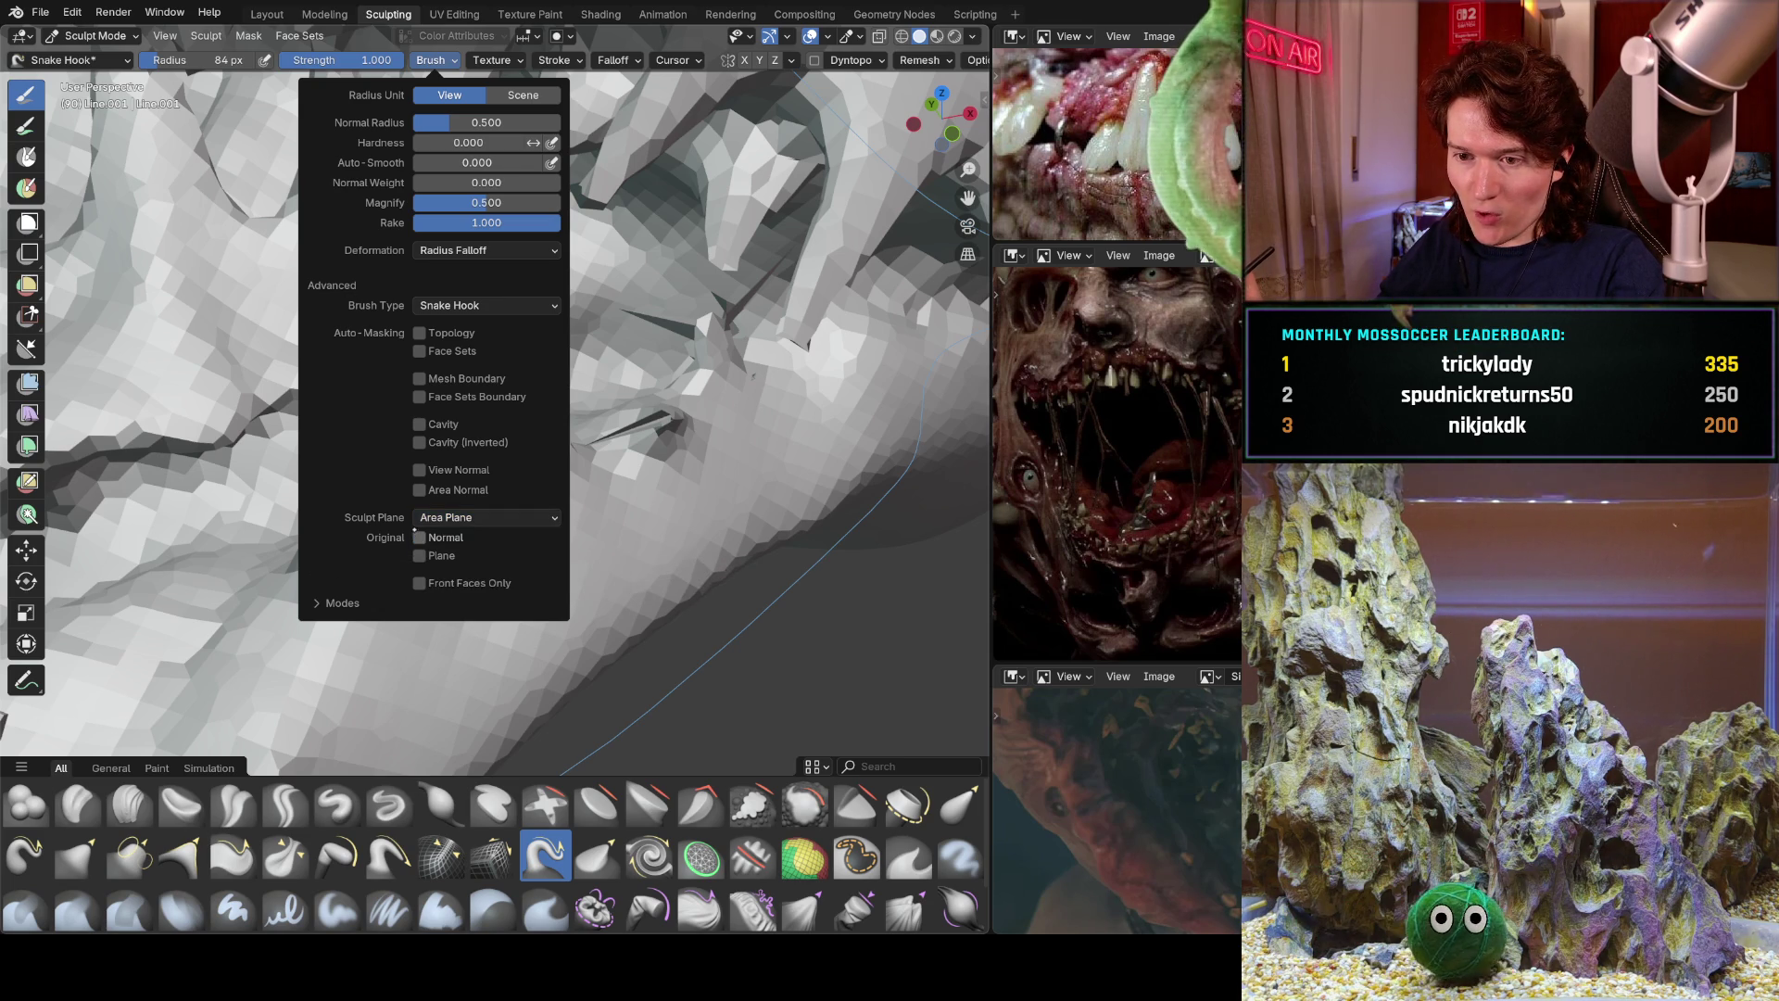
{"action": "mouse_move", "coordinate": [239, 478]}
{"action": "left_mouse_down"}
{"action": "mouse_move", "coordinate": [297, 445]}
{"action": "mouse_move", "coordinate": [204, 491]}
{"action": "mouse_move", "coordinate": [306, 473]}
{"action": "left_mouse_up"}
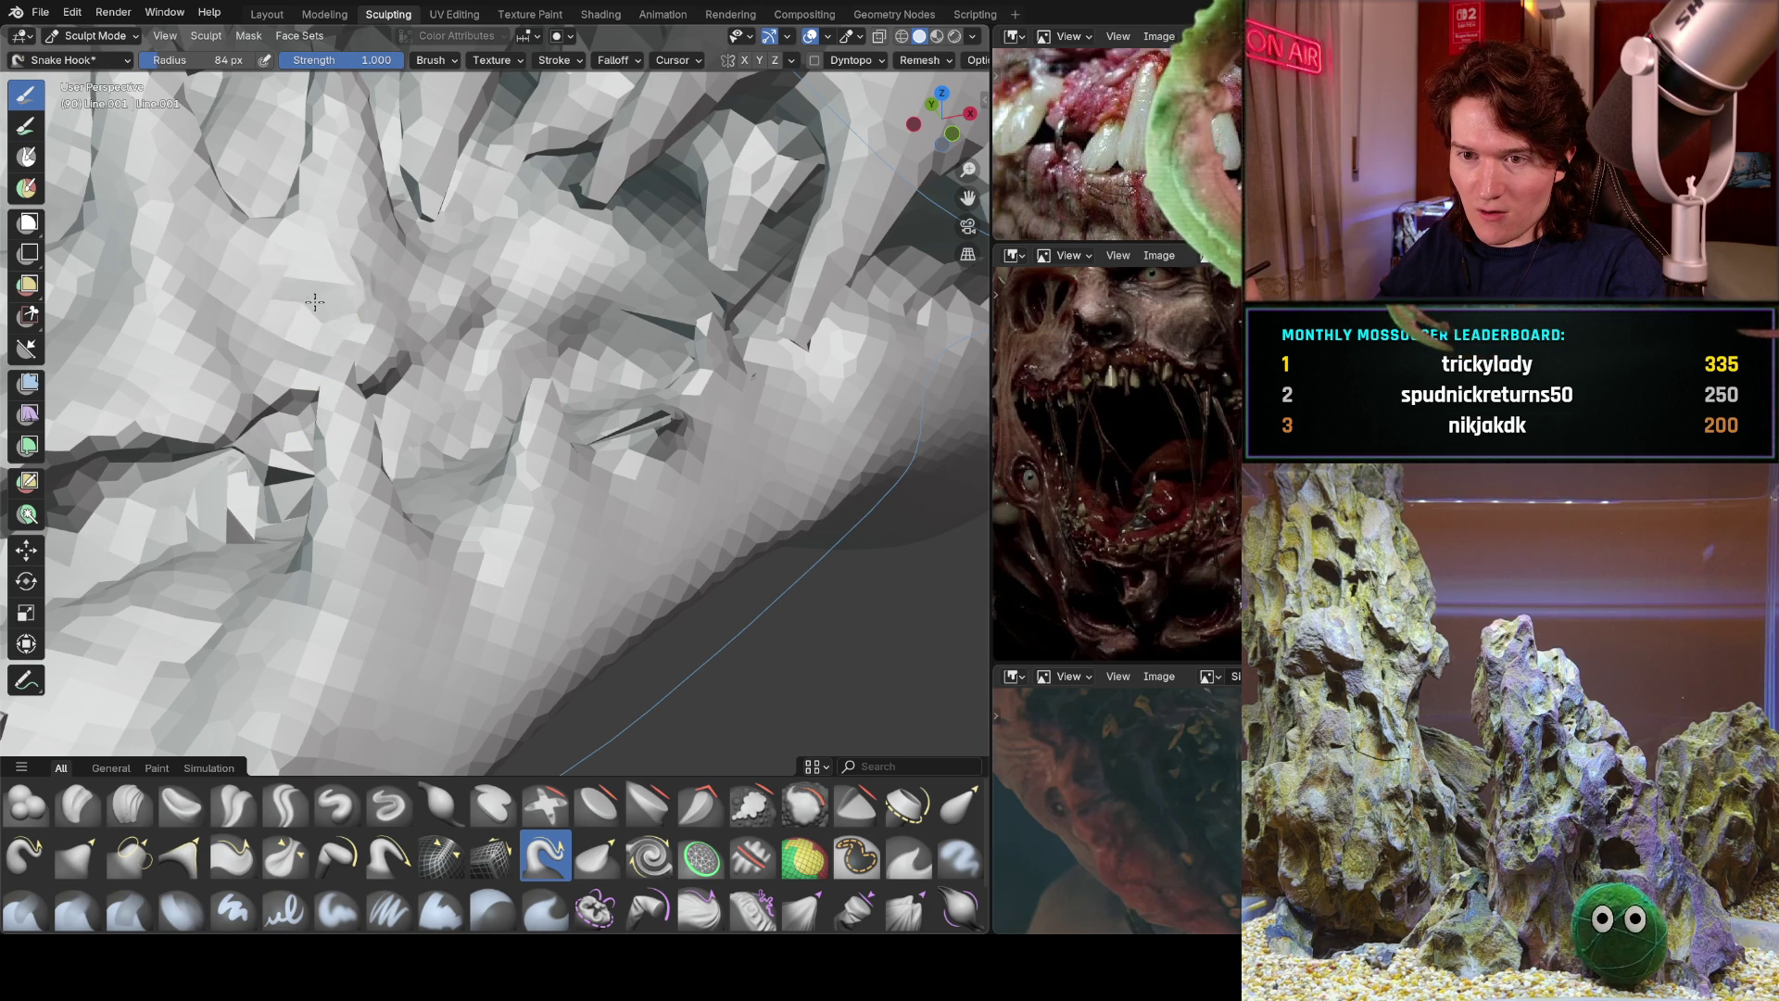
{"action": "middle_click_drag", "start_coordinate": [376, 297], "coordinate": [377, 297]}
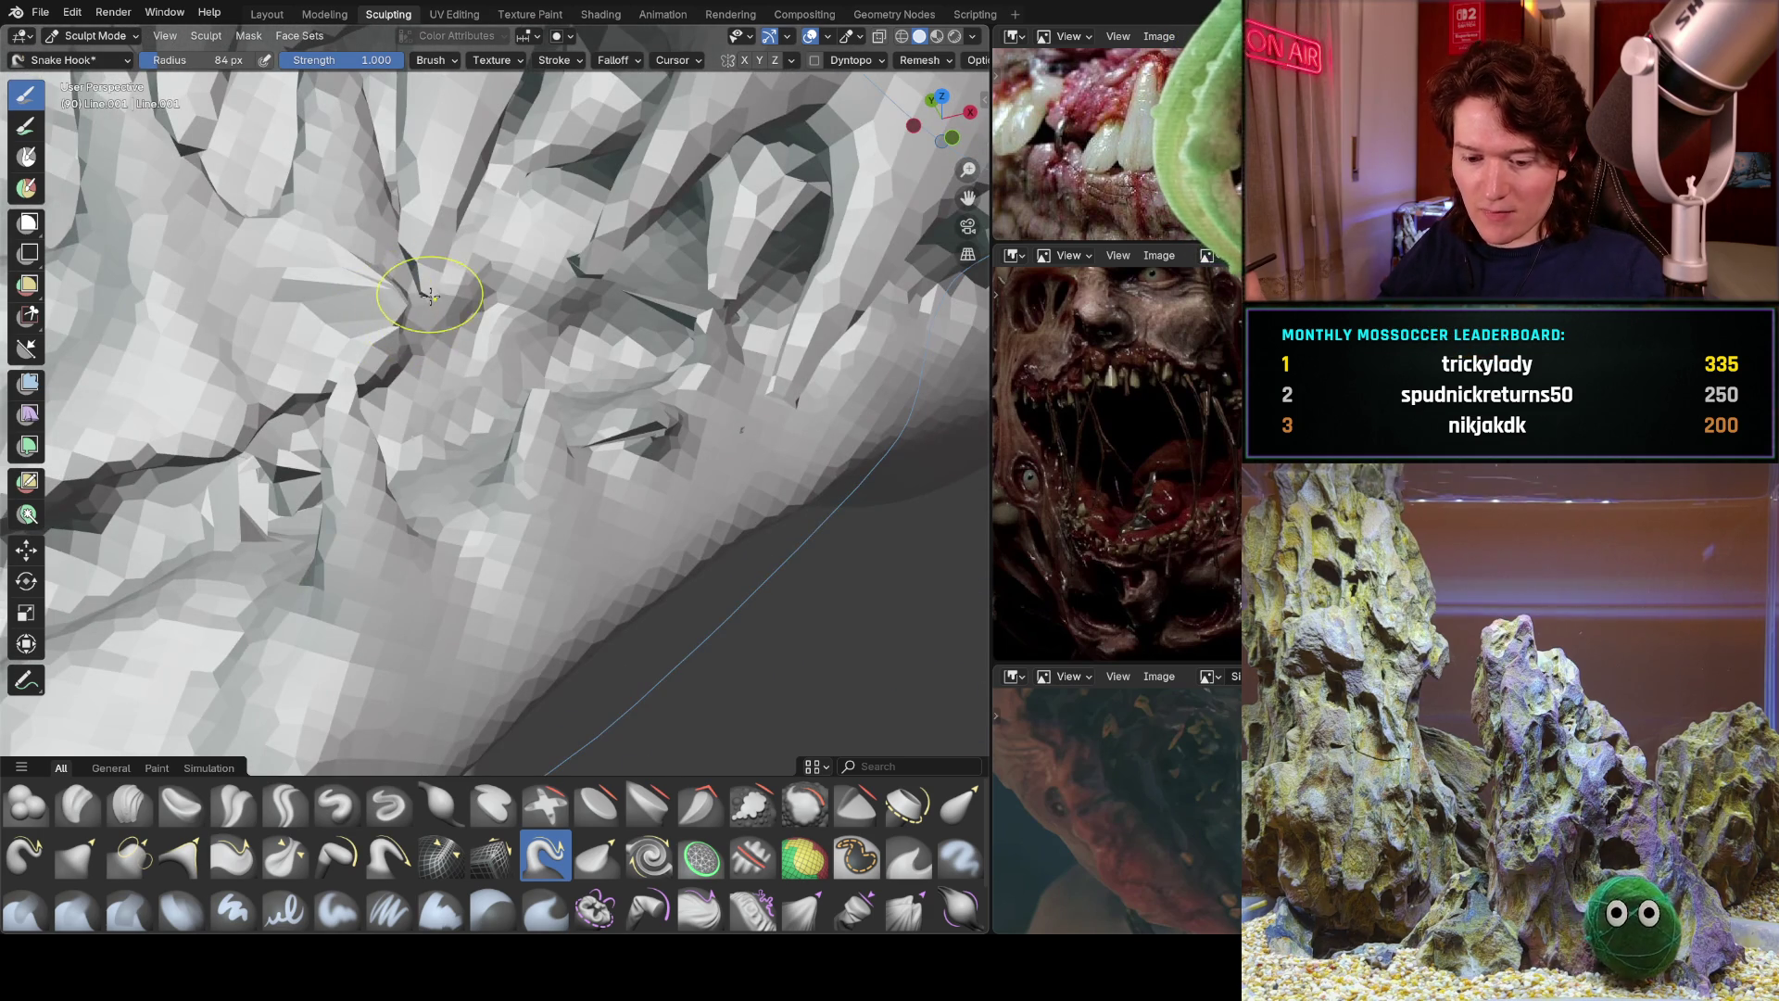
{"action": "key", "text": "ctrl+z"}
{"action": "key", "text": "ctrl+z"}
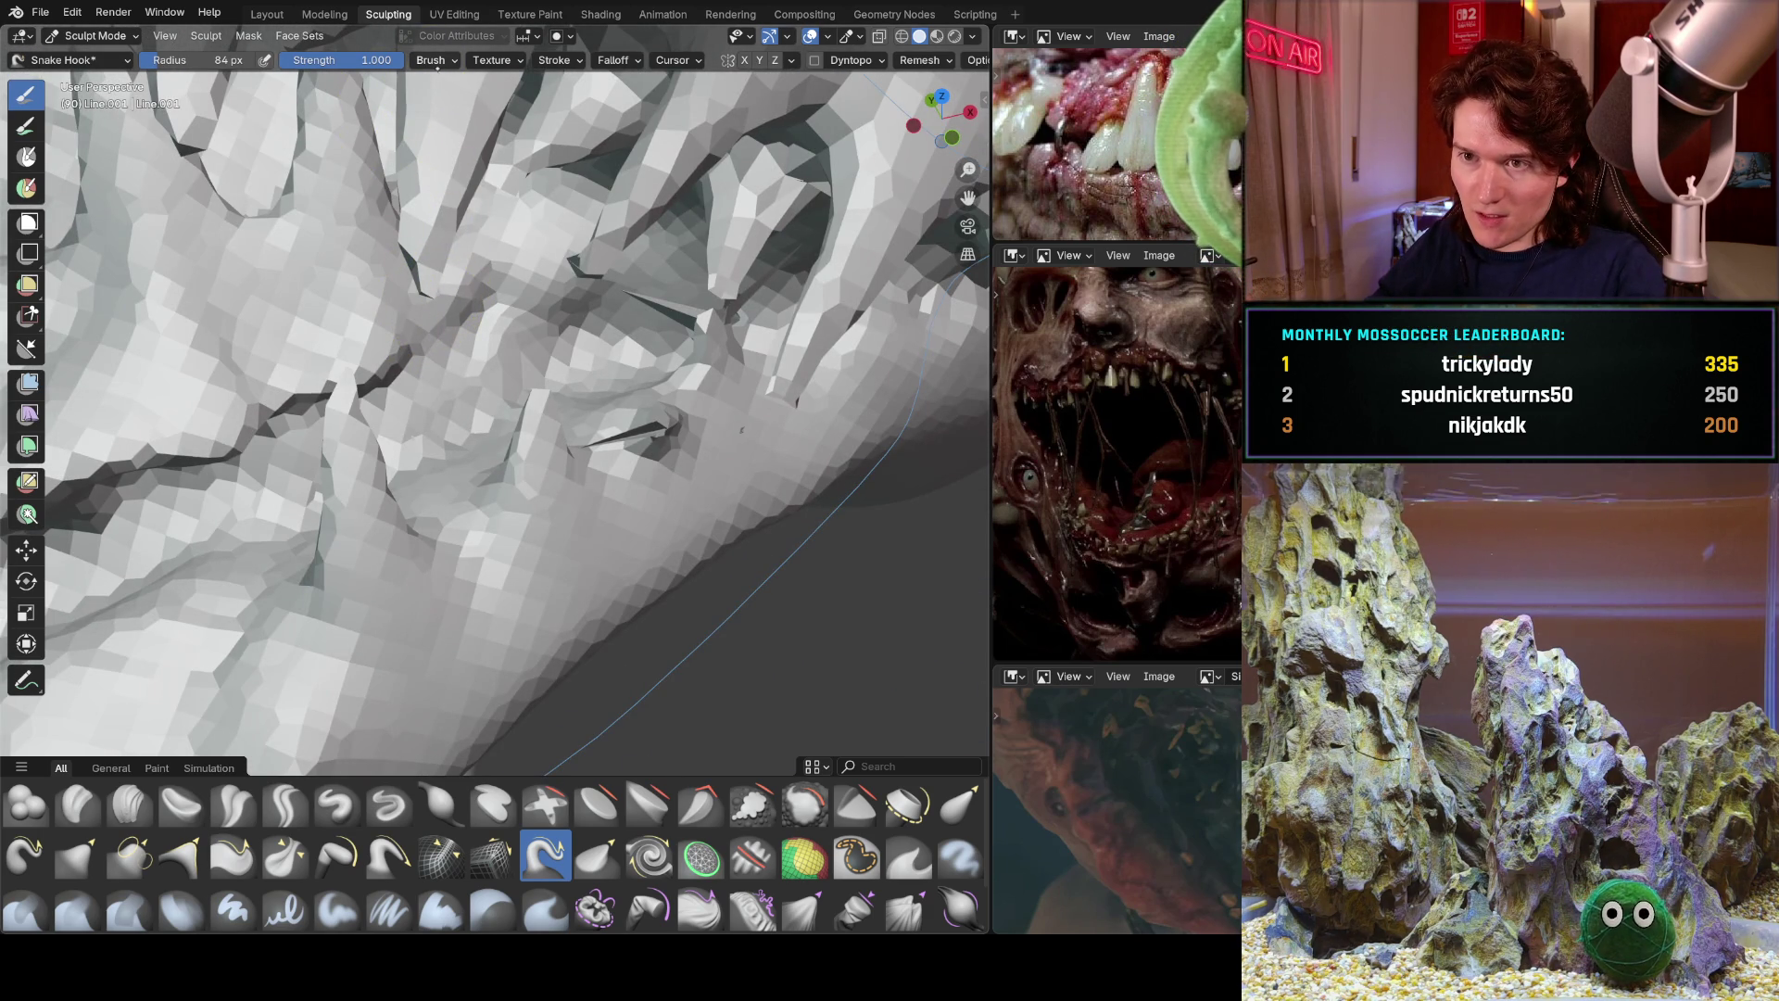
Turn off Original Normal, set Sculpt Plane to View Plane, and pull test folds into the mouth.
{"action": "left_click", "coordinate": [446, 61]}
{"action": "left_click", "coordinate": [422, 538]}
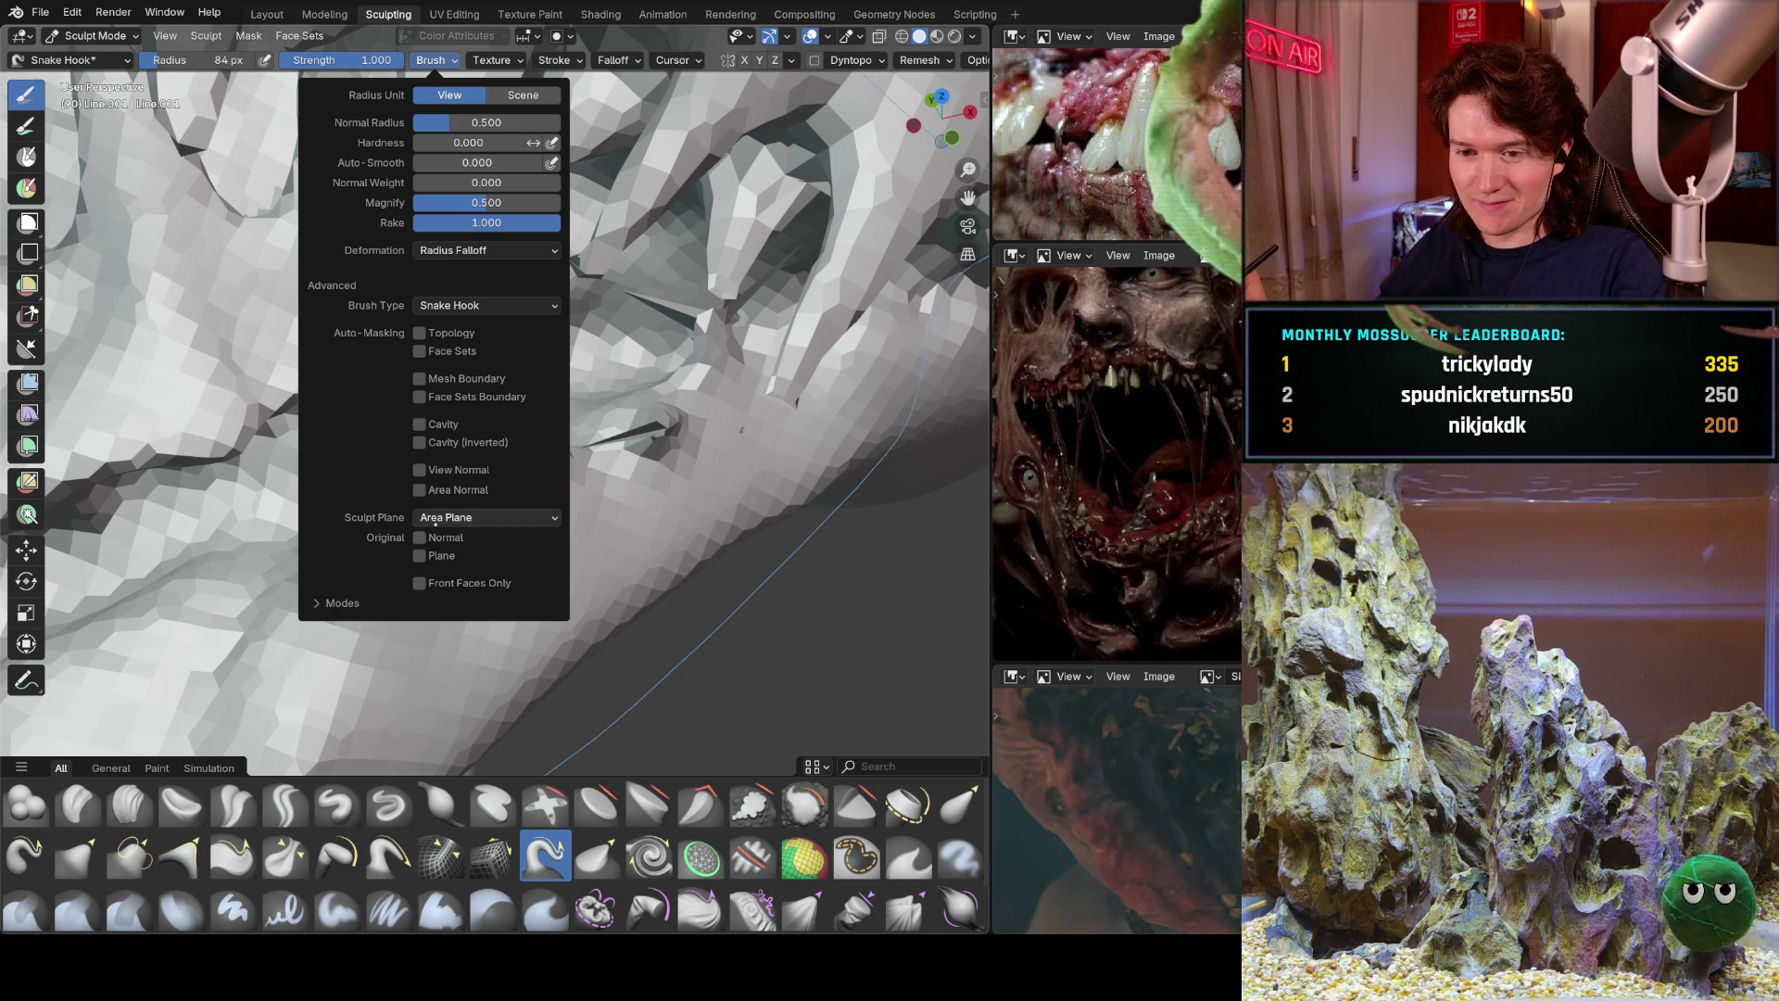
{"action": "left_click", "coordinate": [453, 517]}
{"action": "left_click", "coordinate": [441, 557]}
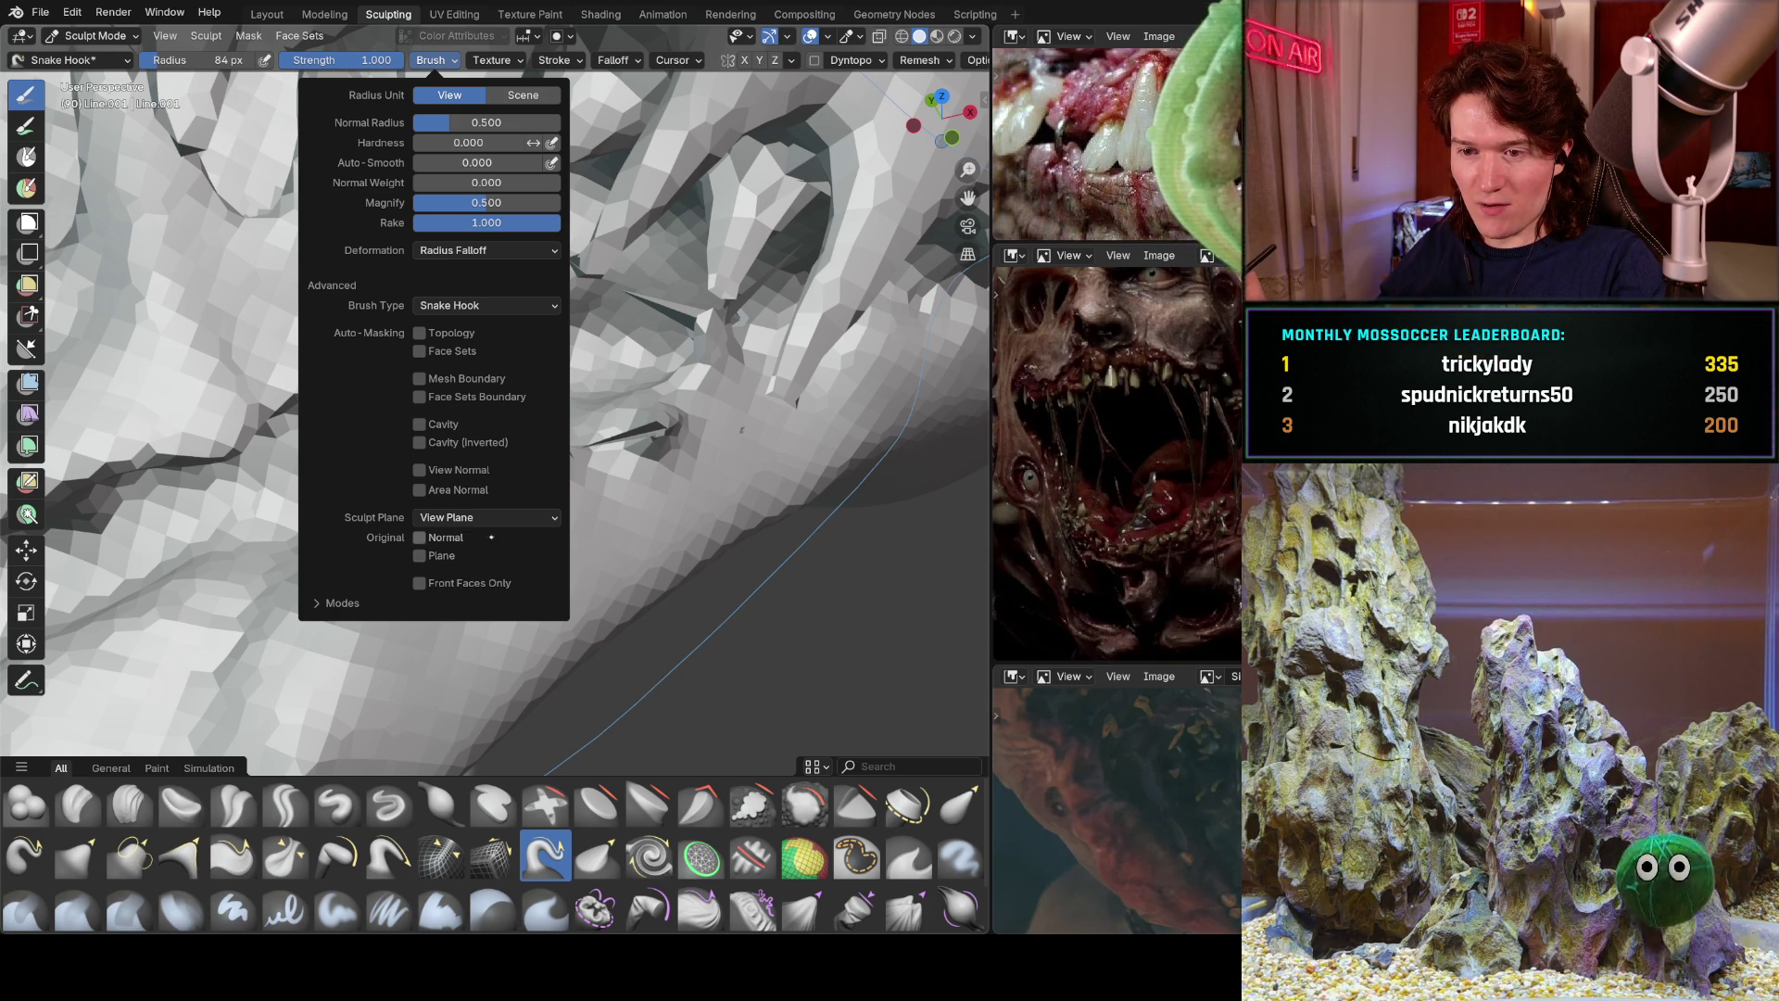
{"action": "left_click_drag", "start_coordinate": [449, 437], "coordinate": [431, 410]}
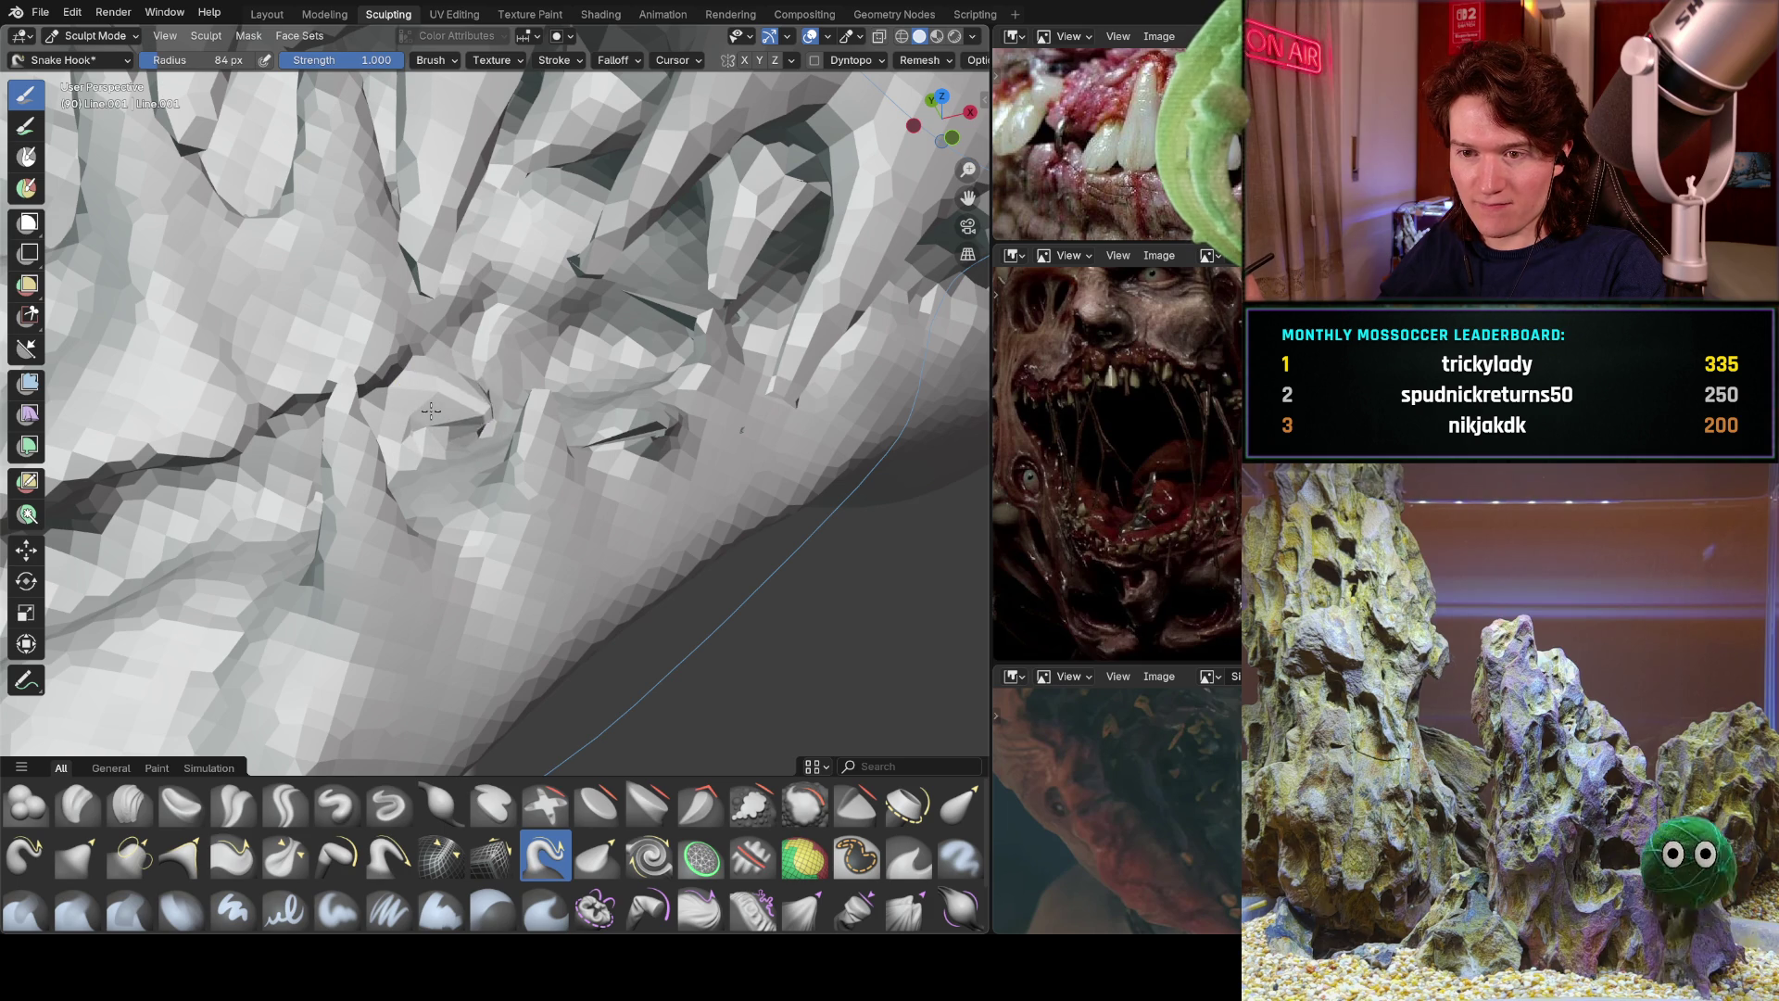
{"action": "mouse_move", "coordinate": [476, 429]}
{"action": "middle_mouse_down"}
{"action": "mouse_move", "coordinate": [519, 398]}
{"action": "mouse_move", "coordinate": [425, 400]}
{"action": "middle_mouse_up"}
{"action": "mouse_move", "coordinate": [425, 401]}
{"action": "left_mouse_down"}
{"action": "mouse_move", "coordinate": [394, 459]}
{"action": "mouse_move", "coordinate": [422, 510]}
{"action": "mouse_move", "coordinate": [420, 483]}
{"action": "left_mouse_up"}
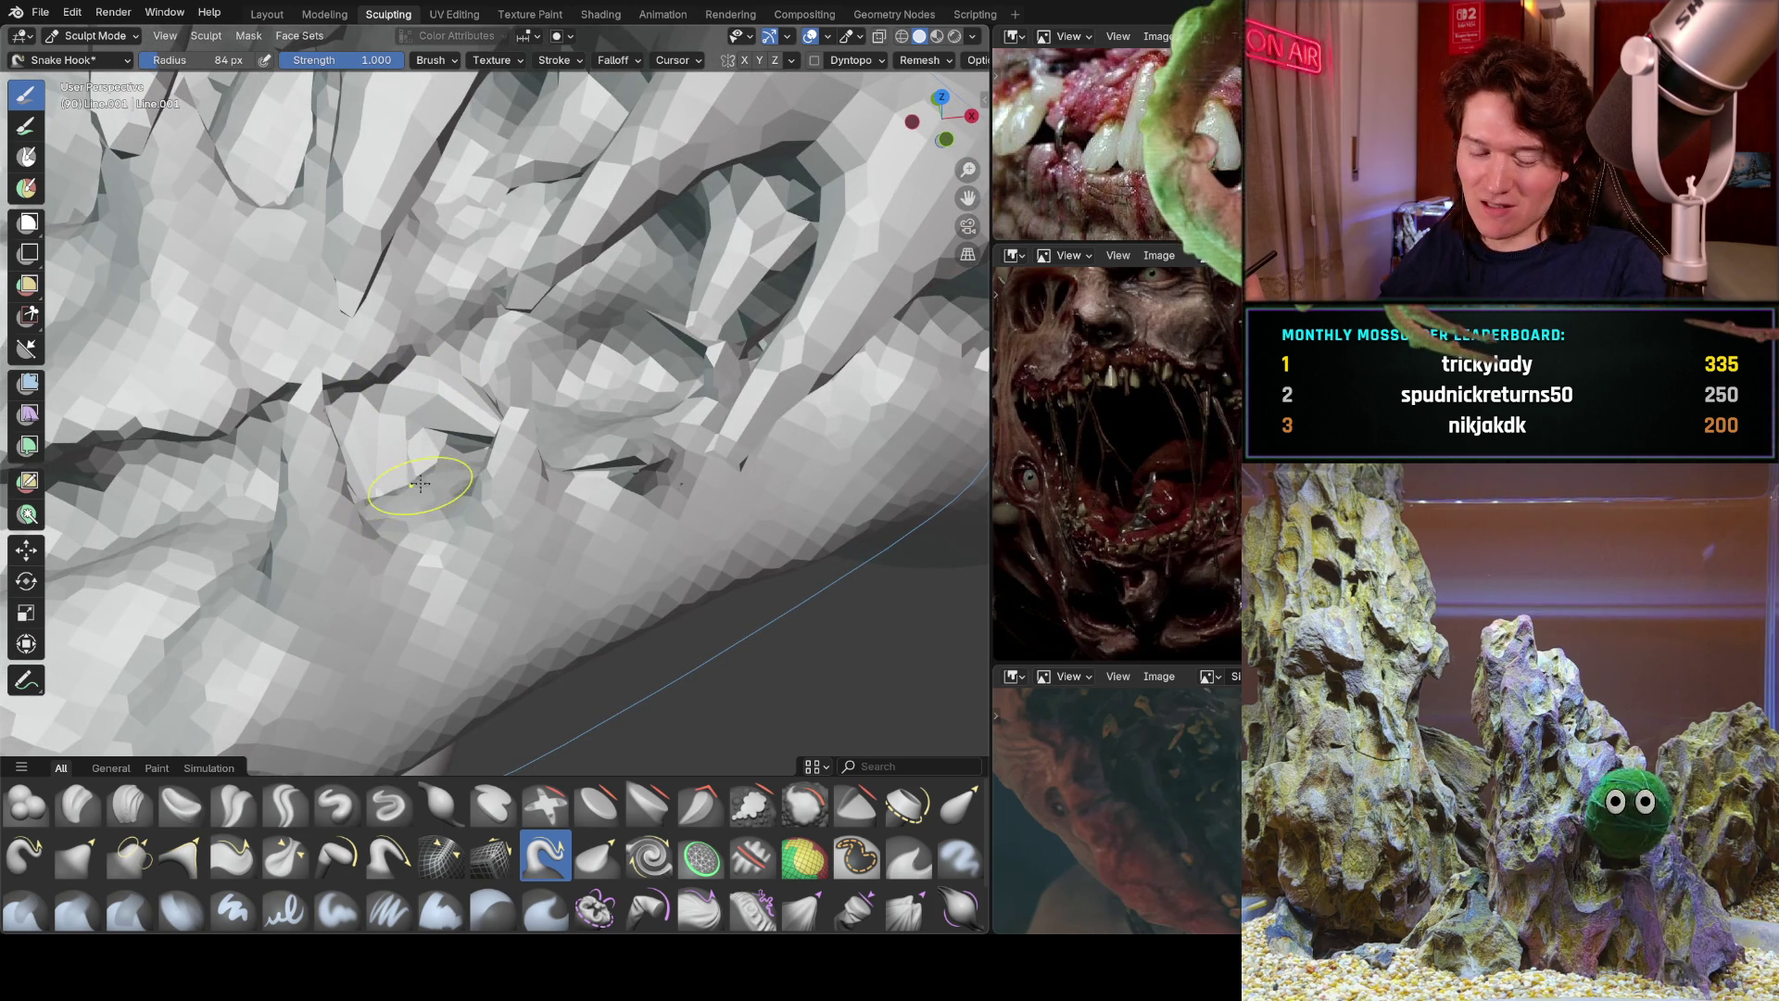
Reset Sculpt Plane to Area Plane and pull two more fangs near the mouth.
{"action": "left_click", "coordinate": [433, 59]}
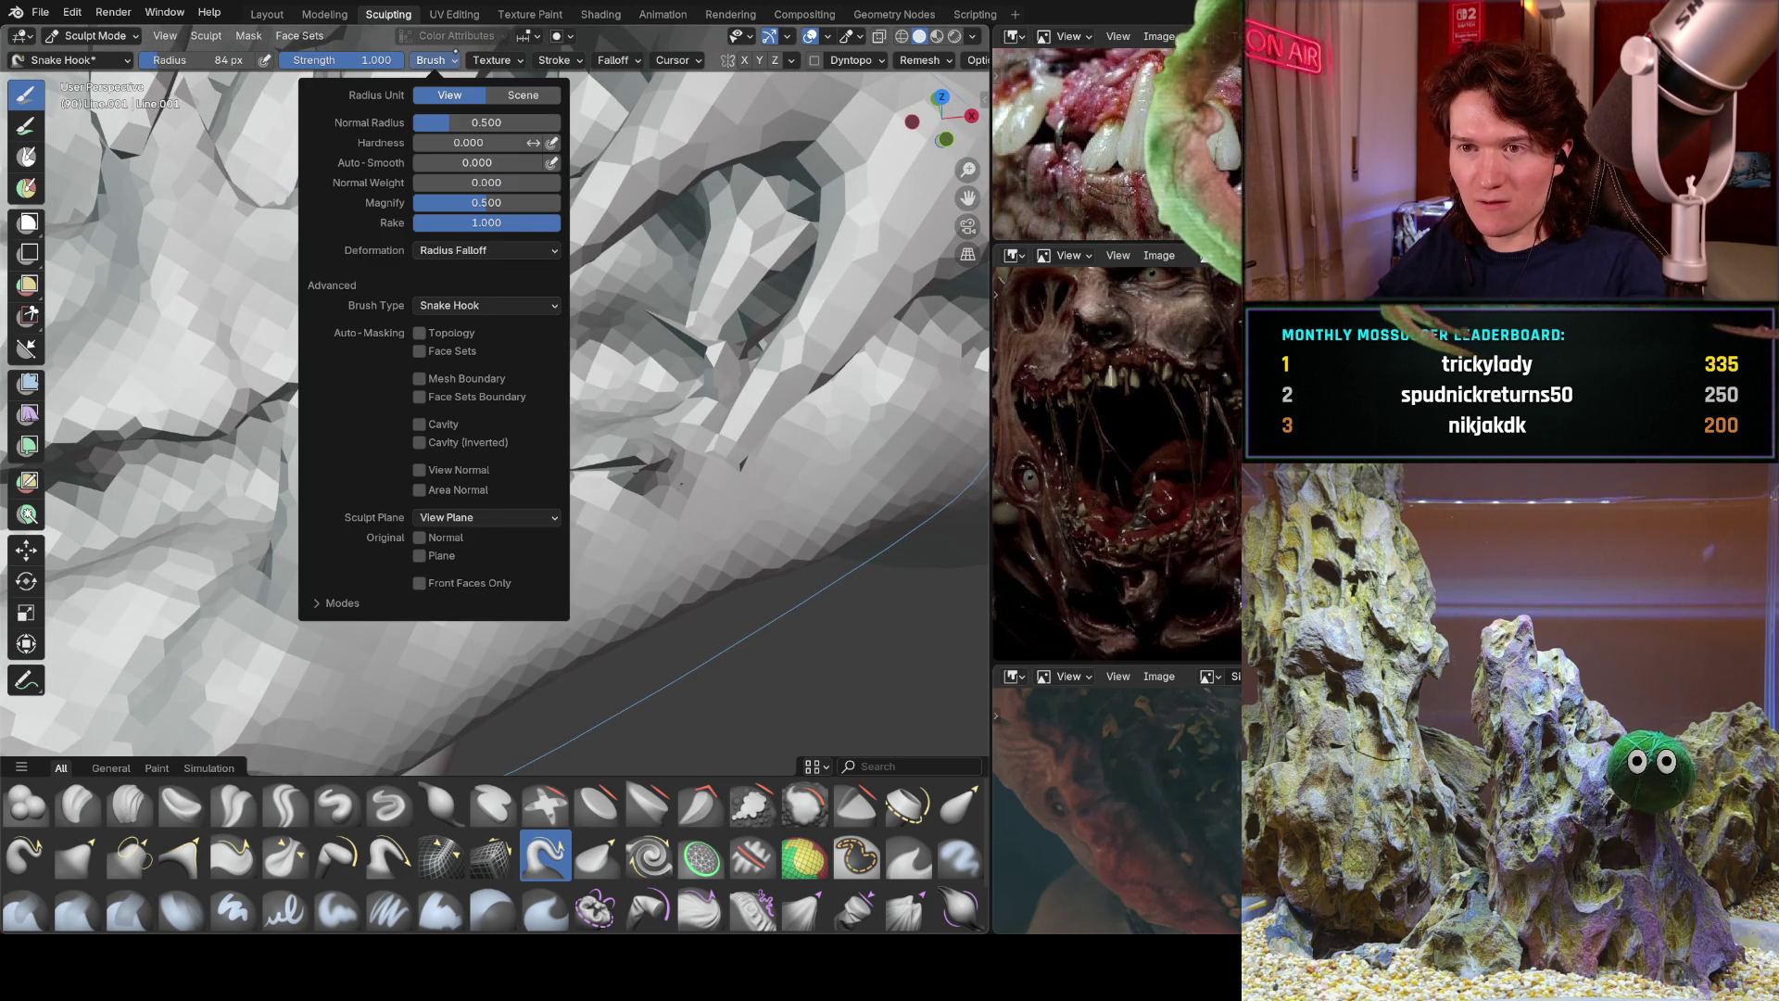
{"action": "left_click", "coordinate": [491, 516]}
{"action": "left_click", "coordinate": [496, 538]}
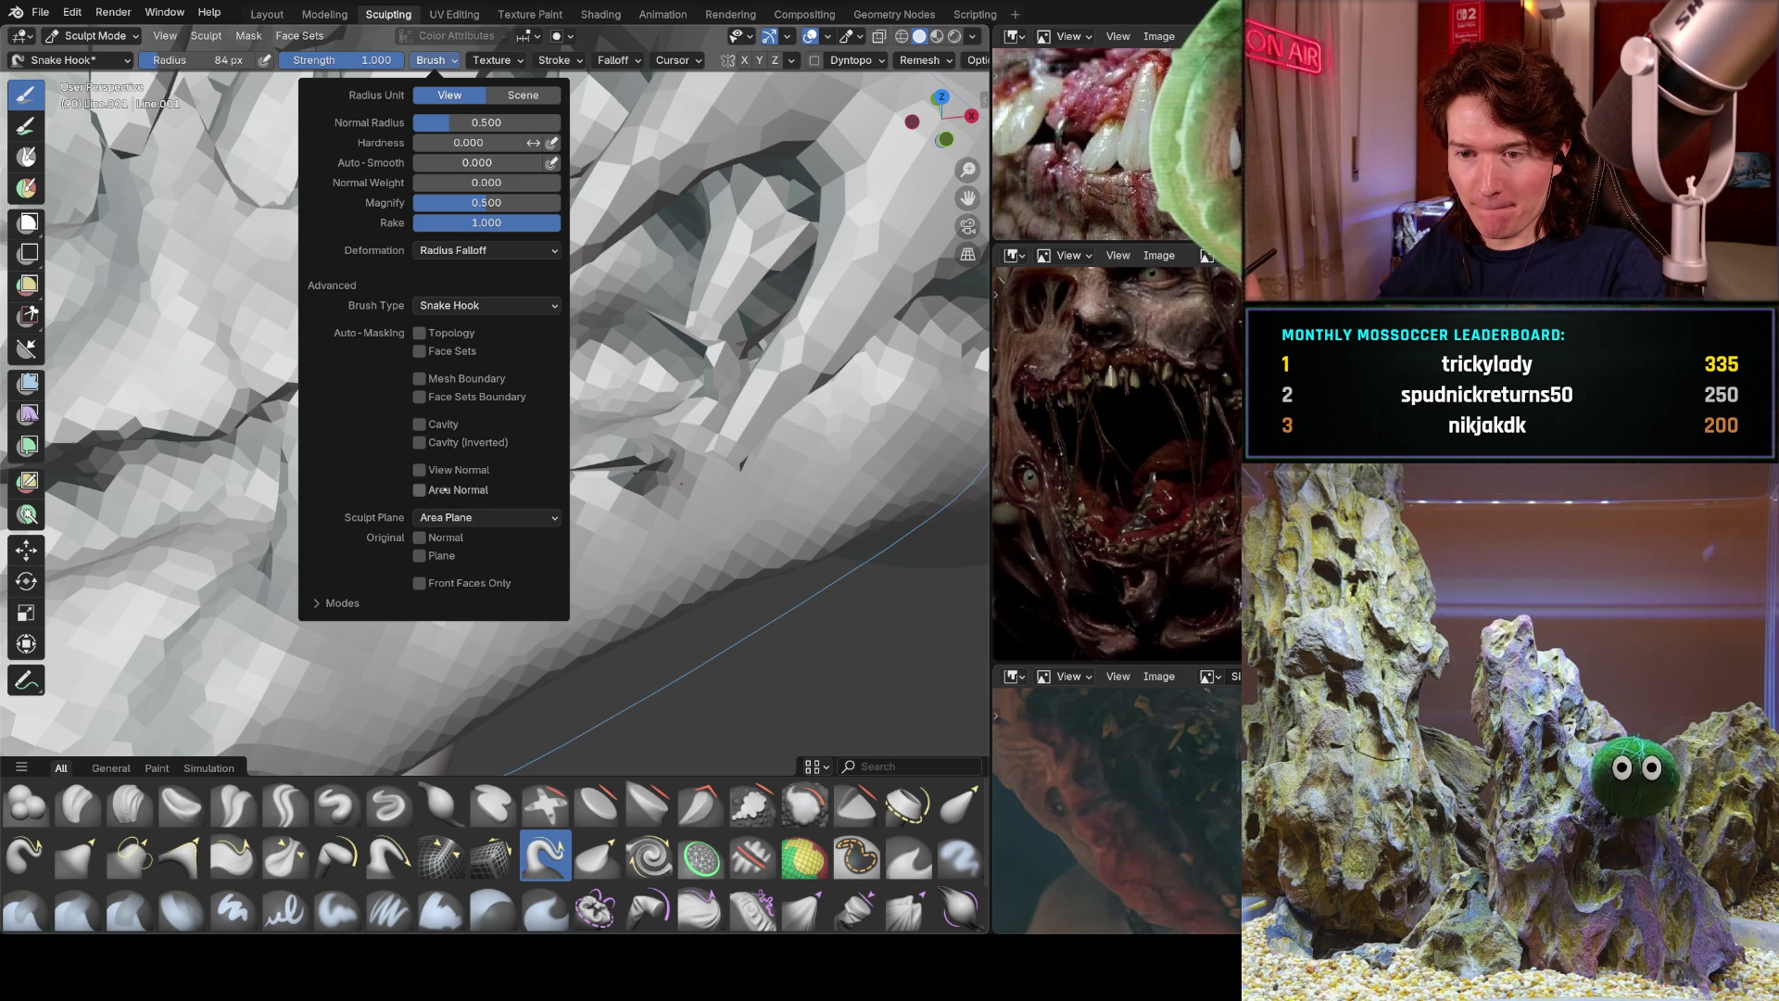
{"action": "mouse_move", "coordinate": [577, 715]}
{"action": "middle_mouse_down"}
{"action": "mouse_move", "coordinate": [563, 337]}
{"action": "mouse_move", "coordinate": [483, 363]}
{"action": "middle_mouse_up"}
{"action": "mouse_move", "coordinate": [343, 479]}
{"action": "left_mouse_down"}
{"action": "mouse_move", "coordinate": [278, 533]}
{"action": "mouse_move", "coordinate": [334, 454]}
{"action": "left_mouse_up"}
{"action": "mouse_move", "coordinate": [333, 454]}
{"action": "middle_mouse_down"}
{"action": "mouse_move", "coordinate": [306, 443]}
{"action": "mouse_move", "coordinate": [411, 389]}
{"action": "middle_mouse_up"}
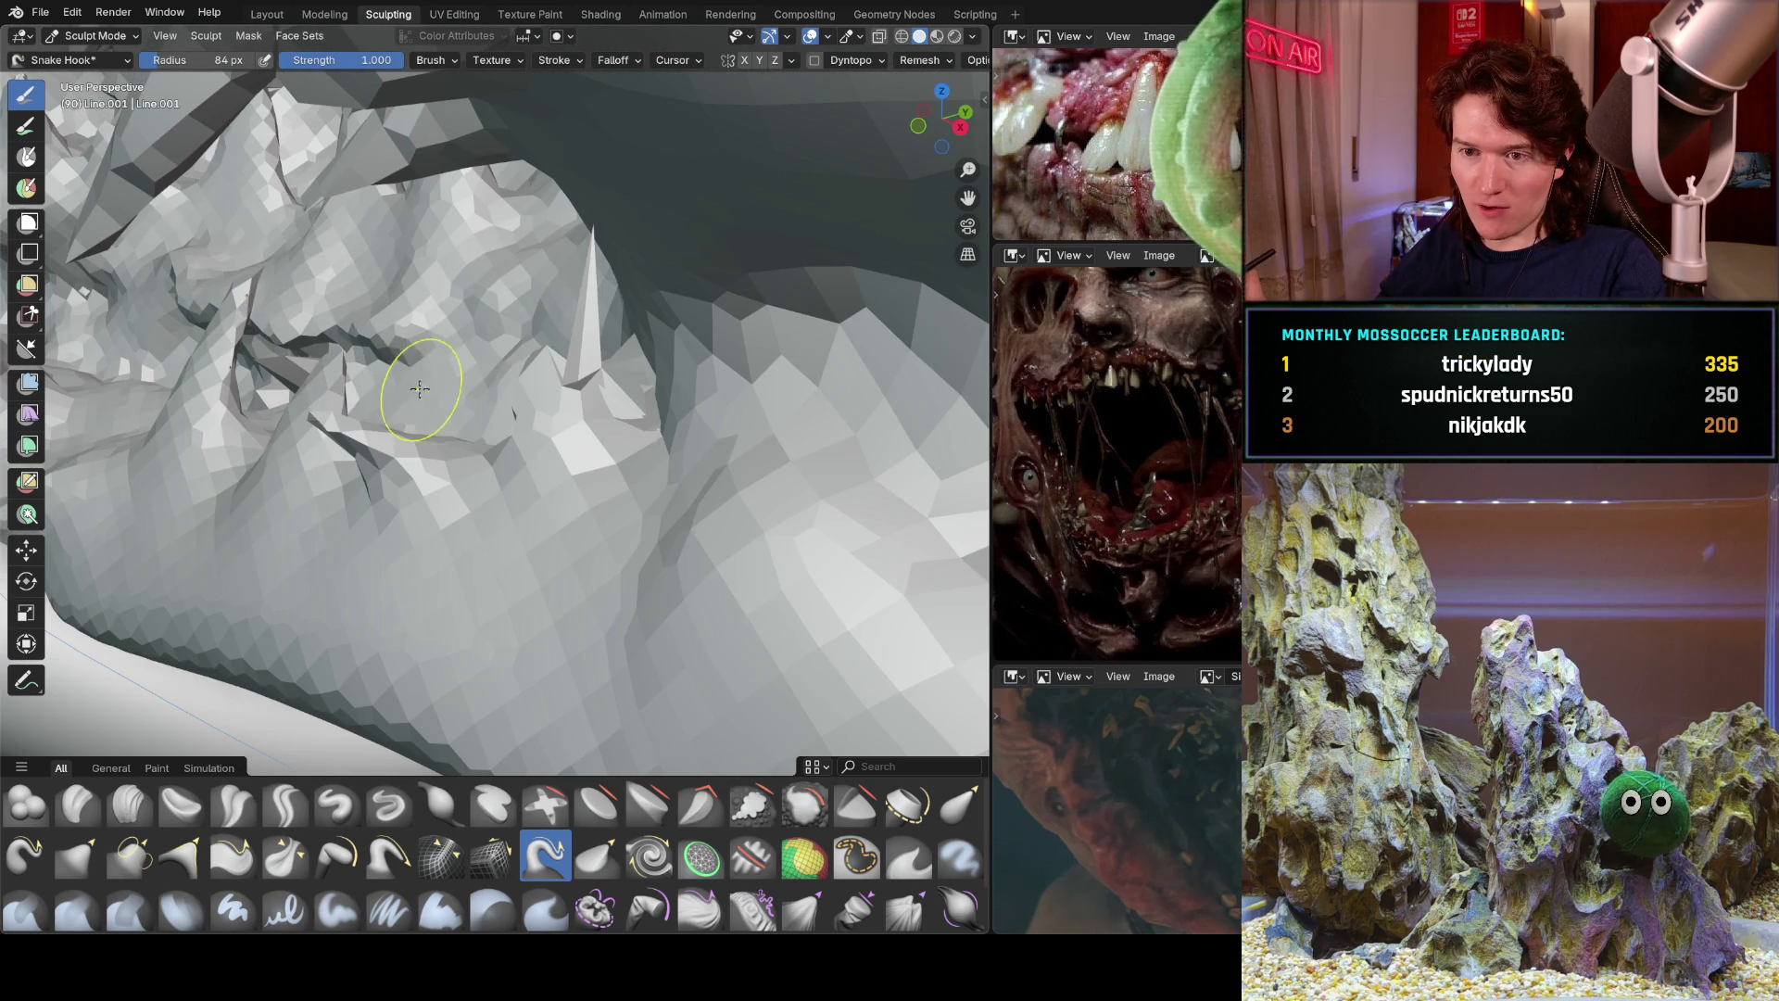
{"action": "mouse_move", "coordinate": [526, 402]}
{"action": "middle_mouse_down"}
{"action": "mouse_move", "coordinate": [507, 334]}
{"action": "mouse_move", "coordinate": [547, 420]}
{"action": "mouse_move", "coordinate": [630, 435]}
{"action": "mouse_move", "coordinate": [654, 415]}
{"action": "mouse_move", "coordinate": [519, 431]}
{"action": "middle_mouse_up"}
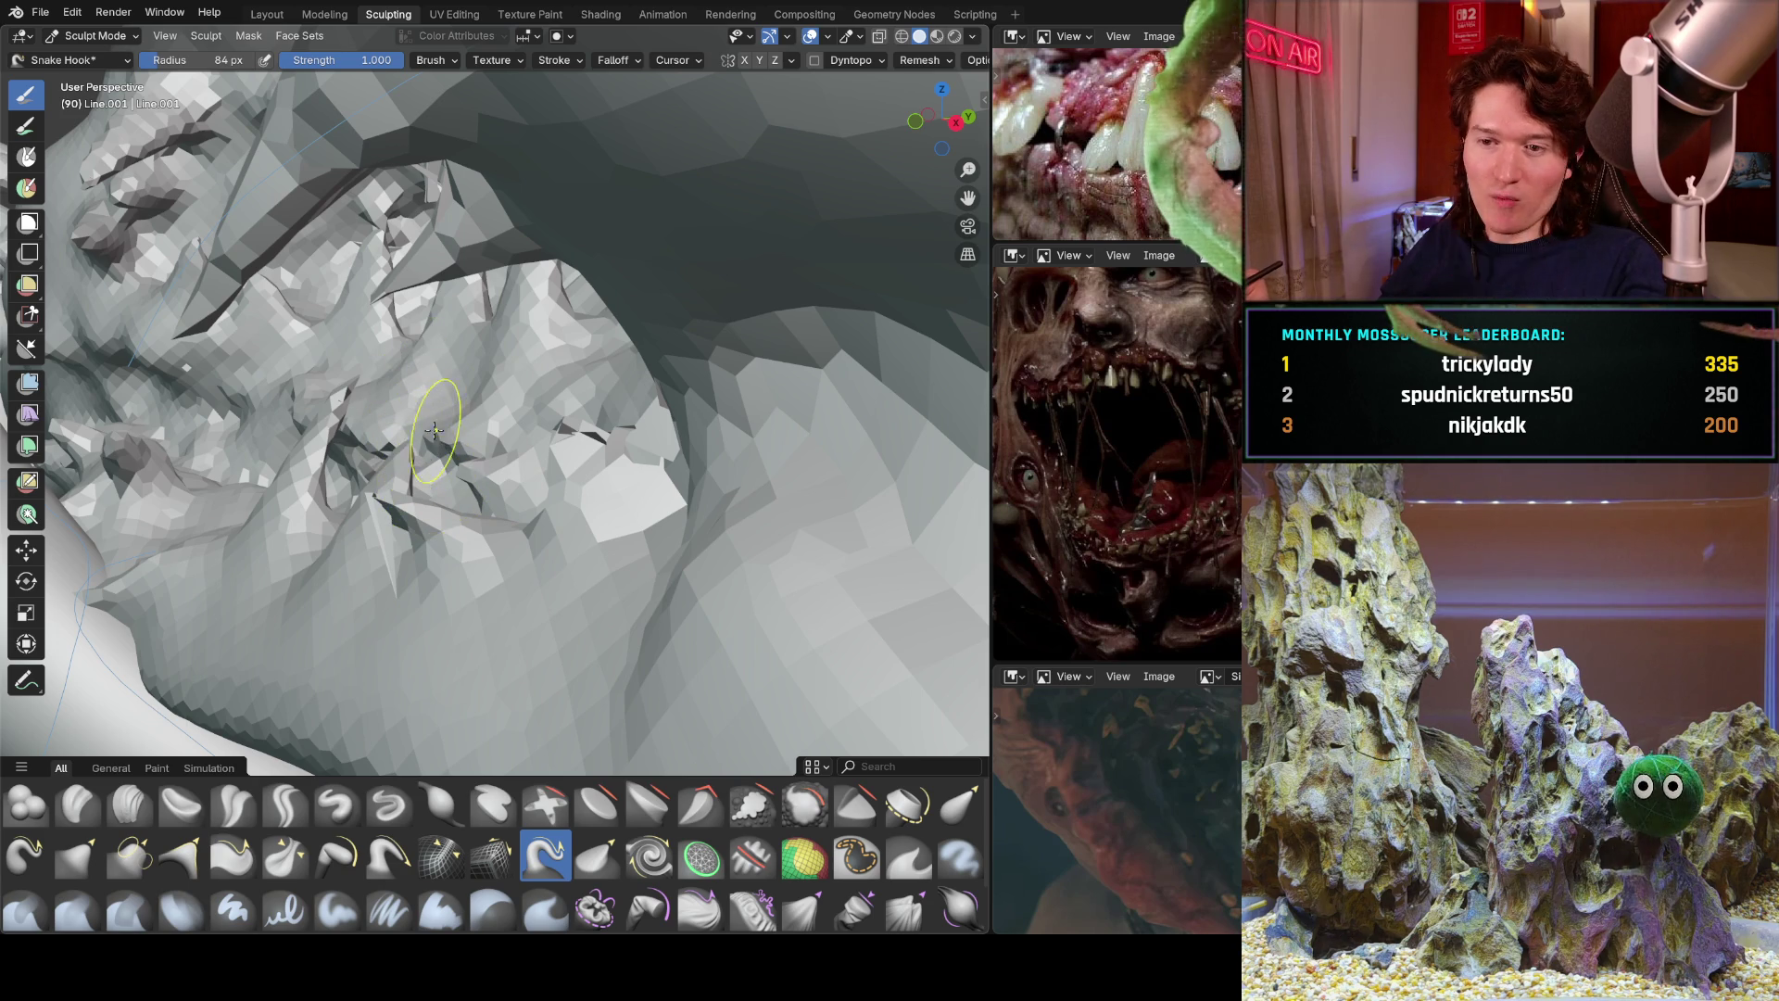
{"action": "scroll", "coordinate": [385, 476], "scroll_direction": "down", "scroll_amount": 4}
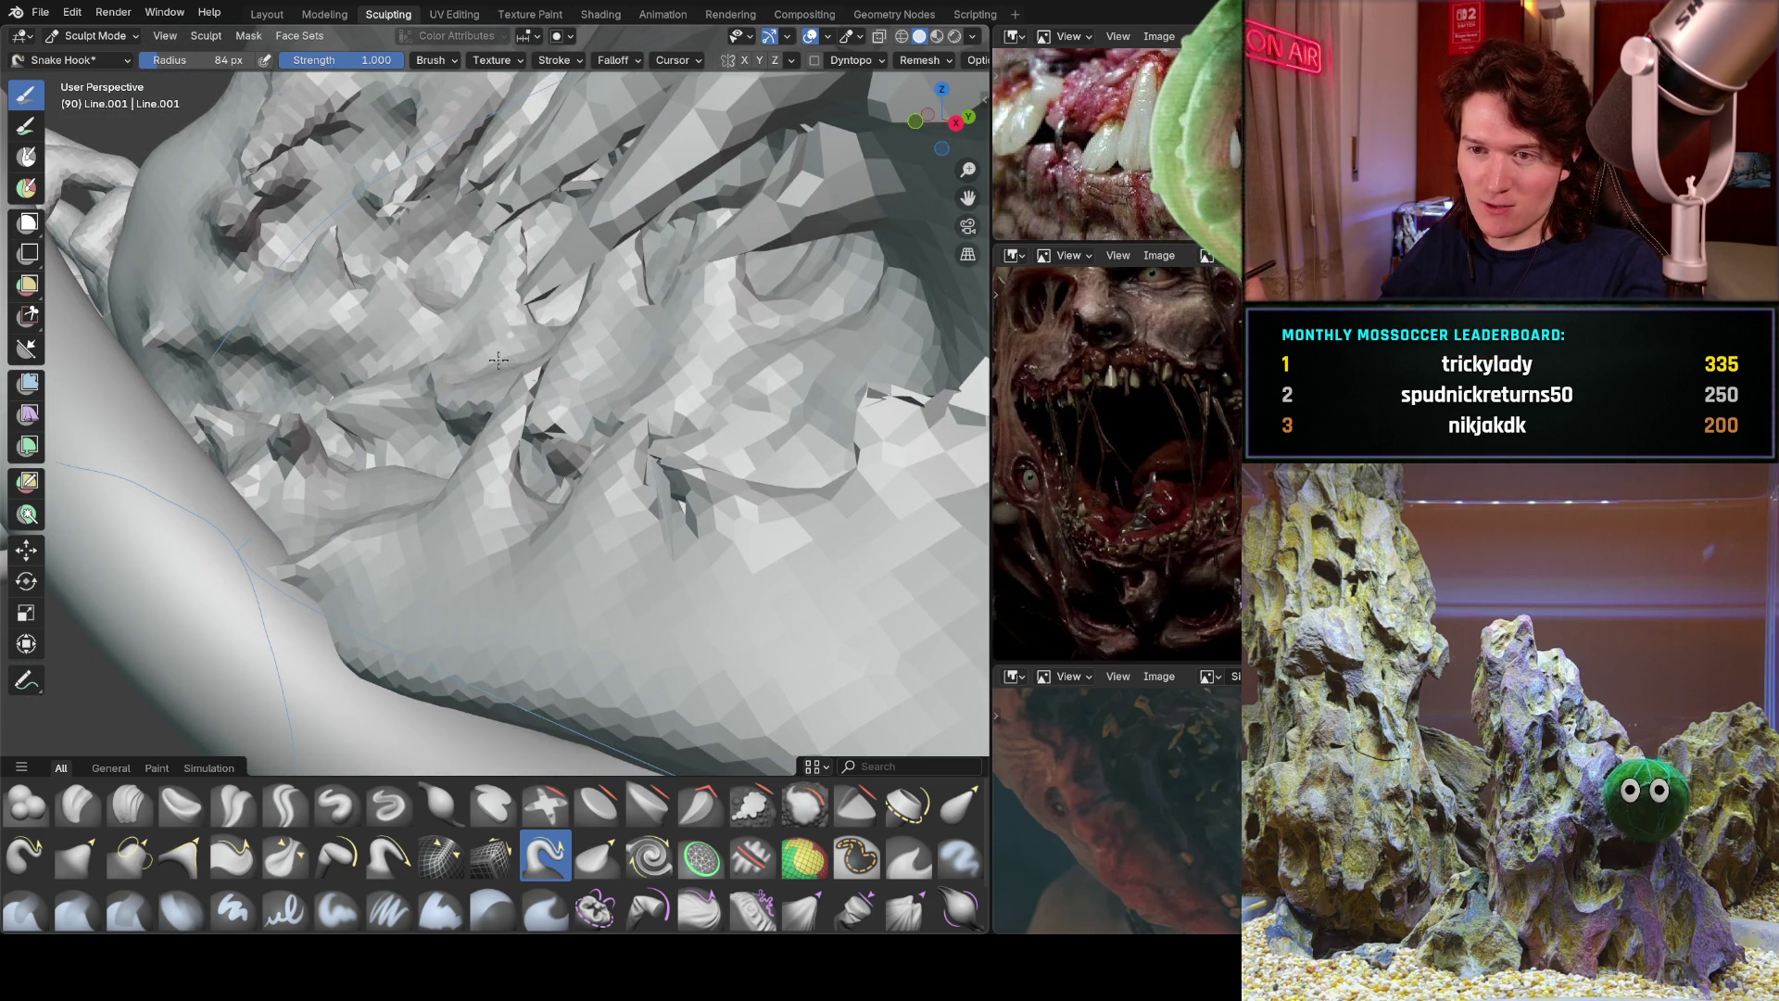
{"action": "middle_click_drag", "start_coordinate": [572, 378], "coordinate": [659, 423]}
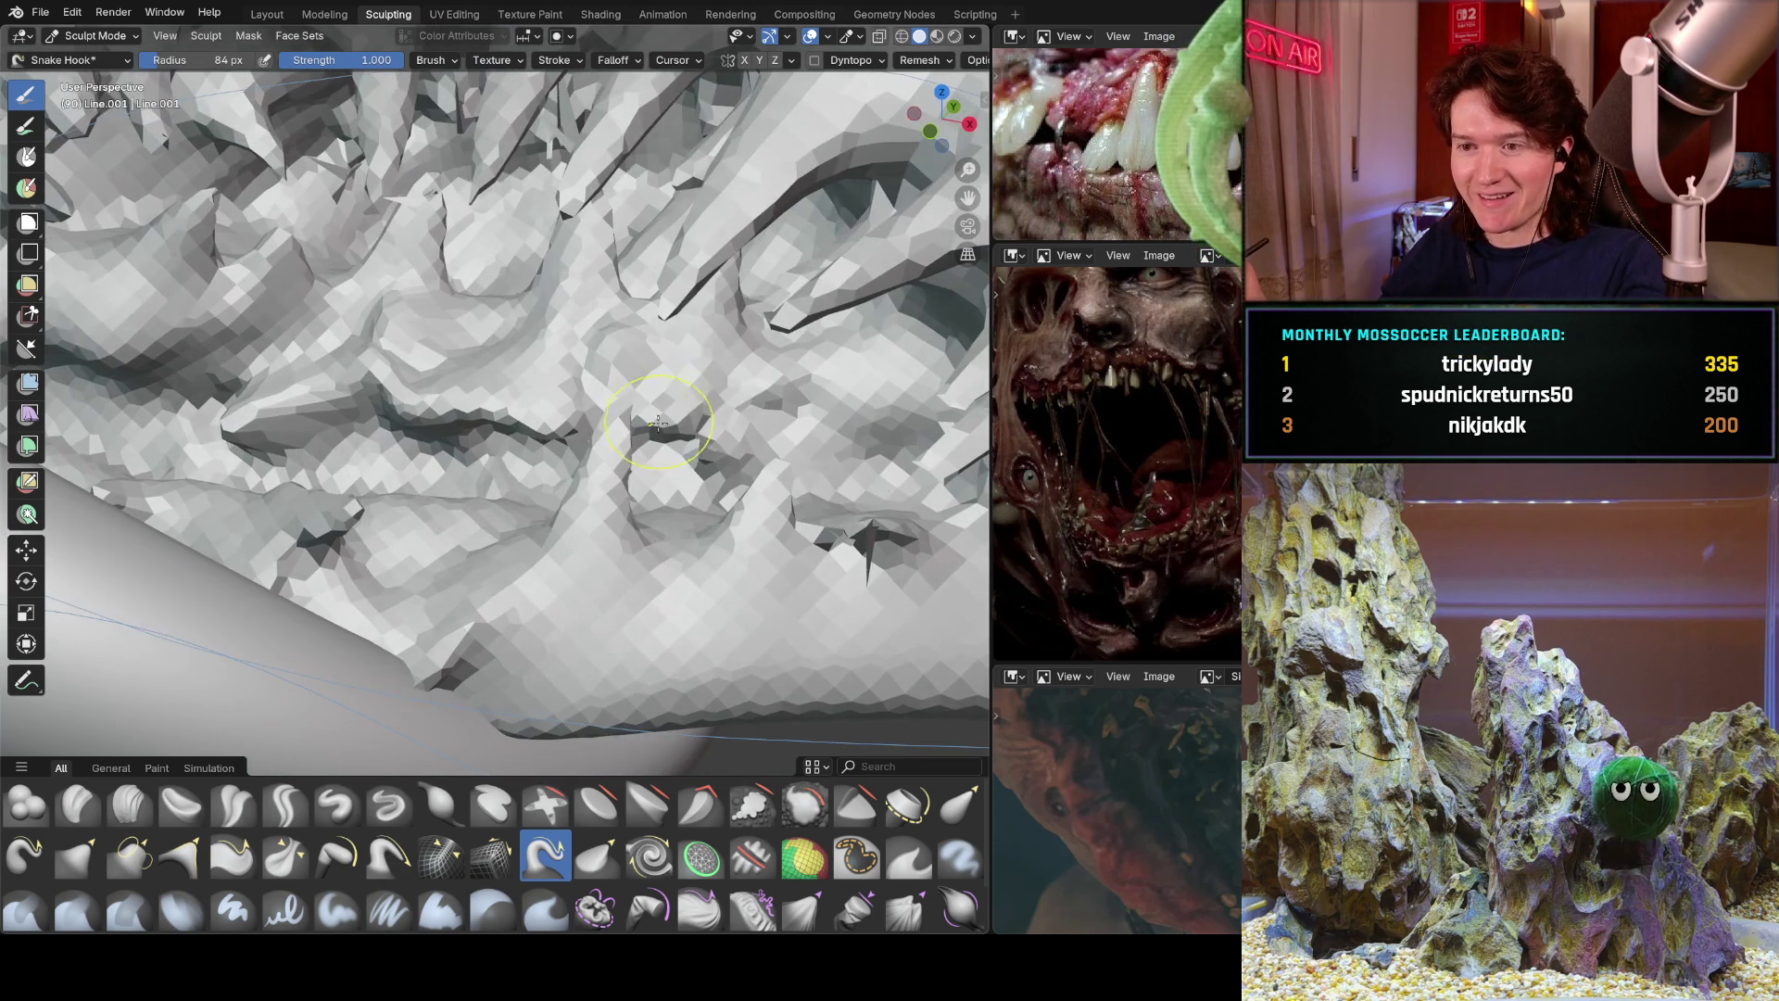
{"action": "scroll", "coordinate": [641, 445], "scroll_direction": "down", "scroll_amount": 8}
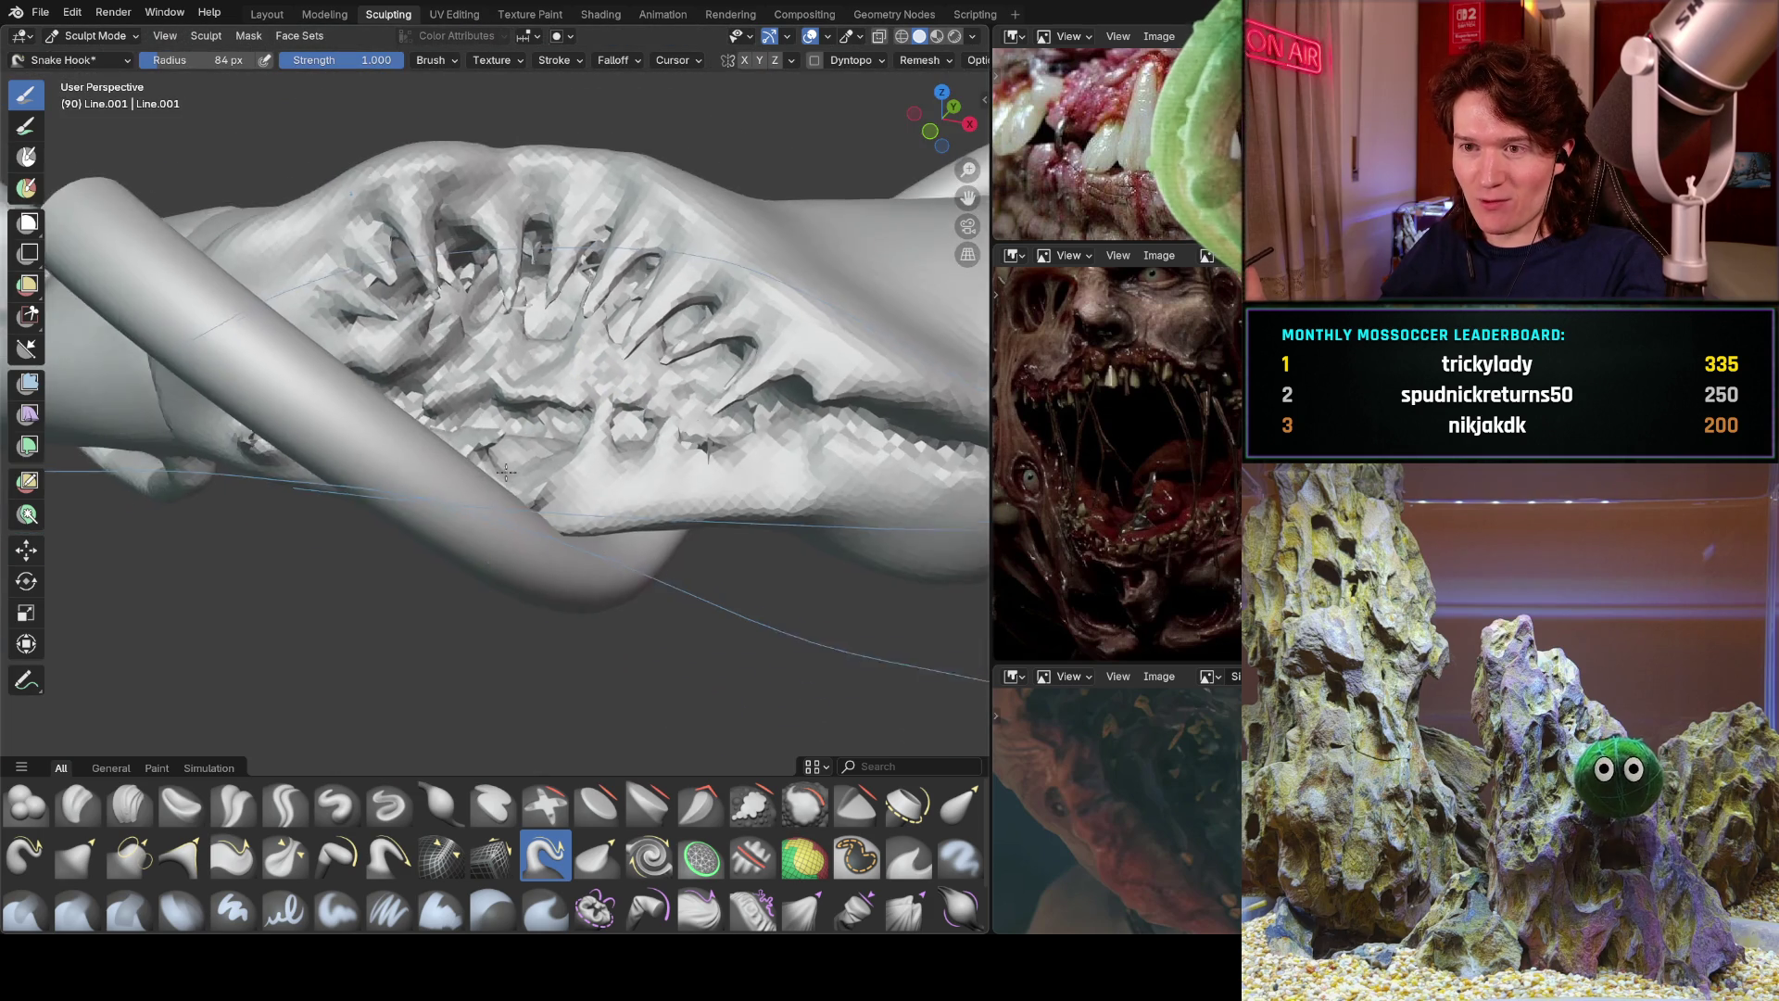
Zoom in on the jaw, pull the lower lip into a spike, and notch the mouth crease.
{"action": "mouse_move", "coordinate": [477, 305]}
{"action": "middle_mouse_down"}
{"action": "mouse_move", "coordinate": [524, 430]}
{"action": "mouse_move", "coordinate": [421, 503]}
{"action": "middle_mouse_up"}
{"action": "scroll", "coordinate": [469, 465], "scroll_direction": "down", "scroll_amount": 5}
{"action": "middle_click_drag", "start_coordinate": [575, 369], "coordinate": [492, 478], "text": "shift"}
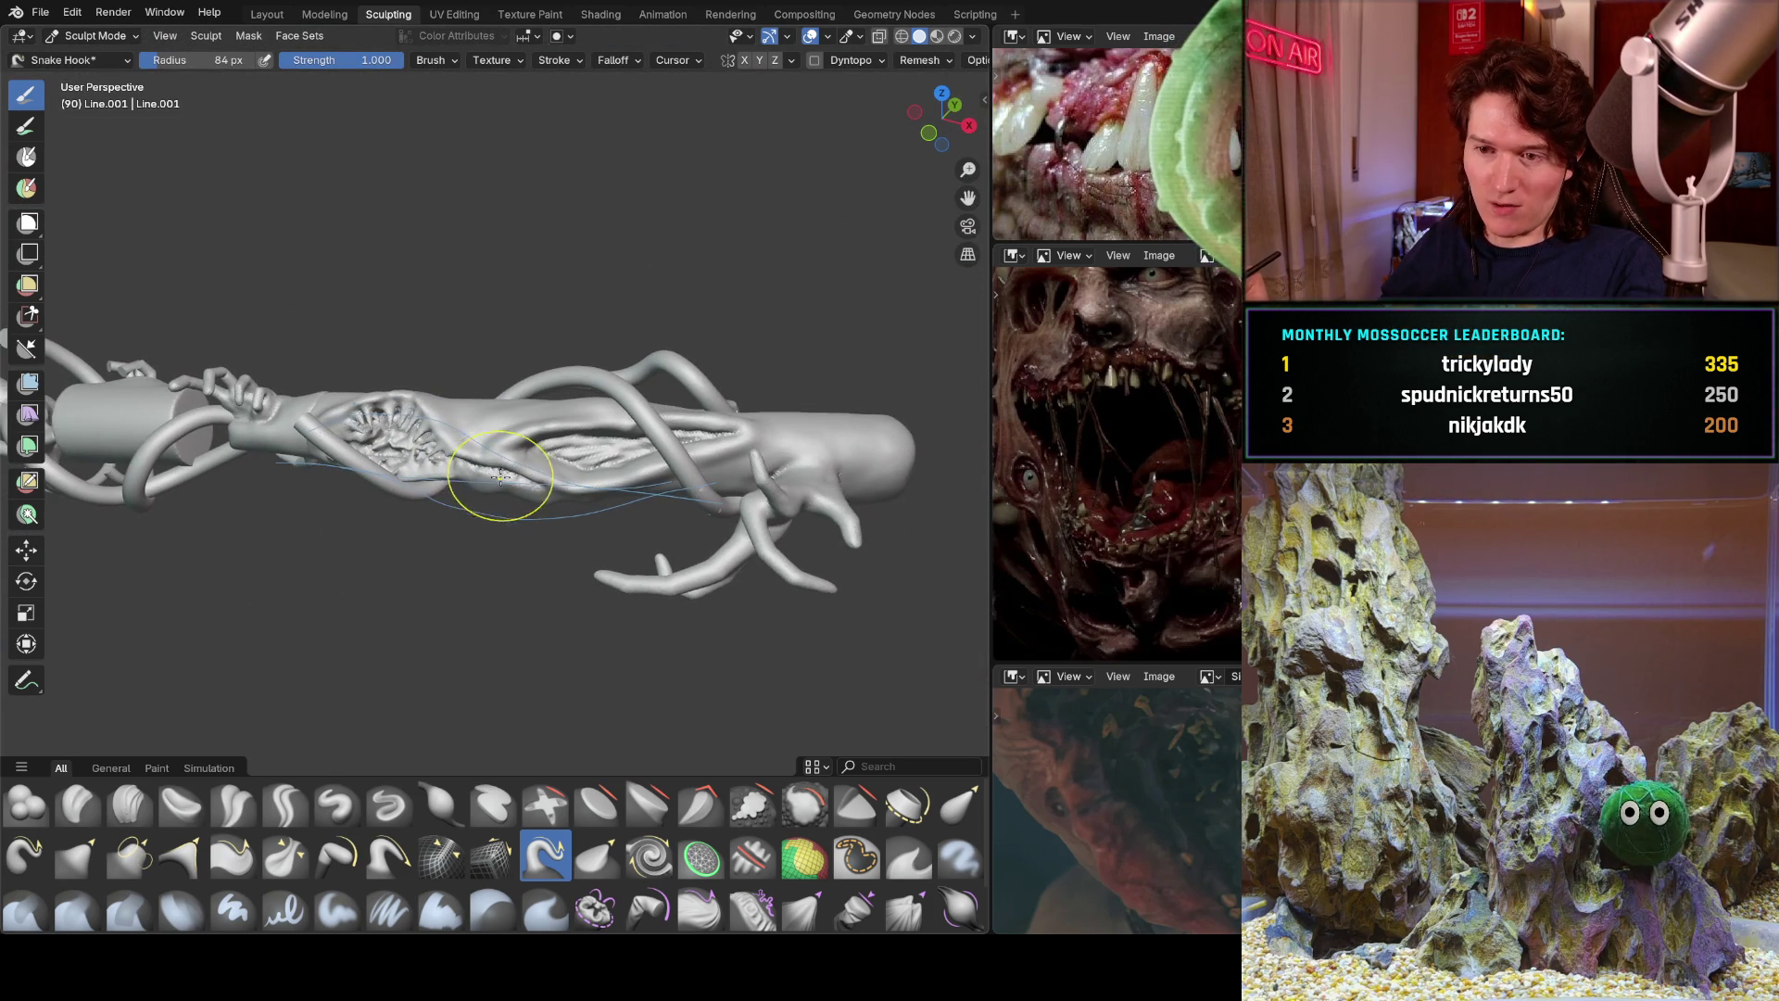
{"action": "scroll", "coordinate": [492, 478], "scroll_direction": "up", "scroll_amount": 4}
{"action": "scroll", "coordinate": [533, 409], "scroll_direction": "up", "scroll_amount": 6}
{"action": "middle_click_drag", "start_coordinate": [488, 397], "coordinate": [466, 395]}
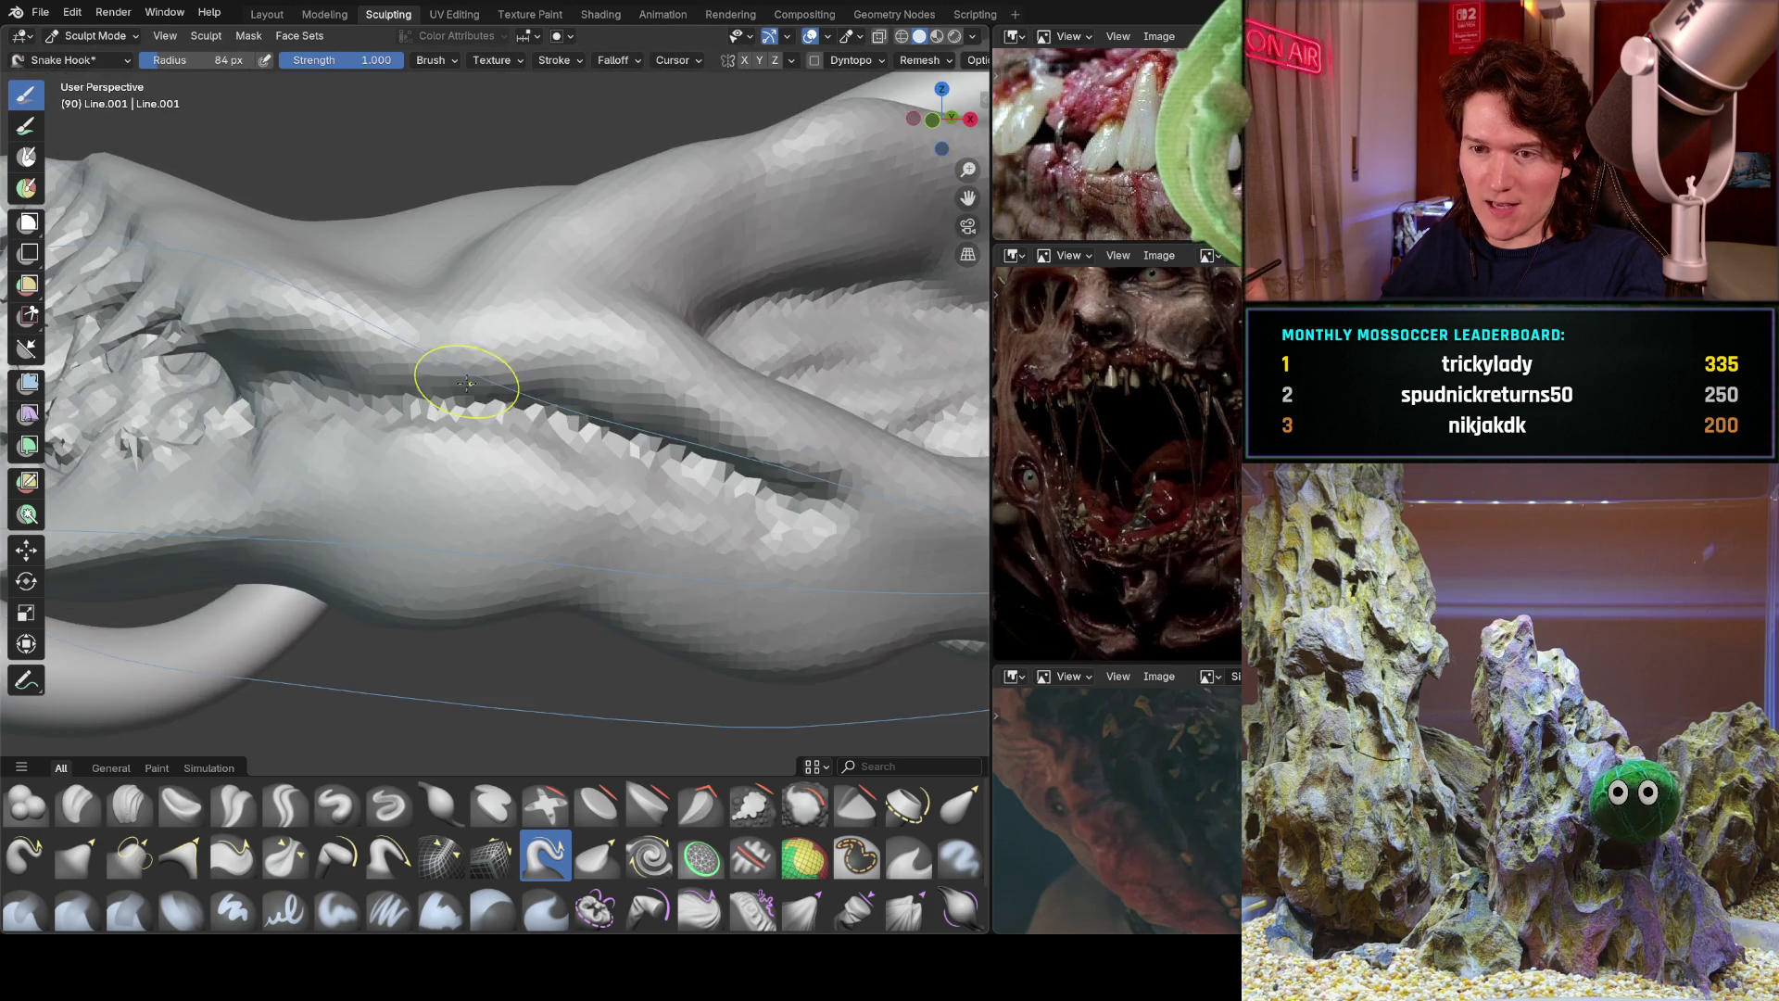
{"action": "left_click_drag", "start_coordinate": [355, 453], "coordinate": [337, 386]}
{"action": "mouse_move", "coordinate": [454, 461]}
{"action": "left_mouse_down"}
{"action": "mouse_move", "coordinate": [556, 465]}
{"action": "mouse_move", "coordinate": [662, 501]}
{"action": "mouse_move", "coordinate": [695, 456]}
{"action": "mouse_move", "coordinate": [775, 528]}
{"action": "mouse_move", "coordinate": [736, 500]}
{"action": "left_mouse_up"}
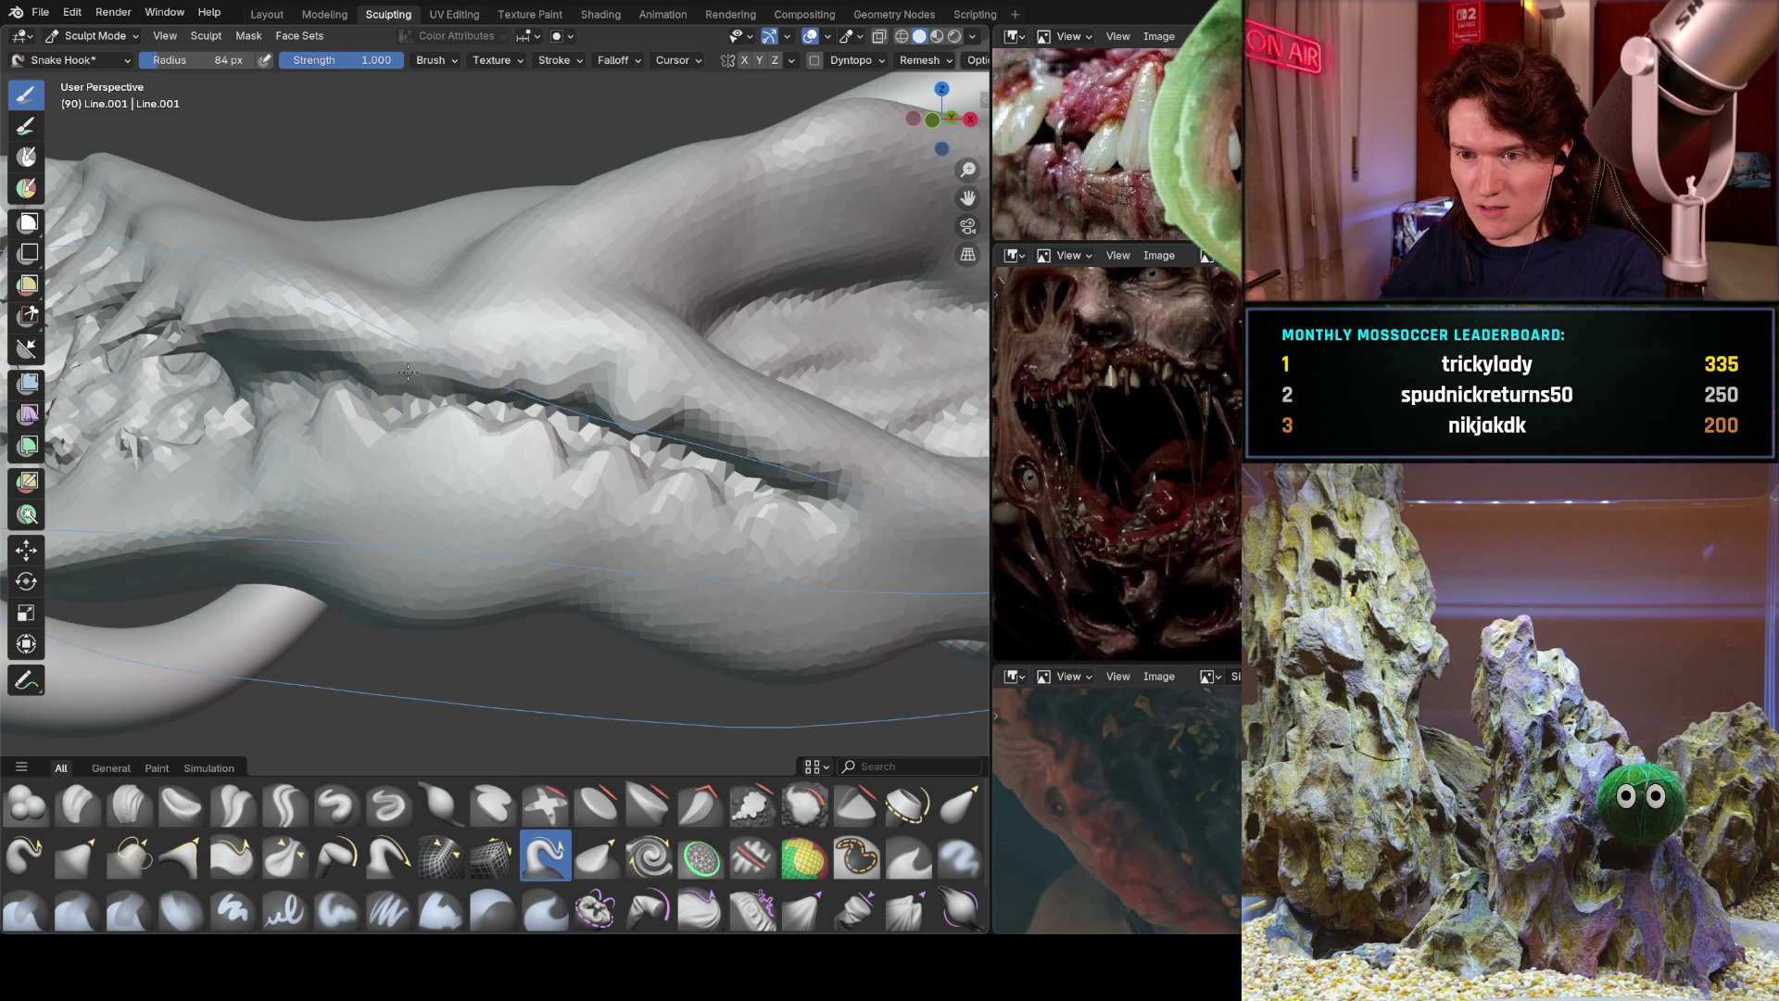
{"action": "left_click_drag", "start_coordinate": [324, 328], "coordinate": [564, 389]}
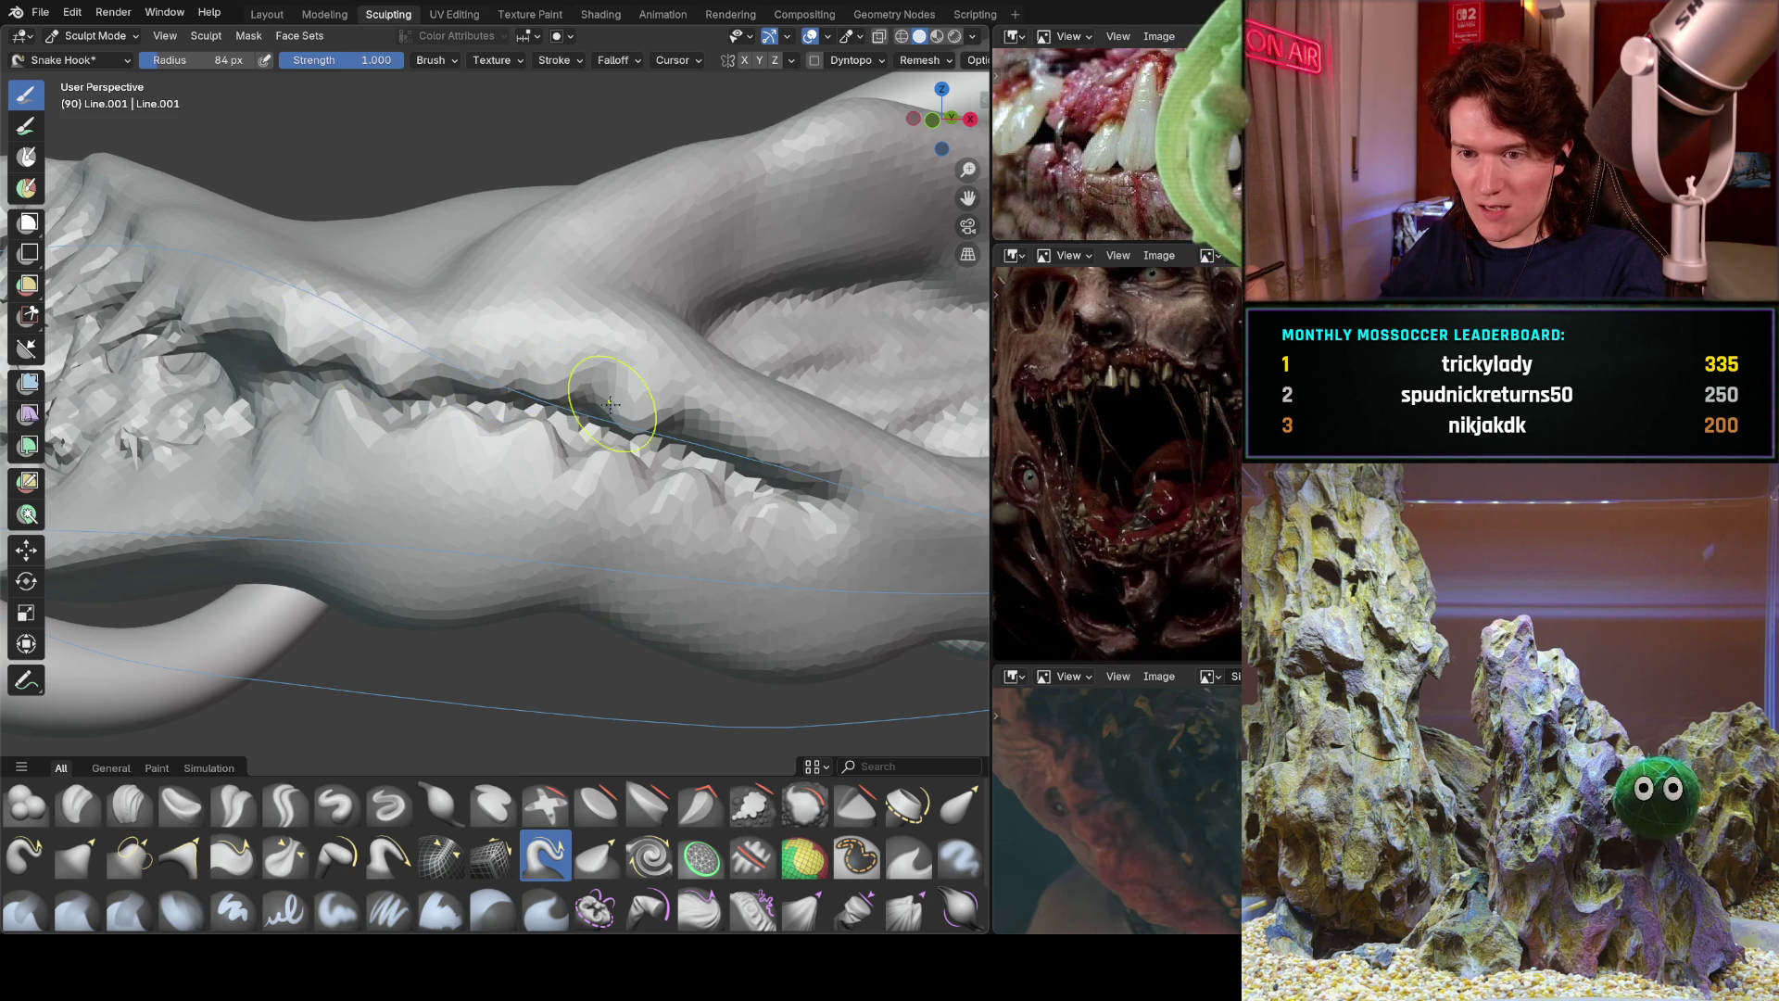
{"action": "left_click_drag", "start_coordinate": [737, 443], "coordinate": [731, 471]}
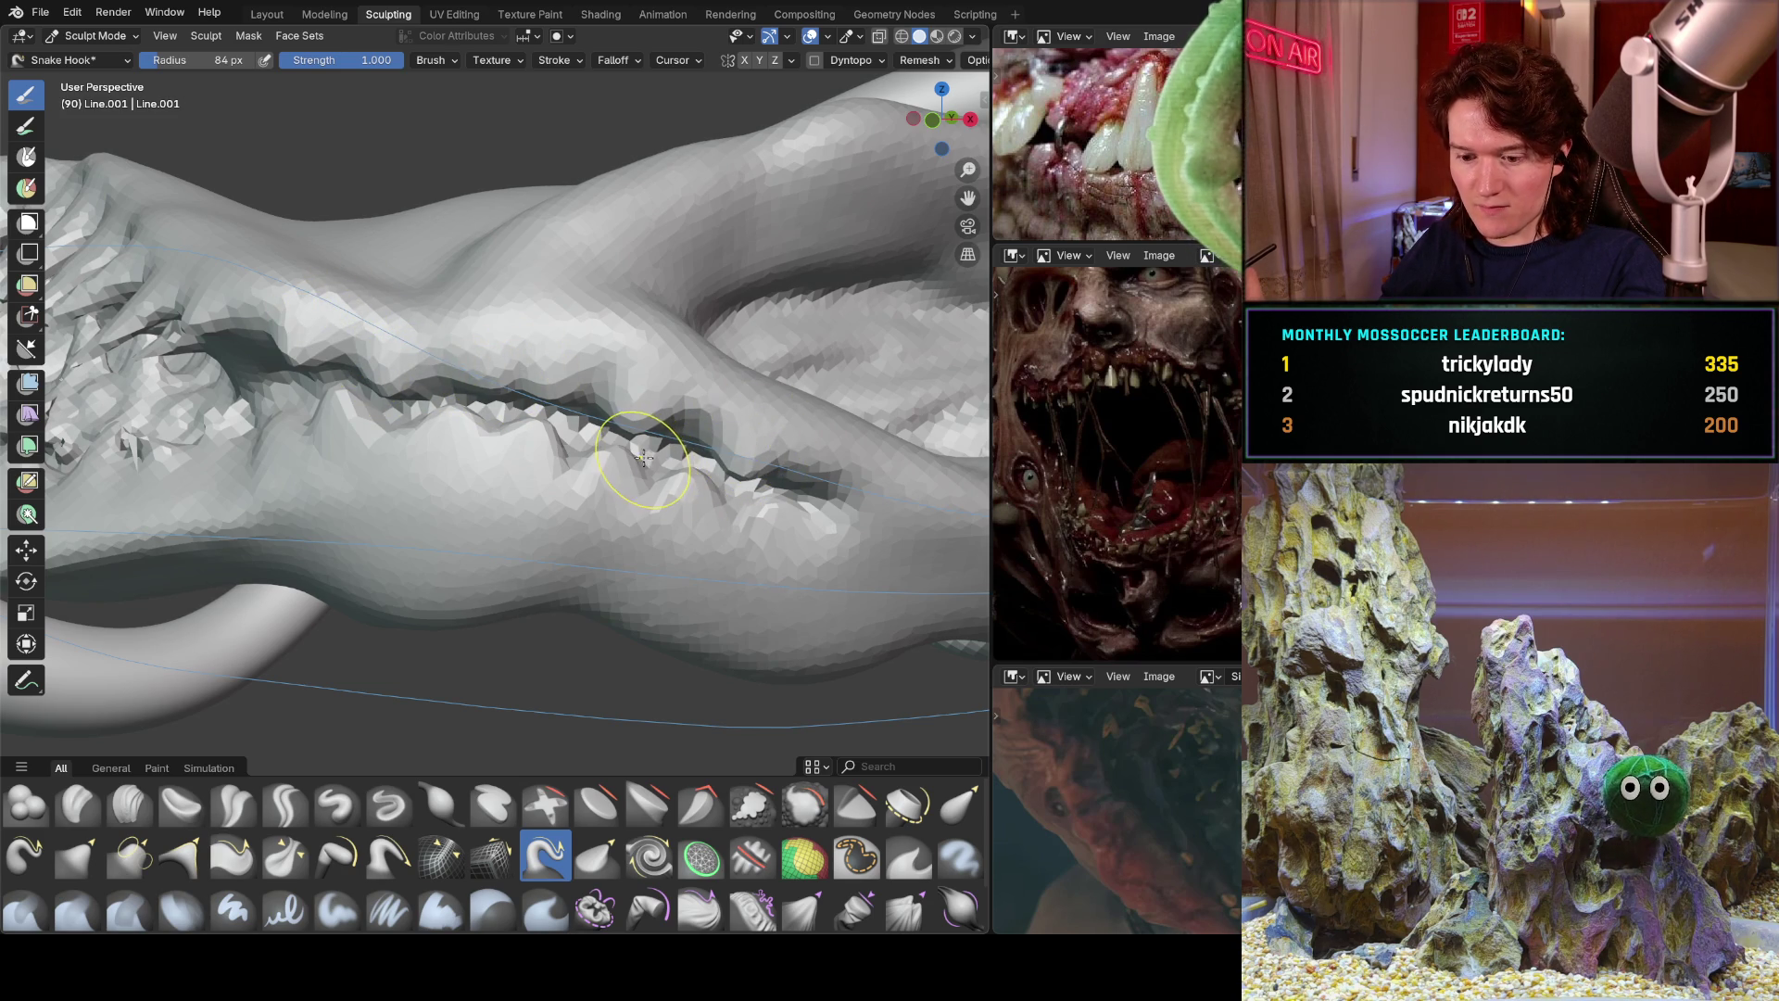
Pull a tall peak and mesh over the crack, then a new spike from the wound's lip.
{"action": "scroll", "coordinate": [562, 292], "scroll_direction": "up", "scroll_amount": 8}
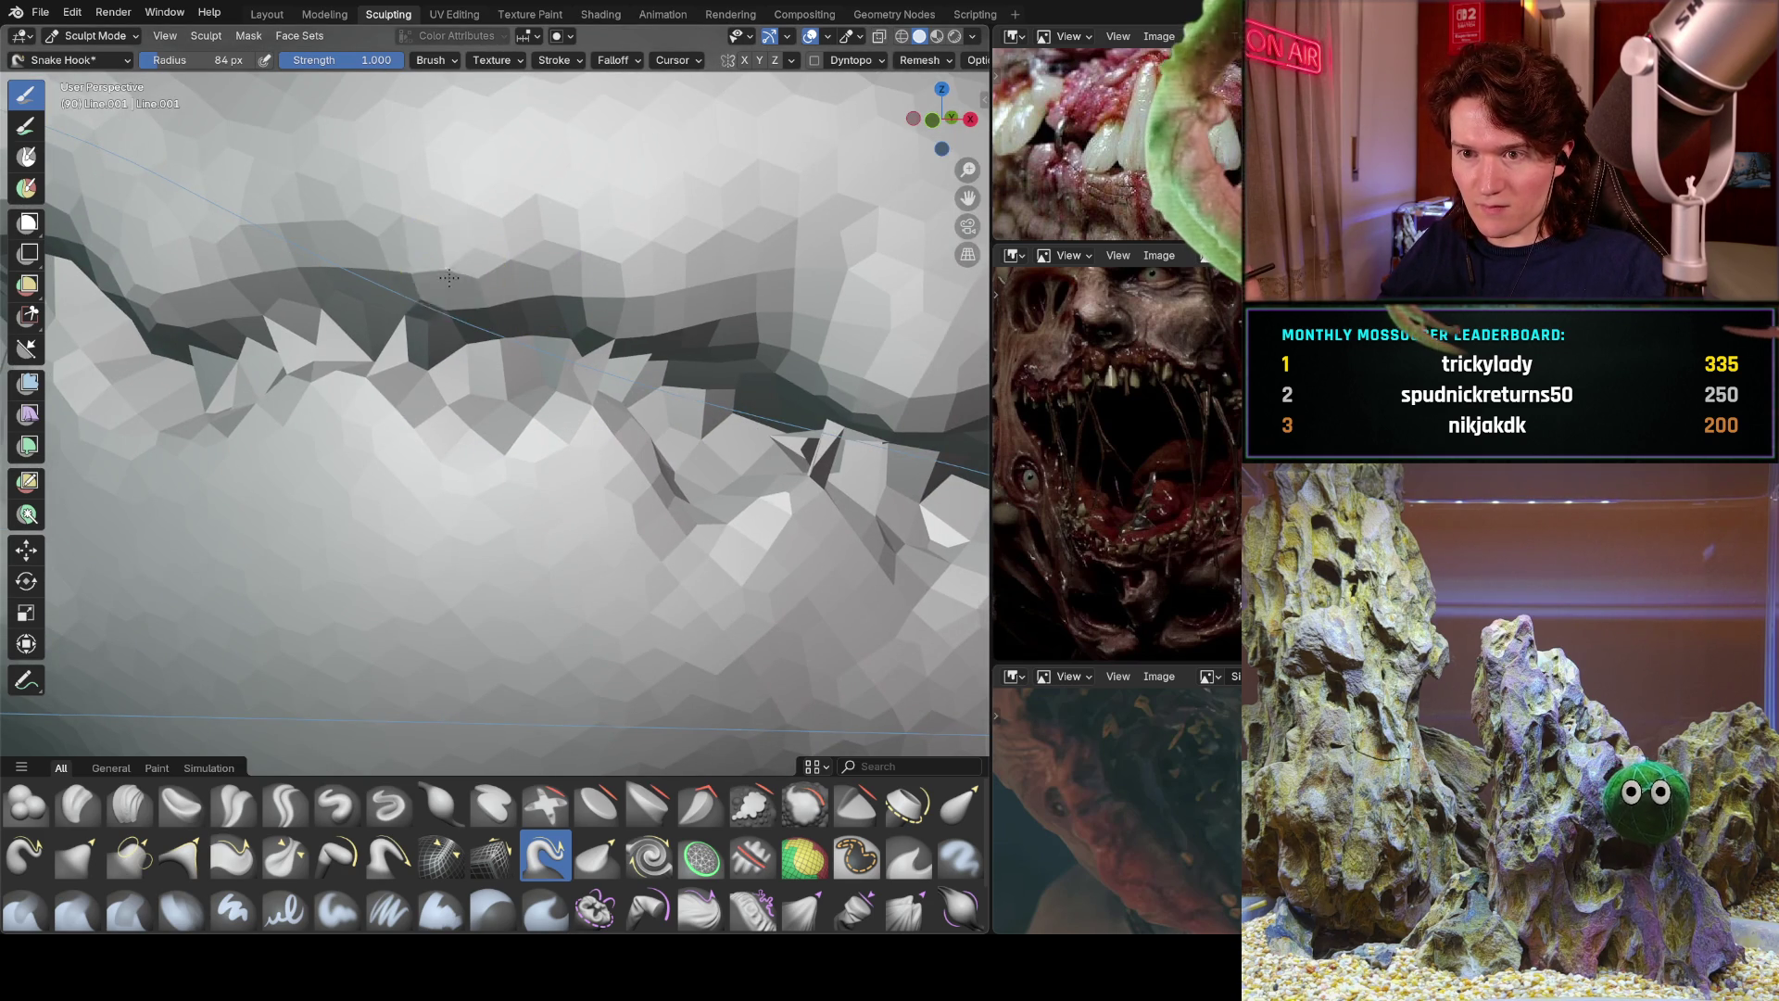
{"action": "left_click_drag", "start_coordinate": [330, 460], "coordinate": [311, 288]}
{"action": "left_click_drag", "start_coordinate": [595, 378], "coordinate": [695, 278]}
{"action": "scroll", "coordinate": [649, 305], "scroll_direction": "down", "scroll_amount": 3}
{"action": "left_click_drag", "start_coordinate": [454, 346], "coordinate": [593, 346]}
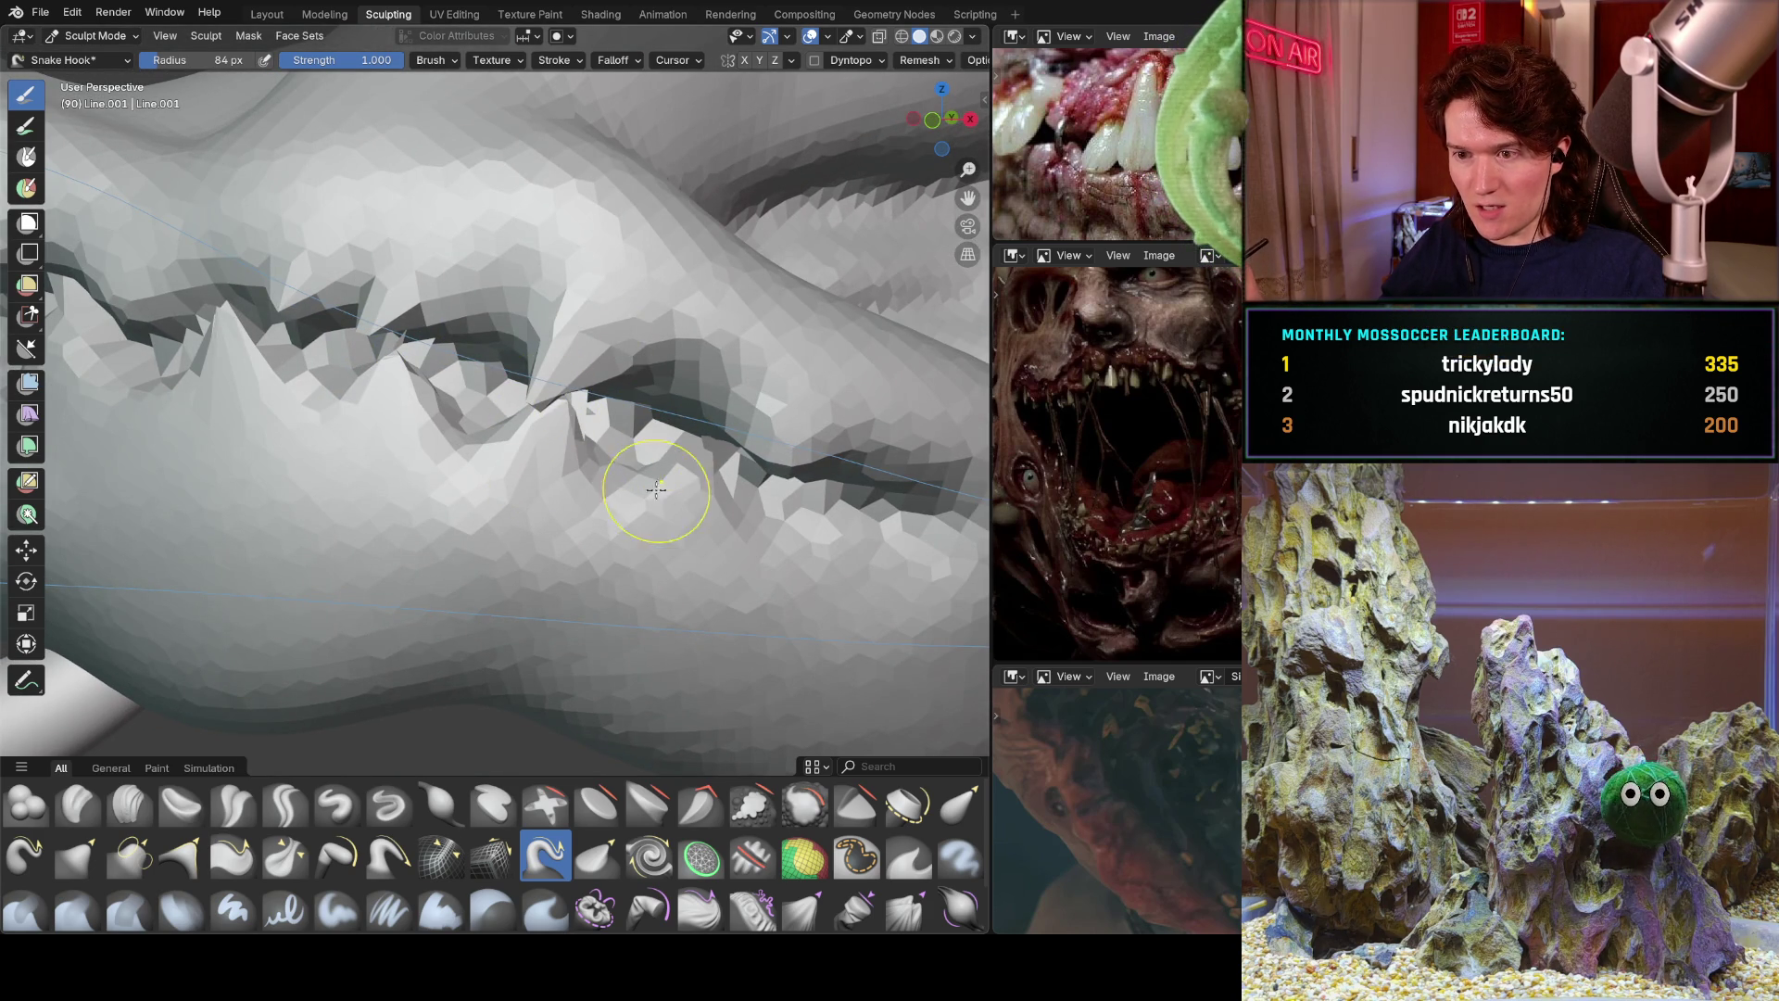
{"action": "mouse_move", "coordinate": [695, 385]}
{"action": "middle_mouse_down"}
{"action": "mouse_move", "coordinate": [497, 412]}
{"action": "mouse_move", "coordinate": [517, 482]}
{"action": "mouse_move", "coordinate": [337, 377]}
{"action": "mouse_move", "coordinate": [612, 502]}
{"action": "middle_mouse_up"}
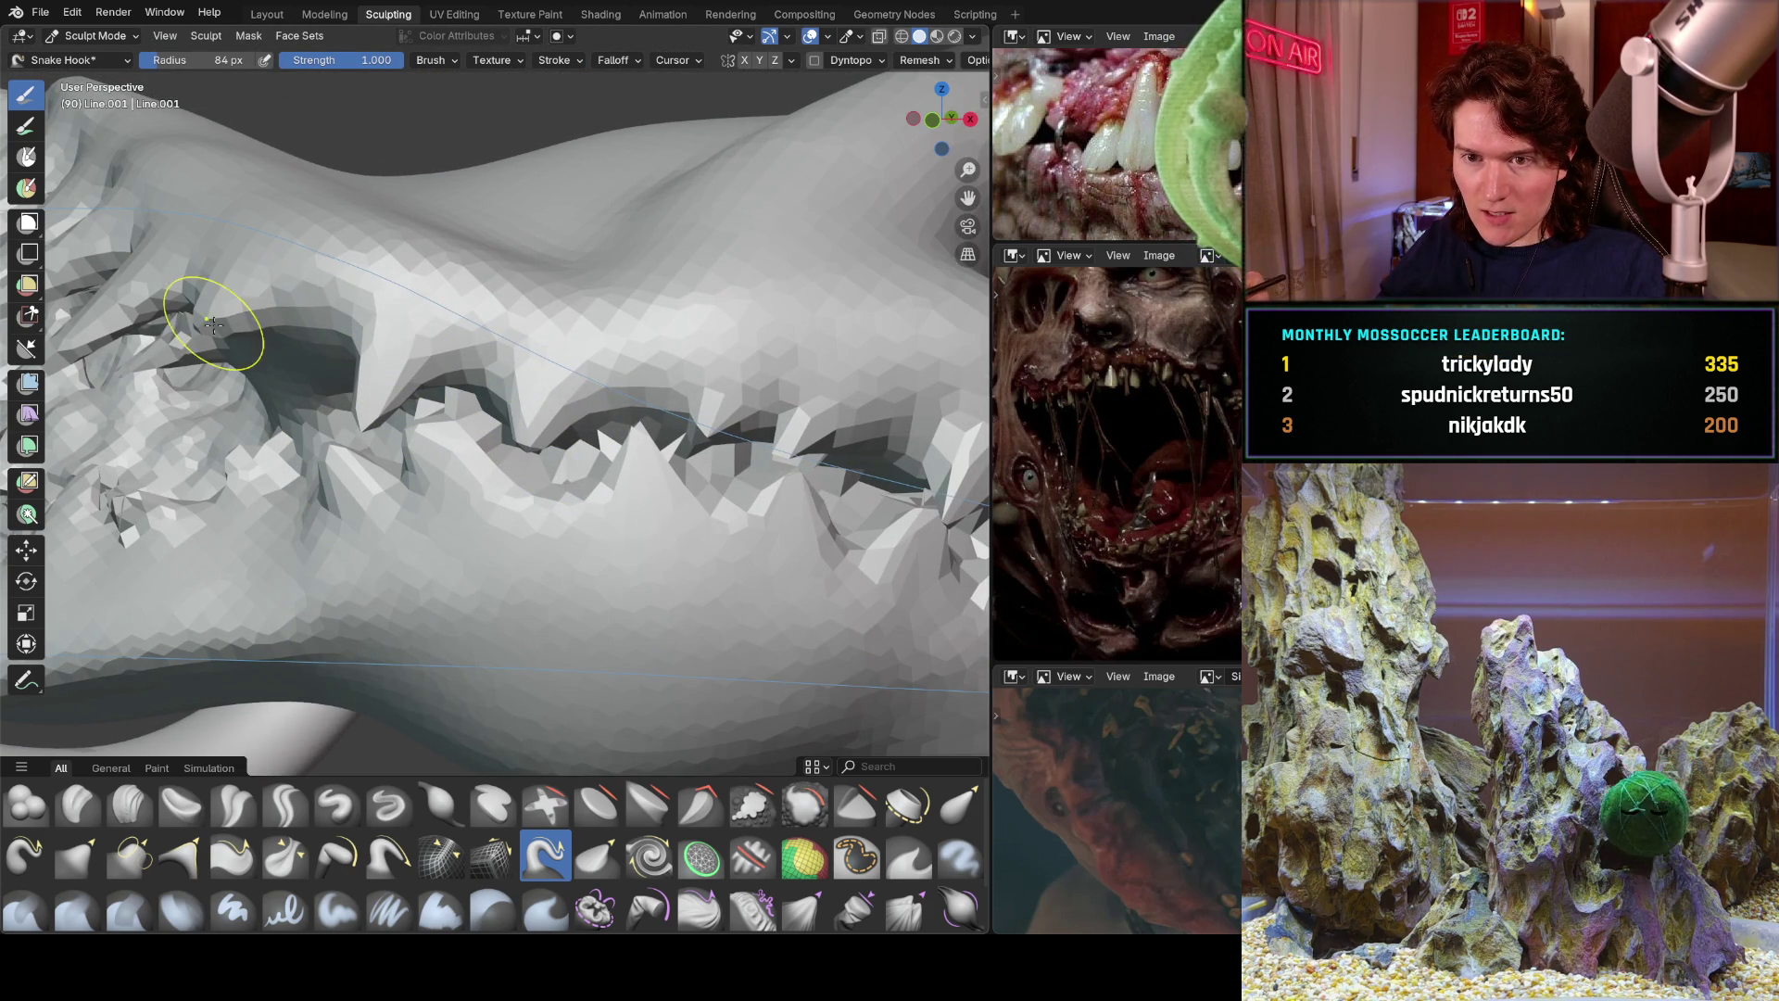
{"action": "left_click_drag", "start_coordinate": [214, 324], "coordinate": [198, 369]}
{"action": "scroll", "coordinate": [435, 452], "scroll_direction": "down", "scroll_amount": 8}
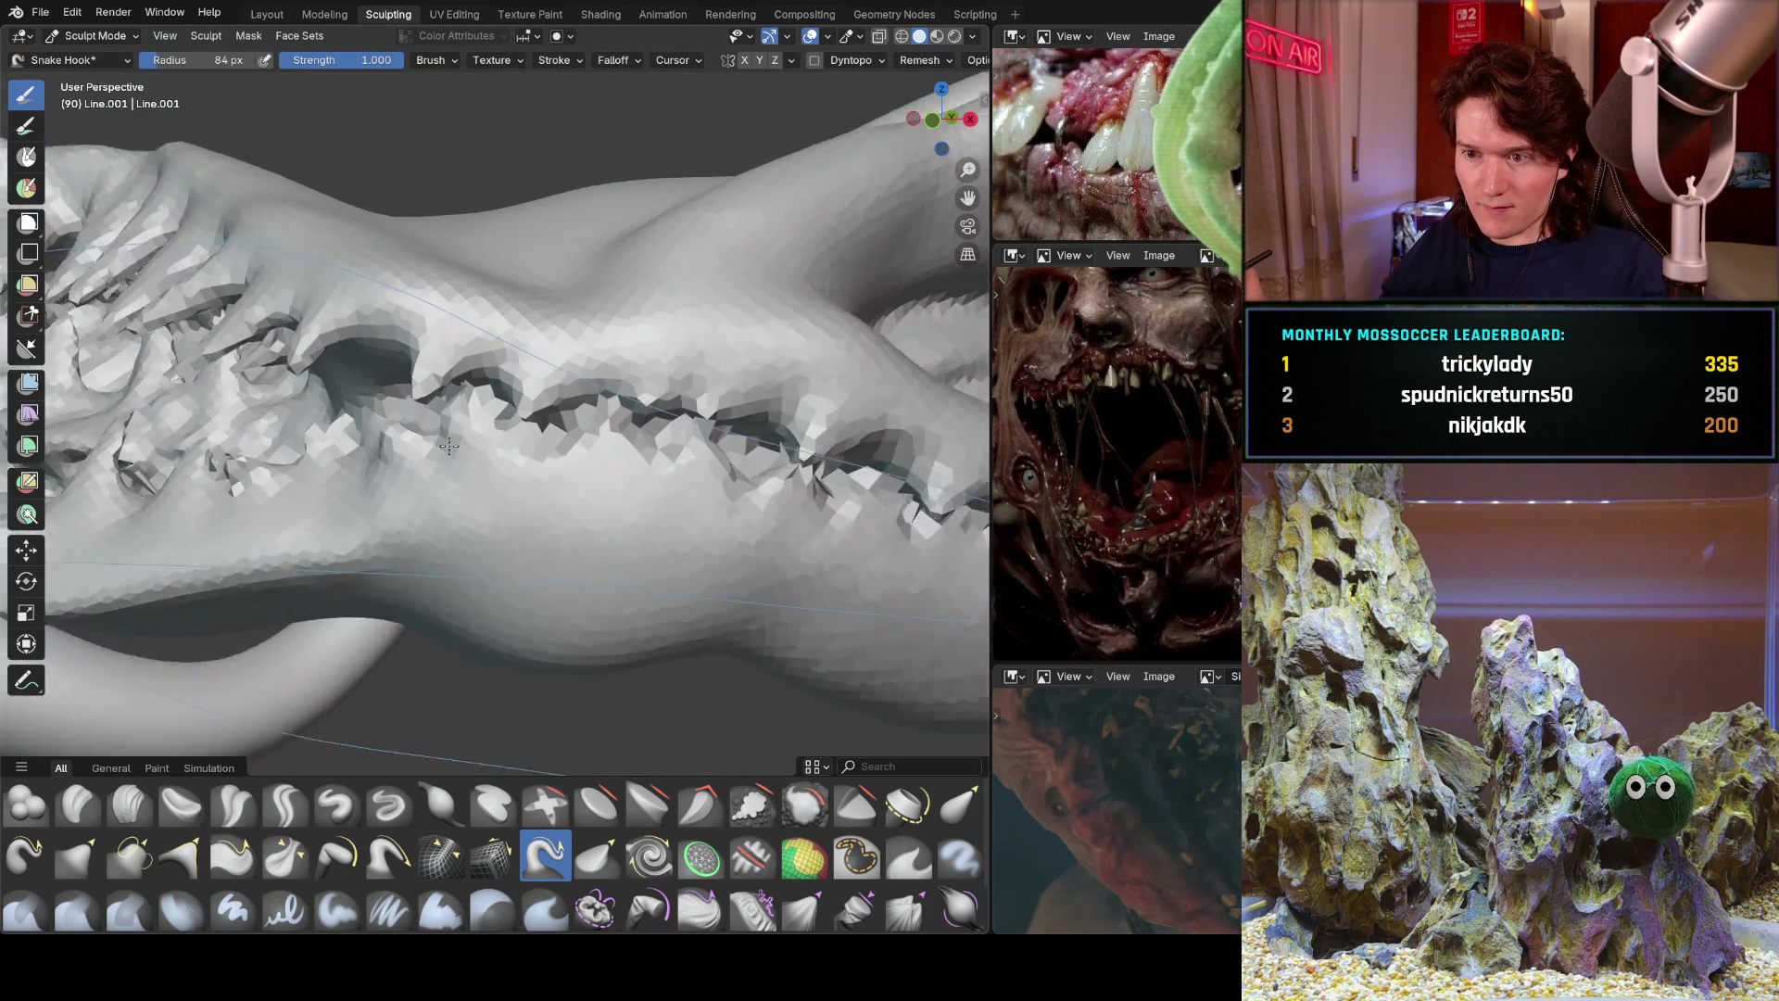
{"action": "mouse_move", "coordinate": [461, 451]}
{"action": "middle_mouse_down"}
{"action": "mouse_move", "coordinate": [507, 331]}
{"action": "mouse_move", "coordinate": [294, 413]}
{"action": "mouse_move", "coordinate": [222, 635]}
{"action": "mouse_move", "coordinate": [370, 575]}
{"action": "mouse_move", "coordinate": [435, 508]}
{"action": "mouse_move", "coordinate": [487, 408]}
{"action": "middle_mouse_up"}
{"action": "scroll", "coordinate": [487, 408], "scroll_direction": "up", "scroll_amount": 6}
{"action": "scroll", "coordinate": [488, 408], "scroll_direction": "up", "scroll_amount": 8}
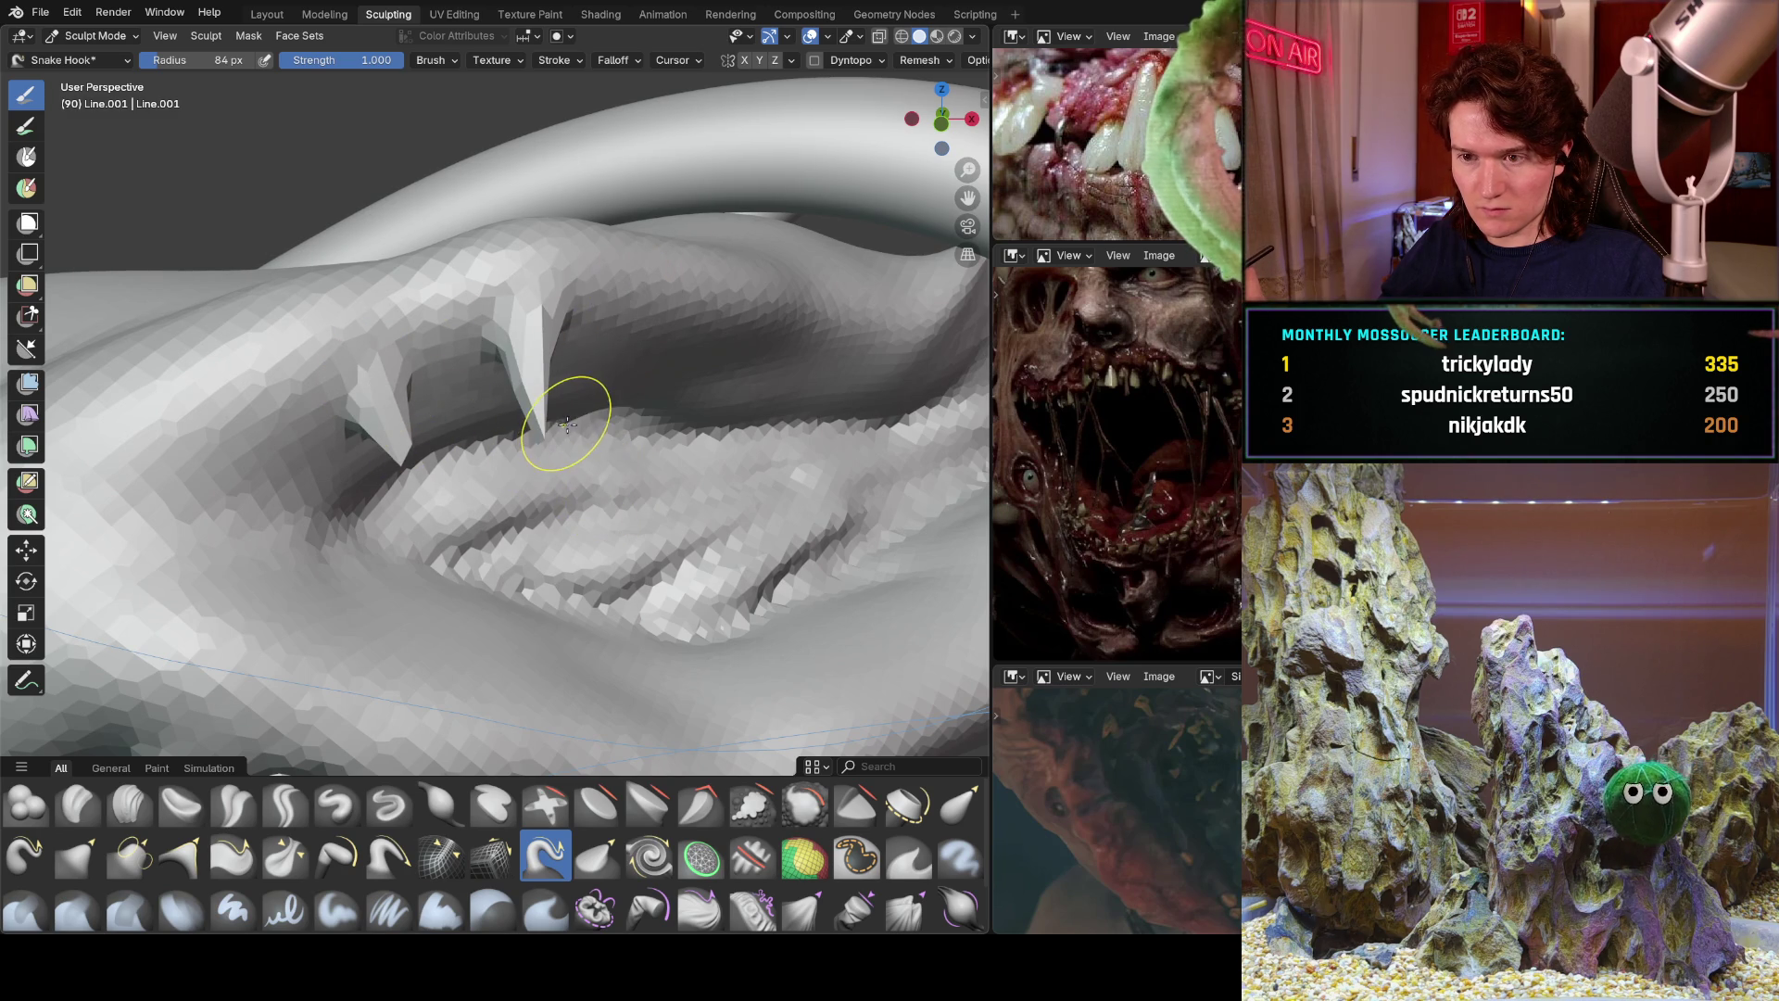
Undo the two jaw-fold spikes, set brush radius to 183 px, and undo a test fold.
{"action": "key", "text": "ctrl+z"}
{"action": "key", "text": "f"}
{"action": "left_click", "coordinate": [633, 378]}
{"action": "left_click_drag", "start_coordinate": [358, 397], "coordinate": [550, 380]}
{"action": "key", "text": "ctrl+z"}
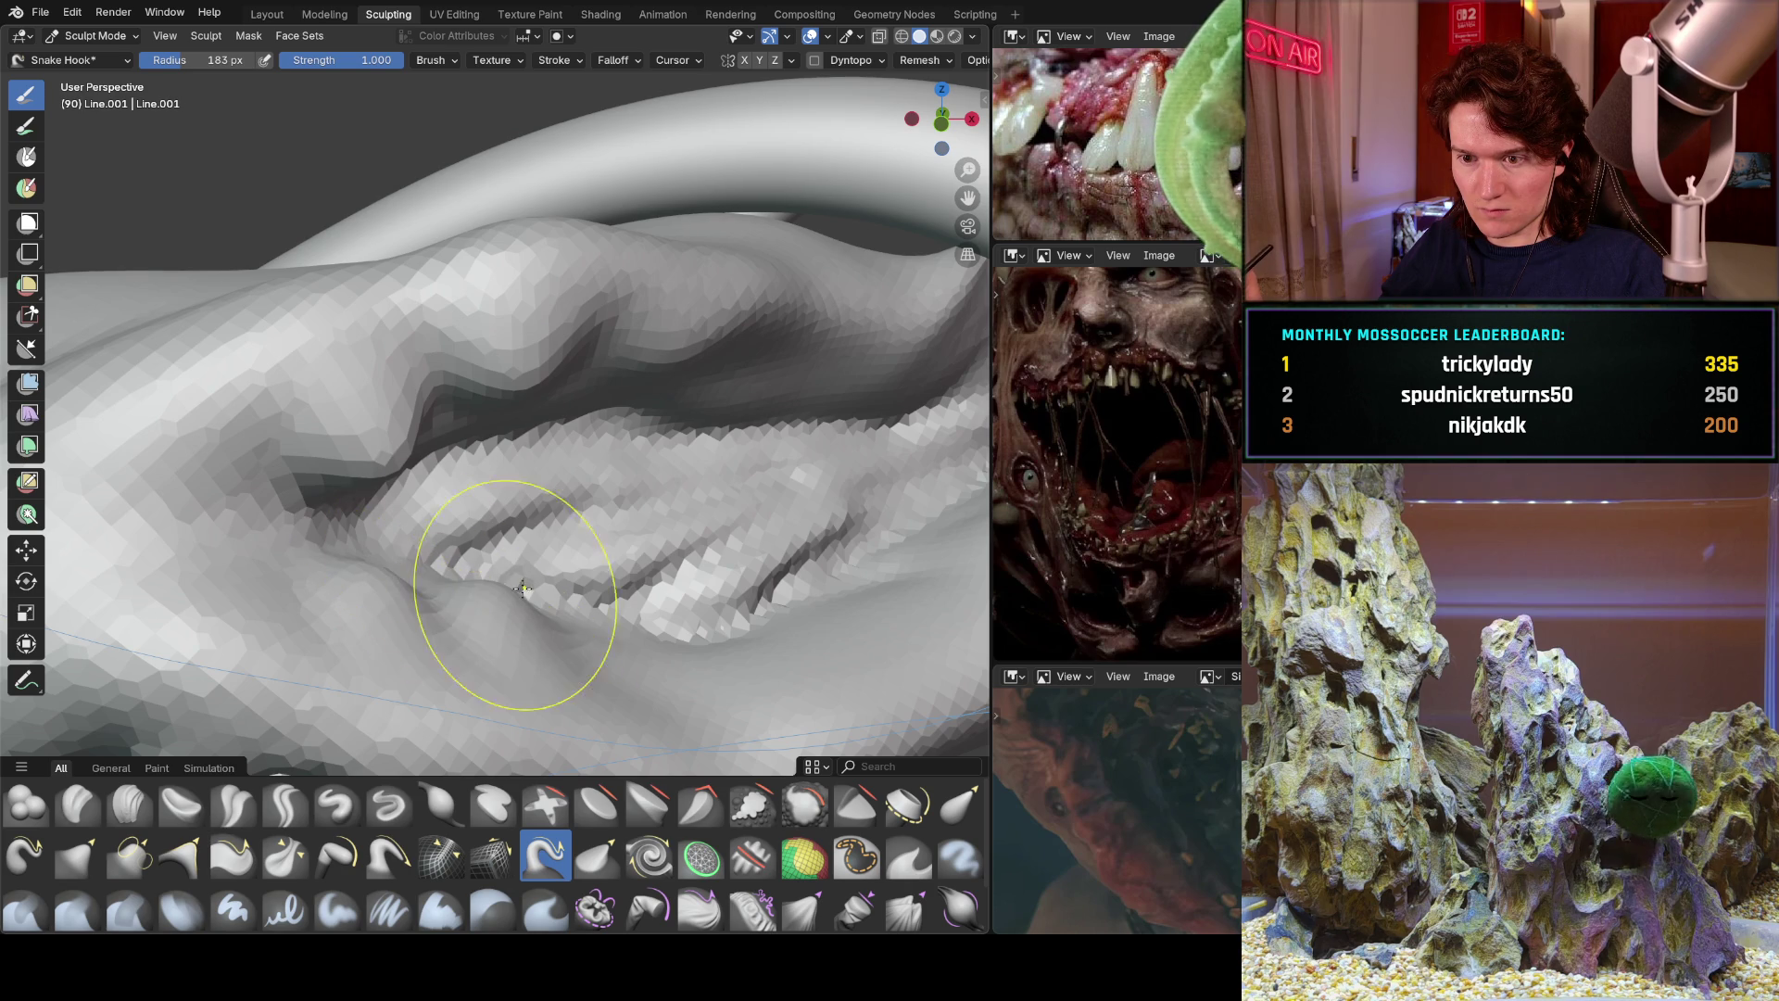
Set the brush radius to 93 px and pull new lumps from the jaw surface.
{"action": "scroll", "coordinate": [528, 616], "scroll_direction": "up", "scroll_amount": 3}
{"action": "middle_click_drag", "start_coordinate": [448, 516], "coordinate": [438, 417]}
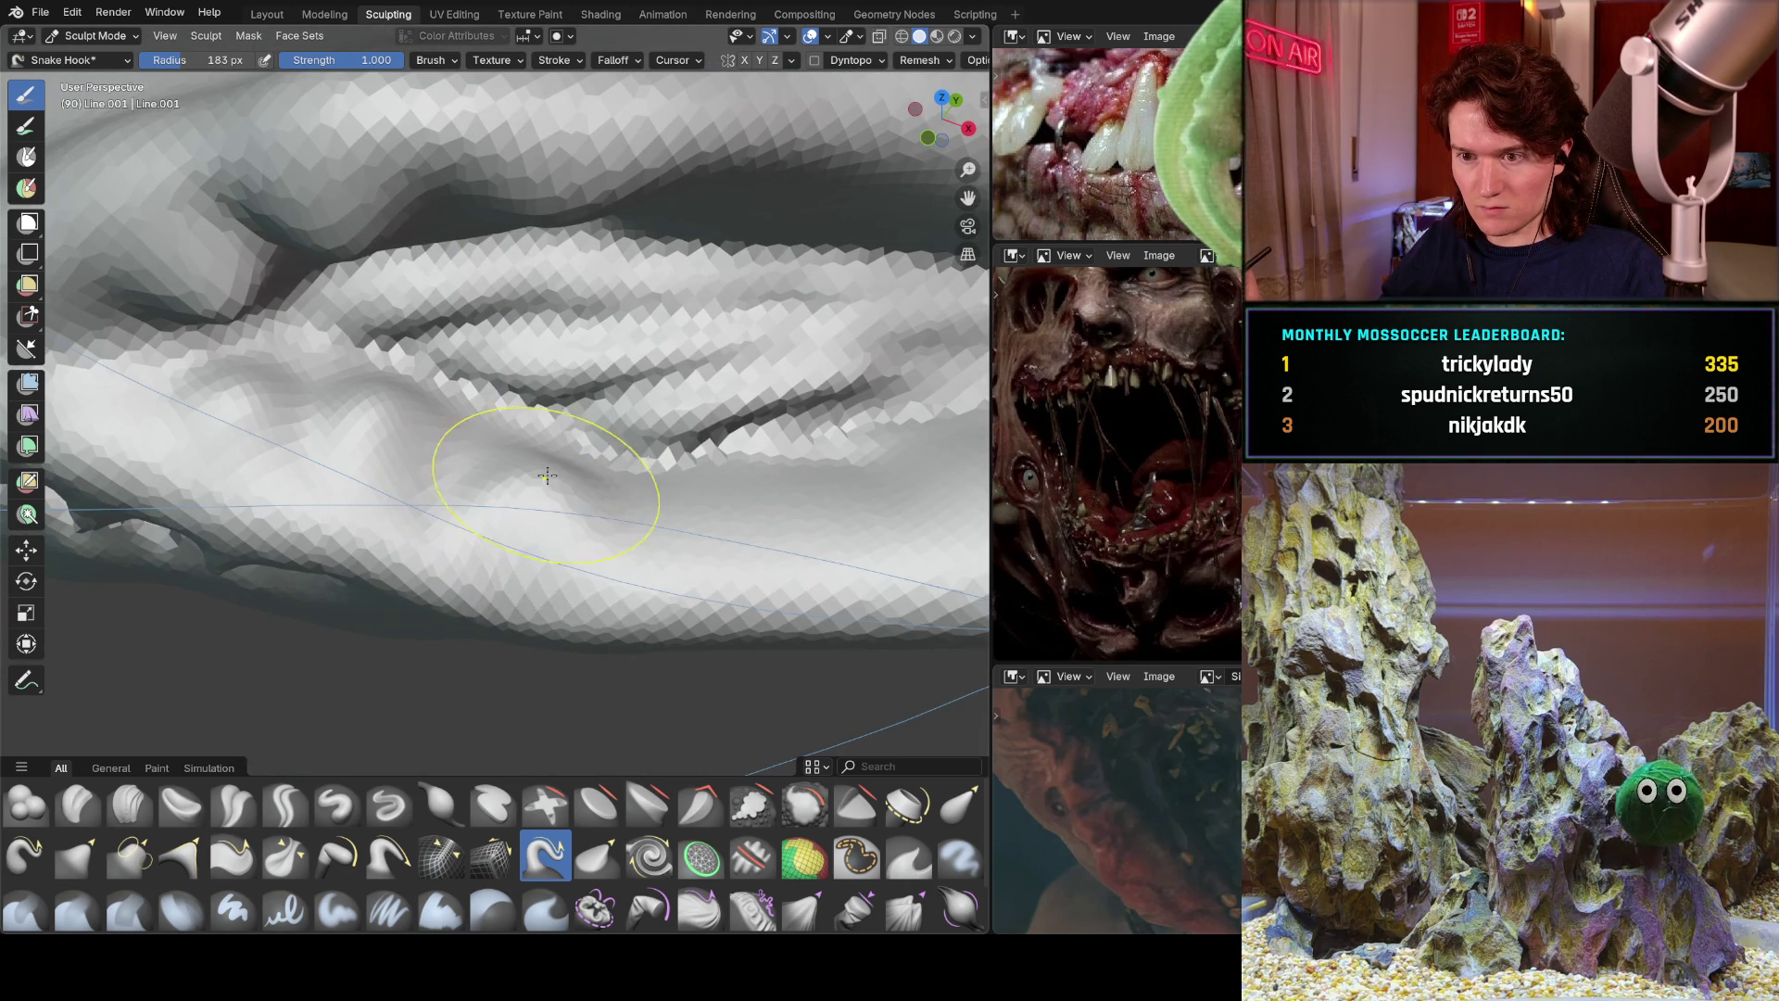
{"action": "scroll", "coordinate": [433, 500], "scroll_direction": "down", "scroll_amount": 3}
{"action": "scroll", "coordinate": [433, 500], "scroll_direction": "up", "scroll_amount": 3}
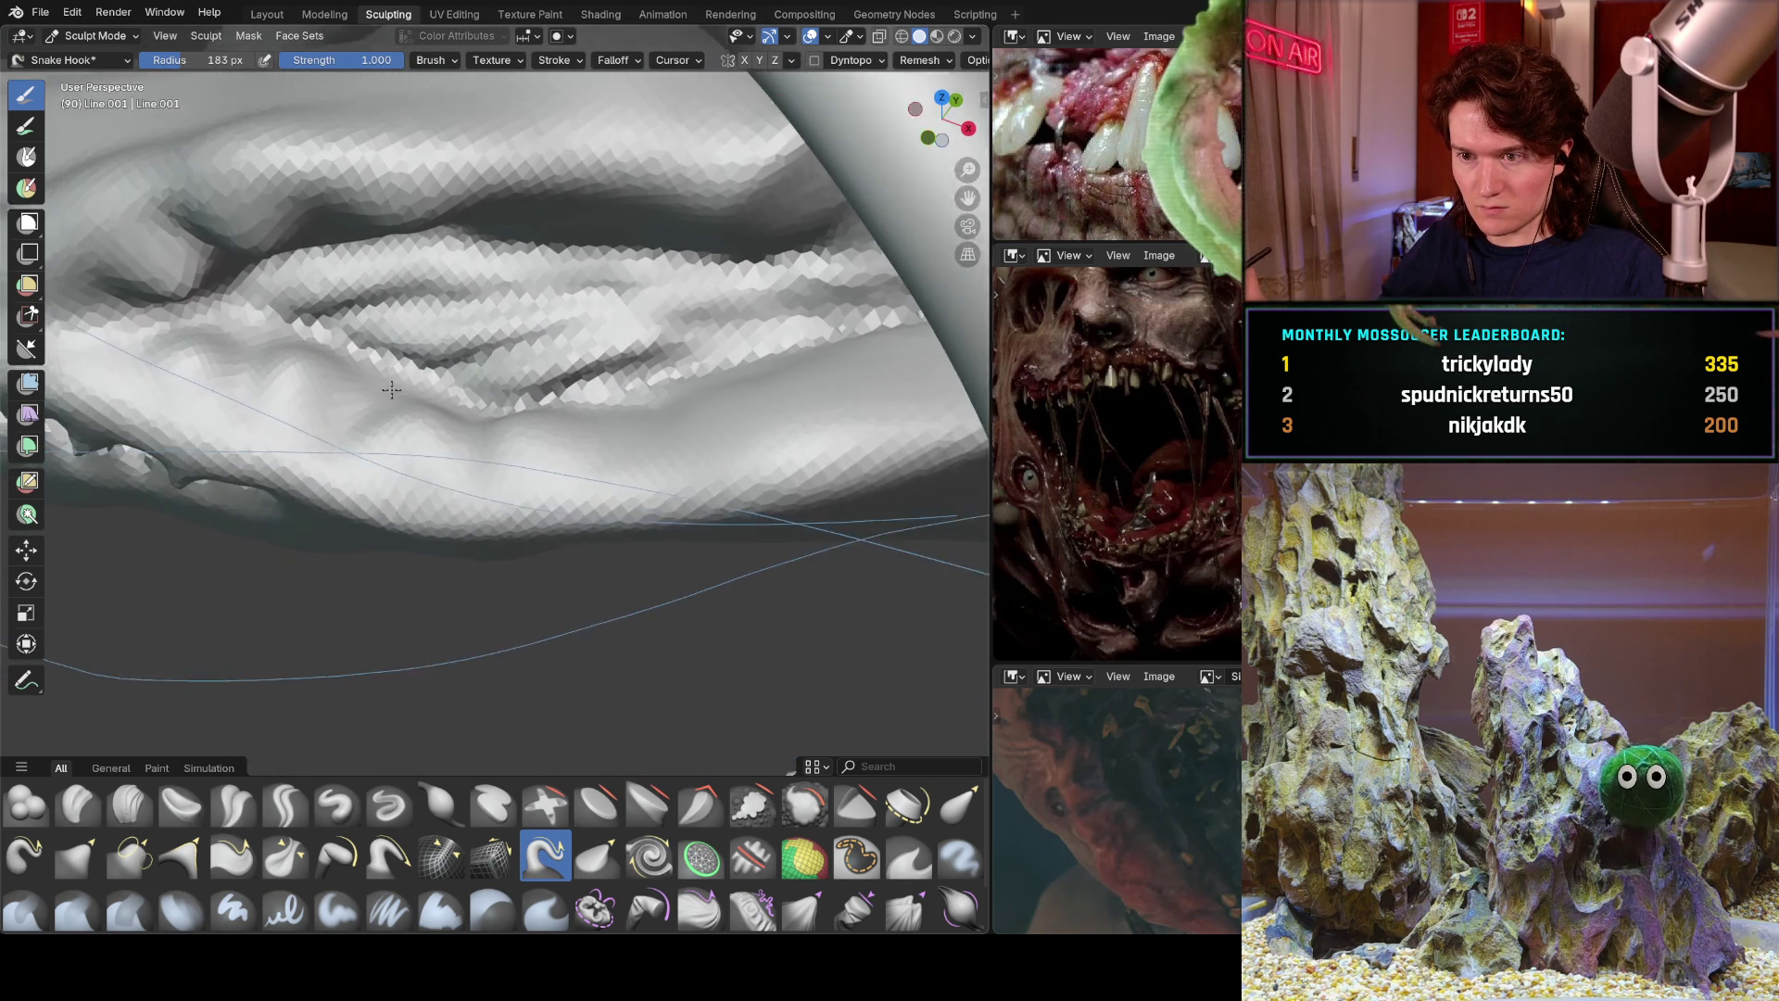
{"action": "middle_click_drag", "start_coordinate": [819, 358], "coordinate": [760, 194]}
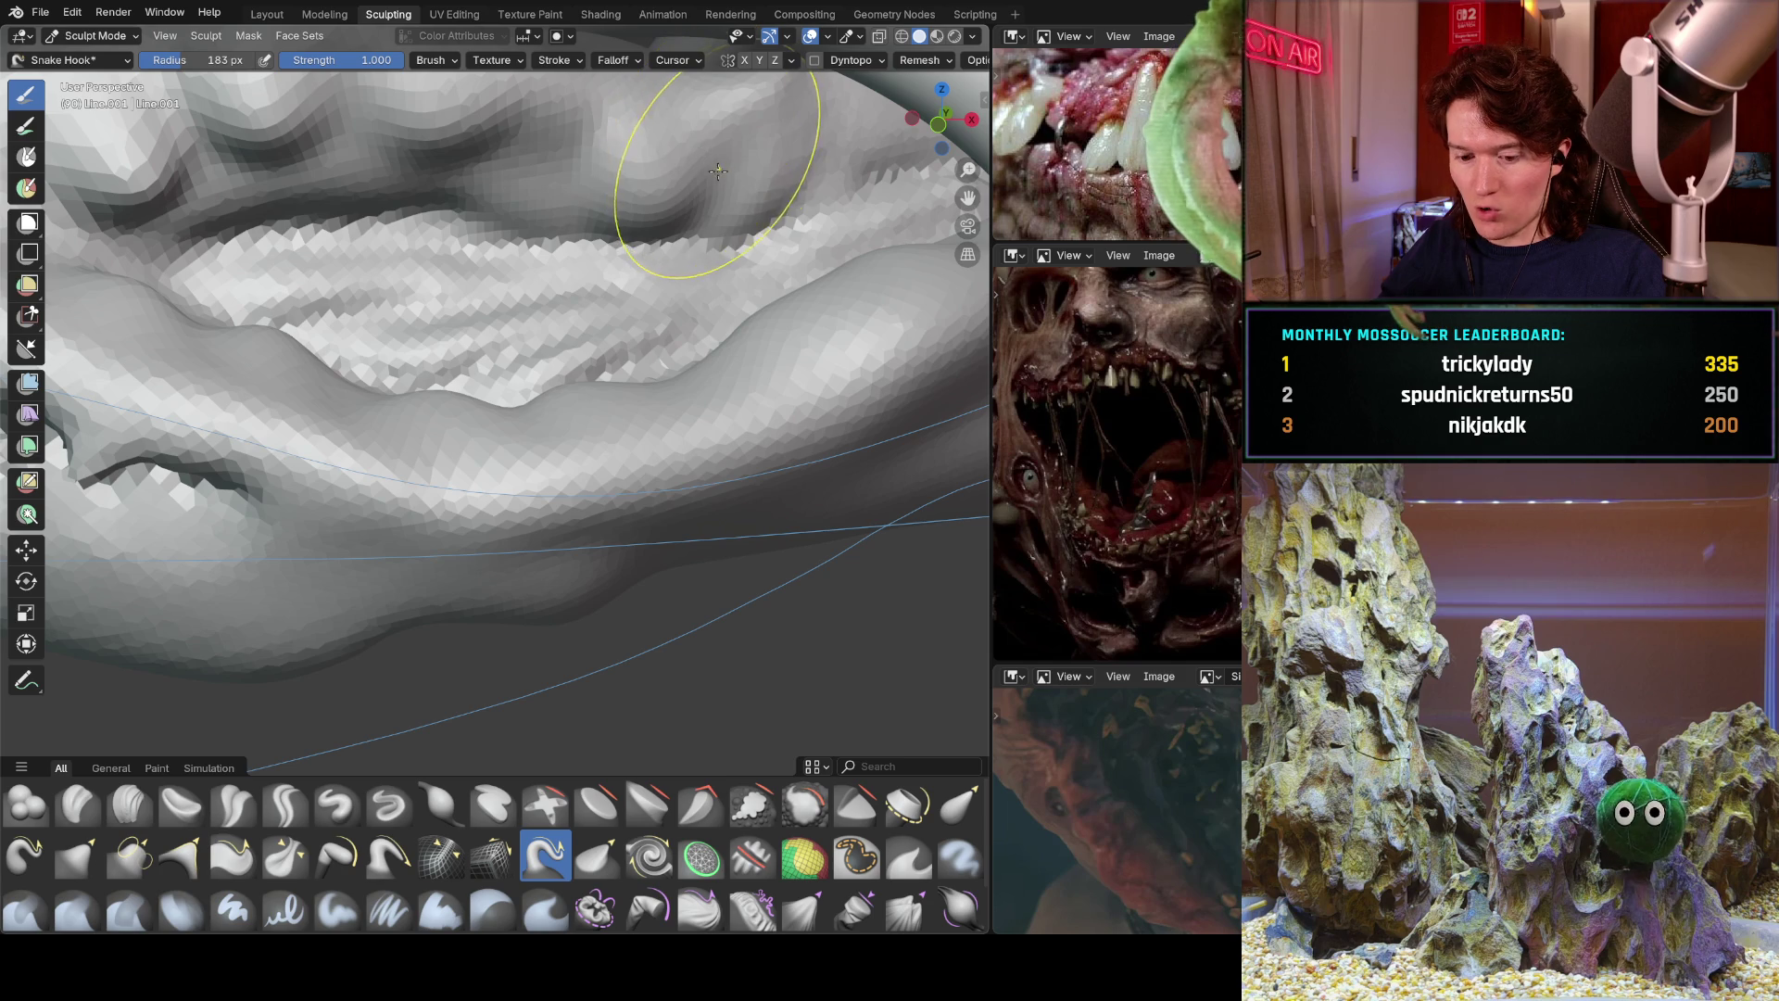
{"action": "key", "text": "f"}
{"action": "left_click", "coordinate": [576, 173]}
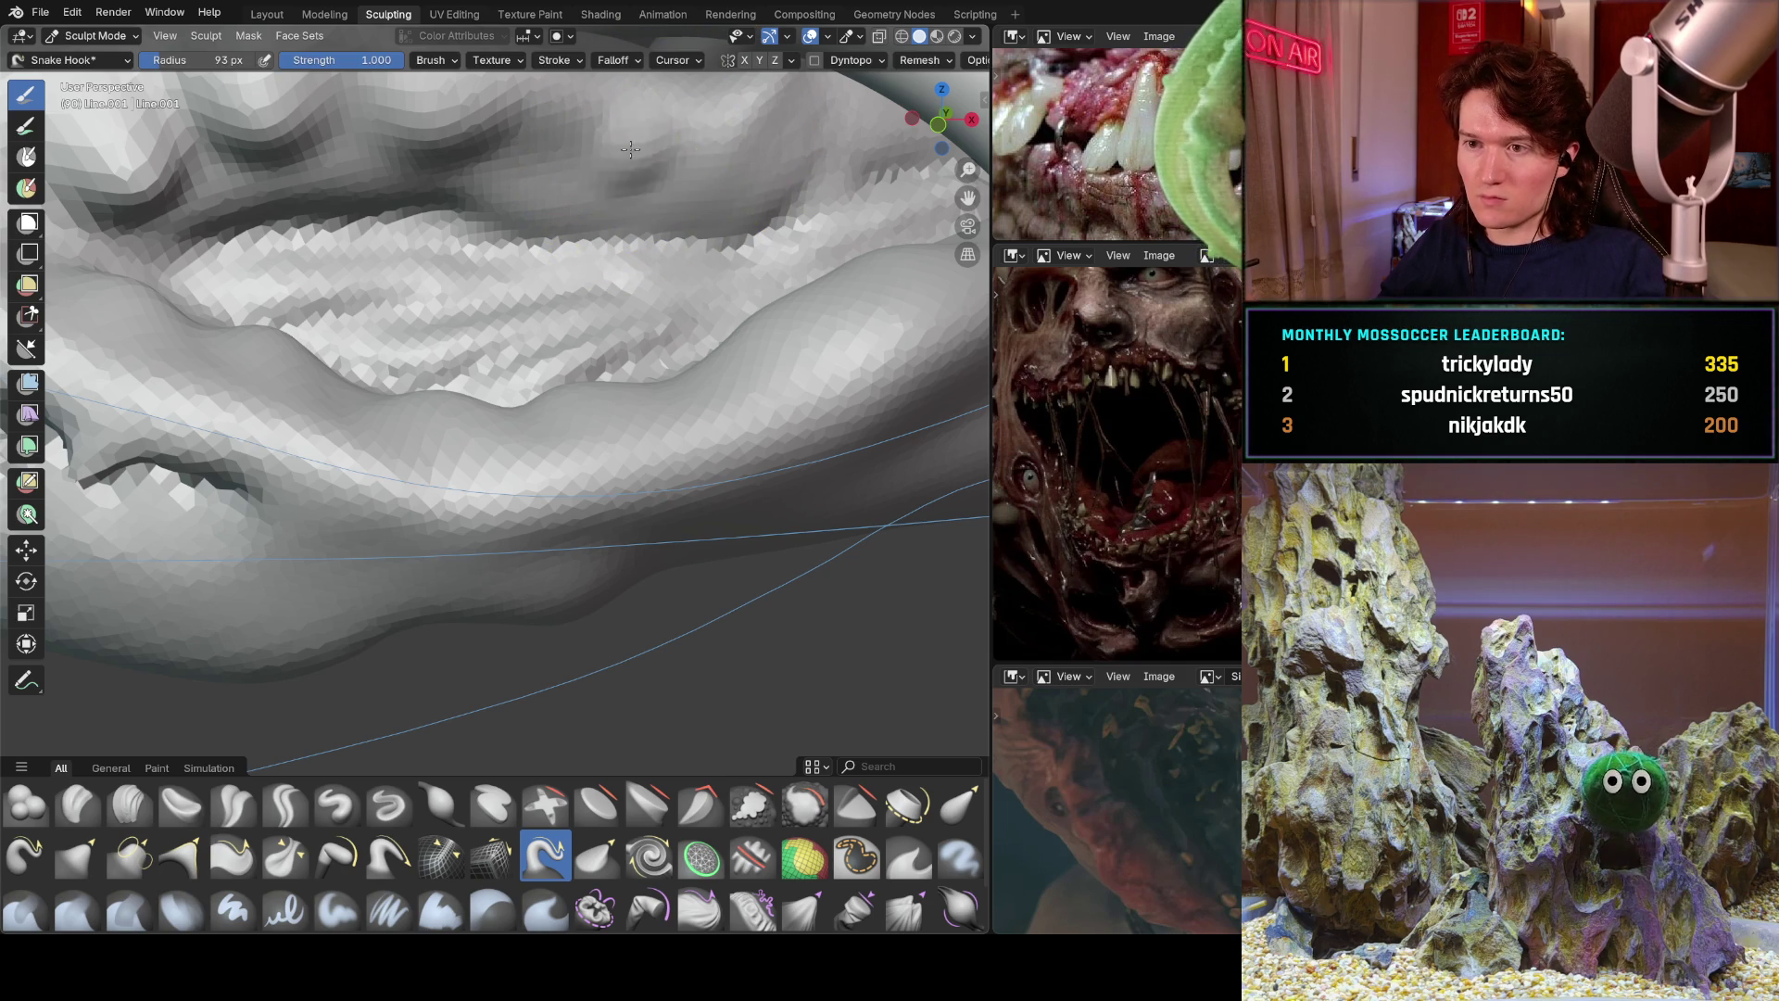
{"action": "scroll", "coordinate": [700, 216], "scroll_direction": "down", "scroll_amount": 2}
{"action": "middle_click_drag", "start_coordinate": [699, 216], "coordinate": [664, 343]}
{"action": "left_click_drag", "start_coordinate": [695, 410], "coordinate": [722, 519]}
{"action": "mouse_move", "coordinate": [723, 519]}
{"action": "middle_mouse_down"}
{"action": "mouse_move", "coordinate": [709, 408]}
{"action": "mouse_move", "coordinate": [846, 357]}
{"action": "middle_mouse_up"}
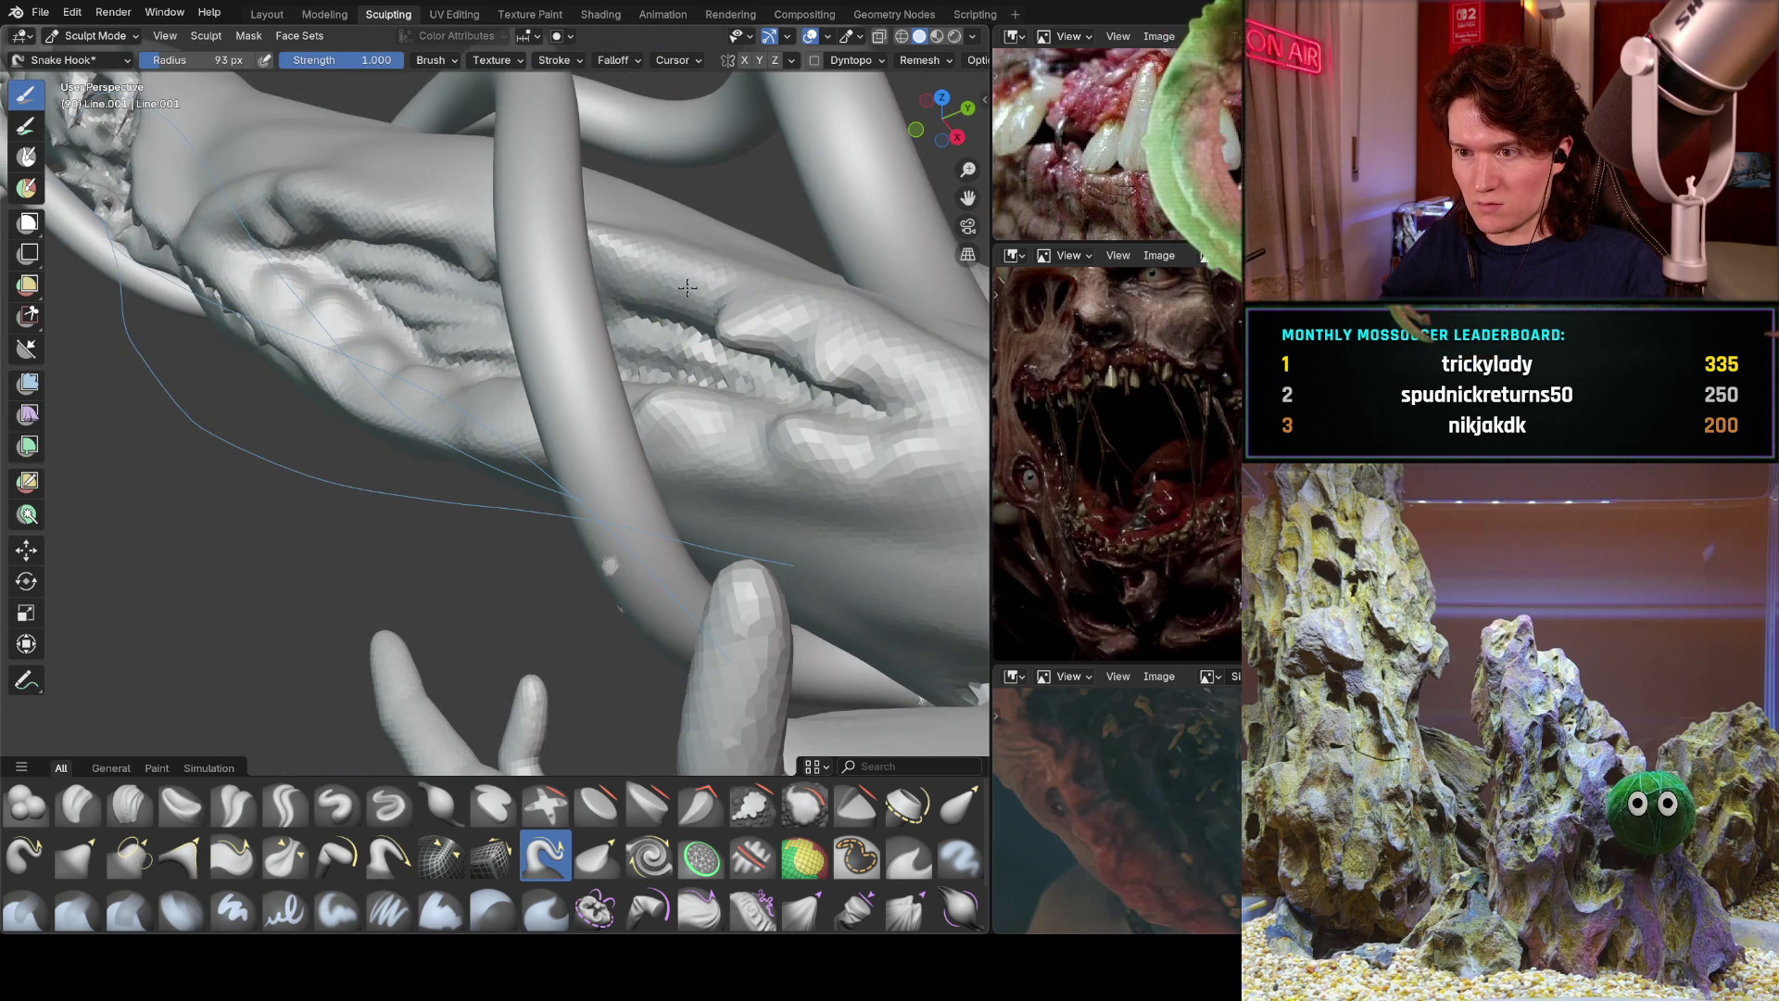
Orbit around the jaw and shrink the Snake Hook radius to 33 px.
{"action": "middle_click_drag", "start_coordinate": [654, 248], "coordinate": [584, 383]}
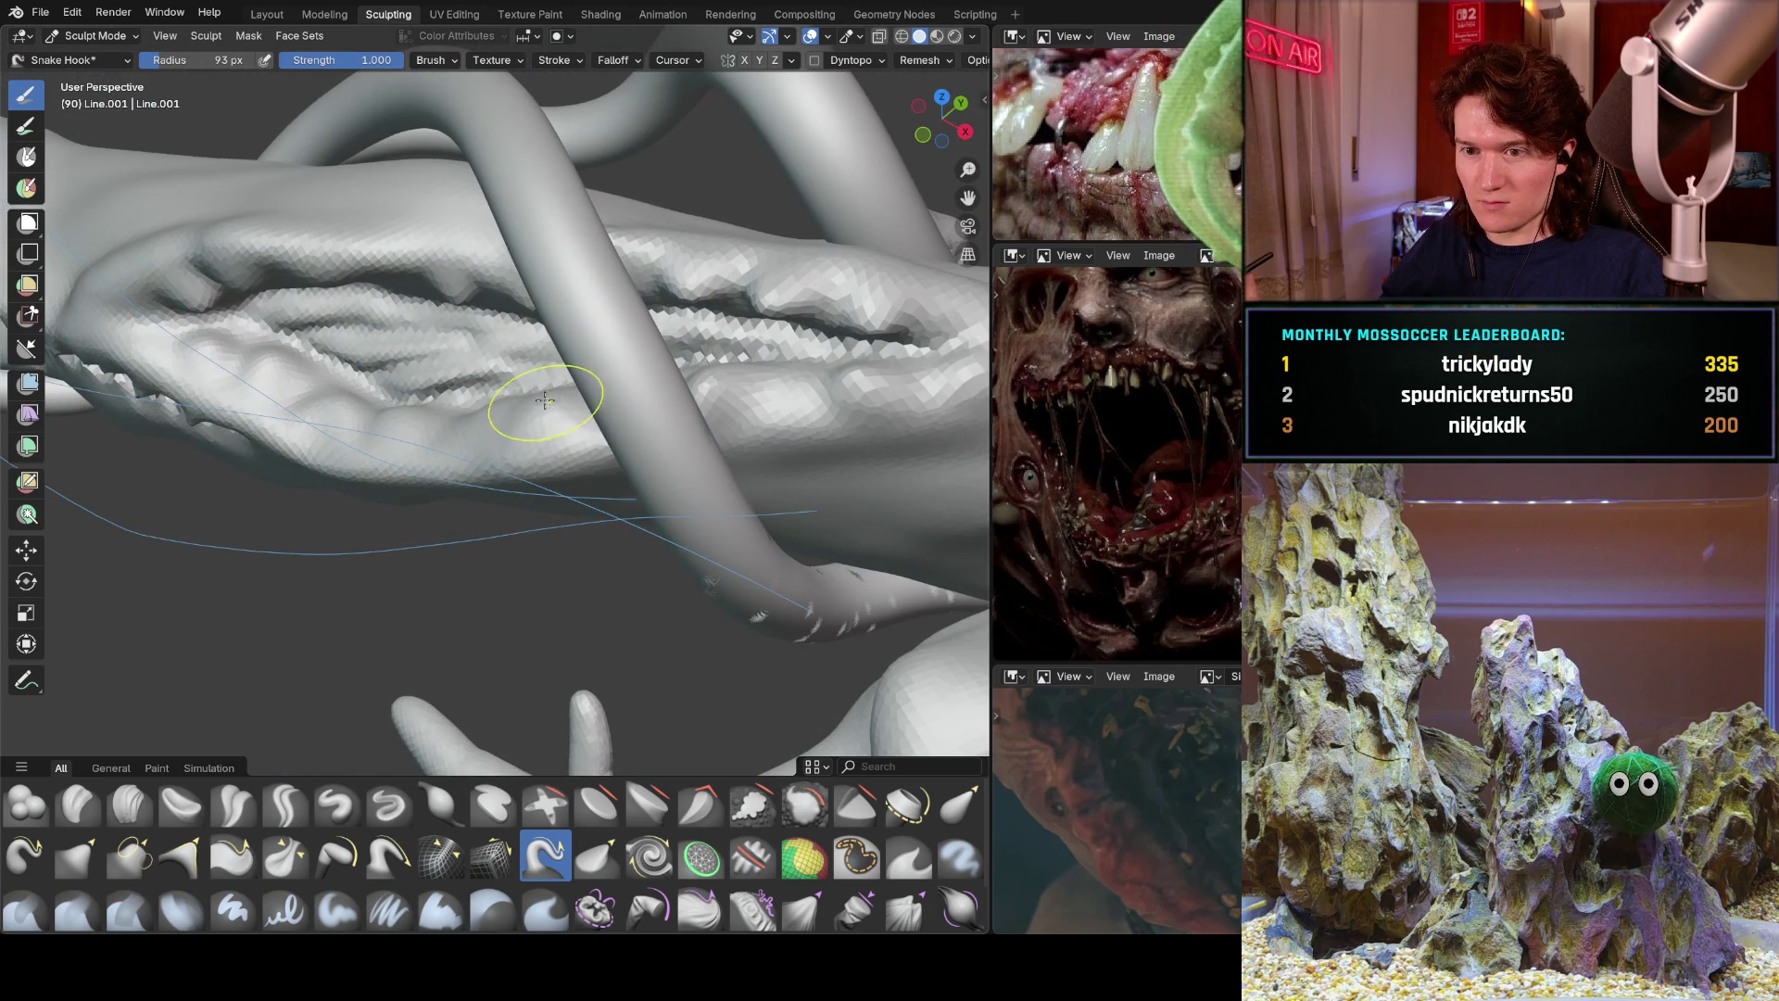
{"action": "middle_click_drag", "start_coordinate": [472, 424], "coordinate": [645, 419]}
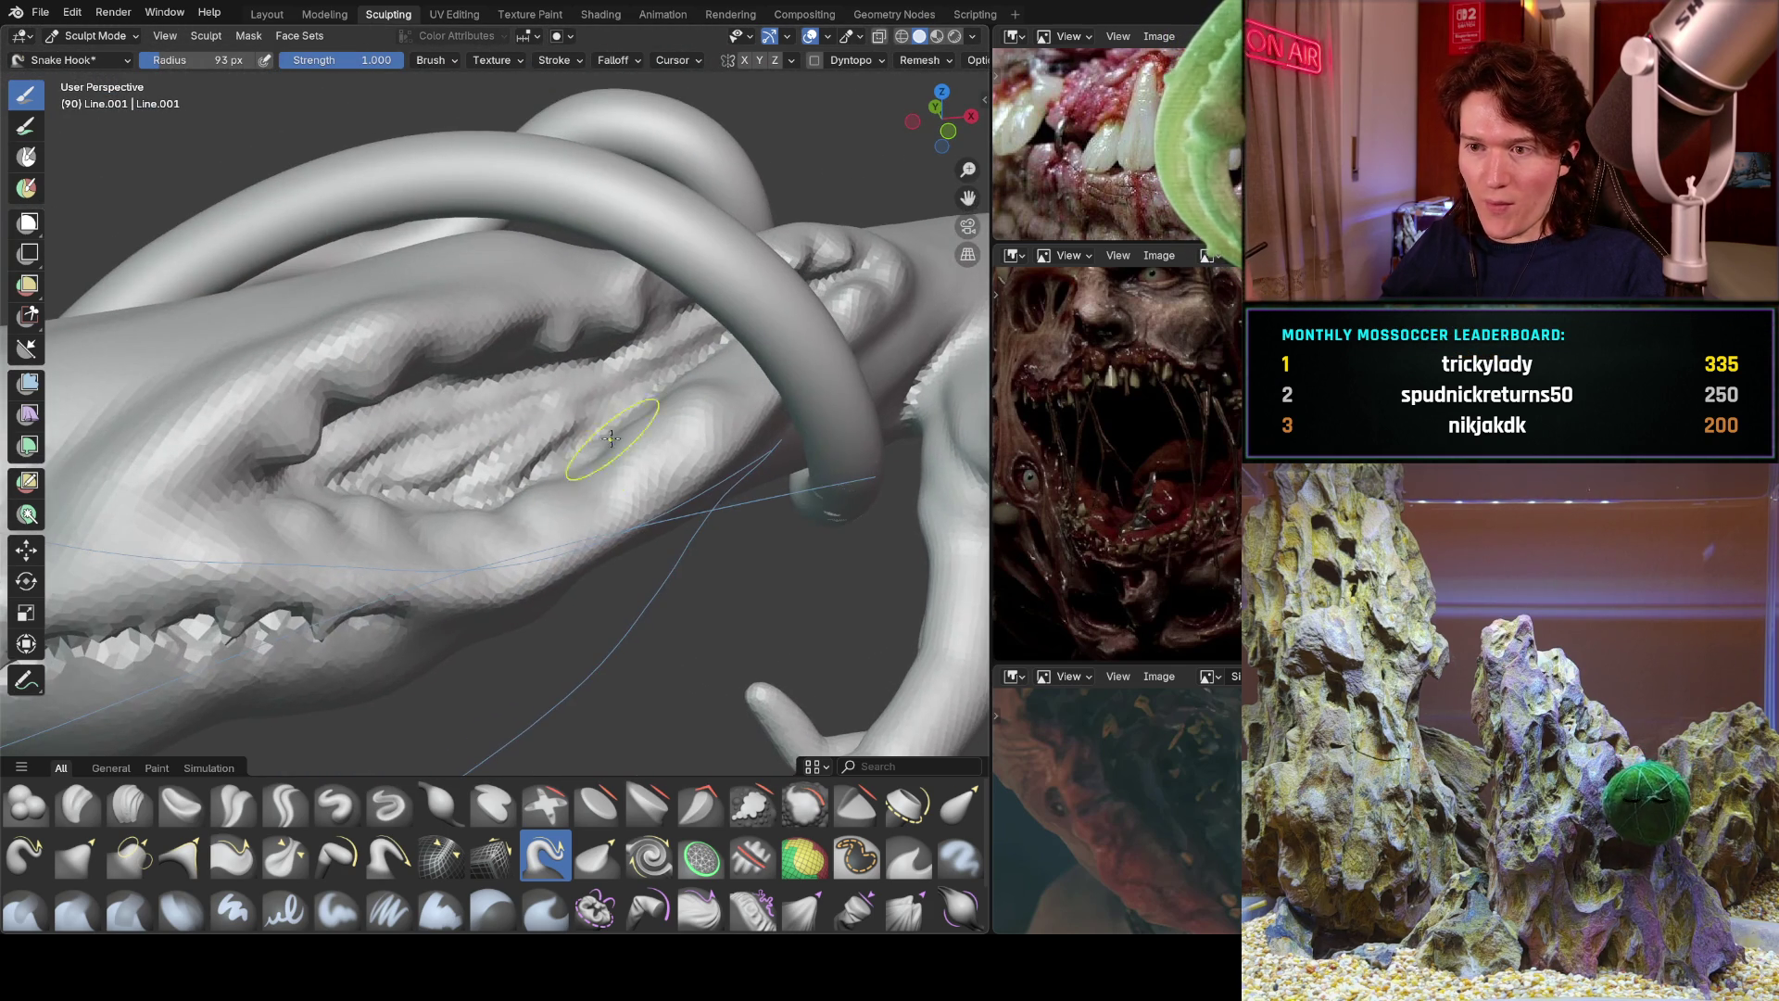
{"action": "key", "text": "f"}
{"action": "left_click", "coordinate": [496, 436]}
{"action": "middle_click_drag", "start_coordinate": [497, 443], "coordinate": [375, 356]}
{"action": "scroll", "coordinate": [375, 356], "scroll_direction": "up", "scroll_amount": 6}
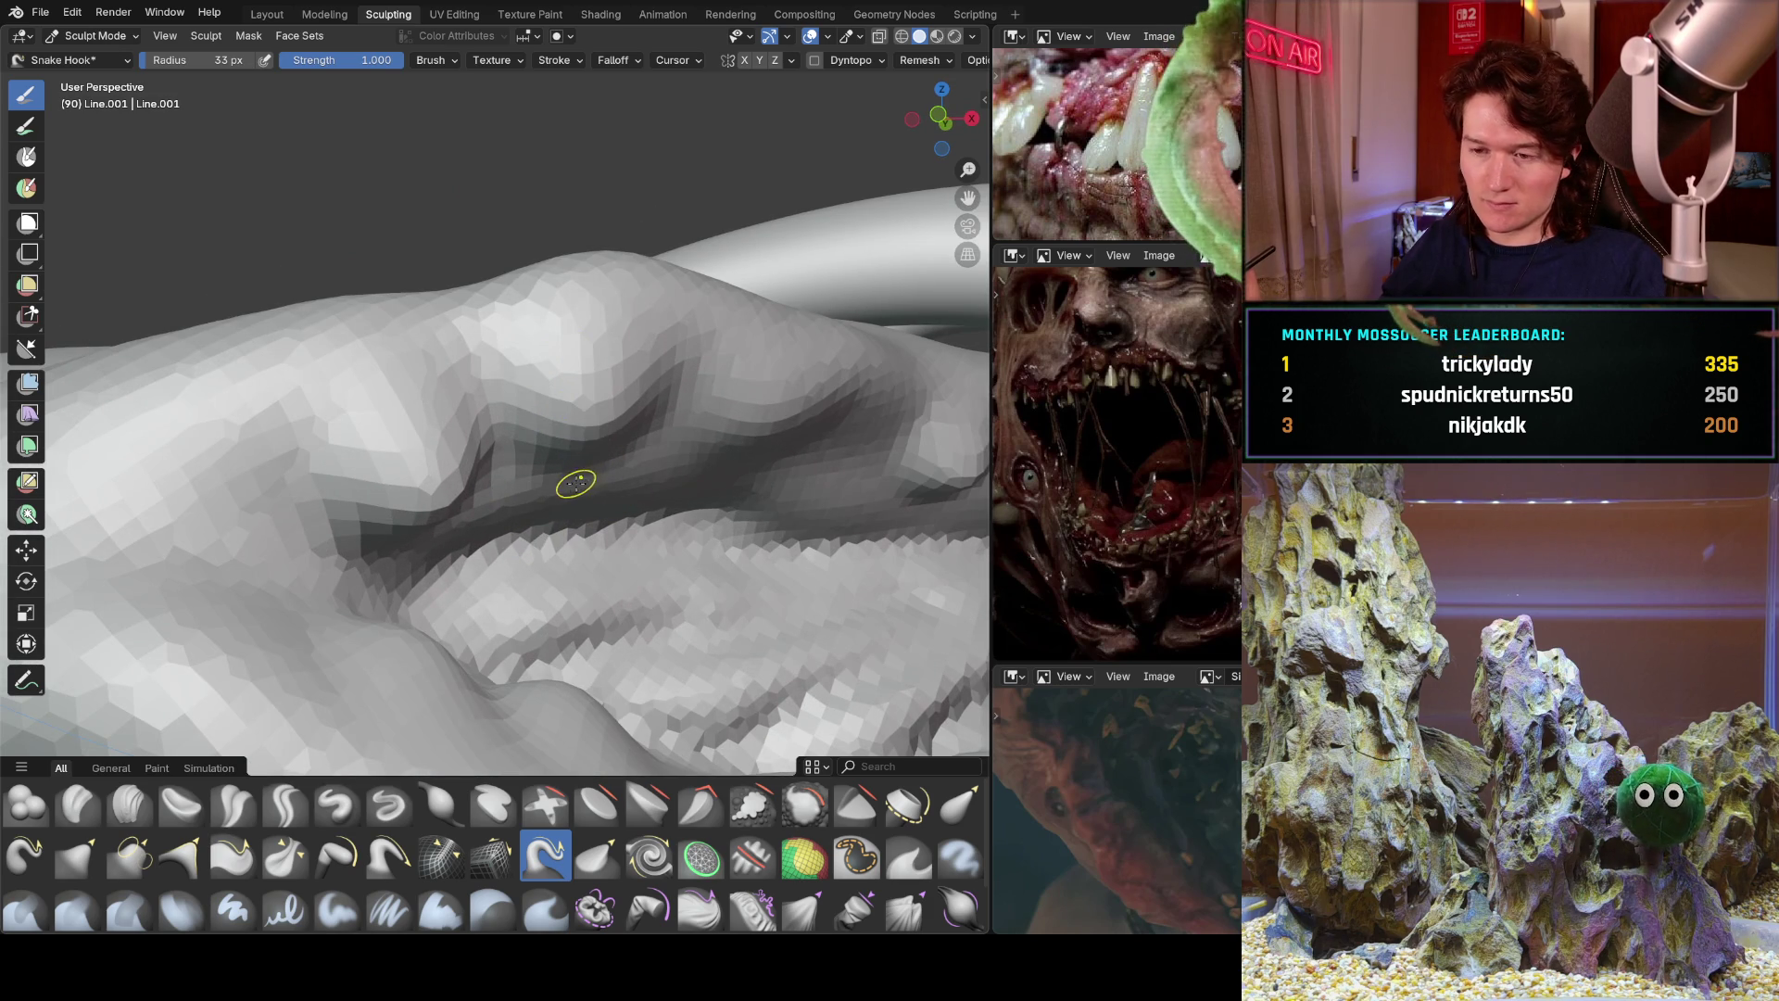
Set brush radius to 96 px, undo the stray spike, and pull new spikes from the jaw fold.
{"action": "key", "text": "f"}
{"action": "left_click", "coordinate": [609, 483]}
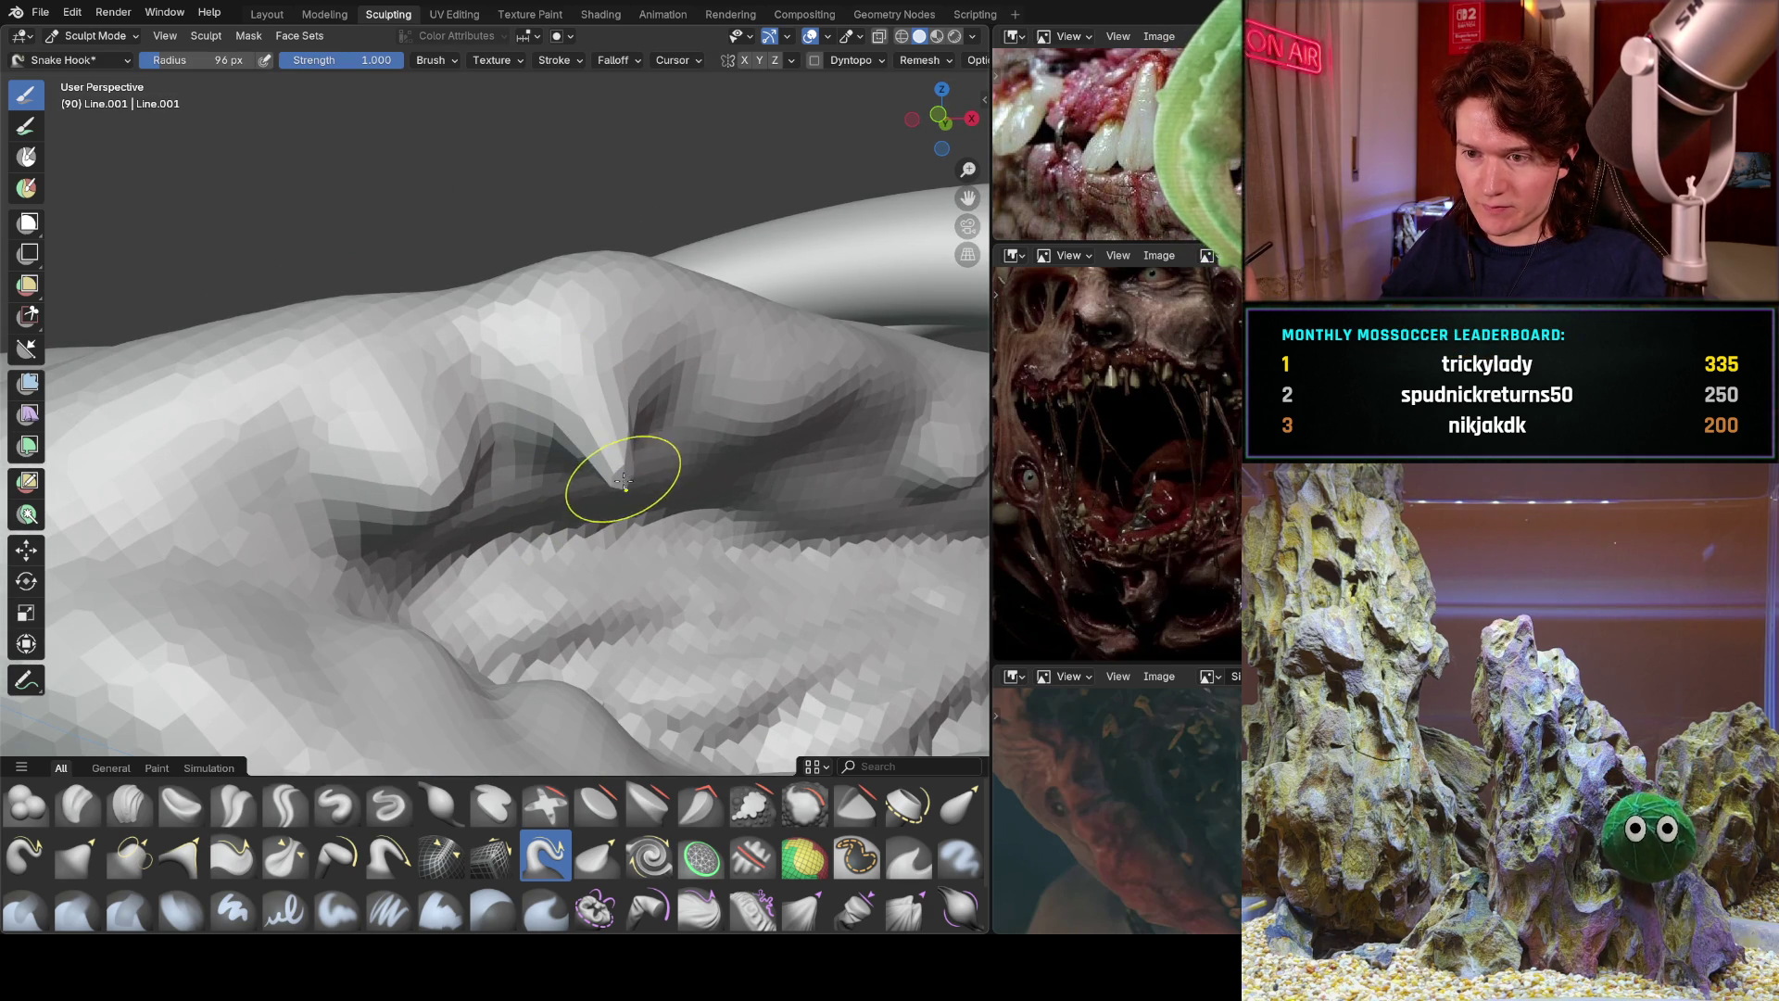
{"action": "key", "text": "ctrl+z"}
{"action": "left_click_drag", "start_coordinate": [615, 476], "coordinate": [587, 429]}
{"action": "left_click_drag", "start_coordinate": [452, 475], "coordinate": [525, 573]}
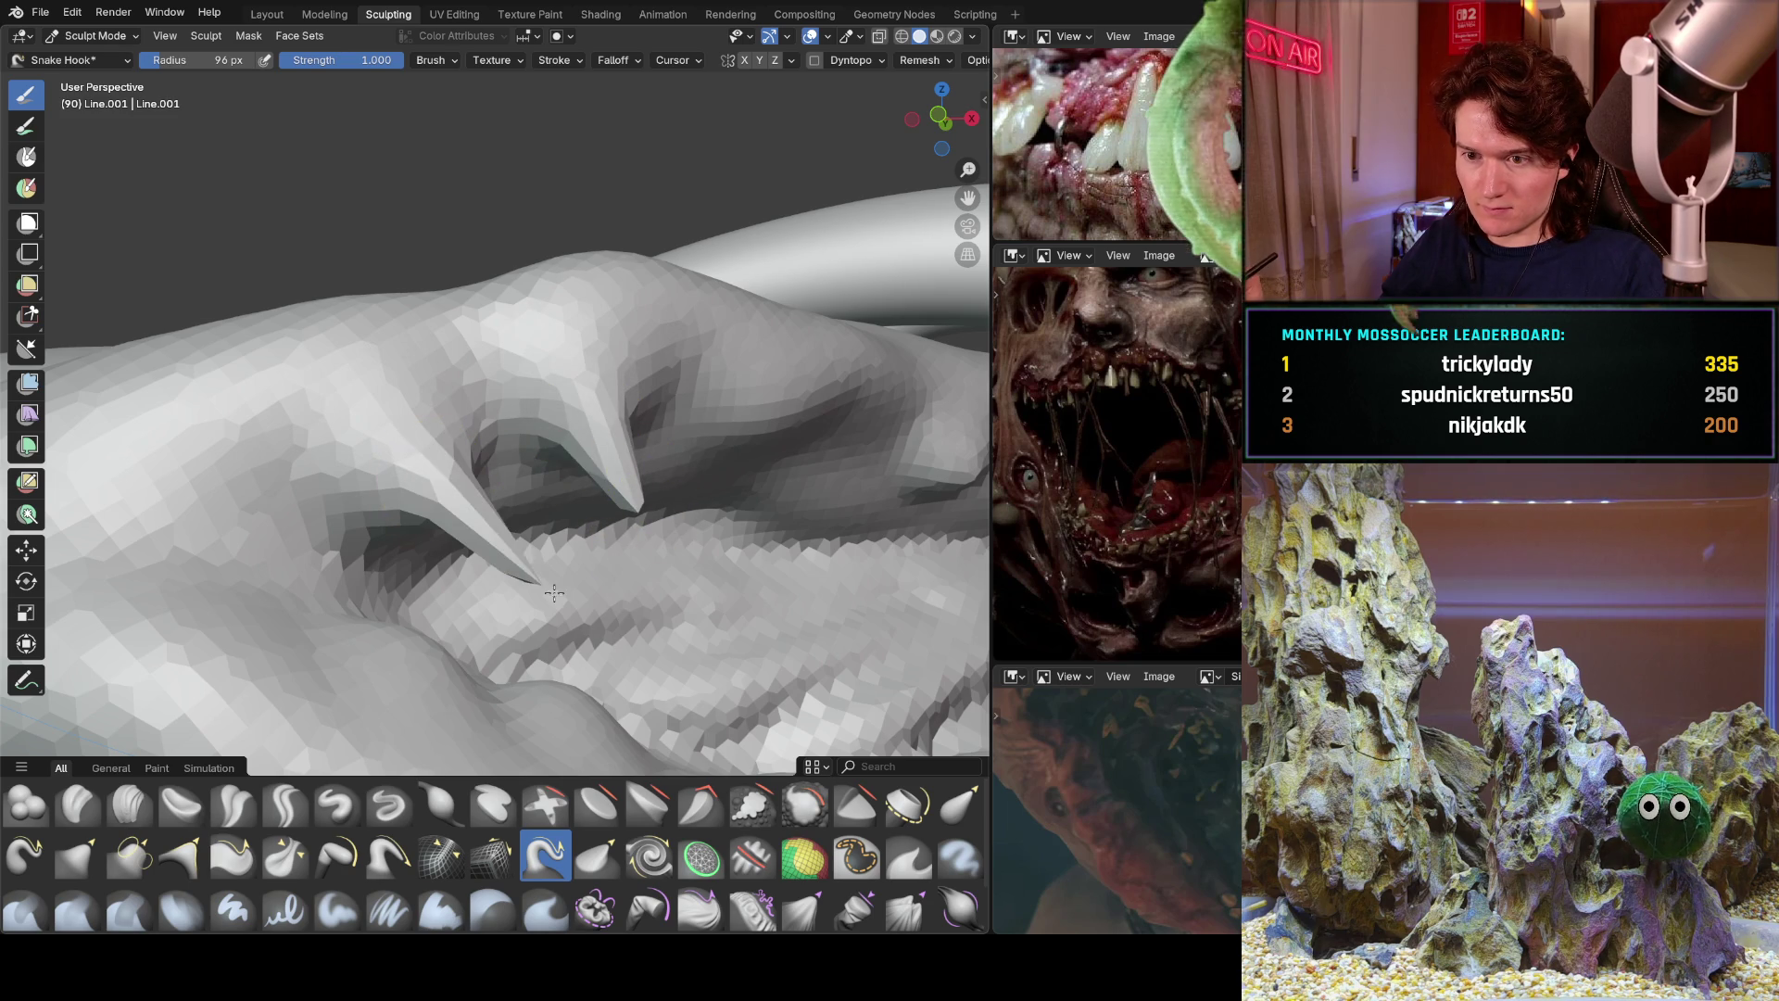
{"action": "left_click_drag", "start_coordinate": [737, 437], "coordinate": [734, 501]}
Pull a row of upward spikes from the lower jaw.
{"action": "mouse_move", "coordinate": [684, 437]}
{"action": "middle_mouse_down"}
{"action": "mouse_move", "coordinate": [561, 474]}
{"action": "mouse_move", "coordinate": [474, 539]}
{"action": "middle_mouse_up"}
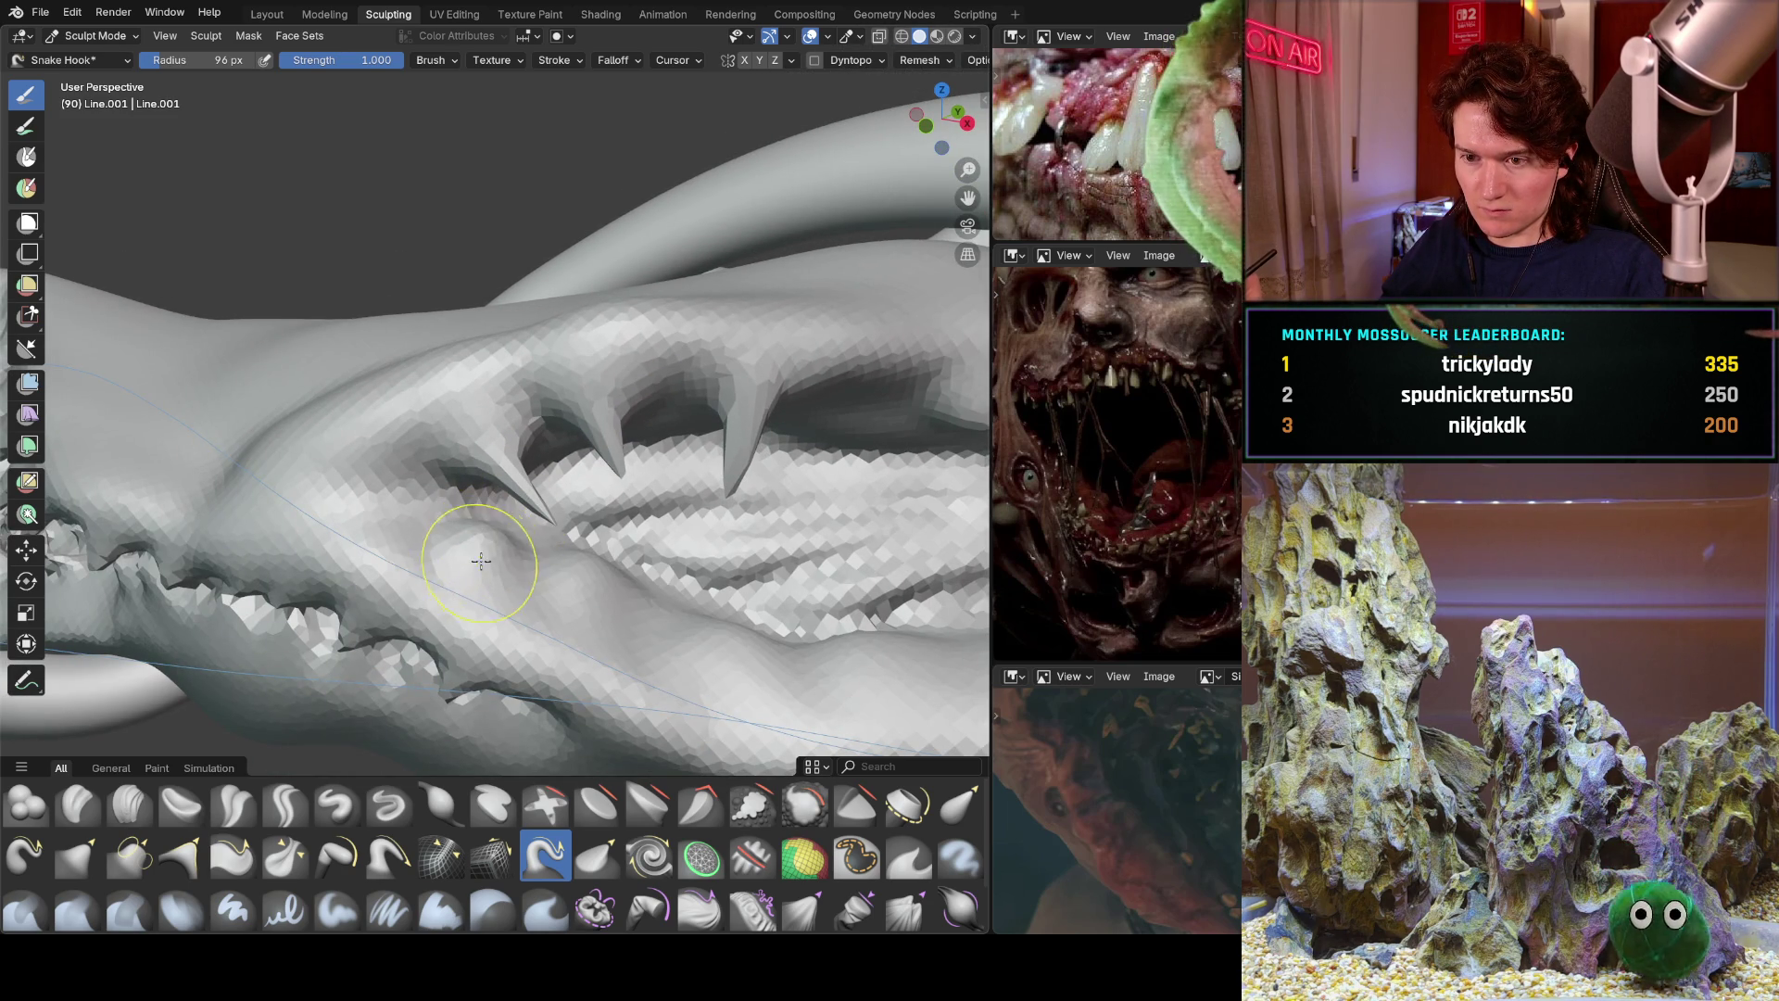
{"action": "scroll", "coordinate": [483, 556], "scroll_direction": "up", "scroll_amount": 4}
{"action": "left_click_drag", "start_coordinate": [514, 537], "coordinate": [528, 431]}
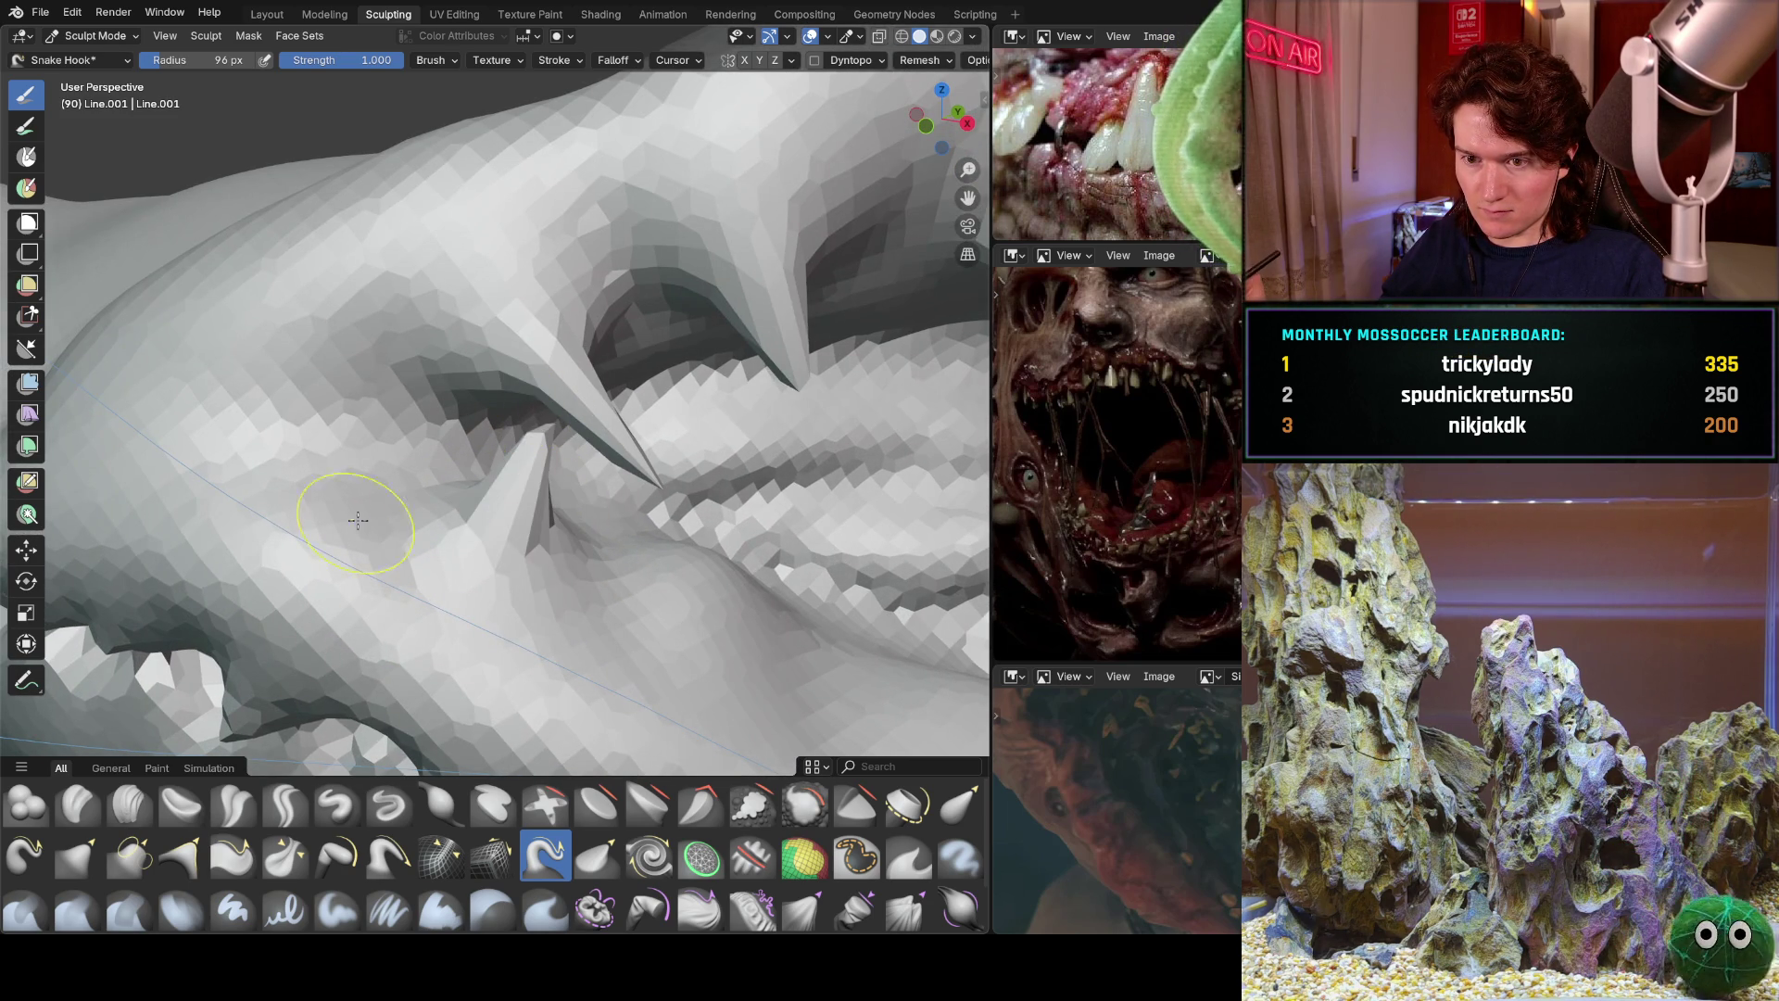
{"action": "left_click_drag", "start_coordinate": [379, 515], "coordinate": [397, 424]}
{"action": "left_click_drag", "start_coordinate": [706, 593], "coordinate": [712, 390]}
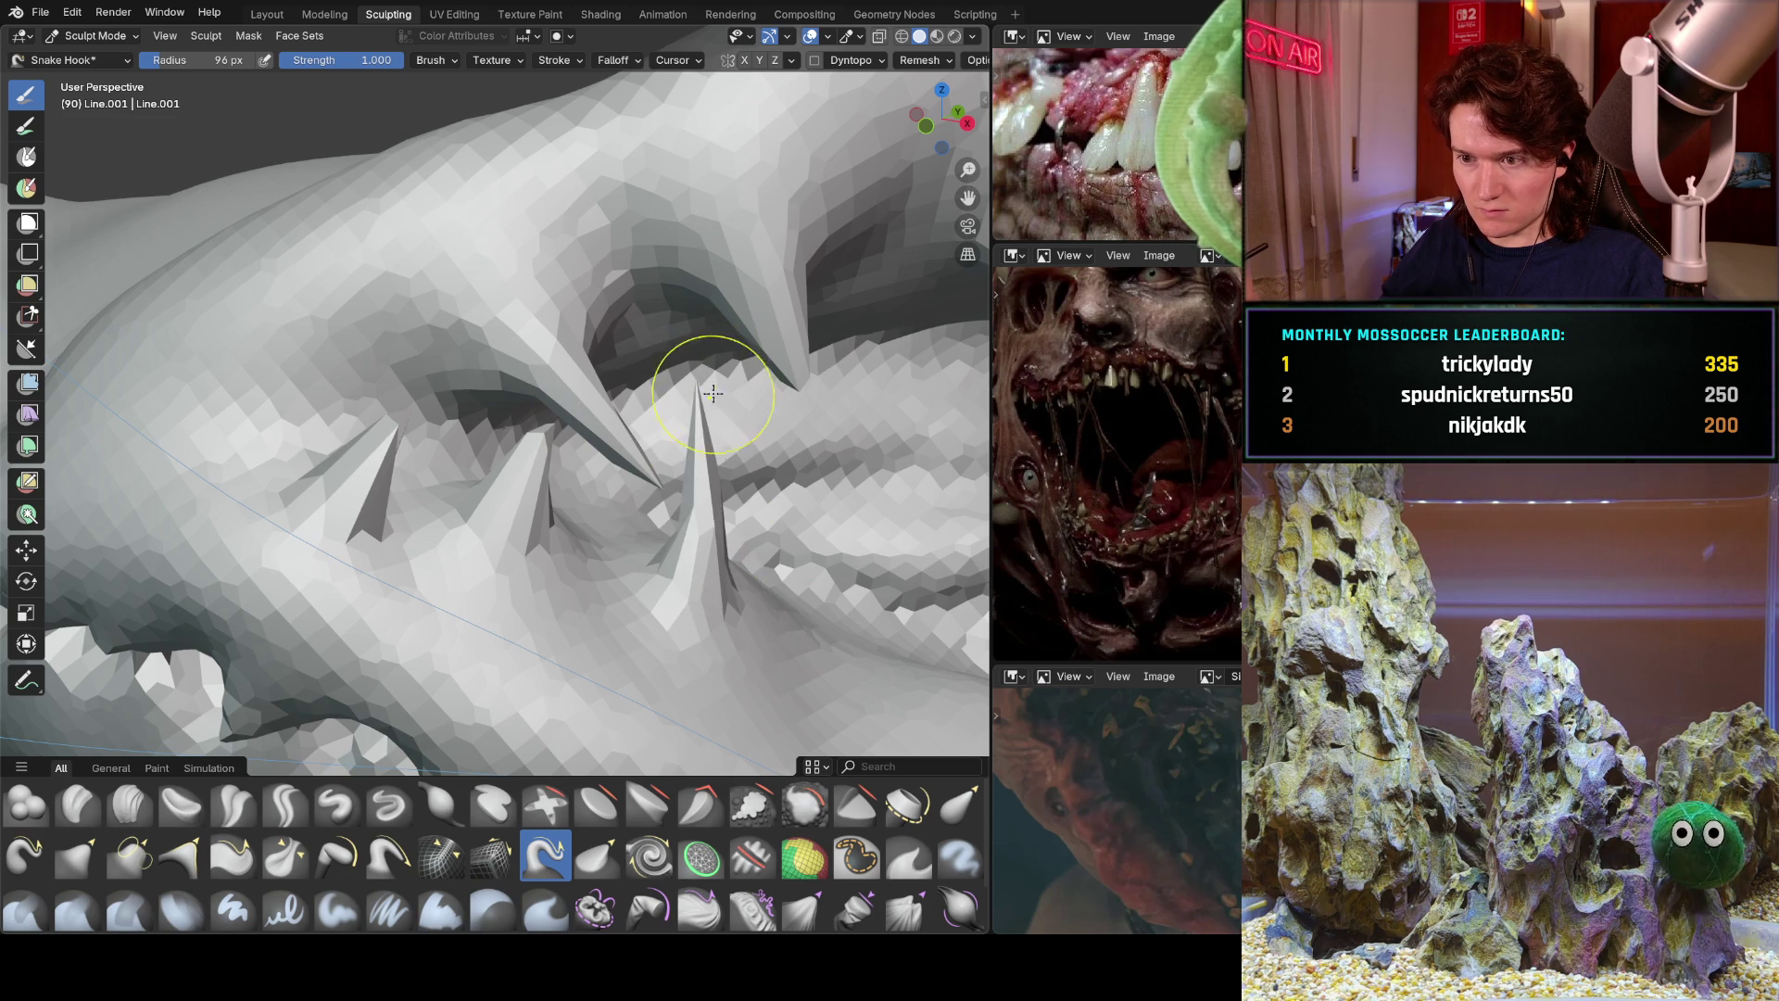
{"action": "scroll", "coordinate": [801, 326], "scroll_direction": "down", "scroll_amount": 4}
{"action": "middle_click_drag", "start_coordinate": [801, 326], "coordinate": [596, 536]}
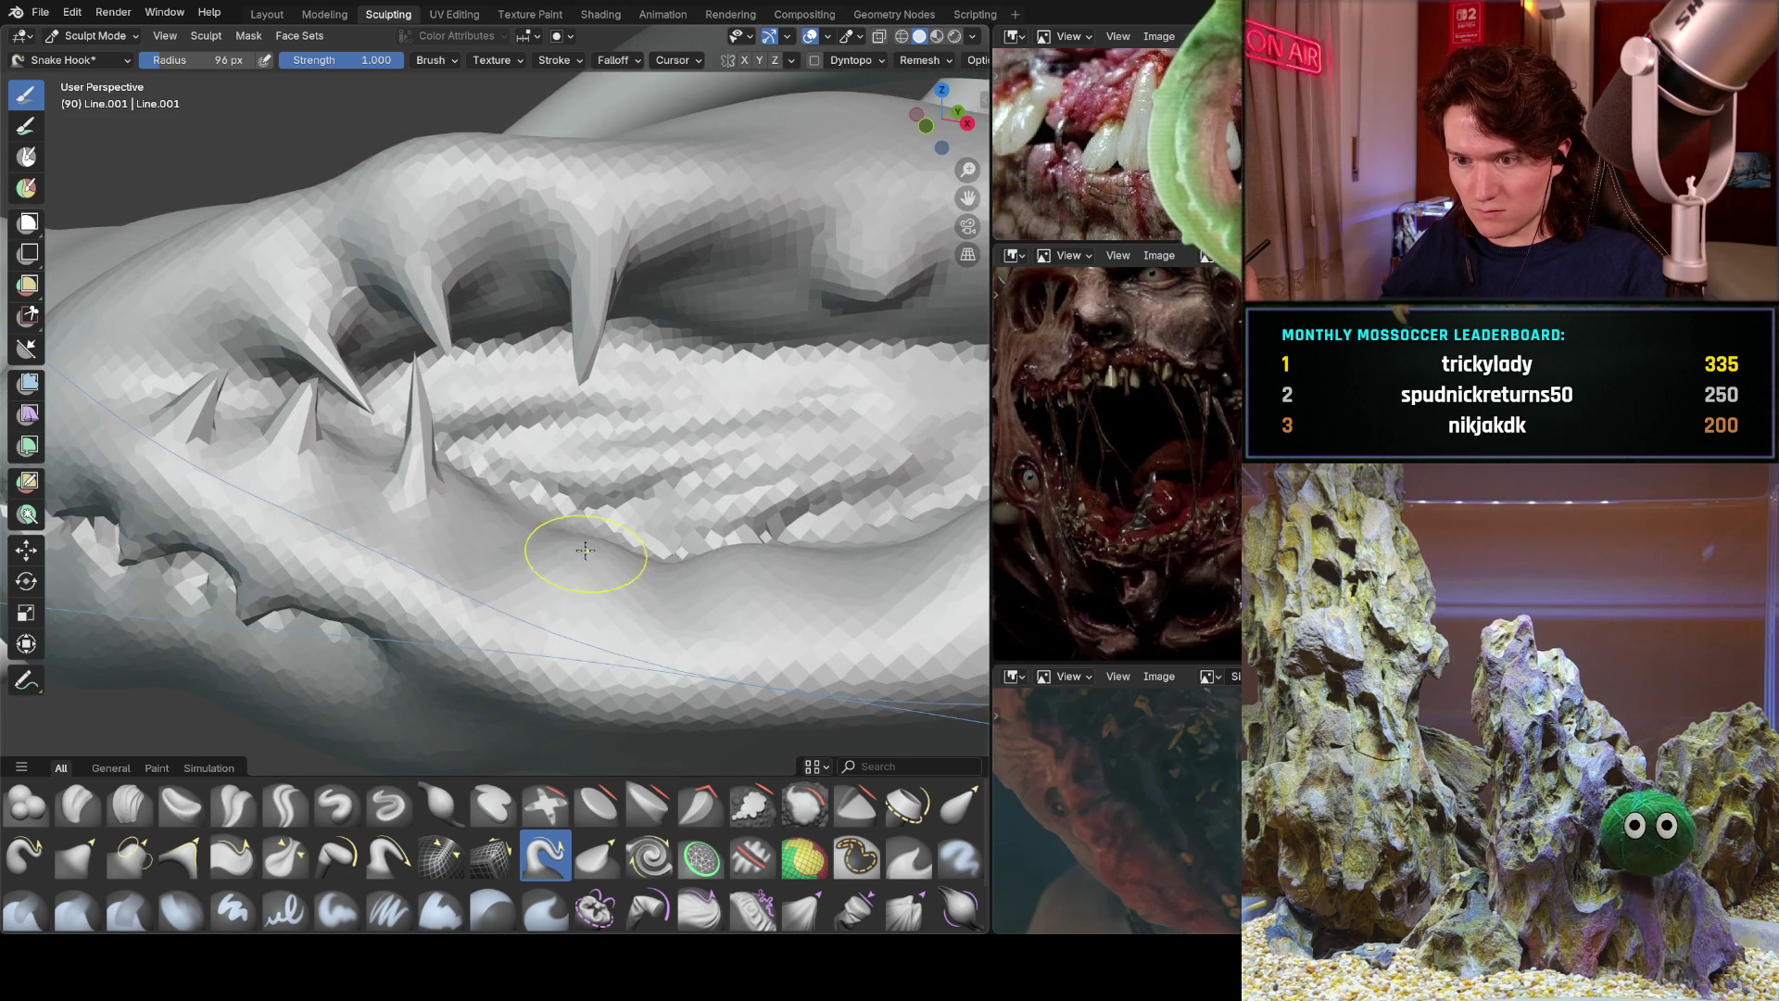
{"action": "left_click_drag", "start_coordinate": [573, 543], "coordinate": [574, 491]}
{"action": "left_click_drag", "start_coordinate": [741, 579], "coordinate": [695, 440]}
Pull hooked fangs down from the upper jaw and add three more lower-jaw spikes.
{"action": "mouse_move", "coordinate": [695, 440]}
{"action": "middle_mouse_down"}
{"action": "mouse_move", "coordinate": [739, 397]}
{"action": "mouse_move", "coordinate": [714, 259]}
{"action": "middle_mouse_up"}
{"action": "left_click_drag", "start_coordinate": [867, 264], "coordinate": [875, 389]}
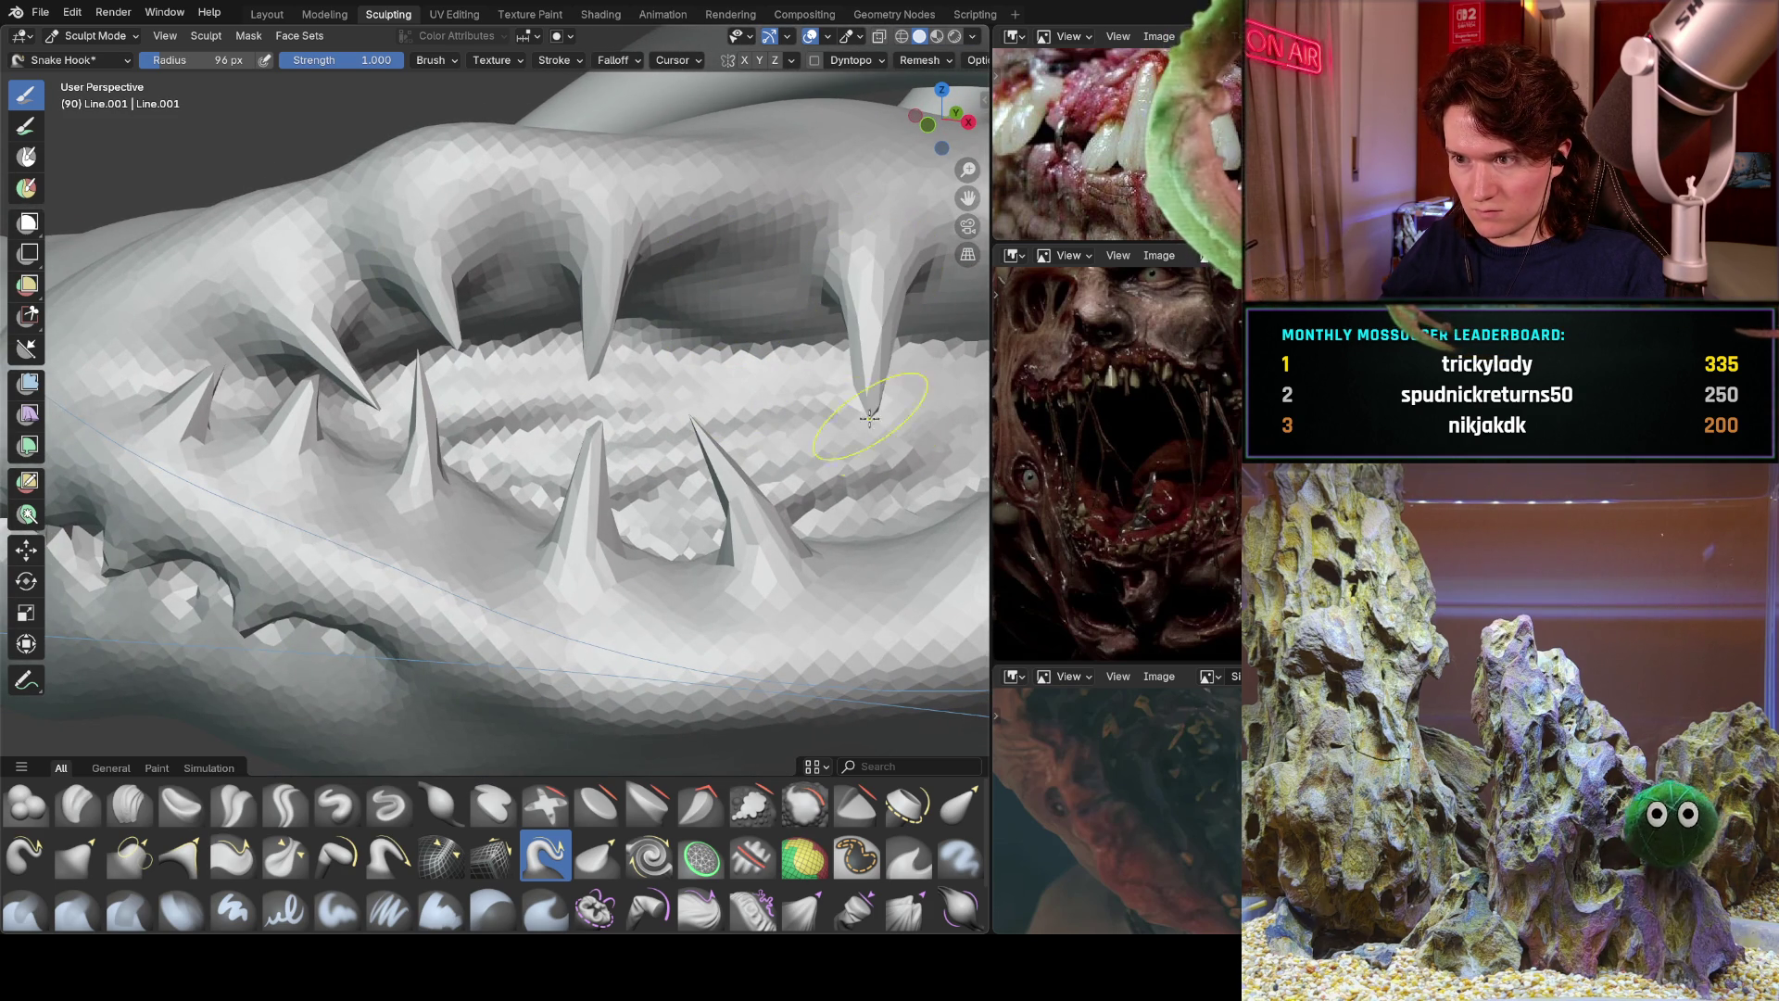
{"action": "left_click_drag", "start_coordinate": [764, 289], "coordinate": [716, 422]}
{"action": "mouse_move", "coordinate": [715, 422]}
{"action": "middle_mouse_down"}
{"action": "mouse_move", "coordinate": [699, 371]}
{"action": "mouse_move", "coordinate": [742, 547]}
{"action": "middle_mouse_up"}
{"action": "left_click_drag", "start_coordinate": [802, 556], "coordinate": [804, 426]}
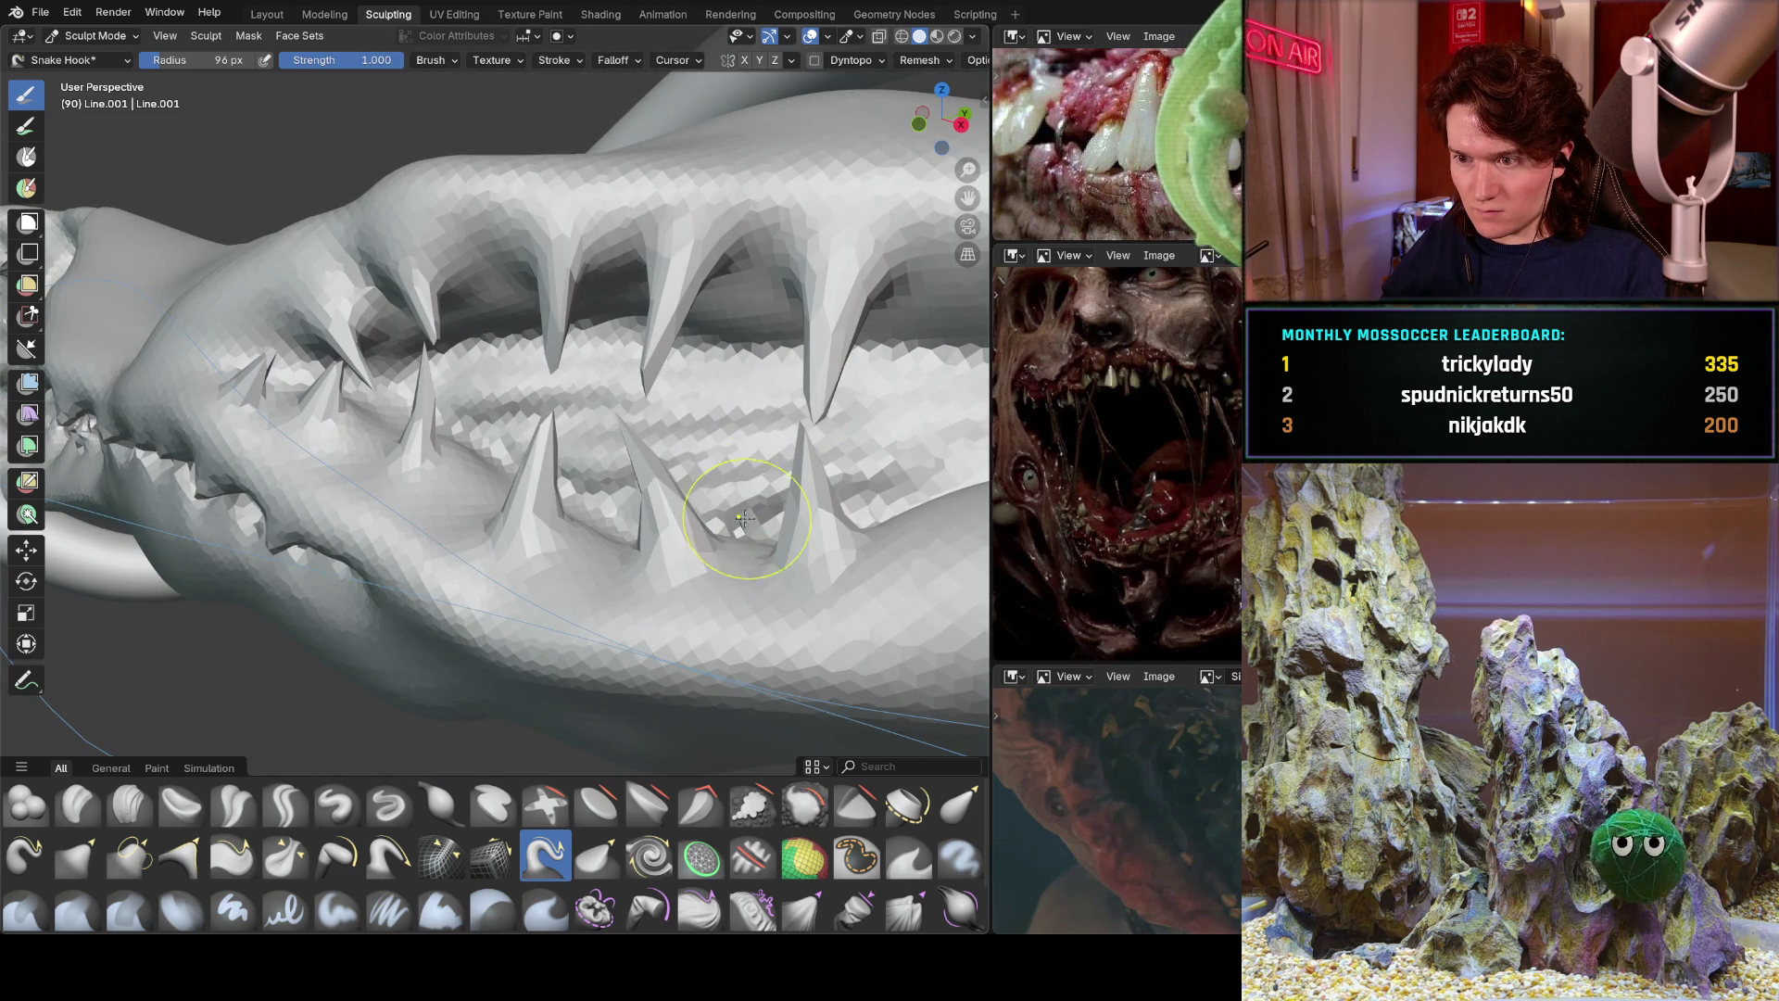
{"action": "left_click_drag", "start_coordinate": [737, 568], "coordinate": [732, 491]}
{"action": "left_click_drag", "start_coordinate": [582, 550], "coordinate": [584, 436]}
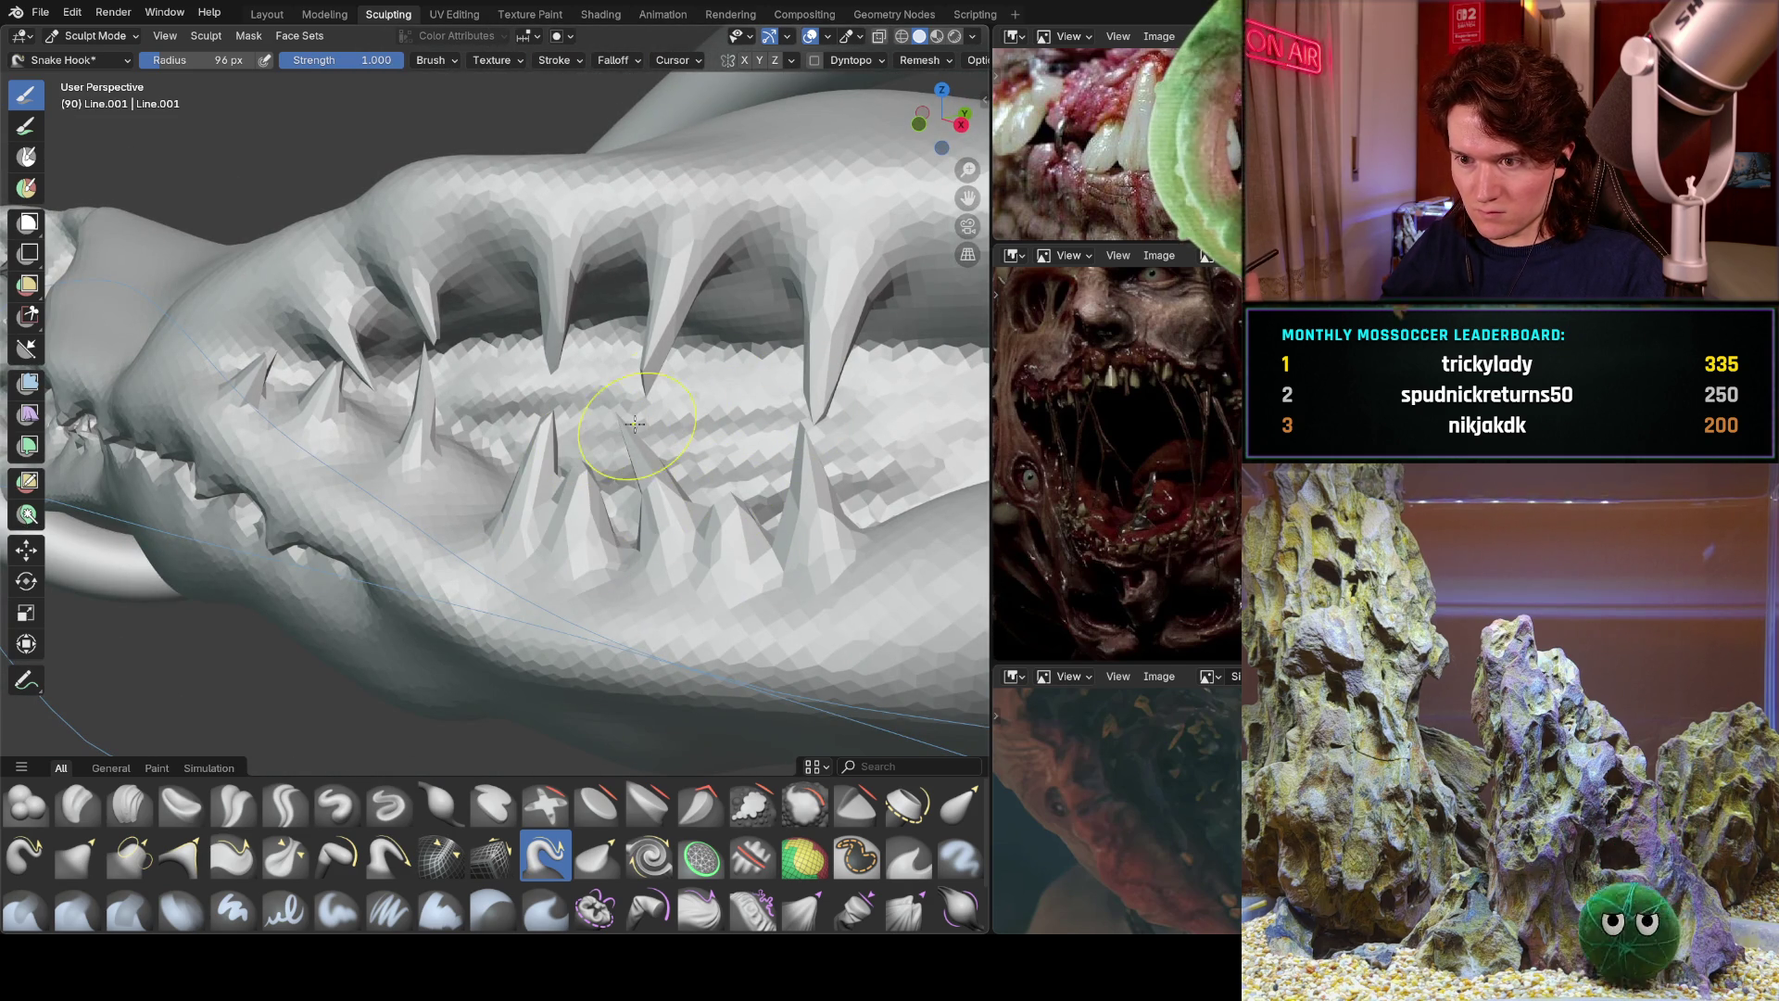
{"action": "left_click_drag", "start_coordinate": [751, 240], "coordinate": [730, 366]}
{"action": "left_click_drag", "start_coordinate": [598, 260], "coordinate": [604, 357]}
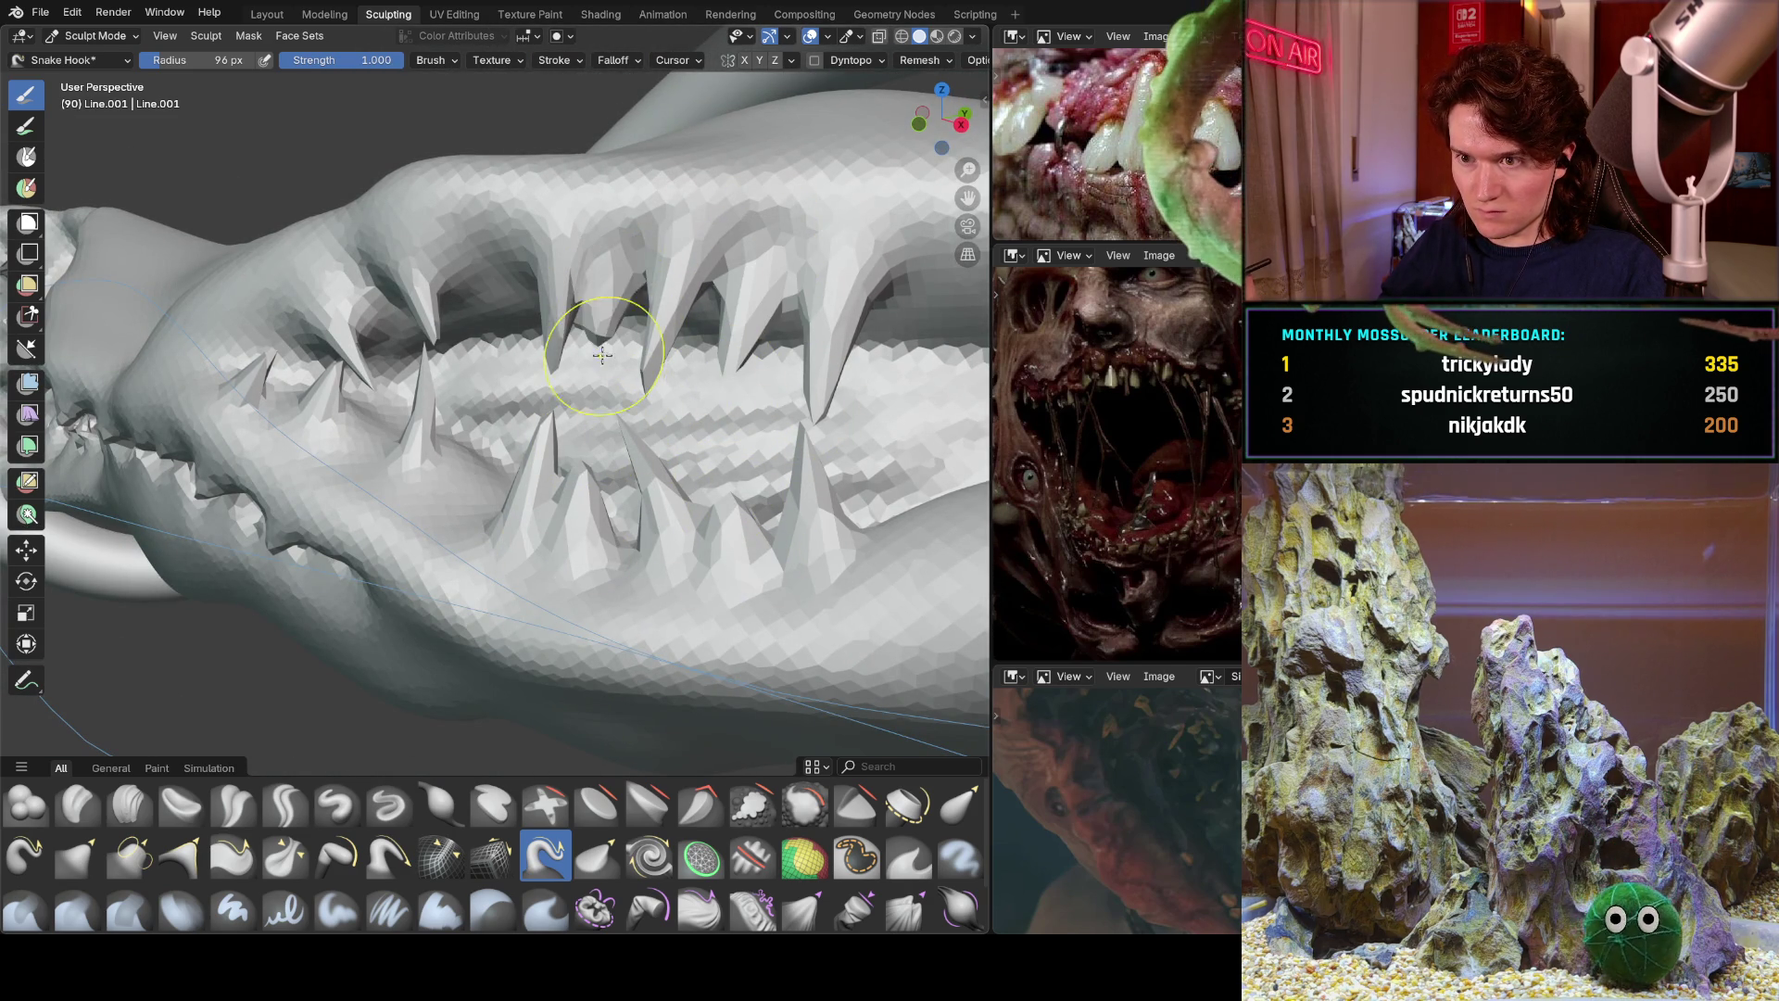
{"action": "middle_click_drag", "start_coordinate": [495, 322], "coordinate": [472, 366]}
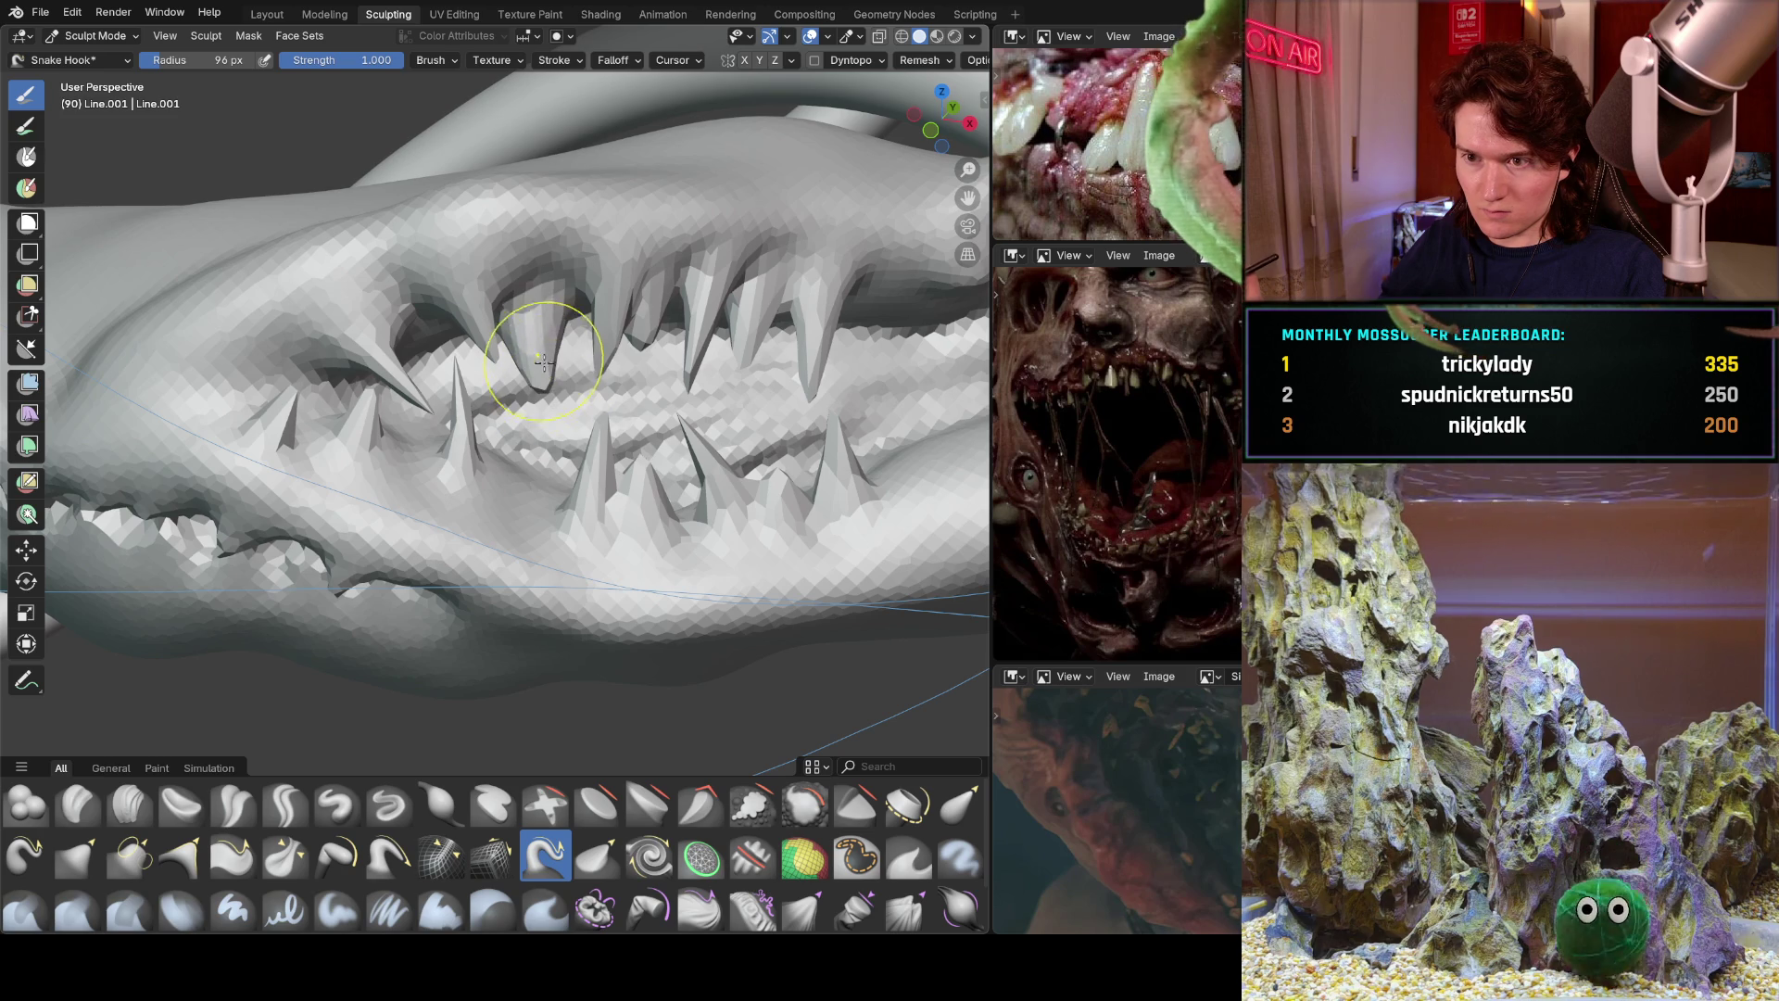
Shrink the brush radius to 69 px and bring the jaw into view.
{"action": "key", "text": "f"}
{"action": "left_click", "coordinate": [417, 330]}
{"action": "middle_click_drag", "start_coordinate": [417, 330], "coordinate": [494, 450]}
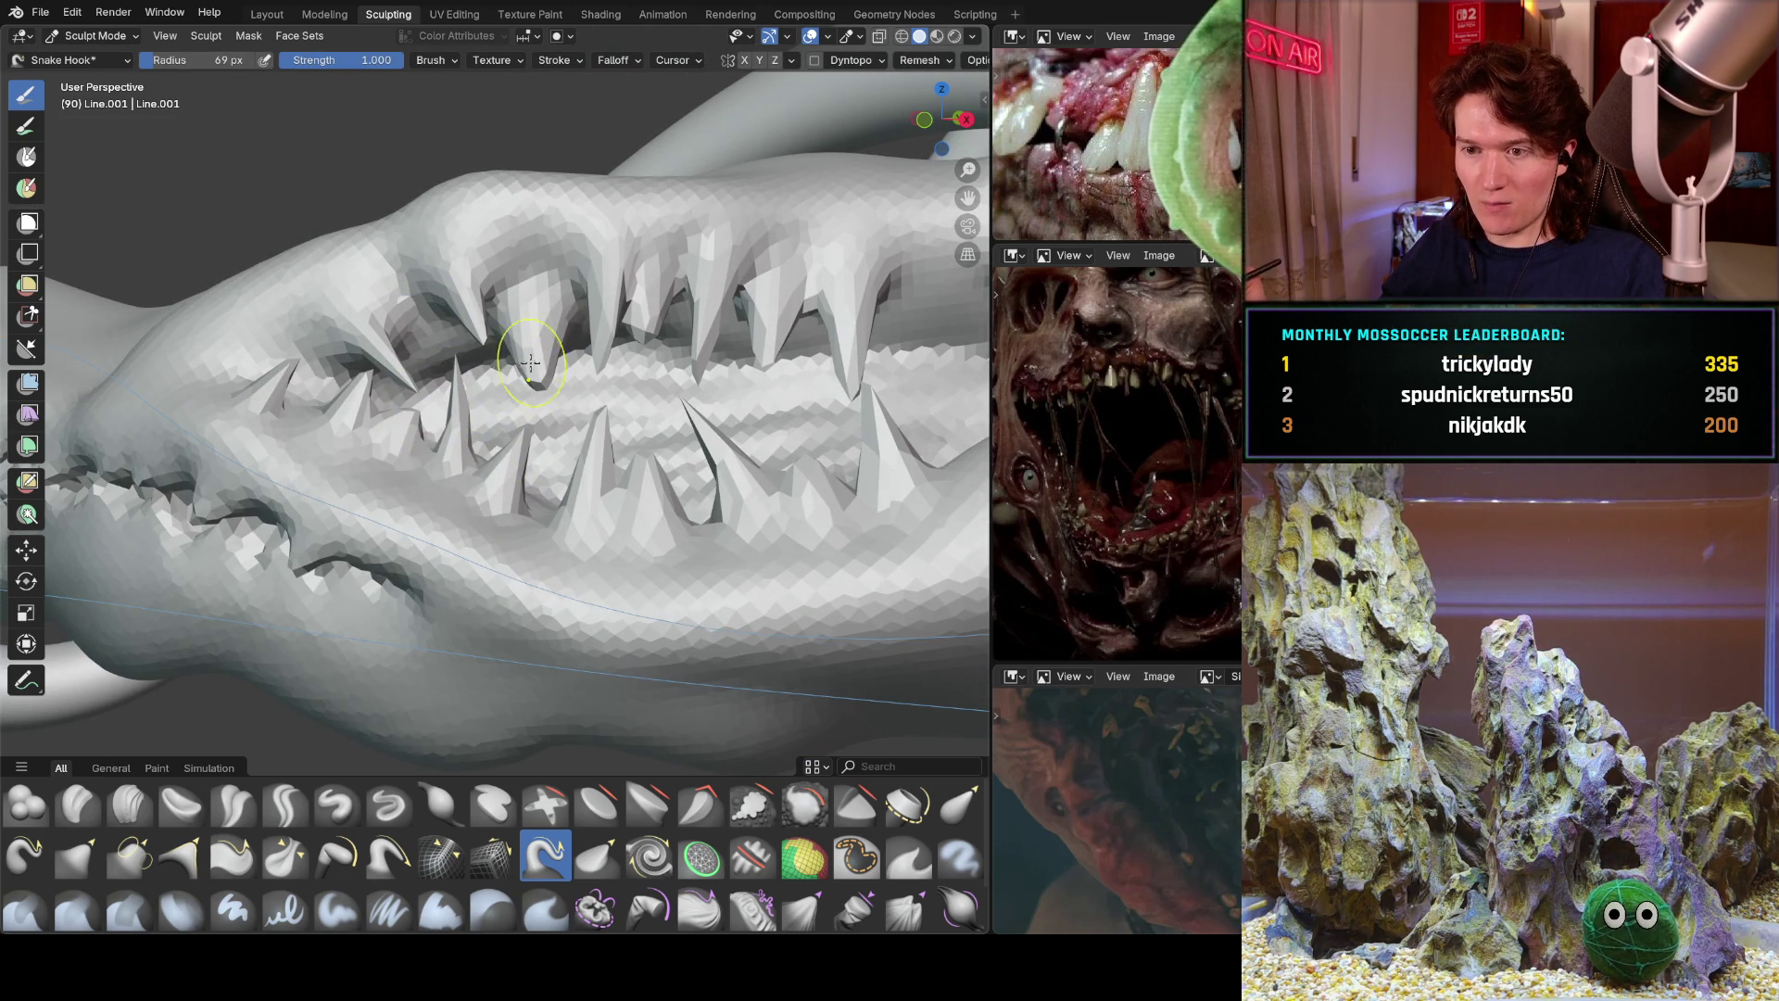
{"action": "middle_click_drag", "start_coordinate": [528, 357], "coordinate": [517, 408]}
{"action": "scroll", "coordinate": [522, 400], "scroll_direction": "down", "scroll_amount": 8}
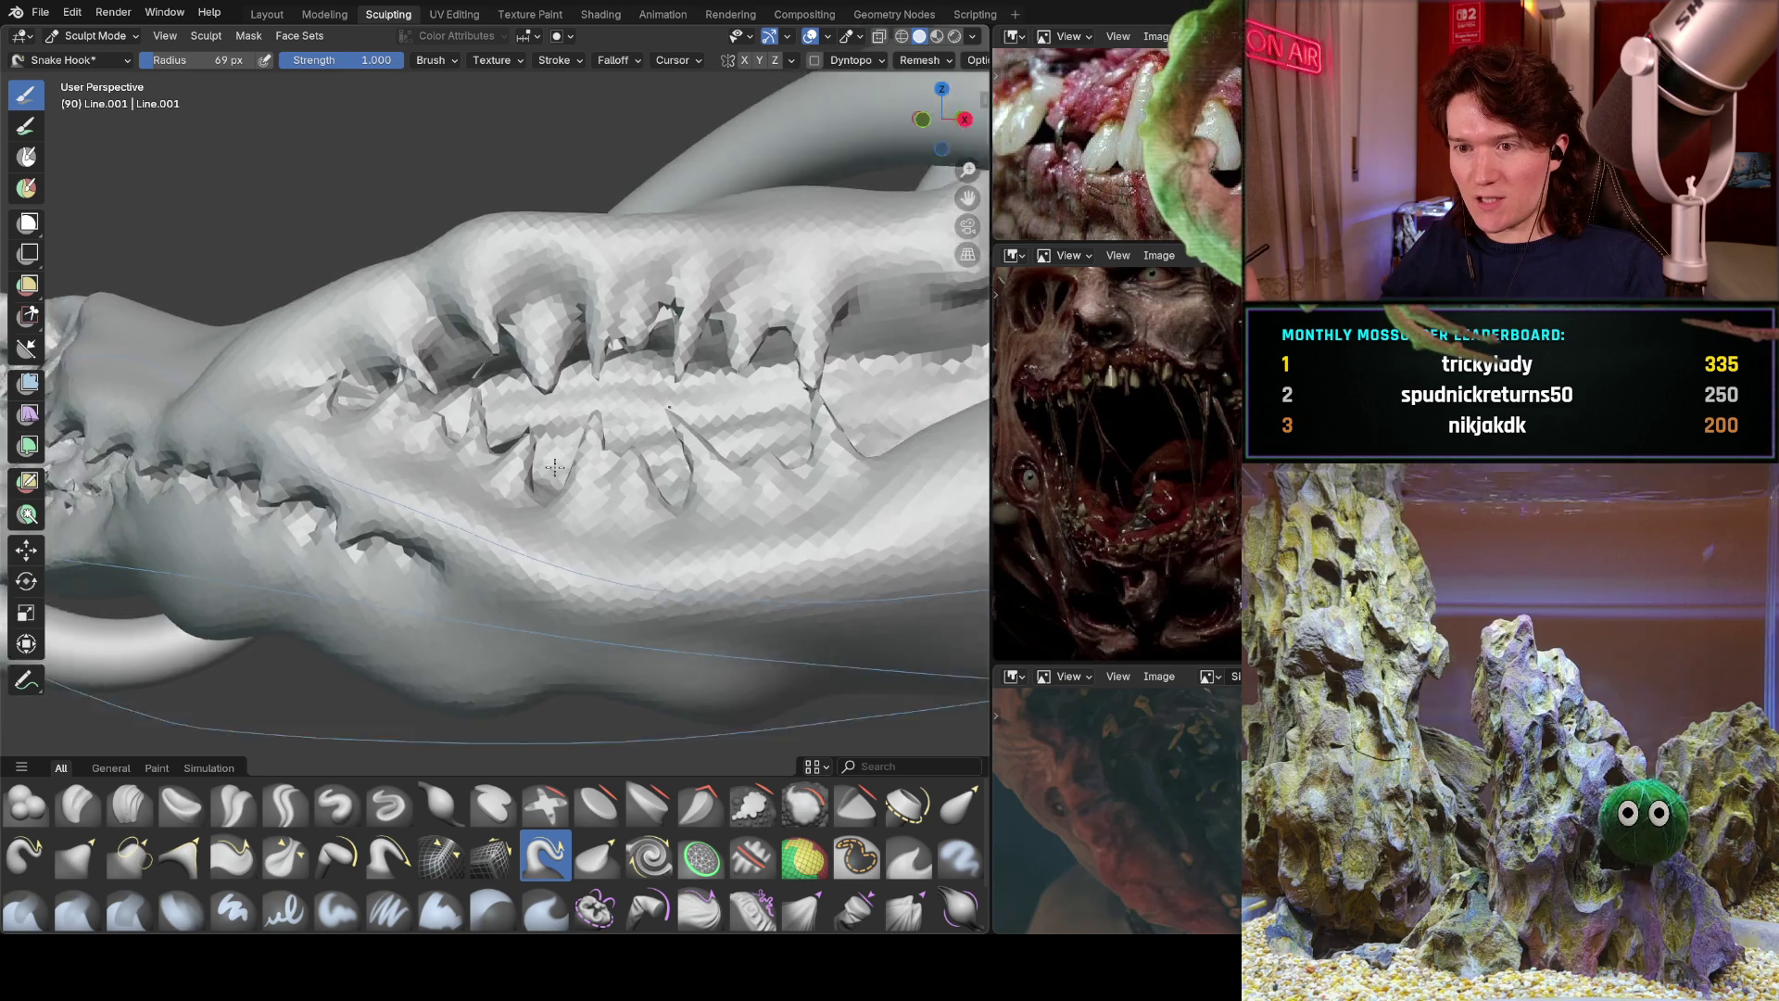
{"action": "mouse_move", "coordinate": [385, 539]}
{"action": "middle_mouse_down"}
{"action": "mouse_move", "coordinate": [426, 508]}
{"action": "mouse_move", "coordinate": [544, 488]}
{"action": "mouse_move", "coordinate": [611, 434]}
{"action": "mouse_move", "coordinate": [404, 494]}
{"action": "mouse_move", "coordinate": [492, 451]}
{"action": "mouse_move", "coordinate": [464, 343]}
{"action": "middle_mouse_up"}
{"action": "scroll", "coordinate": [404, 494], "scroll_direction": "up", "scroll_amount": 10}
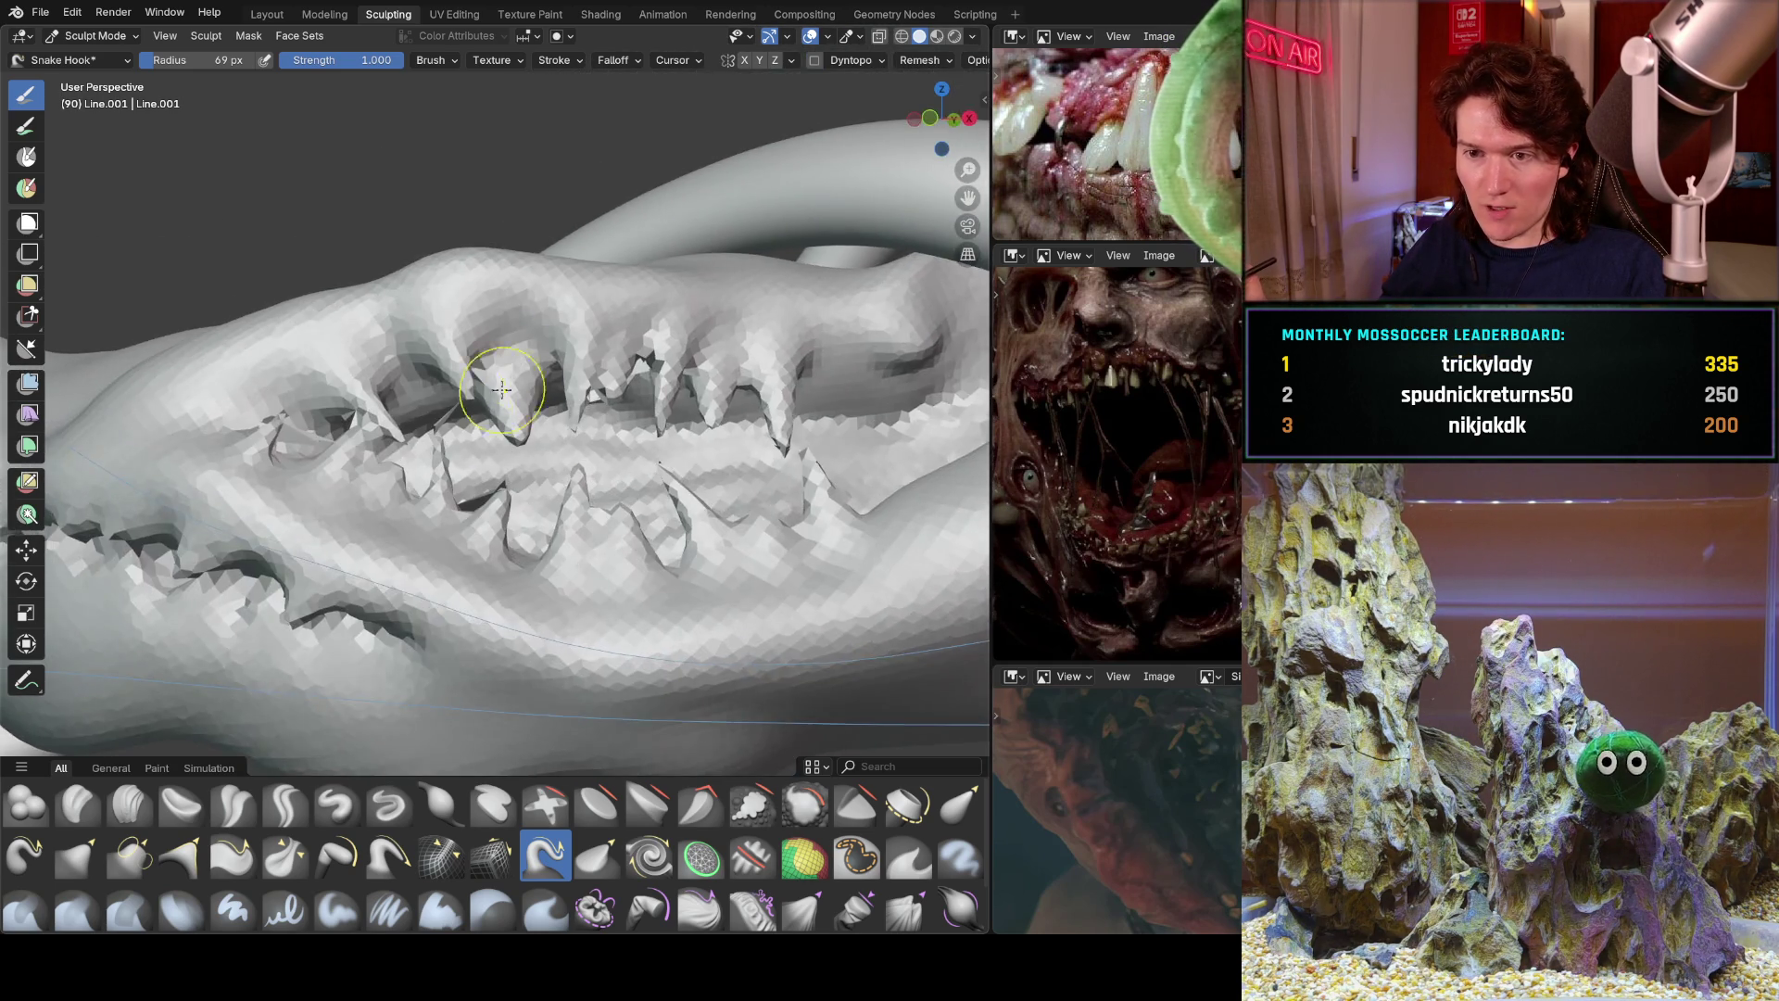
{"action": "scroll", "coordinate": [458, 323], "scroll_direction": "up", "scroll_amount": 5}
Pull a ridge, a fang and a thin spike from the upper jaw, and two spikes up from the lower jaw.
{"action": "left_click_drag", "start_coordinate": [377, 361], "coordinate": [496, 442]}
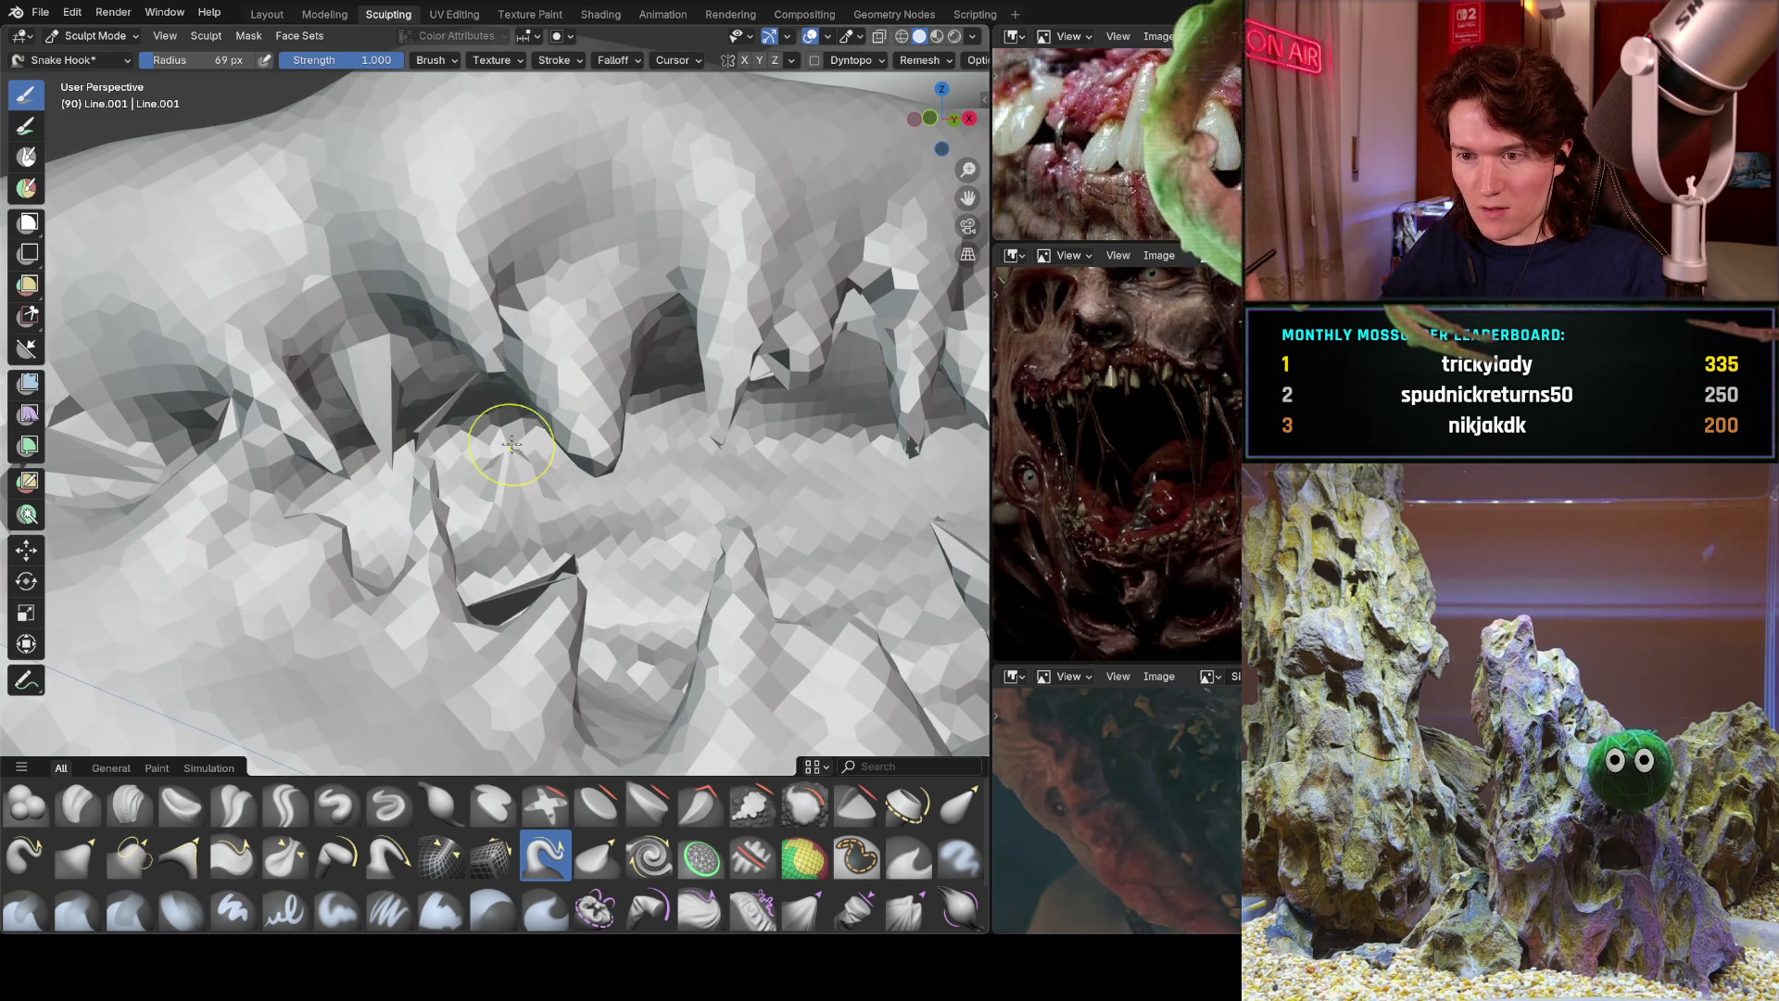
{"action": "middle_click_drag", "start_coordinate": [530, 466], "coordinate": [298, 449]}
{"action": "middle_click_drag", "start_coordinate": [619, 338], "coordinate": [617, 315]}
{"action": "mouse_move", "coordinate": [612, 311]}
{"action": "left_mouse_down"}
{"action": "mouse_move", "coordinate": [543, 428]}
{"action": "mouse_move", "coordinate": [543, 545]}
{"action": "left_mouse_up"}
{"action": "mouse_move", "coordinate": [624, 460]}
{"action": "left_mouse_down"}
{"action": "mouse_move", "coordinate": [616, 505]}
{"action": "mouse_move", "coordinate": [559, 585]}
{"action": "left_mouse_up"}
{"action": "left_click_drag", "start_coordinate": [409, 633], "coordinate": [409, 476]}
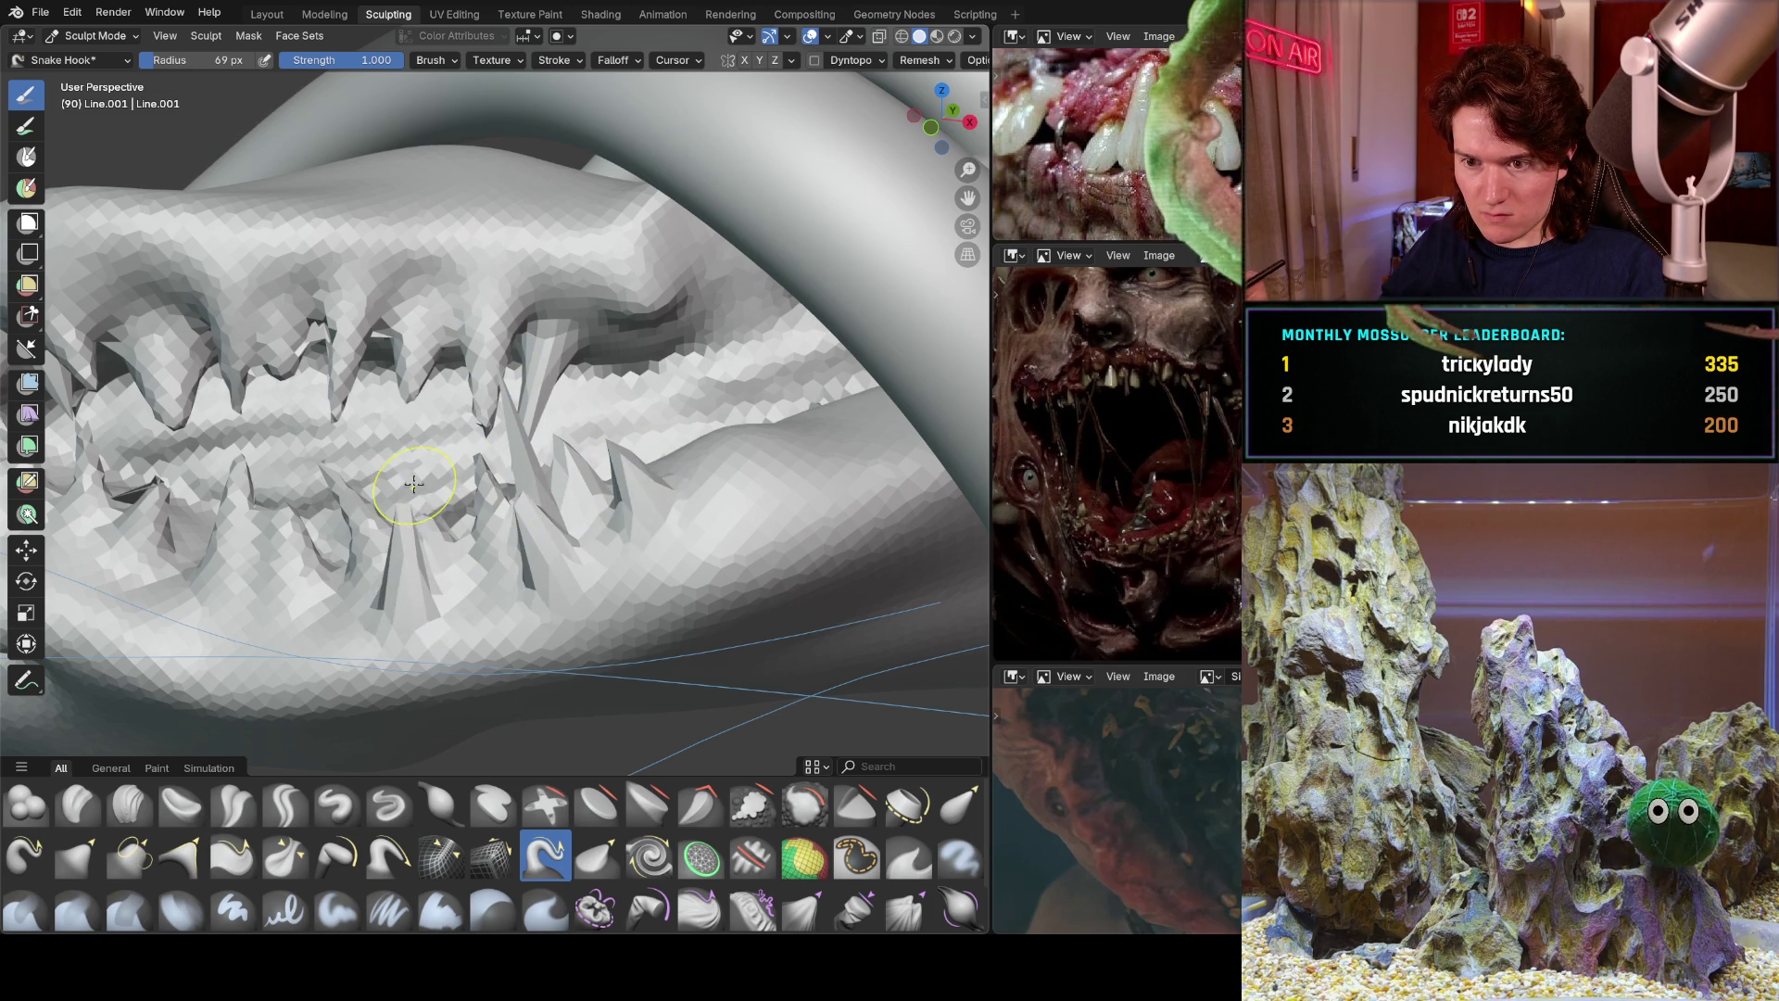
{"action": "left_click_drag", "start_coordinate": [282, 628], "coordinate": [320, 482]}
{"action": "middle_click_drag", "start_coordinate": [320, 482], "coordinate": [380, 527]}
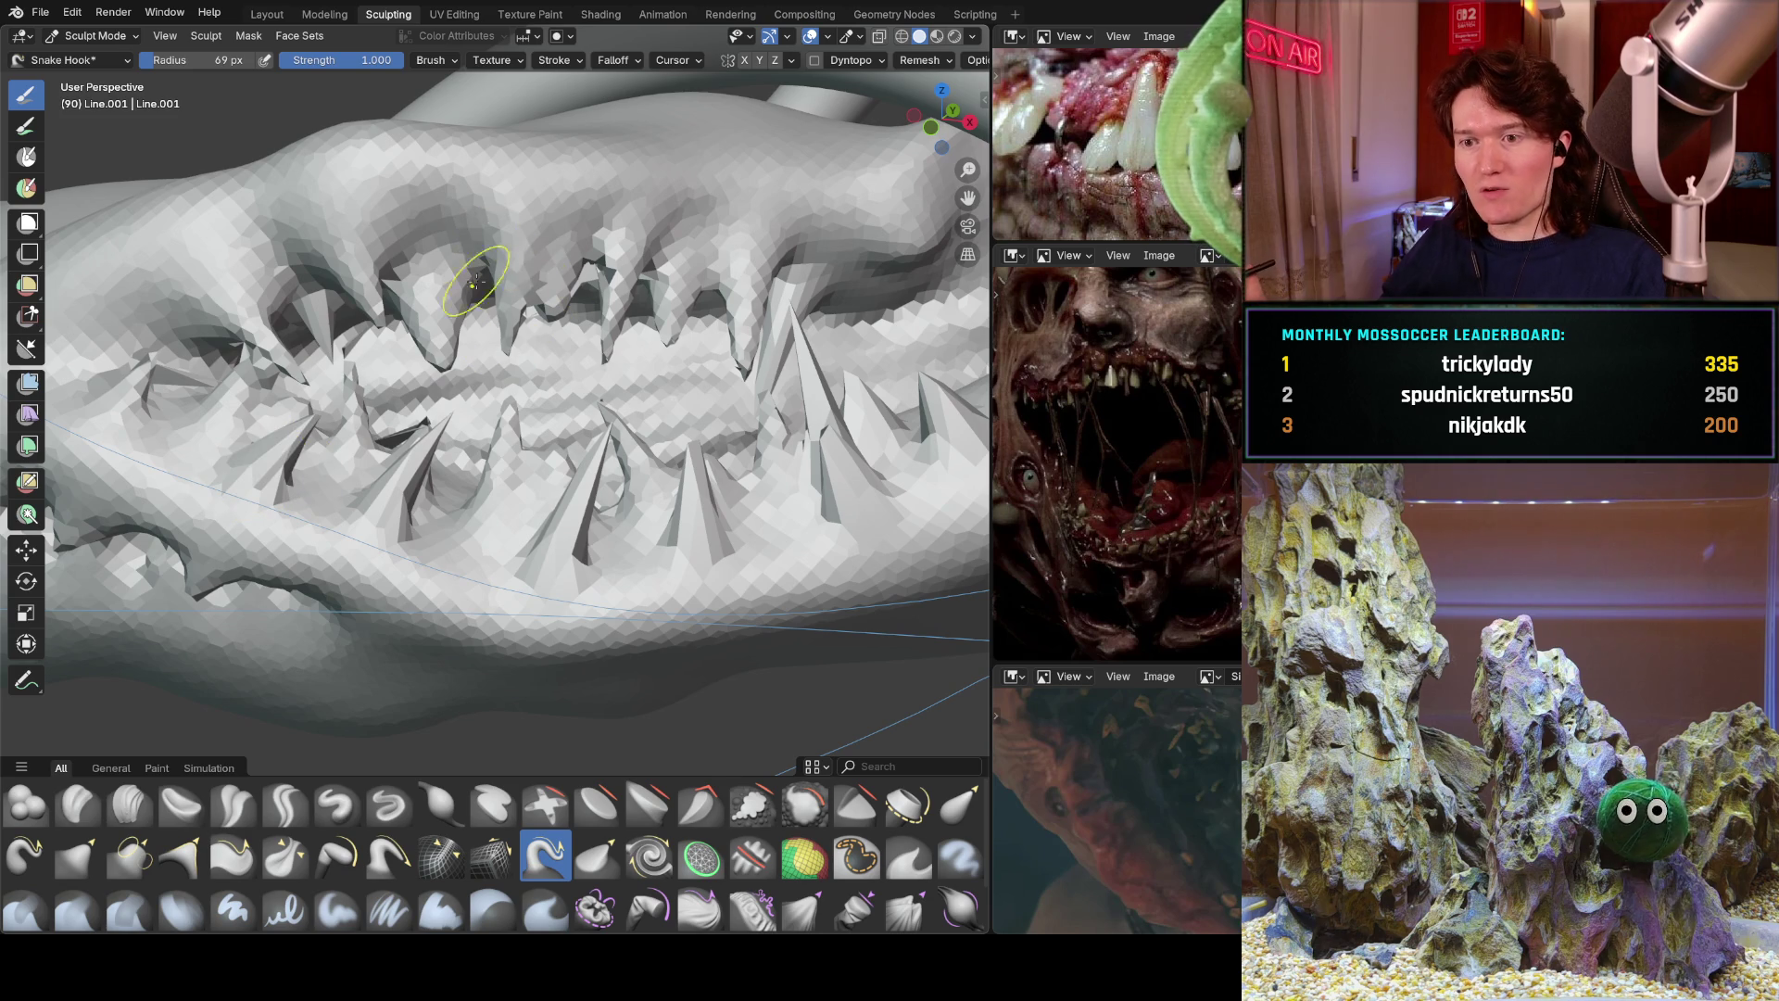
Pull three more fangs and a spike down from the upper jaw, then undo the last stroke.
{"action": "left_click_drag", "start_coordinate": [409, 204], "coordinate": [491, 293]}
{"action": "left_click_drag", "start_coordinate": [587, 211], "coordinate": [617, 355]}
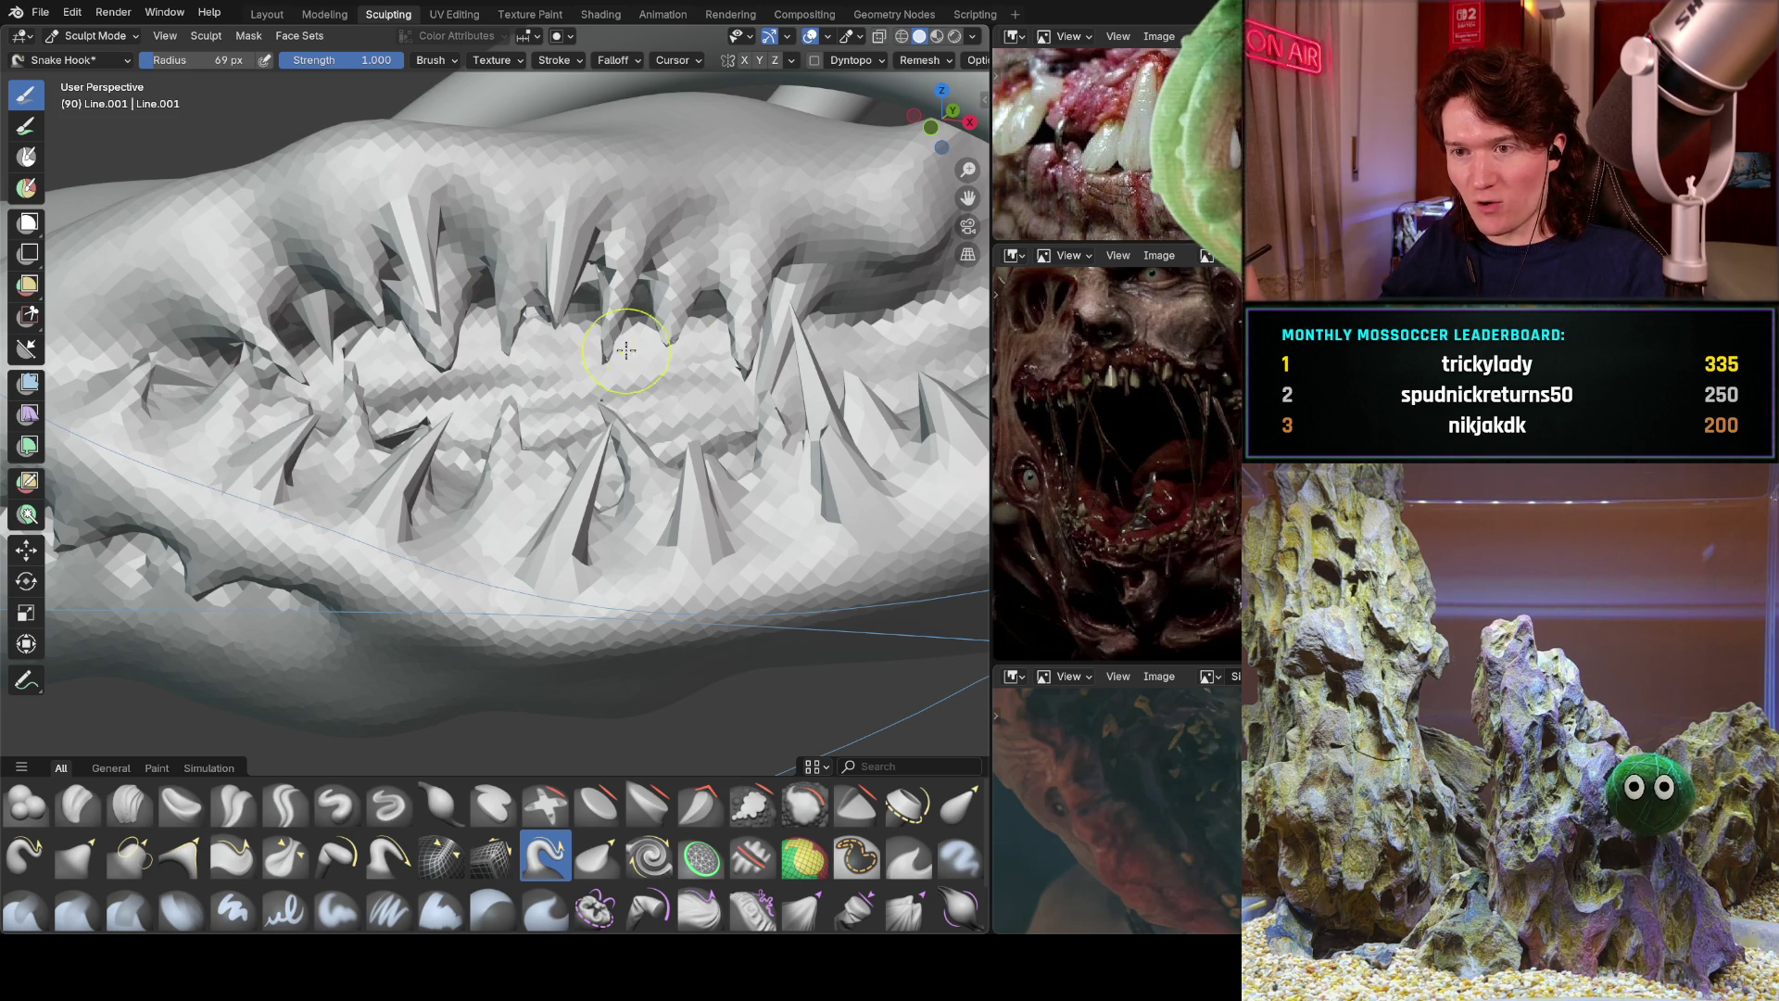
{"action": "left_click_drag", "start_coordinate": [700, 211], "coordinate": [737, 321]}
{"action": "left_click_drag", "start_coordinate": [863, 216], "coordinate": [786, 423]}
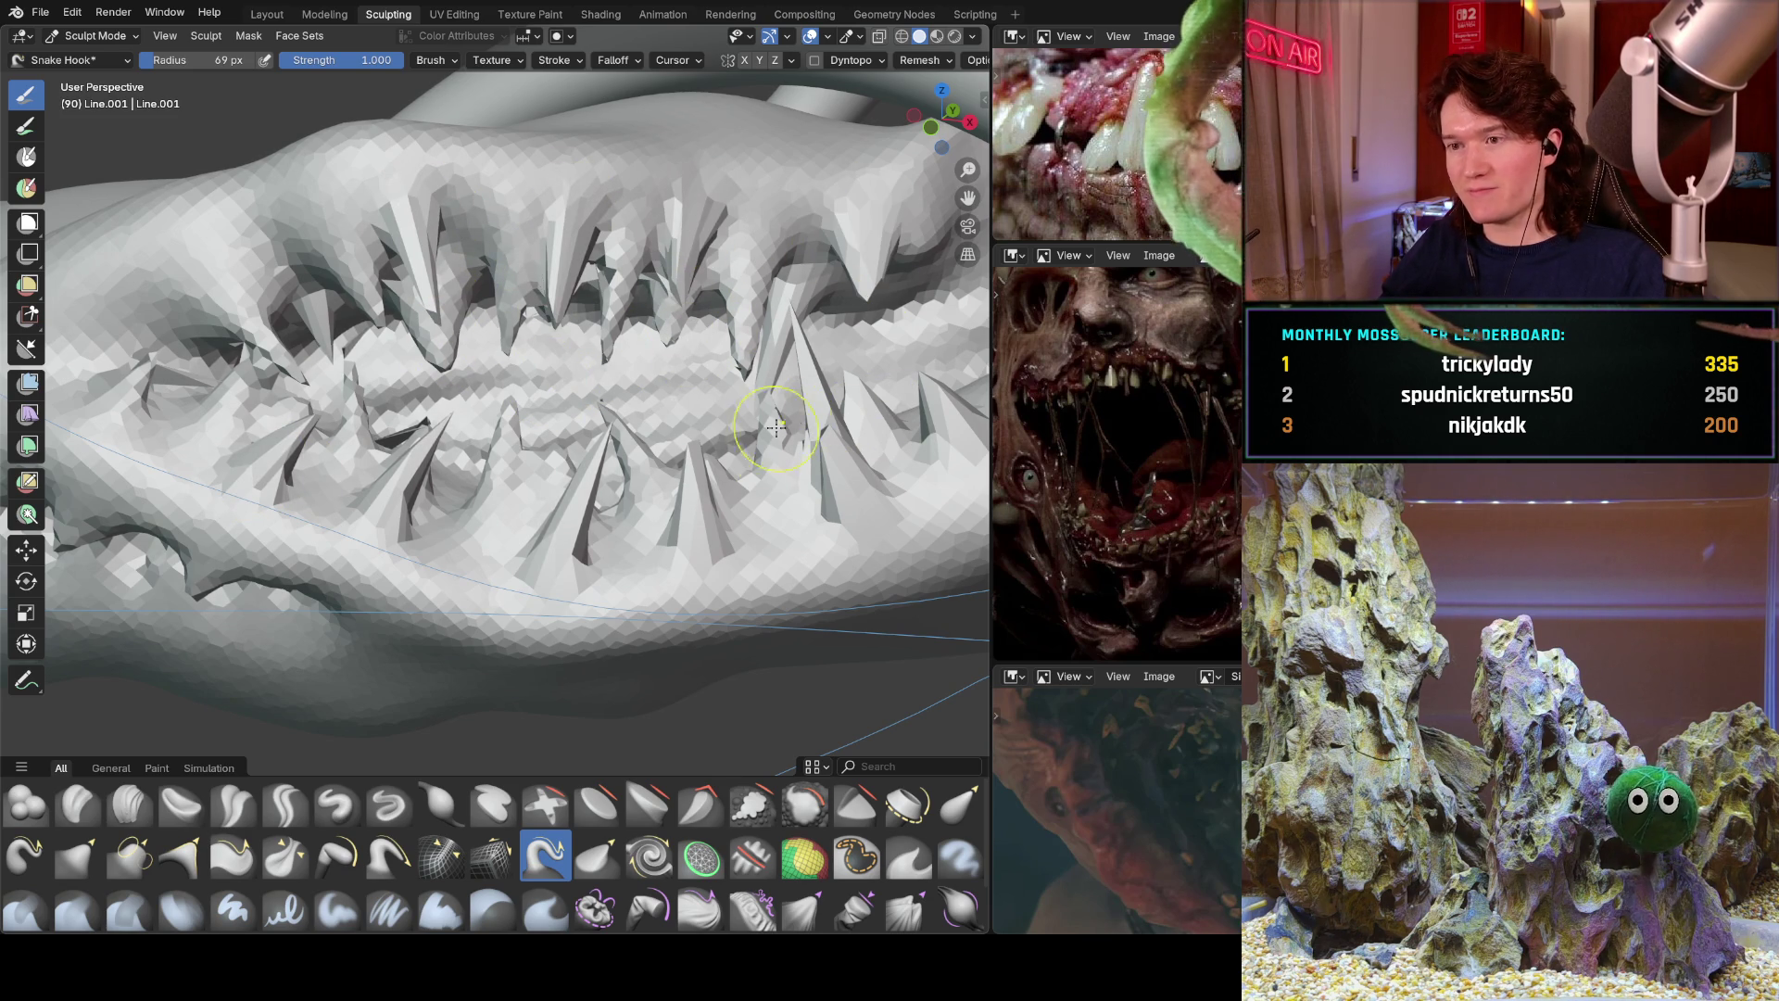
{"action": "key", "text": "ctrl+z"}
{"action": "scroll", "coordinate": [603, 351], "scroll_direction": "down", "scroll_amount": 8}
{"action": "mouse_move", "coordinate": [476, 469]}
{"action": "middle_mouse_down"}
{"action": "mouse_move", "coordinate": [519, 435]}
{"action": "mouse_move", "coordinate": [468, 505]}
{"action": "mouse_move", "coordinate": [496, 437]}
{"action": "mouse_move", "coordinate": [557, 470]}
{"action": "middle_mouse_up"}
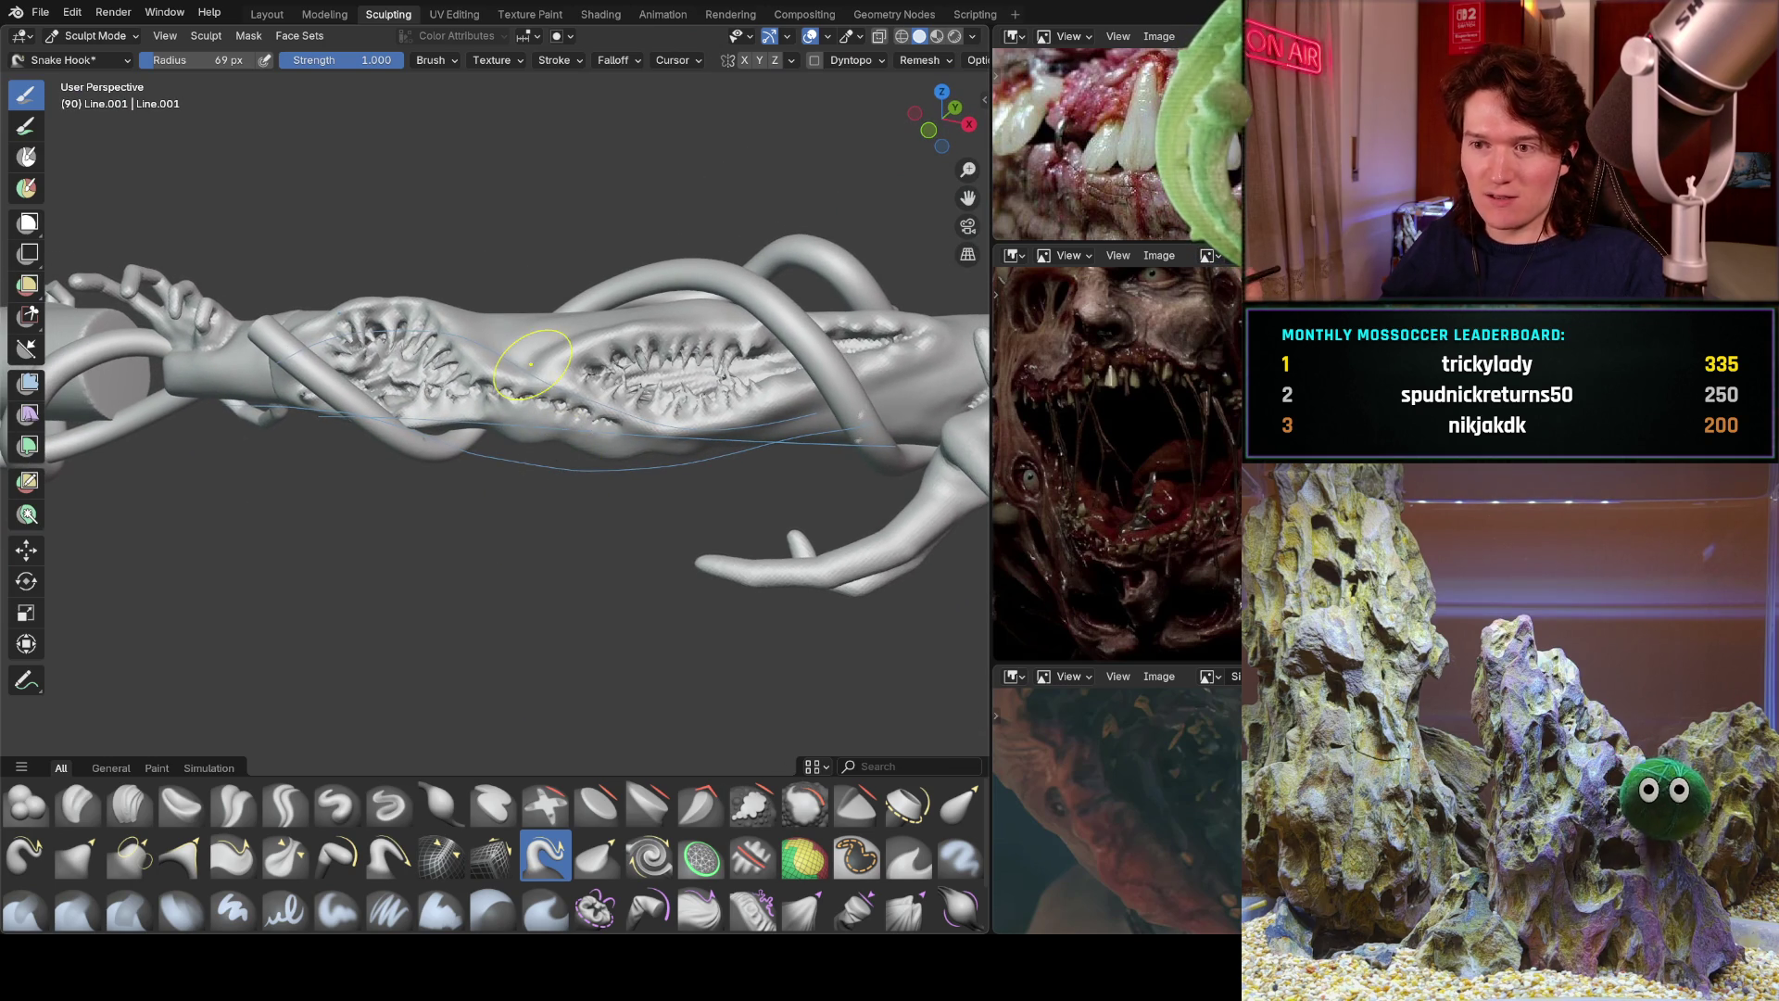
{"action": "scroll", "coordinate": [515, 499], "scroll_direction": "up", "scroll_amount": 6}
{"action": "middle_click_drag", "start_coordinate": [584, 370], "coordinate": [493, 476]}
{"action": "scroll", "coordinate": [493, 475], "scroll_direction": "up", "scroll_amount": 5}
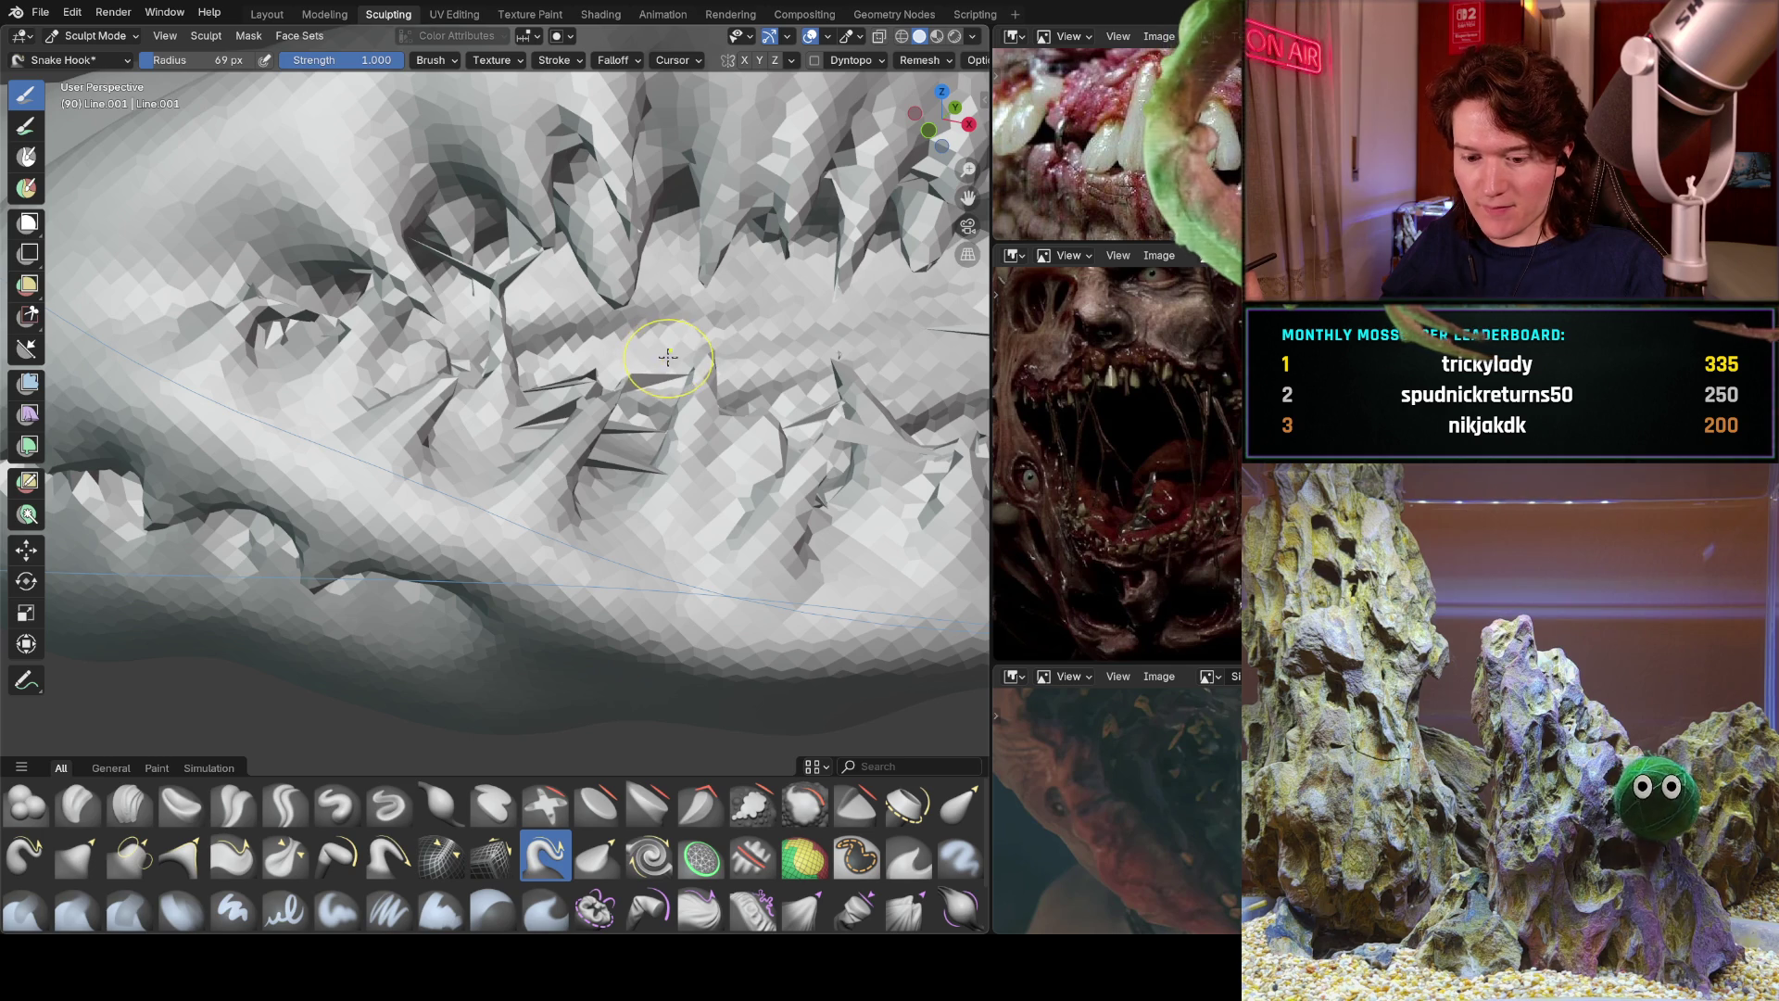
Undo and redo recent strokes, then remove the spike under the brush and the tall lower spikes.
{"action": "key", "text": "ctrl+z"}
{"action": "middle_click_drag", "start_coordinate": [712, 330], "coordinate": [713, 355]}
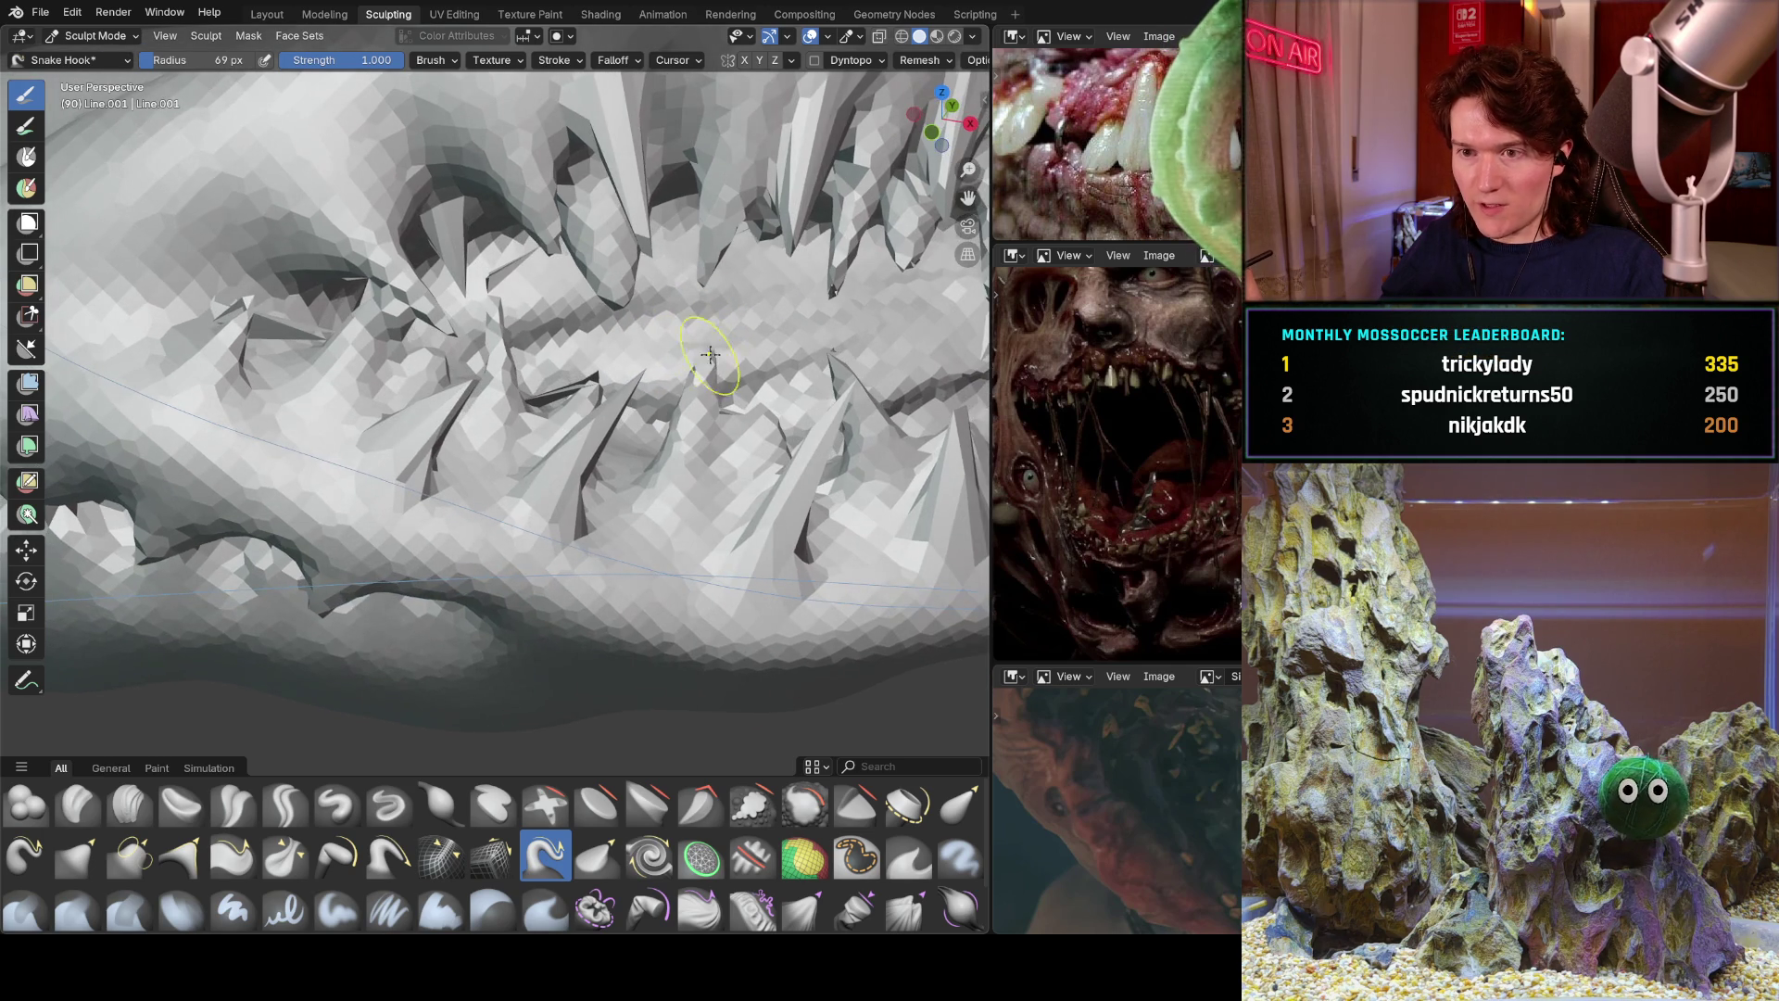
{"action": "key", "text": "ctrl+z"}
{"action": "key", "text": "ctrl+z"}
{"action": "key", "text": "ctrl+z"}
{"action": "key", "text": "ctrl+z"}
{"action": "key", "text": "ctrl+z"}
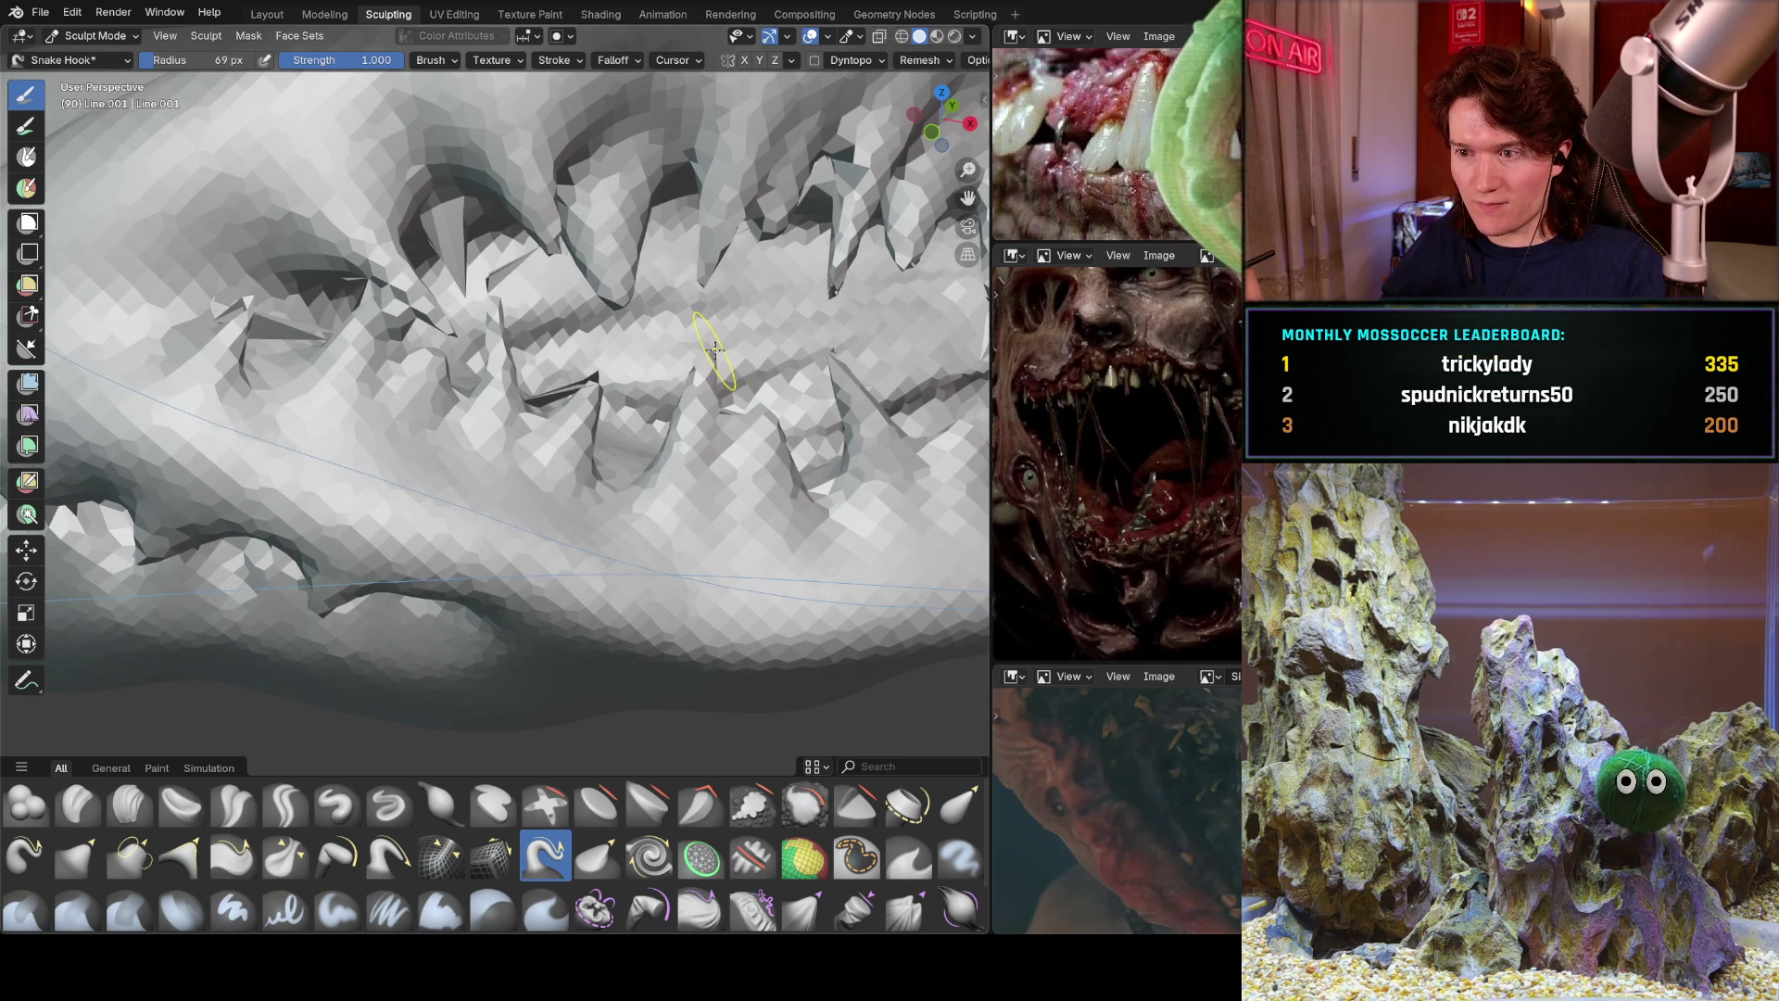
{"action": "key", "text": "ctrl+shift+z"}
{"action": "key", "text": "ctrl+shift+z"}
{"action": "key", "text": "ctrl+shift+z"}
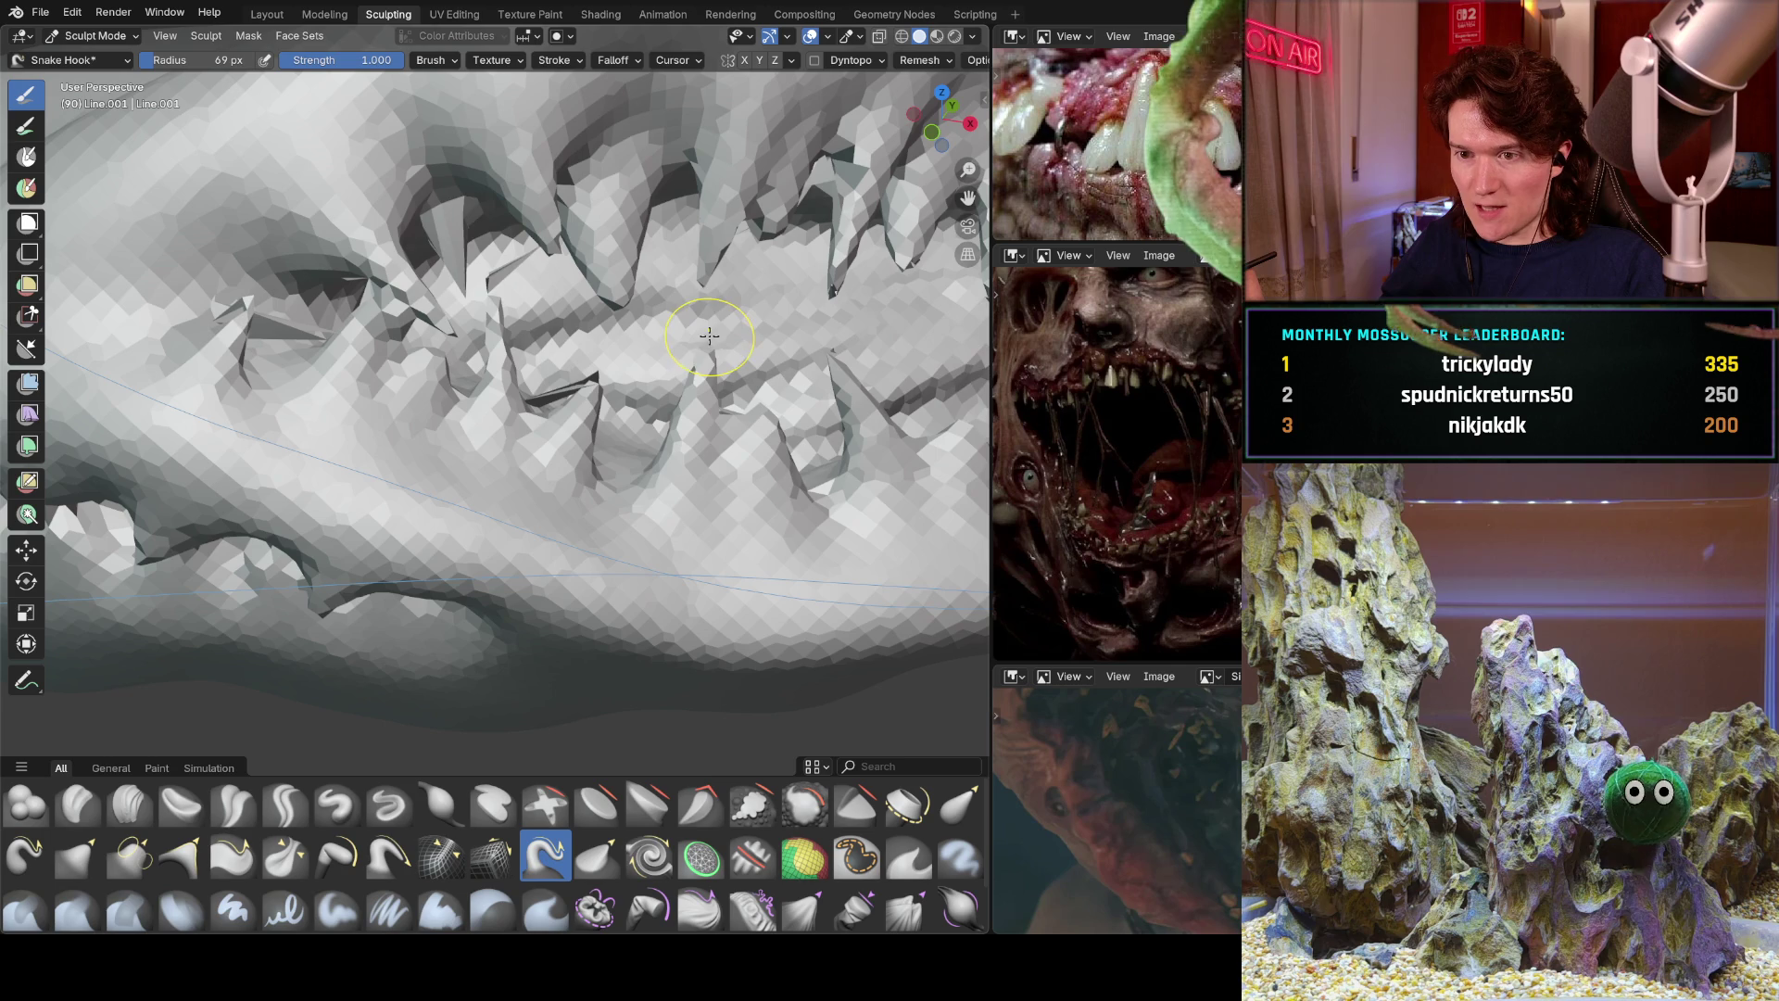
{"action": "middle_click_drag", "start_coordinate": [596, 368], "coordinate": [523, 390], "text": "shift"}
{"action": "key", "text": "ctrl+z"}
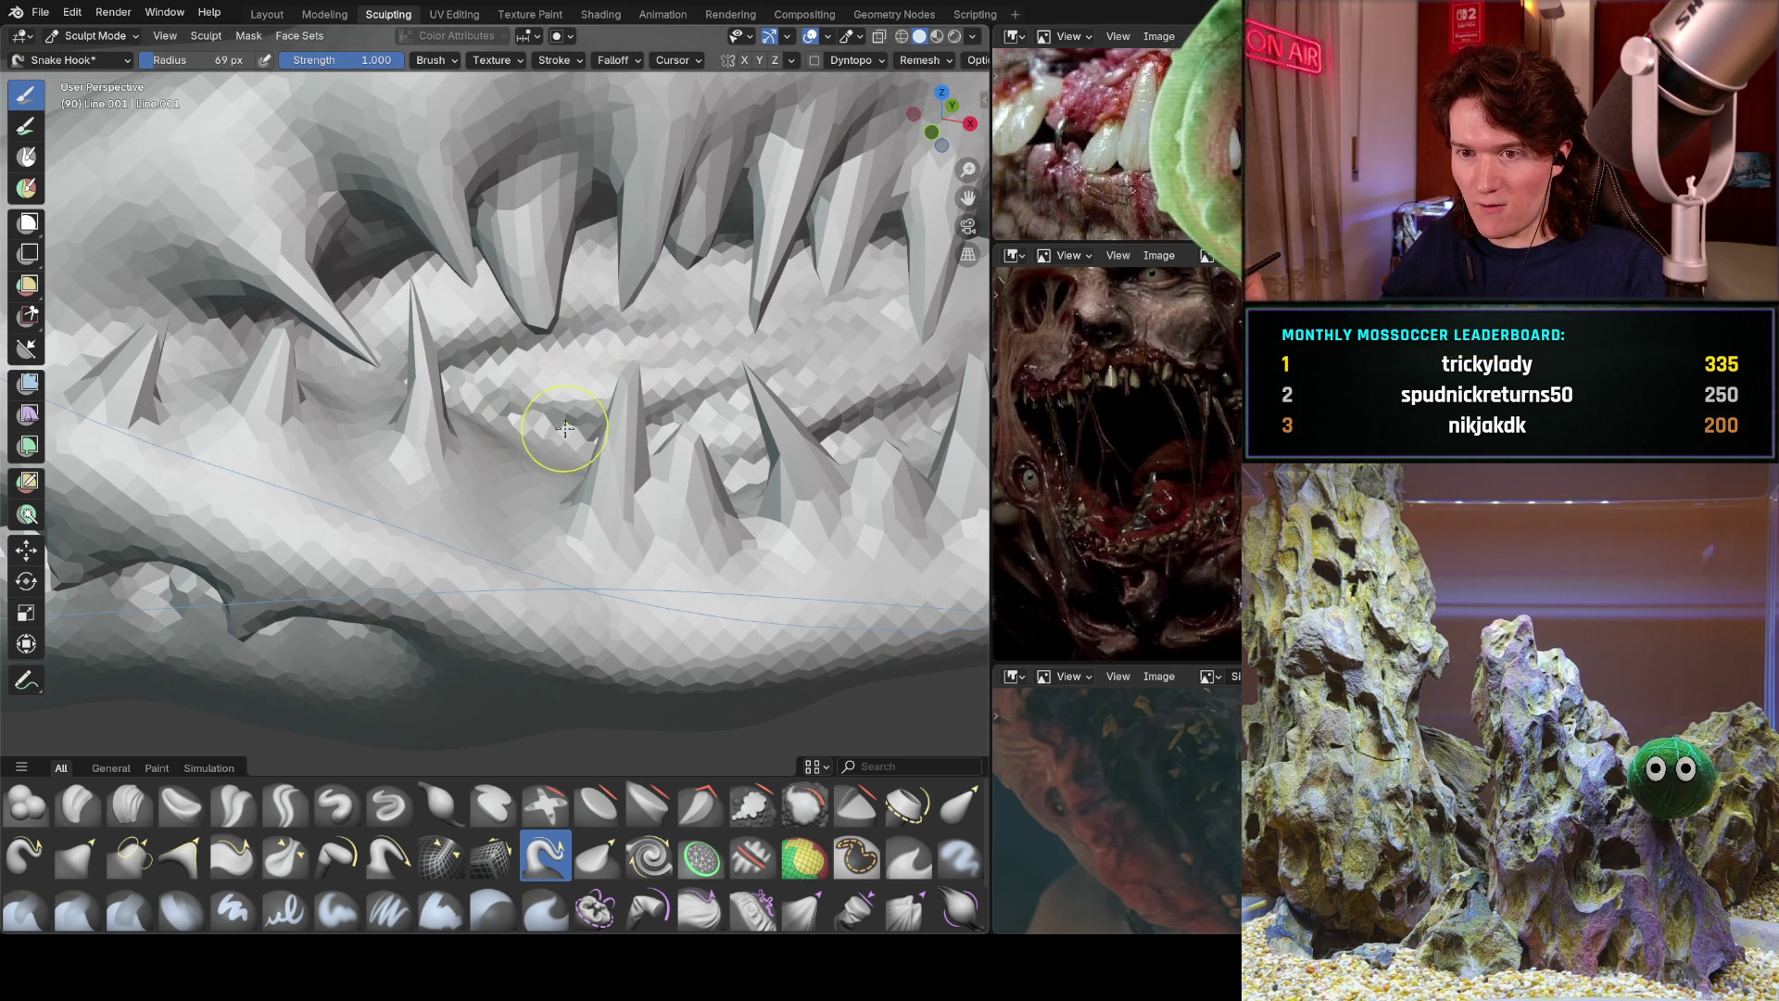
{"action": "middle_click_drag", "start_coordinate": [631, 352], "coordinate": [567, 376], "text": "shift"}
{"action": "key", "text": "ctrl+z"}
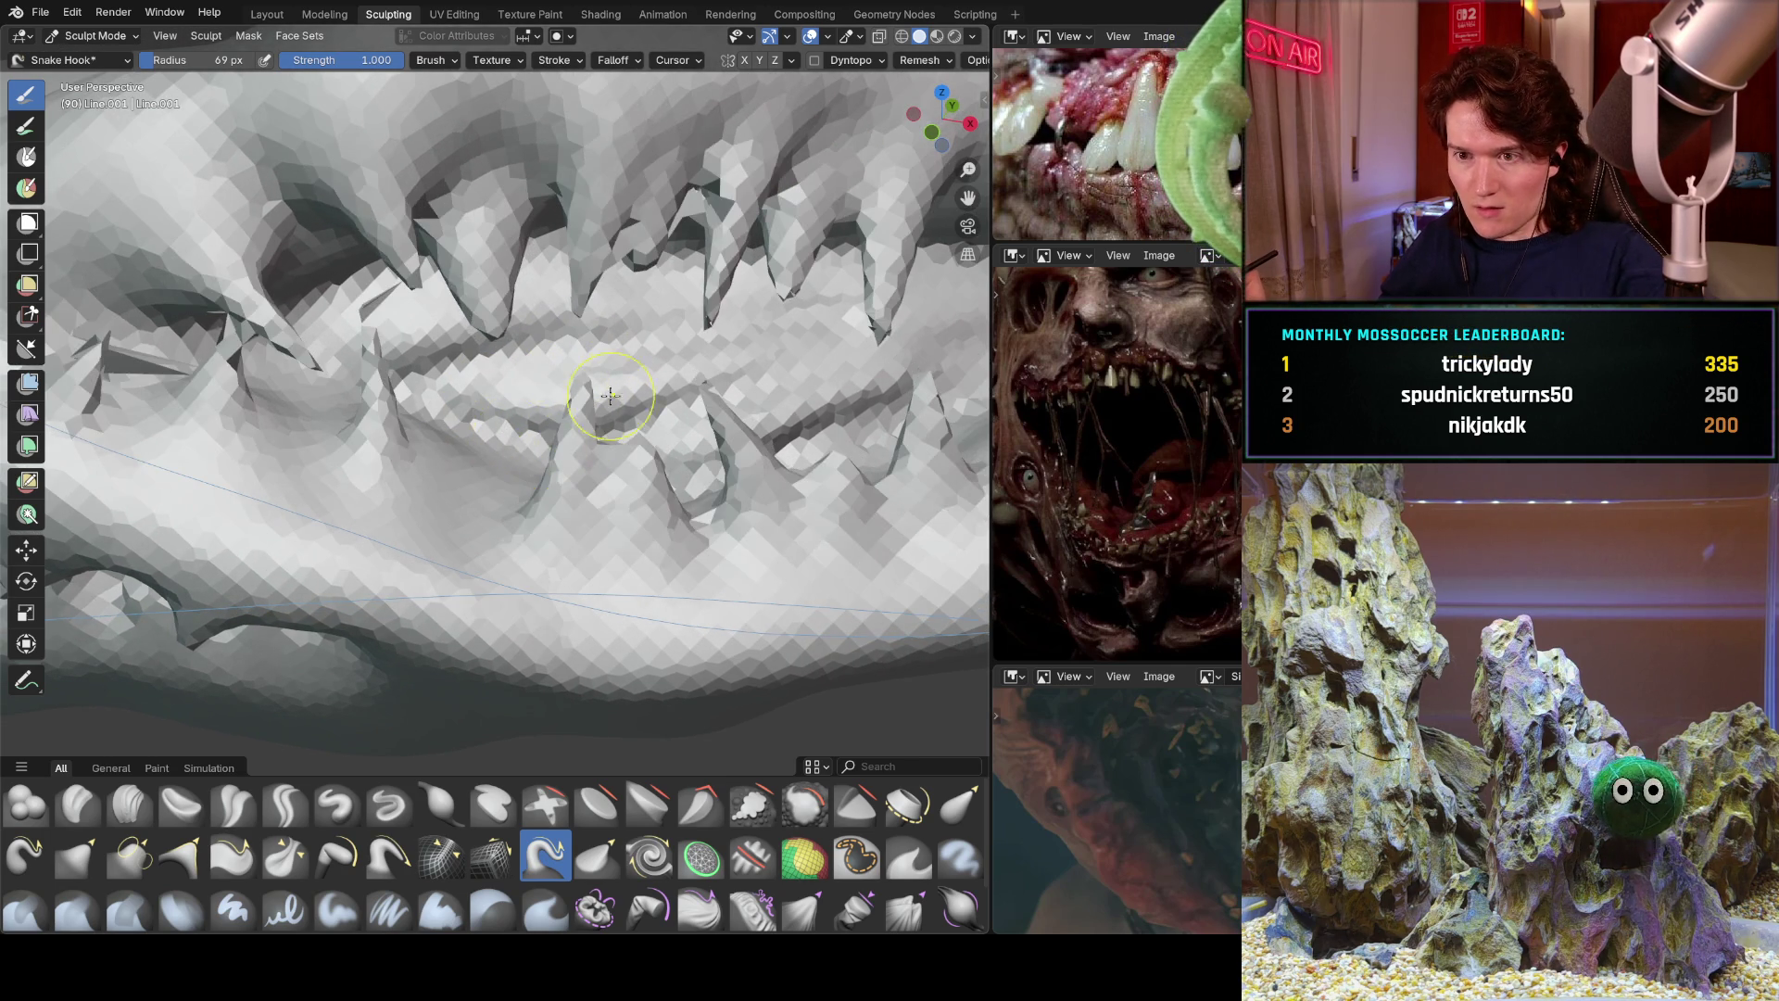
Undo the two lower-right spikes and the remaining lower fang spike.
{"action": "scroll", "coordinate": [556, 408], "scroll_direction": "down", "scroll_amount": 4}
{"action": "scroll", "coordinate": [611, 385], "scroll_direction": "up", "scroll_amount": 3}
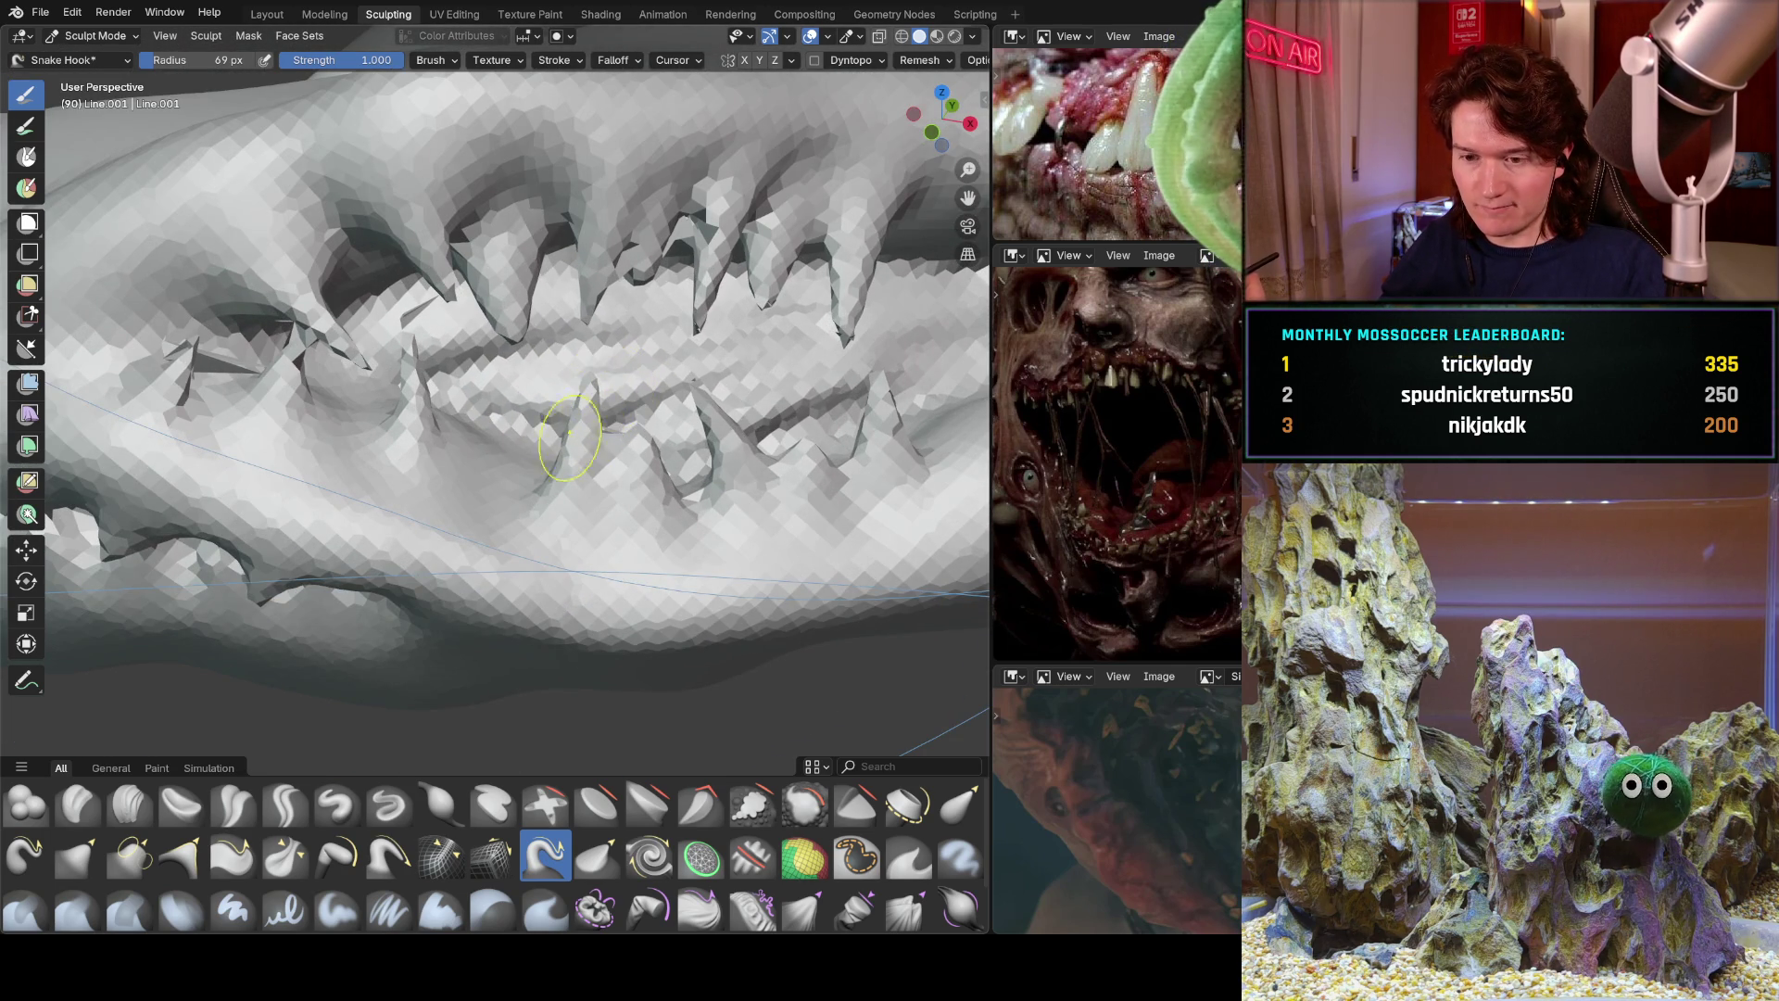
{"action": "scroll", "coordinate": [522, 428], "scroll_direction": "up", "scroll_amount": 6}
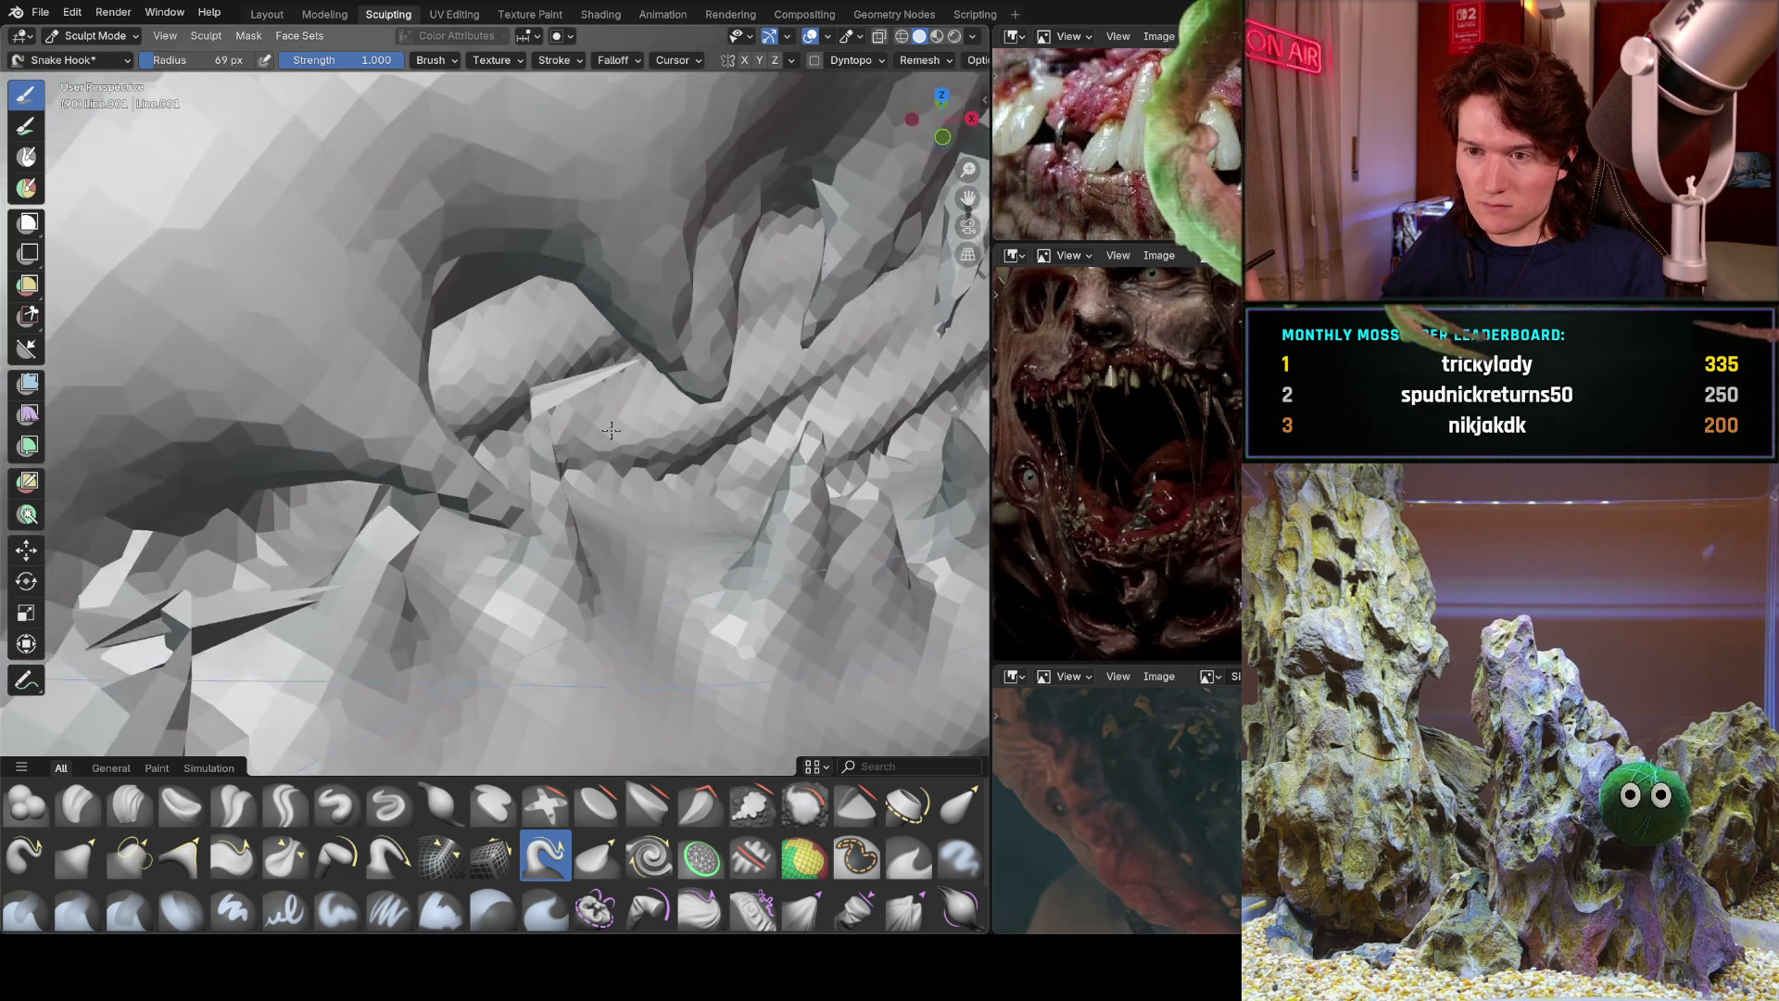
{"action": "middle_click_drag", "start_coordinate": [610, 429], "coordinate": [594, 397]}
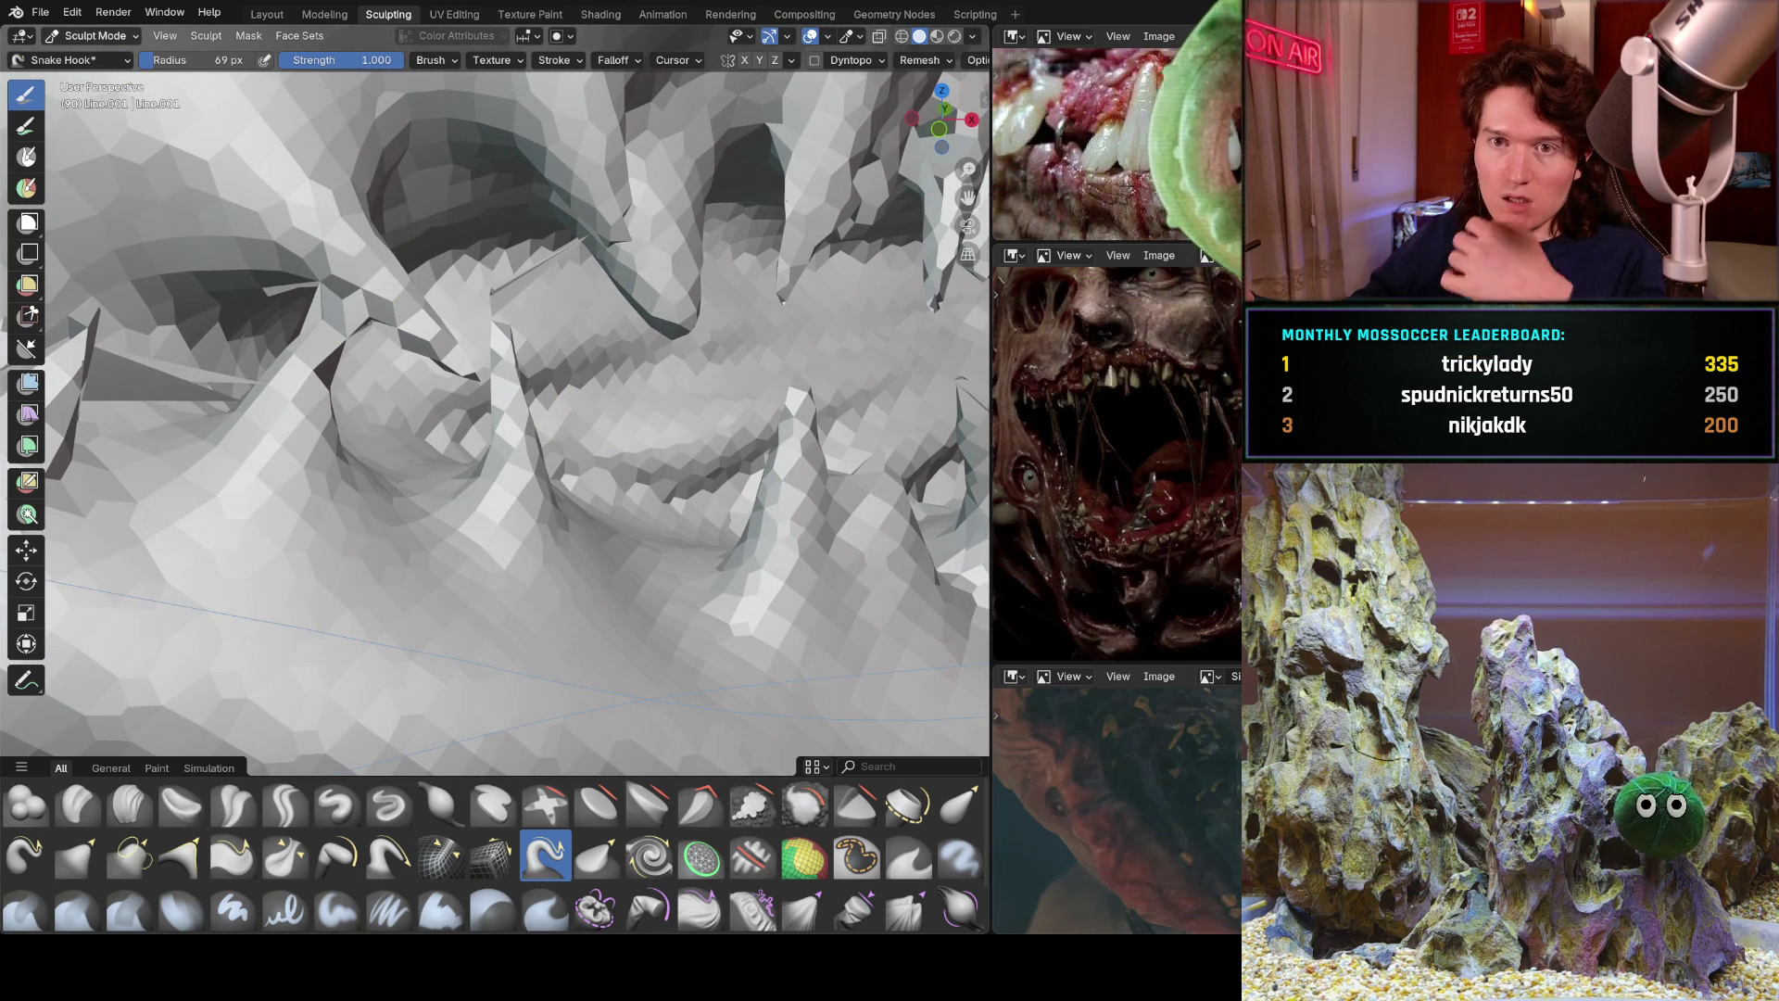
{"action": "scroll", "coordinate": [564, 456], "scroll_direction": "down", "scroll_amount": 3}
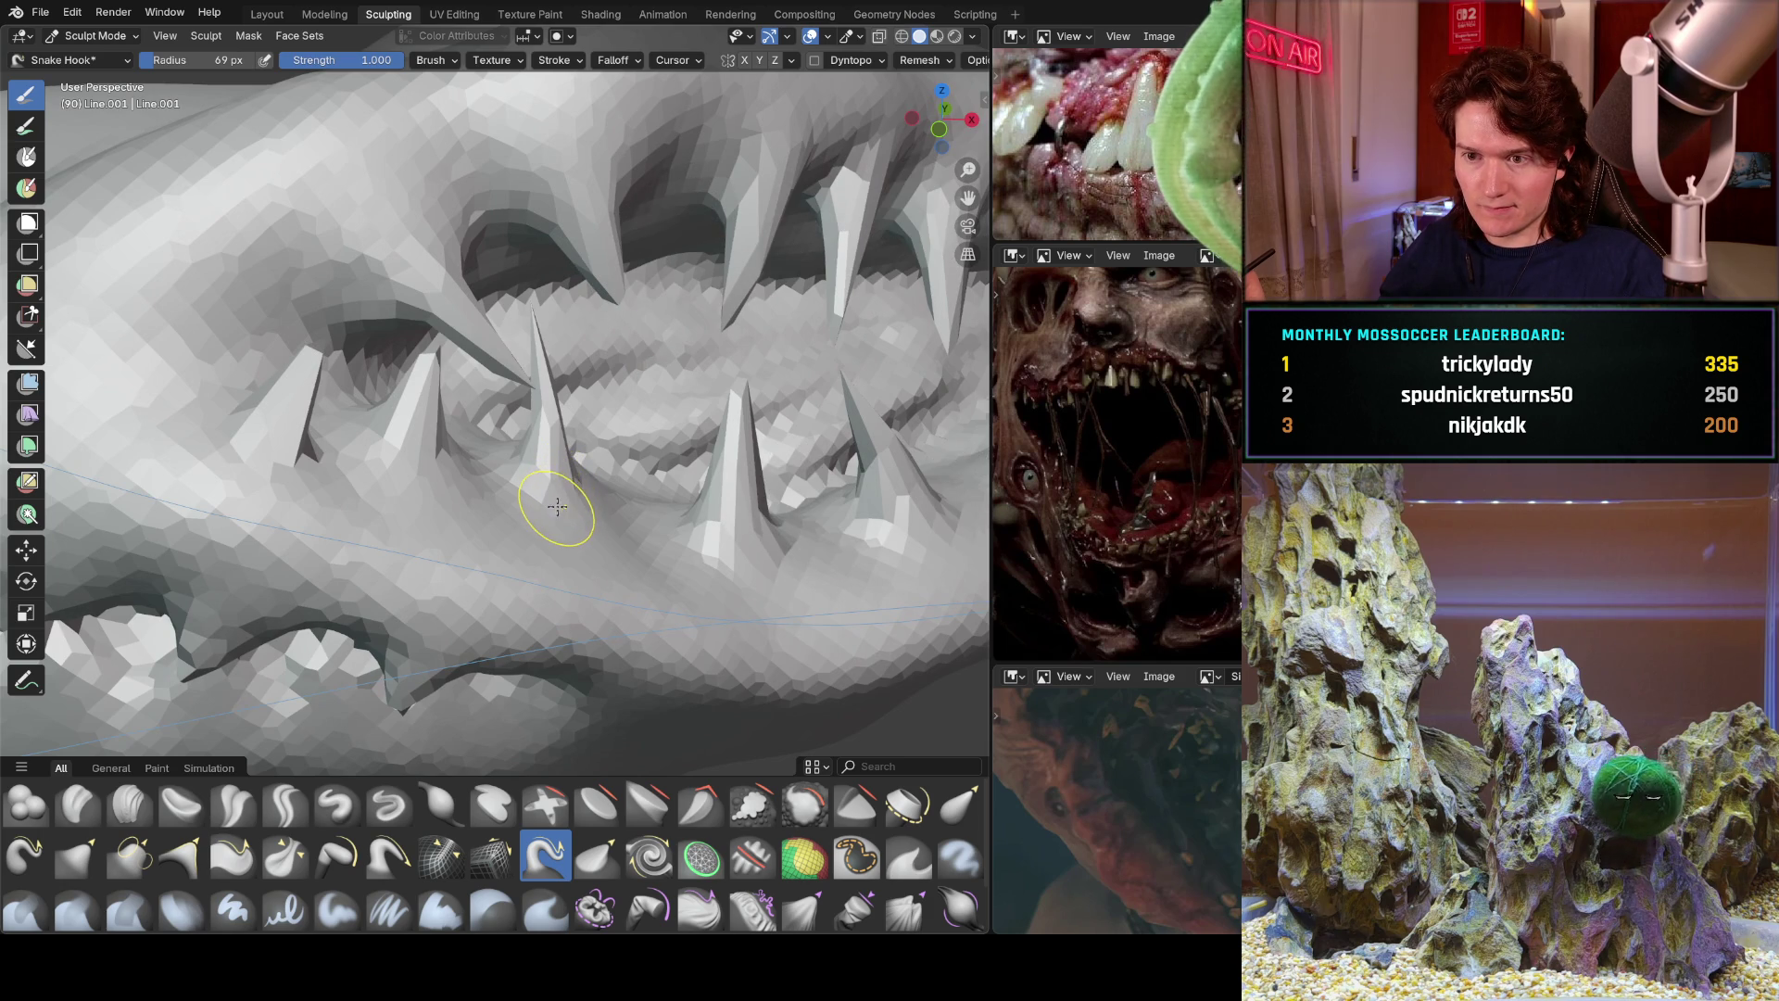
{"action": "key", "text": "ctrl+z"}
{"action": "key", "text": "ctrl+z"}
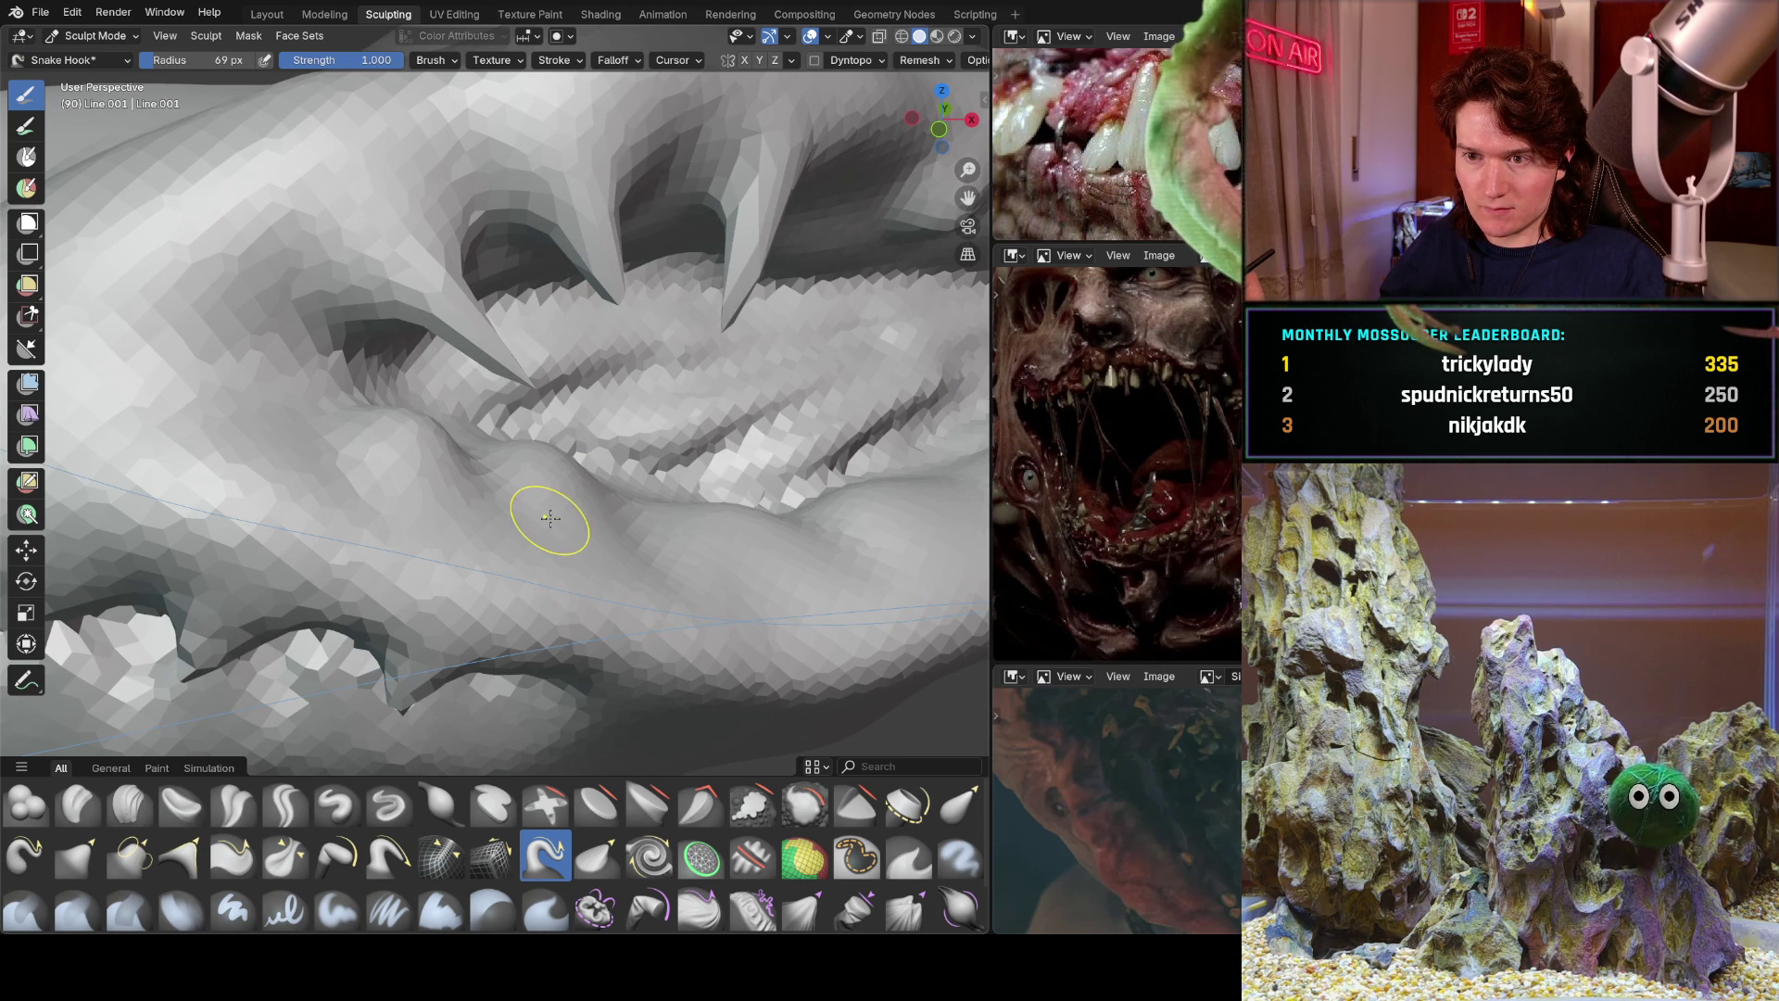
{"action": "key", "text": "ctrl+z"}
{"action": "key", "text": "ctrl+z"}
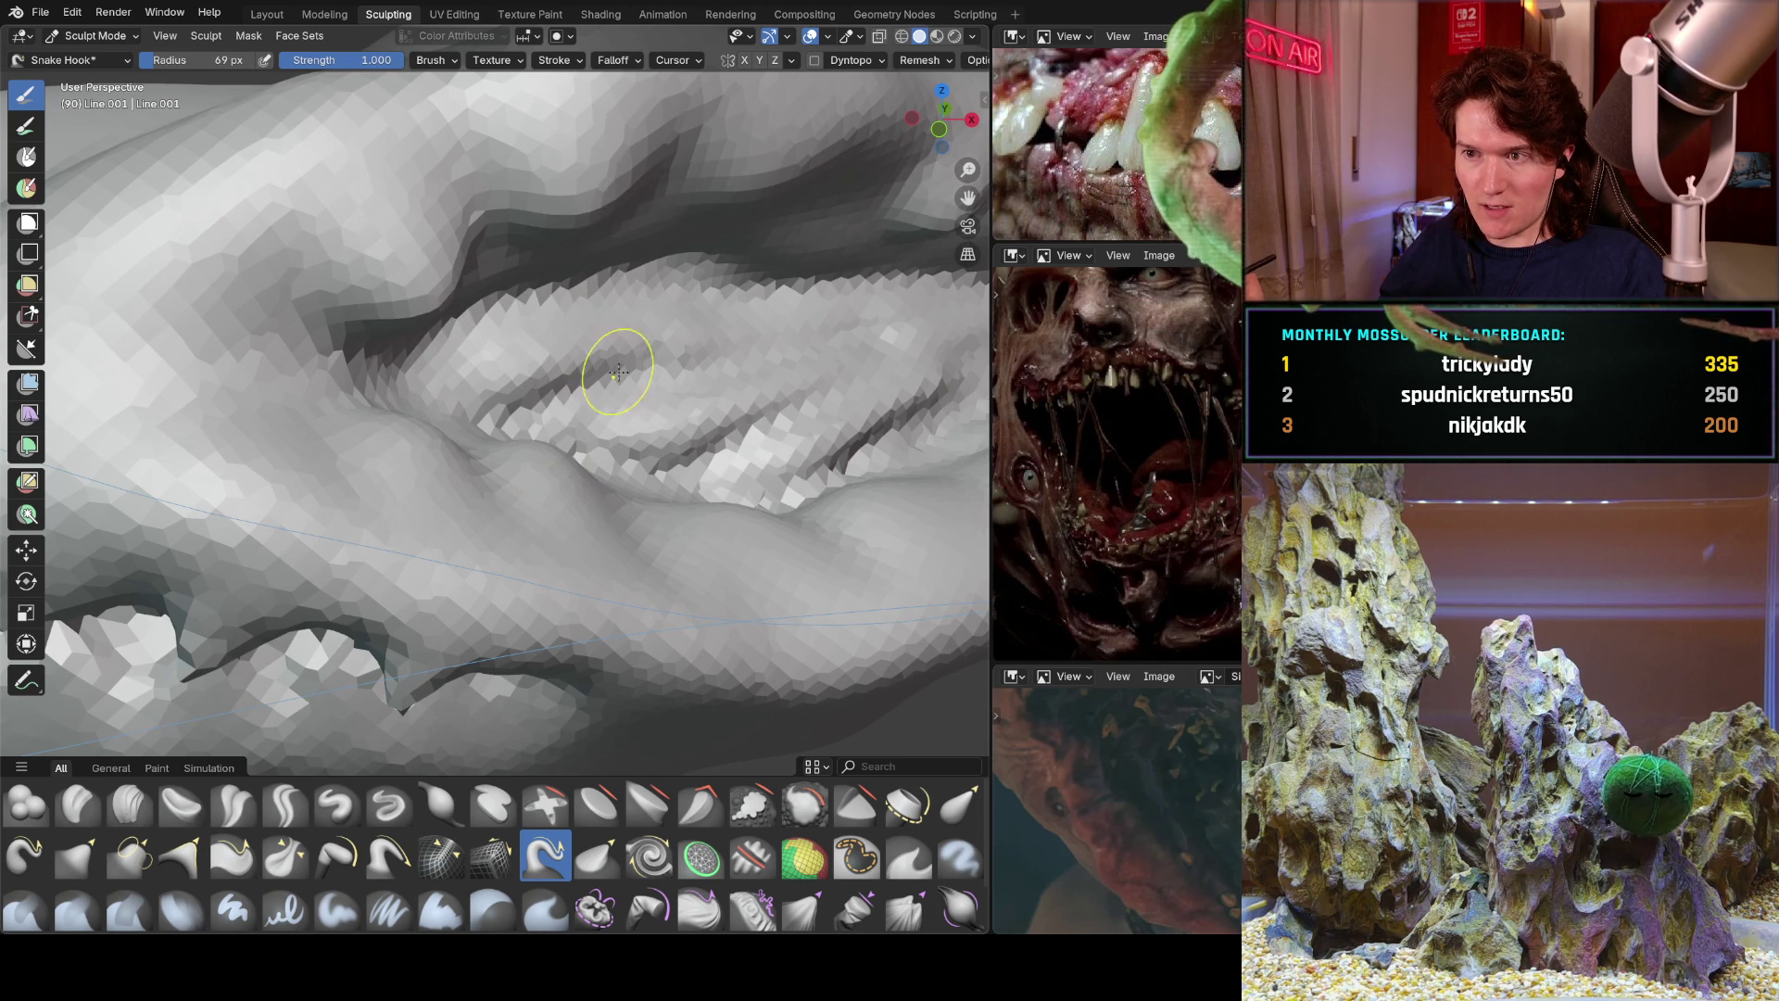
{"action": "scroll", "coordinate": [615, 369], "scroll_direction": "down", "scroll_amount": 5}
{"action": "middle_click_drag", "start_coordinate": [596, 377], "coordinate": [389, 623]}
{"action": "mouse_move", "coordinate": [234, 473]}
{"action": "middle_mouse_down"}
{"action": "mouse_move", "coordinate": [707, 397]}
{"action": "mouse_move", "coordinate": [408, 347]}
{"action": "middle_mouse_up"}
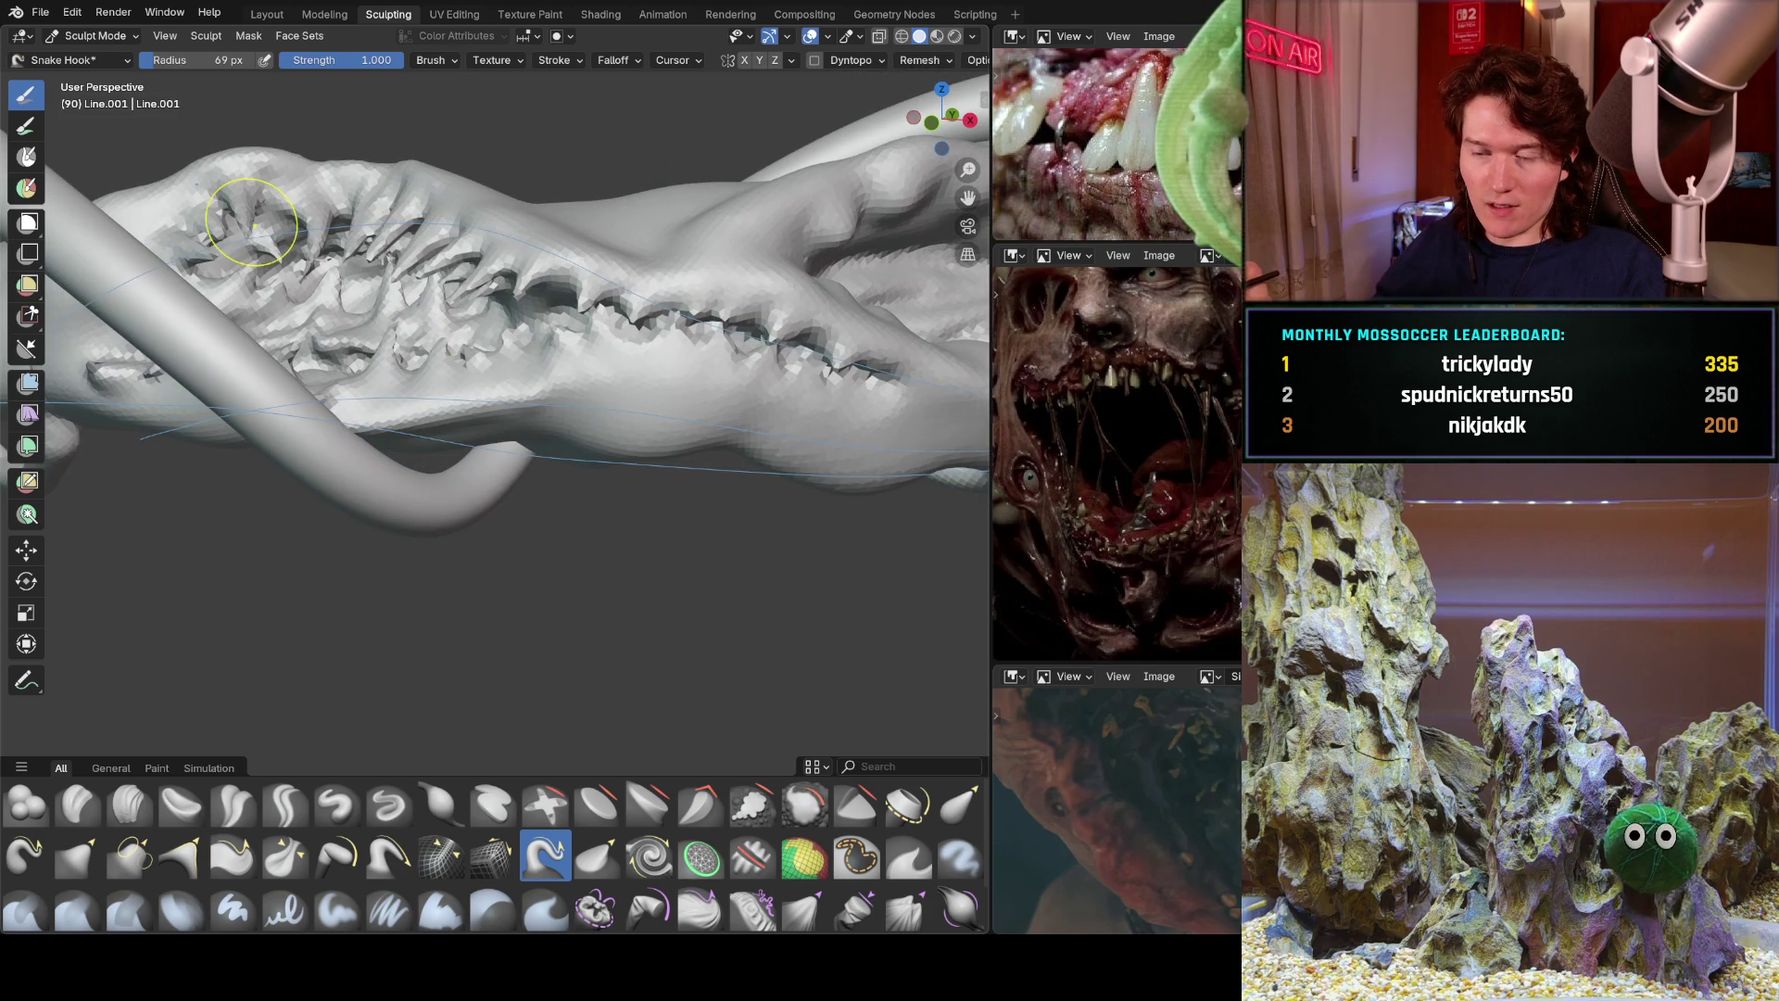
Inspect the ridges of teeth from several angles and undo the most recent fang stroke.
{"action": "mouse_move", "coordinate": [265, 275]}
{"action": "middle_mouse_down"}
{"action": "mouse_move", "coordinate": [584, 408]}
{"action": "mouse_move", "coordinate": [538, 422]}
{"action": "middle_mouse_up"}
{"action": "scroll", "coordinate": [588, 408], "scroll_direction": "up", "scroll_amount": 6}
{"action": "scroll", "coordinate": [538, 422], "scroll_direction": "down", "scroll_amount": 5}
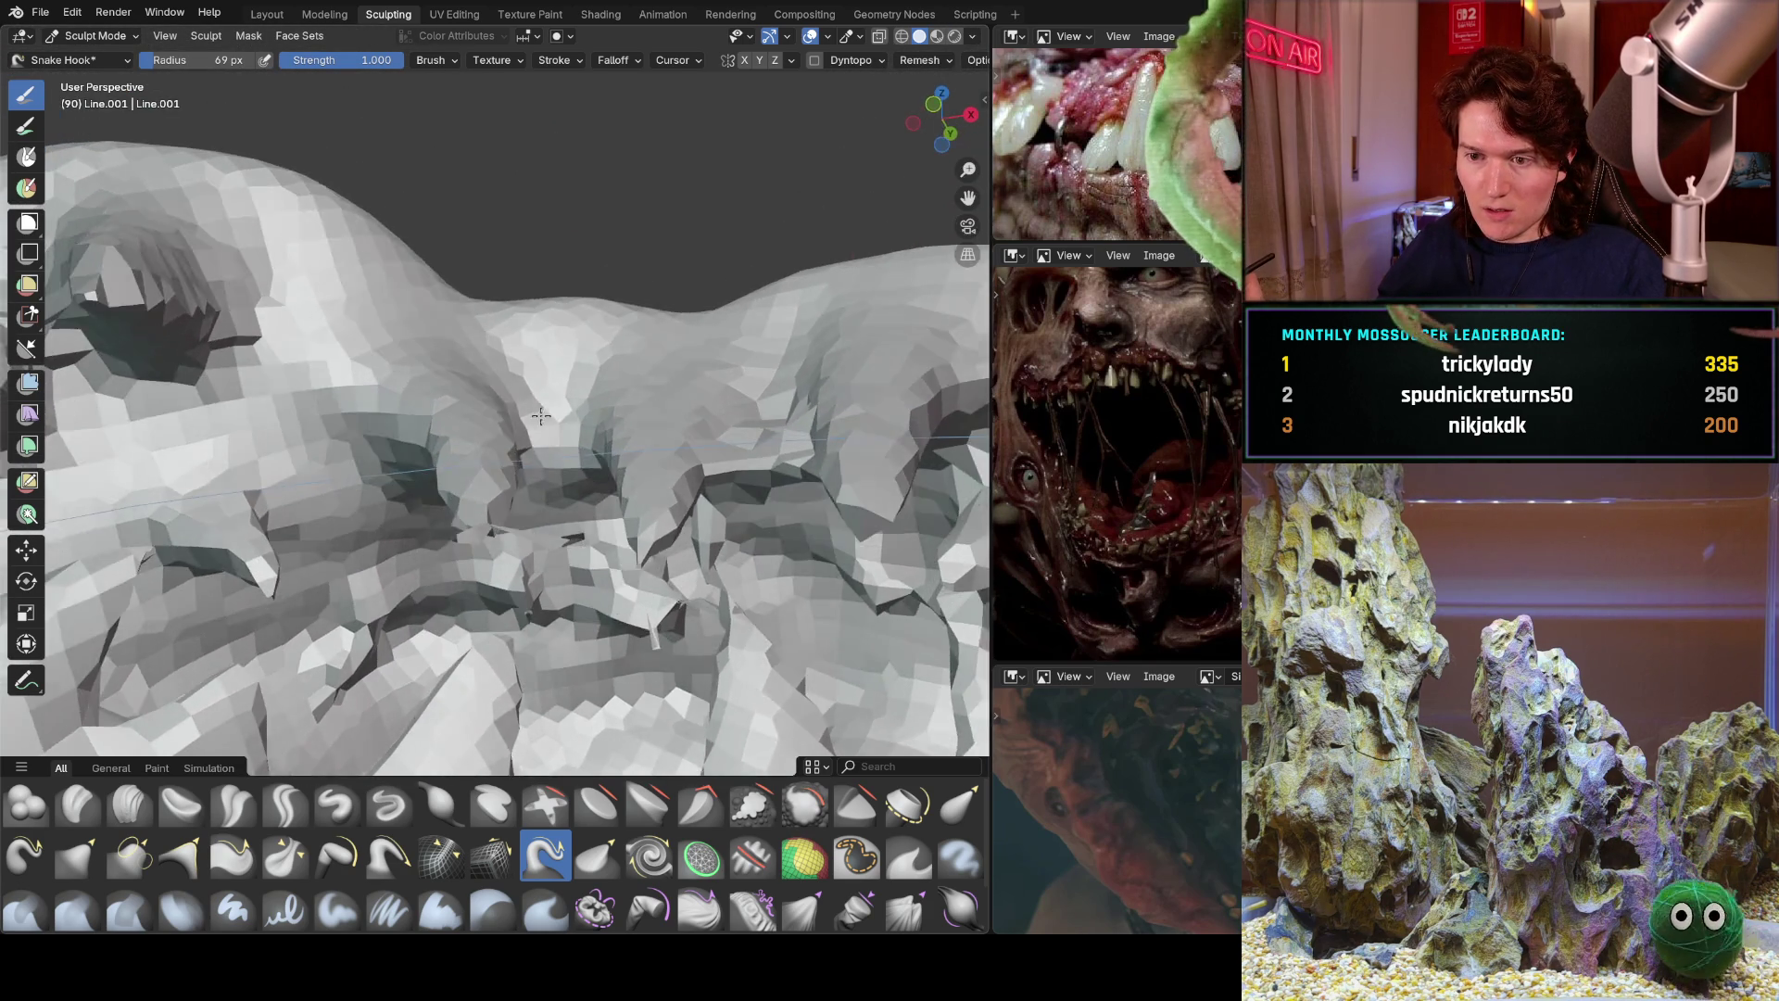
{"action": "scroll", "coordinate": [557, 383], "scroll_direction": "down", "scroll_amount": 5}
{"action": "mouse_move", "coordinate": [557, 383]}
{"action": "middle_mouse_down"}
{"action": "mouse_move", "coordinate": [481, 604]}
{"action": "mouse_move", "coordinate": [440, 491]}
{"action": "mouse_move", "coordinate": [616, 358]}
{"action": "mouse_move", "coordinate": [361, 427]}
{"action": "middle_mouse_up"}
{"action": "middle_click_drag", "start_coordinate": [262, 590], "coordinate": [668, 442]}
{"action": "scroll", "coordinate": [667, 441], "scroll_direction": "up", "scroll_amount": 10}
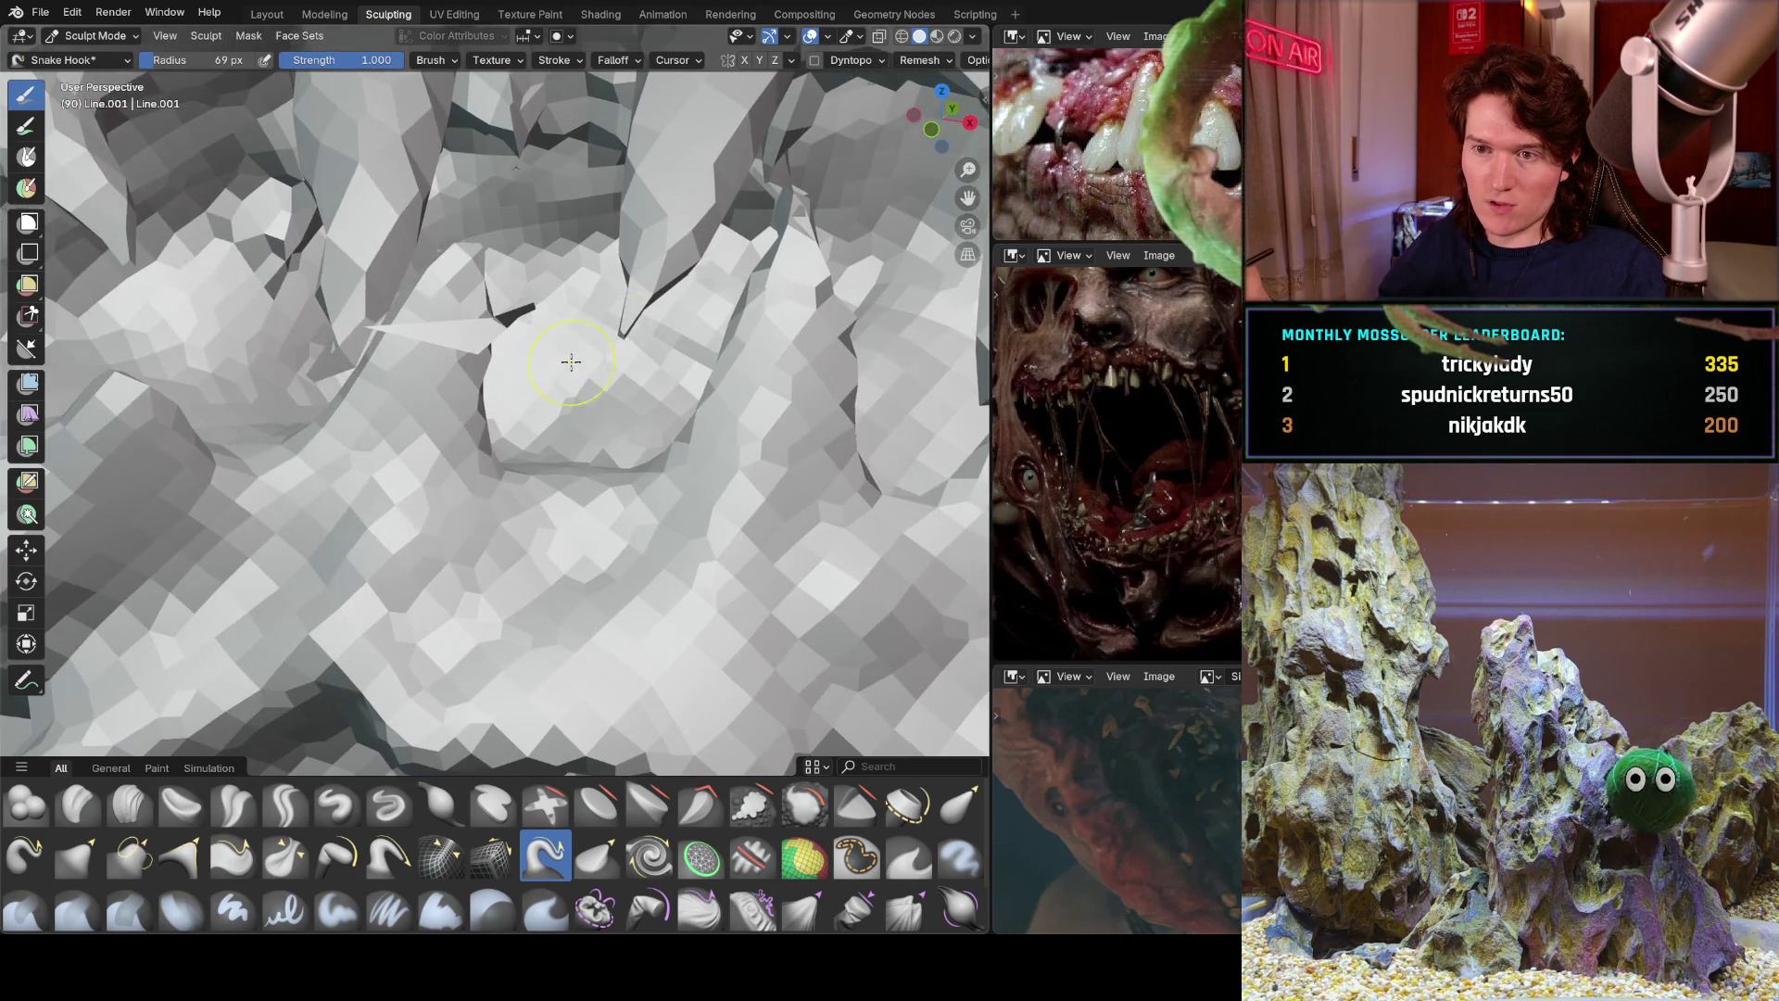
{"action": "middle_click_drag", "start_coordinate": [571, 361], "coordinate": [574, 486]}
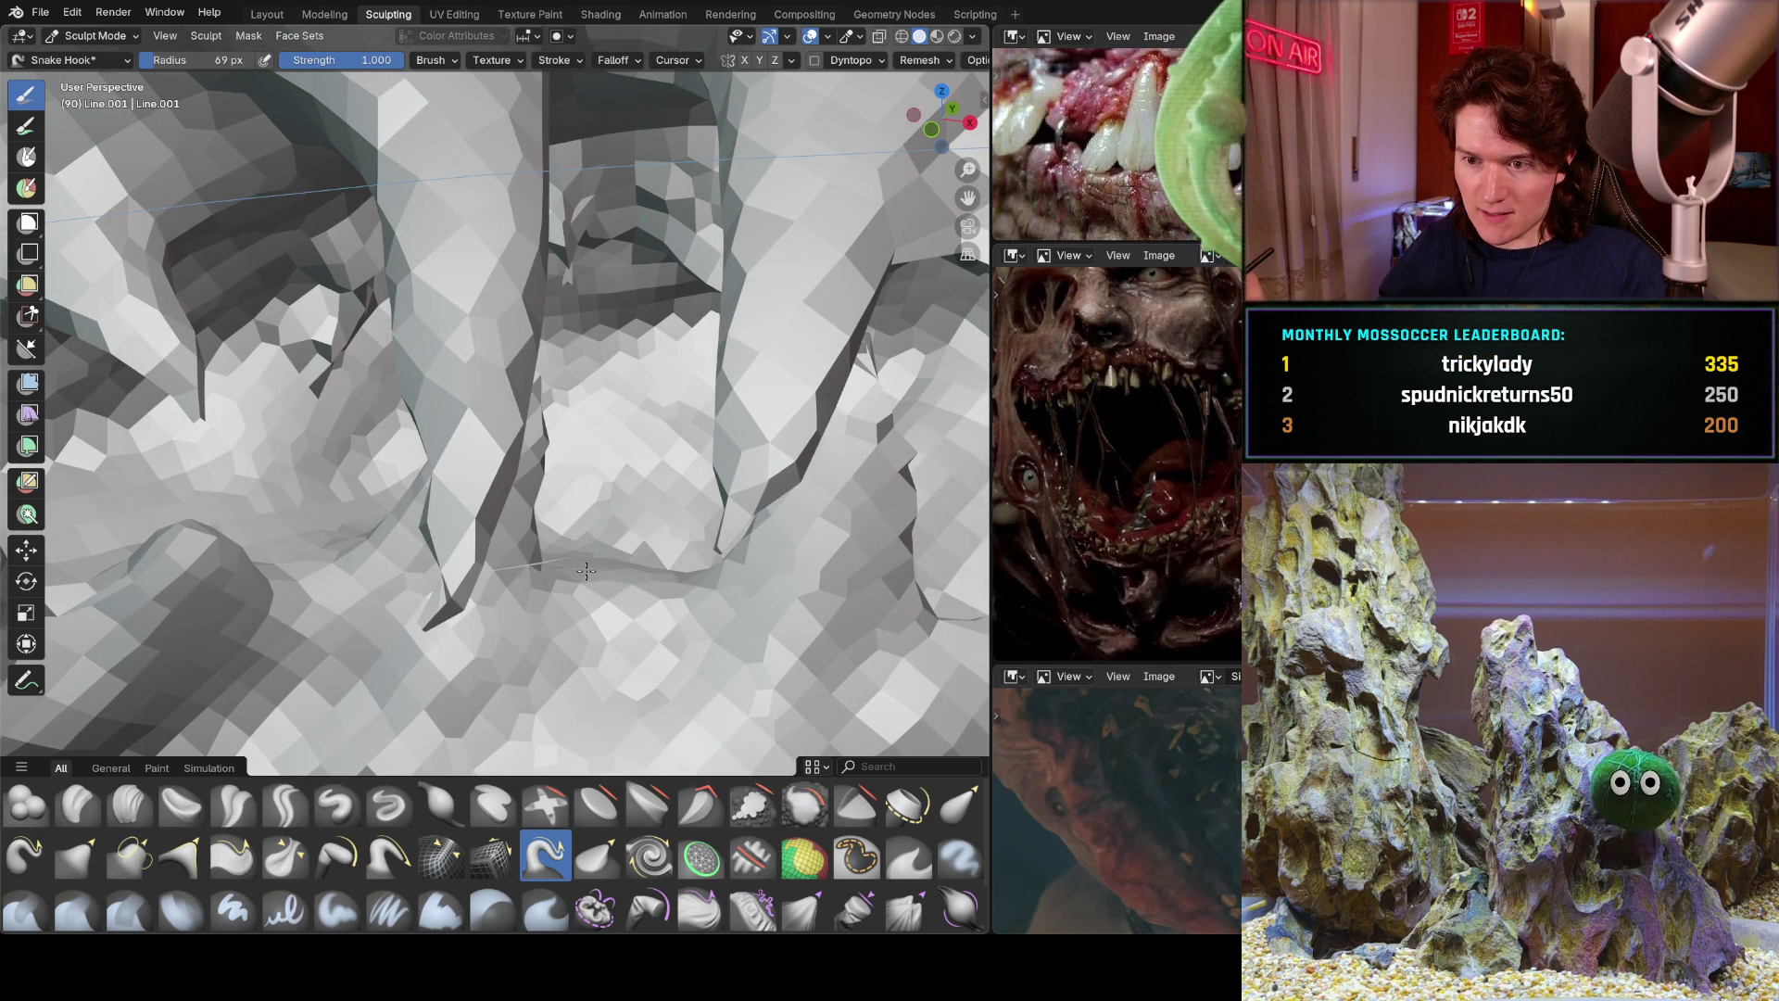
{"action": "key", "text": "ctrl+z"}
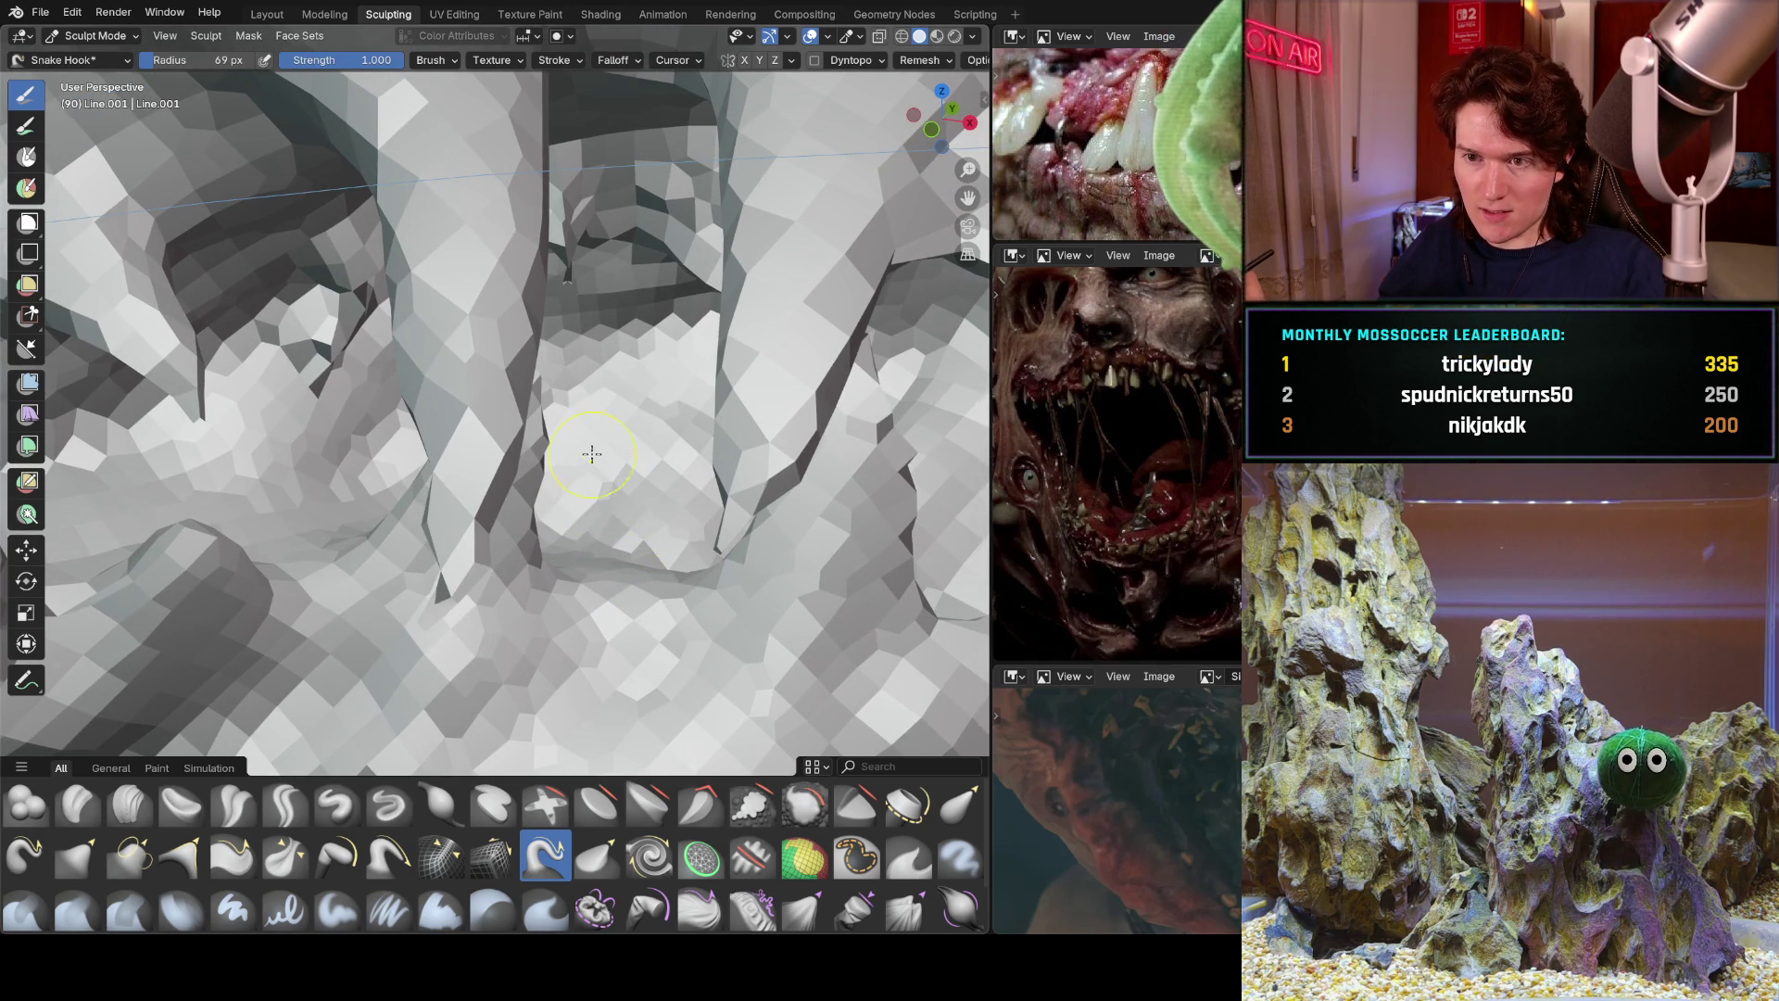
{"action": "middle_click_drag", "start_coordinate": [595, 454], "coordinate": [582, 447]}
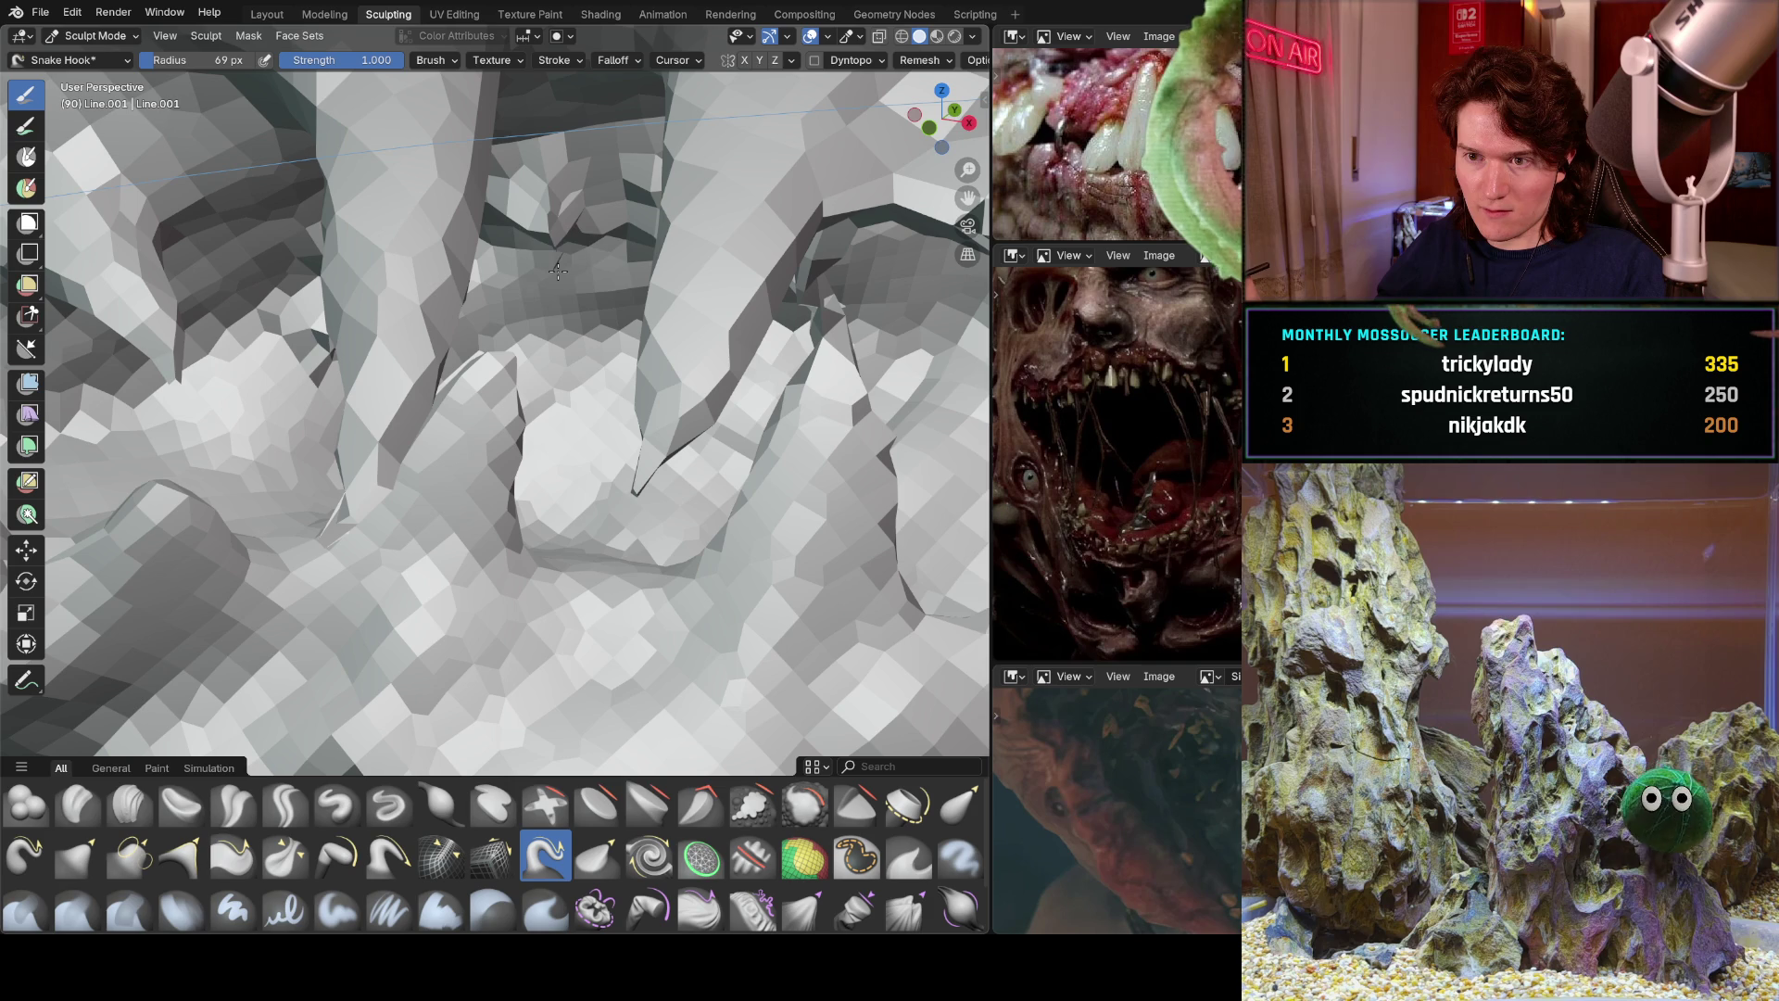
{"action": "mouse_move", "coordinate": [547, 278]}
{"action": "middle_mouse_down"}
{"action": "mouse_move", "coordinate": [548, 306]}
{"action": "mouse_move", "coordinate": [573, 311]}
{"action": "mouse_move", "coordinate": [564, 270]}
{"action": "mouse_move", "coordinate": [477, 318]}
{"action": "mouse_move", "coordinate": [642, 323]}
{"action": "middle_mouse_up"}
Smooth down the sharp sliver spike with the Smooth brush, then move in close on the teeth.
{"action": "key", "text": "s"}
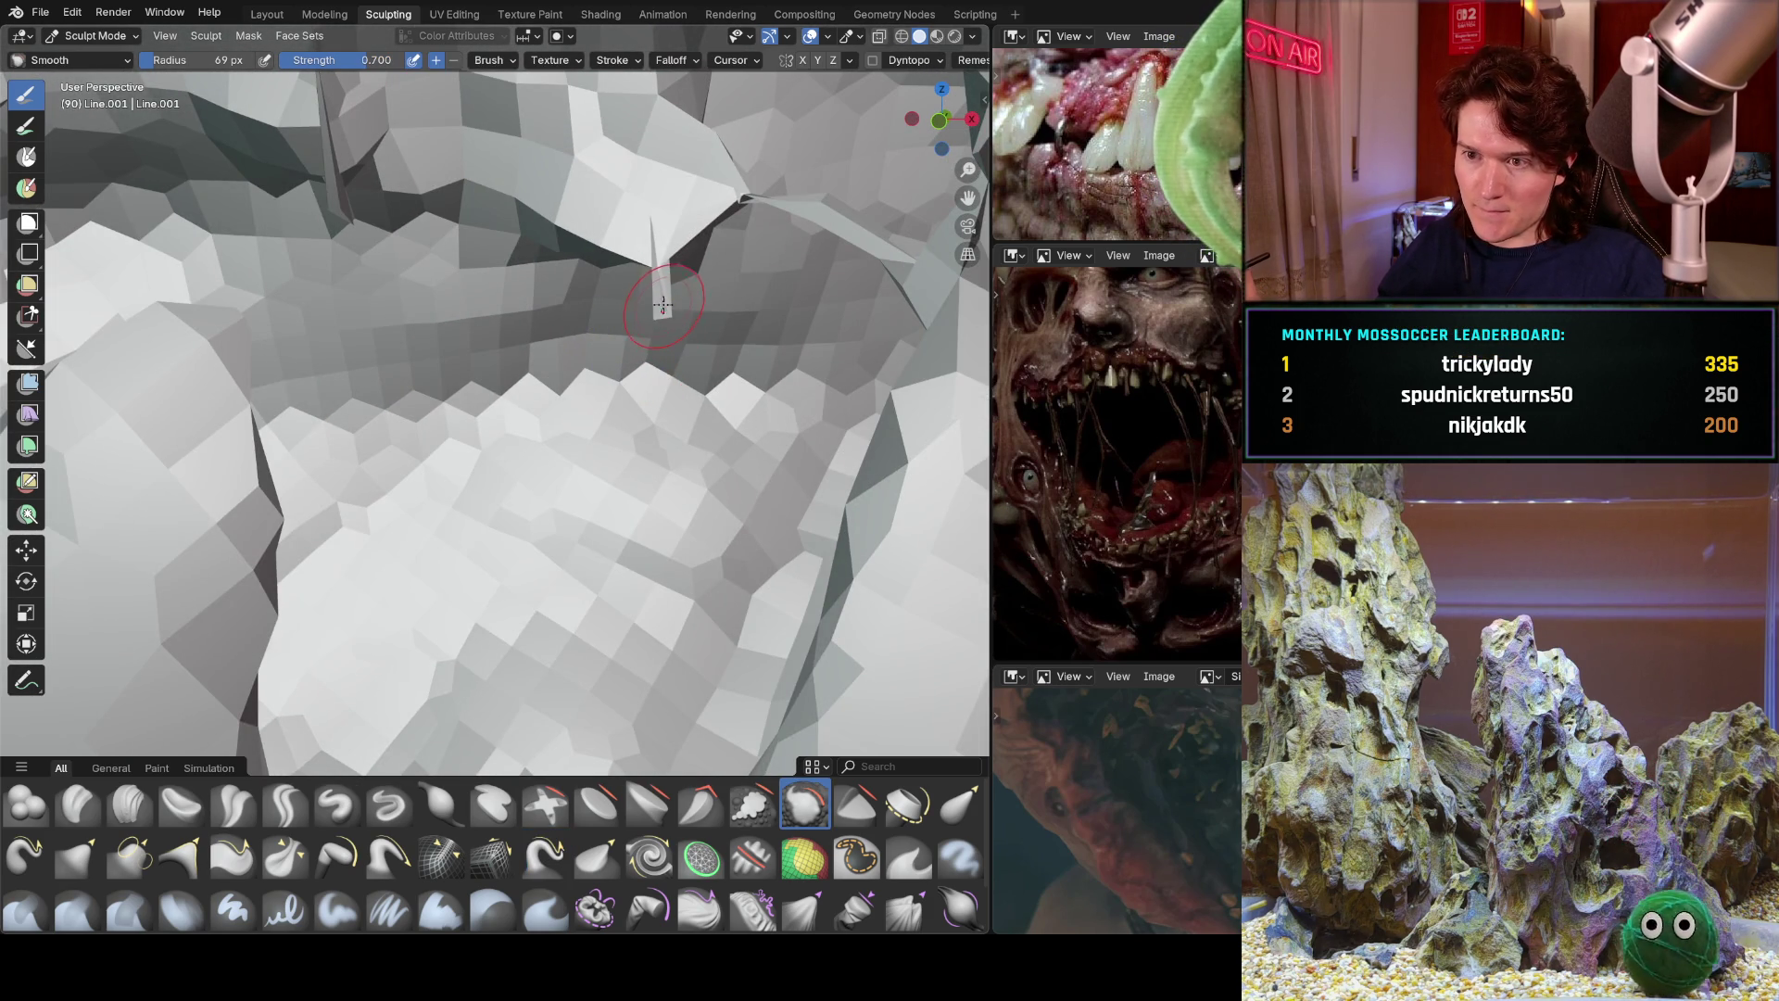
{"action": "mouse_move", "coordinate": [661, 307]}
{"action": "left_mouse_down"}
{"action": "mouse_move", "coordinate": [655, 248]}
{"action": "mouse_move", "coordinate": [659, 263]}
{"action": "left_mouse_up"}
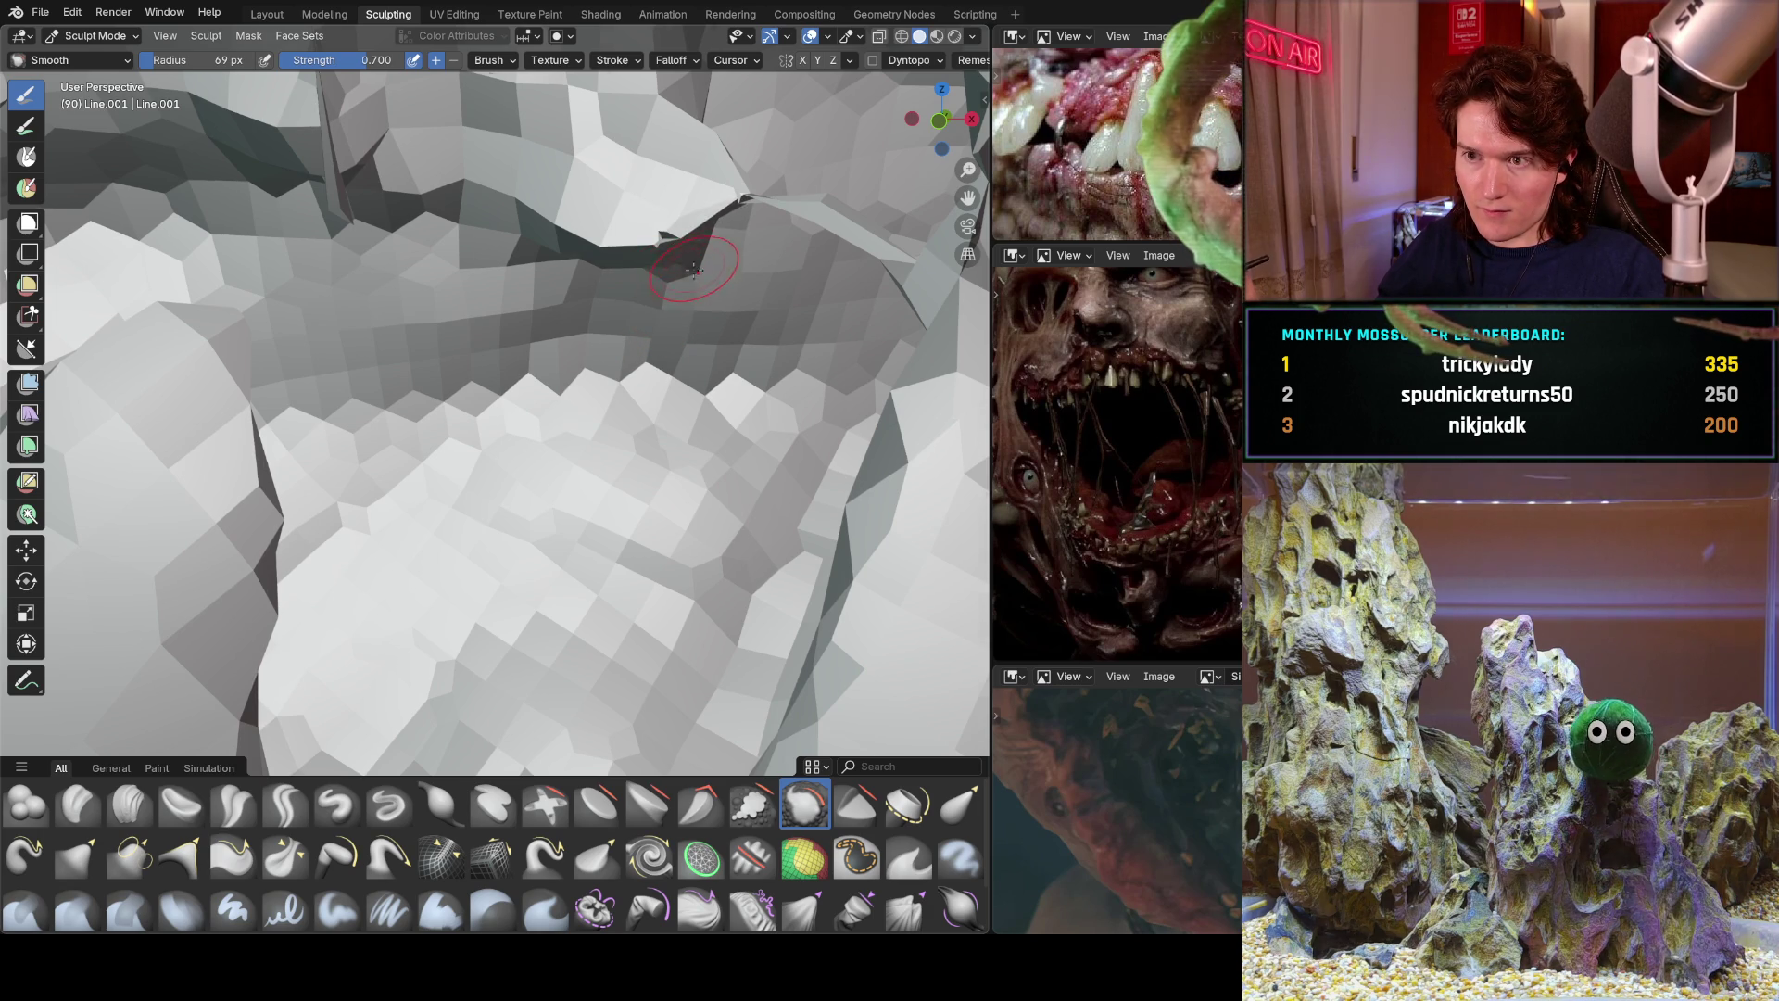
{"action": "middle_click_drag", "start_coordinate": [690, 268], "coordinate": [712, 285]}
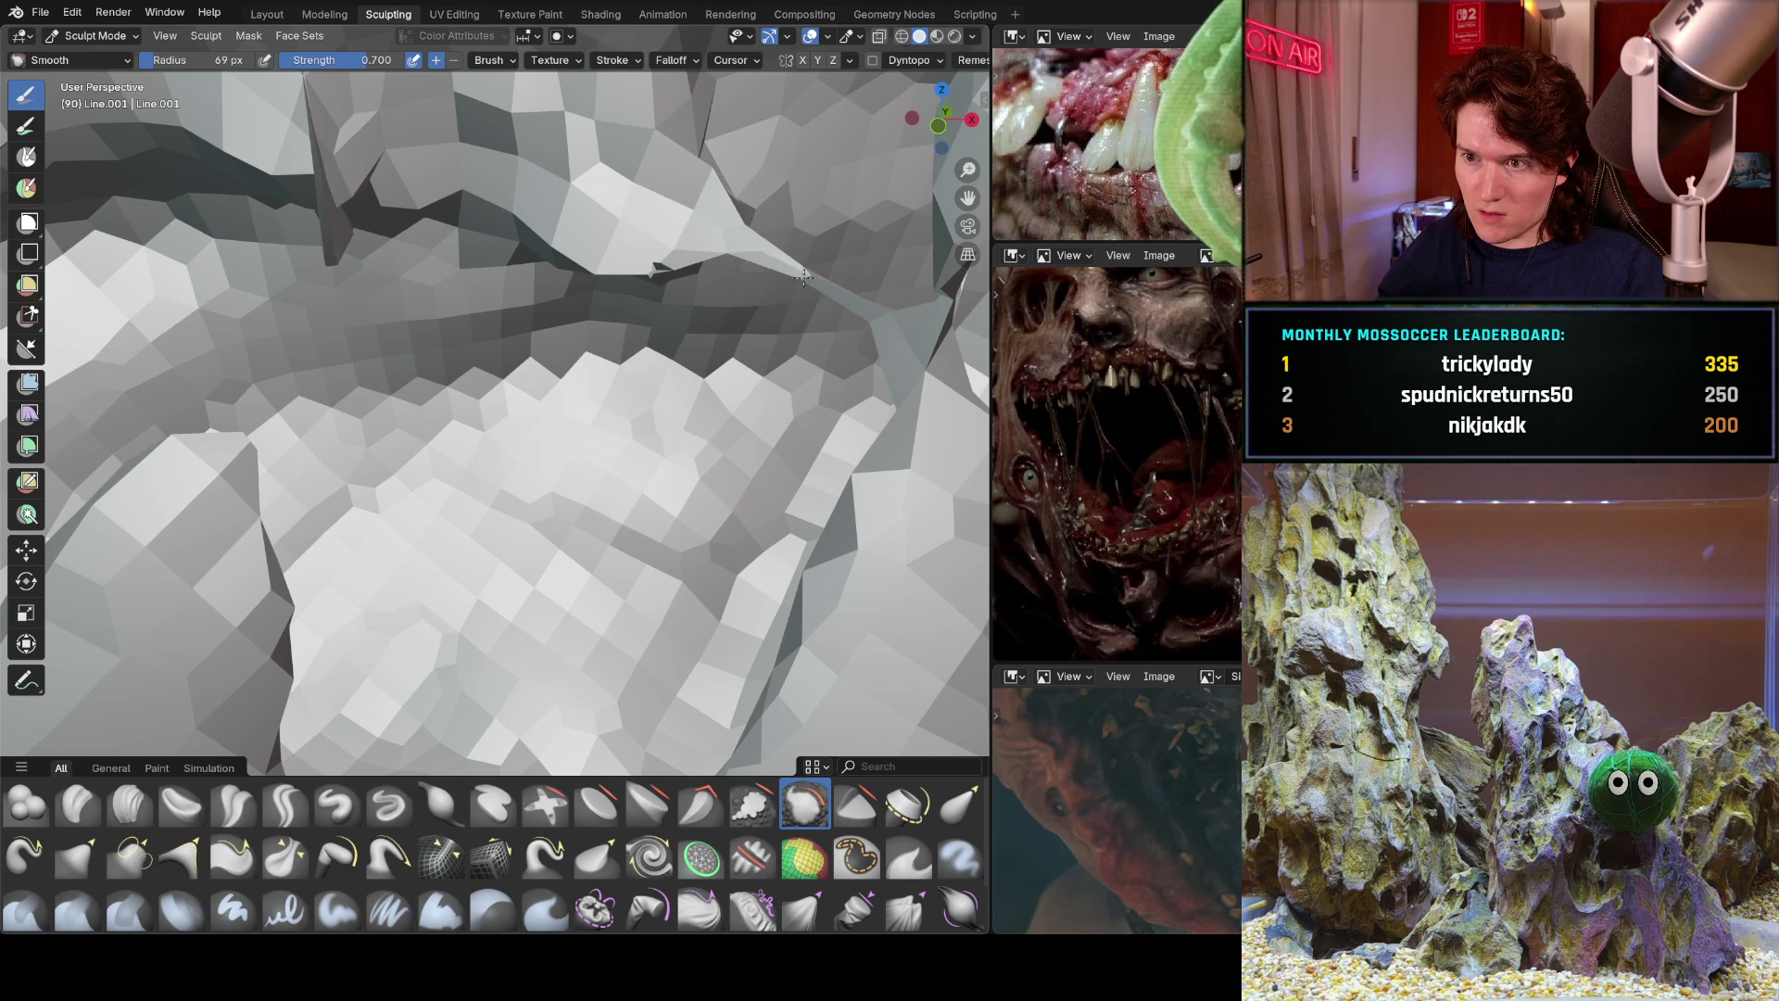
{"action": "mouse_move", "coordinate": [721, 217]}
{"action": "middle_mouse_down"}
{"action": "mouse_move", "coordinate": [802, 219]}
{"action": "mouse_move", "coordinate": [754, 278]}
{"action": "mouse_move", "coordinate": [382, 469]}
{"action": "mouse_move", "coordinate": [359, 443]}
{"action": "mouse_move", "coordinate": [366, 476]}
{"action": "mouse_move", "coordinate": [417, 512]}
{"action": "middle_mouse_up"}
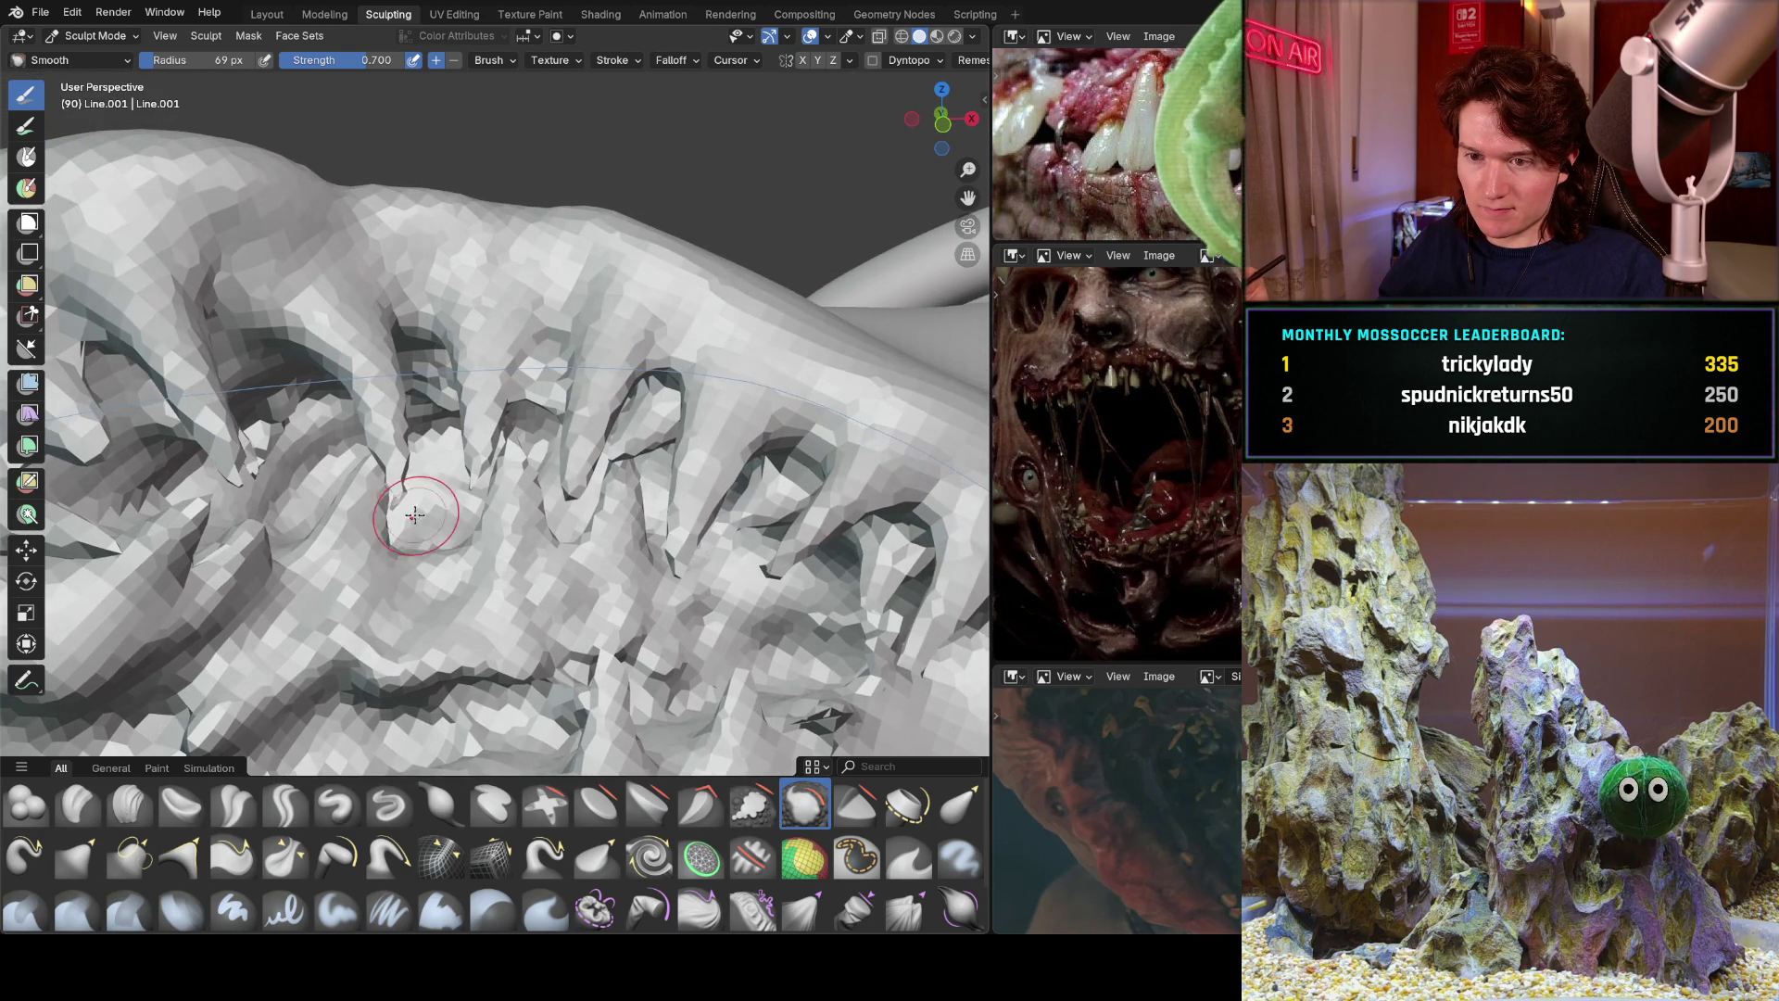
{"action": "scroll", "coordinate": [416, 510], "scroll_direction": "up", "scroll_amount": 2}
{"action": "scroll", "coordinate": [561, 305], "scroll_direction": "up", "scroll_amount": 5}
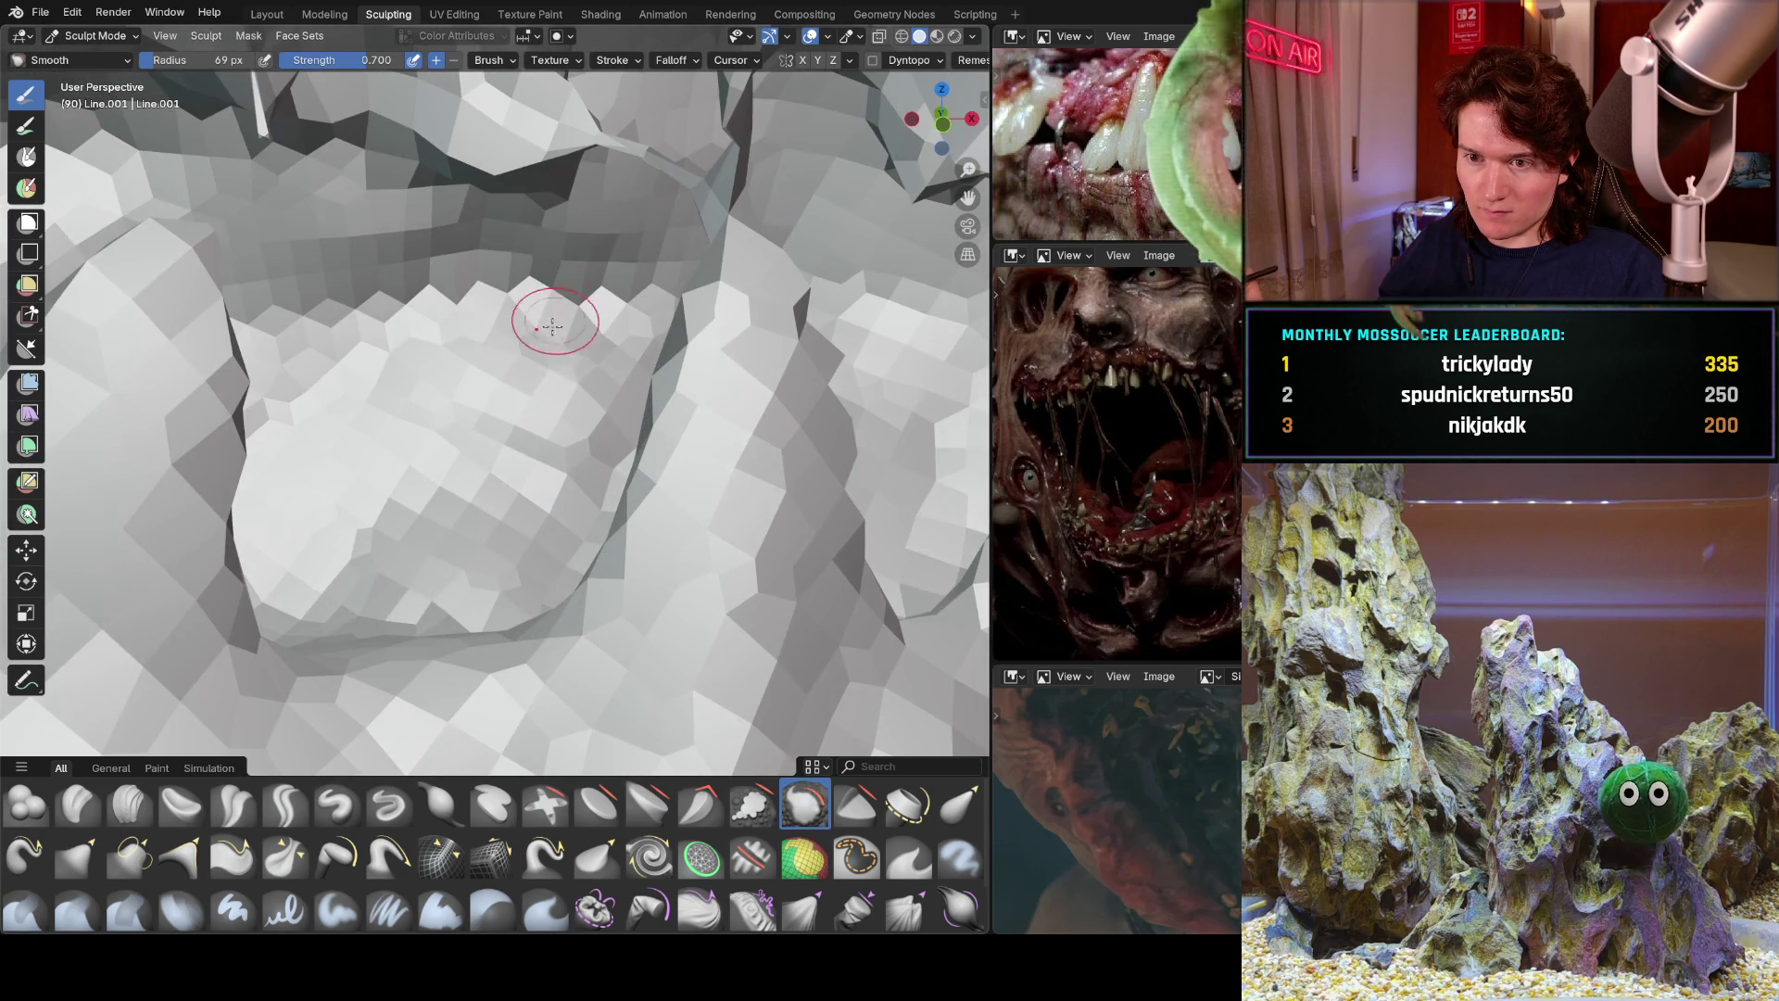
{"action": "mouse_move", "coordinate": [536, 397]}
{"action": "middle_mouse_down"}
{"action": "mouse_move", "coordinate": [417, 477]}
{"action": "mouse_move", "coordinate": [394, 540]}
{"action": "middle_mouse_up"}
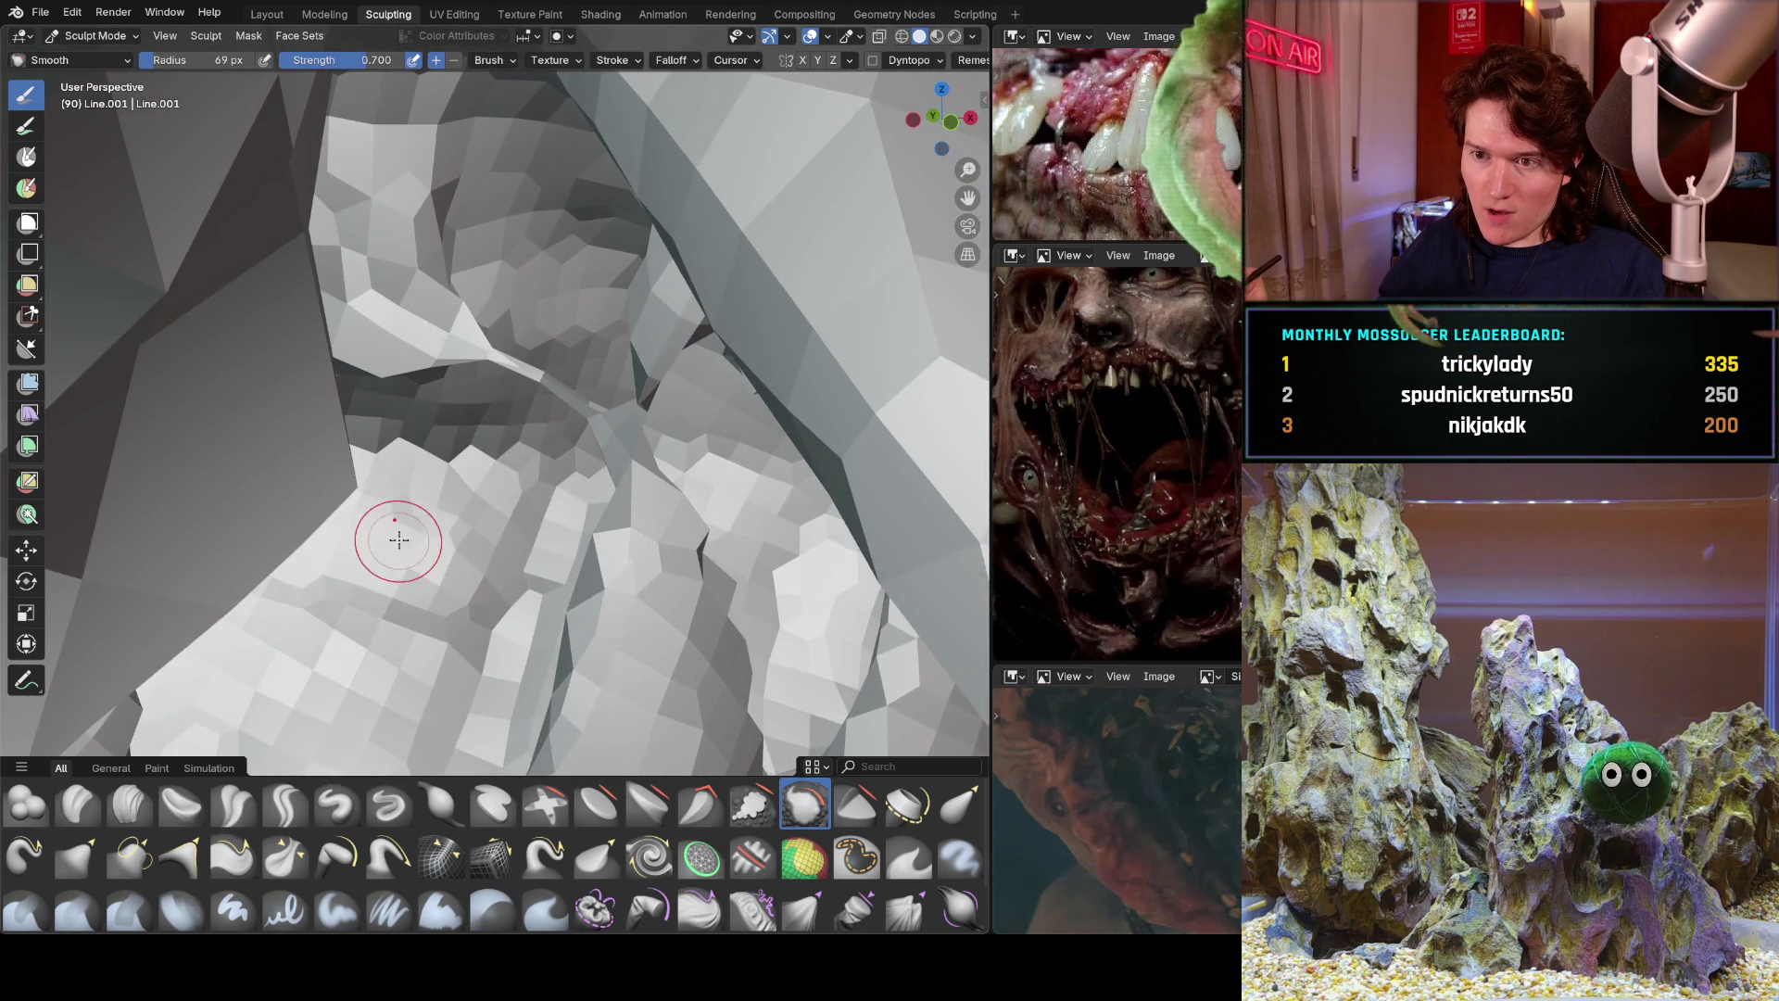
{"action": "mouse_move", "coordinate": [517, 436]}
{"action": "middle_mouse_down", "text": "ctrl"}
{"action": "mouse_move", "coordinate": [574, 376]}
{"action": "mouse_move", "coordinate": [375, 376]}
{"action": "middle_mouse_up", "text": "ctrl"}
In Edit Mode, delete the thin sliver faces between the fangs, then return to Sculpt Mode.
{"action": "left_click", "coordinate": [75, 12]}
{"action": "left_click", "coordinate": [88, 37]}
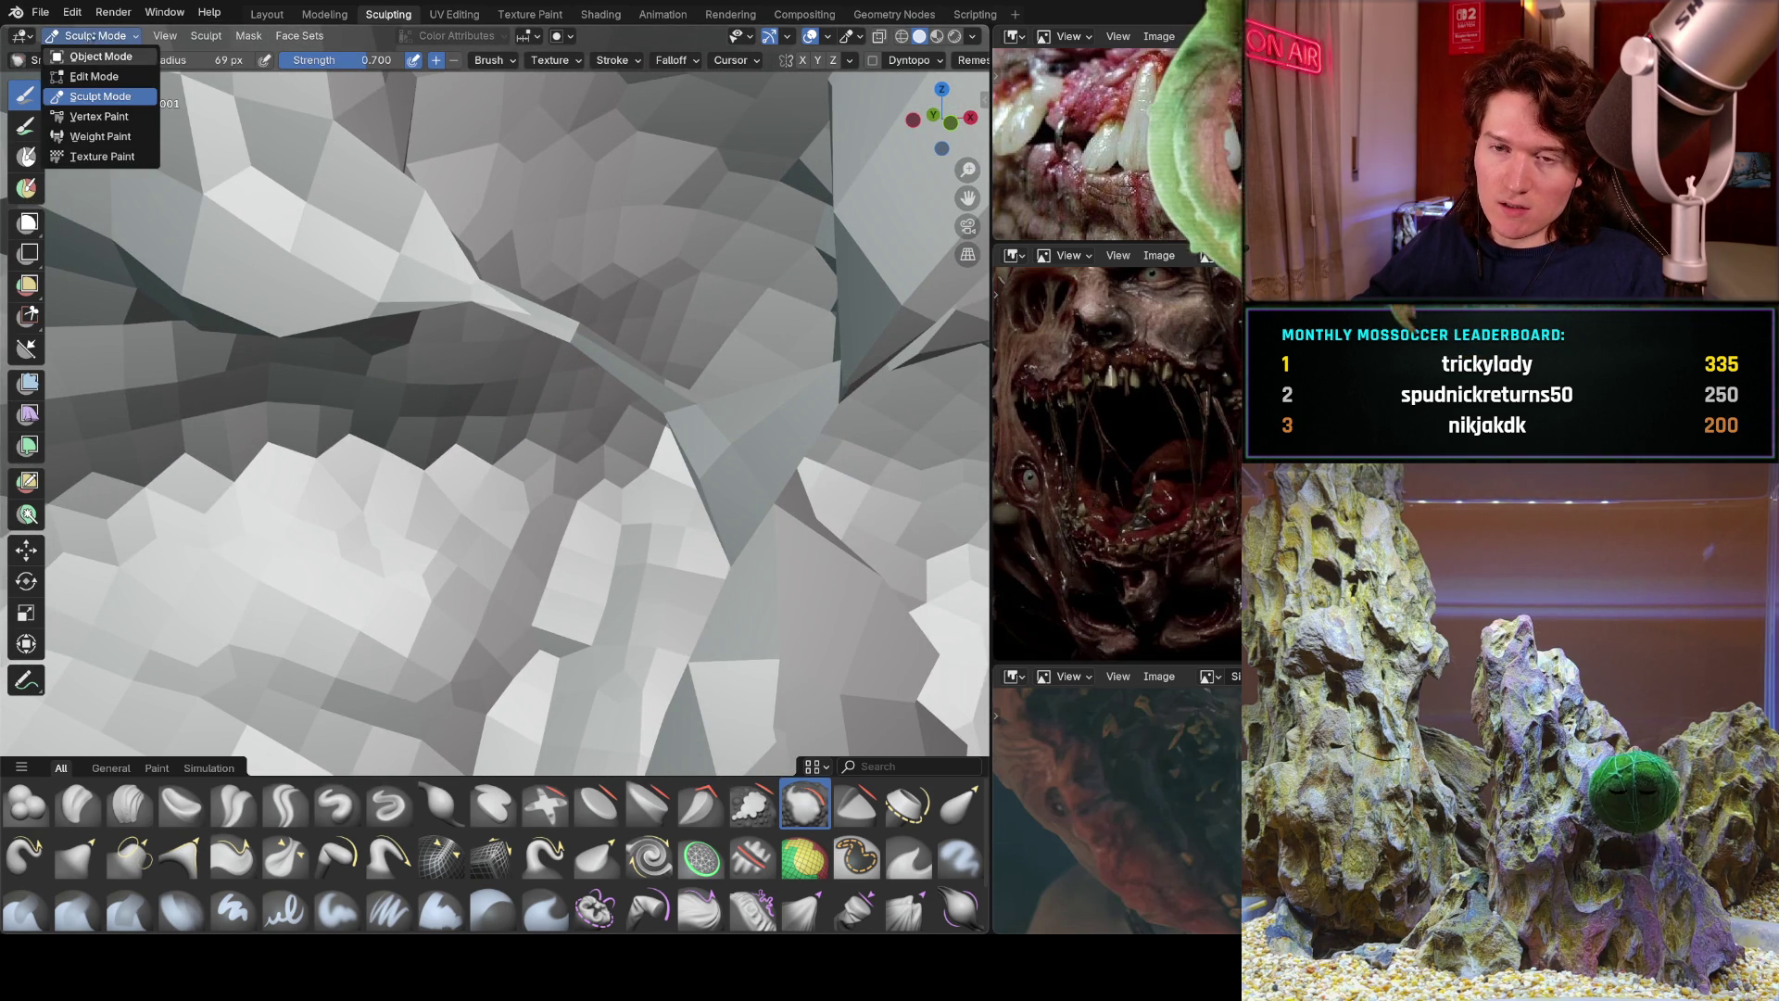
{"action": "key", "text": "Tab"}
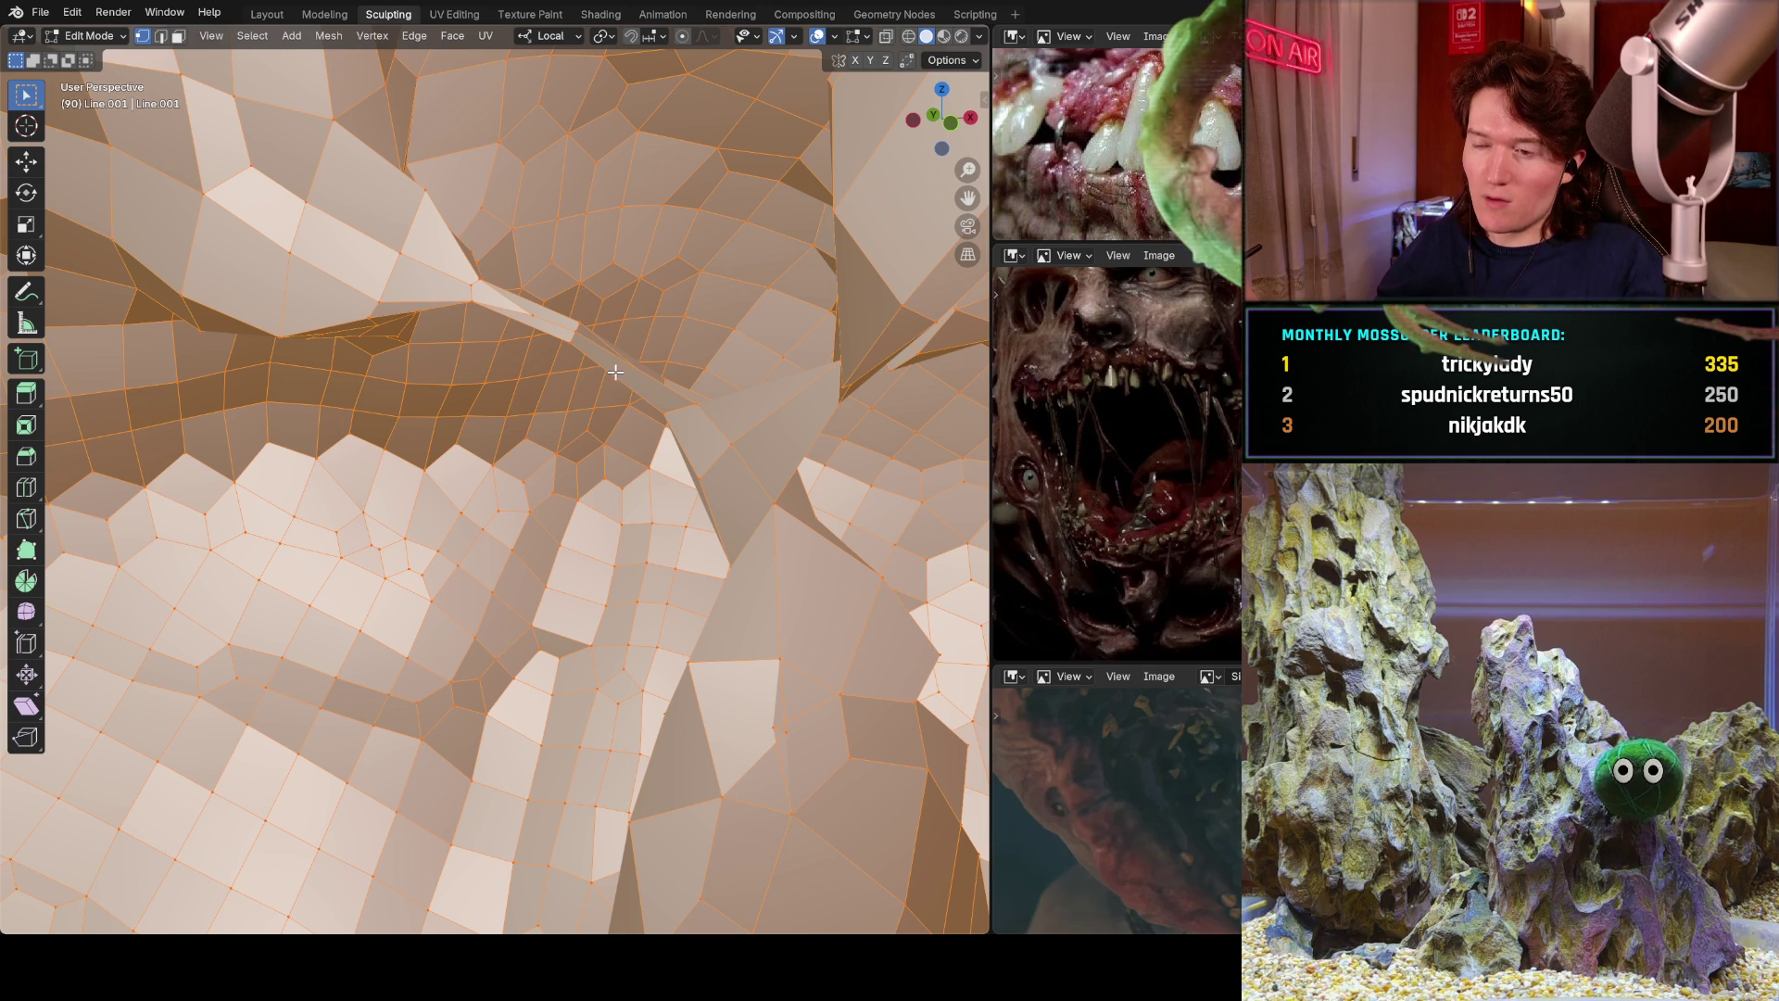
{"action": "left_click", "coordinate": [582, 329]}
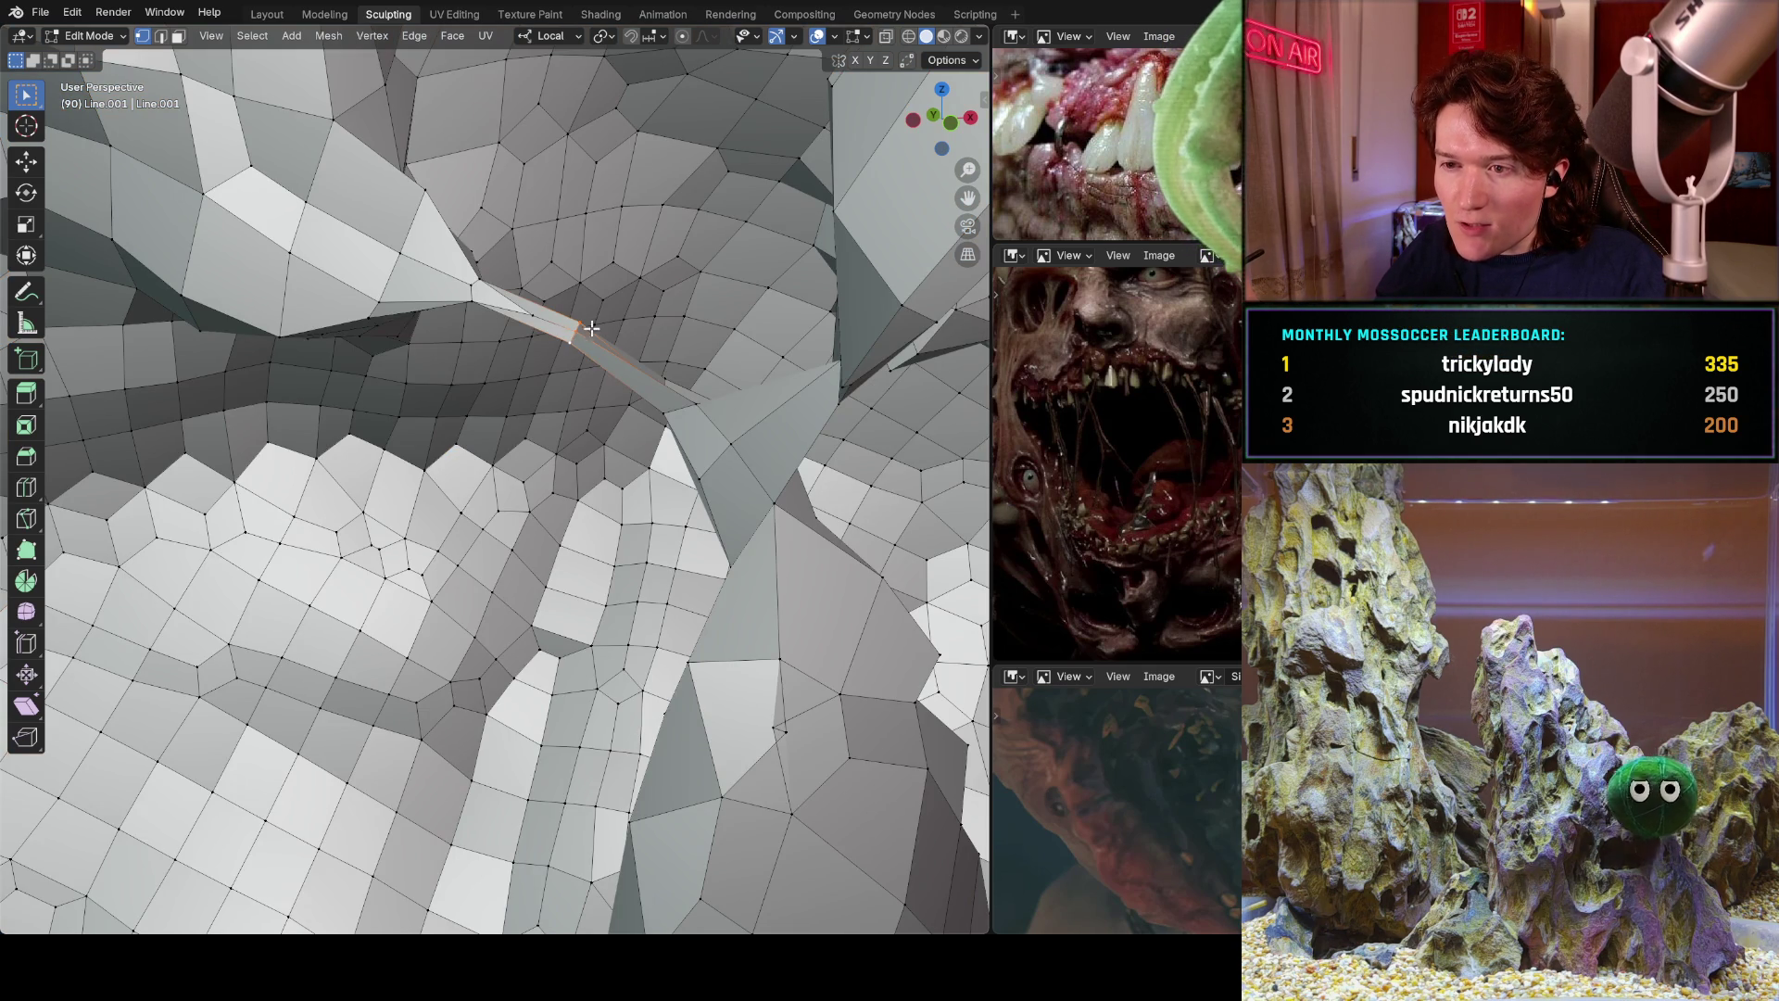
{"action": "key", "text": "x"}
{"action": "left_click", "coordinate": [572, 336]}
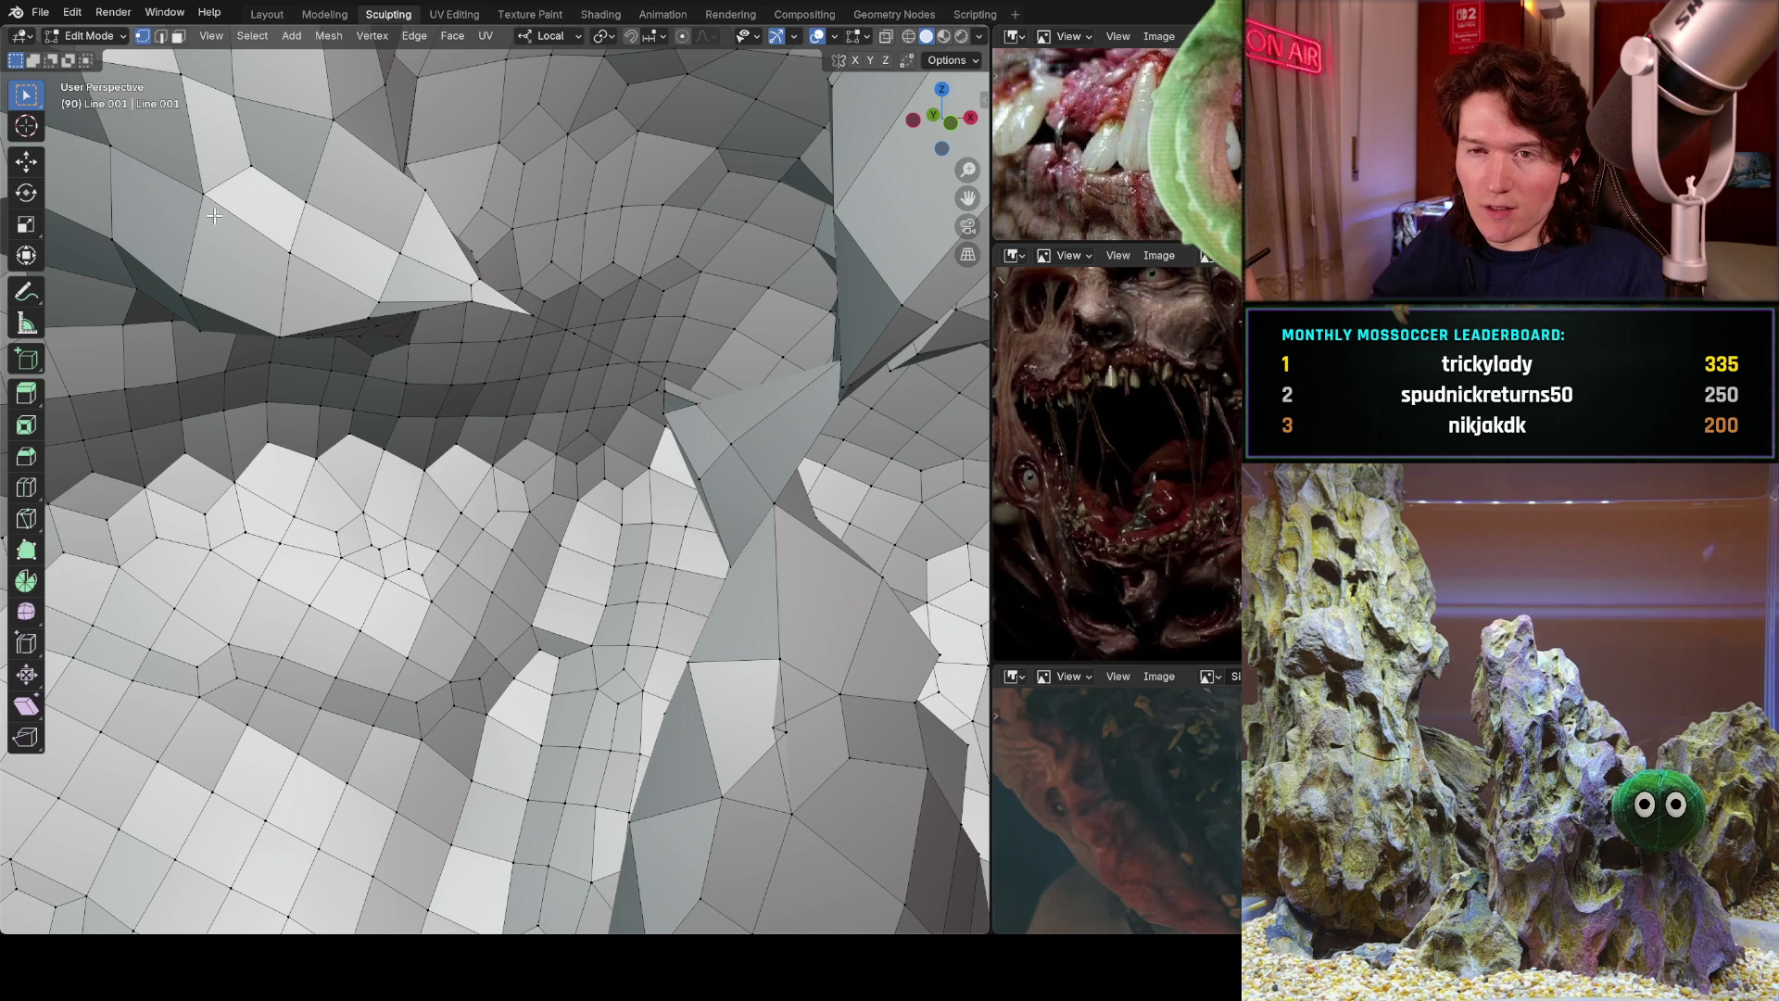
{"action": "left_click", "coordinate": [88, 35]}
{"action": "left_click", "coordinate": [127, 100]}
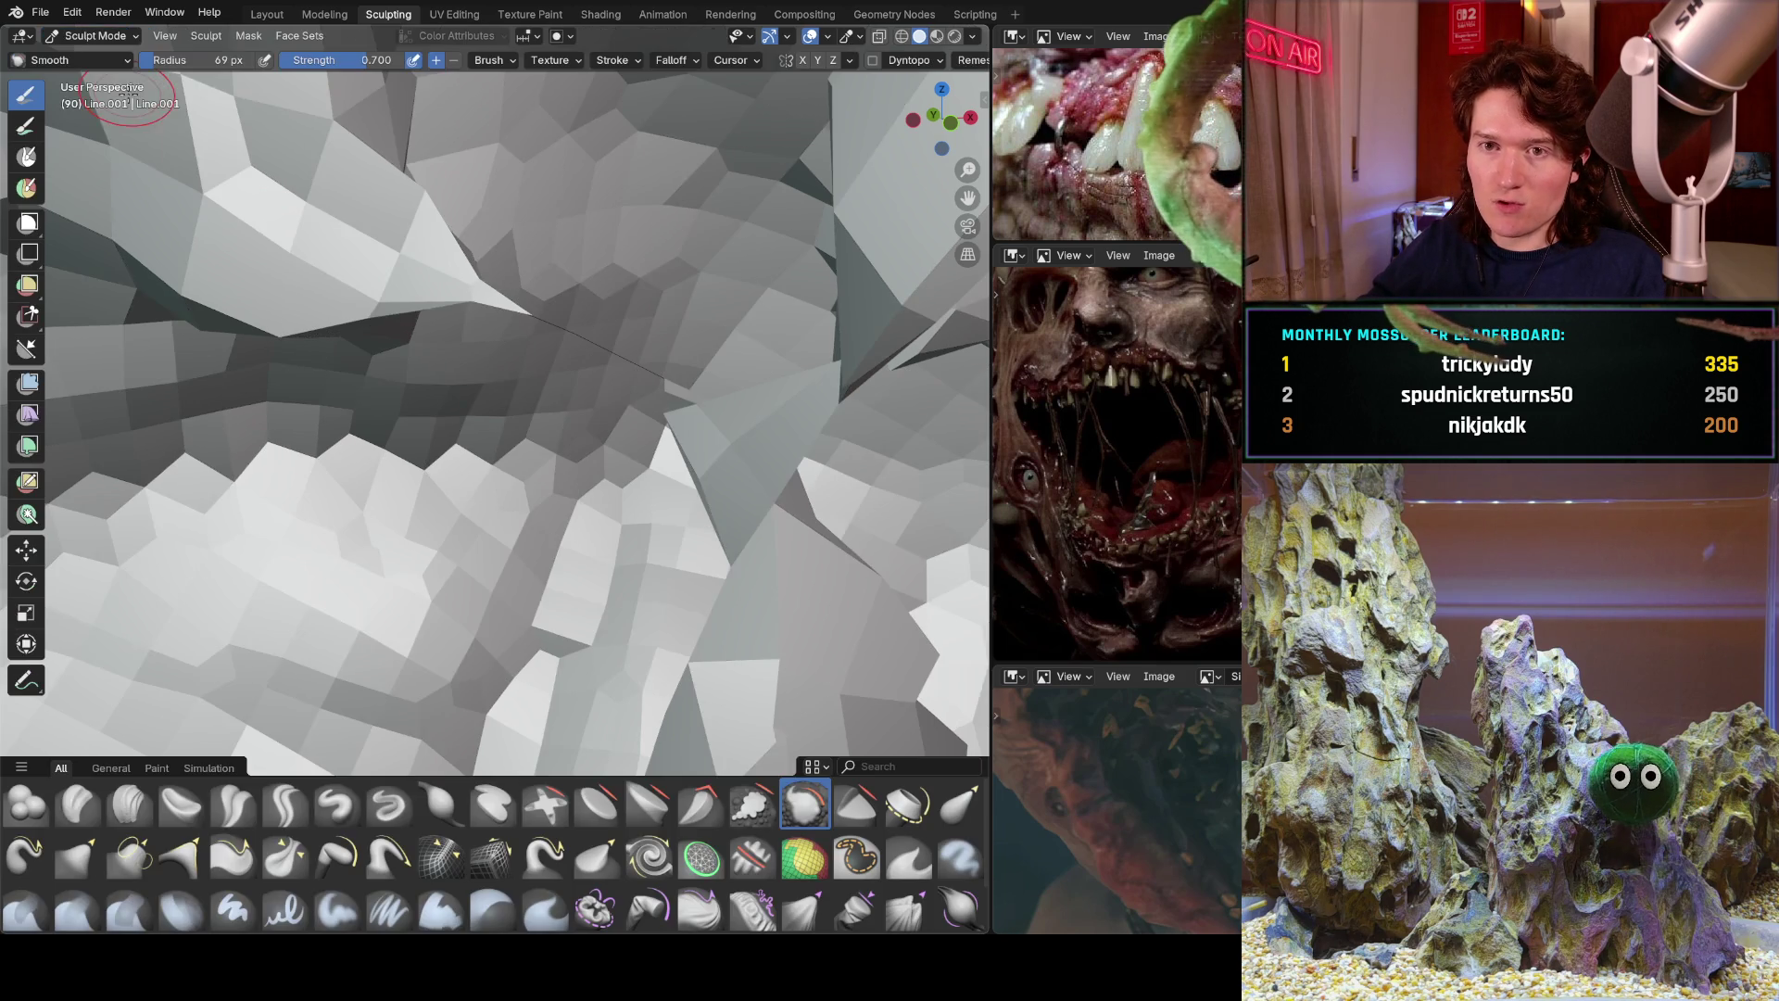
Smooth out the thin dark sliver in the mesh and turn the view toward the mouth.
{"action": "left_click_drag", "start_coordinate": [572, 285], "coordinate": [620, 313]}
{"action": "mouse_move", "coordinate": [553, 331]}
{"action": "middle_mouse_down"}
{"action": "mouse_move", "coordinate": [506, 454]}
{"action": "mouse_move", "coordinate": [509, 398]}
{"action": "mouse_move", "coordinate": [490, 453]}
{"action": "mouse_move", "coordinate": [254, 632]}
{"action": "middle_mouse_up"}
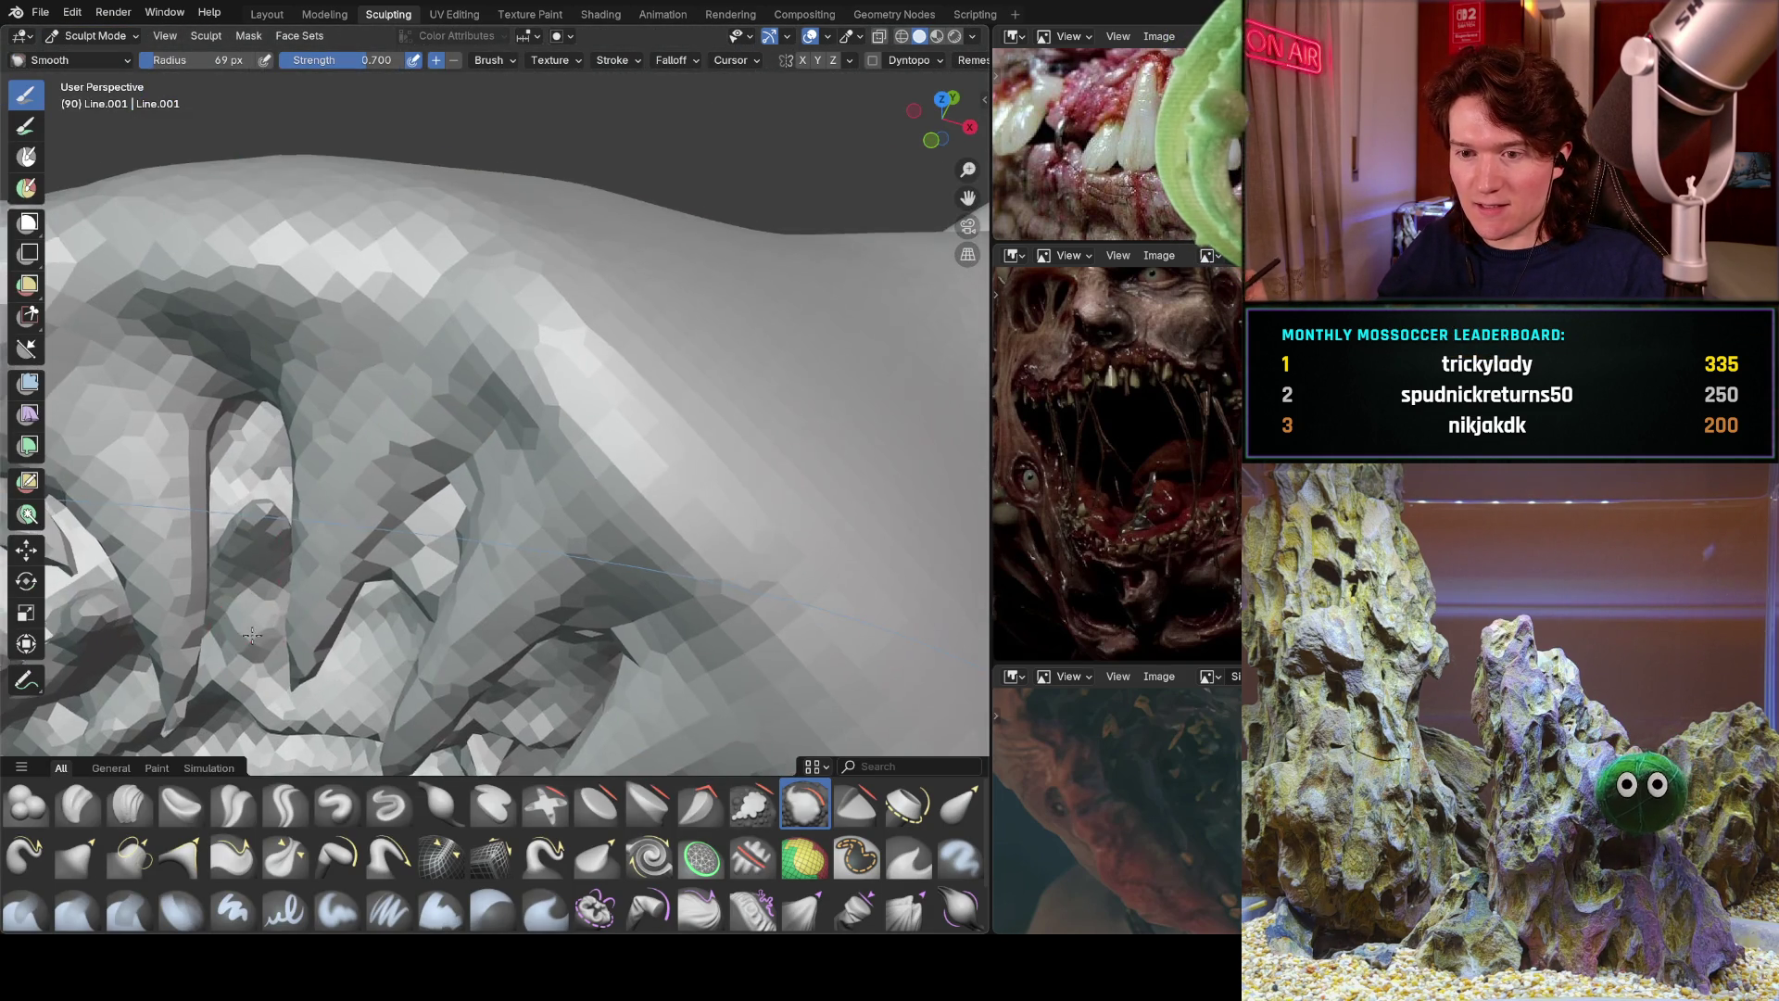
{"action": "scroll", "coordinate": [358, 504], "scroll_direction": "down", "scroll_amount": 3}
{"action": "scroll", "coordinate": [350, 550], "scroll_direction": "down", "scroll_amount": 6}
{"action": "mouse_move", "coordinate": [350, 550]}
{"action": "middle_mouse_down"}
{"action": "mouse_move", "coordinate": [556, 492]}
{"action": "mouse_move", "coordinate": [571, 338]}
{"action": "middle_mouse_up"}
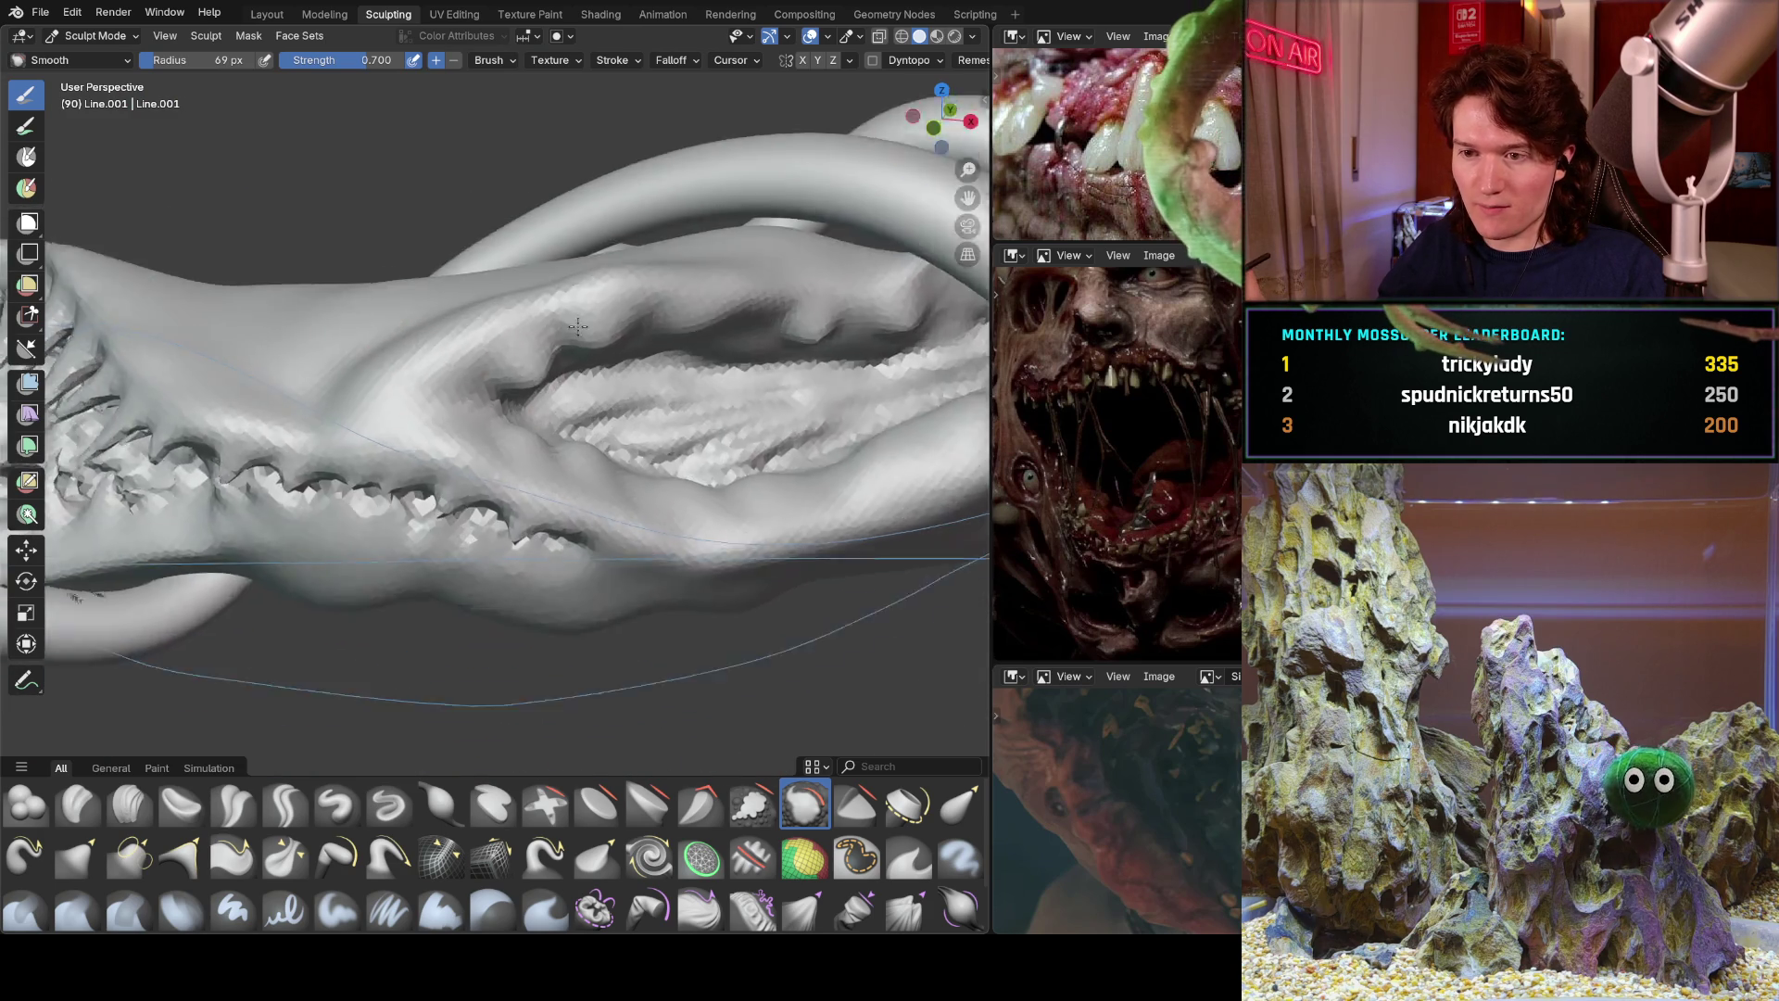
{"action": "scroll", "coordinate": [571, 338], "scroll_direction": "up", "scroll_amount": 5}
Try Crease Sharp and Pull, then settle on Snake Hook and pull a fang from the upper lip.
{"action": "left_click", "coordinate": [285, 803]}
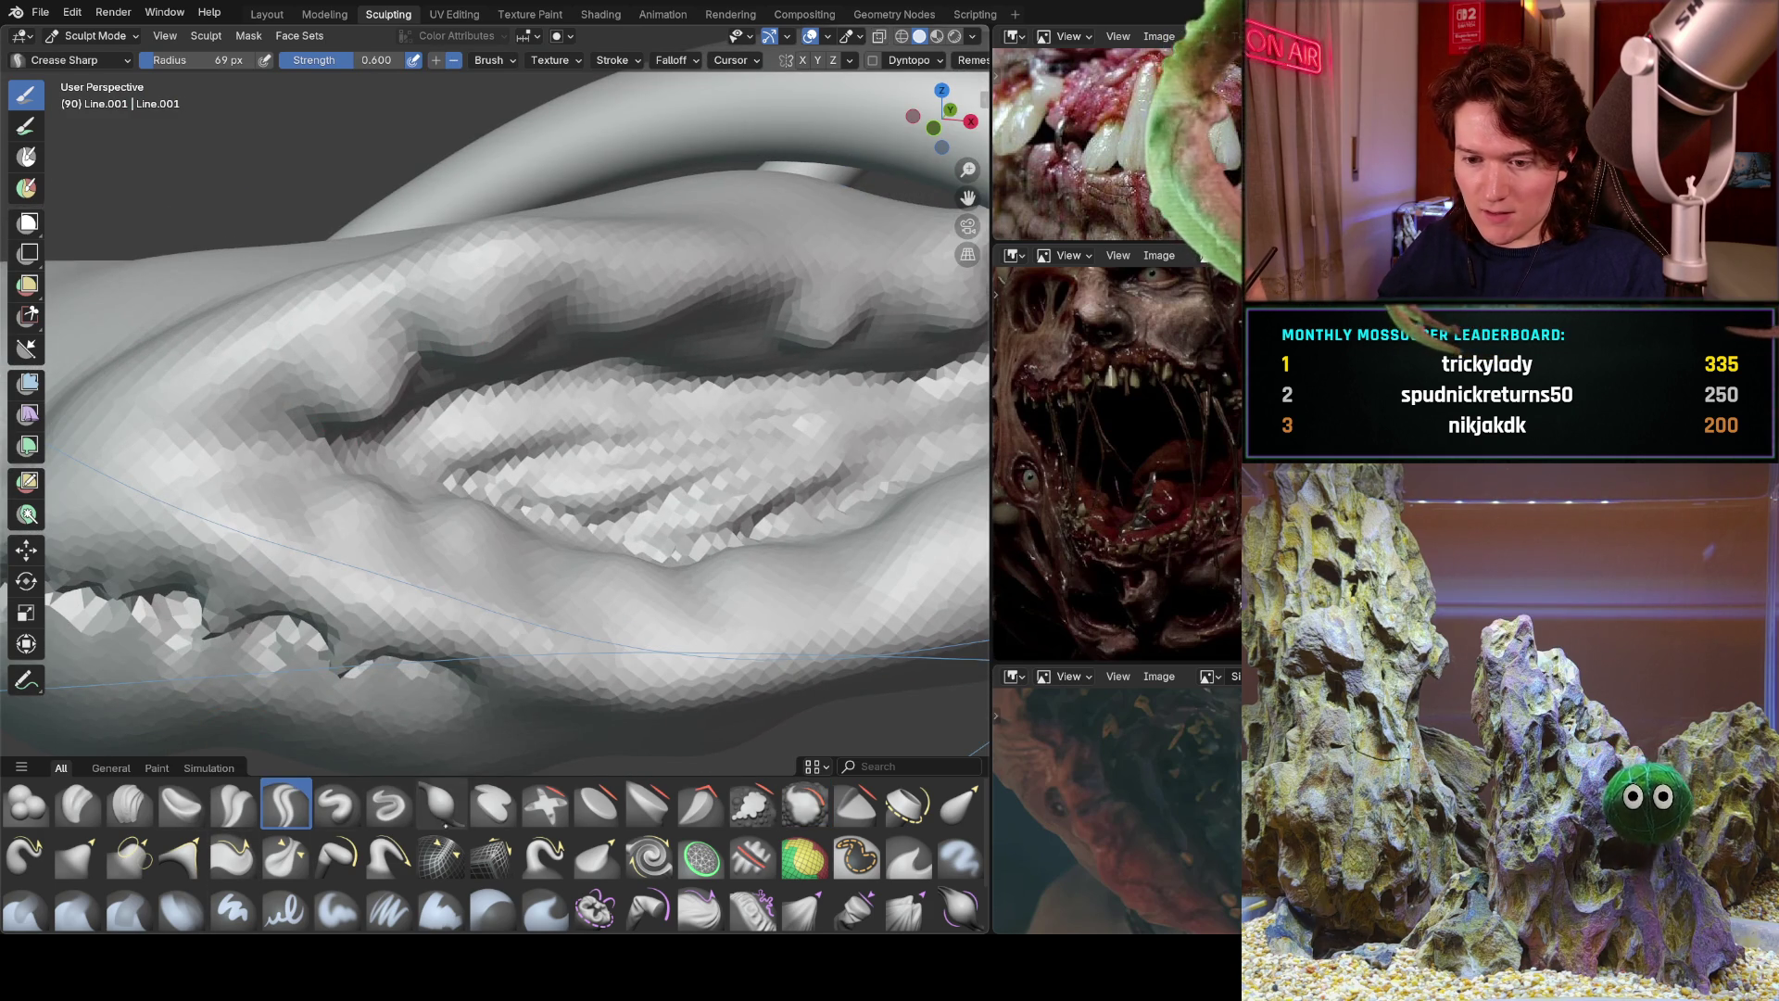
{"action": "left_click", "coordinate": [390, 854]}
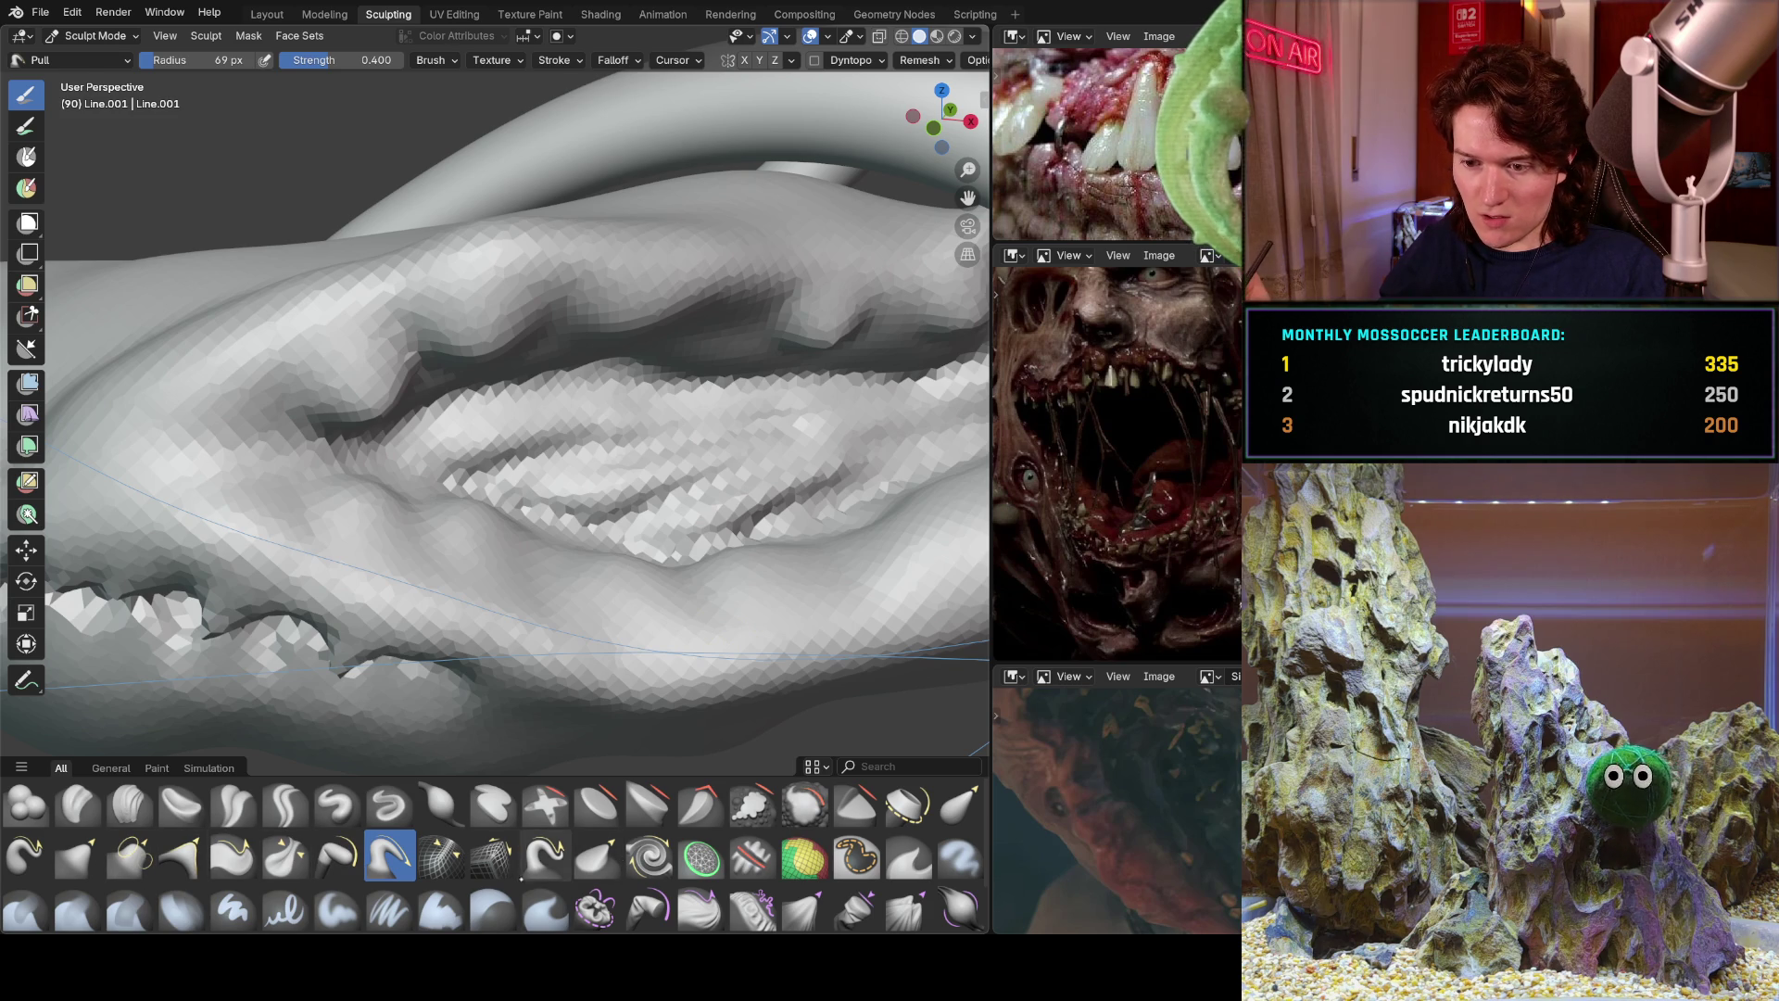
{"action": "left_click", "coordinate": [545, 855]}
{"action": "left_click_drag", "start_coordinate": [362, 383], "coordinate": [415, 480]}
Pull three fangs down from the upper lip and three up from the lower lip.
{"action": "left_click_drag", "start_coordinate": [476, 338], "coordinate": [501, 436]}
{"action": "left_click_drag", "start_coordinate": [641, 297], "coordinate": [653, 378]}
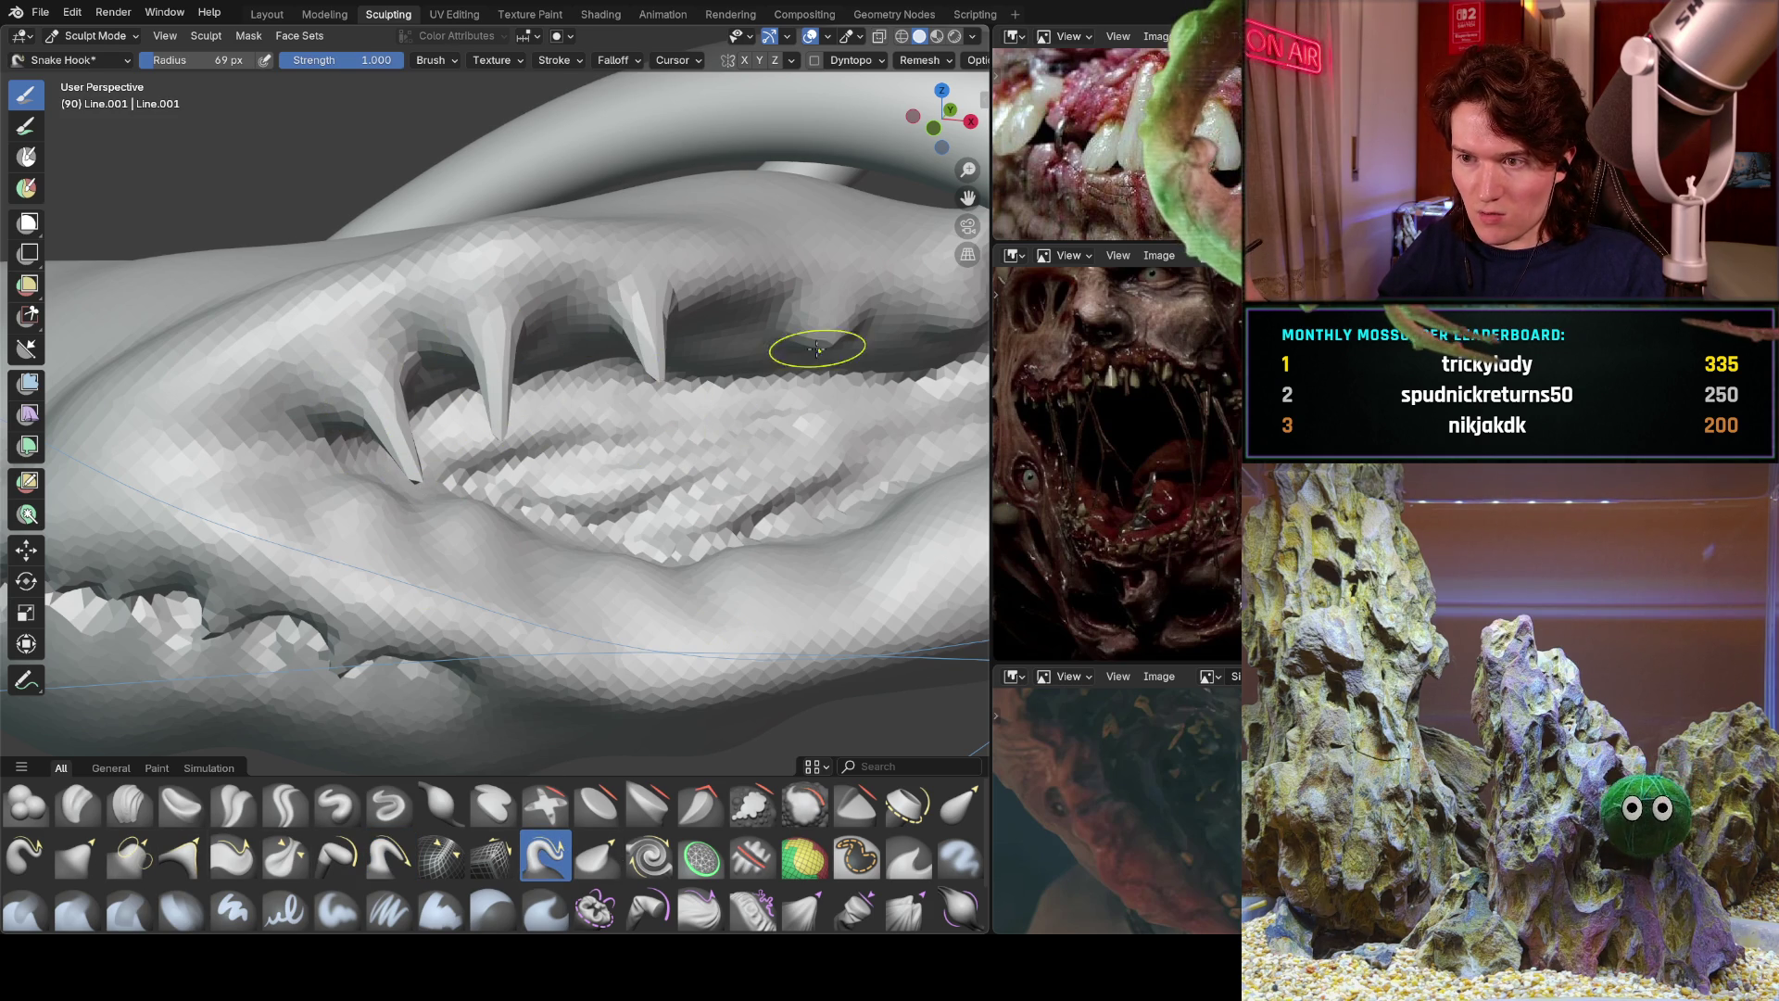
{"action": "left_click_drag", "start_coordinate": [814, 319], "coordinate": [799, 443]}
{"action": "left_click_drag", "start_coordinate": [639, 565], "coordinate": [652, 480]}
{"action": "left_click_drag", "start_coordinate": [499, 554], "coordinate": [510, 499]}
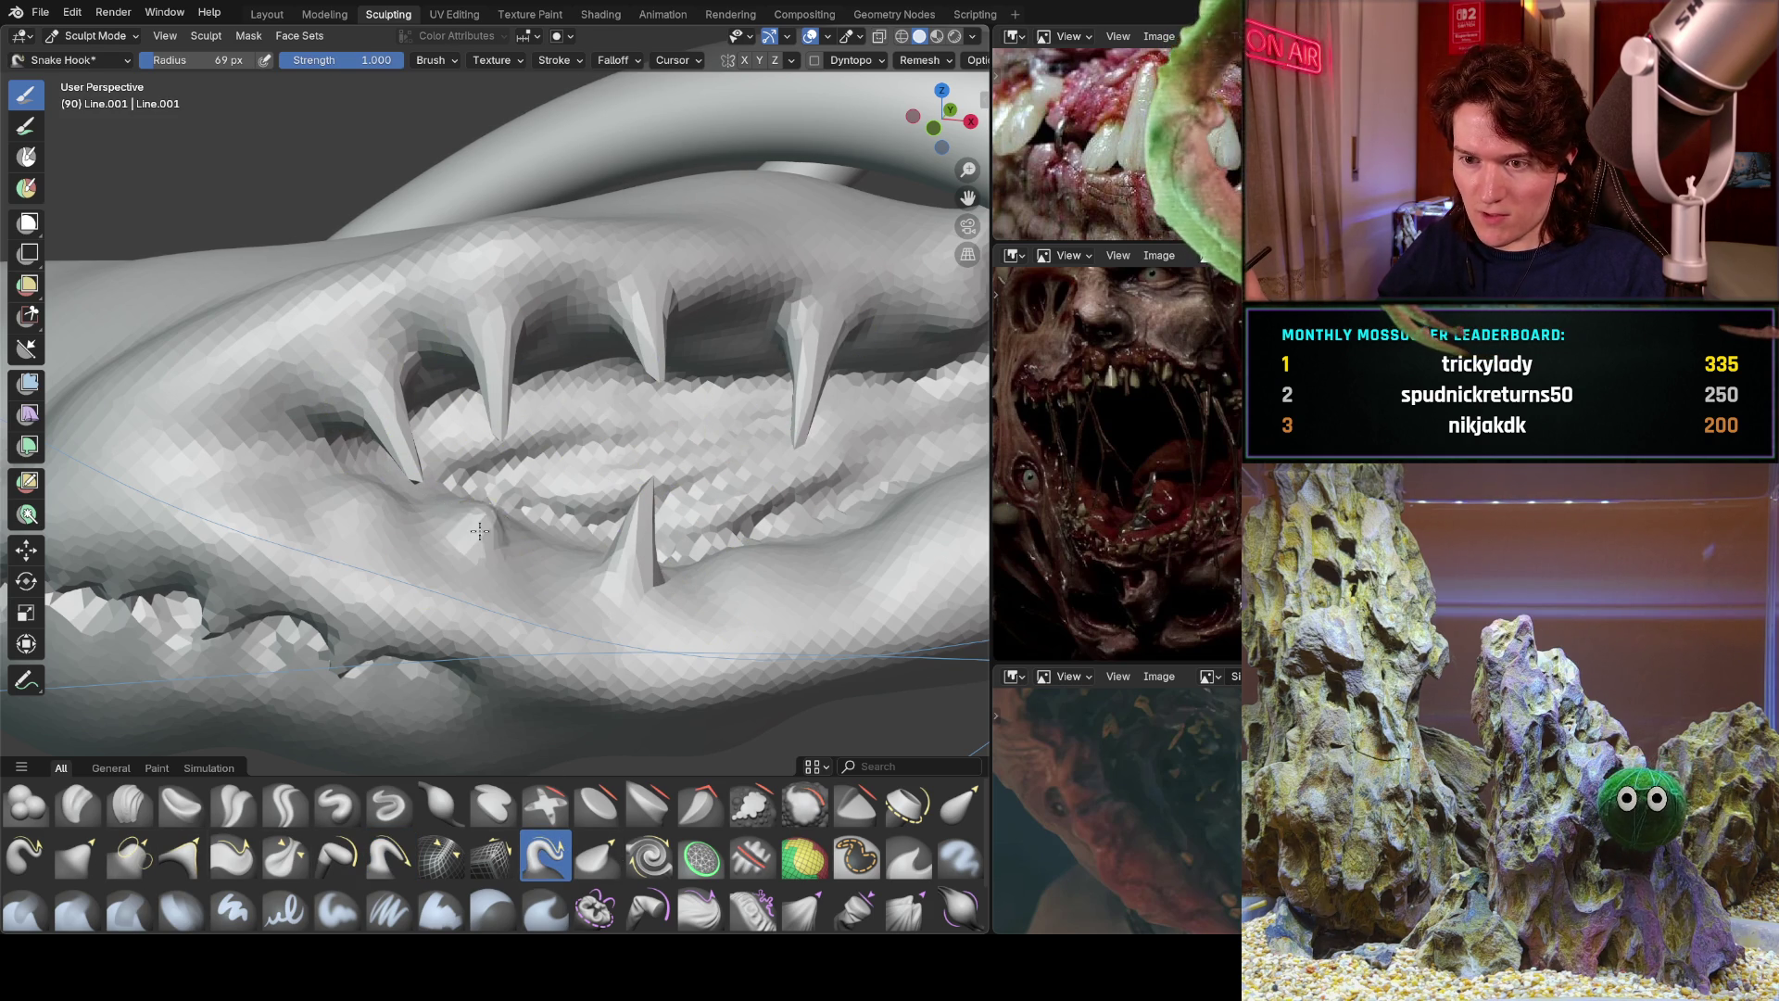
{"action": "left_click_drag", "start_coordinate": [358, 493], "coordinate": [389, 450]}
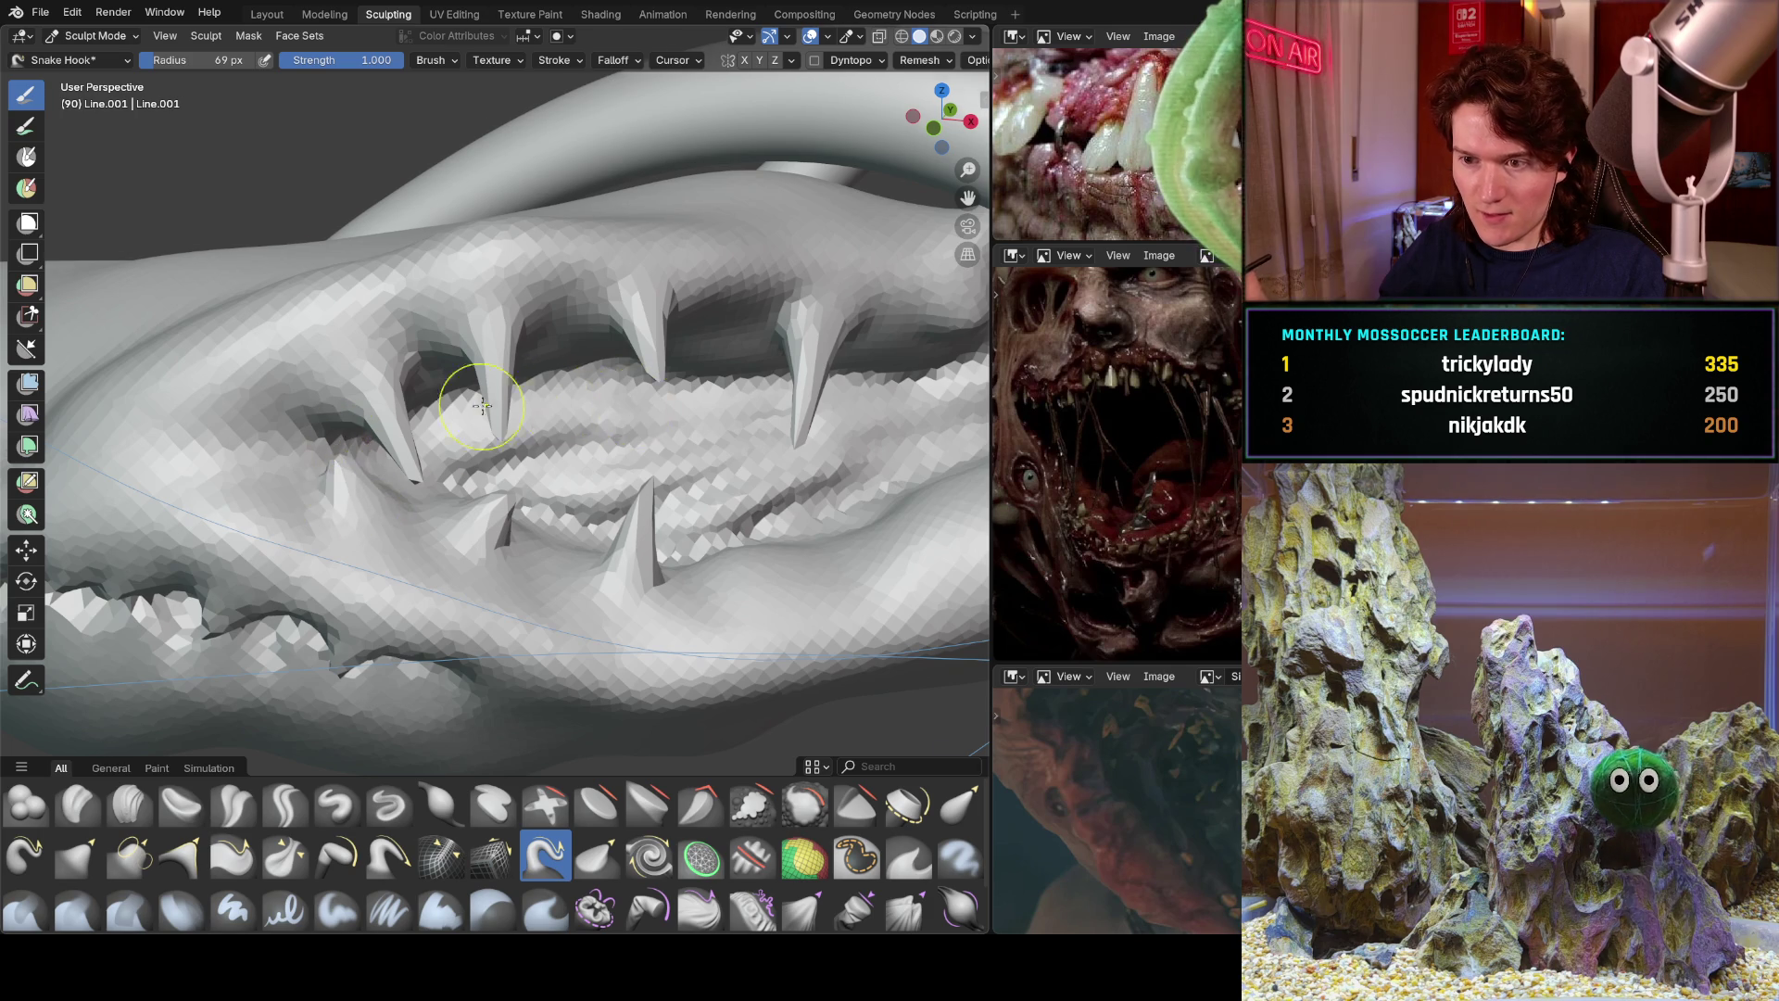
Add three more lower-lip fangs and redo an overly long upper-right fang shorter.
{"action": "middle_click_drag", "start_coordinate": [509, 404], "coordinate": [319, 387]}
{"action": "left_click_drag", "start_coordinate": [546, 566], "coordinate": [519, 454]}
{"action": "left_click_drag", "start_coordinate": [720, 500], "coordinate": [690, 389]}
{"action": "left_click_drag", "start_coordinate": [835, 454], "coordinate": [818, 356]}
{"action": "left_click_drag", "start_coordinate": [767, 298], "coordinate": [743, 452]}
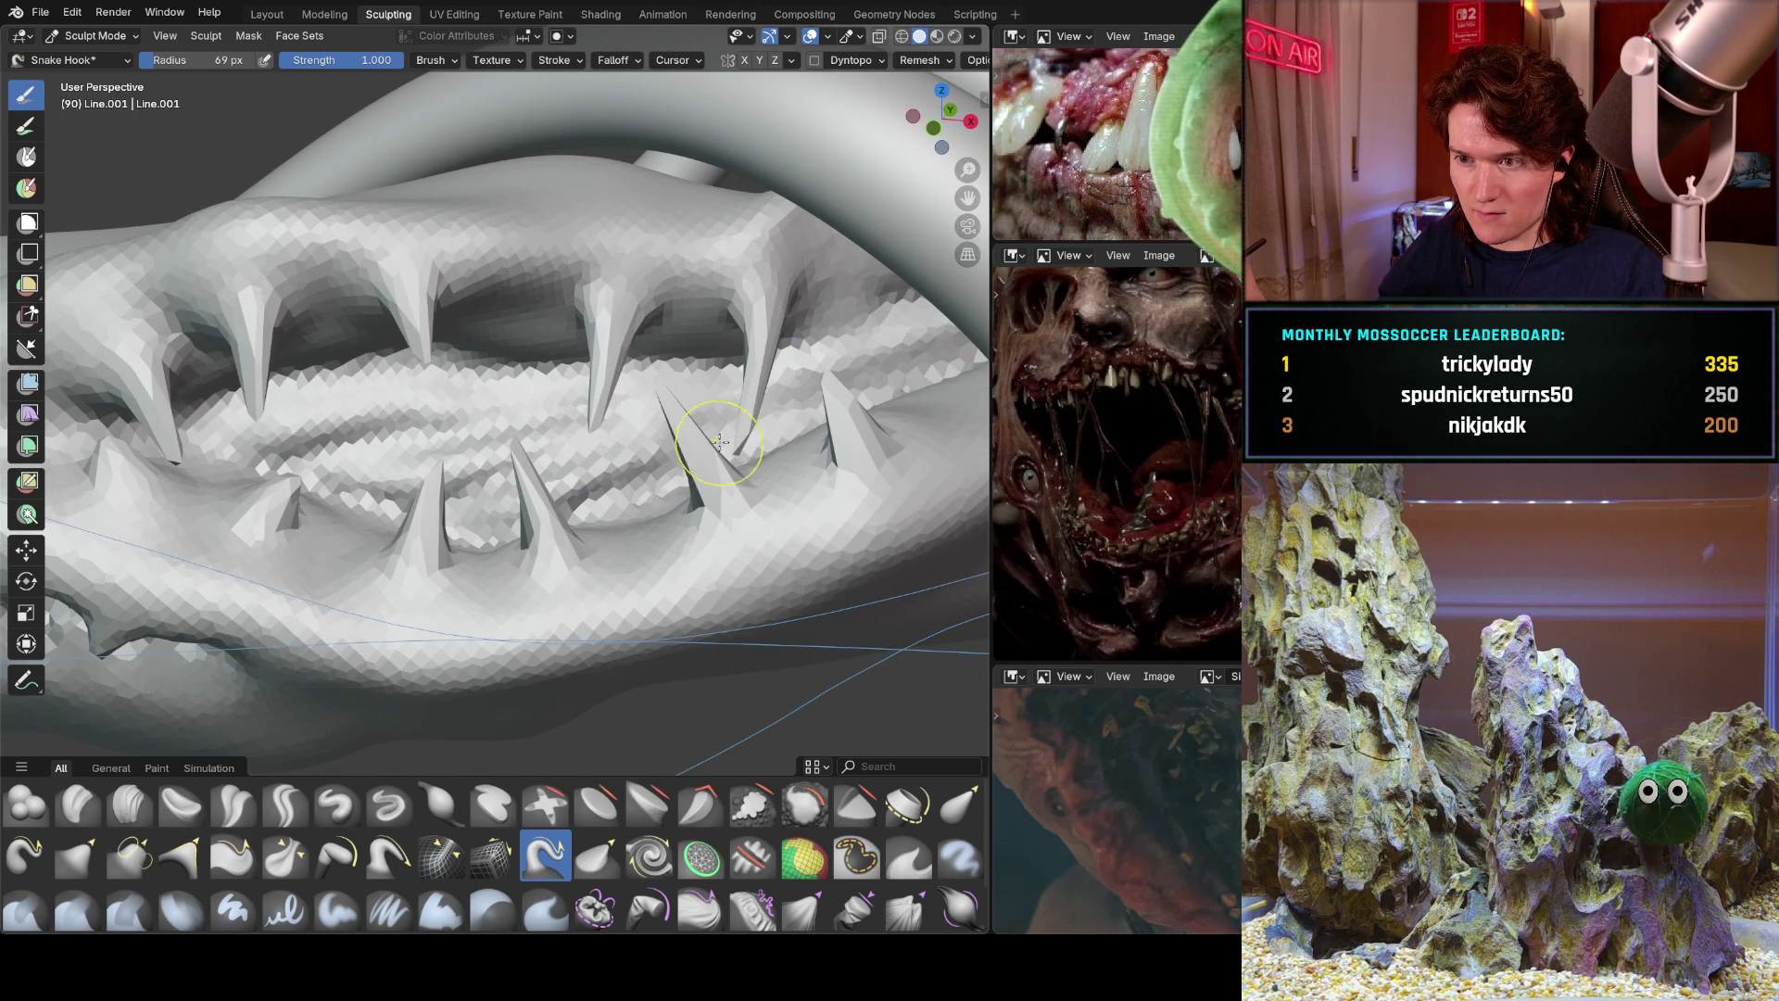
{"action": "key", "text": "ctrl+z"}
{"action": "left_click_drag", "start_coordinate": [767, 294], "coordinate": [781, 366]}
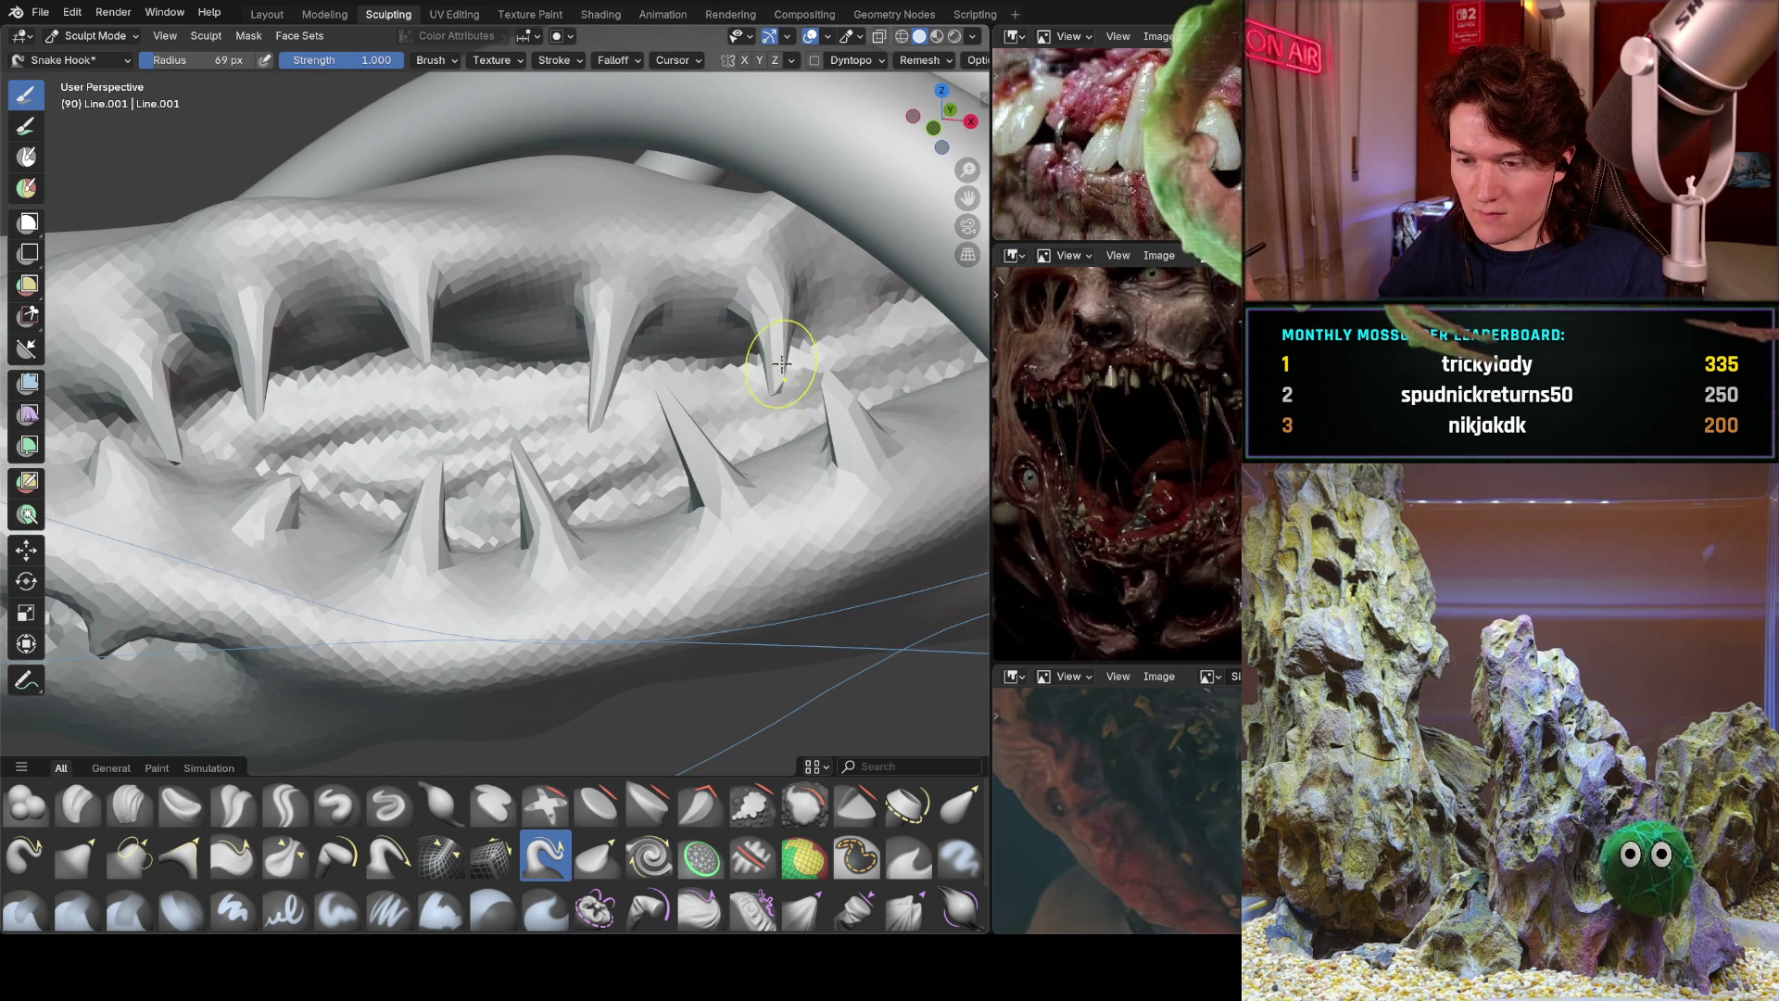
Pull two more upper-lip fangs, then undo them as too large.
{"action": "scroll", "coordinate": [813, 297], "scroll_direction": "down", "scroll_amount": 5}
{"action": "mouse_move", "coordinate": [814, 297]}
{"action": "middle_mouse_down"}
{"action": "mouse_move", "coordinate": [608, 371]}
{"action": "mouse_move", "coordinate": [637, 346]}
{"action": "middle_mouse_up"}
{"action": "scroll", "coordinate": [608, 370], "scroll_direction": "up", "scroll_amount": 5}
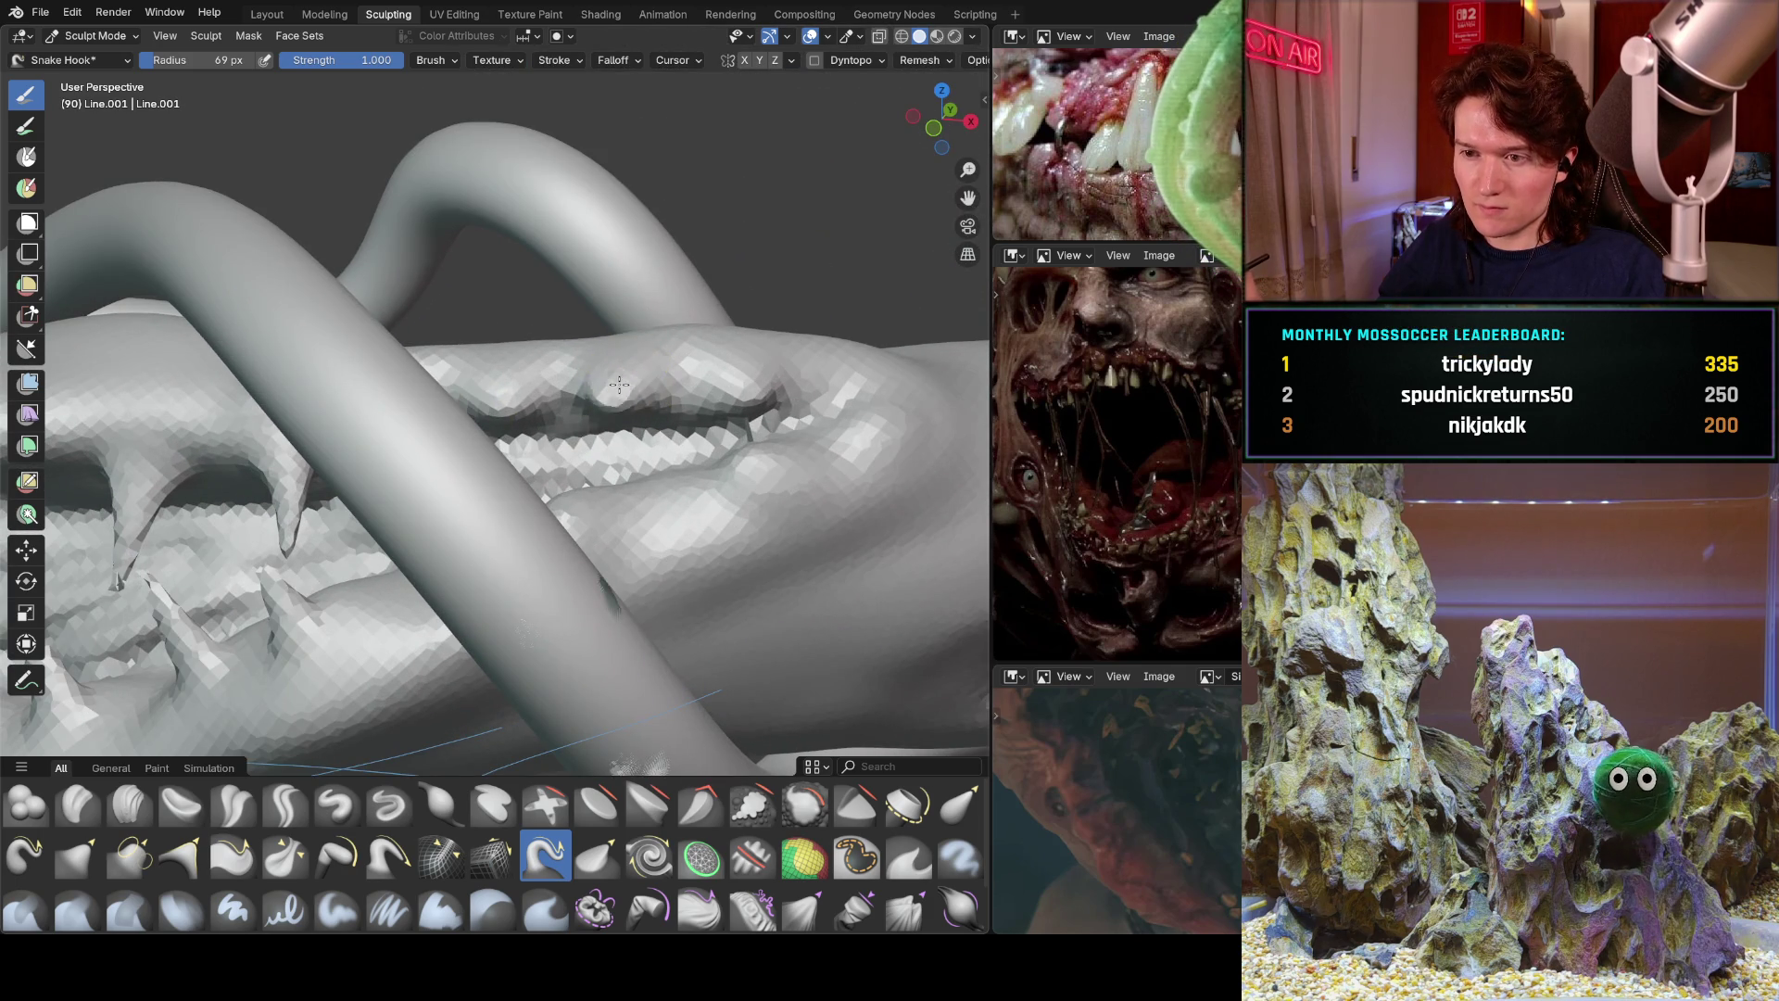
{"action": "left_click_drag", "start_coordinate": [619, 383], "coordinate": [611, 459]}
{"action": "left_click_drag", "start_coordinate": [530, 388], "coordinate": [521, 456]}
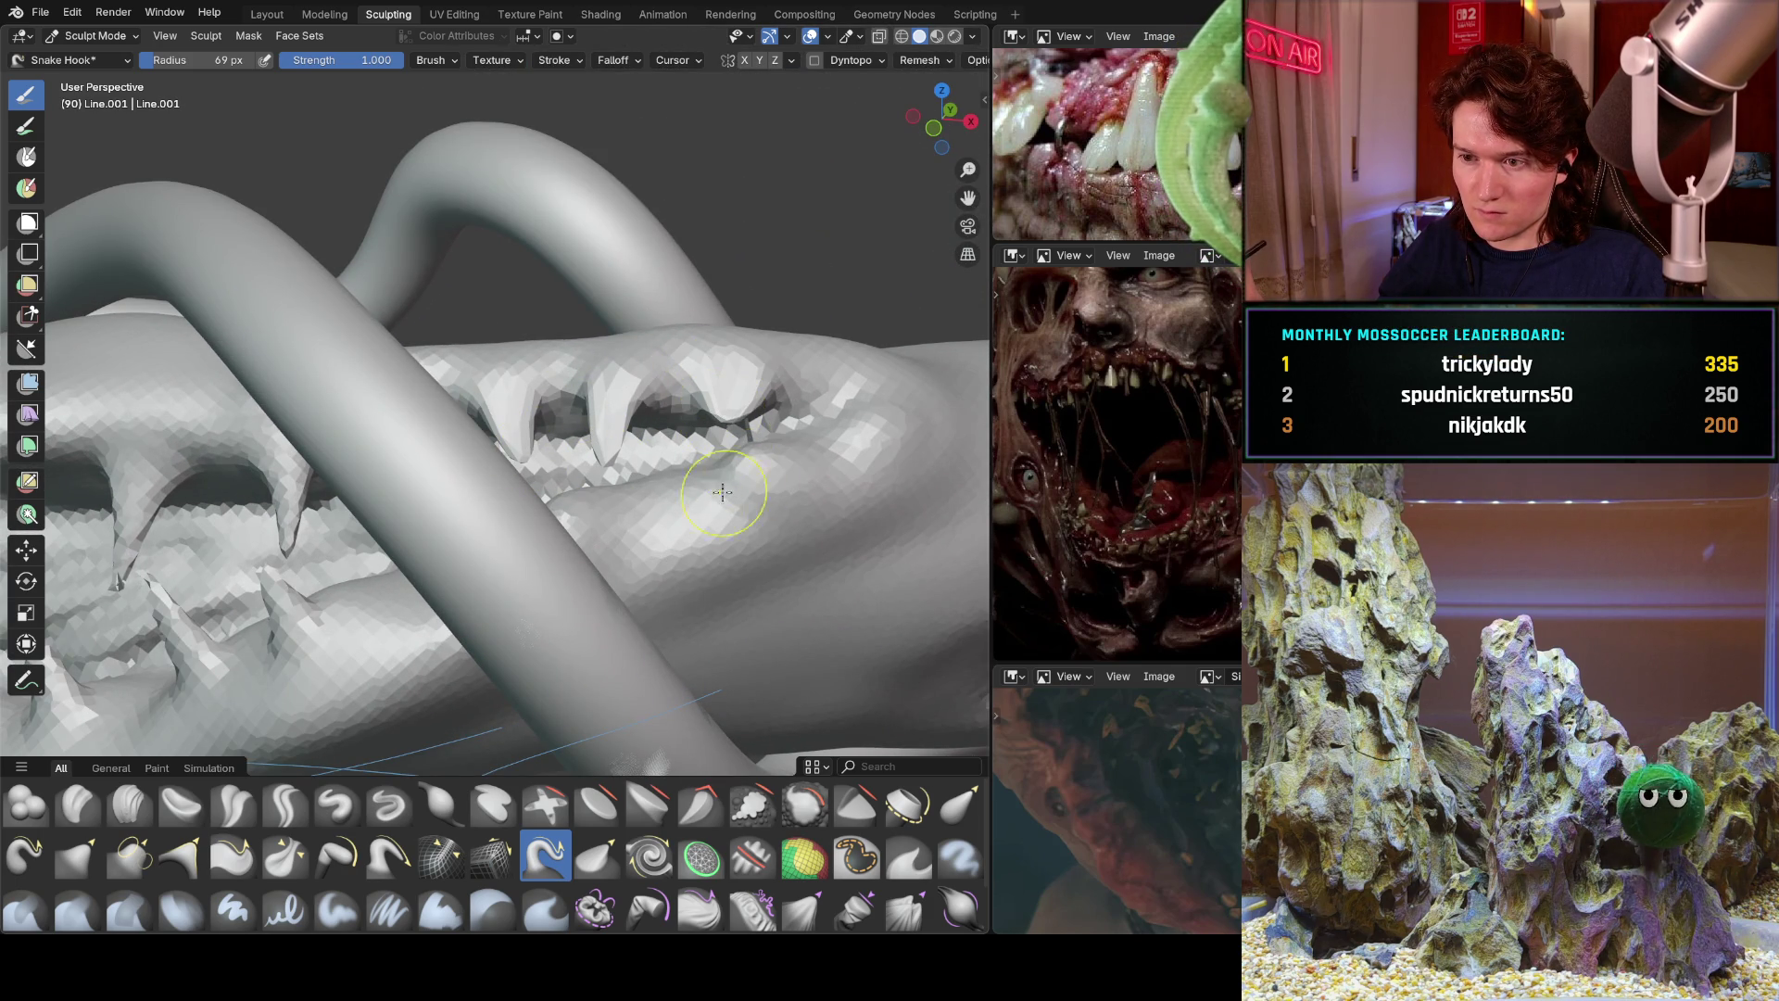
{"action": "middle_click_drag", "start_coordinate": [648, 501], "coordinate": [513, 475]}
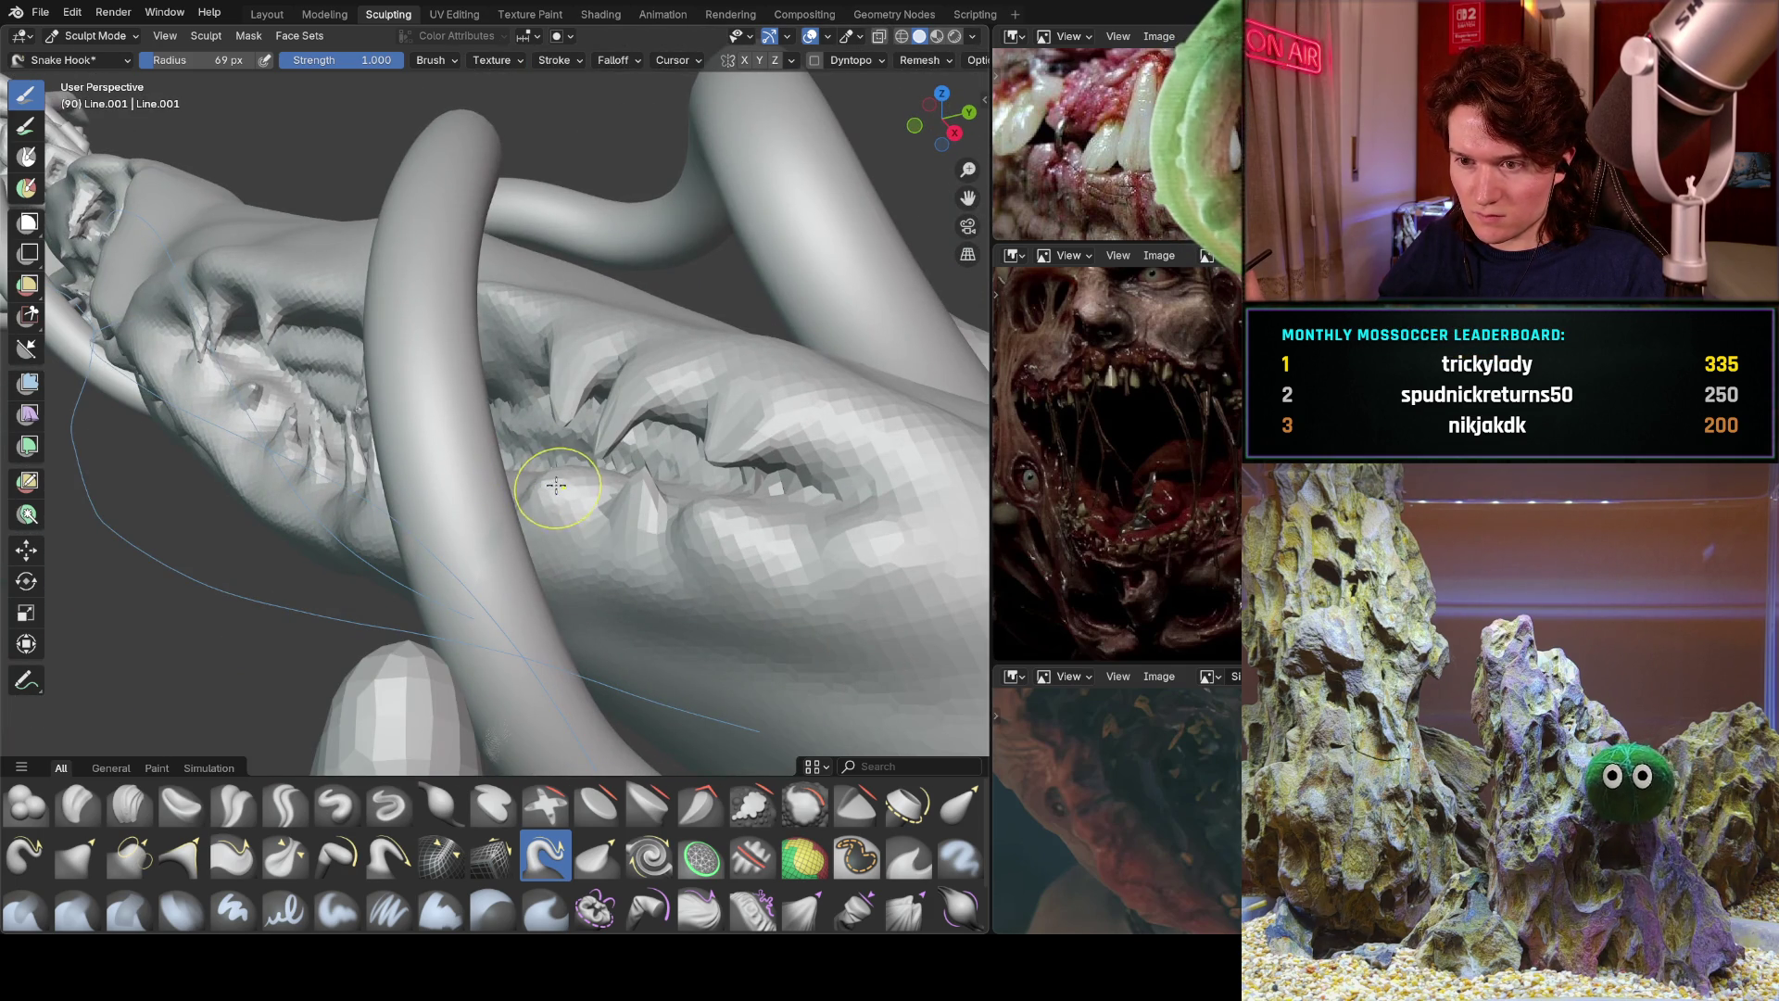
{"action": "key", "text": "ctrl+z"}
{"action": "key", "text": "ctrl+z"}
{"action": "key", "text": "ctrl+z"}
Pull two smaller fang spikes from the upper lip; discard a lower-lip spike.
{"action": "middle_click_drag", "start_coordinate": [582, 450], "coordinate": [565, 389]}
{"action": "scroll", "coordinate": [561, 371], "scroll_direction": "up", "scroll_amount": 4}
{"action": "left_click_drag", "start_coordinate": [556, 358], "coordinate": [505, 421]}
{"action": "left_click_drag", "start_coordinate": [714, 386], "coordinate": [686, 425]}
{"action": "left_click_drag", "start_coordinate": [576, 596], "coordinate": [567, 468]}
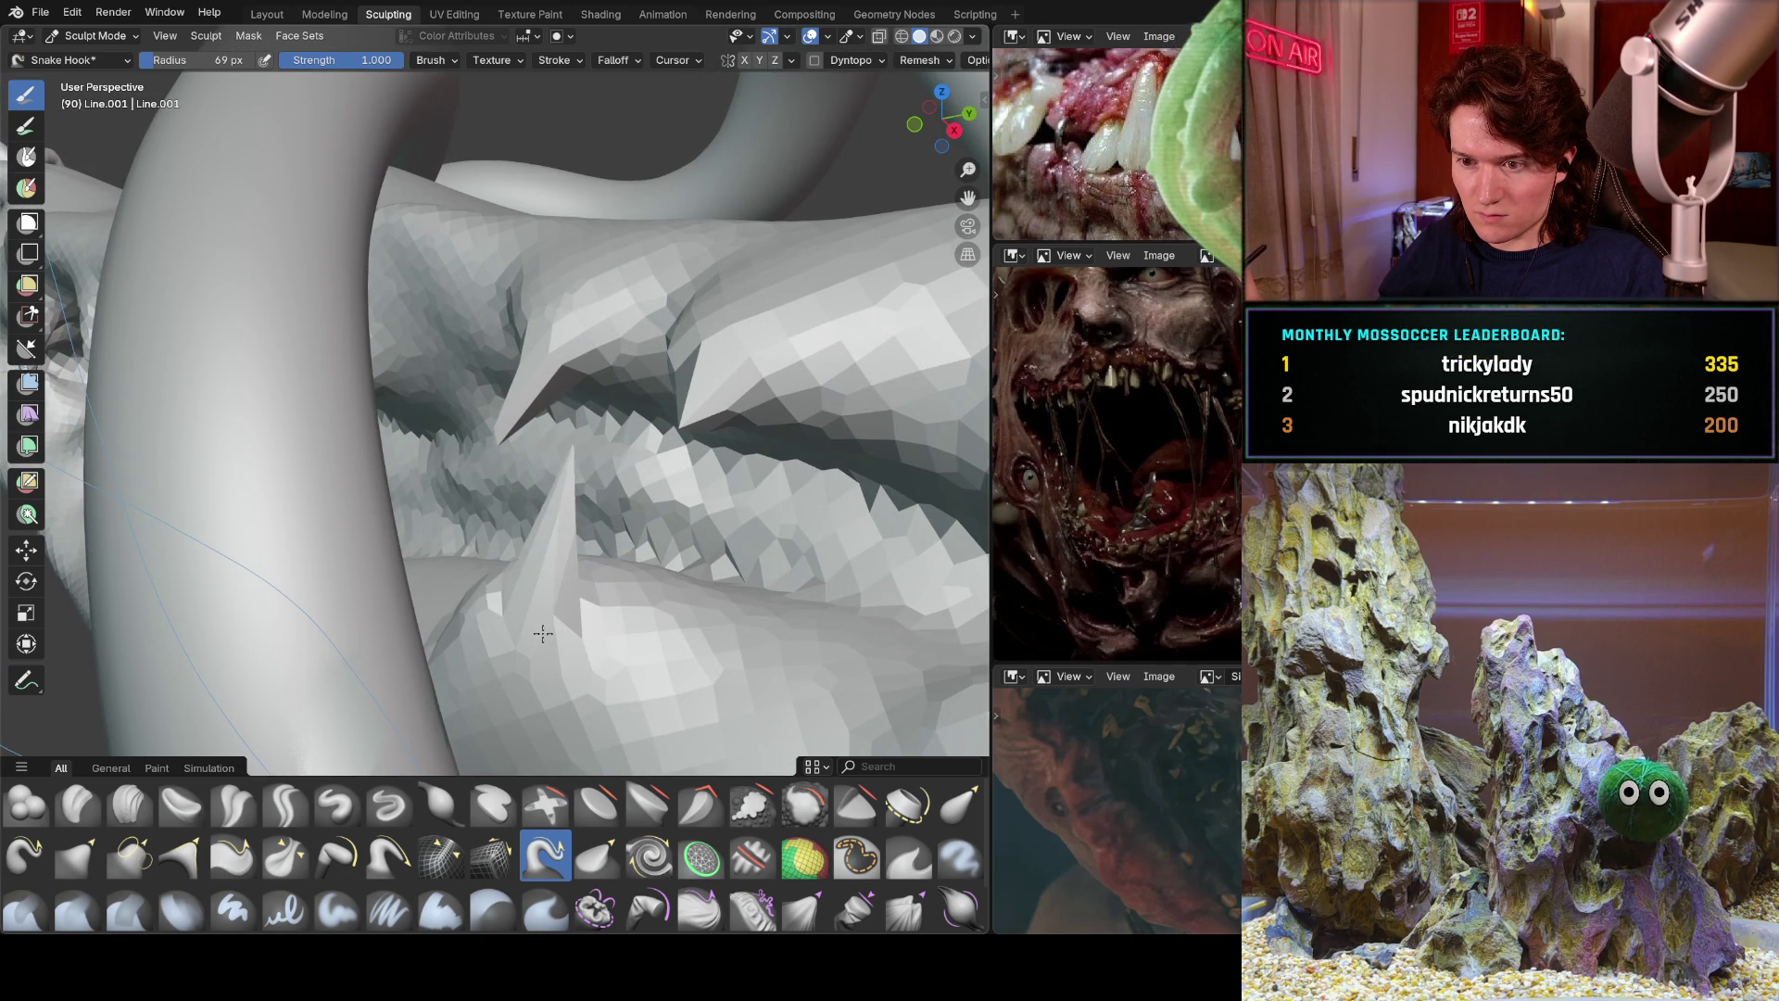
{"action": "key", "text": "ctrl+z"}
Enlarge the brush for a lower-lip spike, shrink it for an upper-lip spike, then undo several spikes.
{"action": "key", "text": "f"}
{"action": "left_click", "coordinate": [695, 564]}
{"action": "left_click_drag", "start_coordinate": [572, 593], "coordinate": [565, 452]}
{"action": "mouse_move", "coordinate": [565, 452]}
{"action": "middle_mouse_down"}
{"action": "mouse_move", "coordinate": [634, 478]}
{"action": "mouse_move", "coordinate": [559, 572]}
{"action": "mouse_move", "coordinate": [525, 380]}
{"action": "middle_mouse_up"}
{"action": "key", "text": "f"}
{"action": "left_click", "coordinate": [690, 413]}
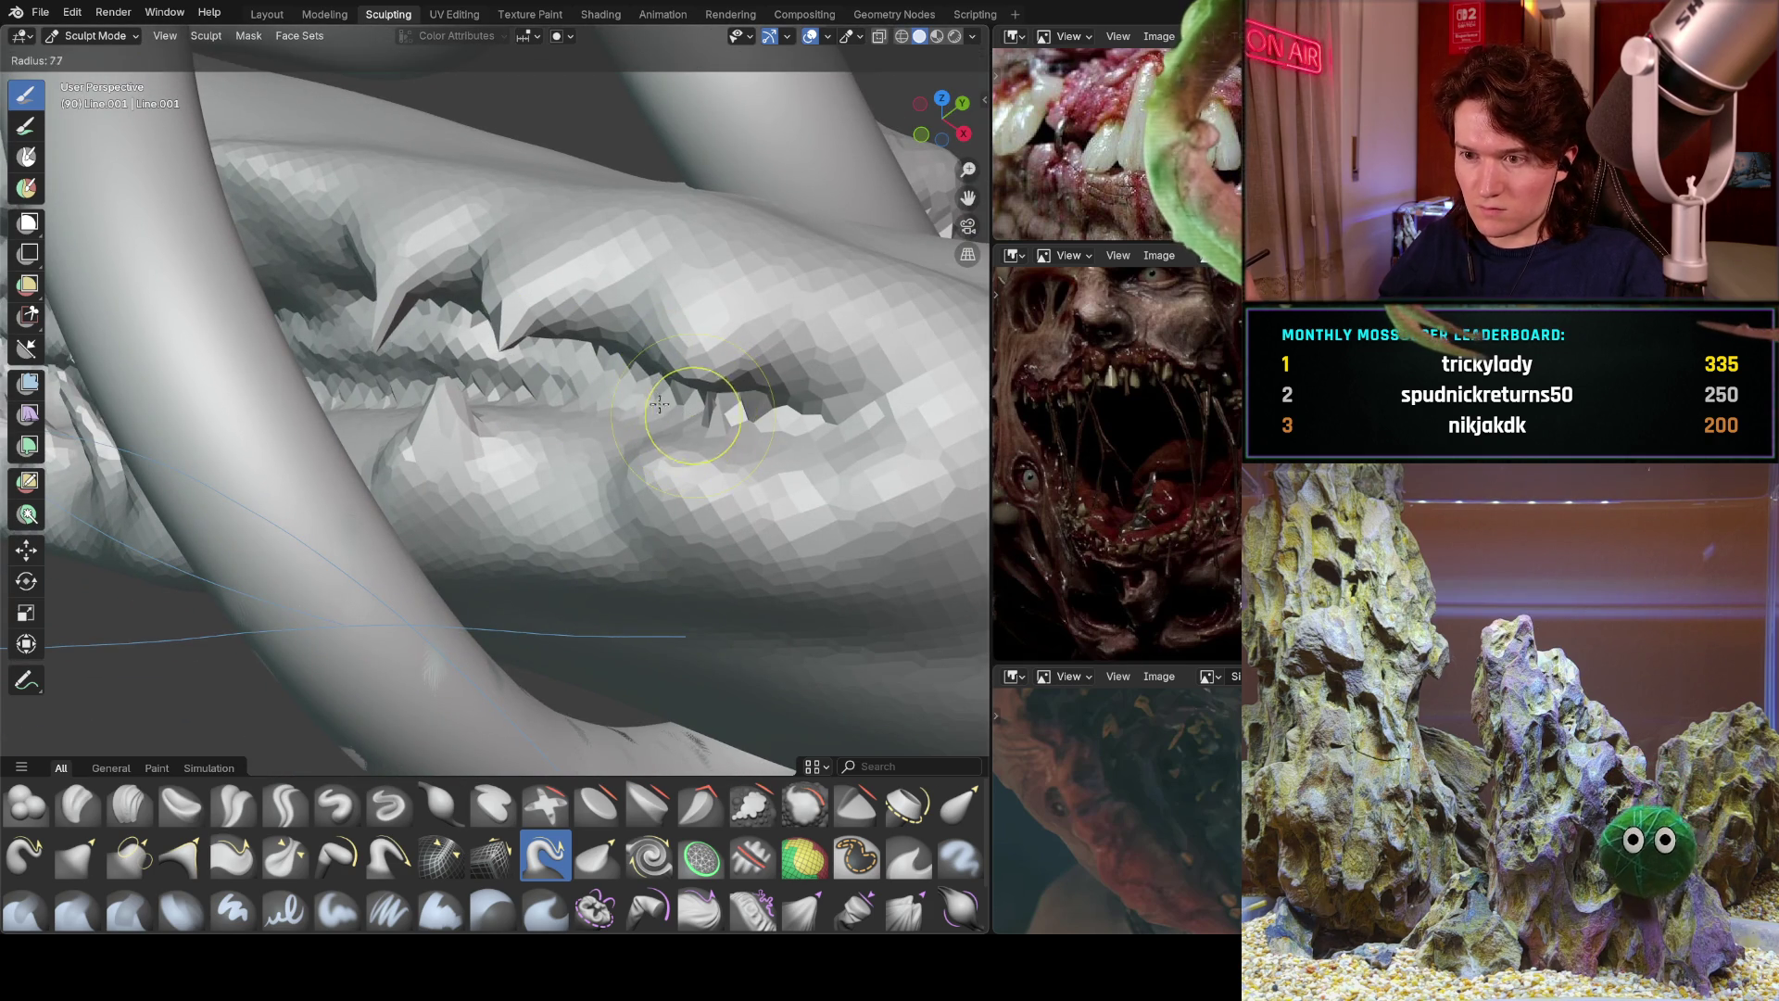
{"action": "mouse_move", "coordinate": [695, 365]}
{"action": "left_mouse_down"}
{"action": "mouse_move", "coordinate": [607, 389]}
{"action": "mouse_move", "coordinate": [642, 449]}
{"action": "left_mouse_up"}
{"action": "key", "text": "ctrl+z"}
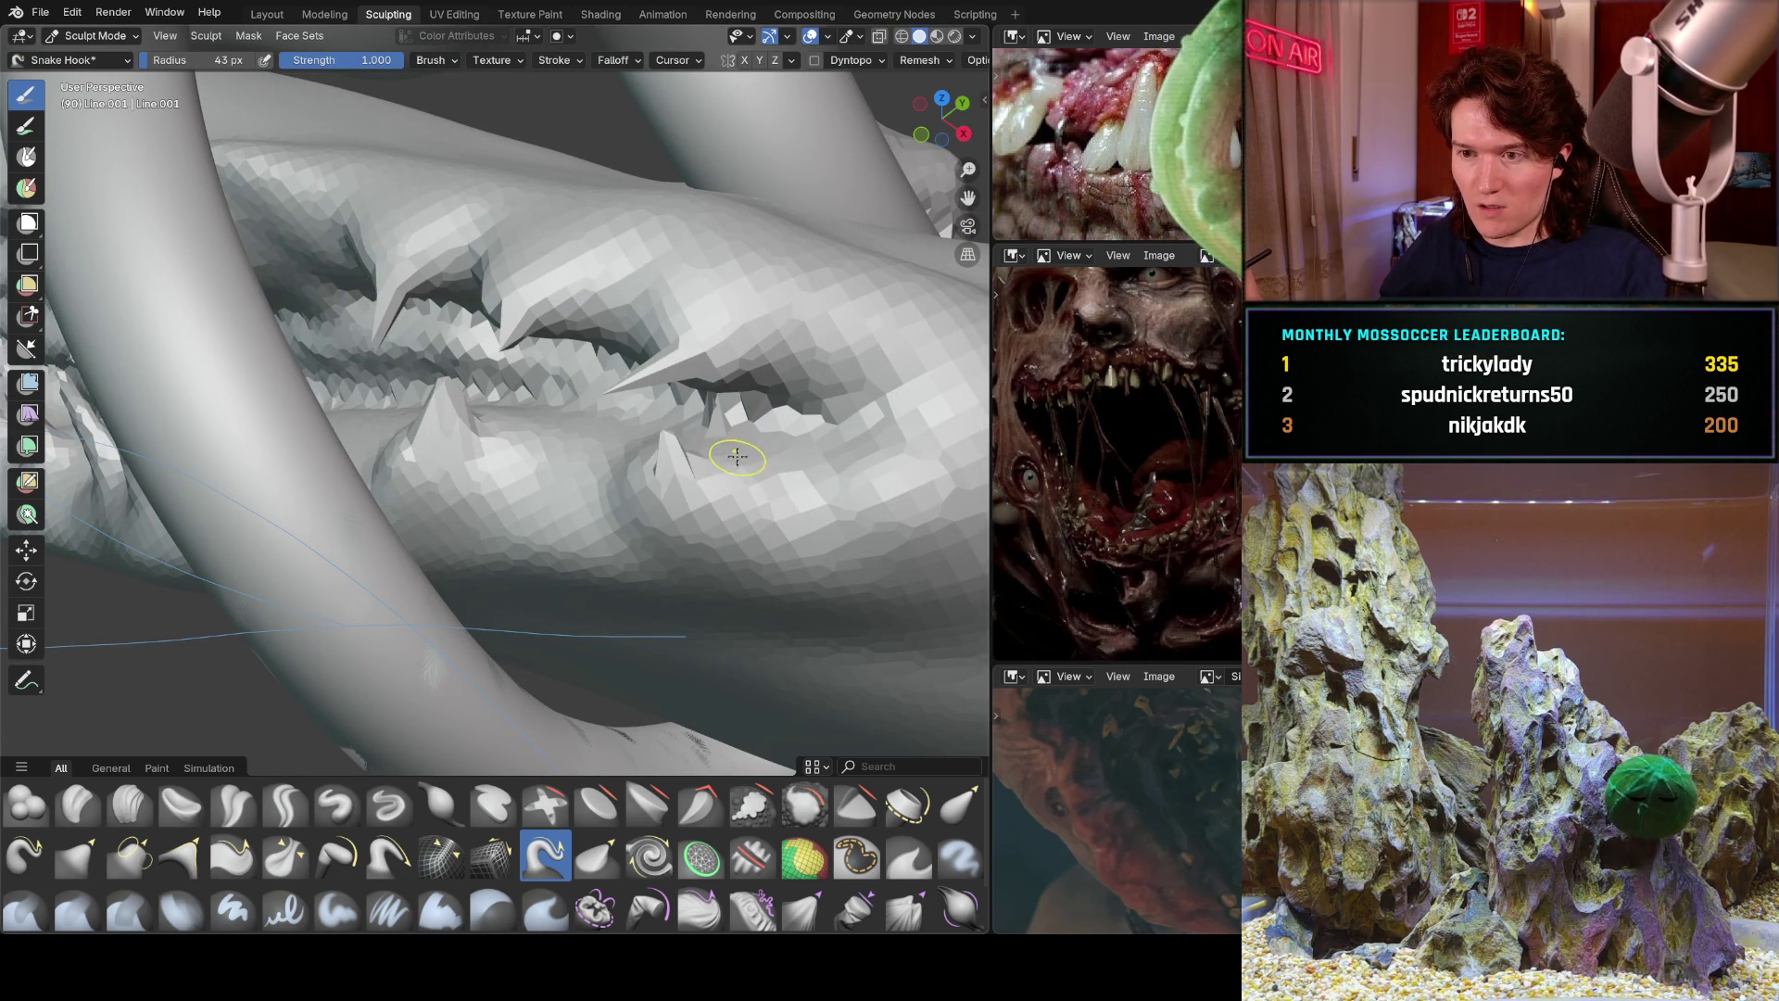
{"action": "key", "text": "ctrl+z"}
{"action": "key", "text": "ctrl+z"}
{"action": "key", "text": "ctrl+z"}
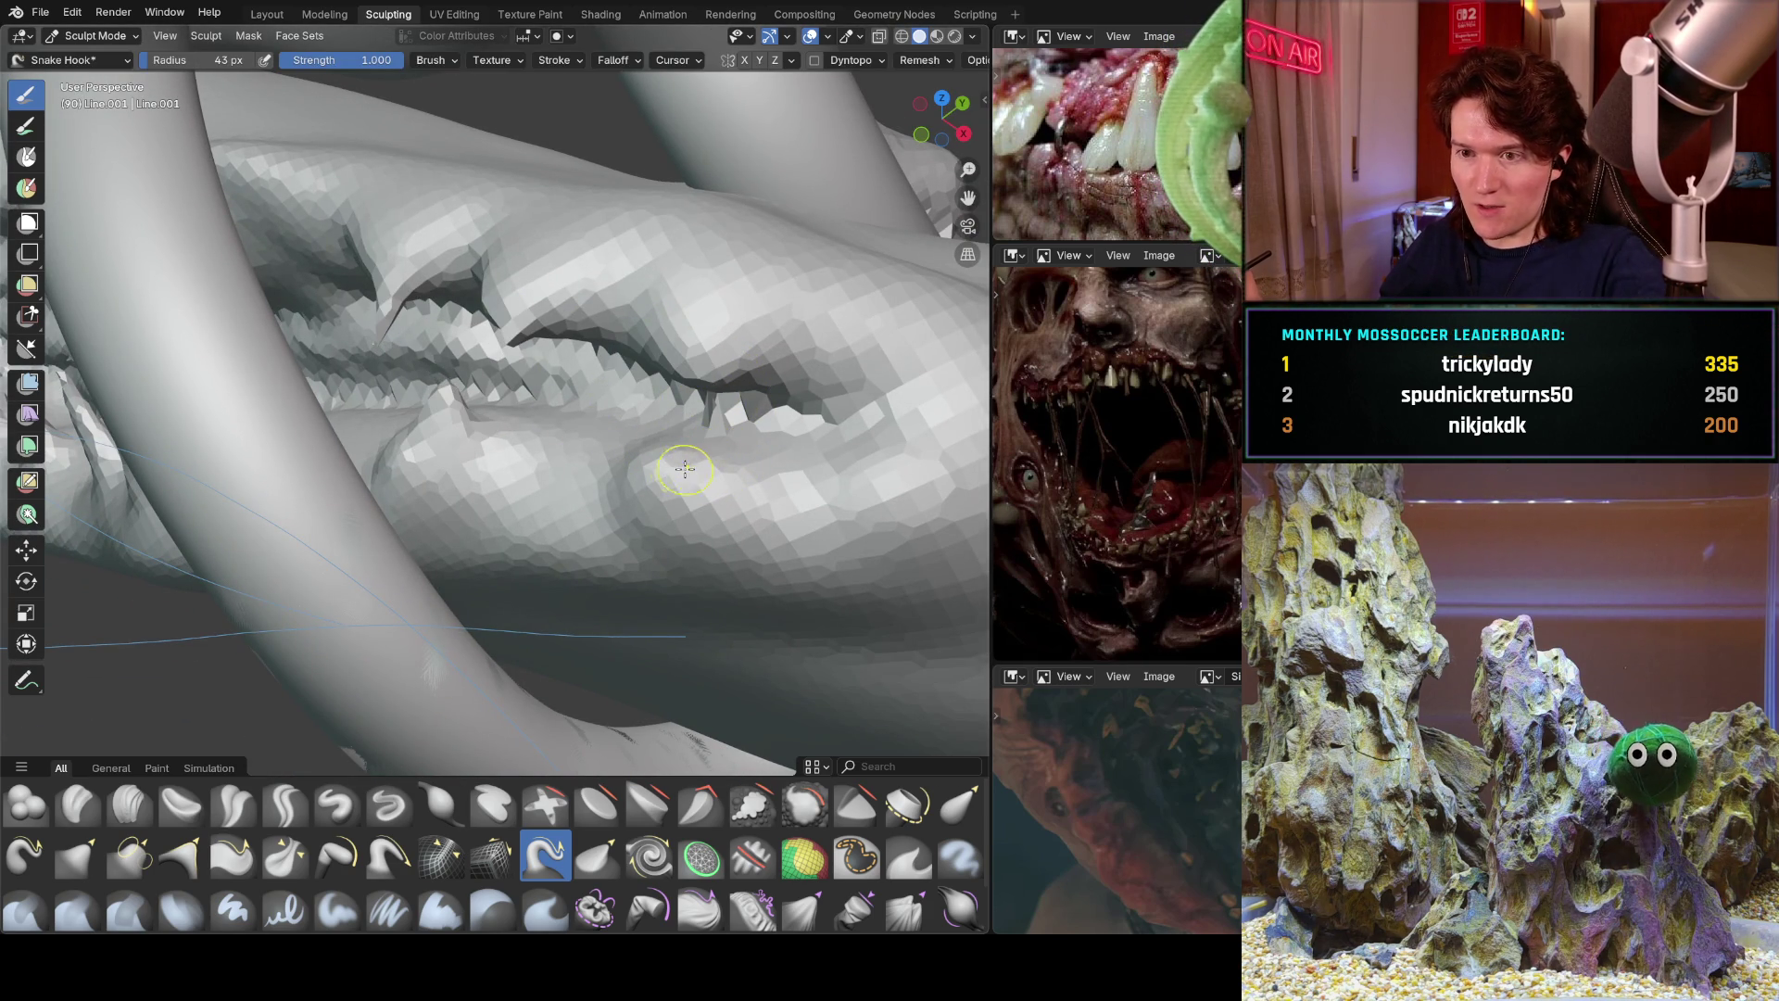
Pull a new spike from the lip, reshape the upper-lip teeth, and zoom out over the row.
{"action": "left_click_drag", "start_coordinate": [654, 483], "coordinate": [590, 386]}
{"action": "left_click_drag", "start_coordinate": [719, 351], "coordinate": [688, 397]}
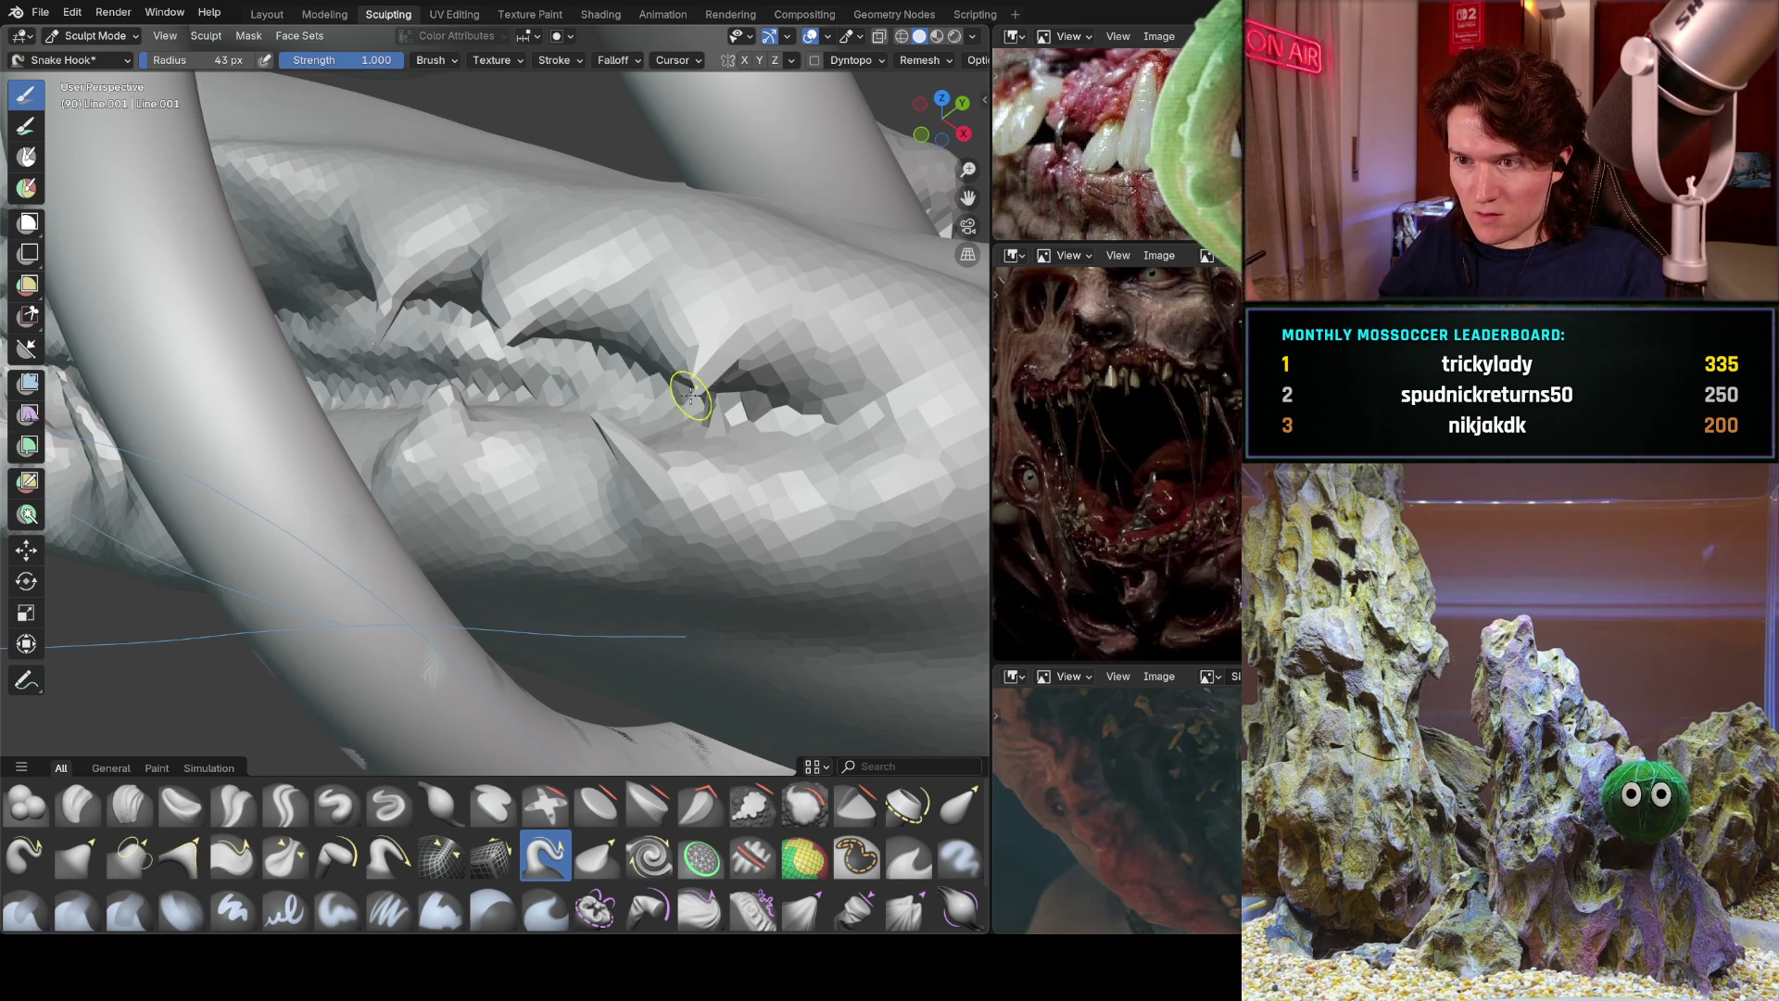
{"action": "scroll", "coordinate": [701, 400], "scroll_direction": "down", "scroll_amount": 5}
{"action": "mouse_move", "coordinate": [702, 400]}
{"action": "middle_mouse_down"}
{"action": "mouse_move", "coordinate": [278, 624]}
{"action": "mouse_move", "coordinate": [538, 470]}
{"action": "mouse_move", "coordinate": [533, 426]}
{"action": "middle_mouse_up"}
{"action": "scroll", "coordinate": [473, 519], "scroll_direction": "down", "scroll_amount": 3}
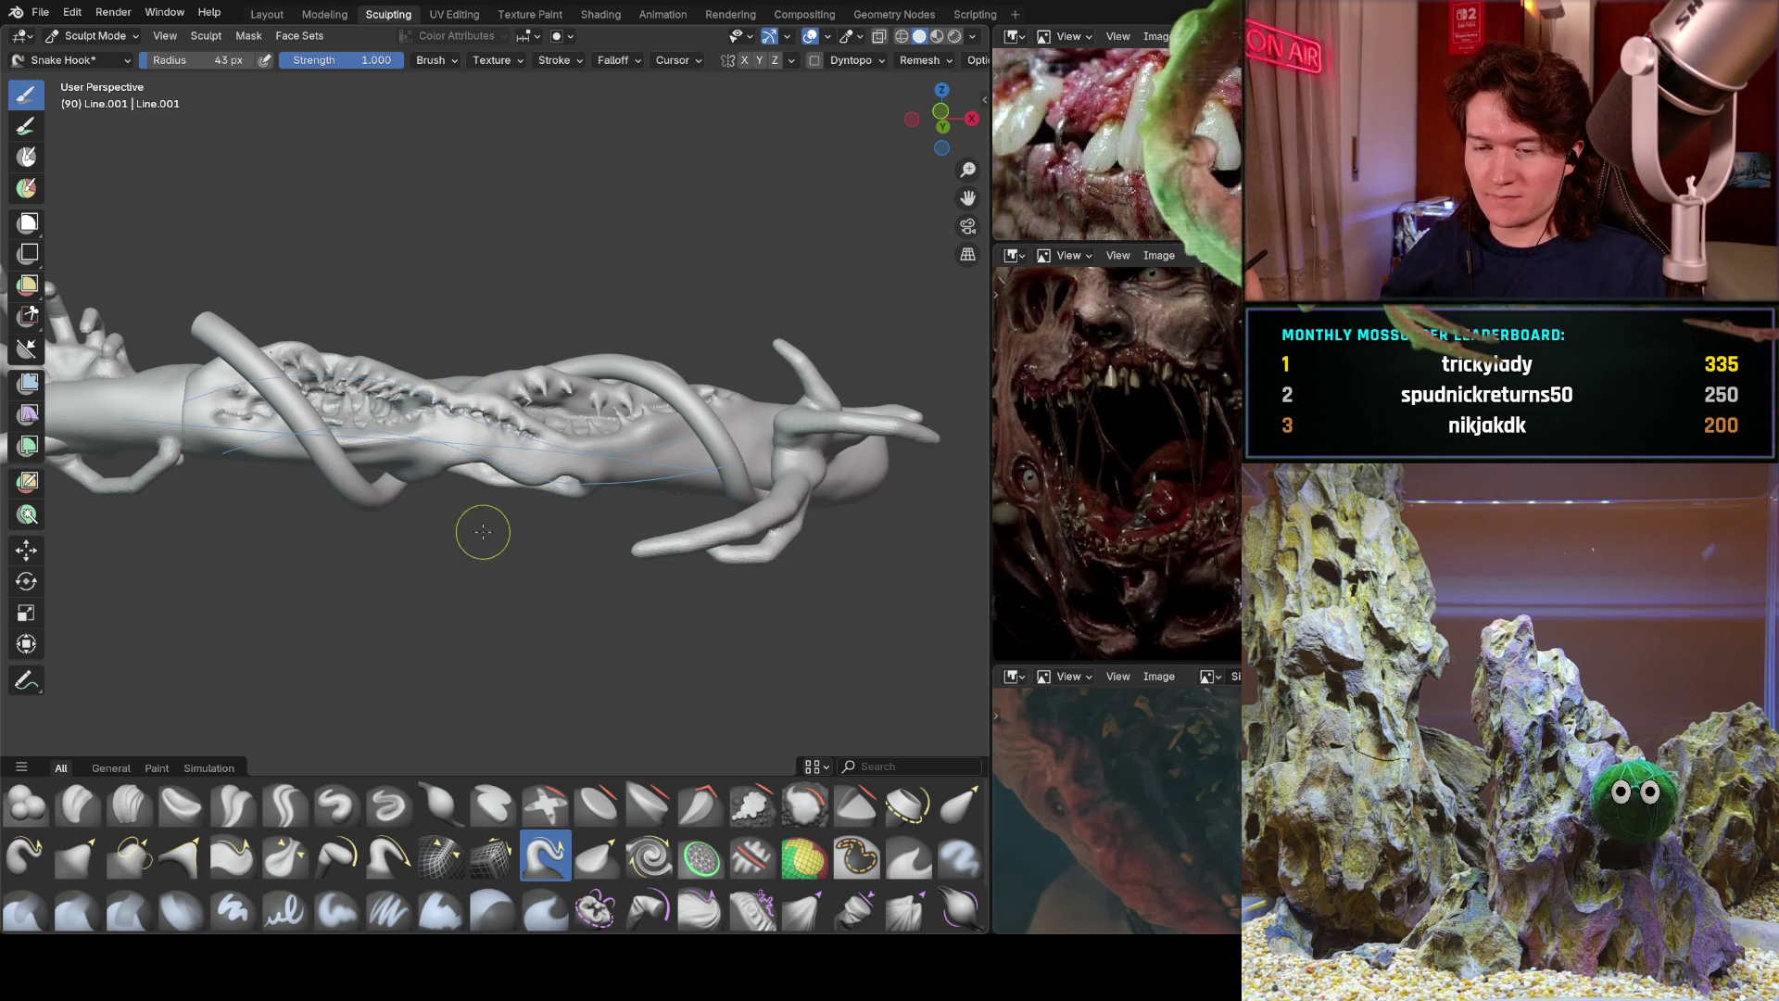
Zoom in on the second mouth, enlarge the brush, and pinch a crease into its ridge.
{"action": "scroll", "coordinate": [478, 531], "scroll_direction": "up", "scroll_amount": 6}
{"action": "middle_click_drag", "start_coordinate": [528, 457], "coordinate": [525, 353]}
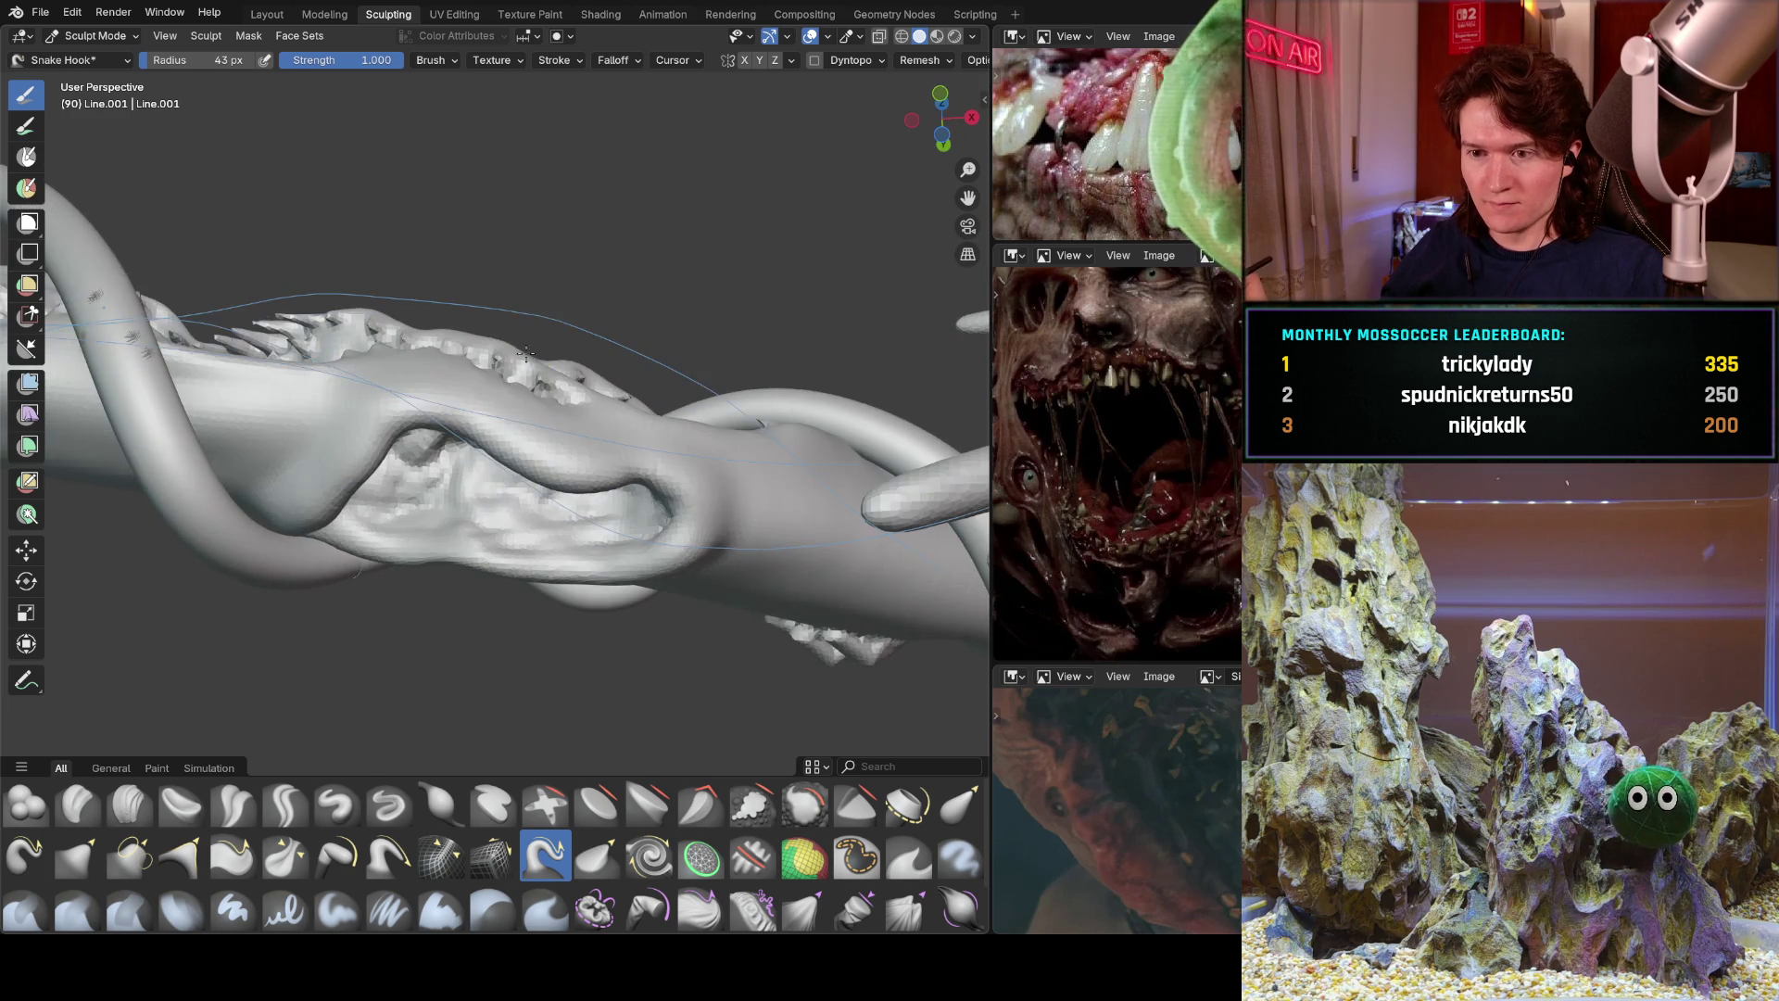
{"action": "mouse_move", "coordinate": [523, 468]}
{"action": "middle_mouse_down"}
{"action": "mouse_move", "coordinate": [476, 417]}
{"action": "mouse_move", "coordinate": [564, 509]}
{"action": "middle_mouse_up"}
{"action": "scroll", "coordinate": [564, 509], "scroll_direction": "up", "scroll_amount": 6}
{"action": "middle_click_drag", "start_coordinate": [497, 417], "coordinate": [445, 419]}
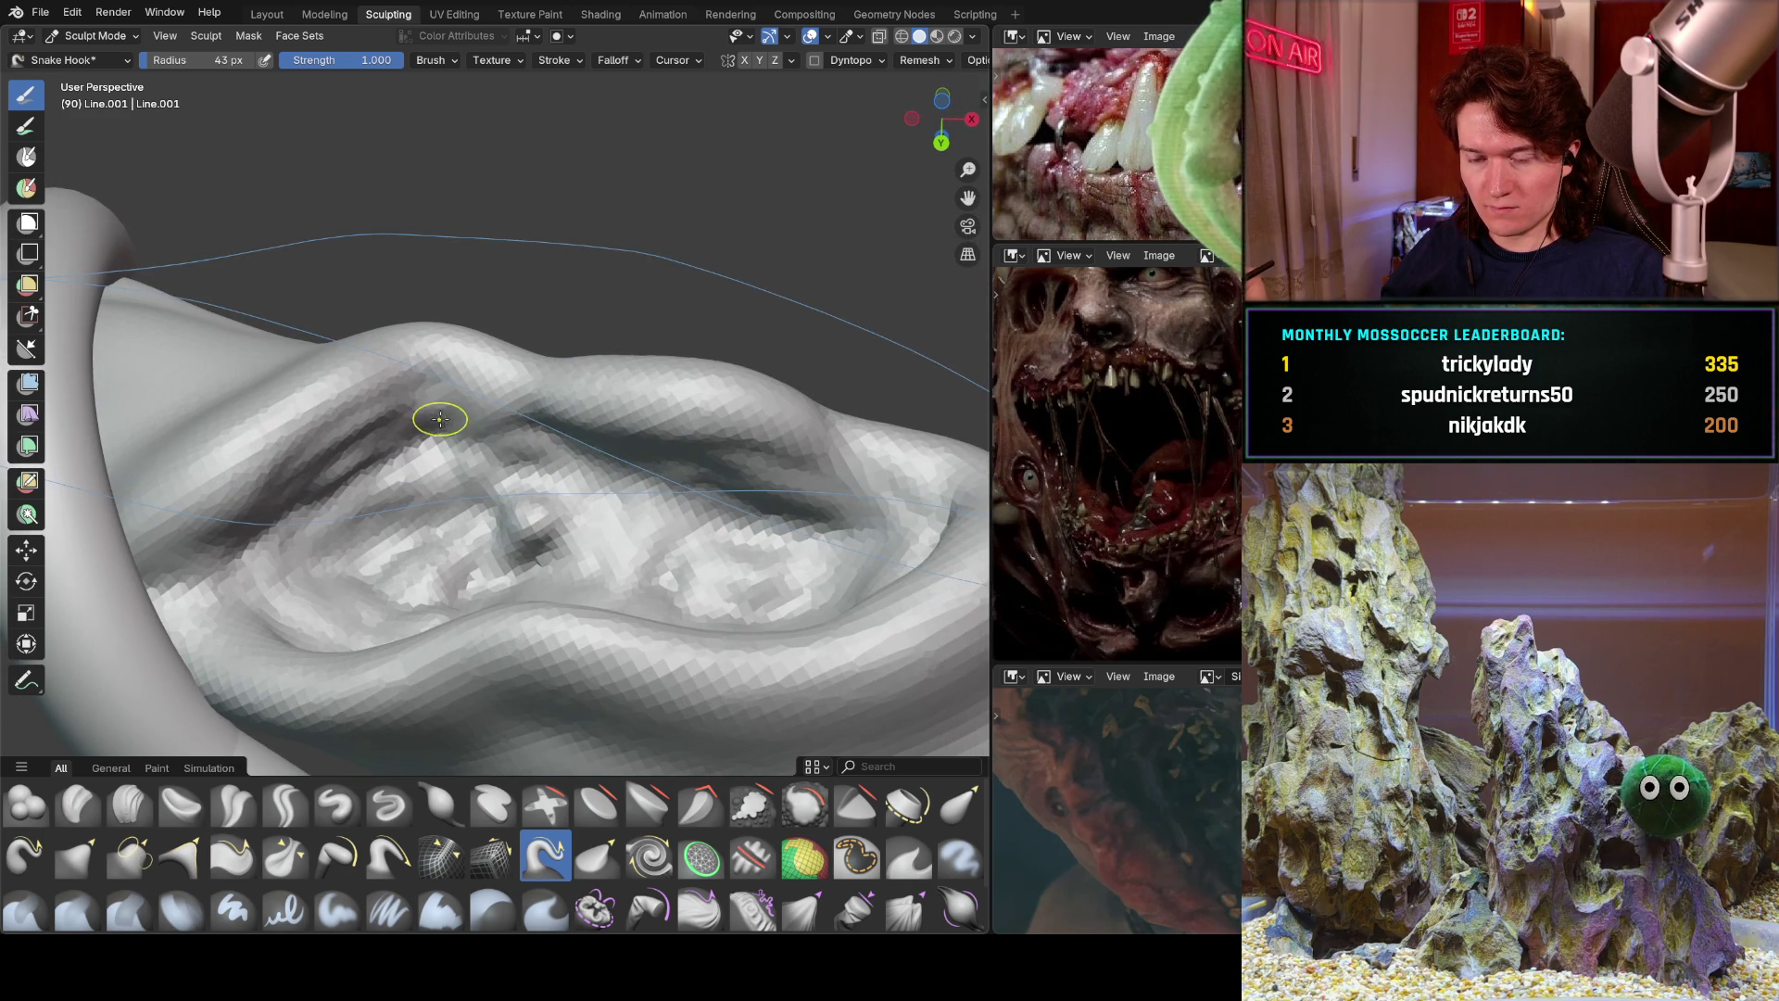
{"action": "key", "text": "f"}
{"action": "left_click", "coordinate": [491, 393]}
{"action": "left_click_drag", "start_coordinate": [469, 389], "coordinate": [484, 431]}
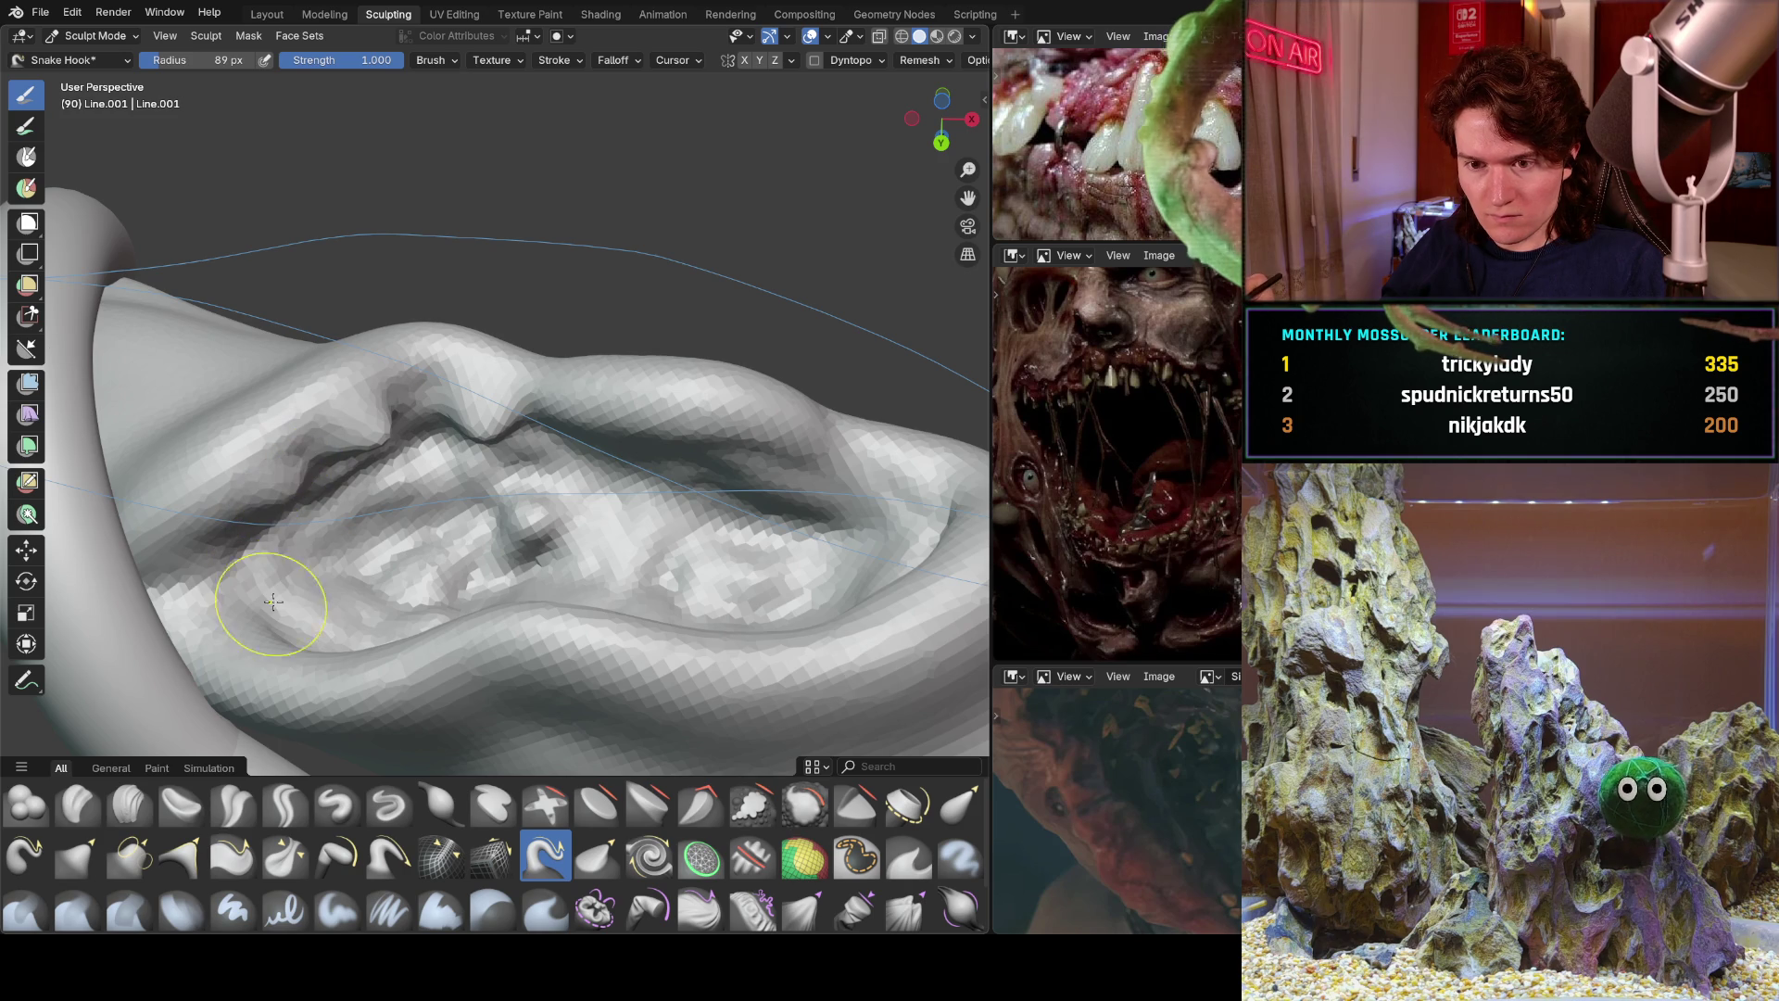
Pull a fold rightward, notch the upper ridge, and reshape the mouth's right end.
{"action": "middle_click_drag", "start_coordinate": [341, 619], "coordinate": [431, 703]}
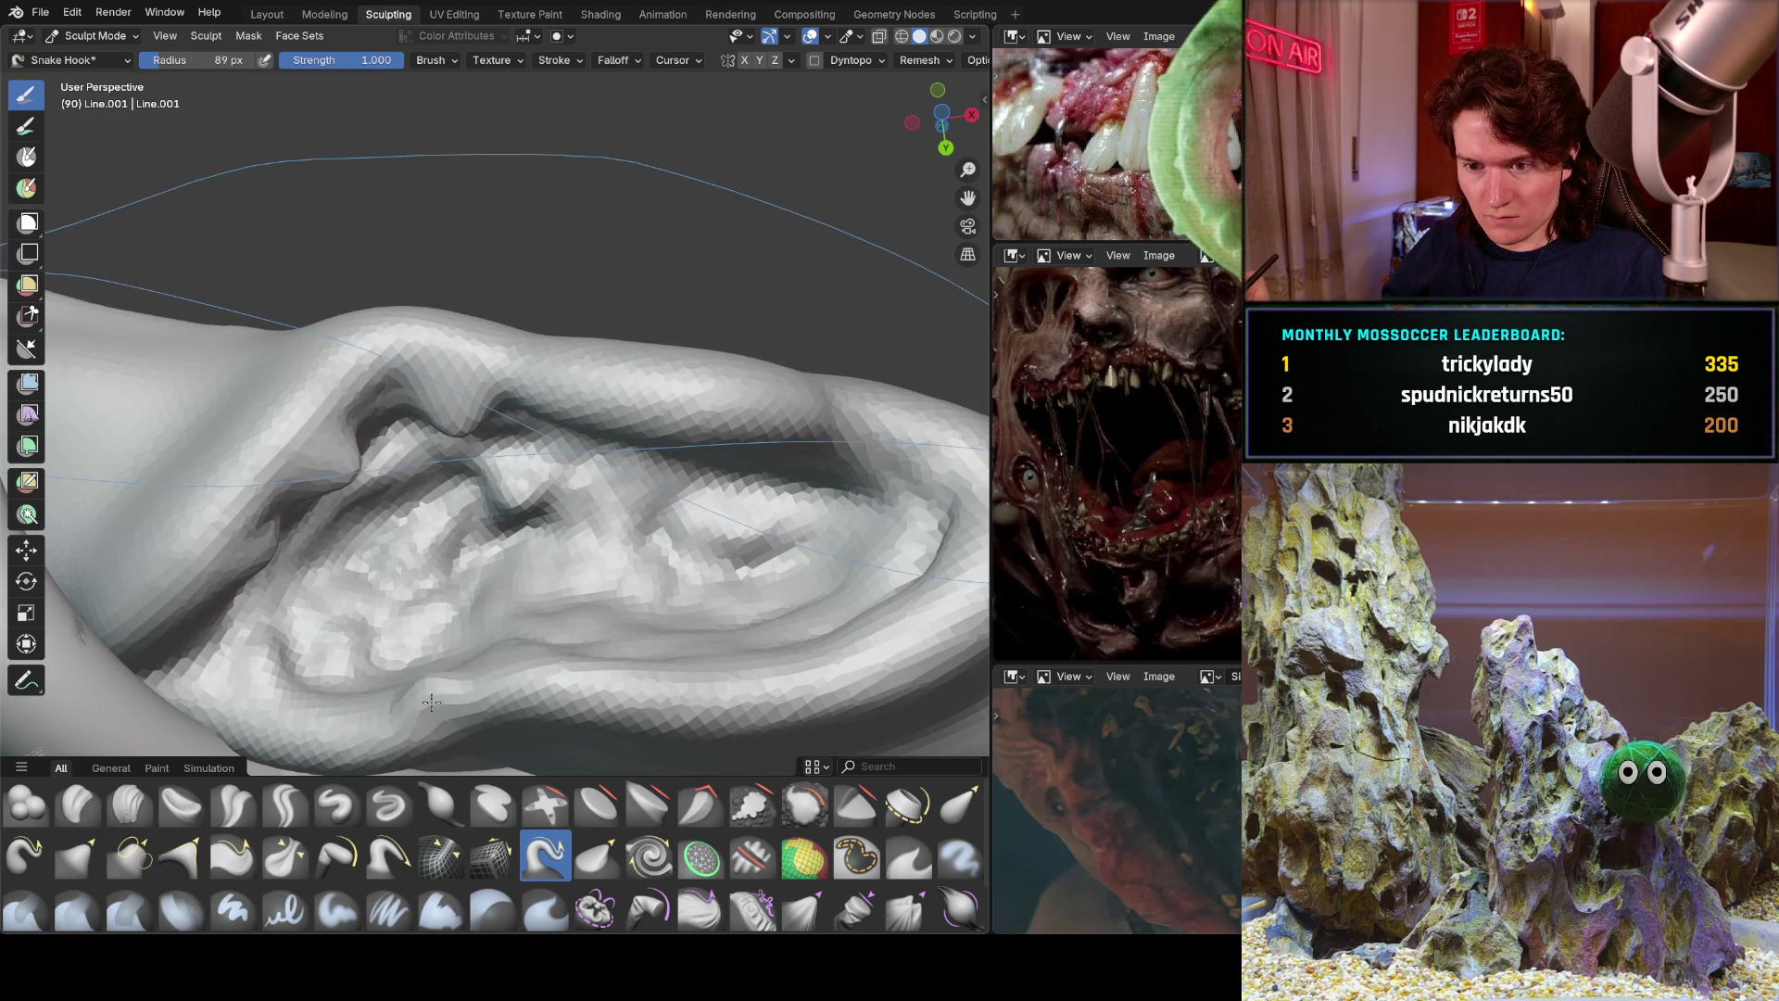
{"action": "mouse_move", "coordinate": [528, 649]}
{"action": "left_mouse_down"}
{"action": "mouse_move", "coordinate": [794, 674]}
{"action": "mouse_move", "coordinate": [853, 635]}
{"action": "mouse_move", "coordinate": [905, 556]}
{"action": "left_mouse_up"}
{"action": "left_click_drag", "start_coordinate": [771, 424], "coordinate": [578, 422]}
{"action": "mouse_move", "coordinate": [898, 471]}
{"action": "left_mouse_down"}
{"action": "mouse_move", "coordinate": [826, 448]}
{"action": "mouse_move", "coordinate": [763, 517]}
{"action": "left_mouse_up"}
Set the brush radius to 43 px and drag hooked fangs down from the upper jaw.
{"action": "key", "text": "f"}
{"action": "left_click", "coordinate": [748, 510]}
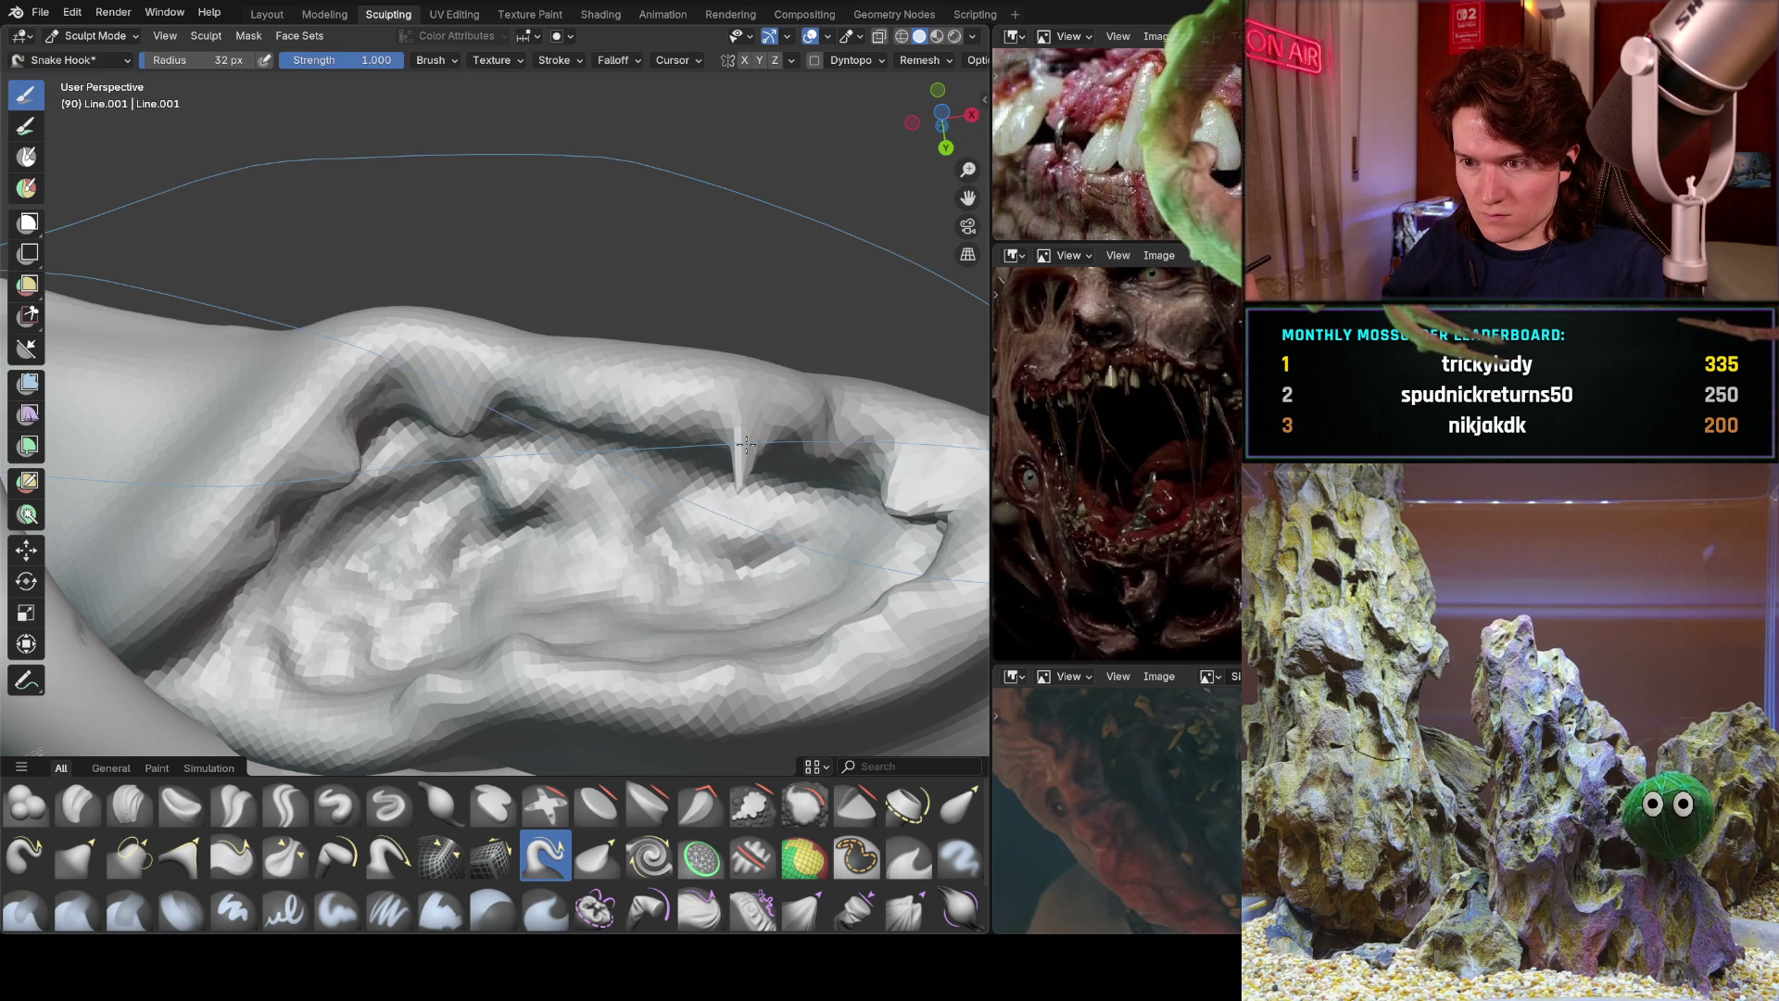
{"action": "left_click_drag", "start_coordinate": [661, 426], "coordinate": [664, 544]}
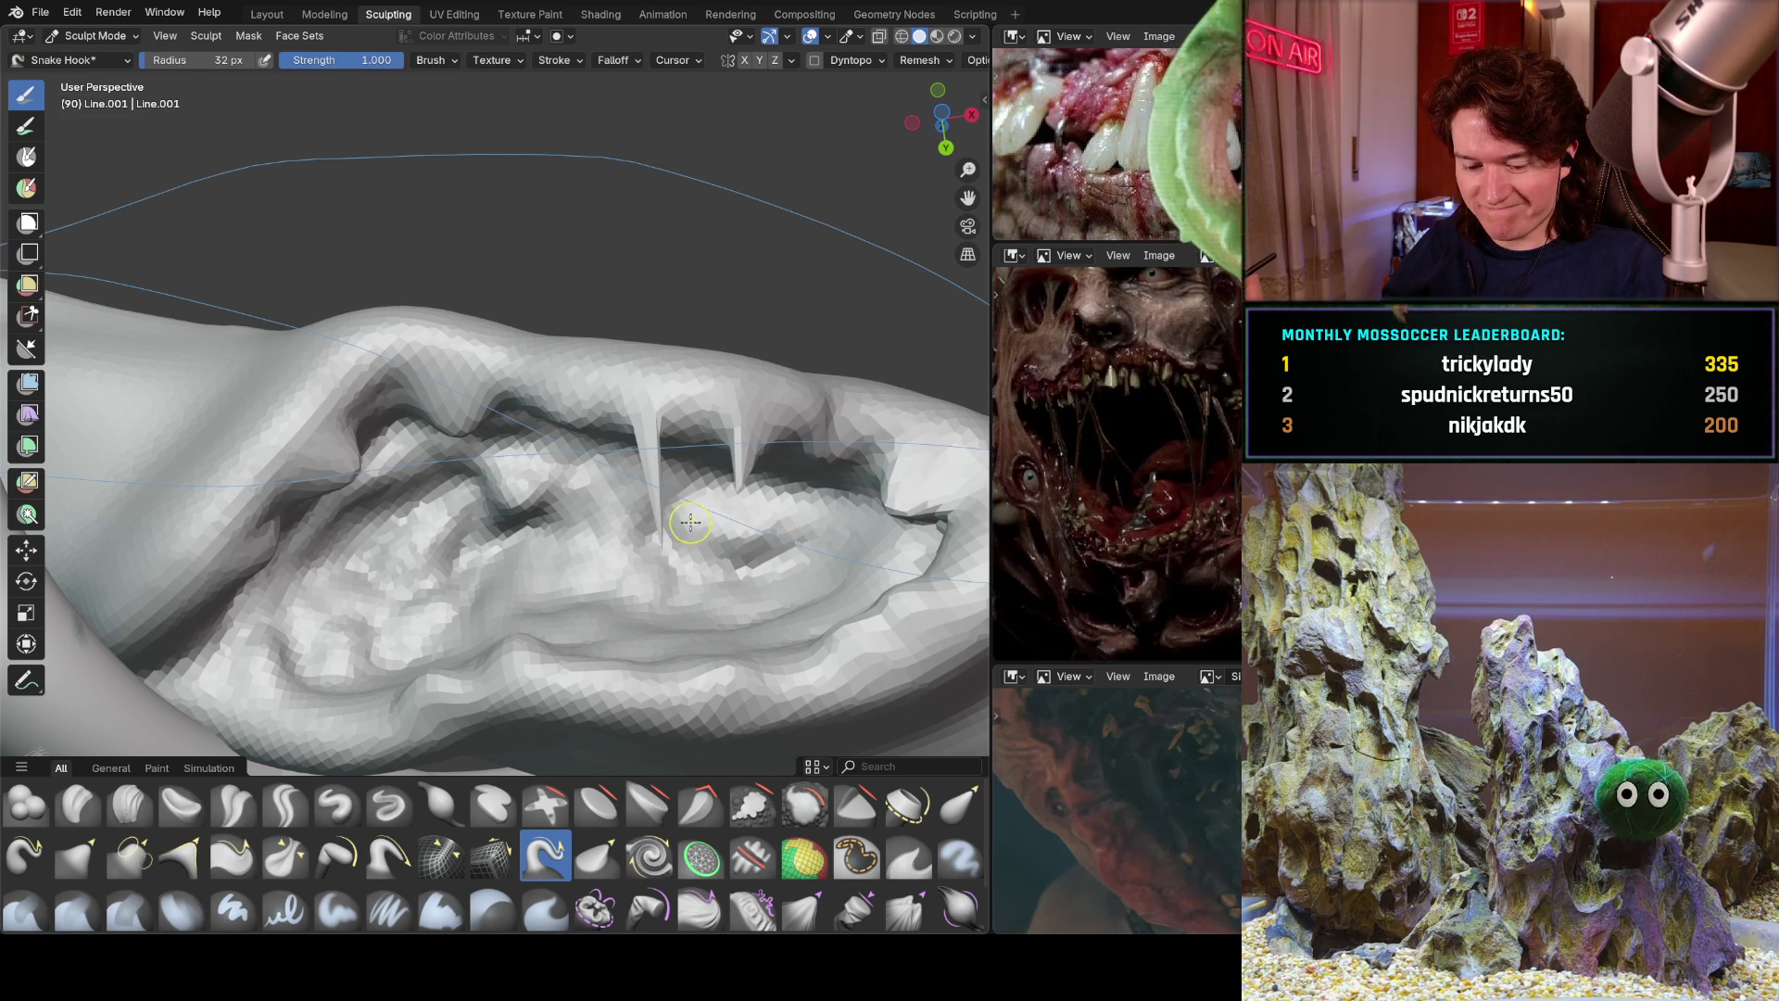
{"action": "key", "text": "ctrl+z"}
{"action": "key", "text": "f"}
{"action": "left_click", "coordinate": [667, 472]}
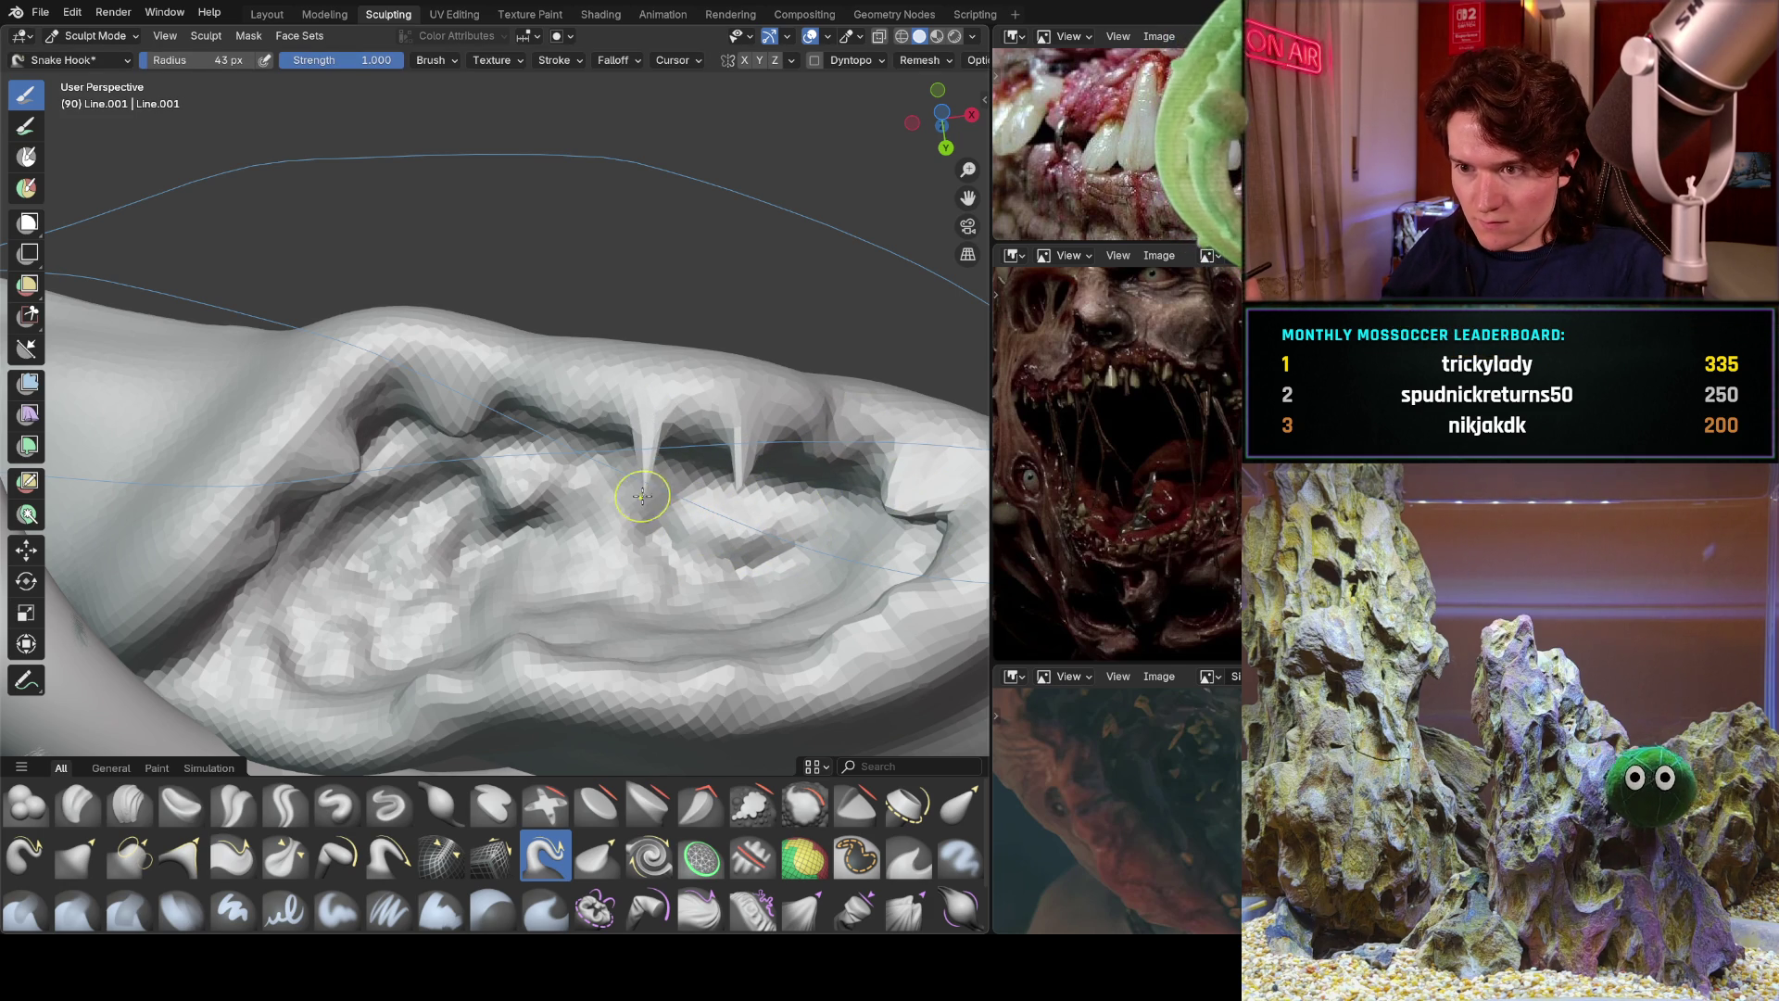
{"action": "left_click_drag", "start_coordinate": [452, 425], "coordinate": [483, 521]}
{"action": "left_click_drag", "start_coordinate": [350, 456], "coordinate": [396, 526]}
Drag fangs up along the lower jaw and from its right end, then zoom out.
{"action": "mouse_move", "coordinate": [259, 655]}
{"action": "left_mouse_down"}
{"action": "mouse_move", "coordinate": [332, 611]}
{"action": "mouse_move", "coordinate": [396, 619]}
{"action": "left_mouse_up"}
{"action": "left_click_drag", "start_coordinate": [432, 691], "coordinate": [418, 614]}
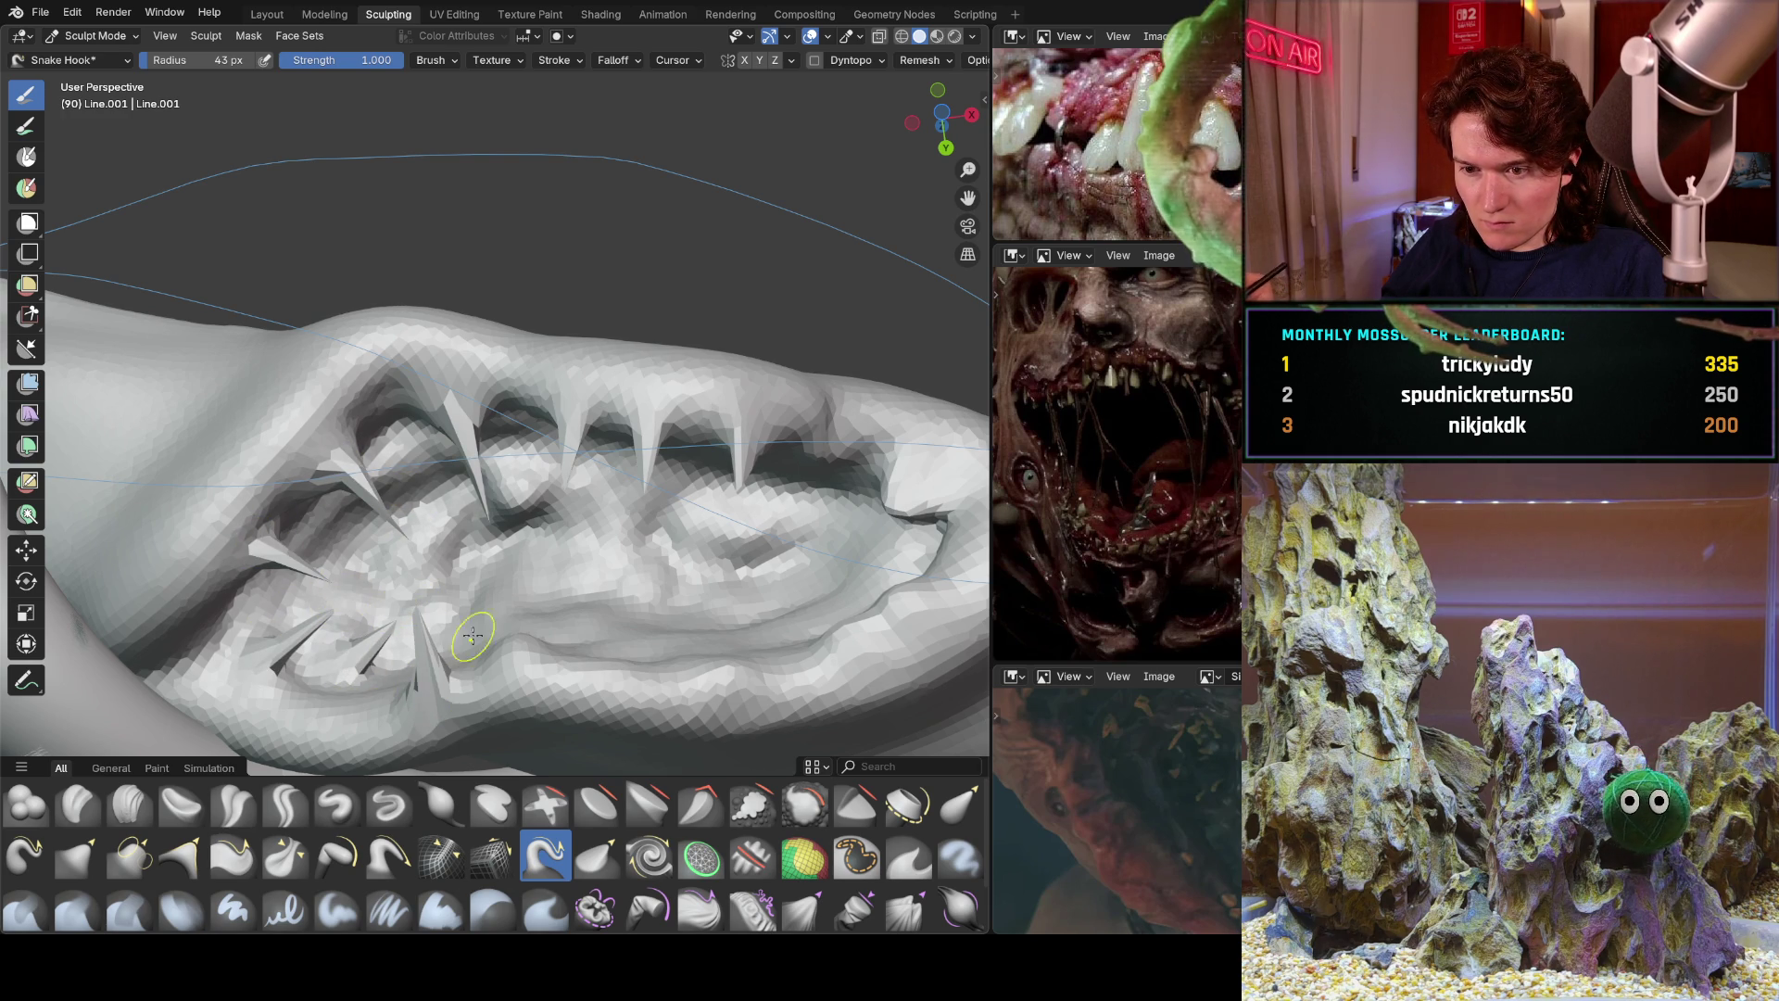
{"action": "left_click_drag", "start_coordinate": [519, 675], "coordinate": [493, 593]}
{"action": "left_click_drag", "start_coordinate": [729, 672], "coordinate": [712, 575]}
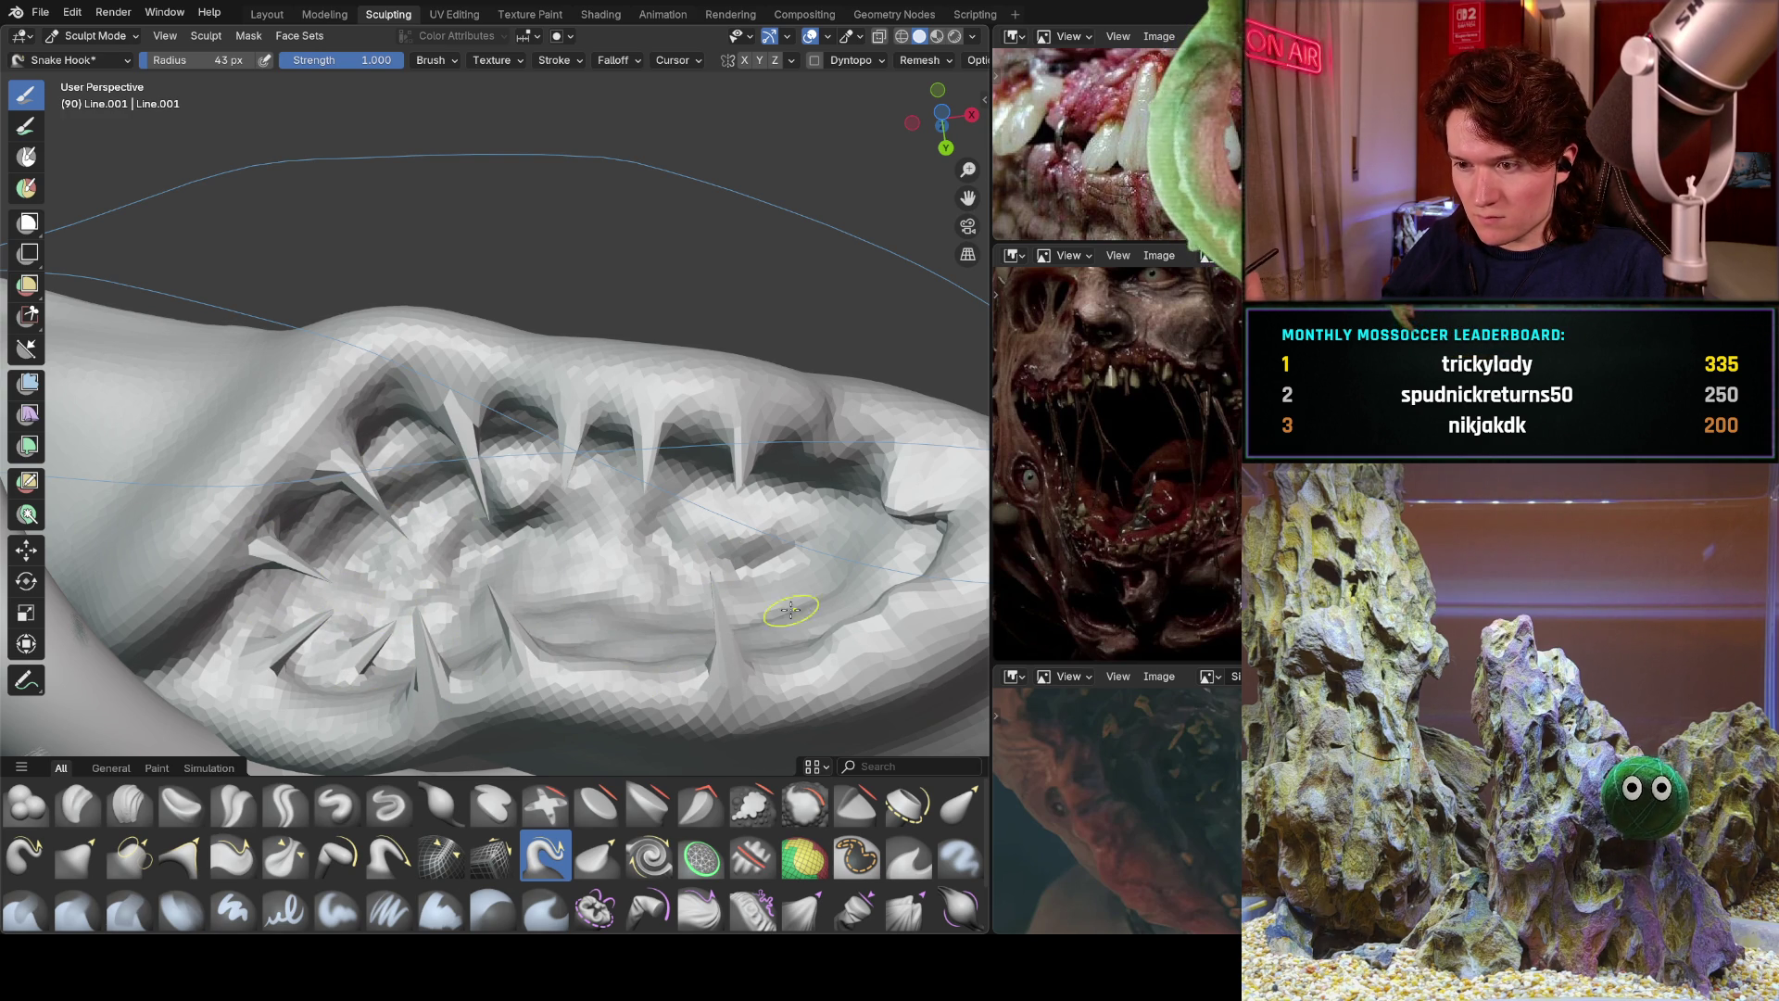
{"action": "left_click_drag", "start_coordinate": [845, 666], "coordinate": [808, 610]}
{"action": "left_click_drag", "start_coordinate": [932, 602], "coordinate": [869, 582]}
{"action": "left_click_drag", "start_coordinate": [941, 528], "coordinate": [860, 524]}
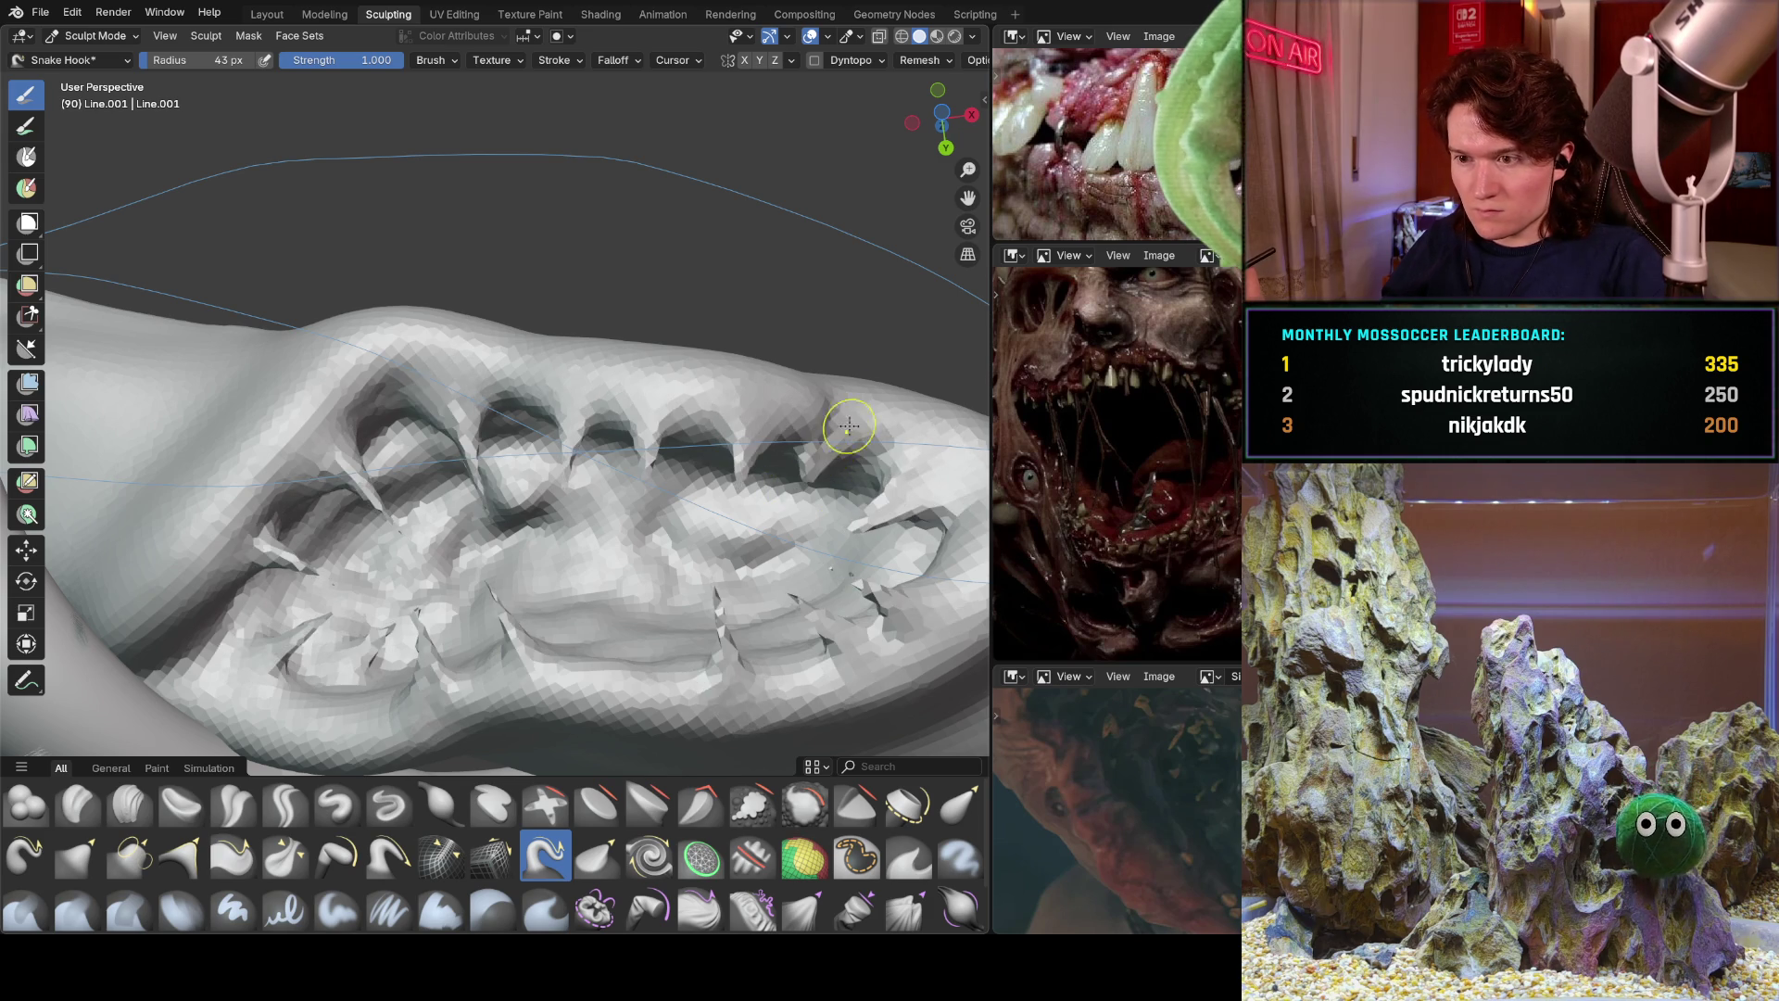
{"action": "scroll", "coordinate": [820, 454], "scroll_direction": "down", "scroll_amount": 8}
{"action": "mouse_move", "coordinate": [408, 578]}
{"action": "middle_mouse_down"}
{"action": "mouse_move", "coordinate": [538, 628]}
{"action": "mouse_move", "coordinate": [401, 655]}
{"action": "mouse_move", "coordinate": [565, 445]}
{"action": "mouse_move", "coordinate": [478, 562]}
{"action": "middle_mouse_up"}
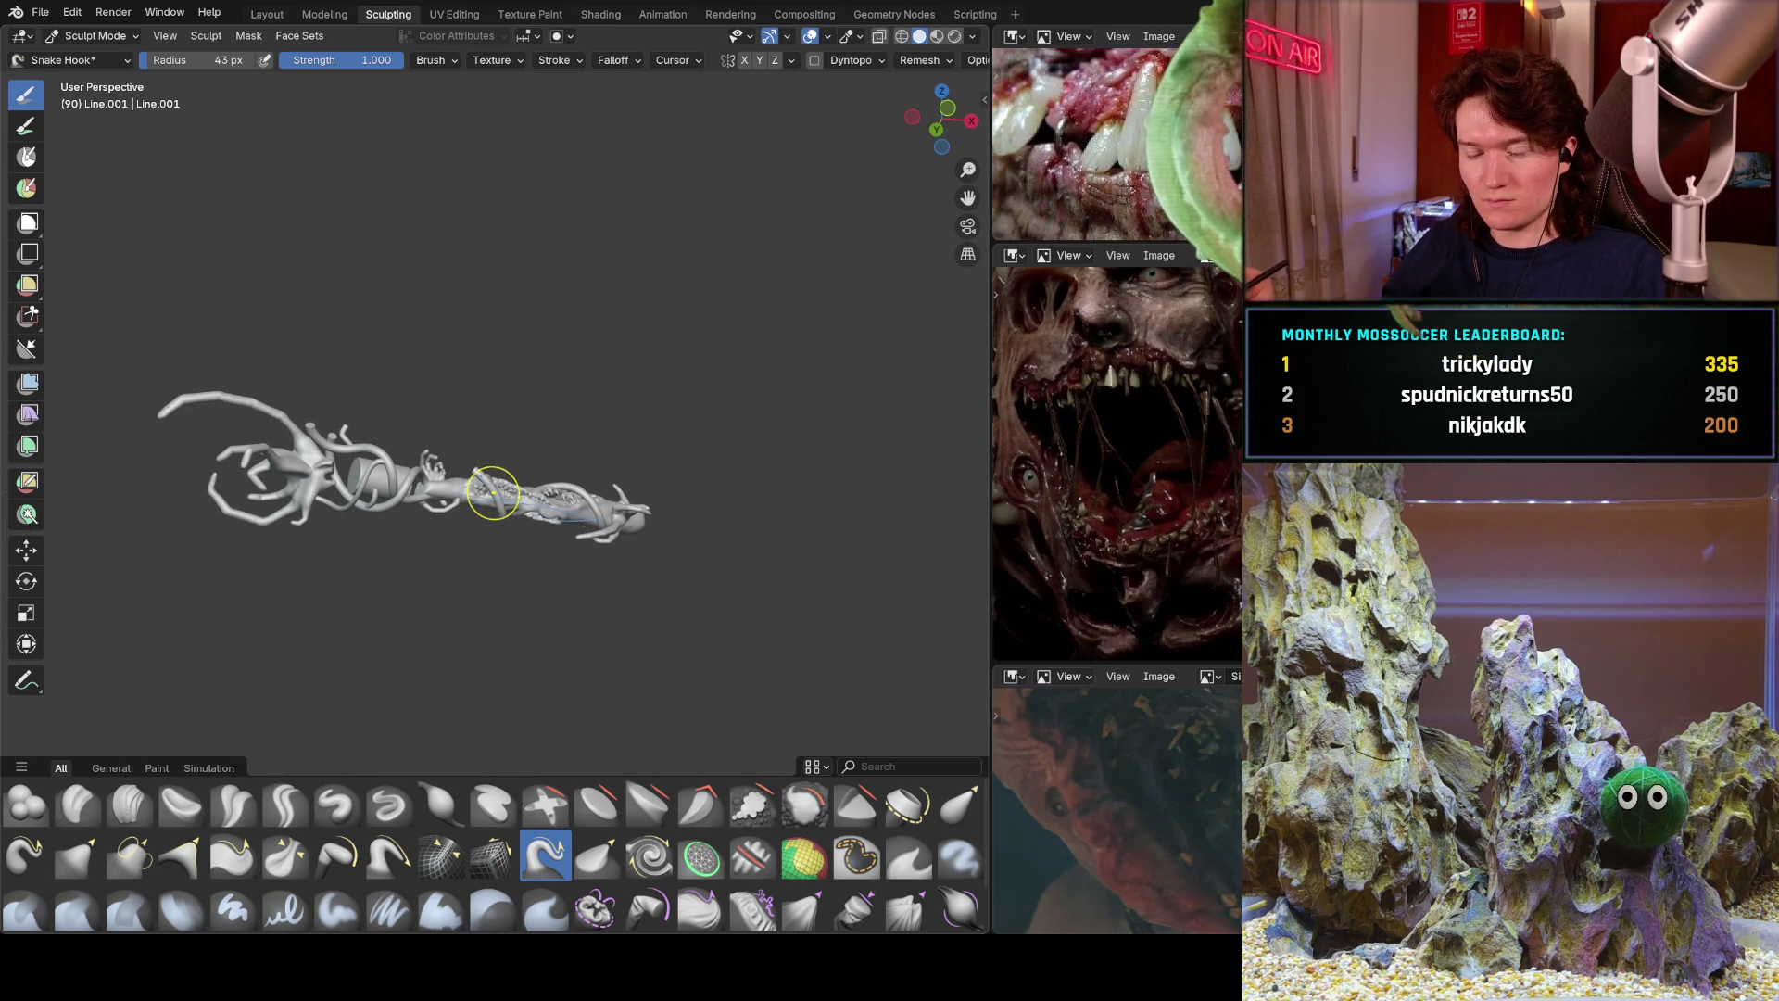
Zoom in on the cylinder's end and undo the stroke that dented it.
{"action": "mouse_move", "coordinate": [471, 480]}
{"action": "middle_mouse_down"}
{"action": "mouse_move", "coordinate": [456, 517]}
{"action": "mouse_move", "coordinate": [504, 623]}
{"action": "mouse_move", "coordinate": [576, 543]}
{"action": "mouse_move", "coordinate": [533, 561]}
{"action": "middle_mouse_up"}
{"action": "scroll", "coordinate": [504, 542], "scroll_direction": "up", "scroll_amount": 8}
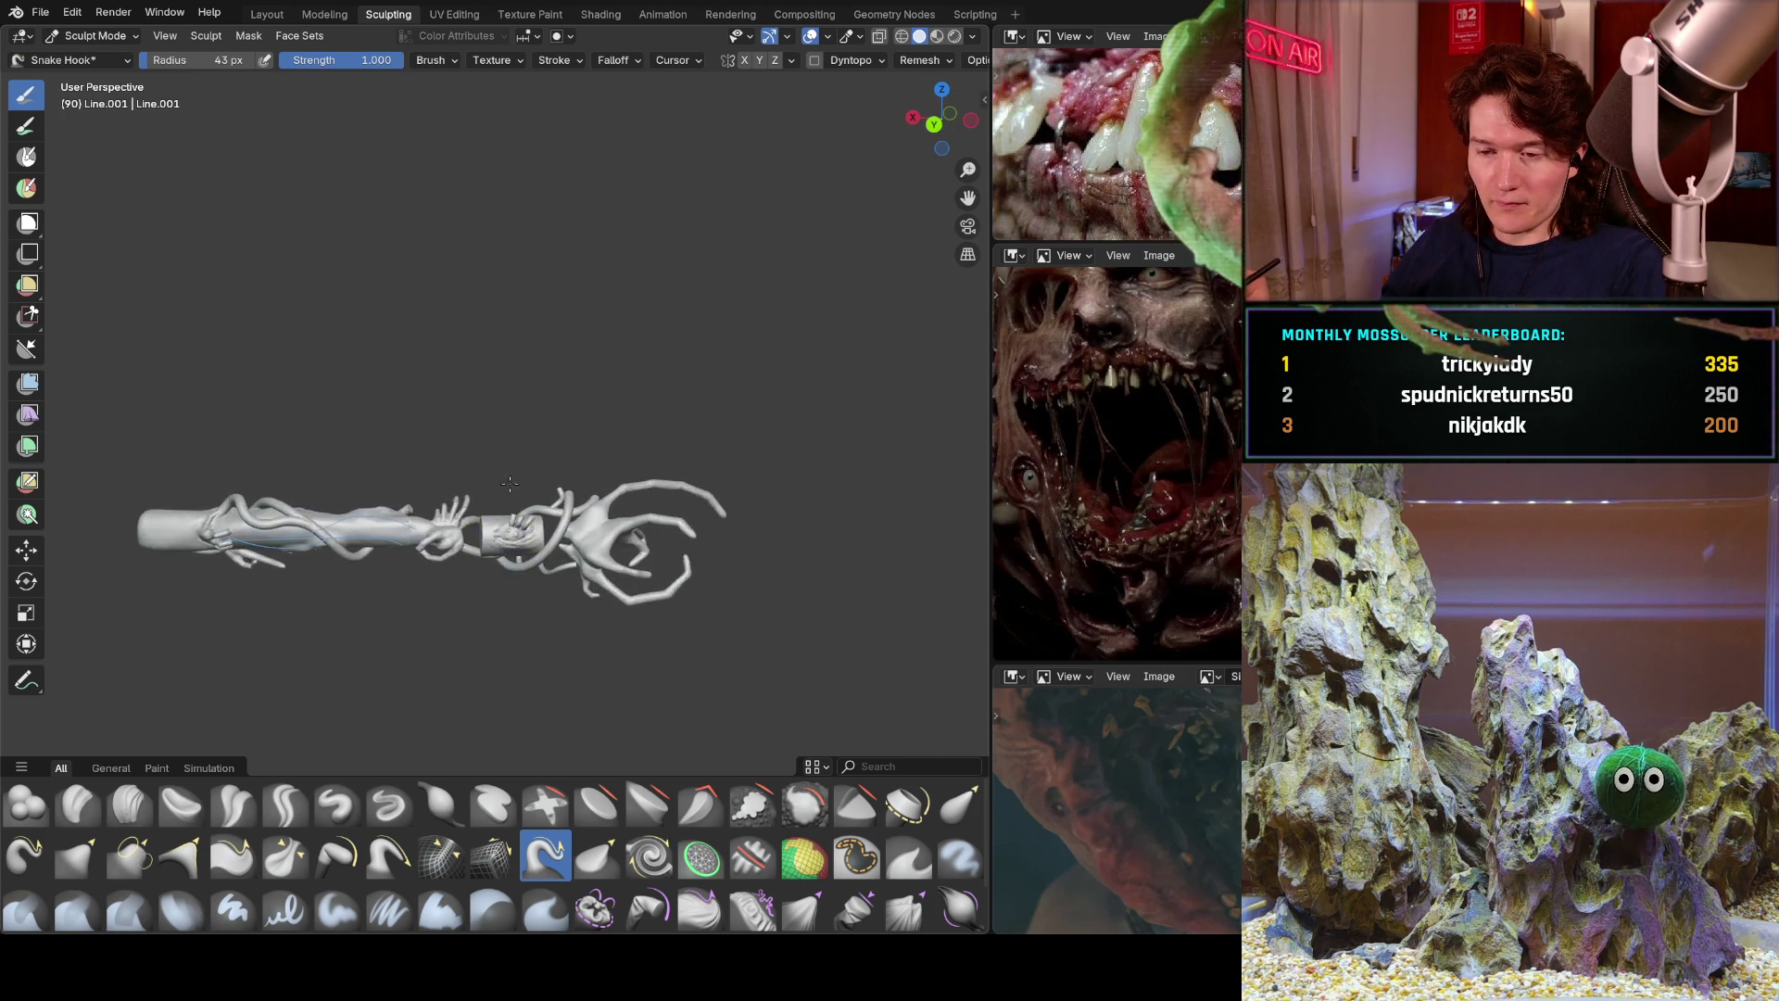
{"action": "mouse_move", "coordinate": [616, 443]}
{"action": "middle_mouse_down"}
{"action": "mouse_move", "coordinate": [407, 478]}
{"action": "mouse_move", "coordinate": [269, 613]}
{"action": "mouse_move", "coordinate": [581, 439]}
{"action": "mouse_move", "coordinate": [439, 474]}
{"action": "middle_mouse_up"}
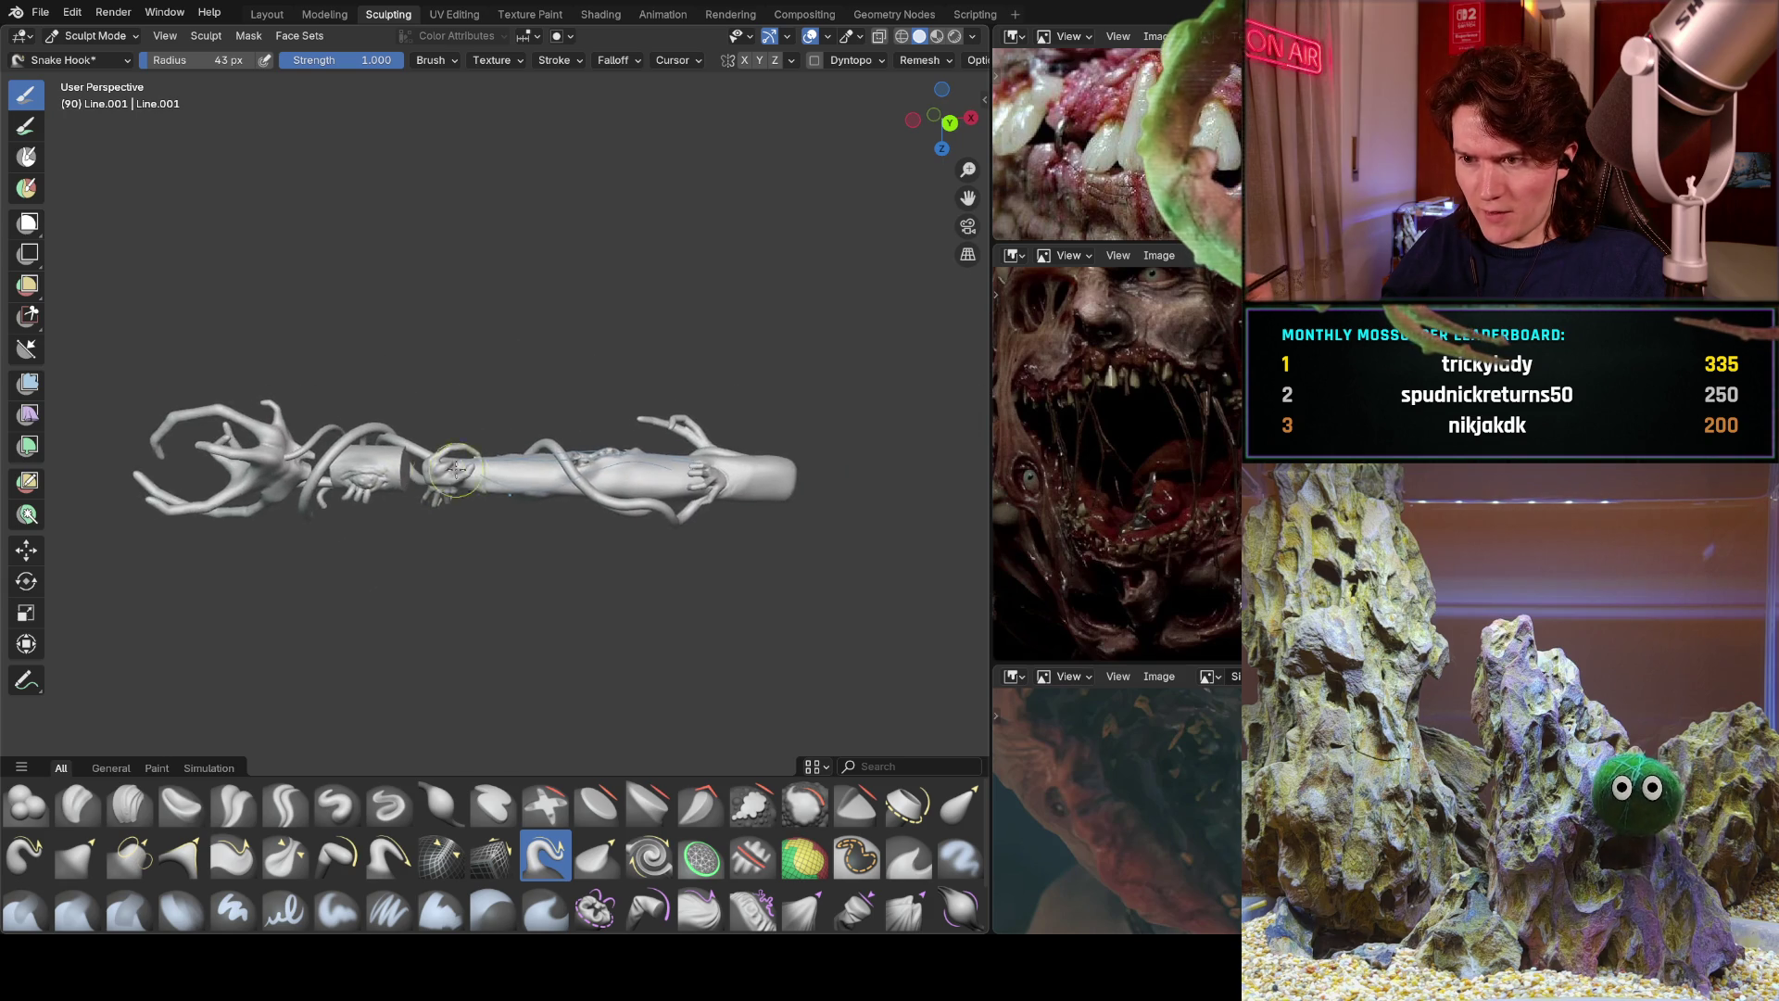
{"action": "scroll", "coordinate": [549, 406], "scroll_direction": "up", "scroll_amount": 5}
{"action": "scroll", "coordinate": [406, 482], "scroll_direction": "up", "scroll_amount": 5, "text": "ctrl"}
{"action": "scroll", "coordinate": [403, 468], "scroll_direction": "up", "scroll_amount": 2, "text": "shift"}
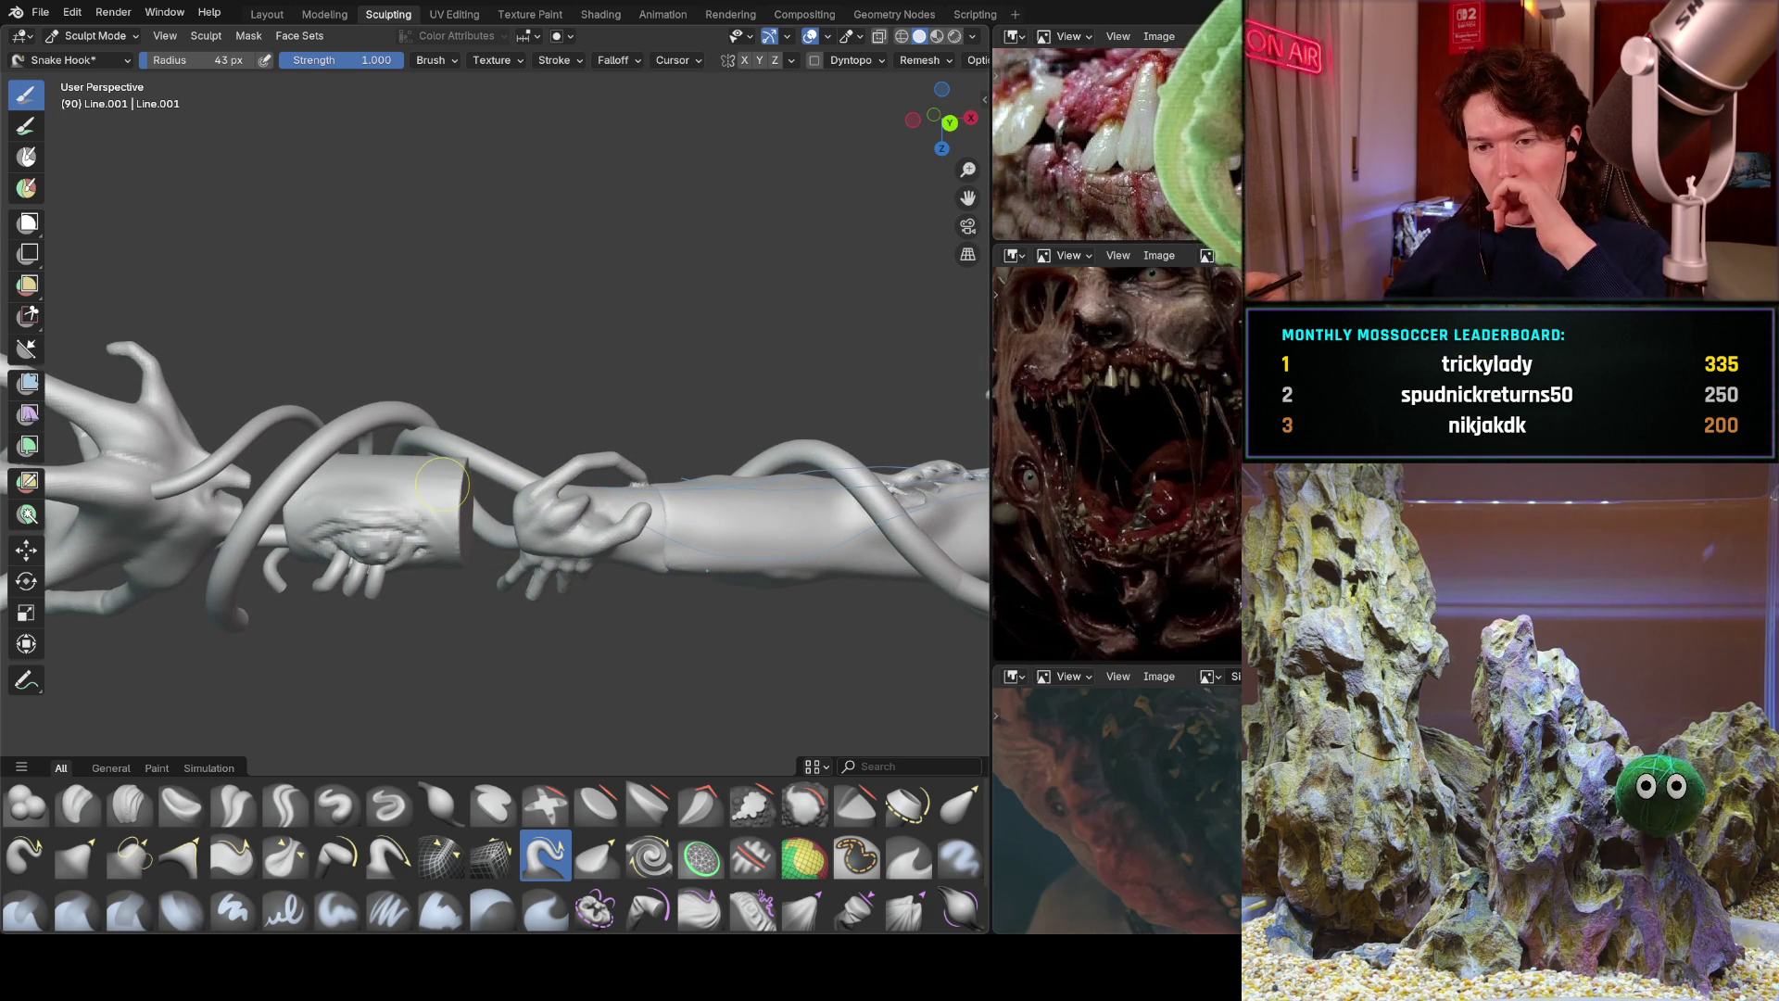
{"action": "key", "text": "ctrl+z"}
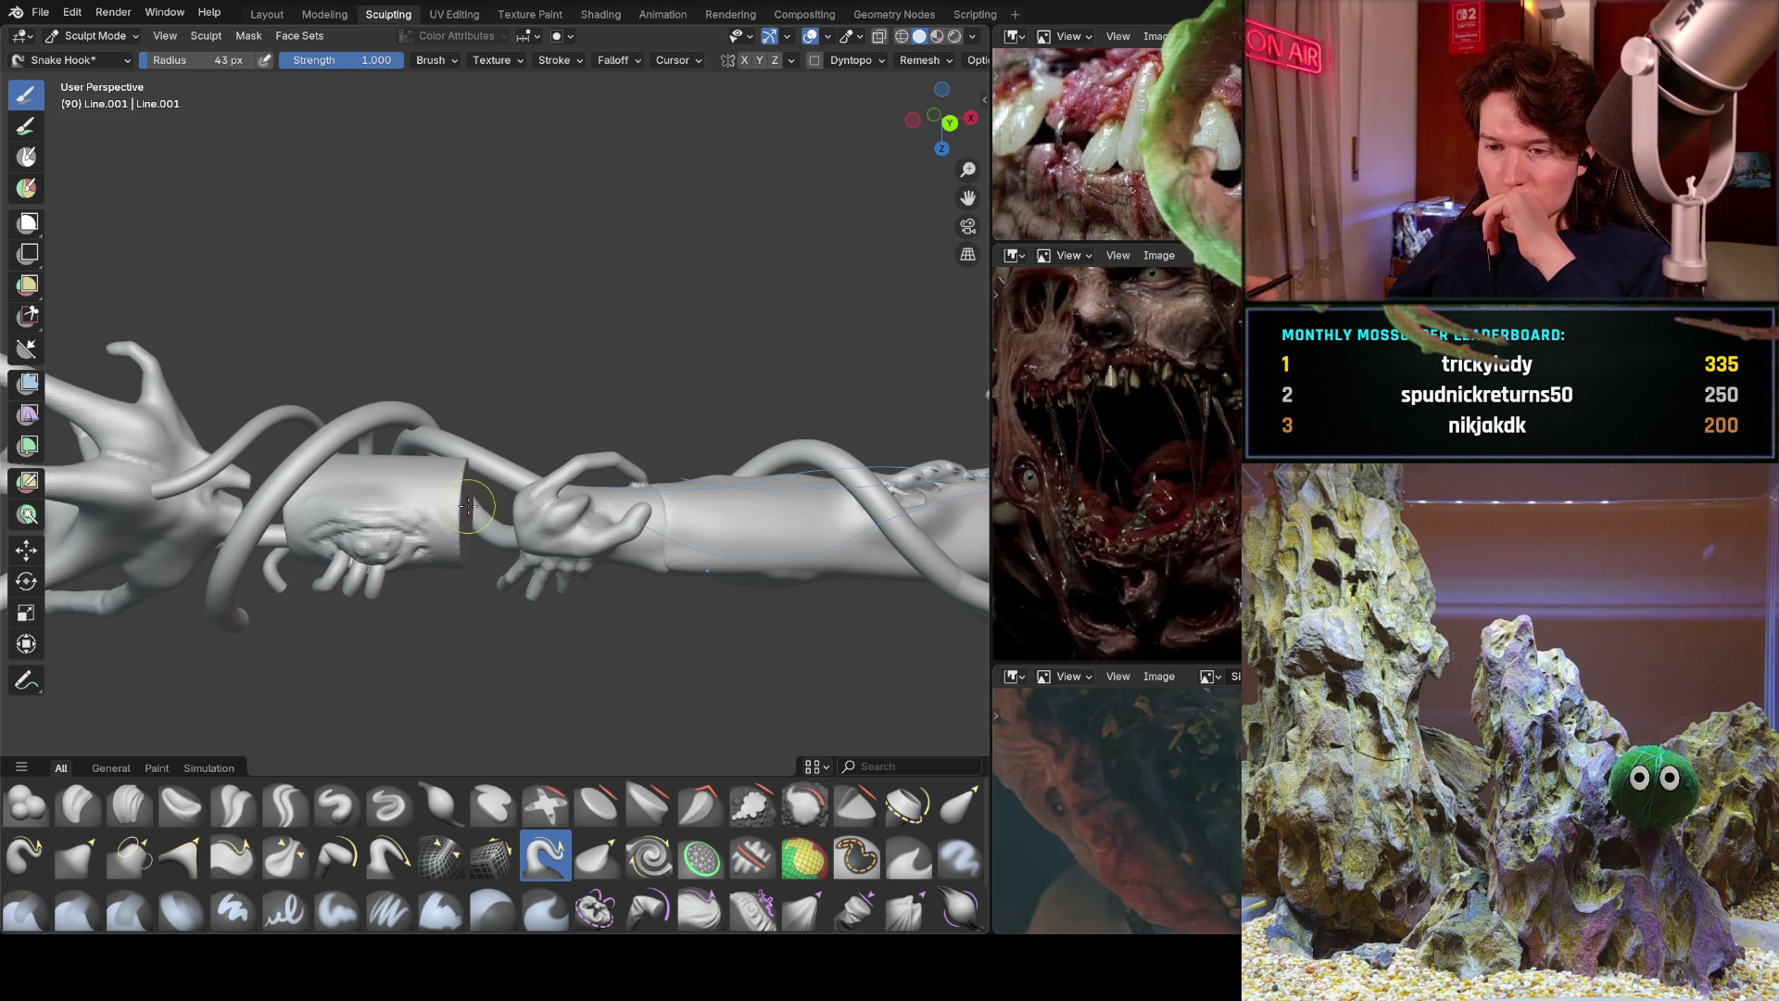
Bring the whole sculpt back into view and switch to the Chrome window.
{"action": "scroll", "coordinate": [644, 425], "scroll_direction": "down", "scroll_amount": 5}
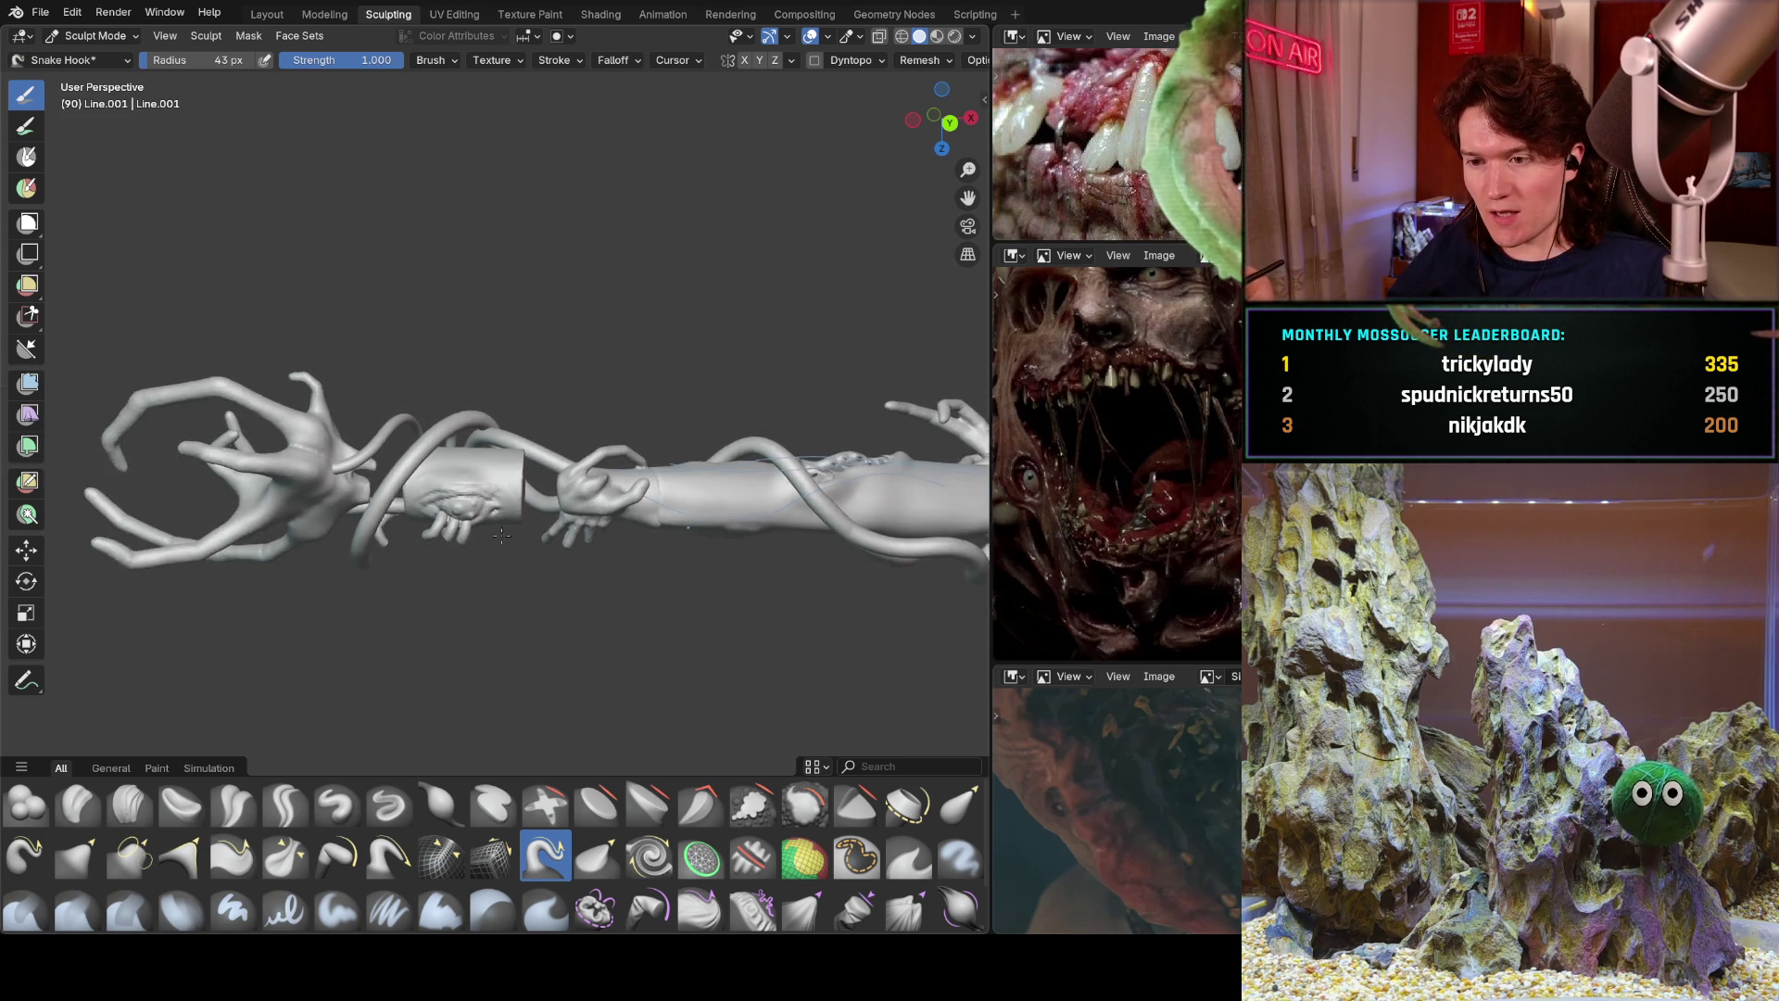
{"action": "mouse_move", "coordinate": [644, 424]}
{"action": "middle_mouse_down", "text": "shift"}
{"action": "mouse_move", "coordinate": [436, 532]}
{"action": "mouse_move", "coordinate": [493, 580]}
{"action": "middle_mouse_up", "text": "shift"}
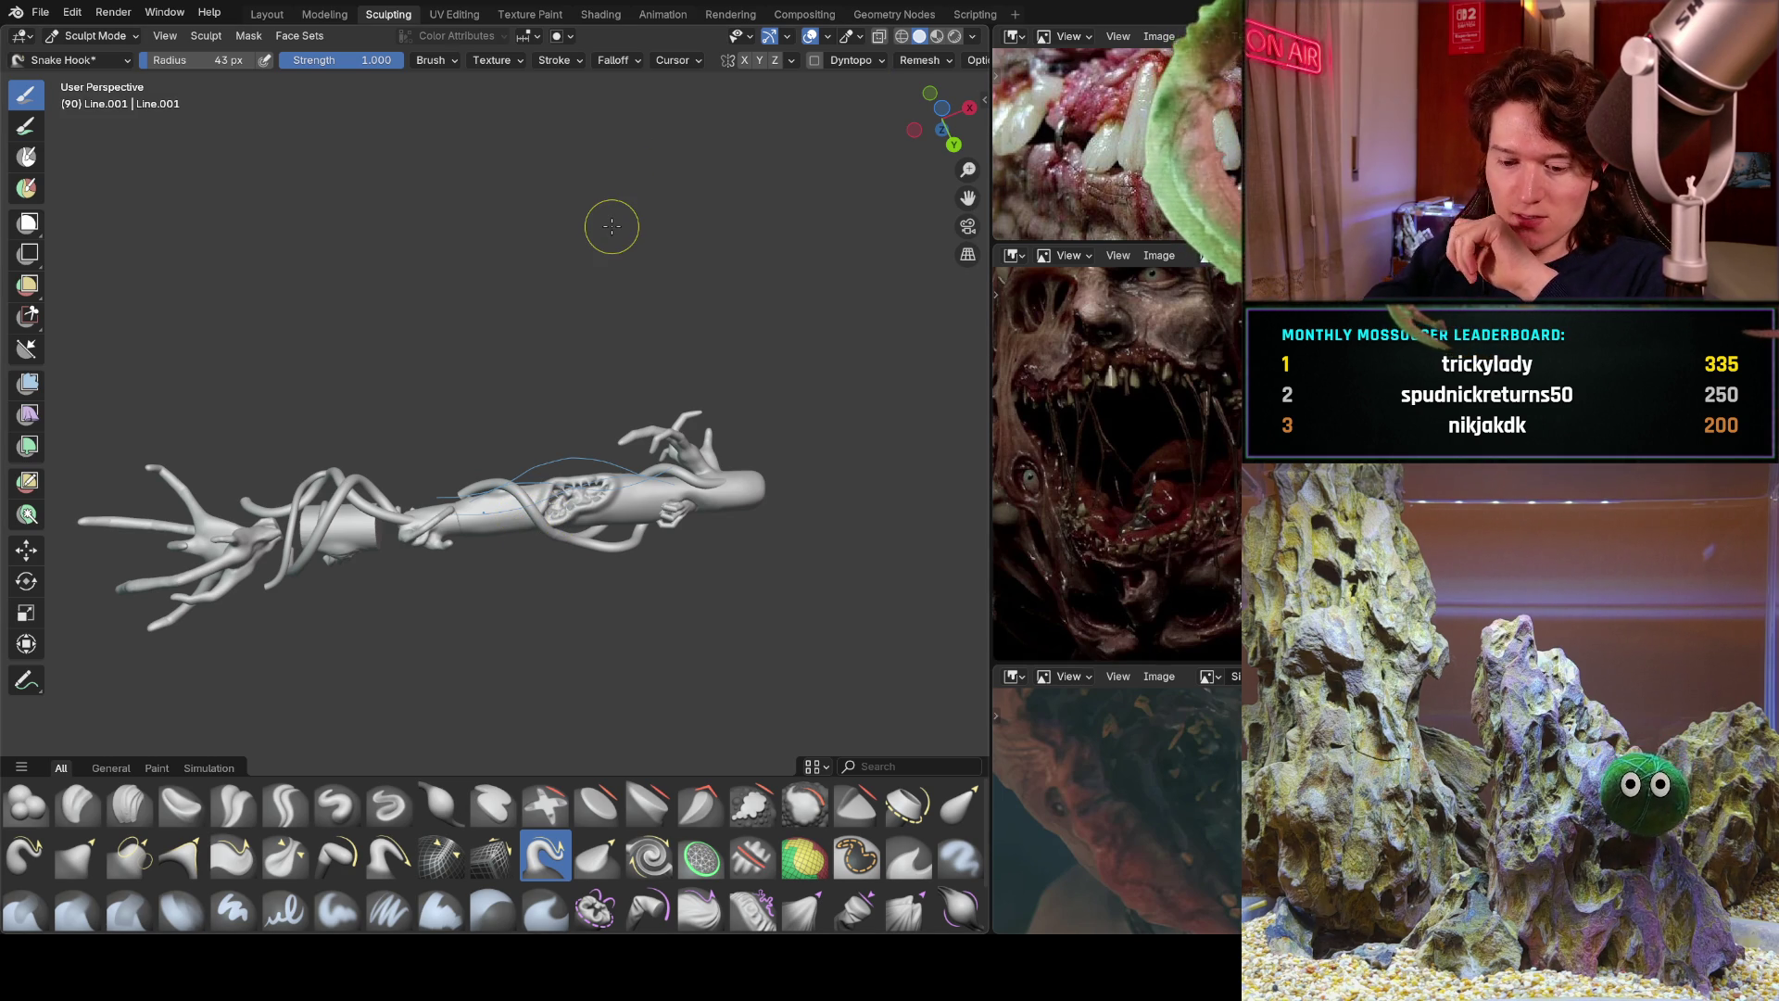
{"action": "key", "text": "alt+Tab"}
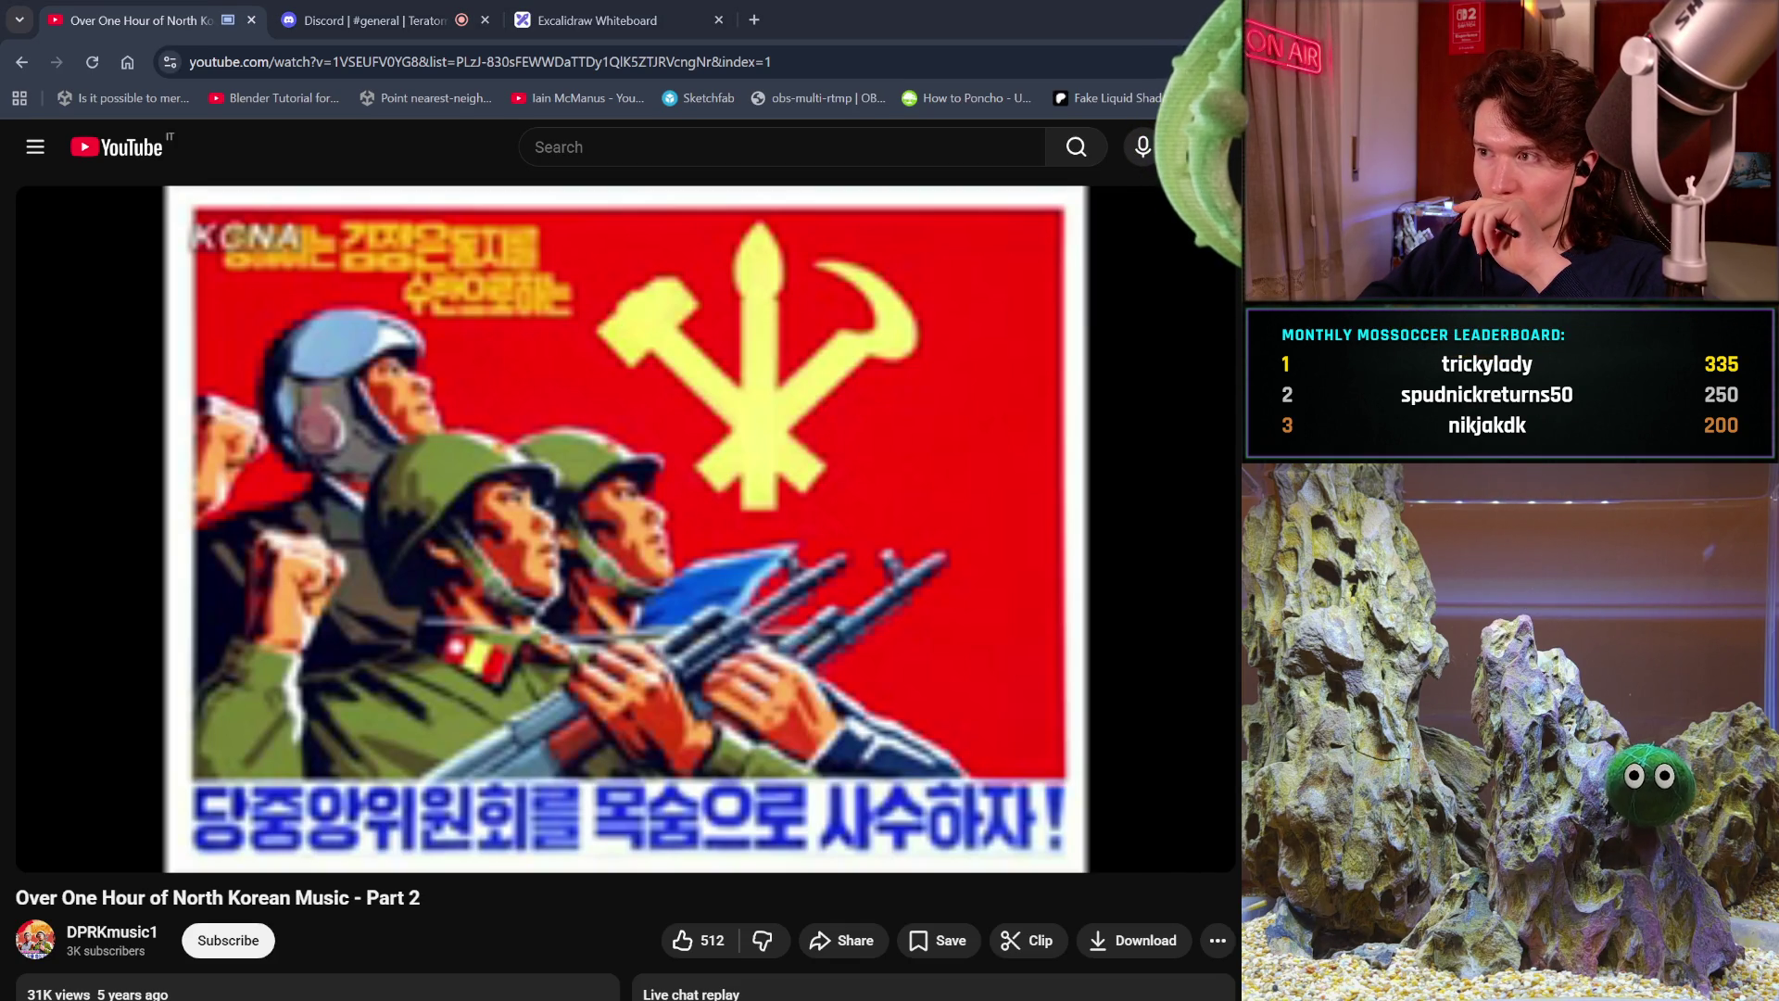
In a new tab, search Google for 'how to retopologize a mouth with sharp teeth'.
{"action": "left_click", "coordinate": [754, 20]}
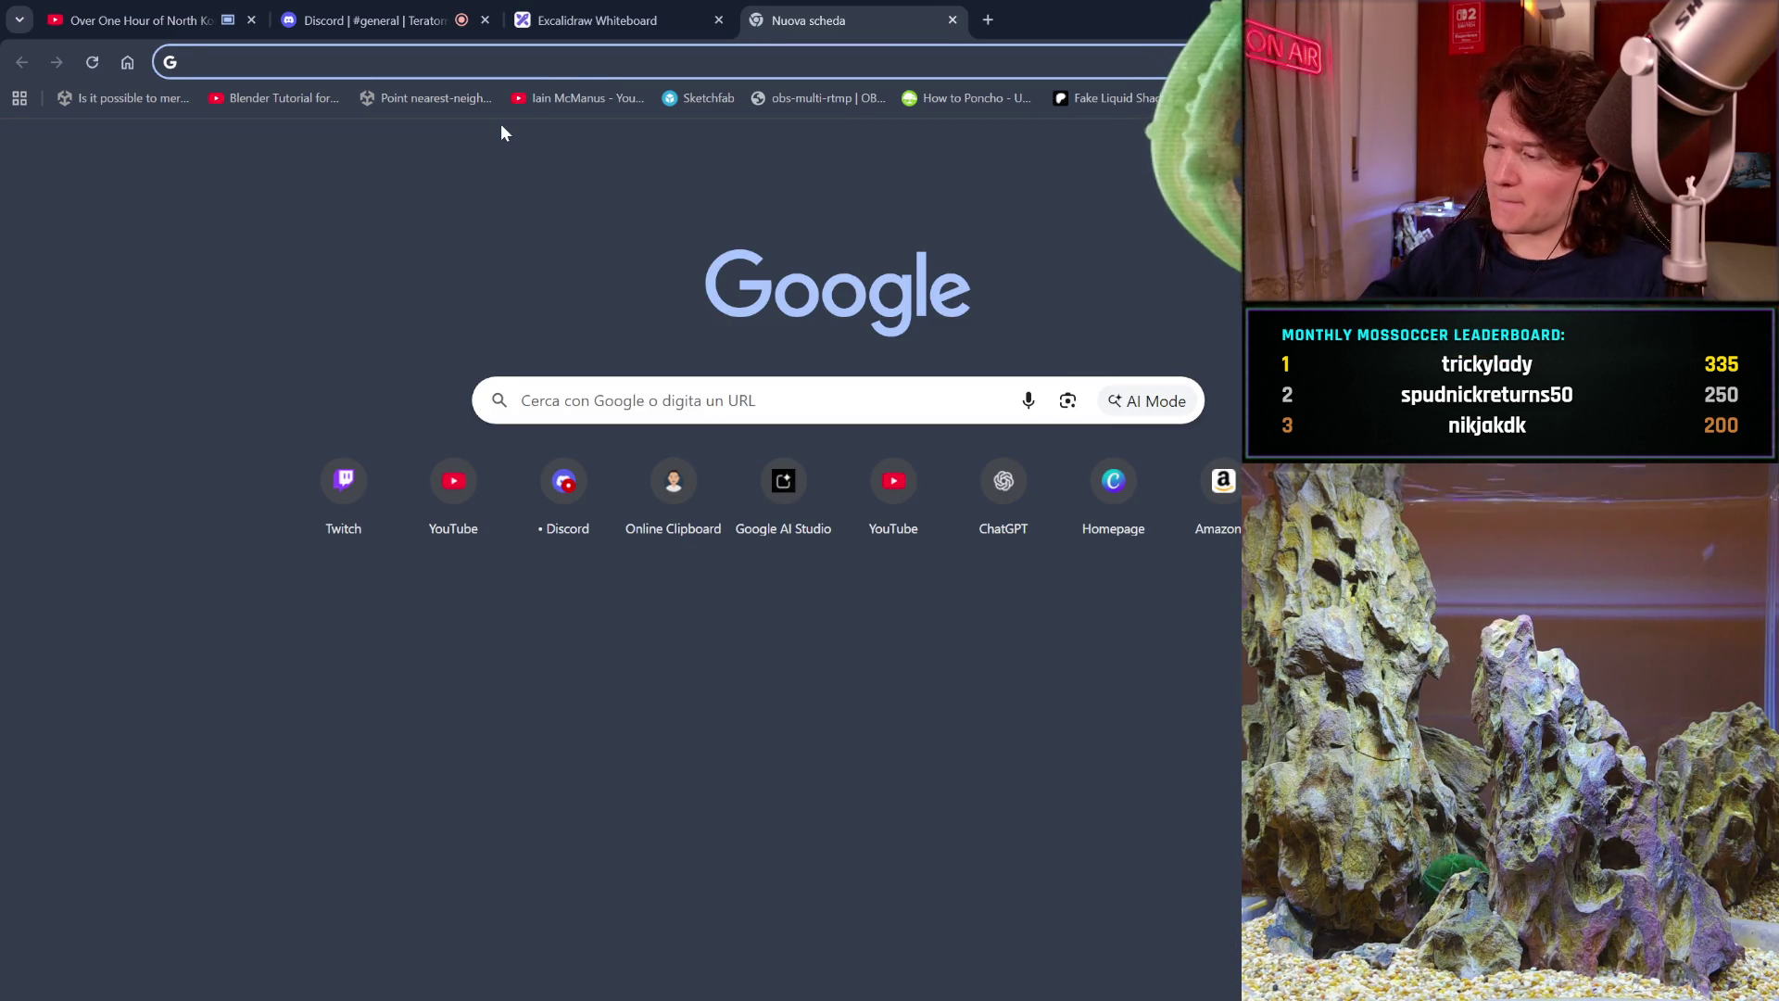
{"action": "left_click", "coordinate": [353, 78]}
{"action": "type", "text": "how to reto"}
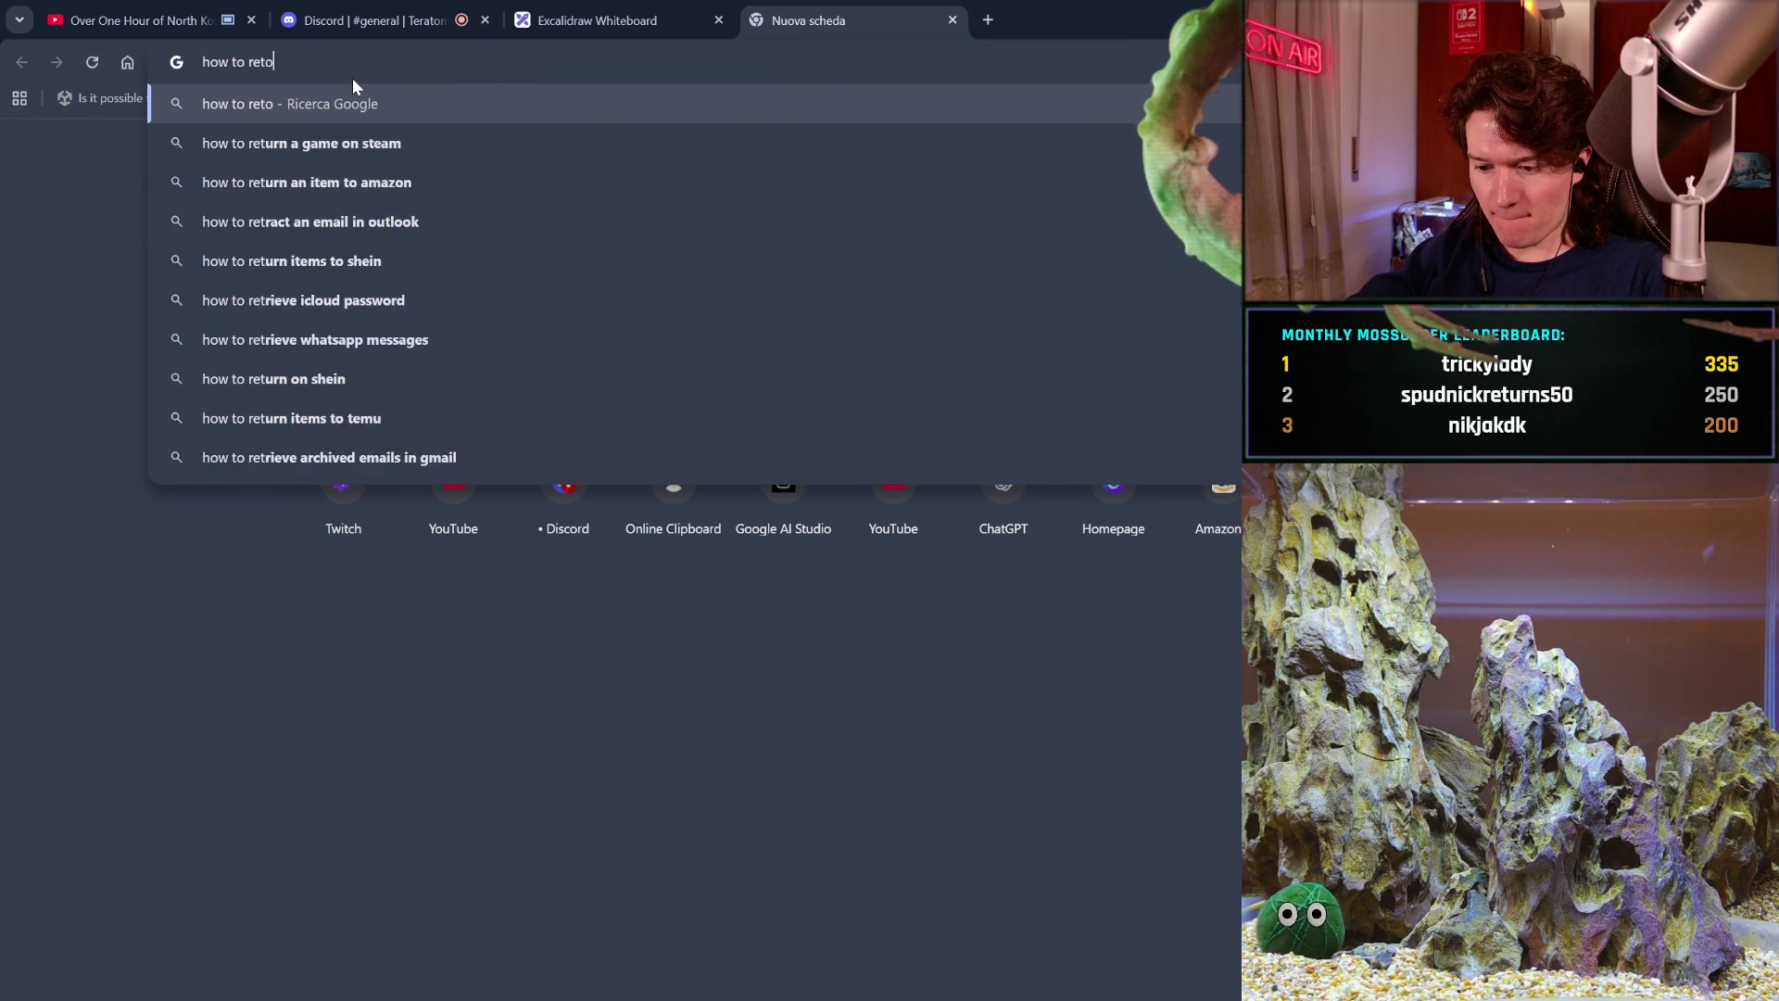
{"action": "type", "text": "pologix"}
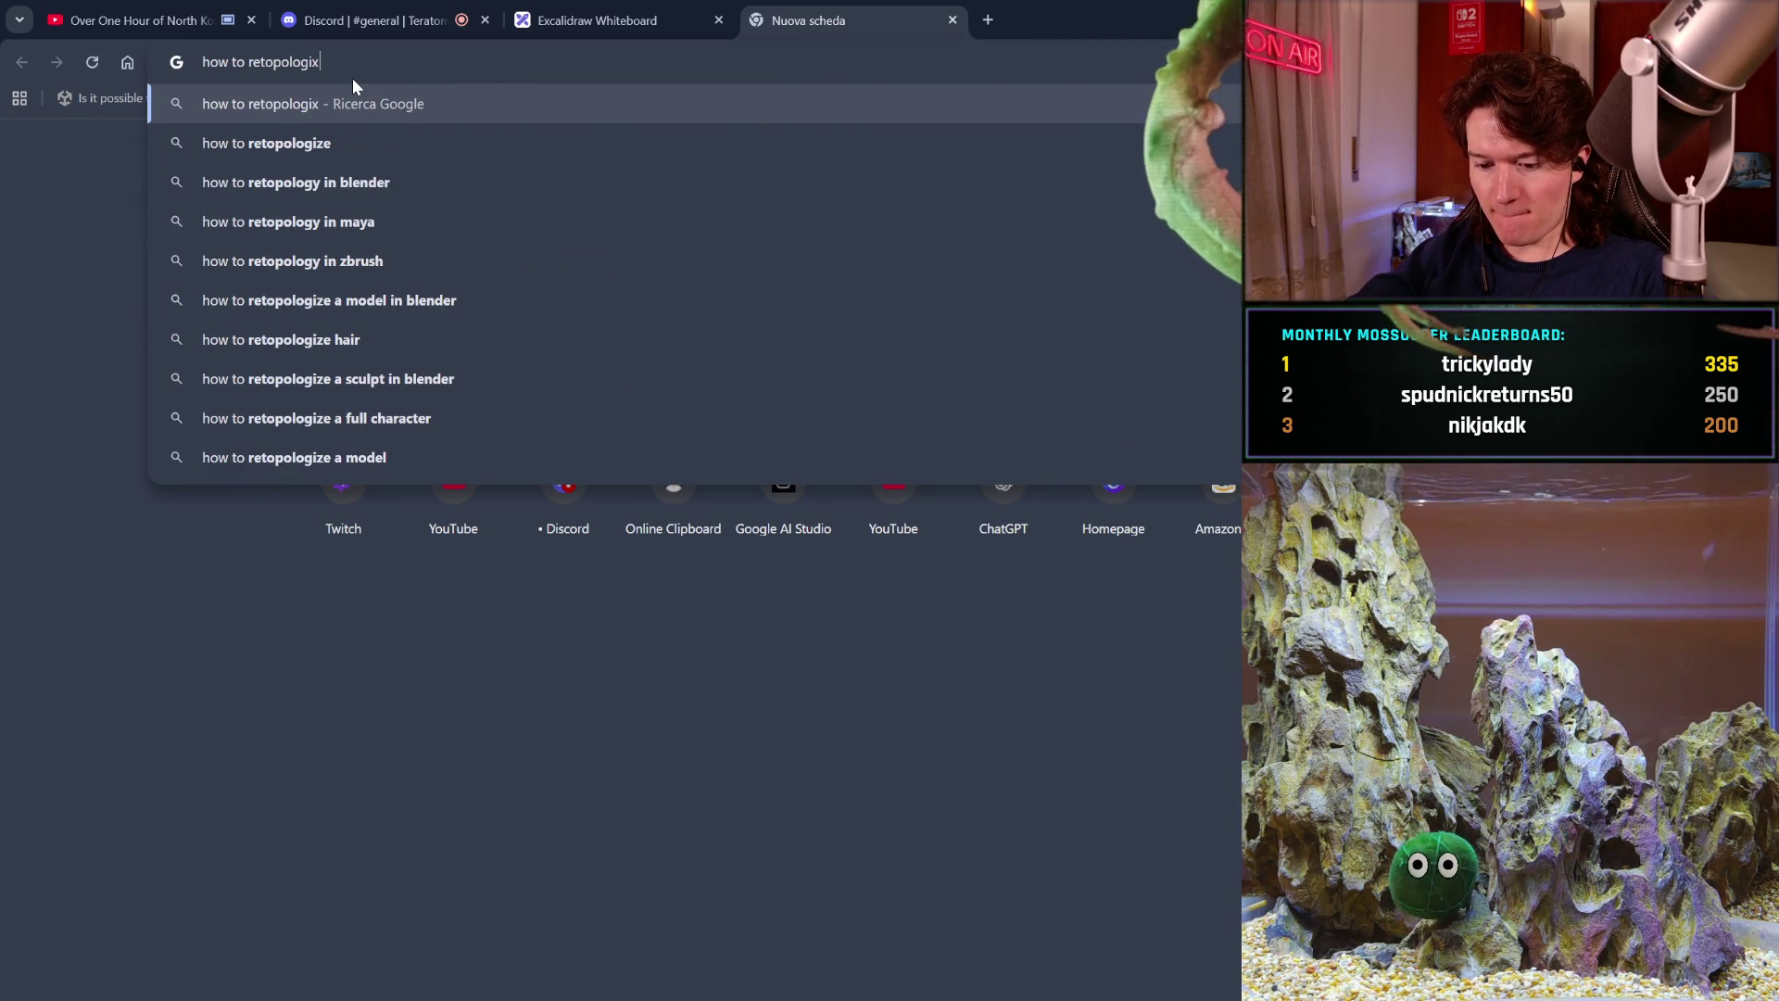
{"action": "key", "text": "BackSpace"}
{"action": "type", "text": "ze a "}
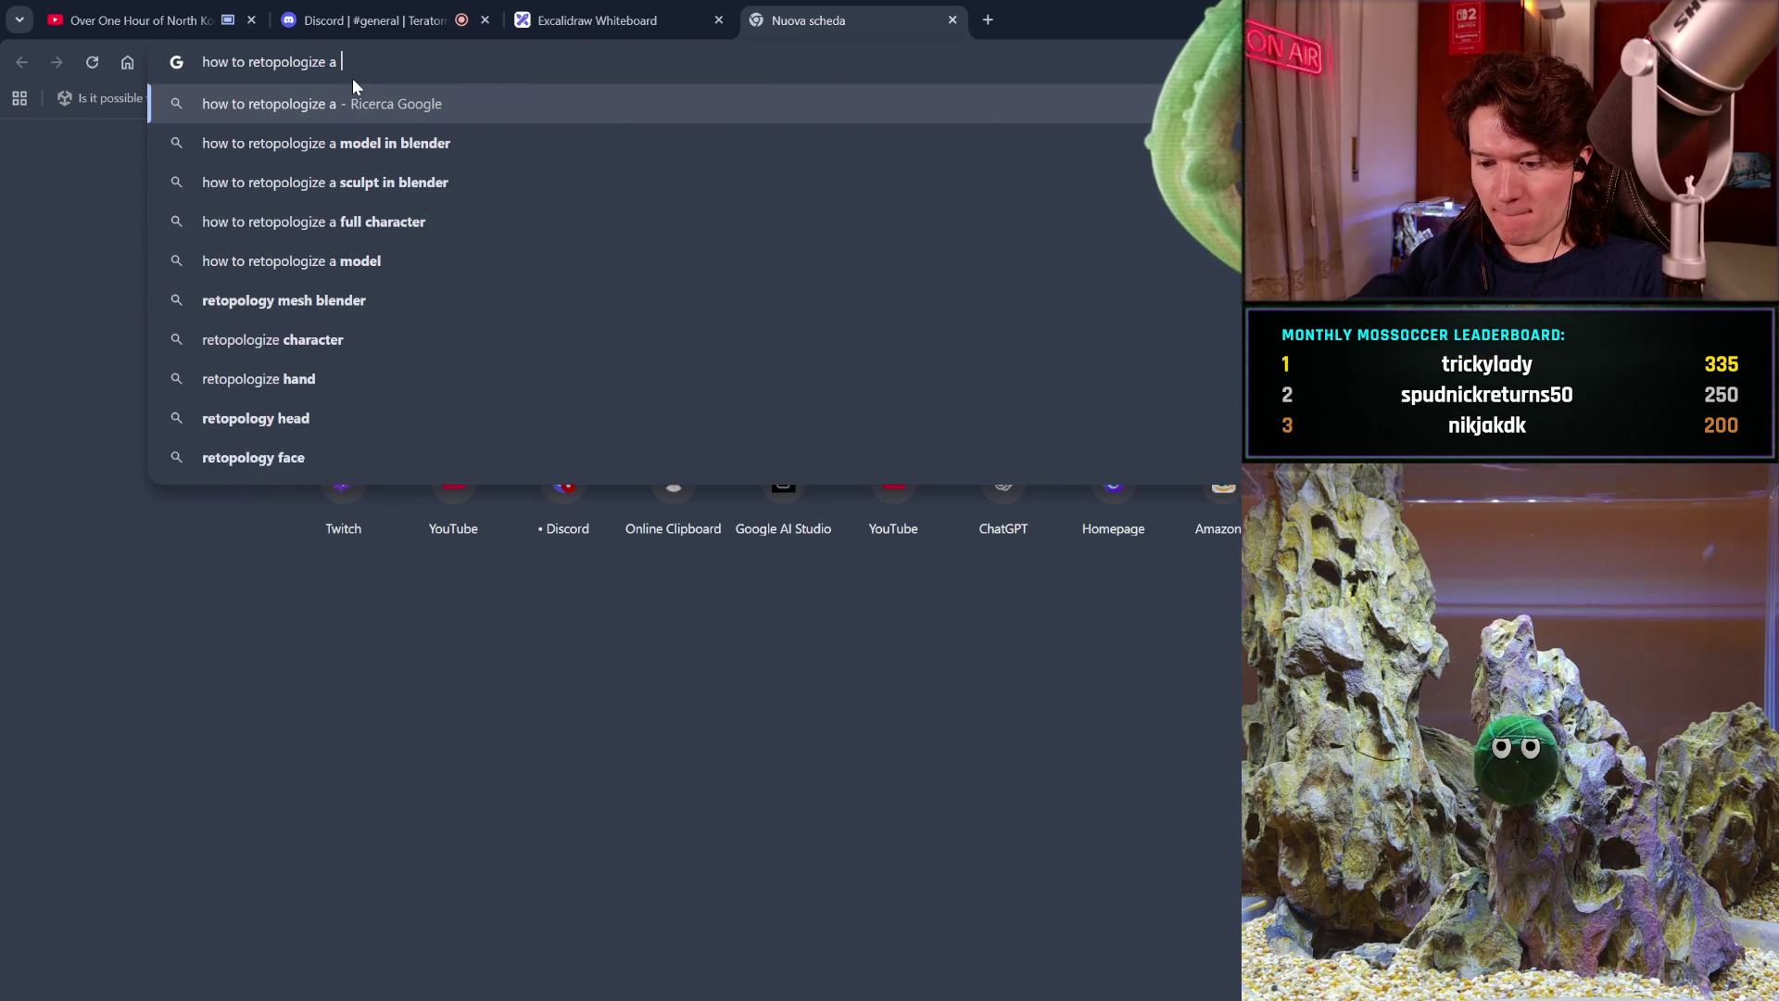
{"action": "type", "text": "mouth wi"}
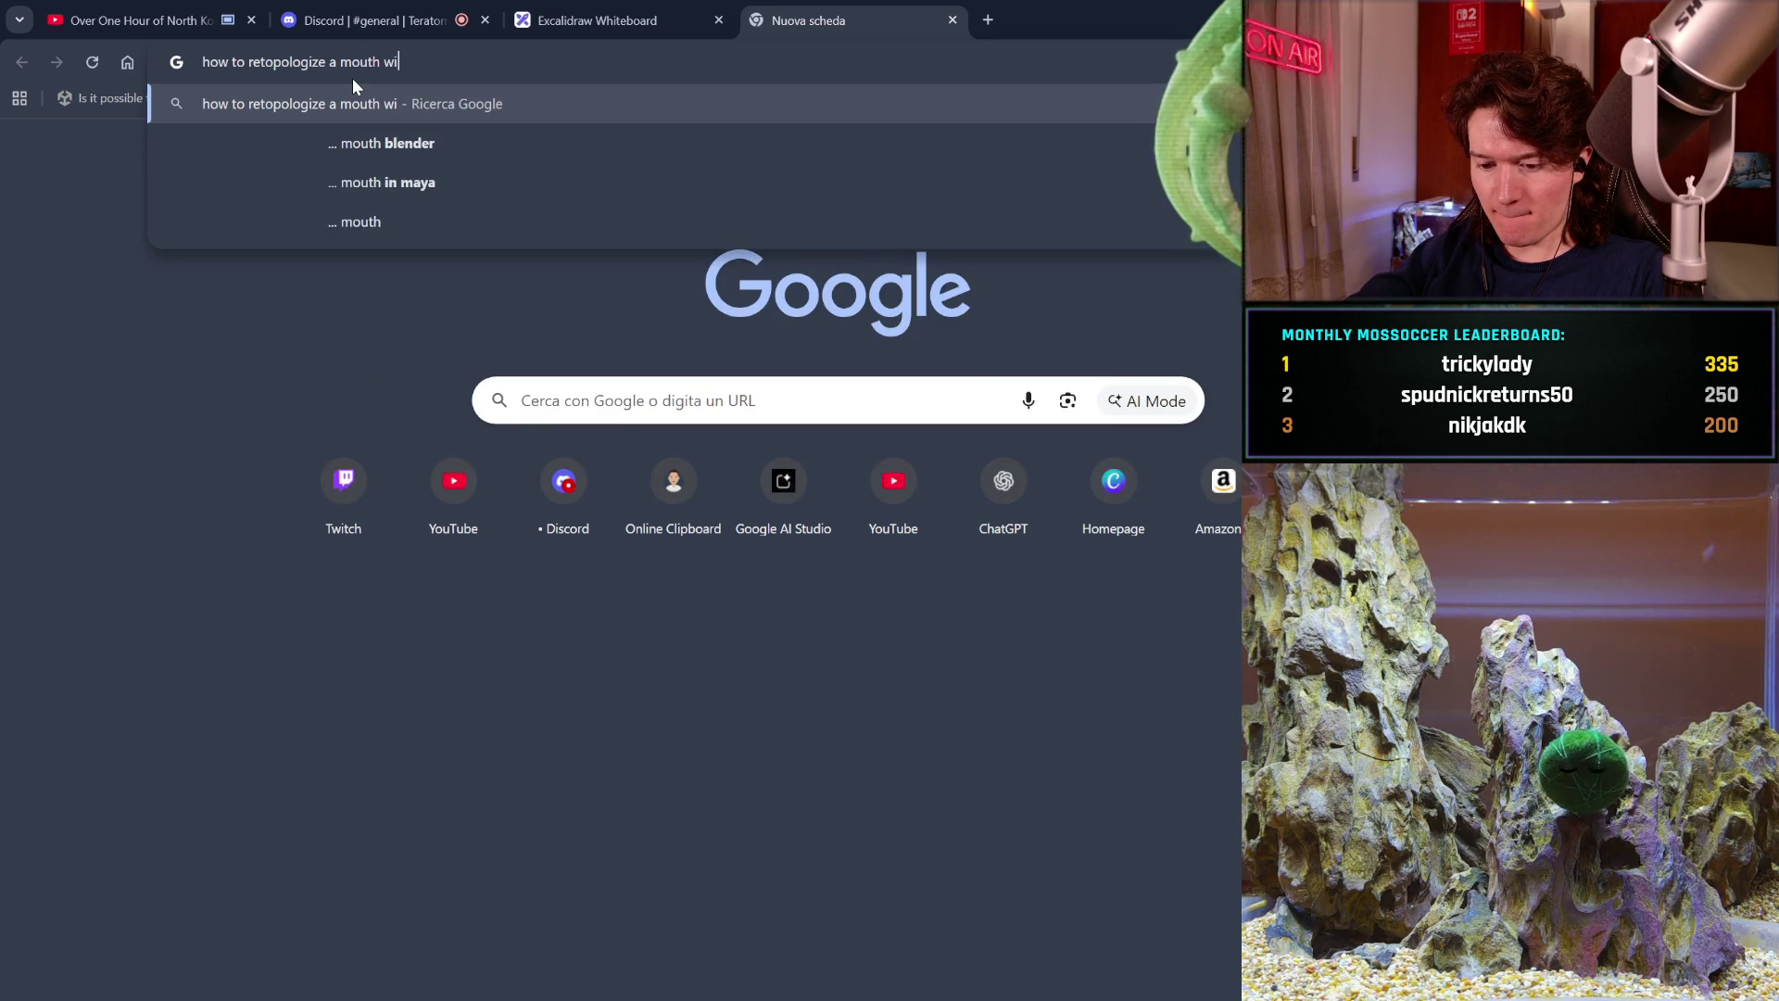
{"action": "type", "text": "th shar"}
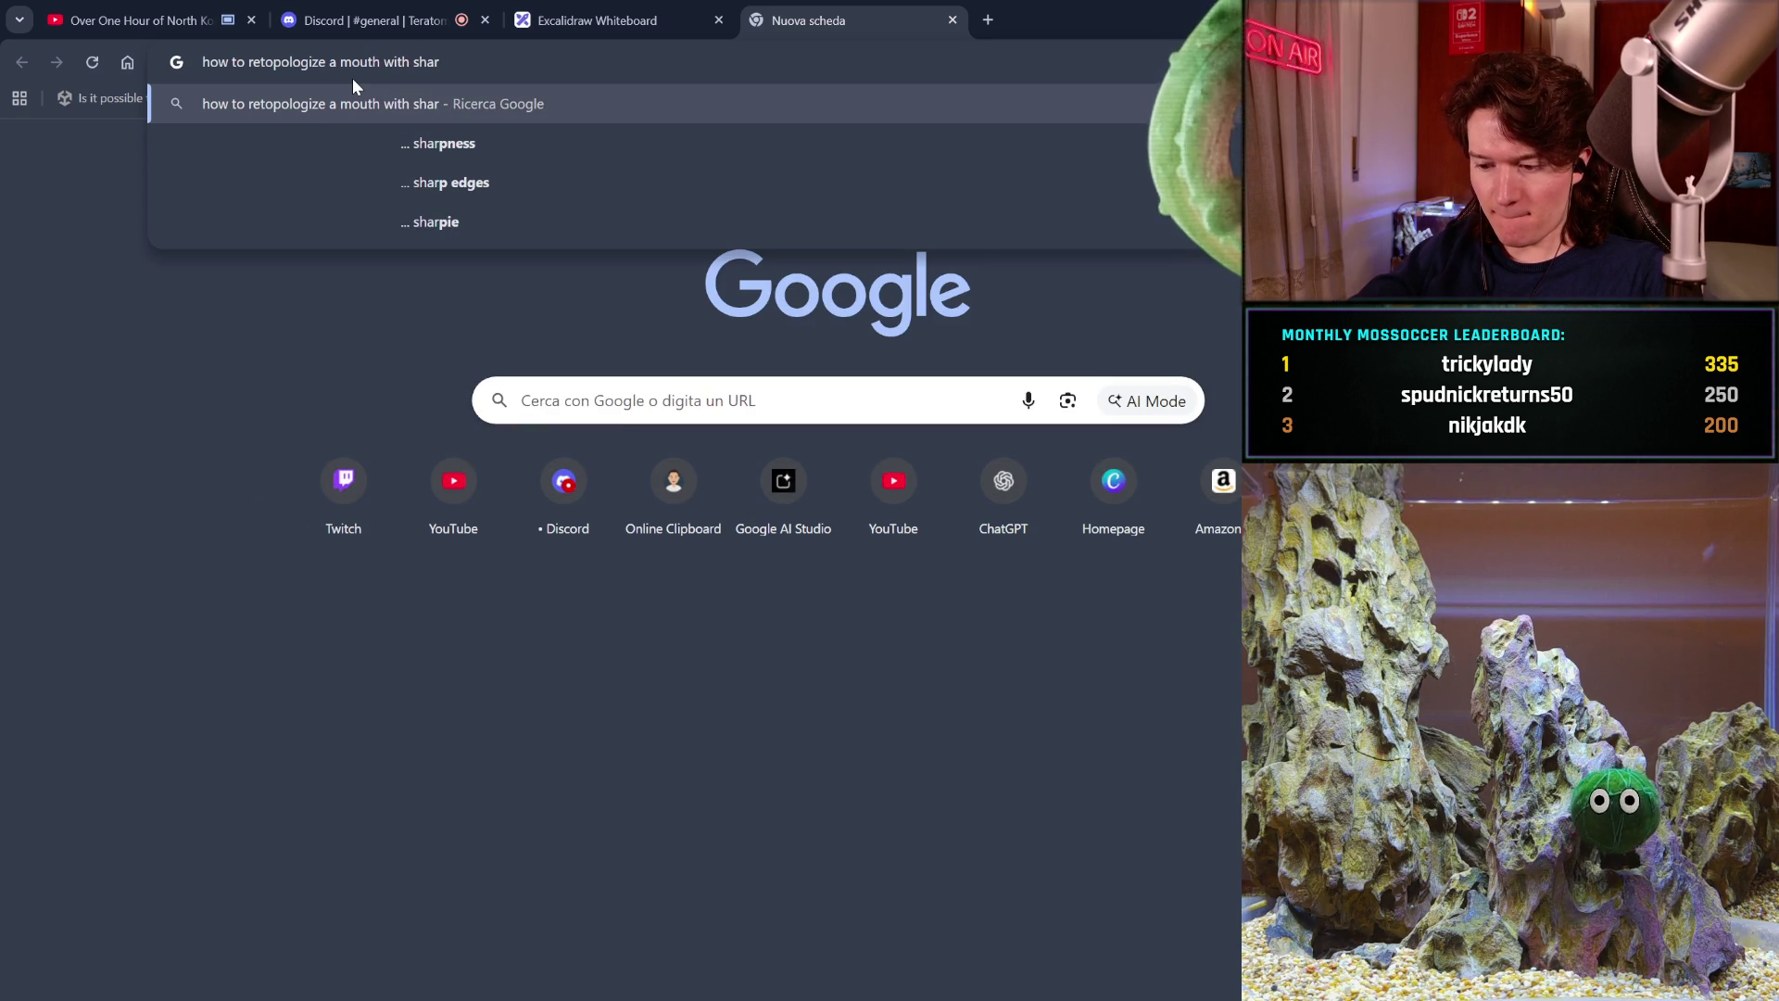
{"action": "type", "text": "p teeth&oq=how+to+retopologize+a+mouth+with+sharp+teeth&gs_lcrp=EgZjaHJvbWUyB"}
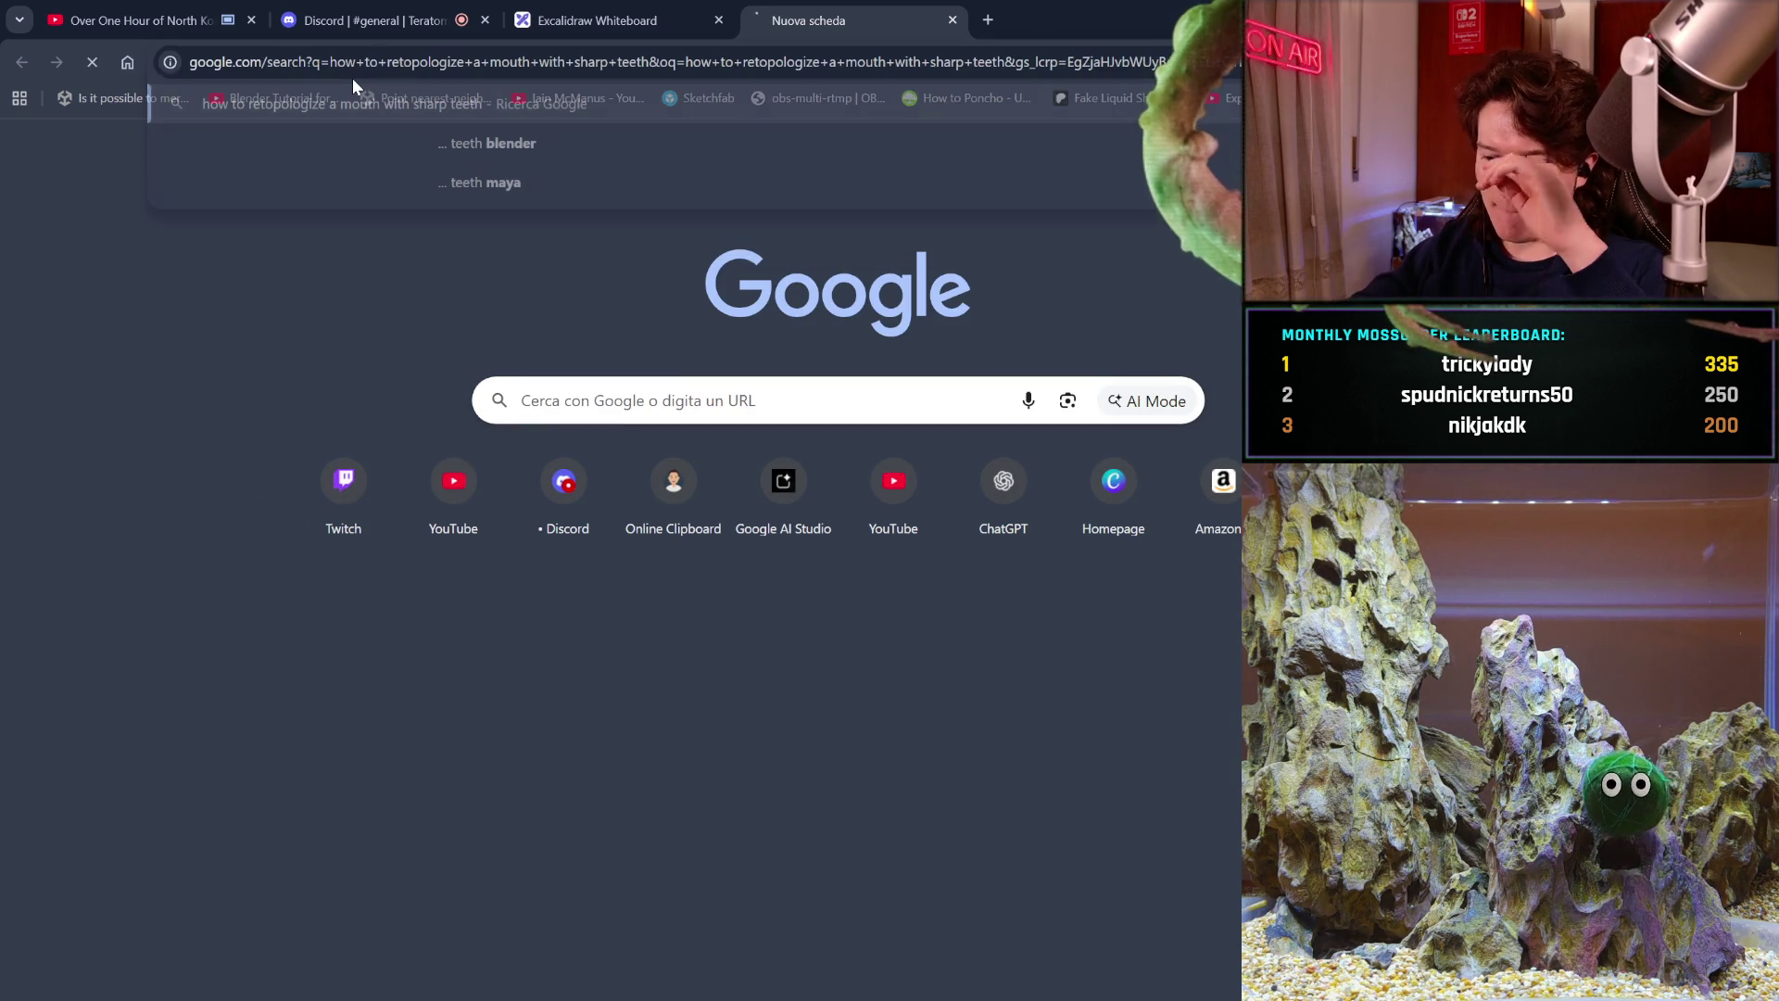
{"action": "key", "text": "Return"}
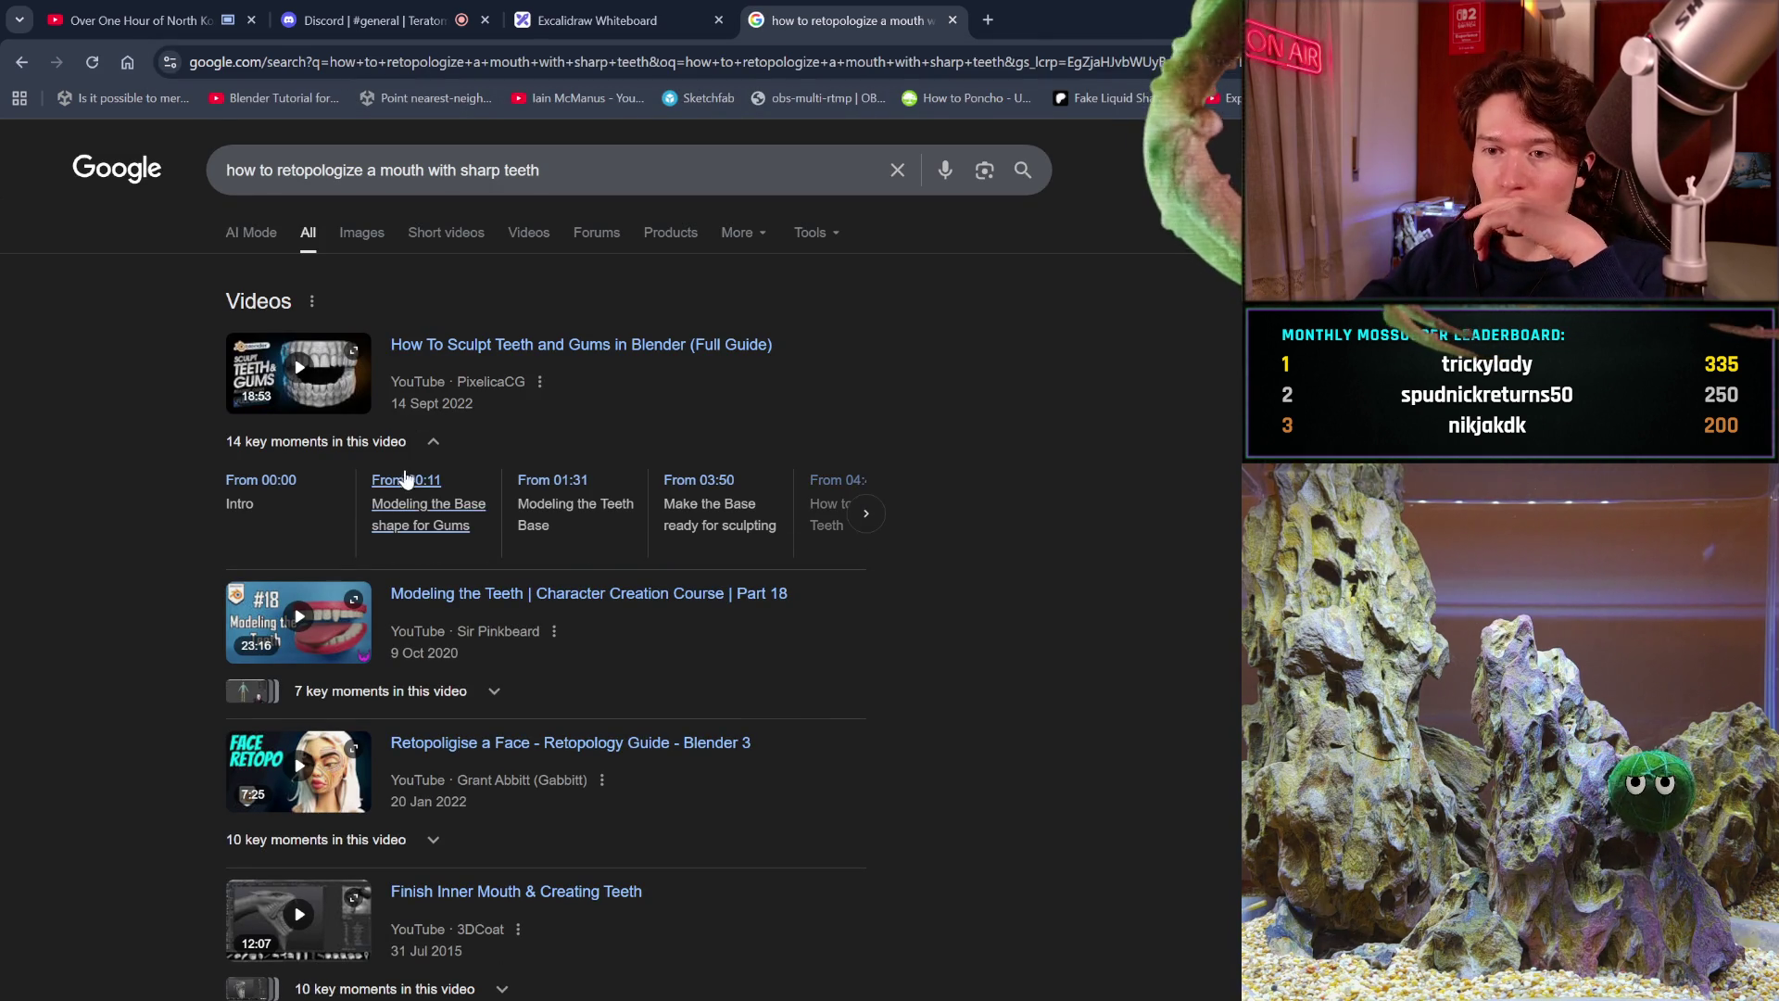
Scroll down the search results to the r/Maya 'Retopology of inner mouth and teeth' thread.
{"action": "scroll", "coordinate": [379, 384], "scroll_direction": "down", "scroll_amount": 2}
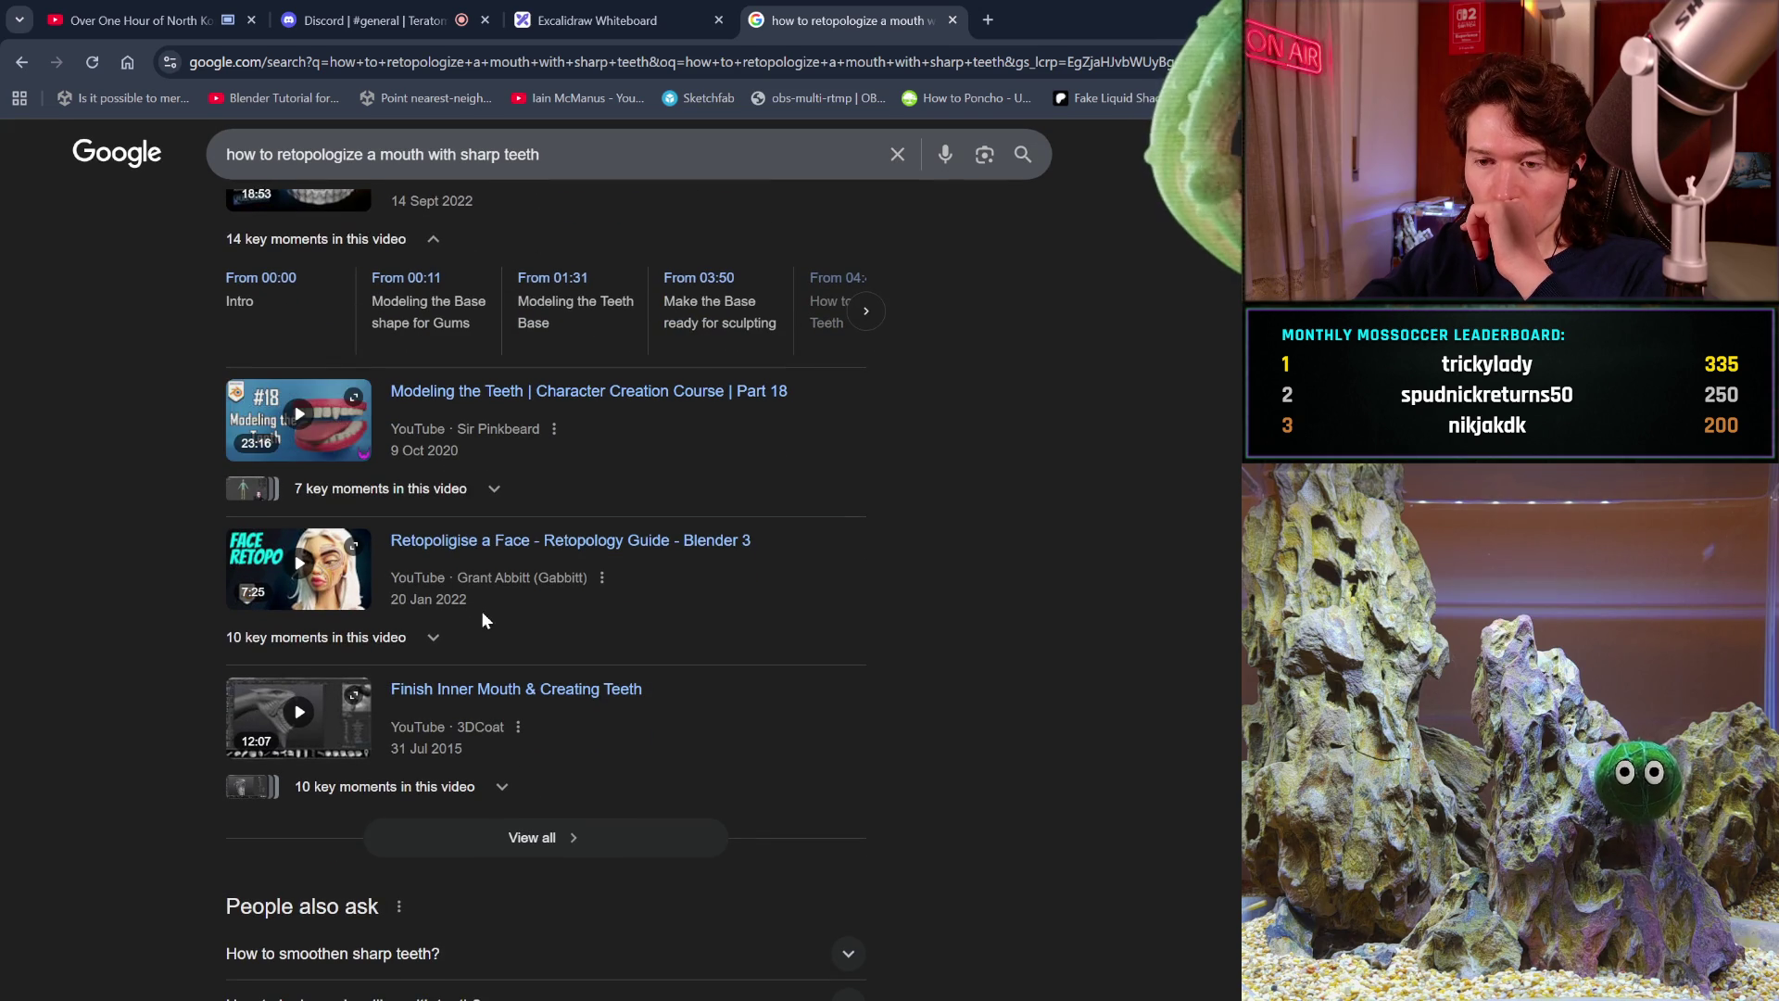
{"action": "scroll", "coordinate": [478, 608], "scroll_direction": "down", "scroll_amount": 2}
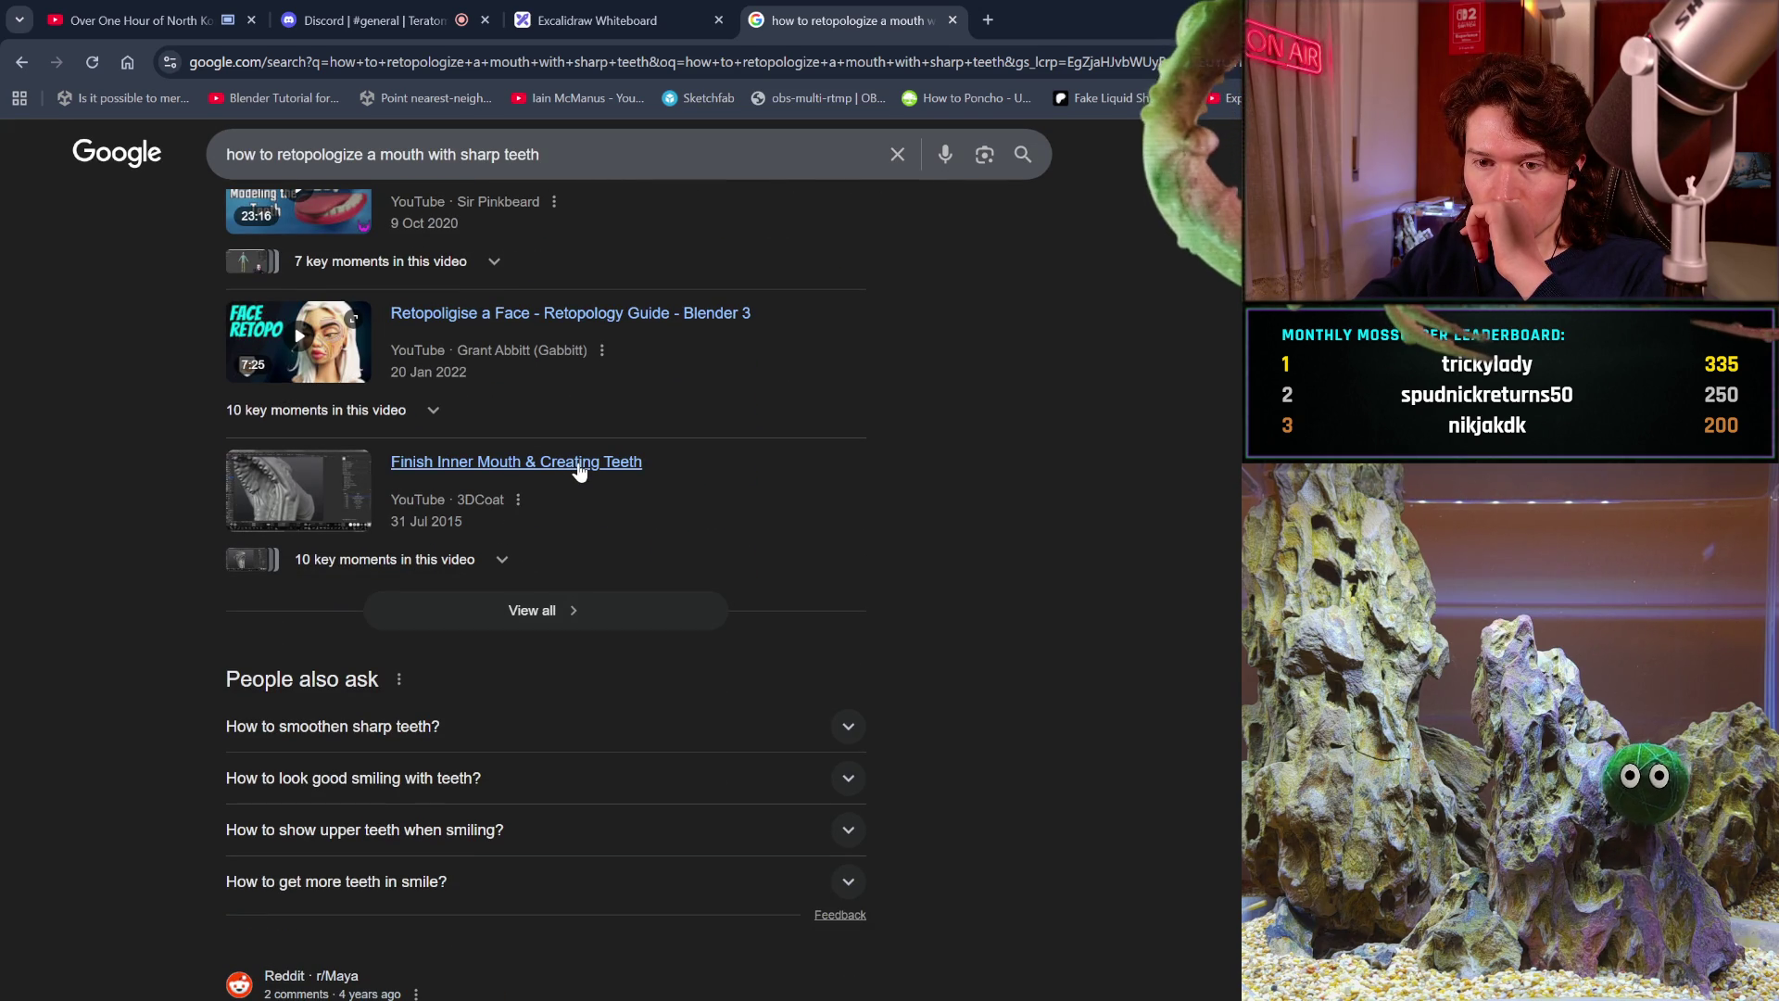
{"action": "scroll", "coordinate": [579, 471], "scroll_direction": "down", "scroll_amount": 2}
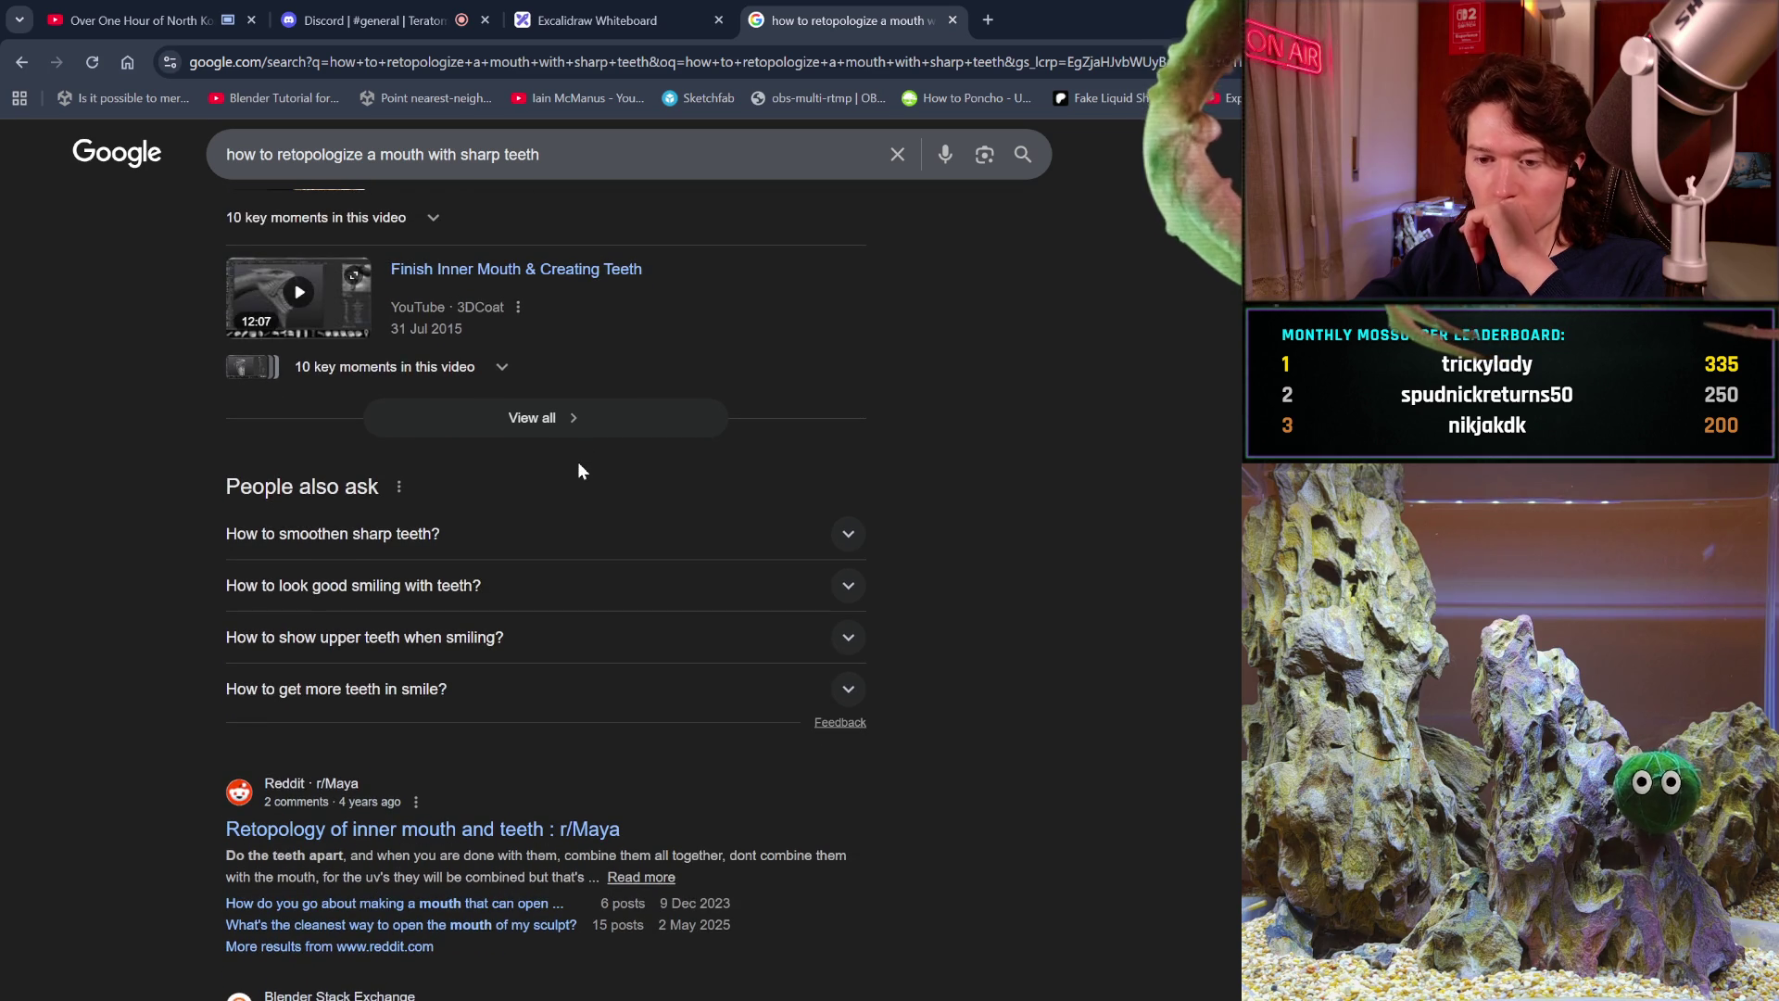
{"action": "scroll", "coordinate": [579, 472], "scroll_direction": "down", "scroll_amount": 1}
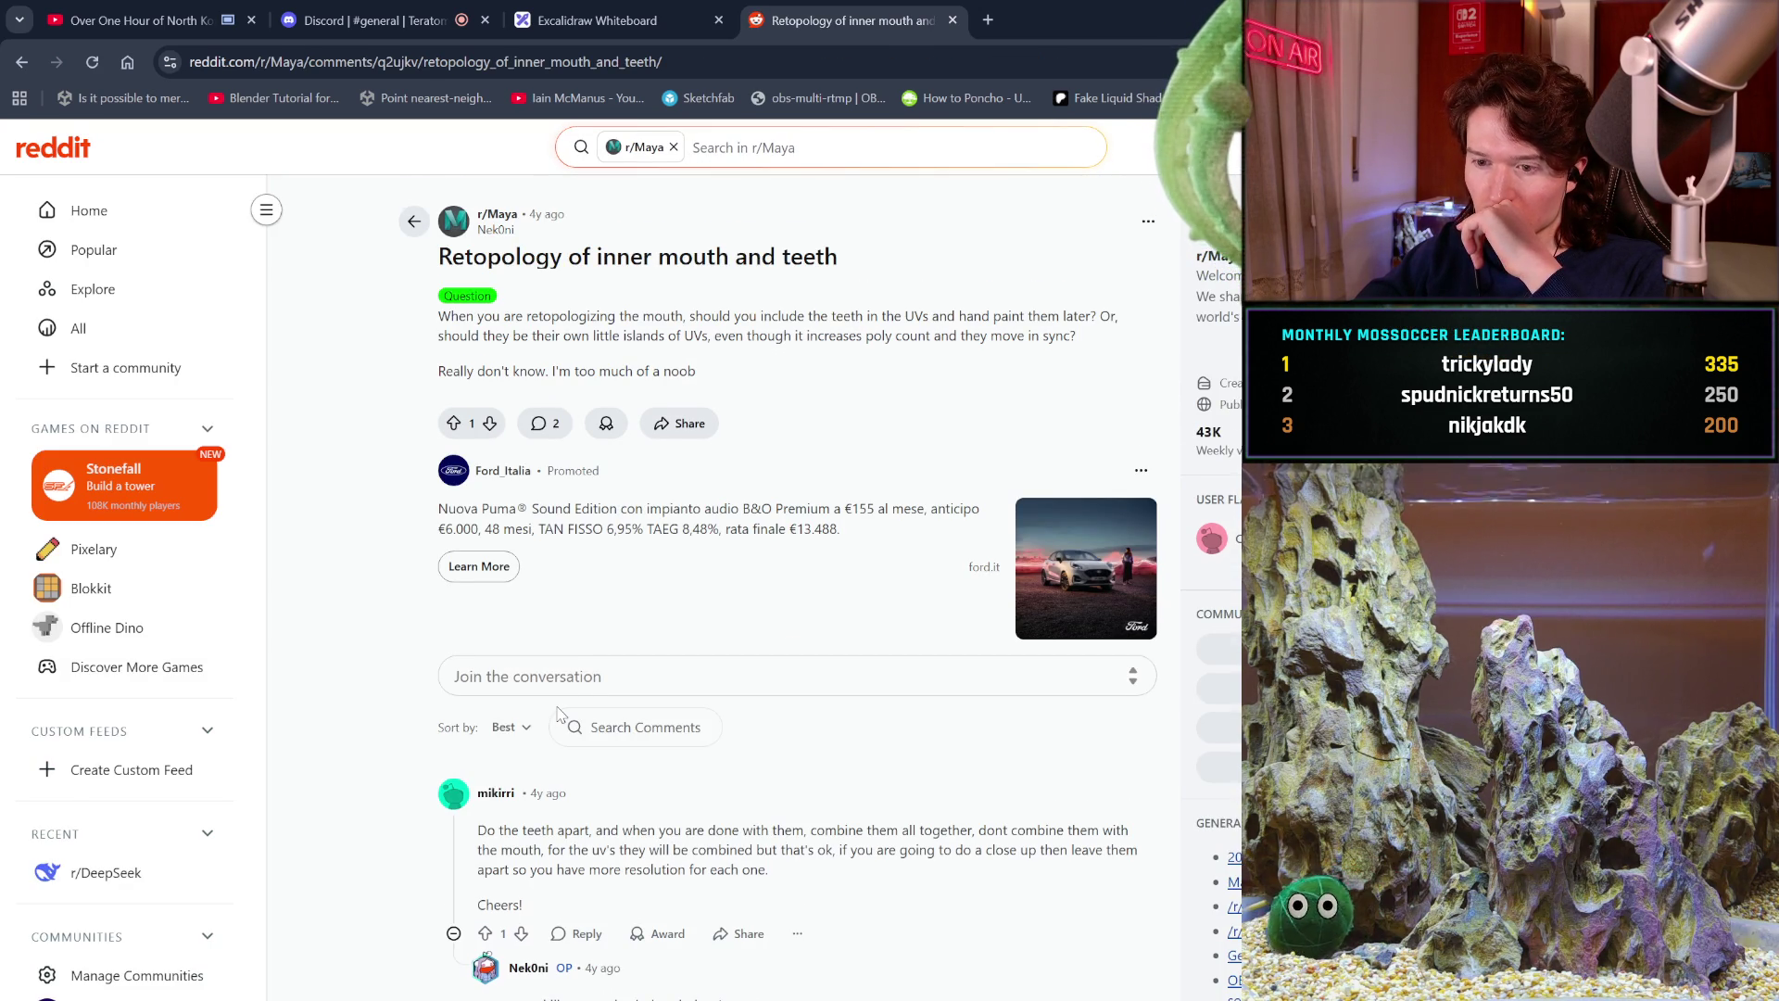
Read the thread's replies, then return to the Google results and scroll through them.
{"action": "scroll", "coordinate": [558, 713], "scroll_direction": "down", "scroll_amount": 2}
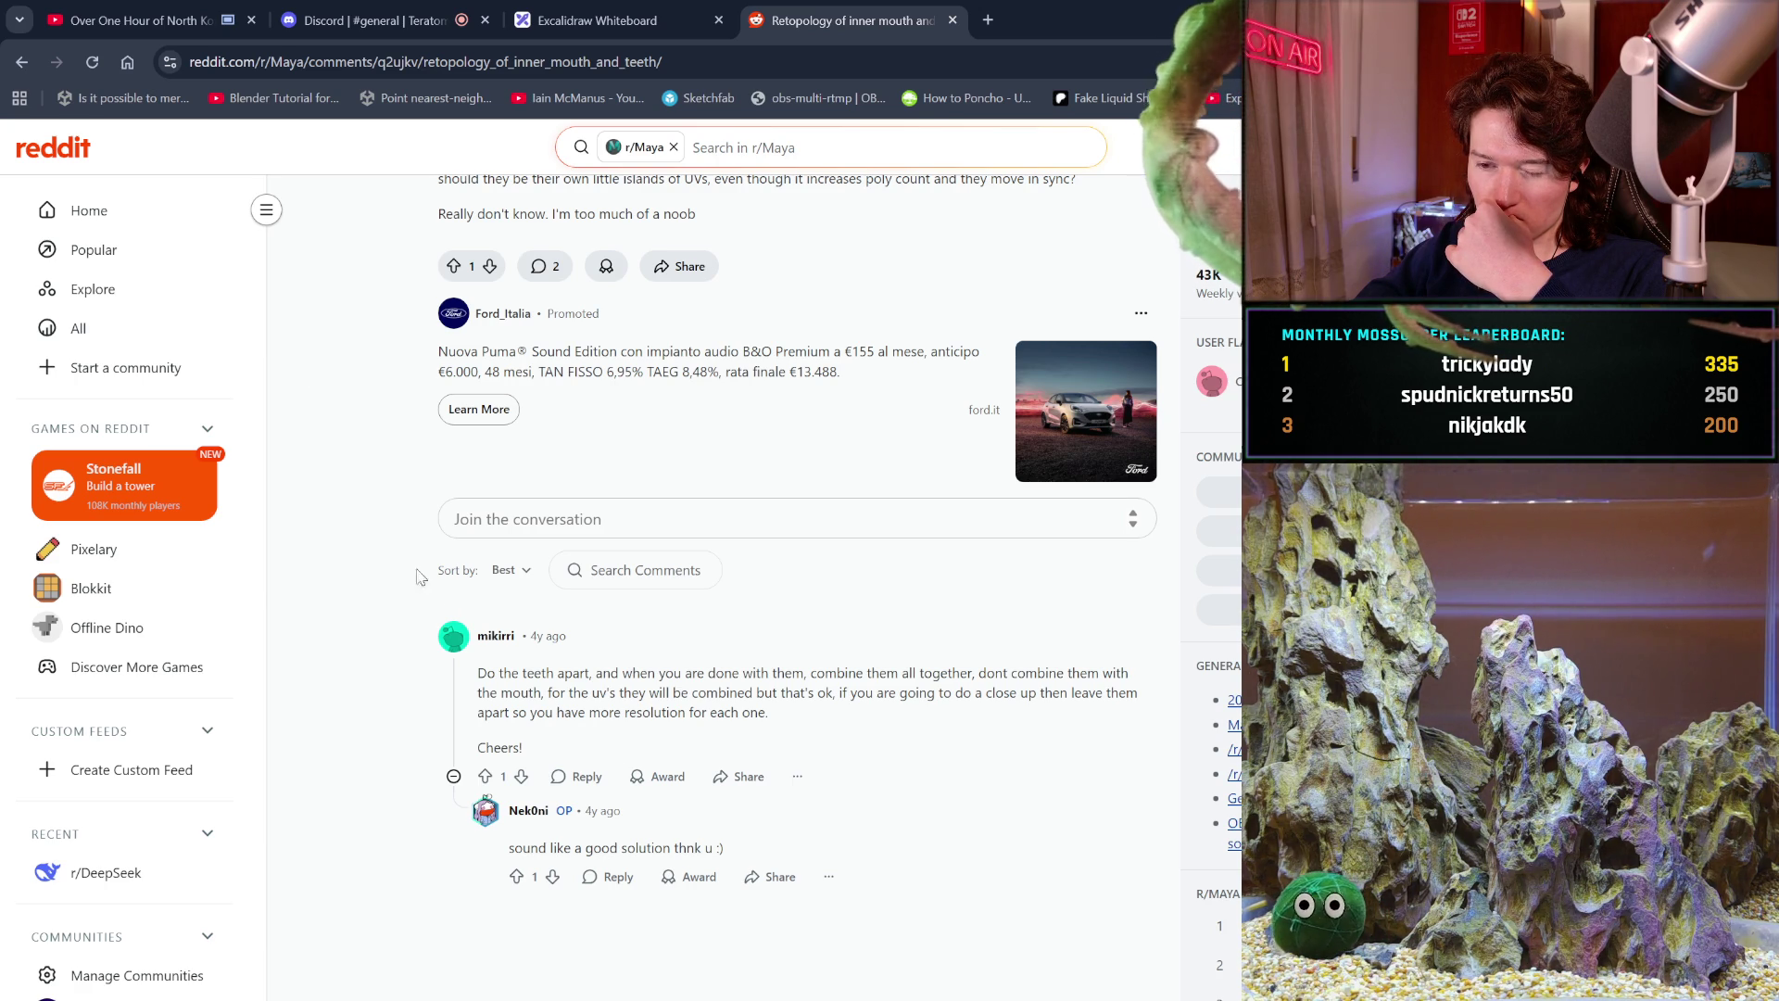
{"action": "left_click", "coordinate": [23, 63]}
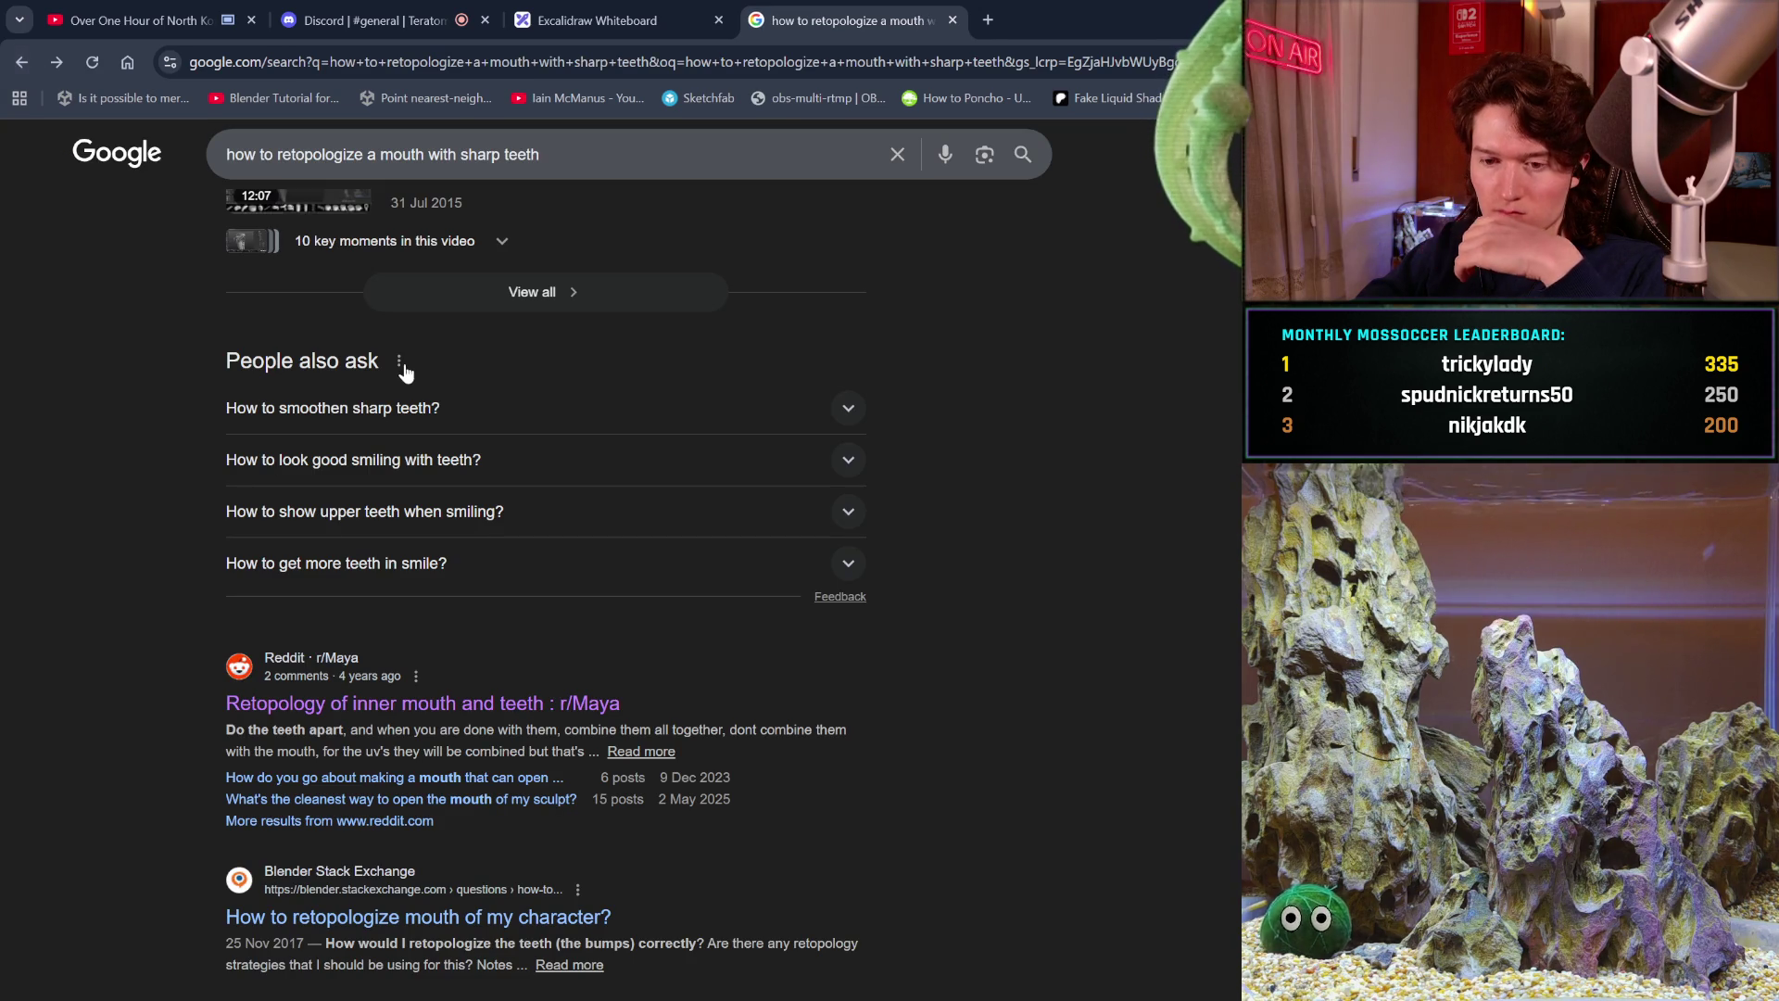
{"action": "scroll", "coordinate": [408, 378], "scroll_direction": "down", "scroll_amount": 1}
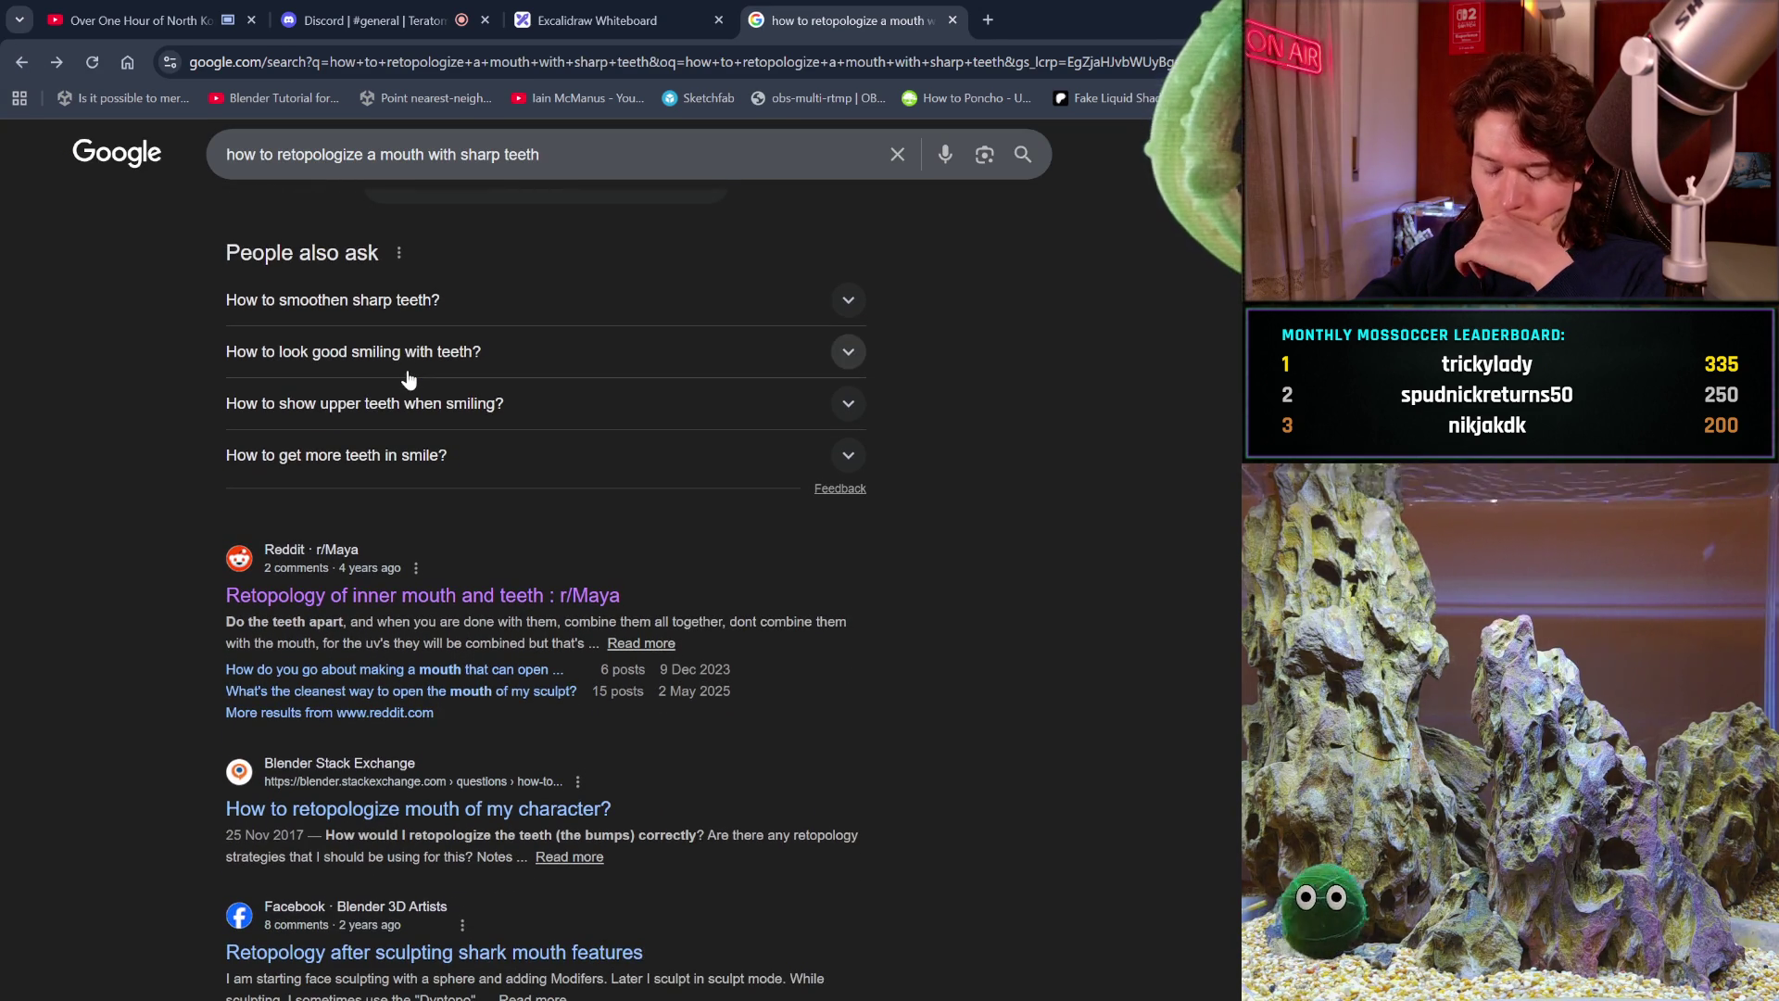
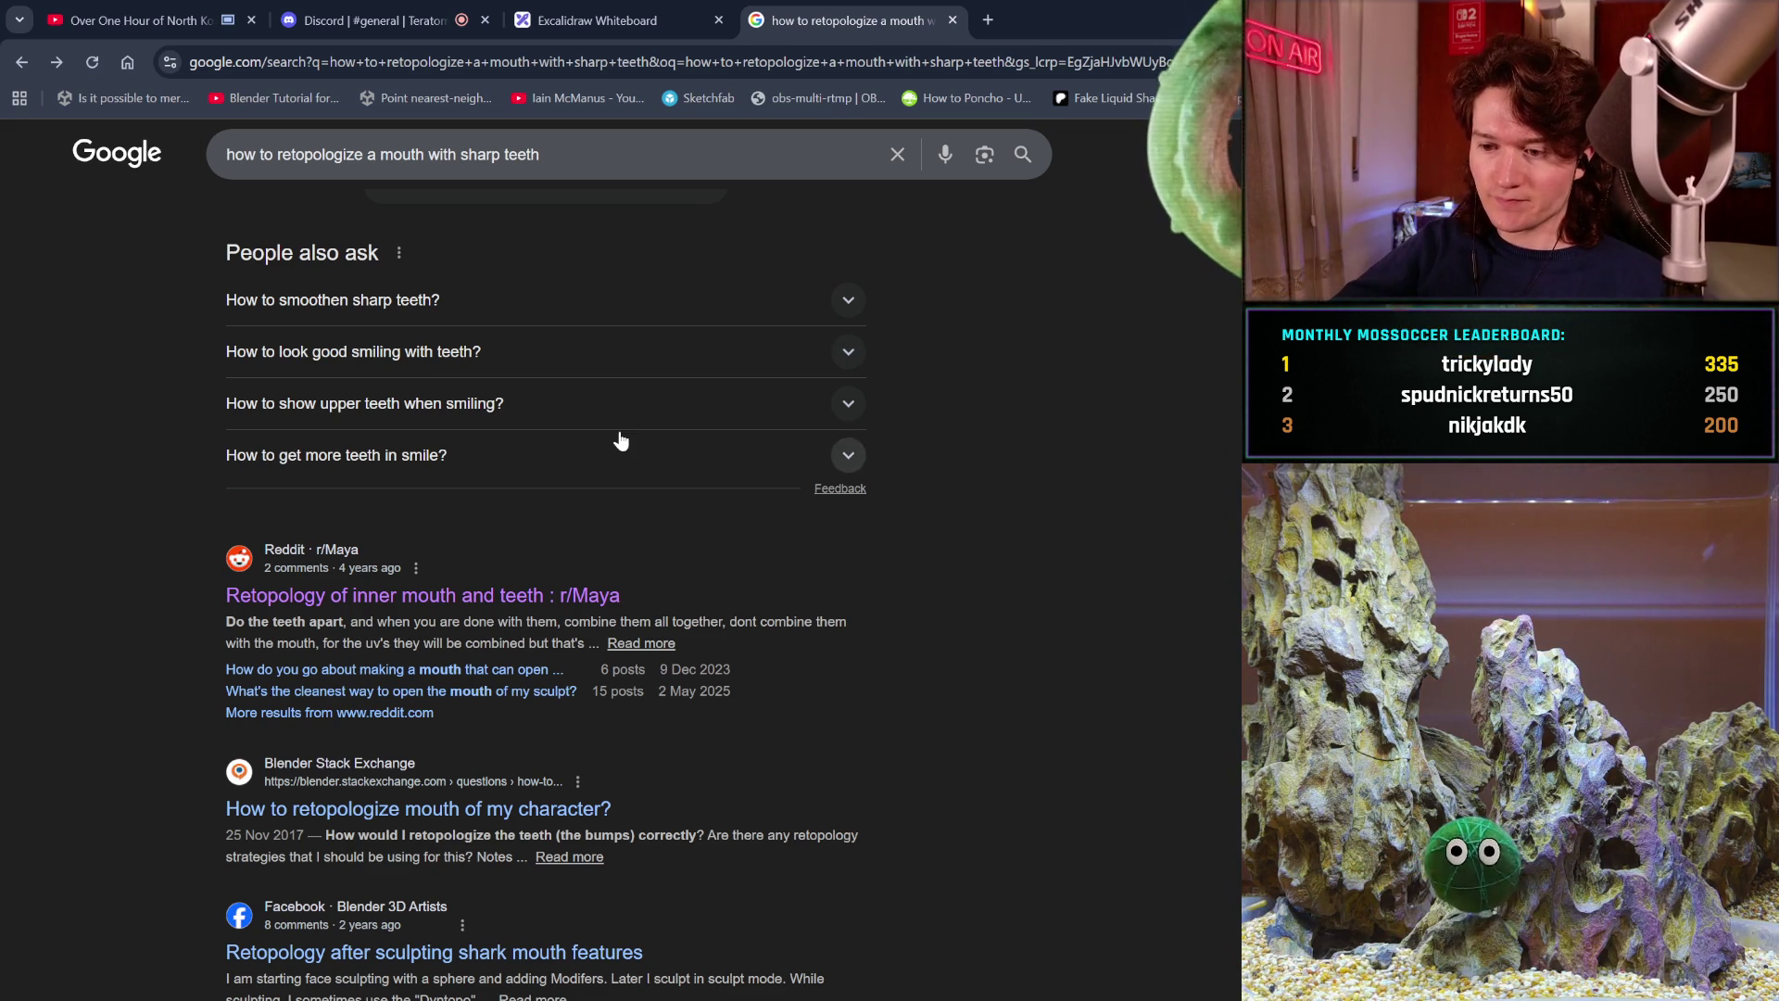
Open the Facebook result 'Retopology after sculpting shark mouth features' from the sharp-teeth mouth results.
{"action": "scroll", "coordinate": [621, 440], "scroll_direction": "down", "scroll_amount": 3}
{"action": "scroll", "coordinate": [619, 430], "scroll_direction": "down", "scroll_amount": 1}
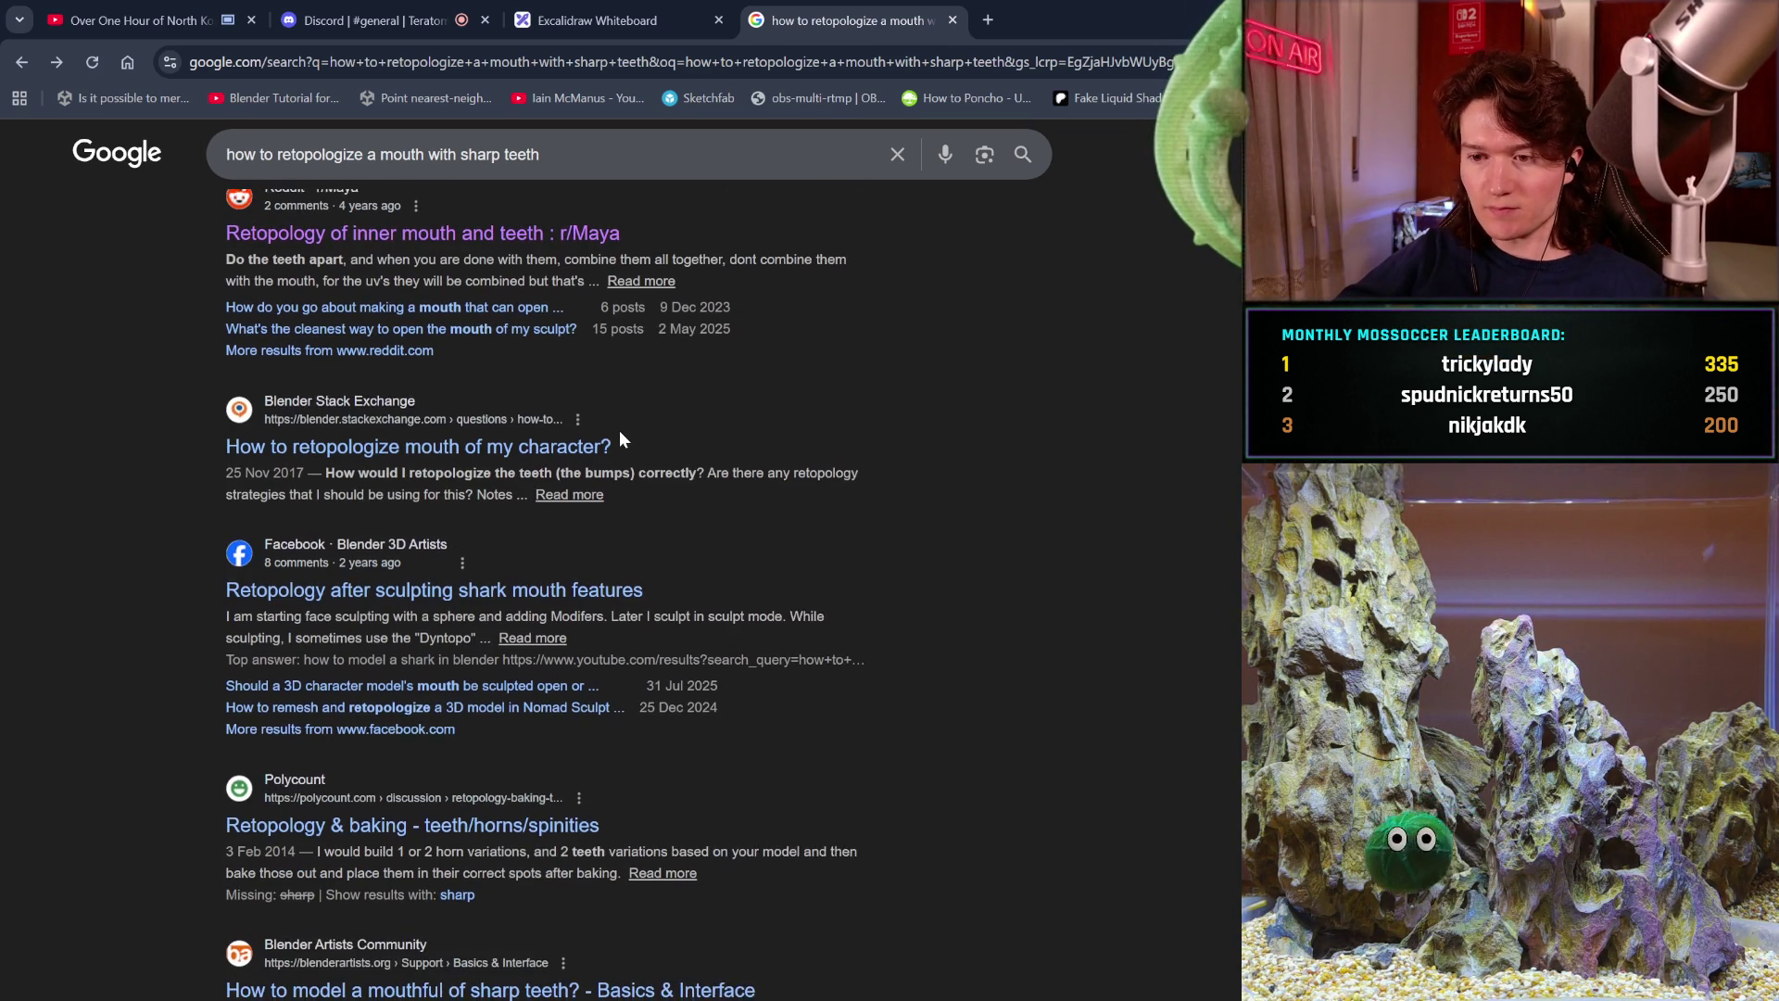
{"action": "left_click", "coordinate": [577, 578]}
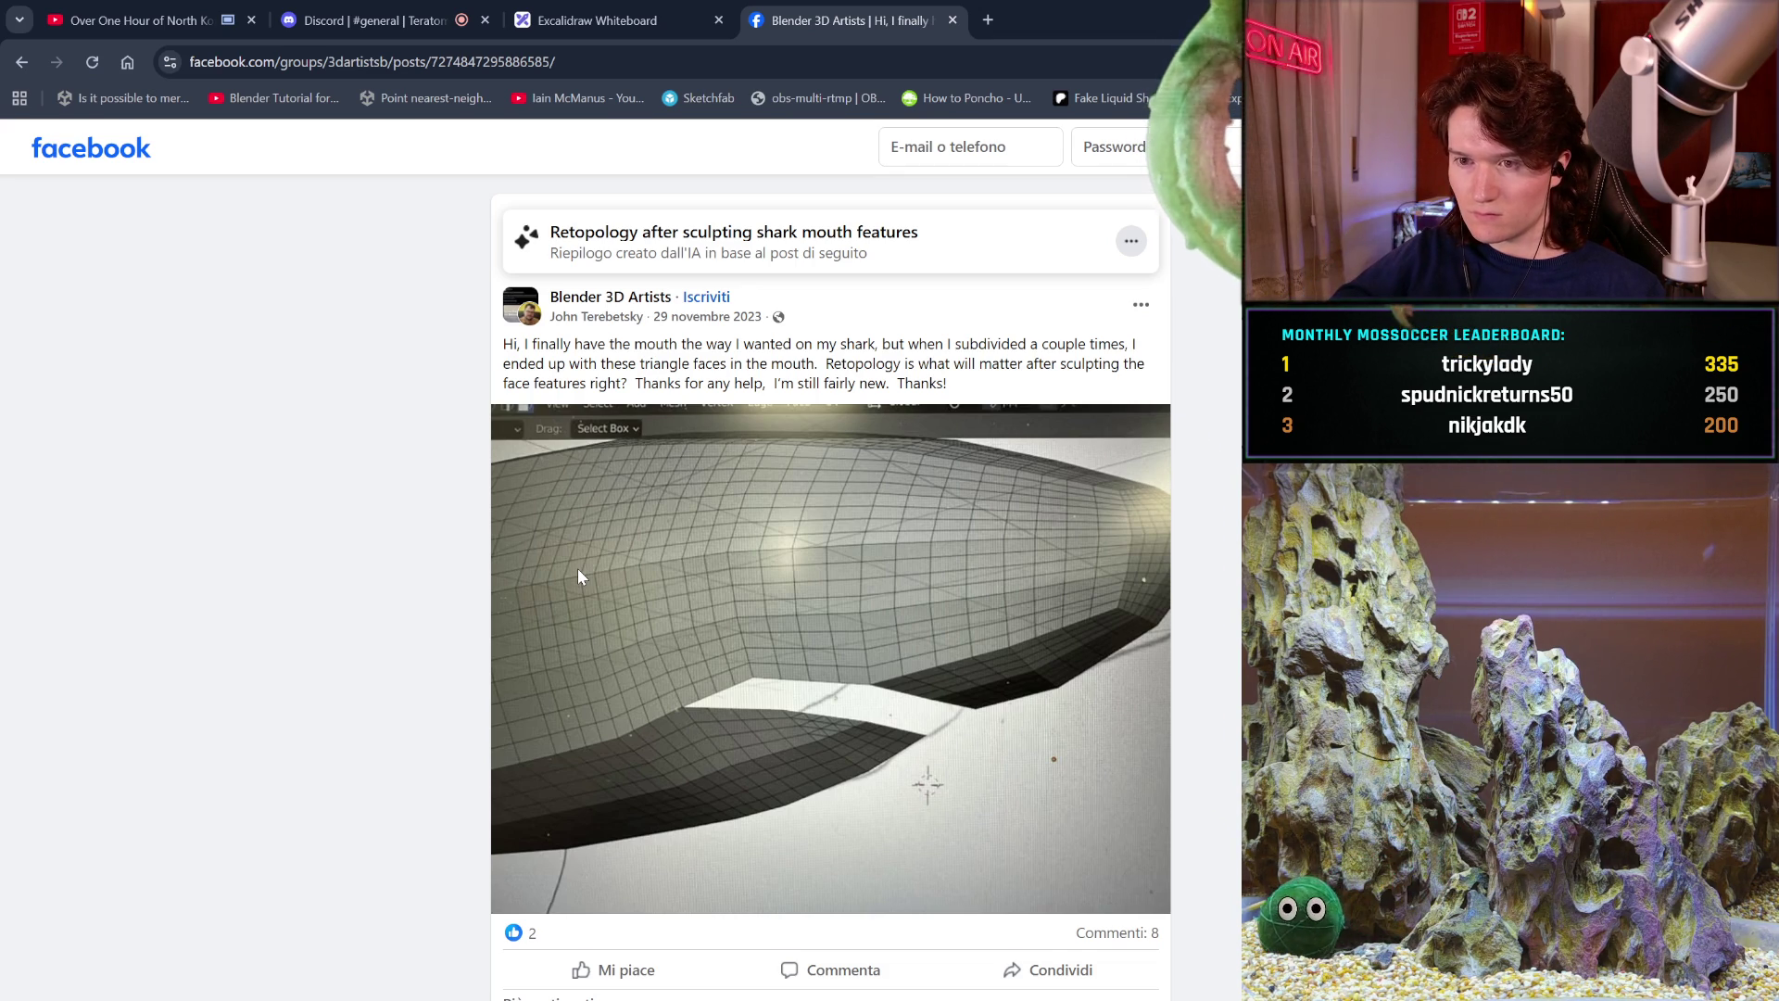
Read through the shark-mouth retopology post, its comments and later group posts, then go to Google's start page.
{"action": "scroll", "coordinate": [578, 570], "scroll_direction": "down", "scroll_amount": 2}
{"action": "scroll", "coordinate": [579, 574], "scroll_direction": "down", "scroll_amount": 1}
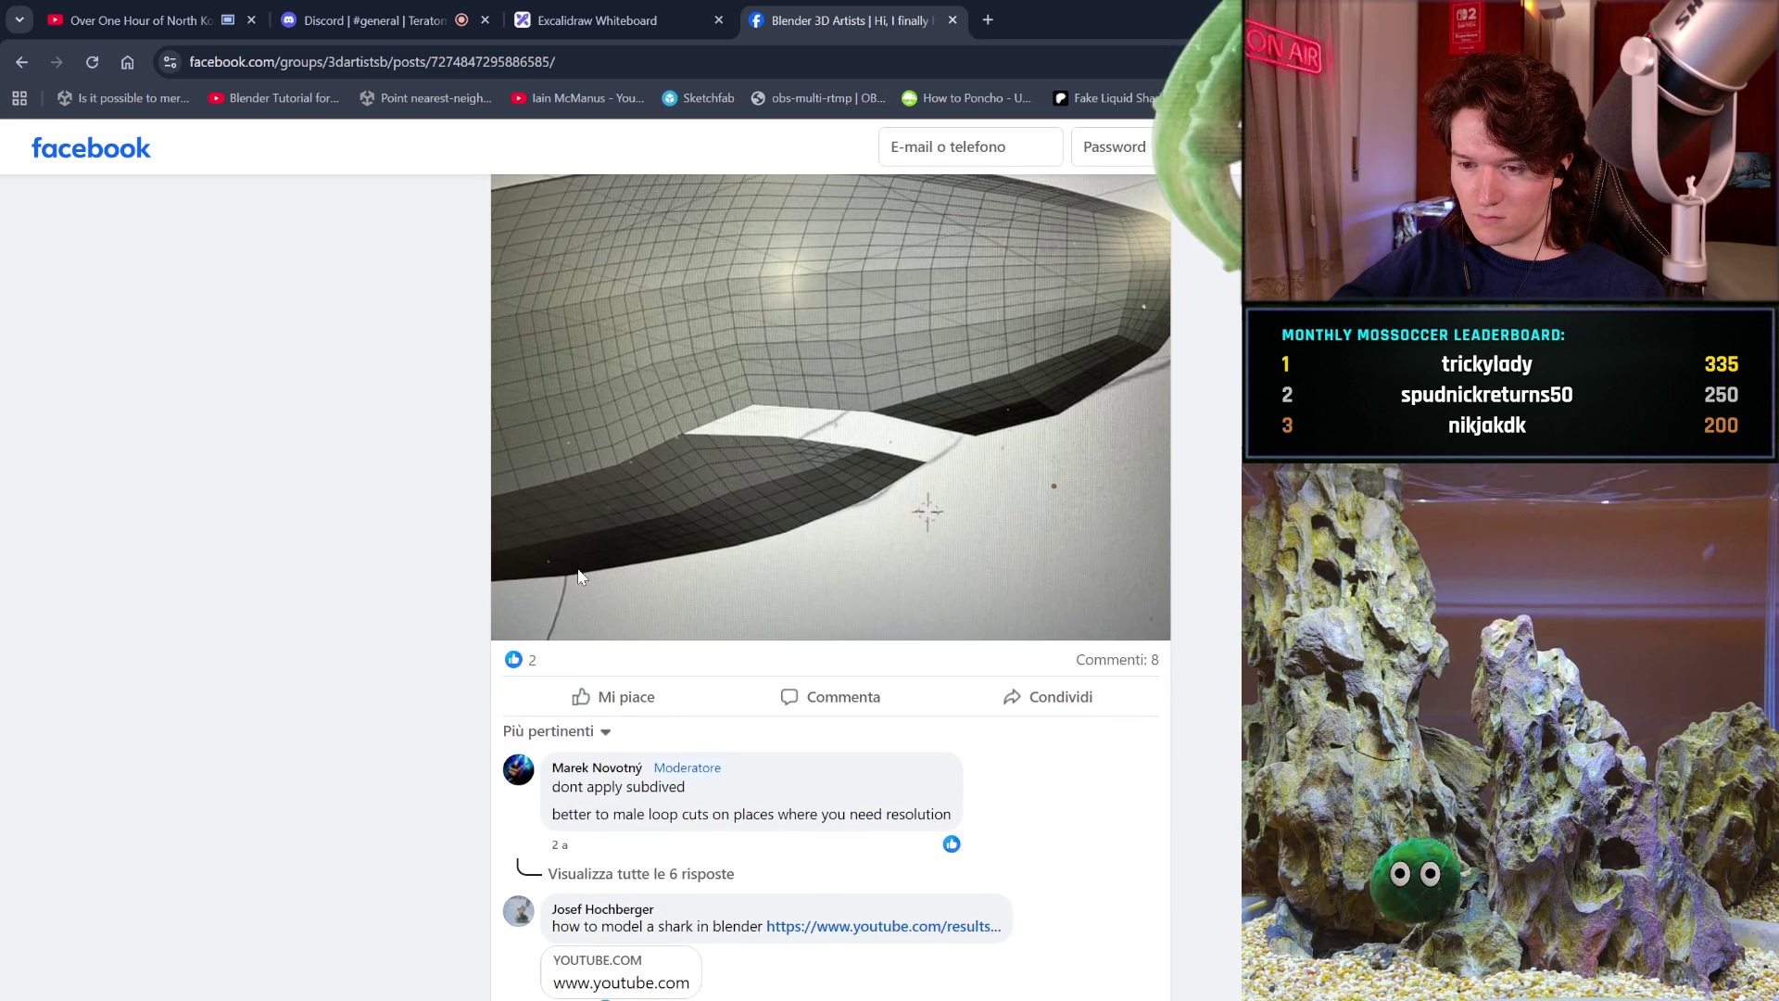
{"action": "scroll", "coordinate": [578, 575], "scroll_direction": "down", "scroll_amount": 3}
{"action": "scroll", "coordinate": [579, 576], "scroll_direction": "down", "scroll_amount": 4}
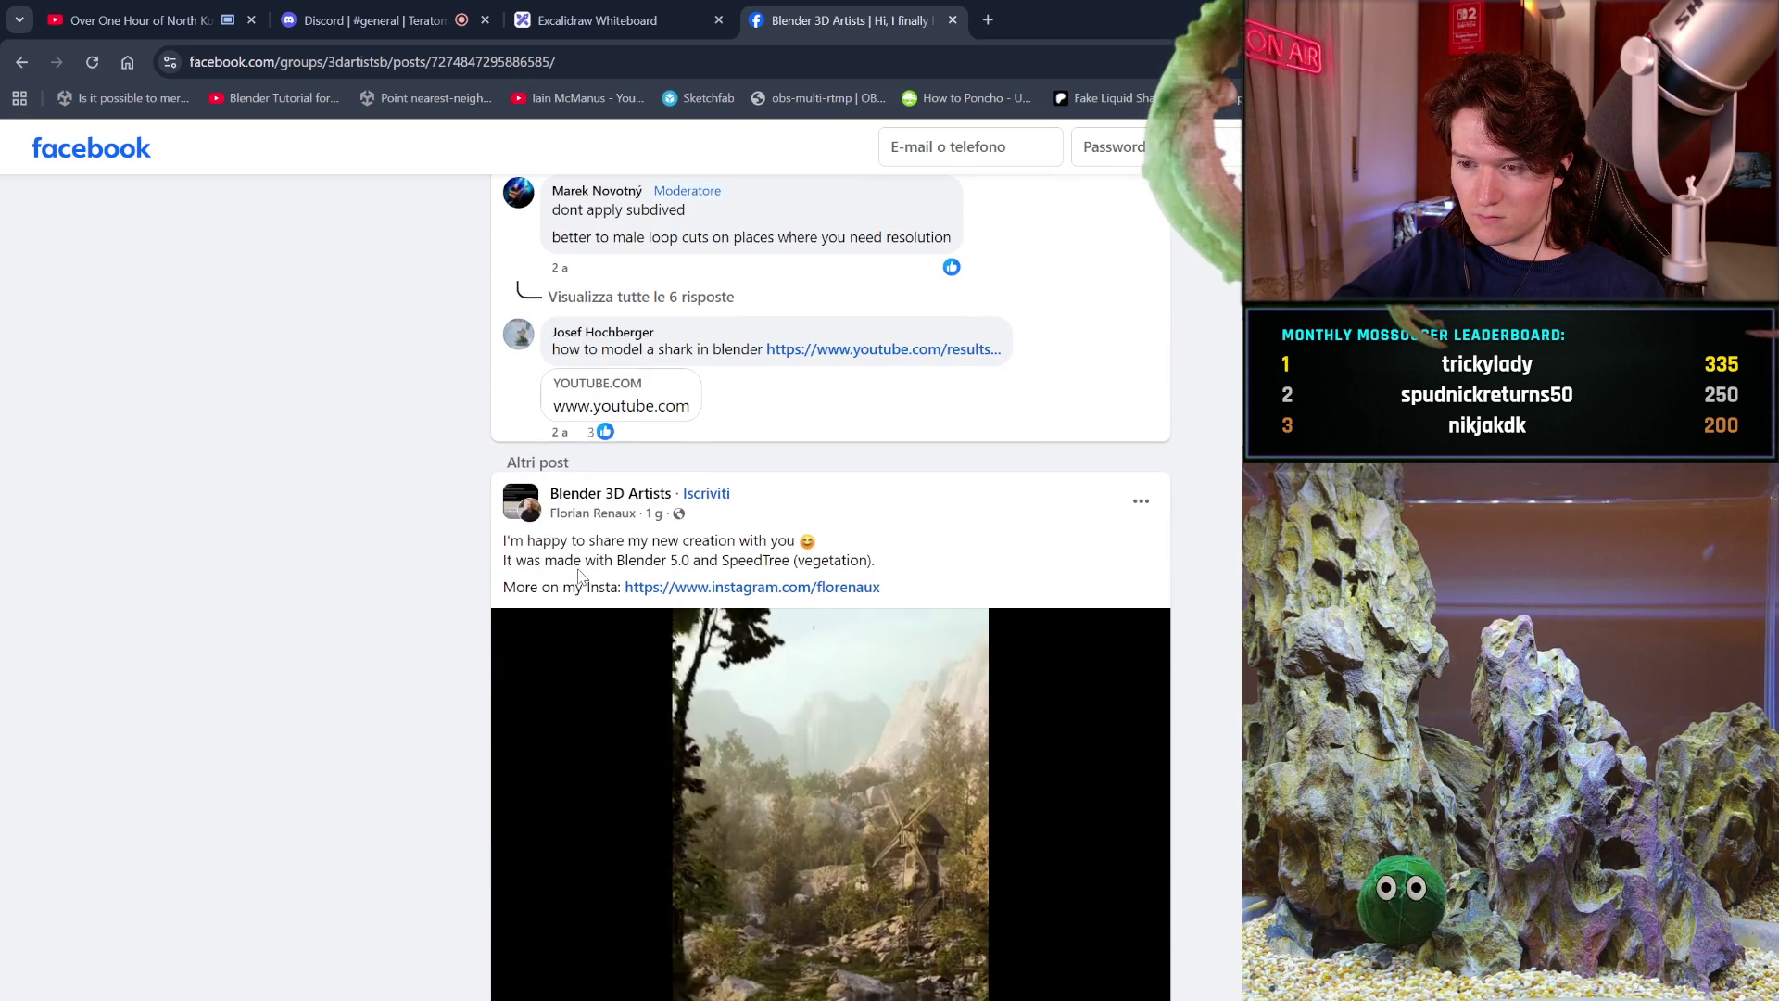
{"action": "scroll", "coordinate": [579, 577], "scroll_direction": "down", "scroll_amount": 2}
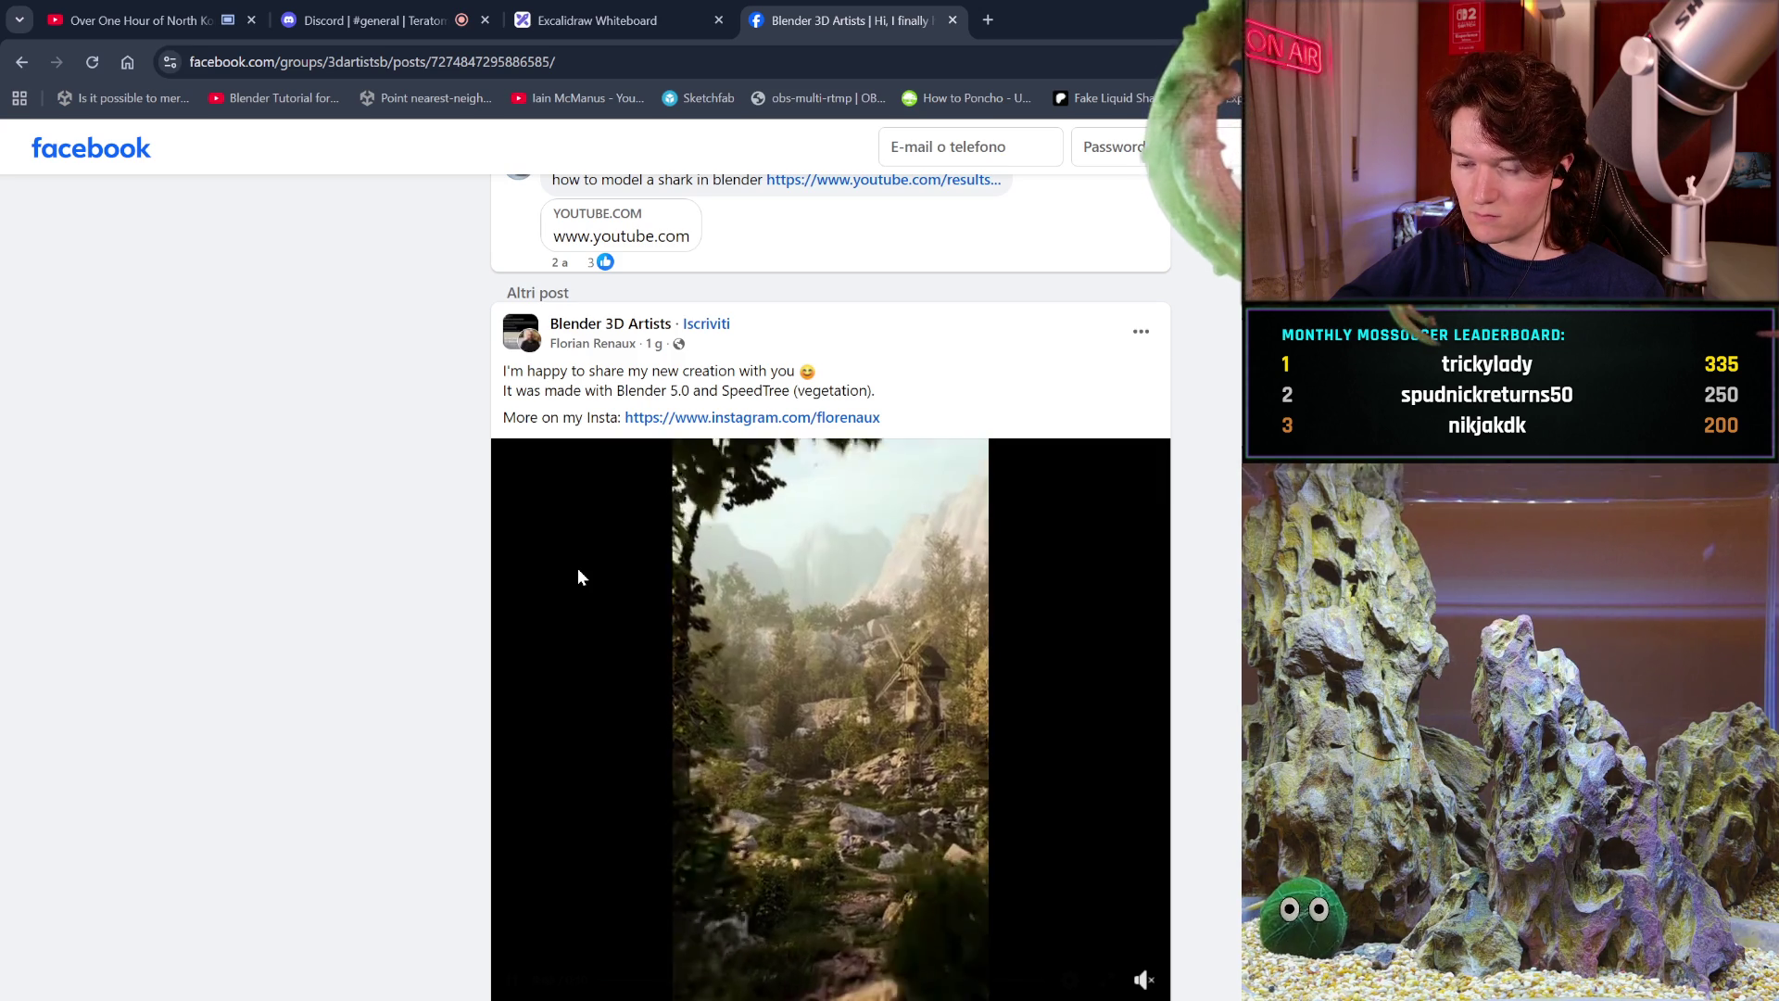
{"action": "scroll", "coordinate": [576, 569], "scroll_direction": "down", "scroll_amount": 3}
{"action": "scroll", "coordinate": [576, 569], "scroll_direction": "down", "scroll_amount": 10}
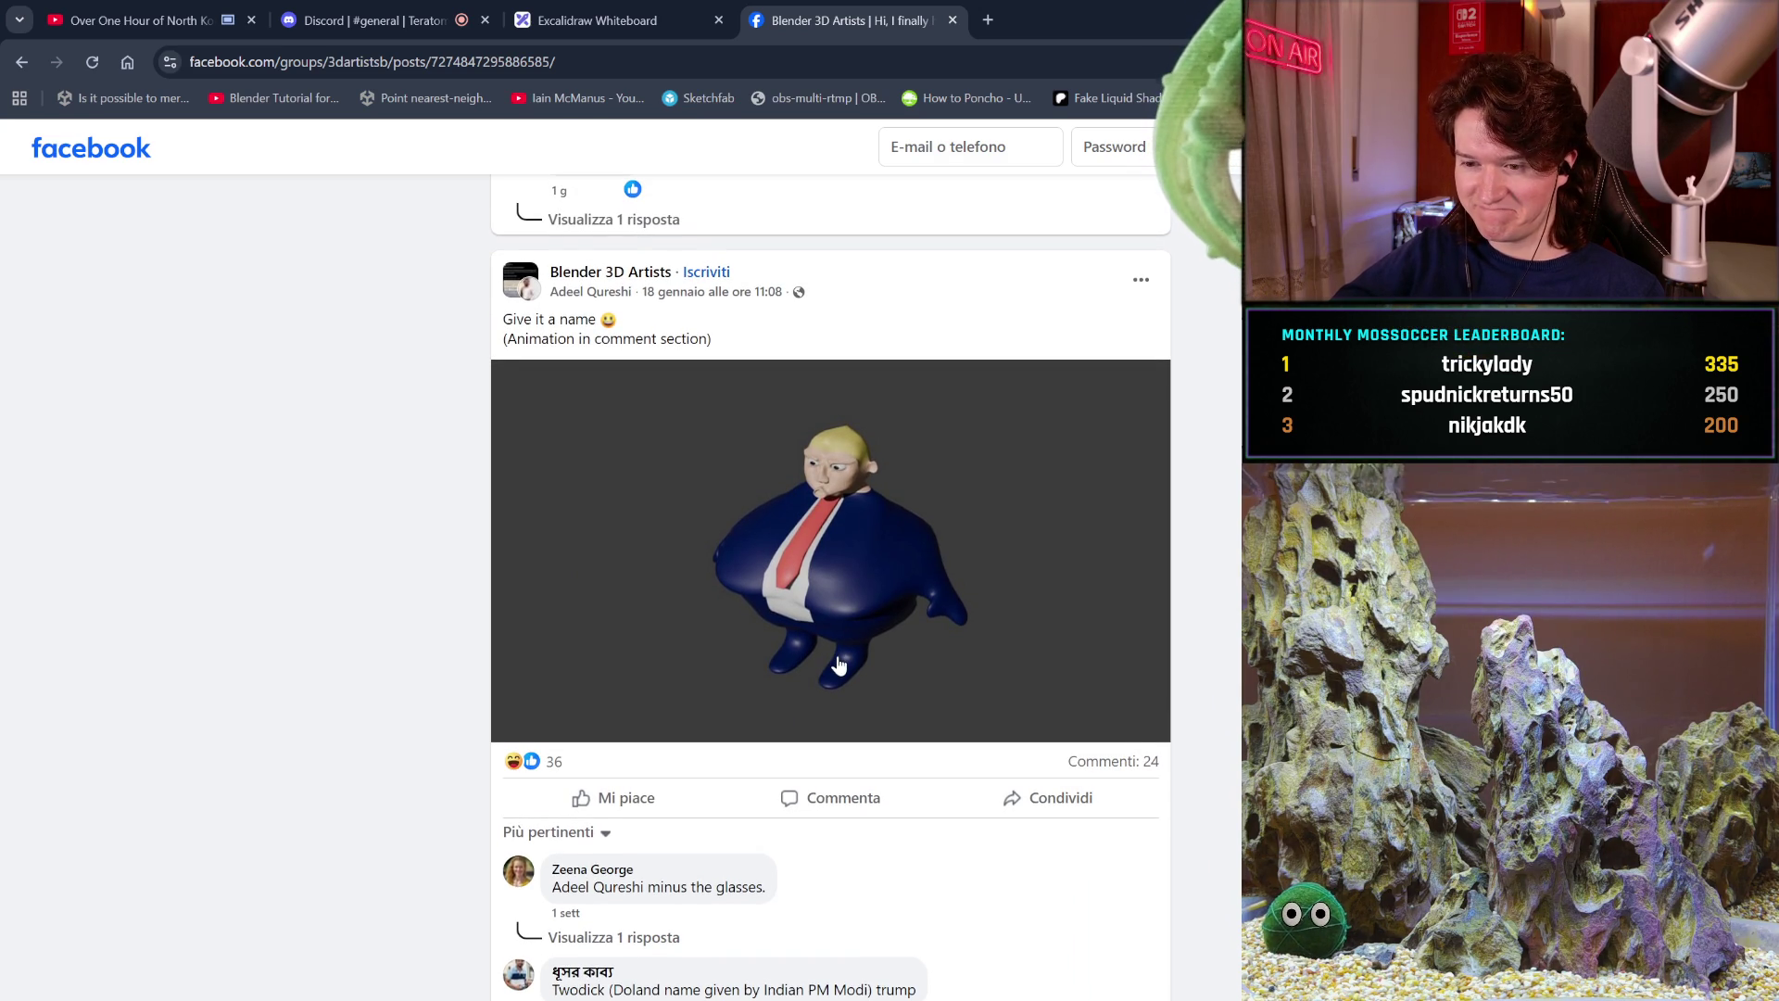
{"action": "scroll", "coordinate": [839, 664], "scroll_direction": "down", "scroll_amount": 1}
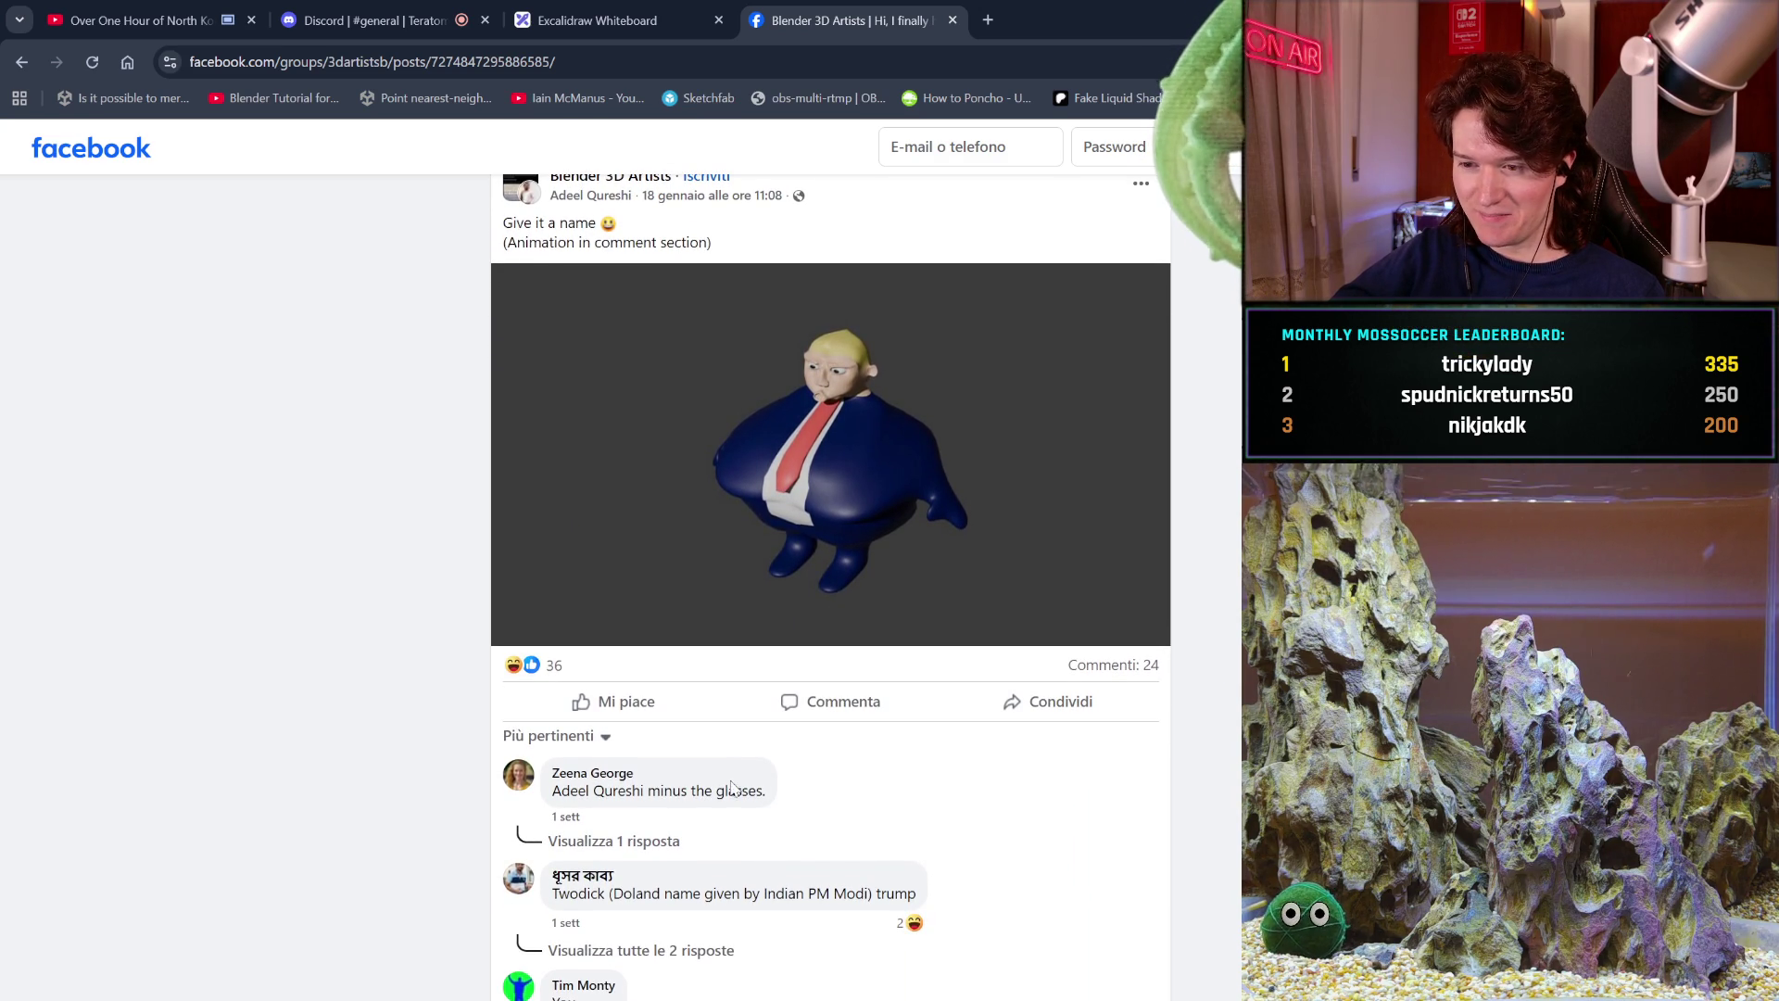
{"action": "scroll", "coordinate": [582, 931], "scroll_direction": "down", "scroll_amount": 3}
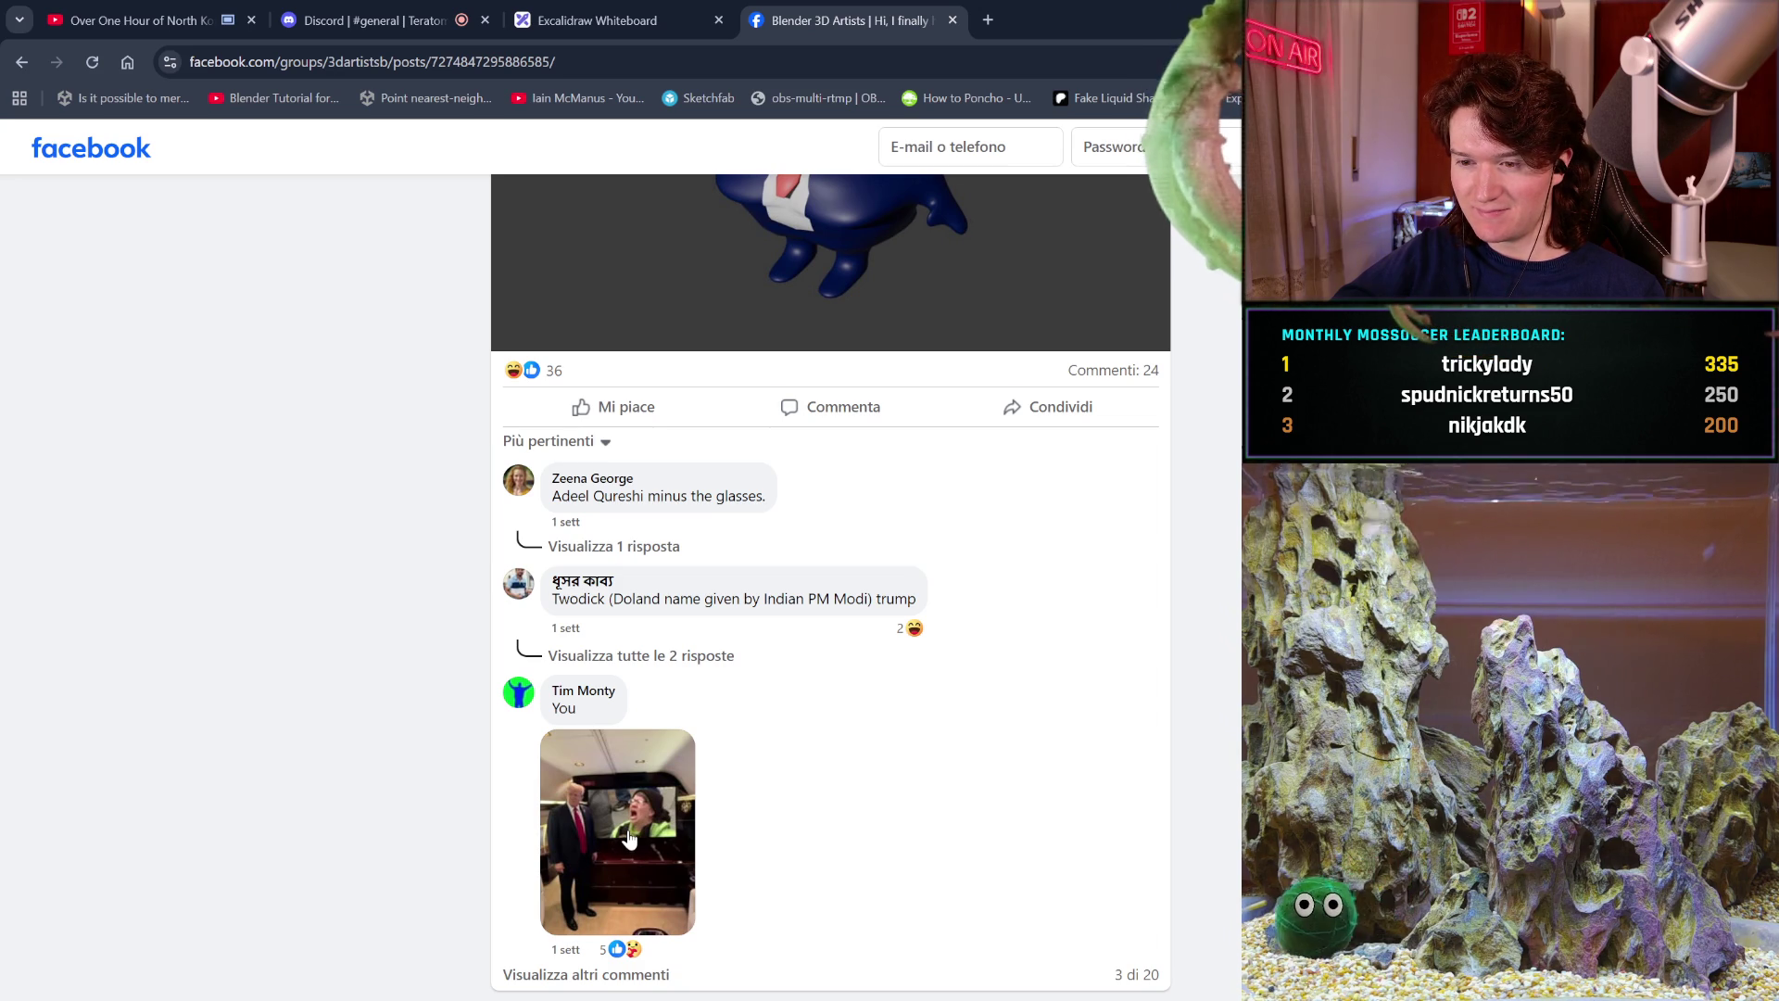
{"action": "scroll", "coordinate": [629, 839], "scroll_direction": "down", "scroll_amount": 1}
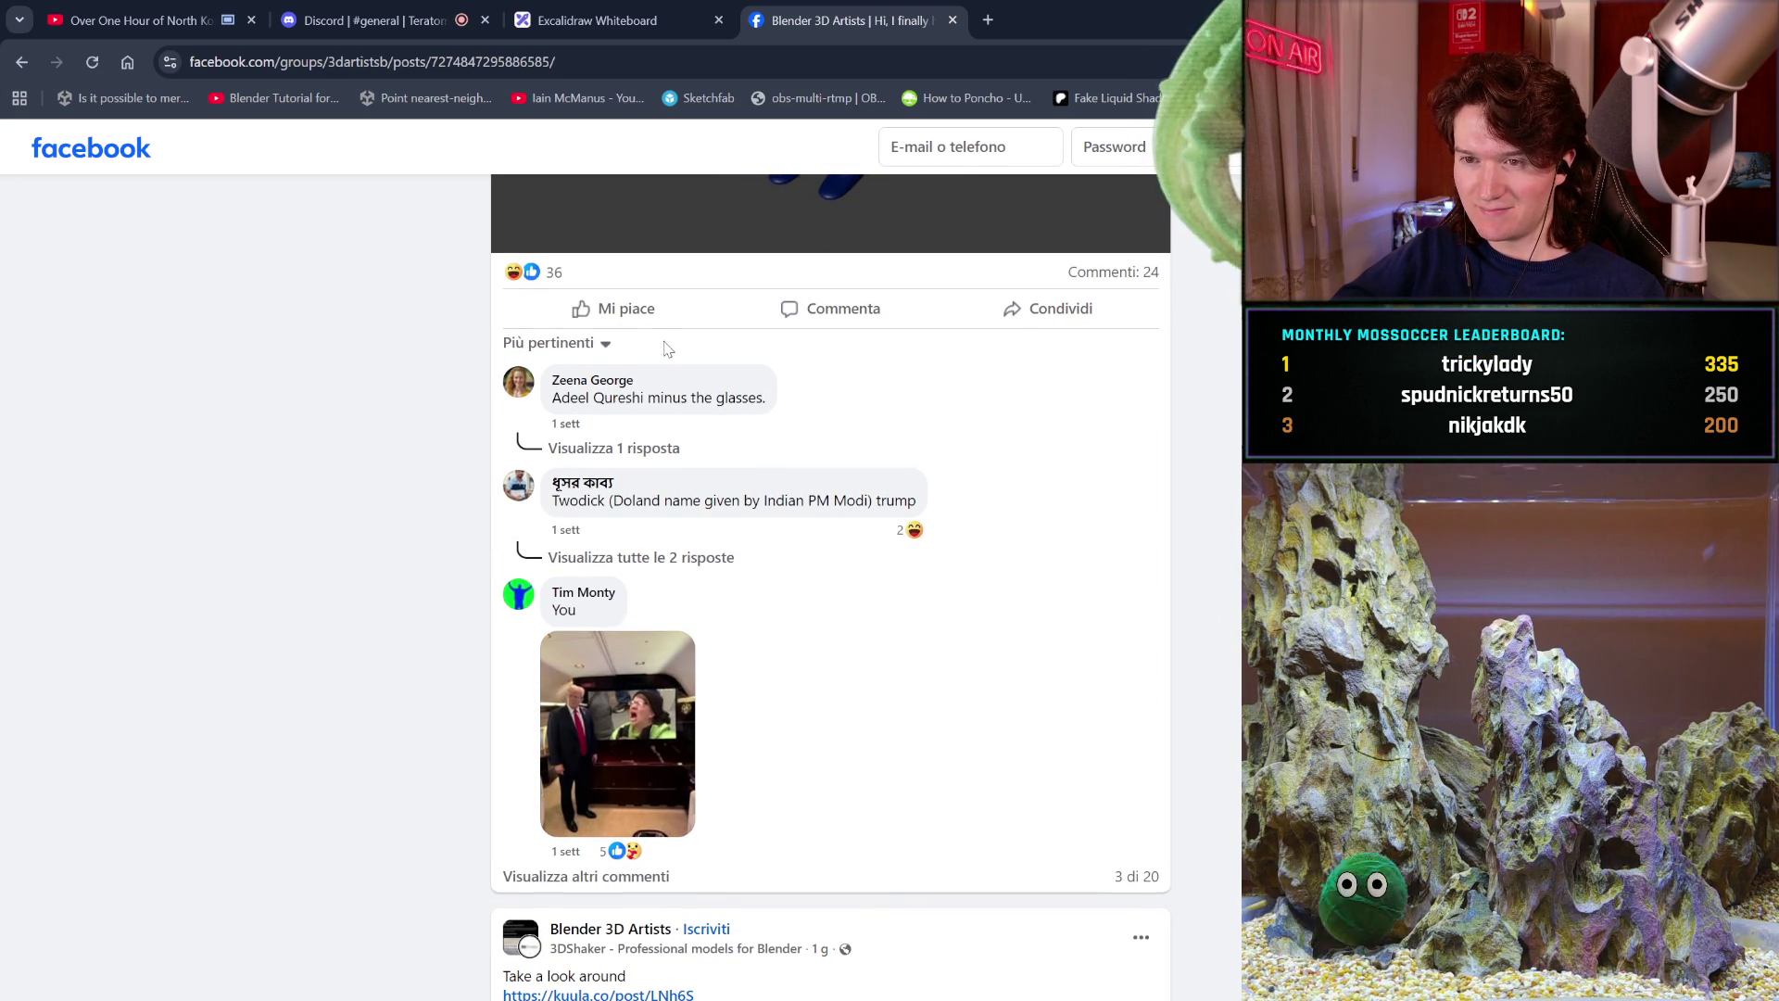
{"action": "scroll", "coordinate": [664, 347], "scroll_direction": "up", "scroll_amount": 5}
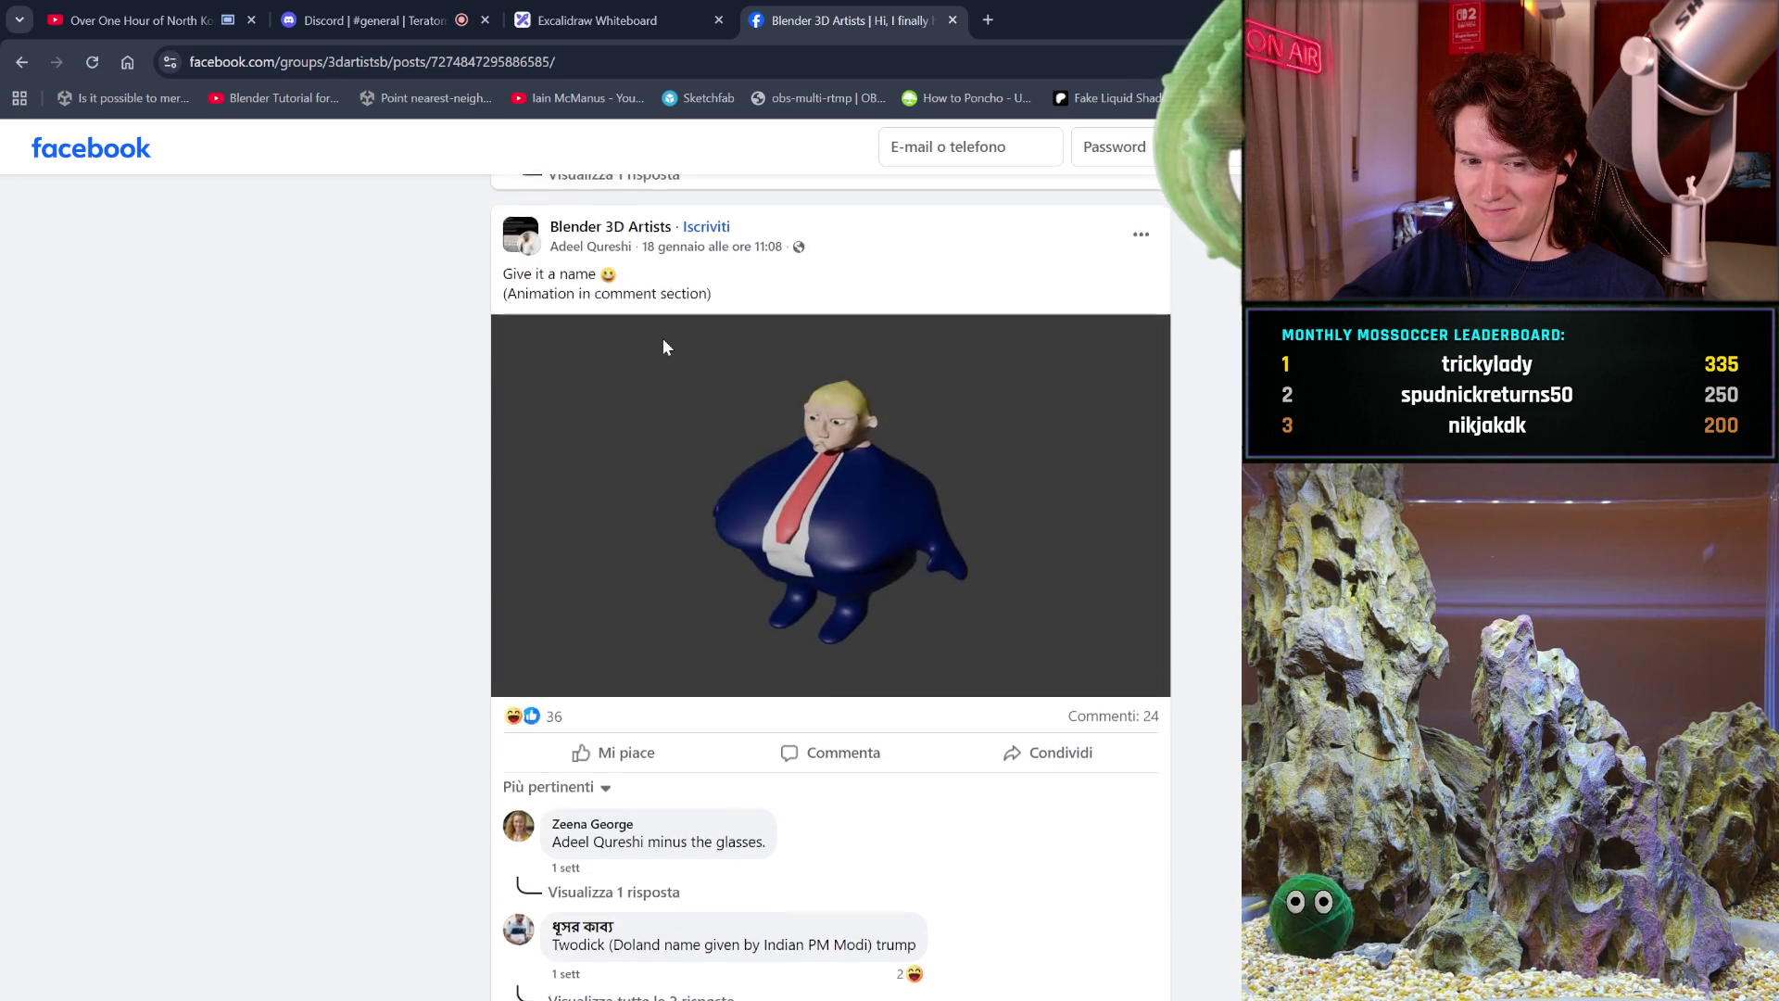
{"action": "scroll", "coordinate": [663, 347], "scroll_direction": "down", "scroll_amount": 5}
{"action": "scroll", "coordinate": [663, 346], "scroll_direction": "down", "scroll_amount": 4}
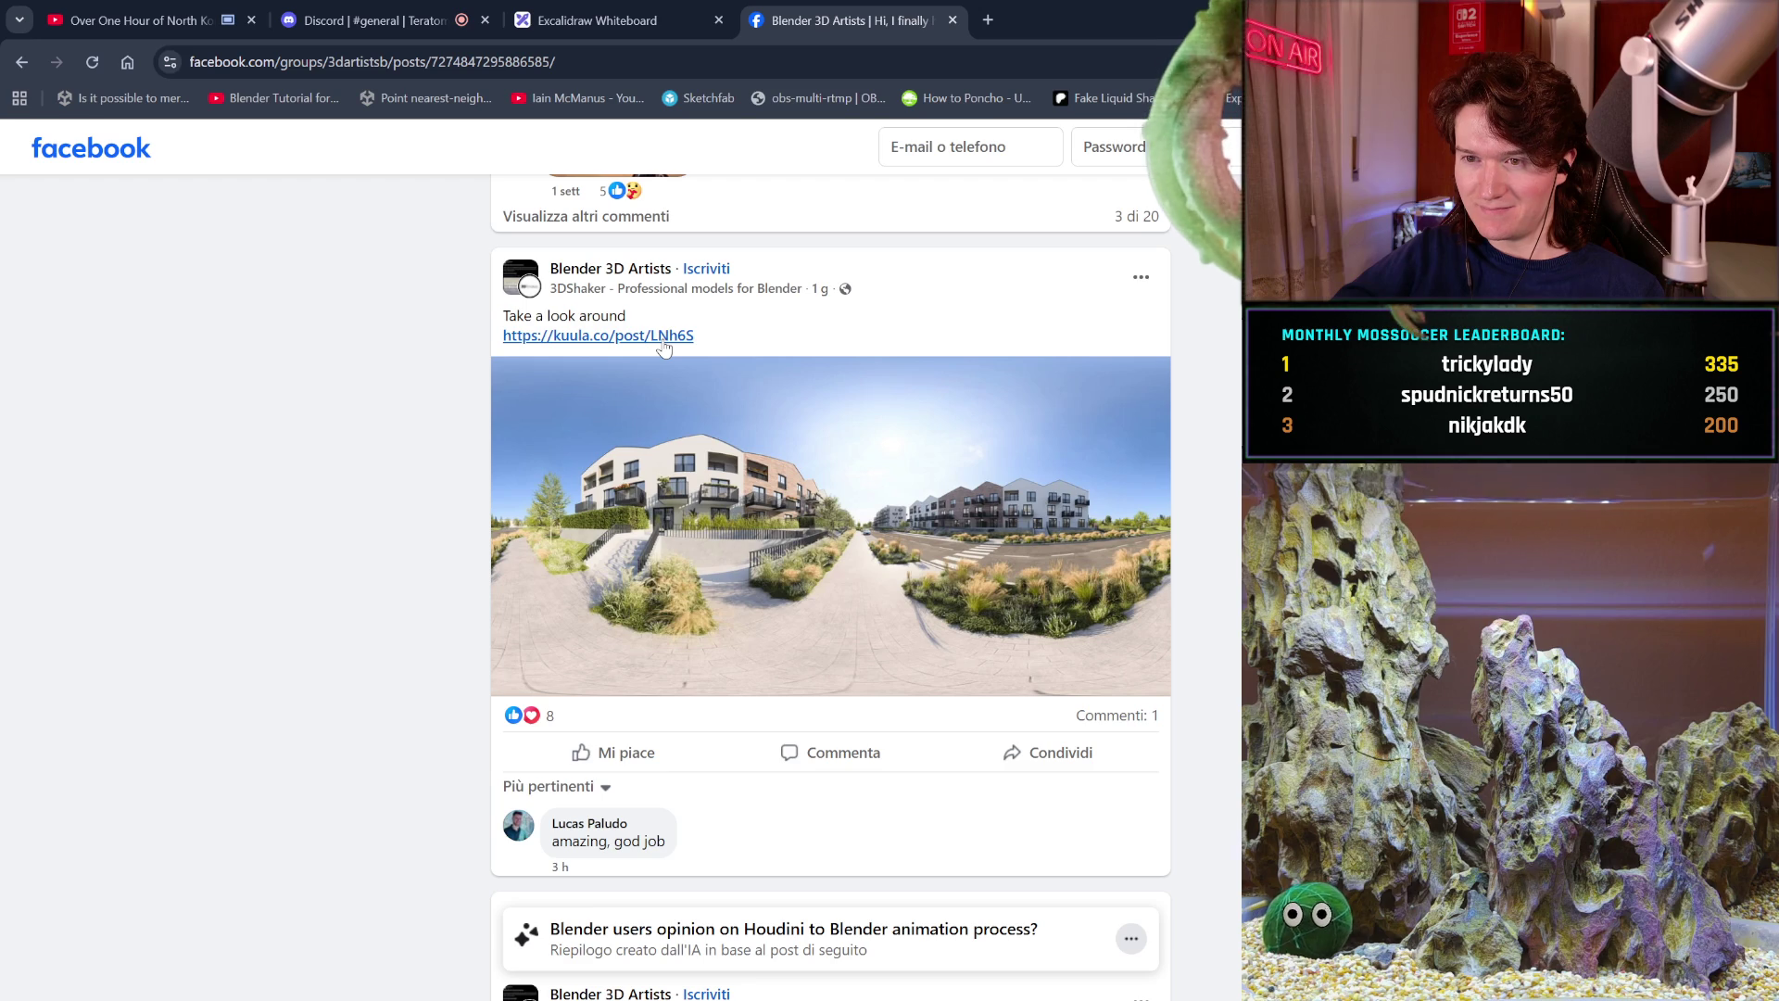
{"action": "scroll", "coordinate": [664, 346], "scroll_direction": "down", "scroll_amount": 5}
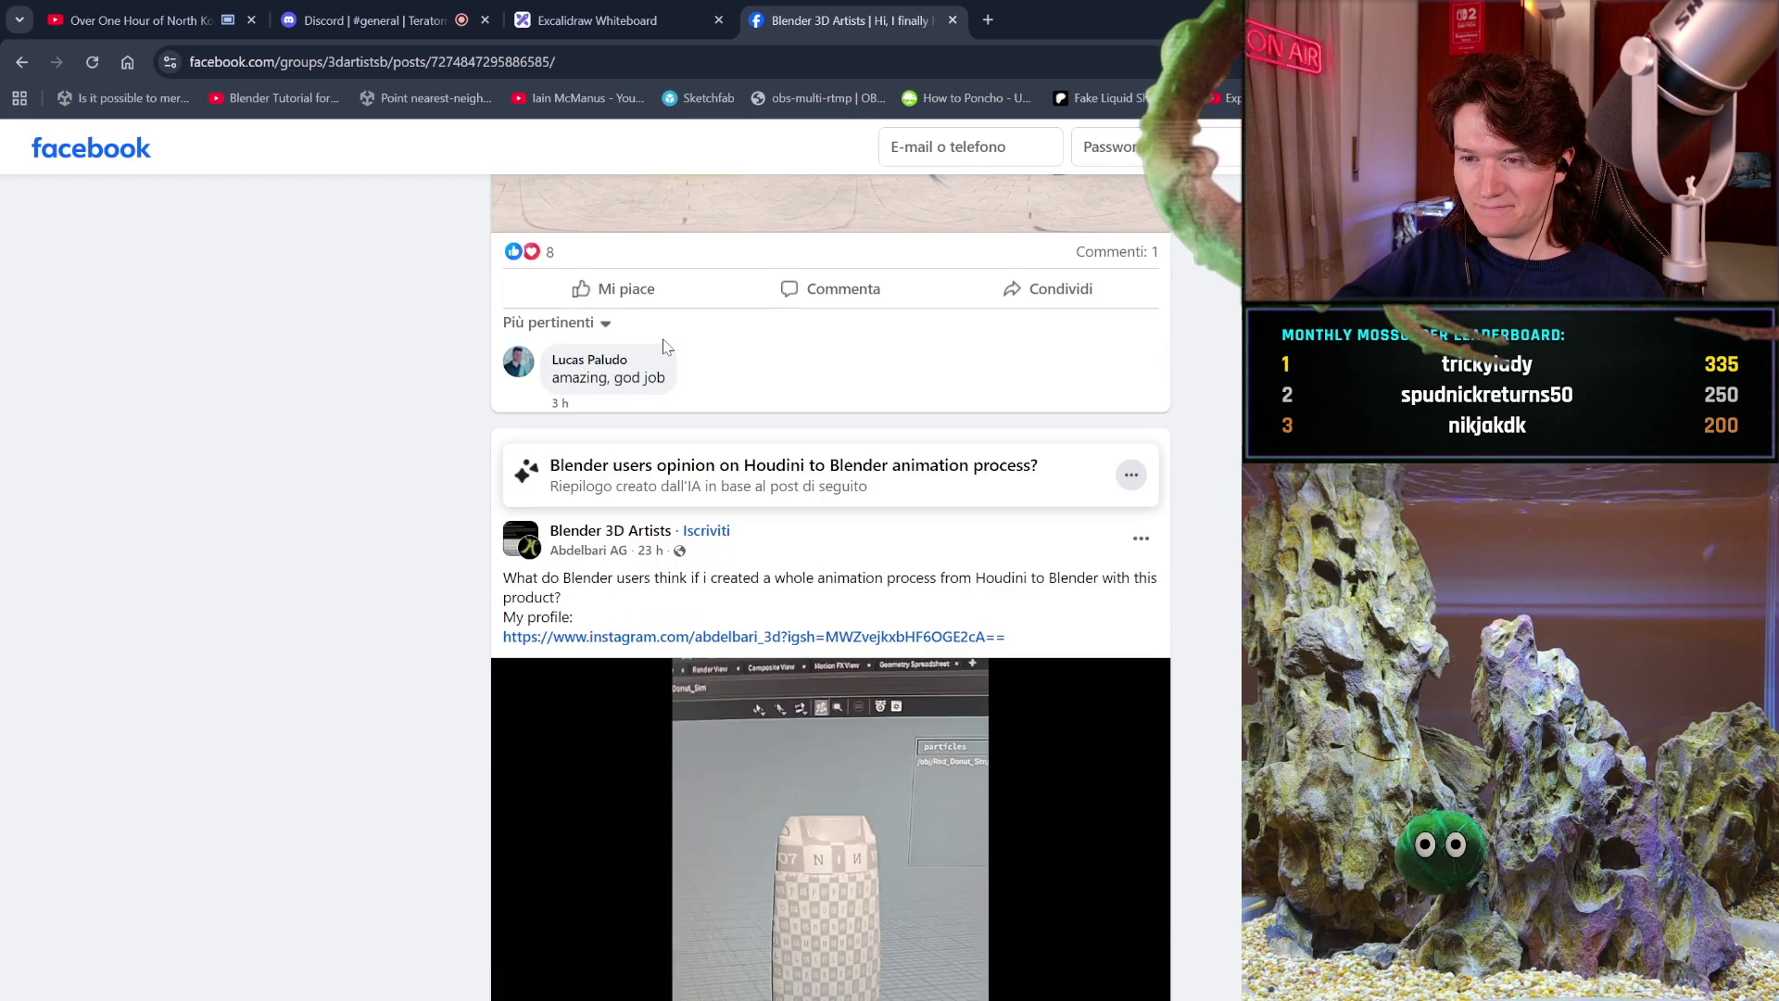
{"action": "scroll", "coordinate": [664, 347], "scroll_direction": "down", "scroll_amount": 3}
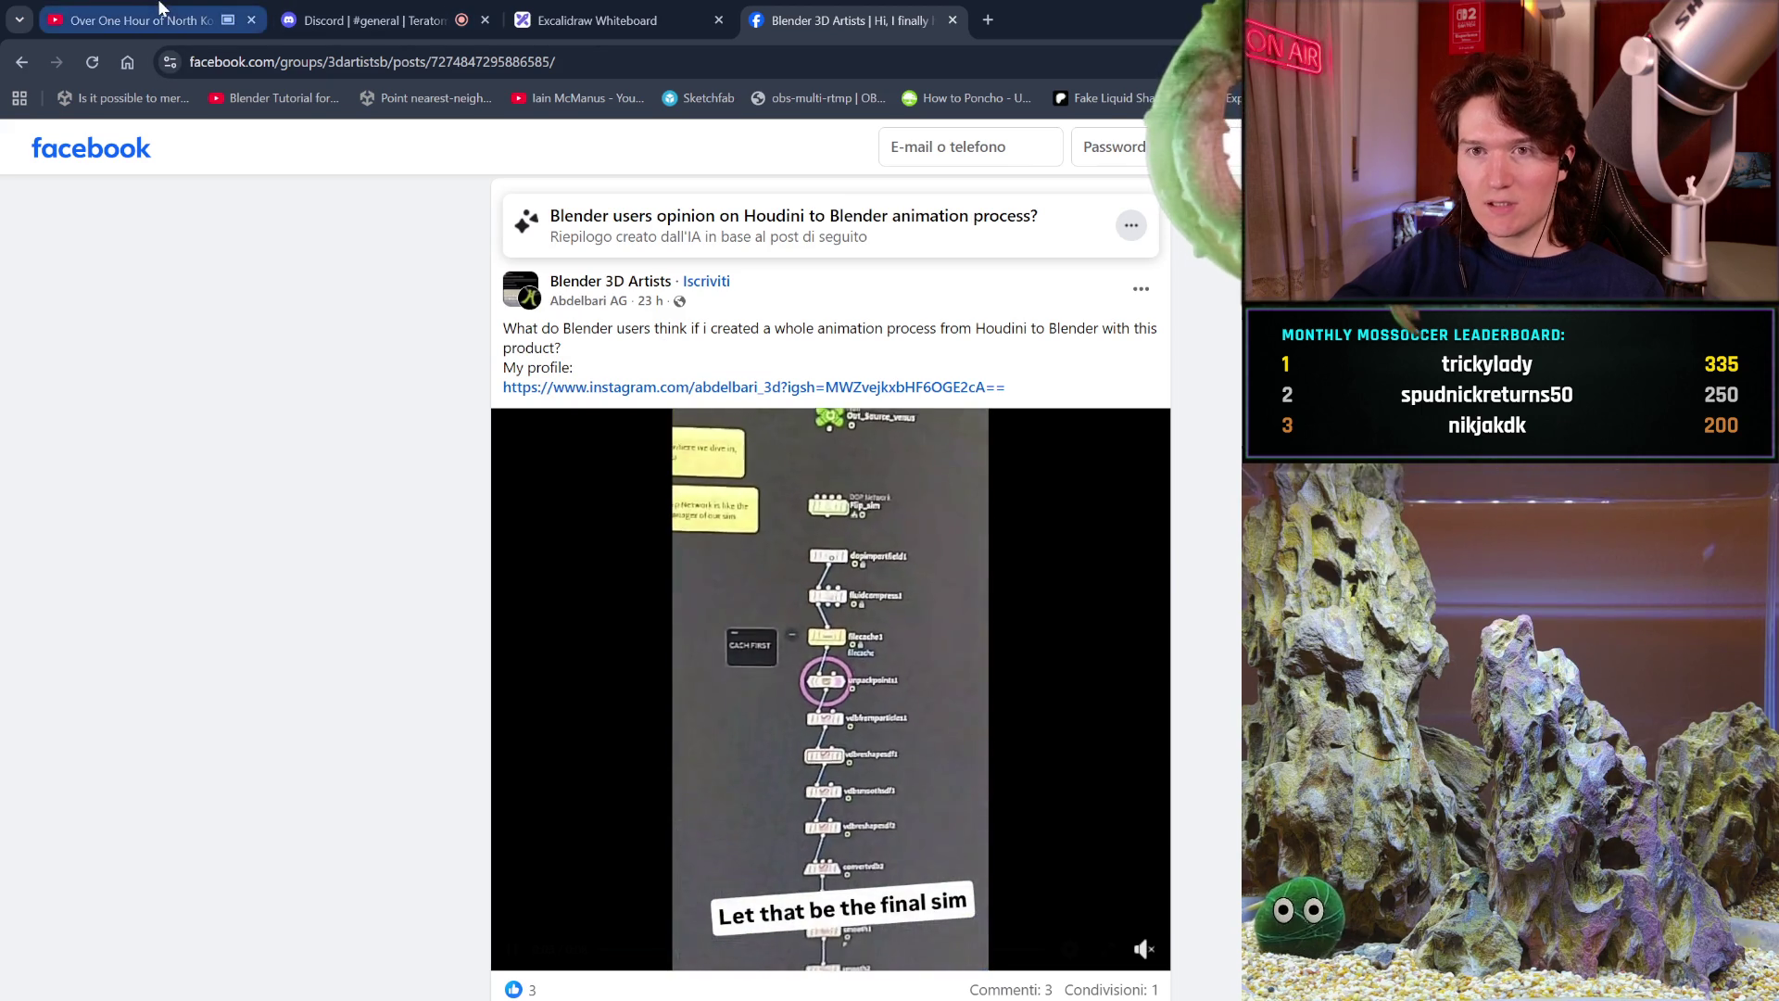
{"action": "left_click", "coordinate": [139, 67]}
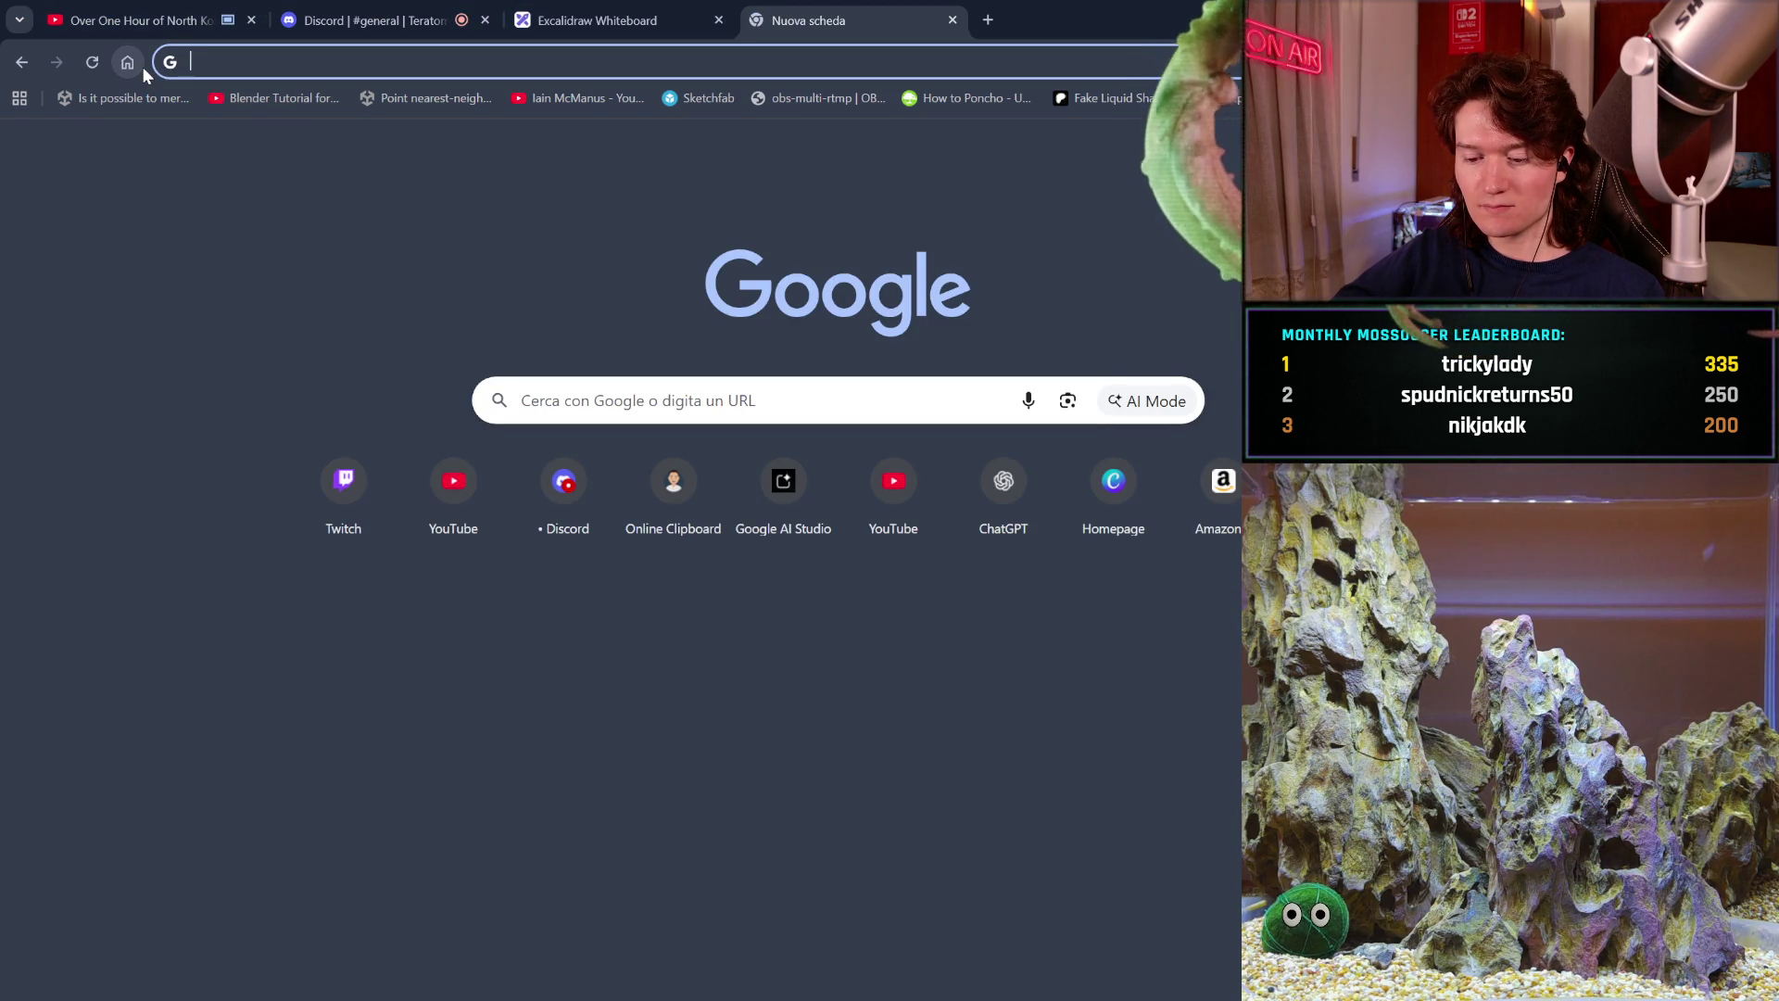
Search Google for 'blender full sculpting course'.
{"action": "type", "text": "s"}
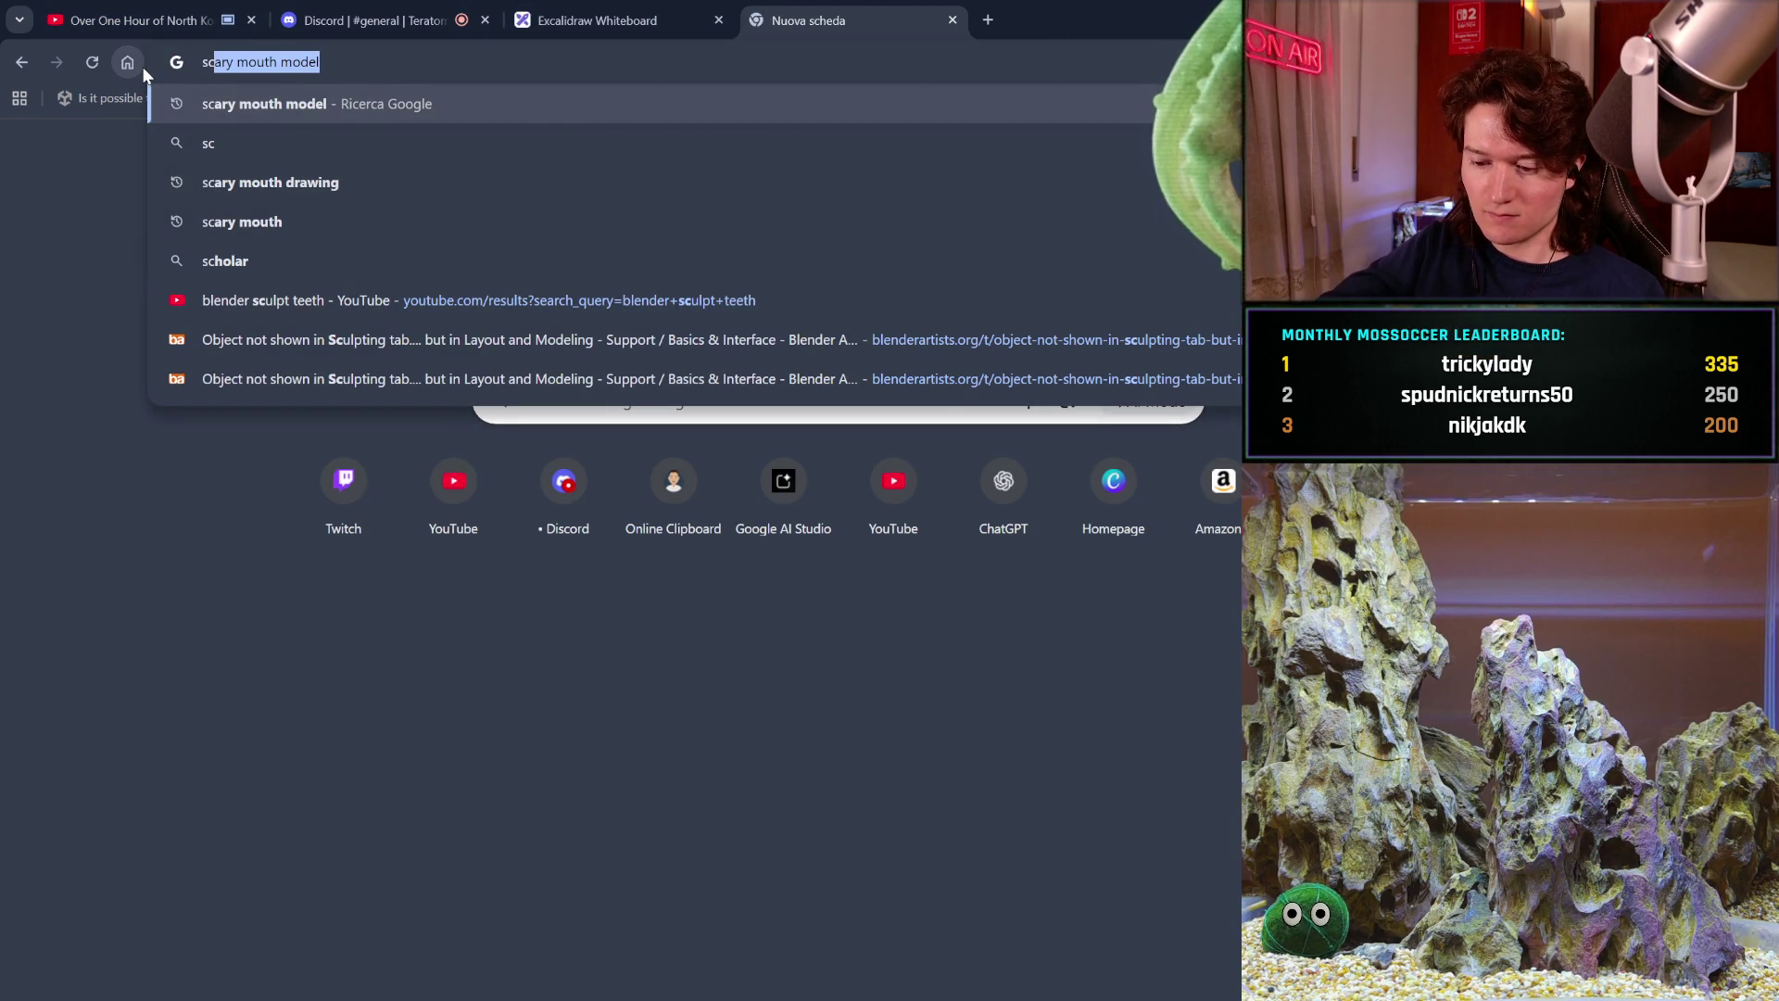
{"action": "key", "text": "BackSpace"}
{"action": "type", "text": "ble"}
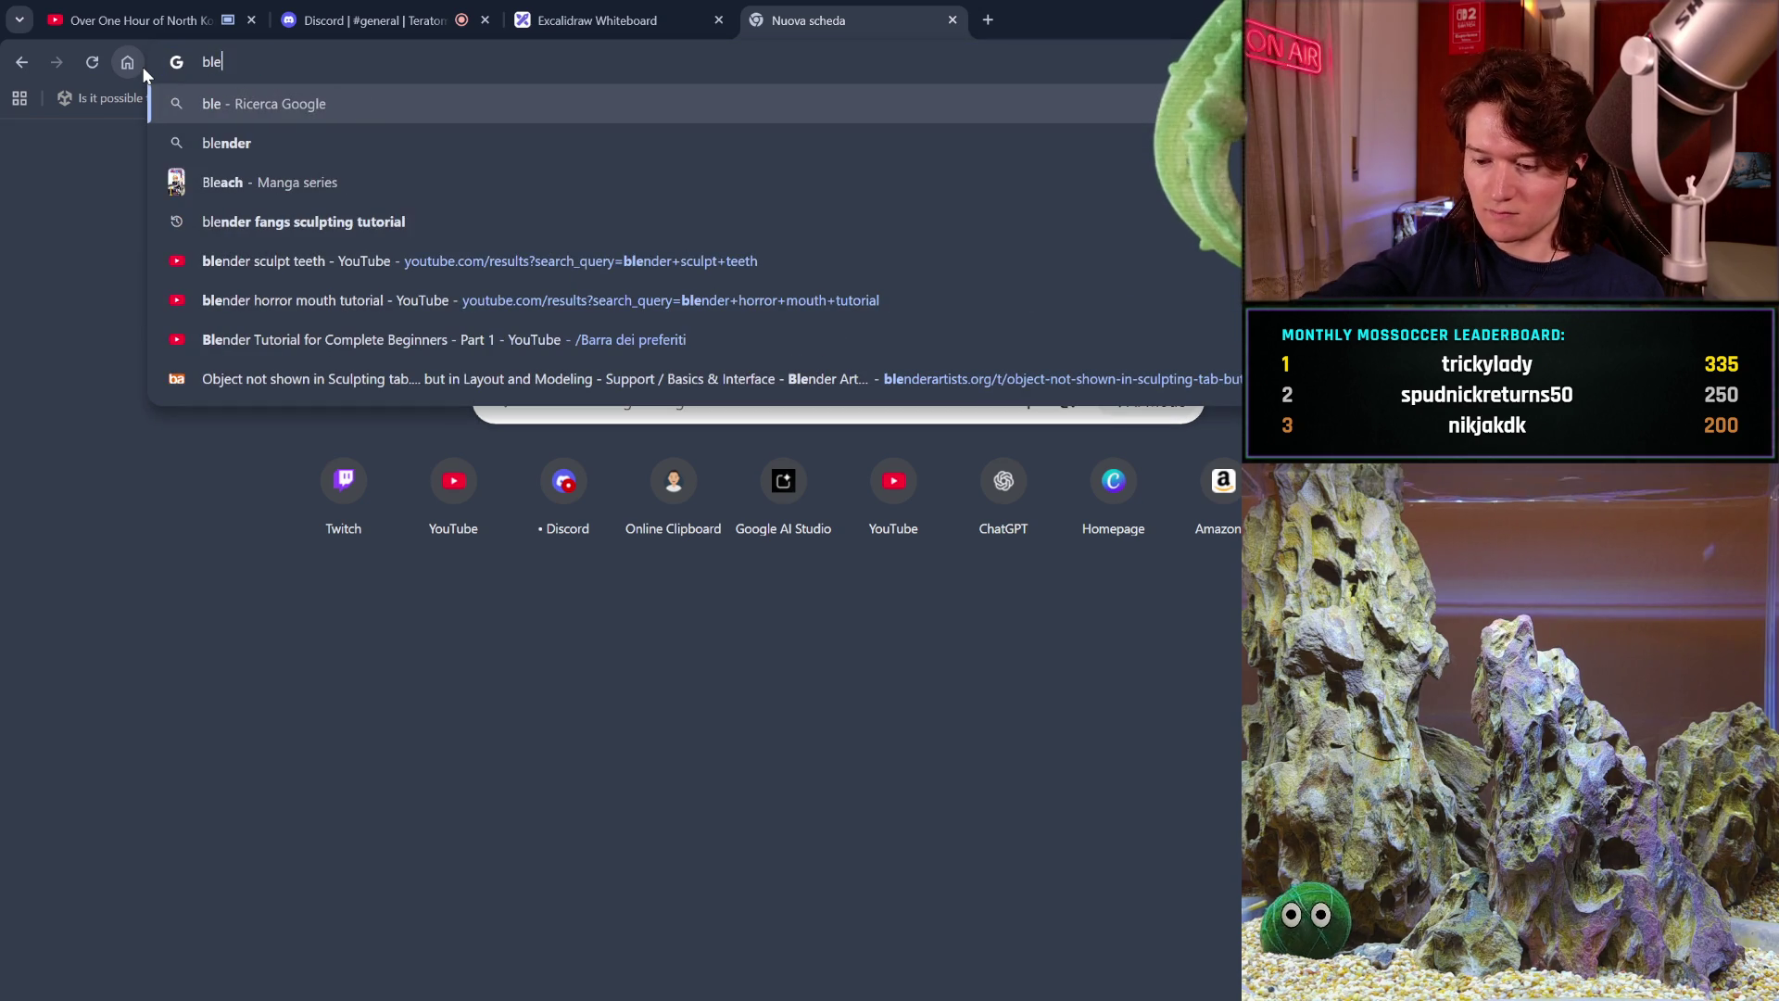
{"action": "type", "text": "nder f"}
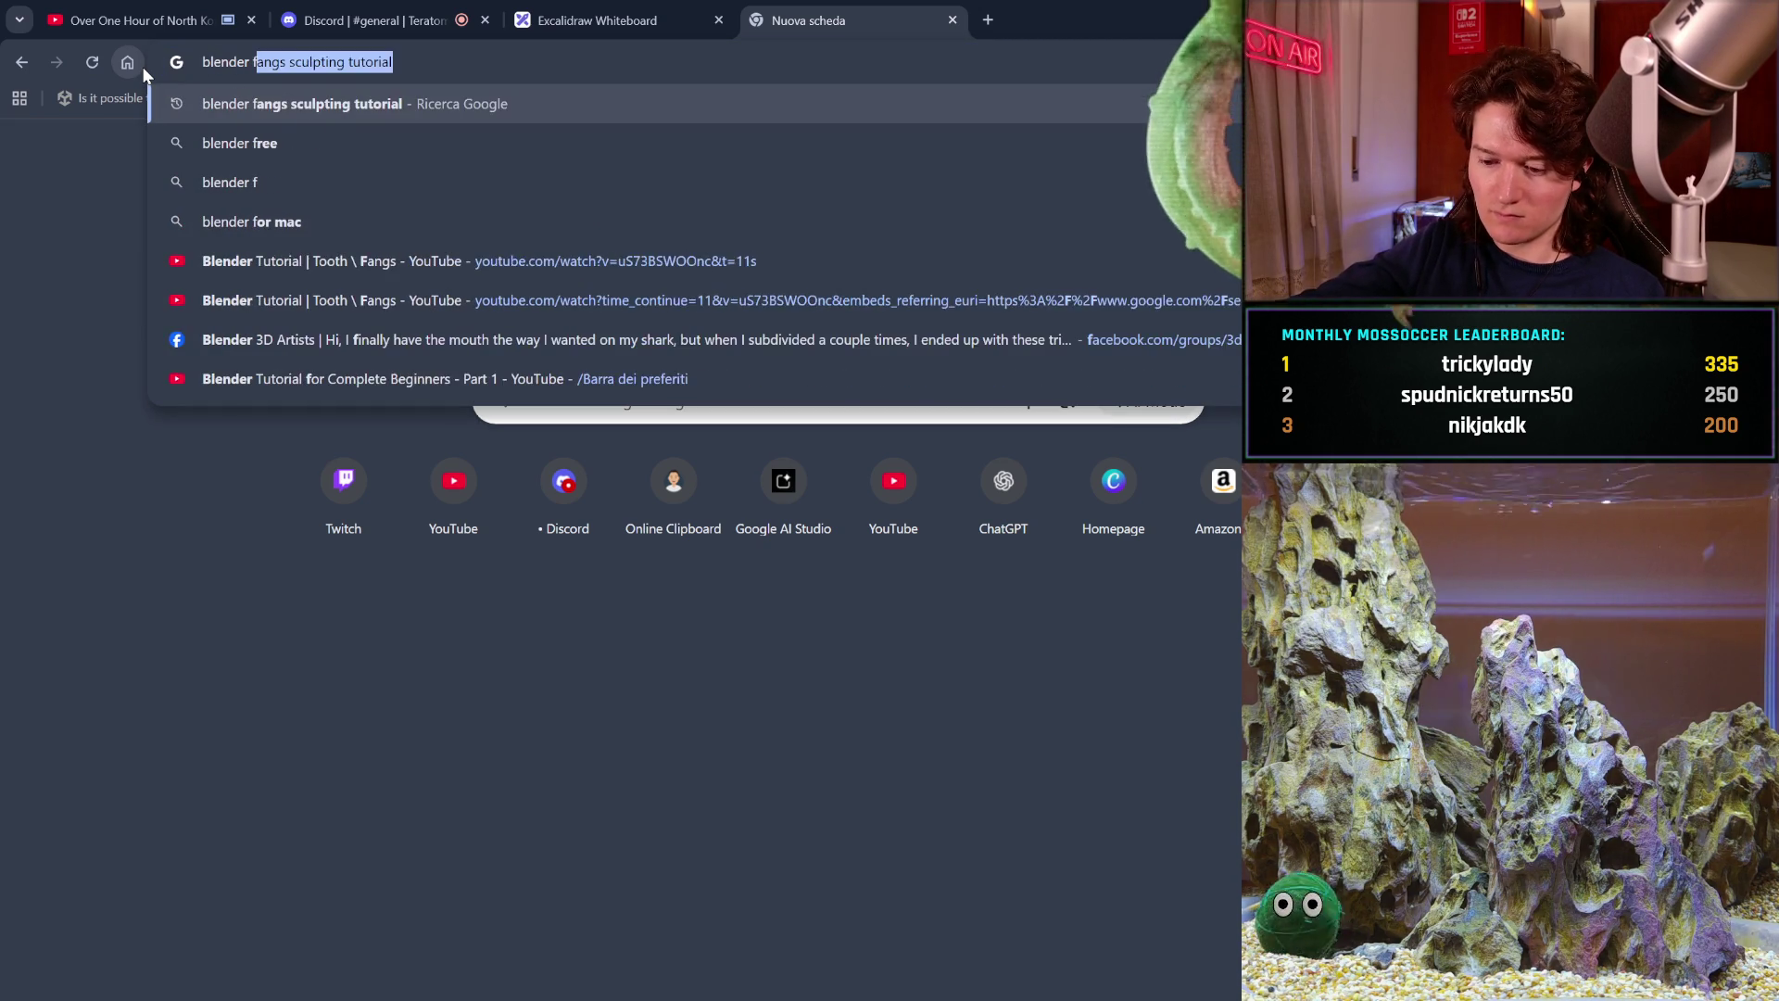
{"action": "type", "text": "ull scu"}
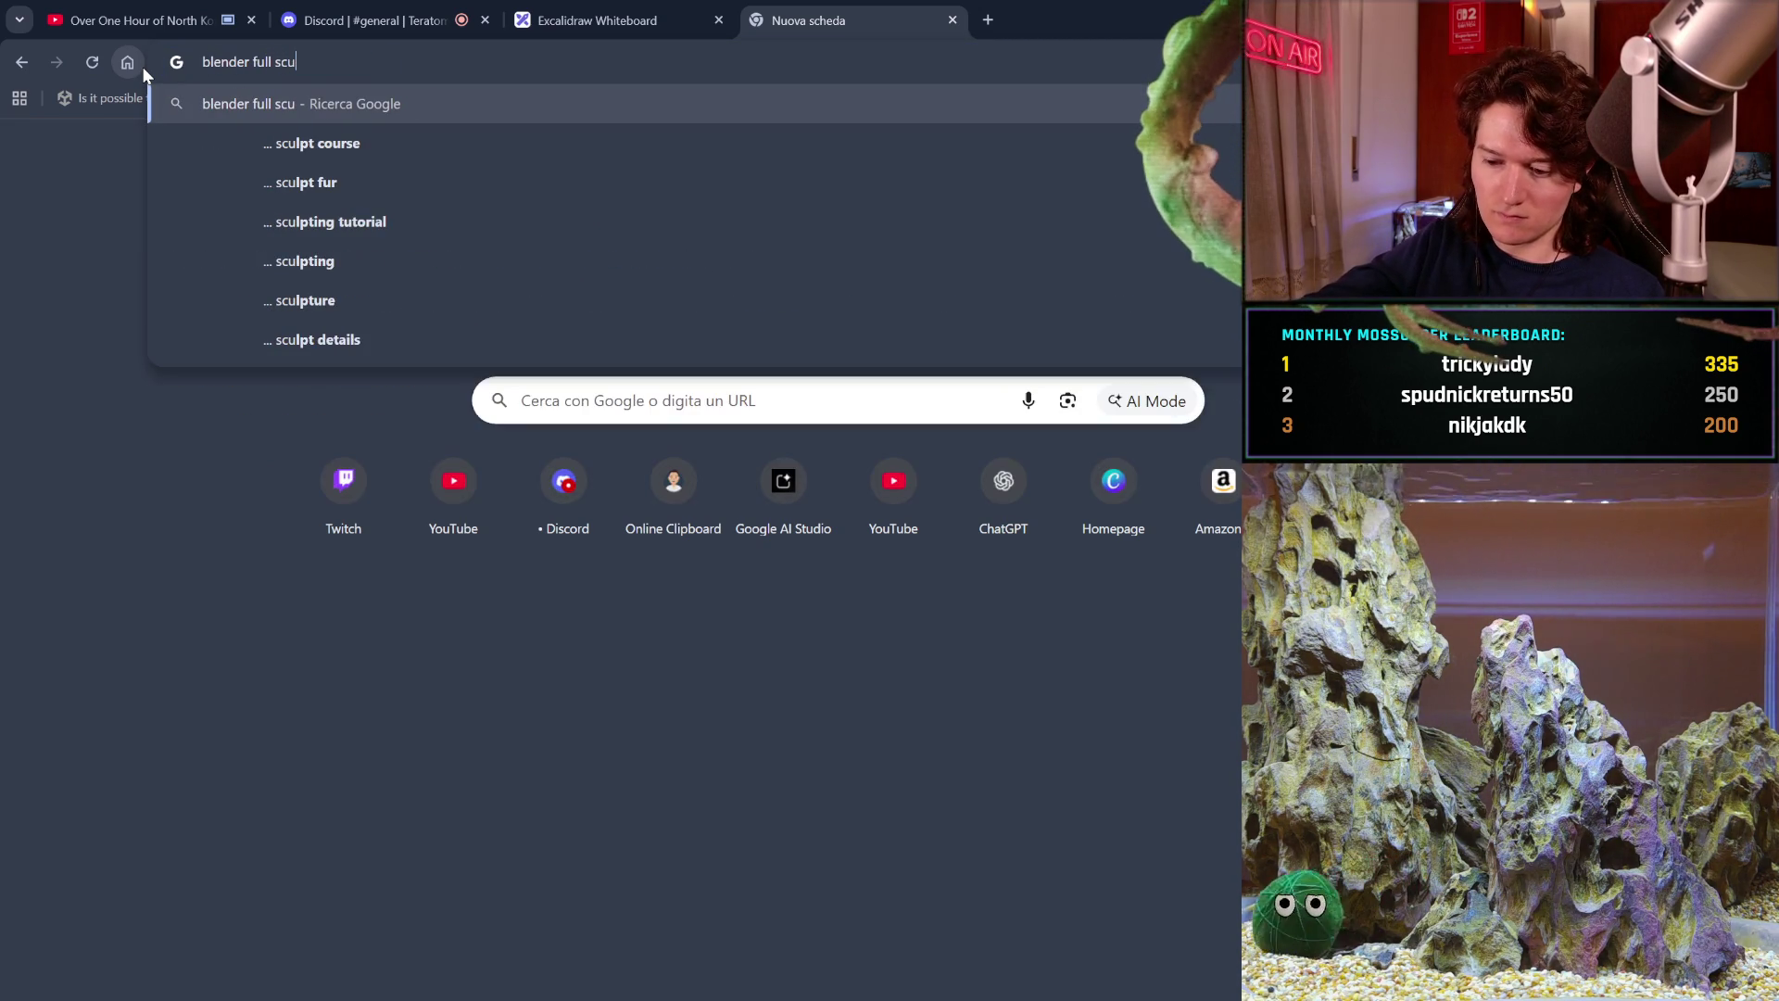
{"action": "type", "text": "lp"}
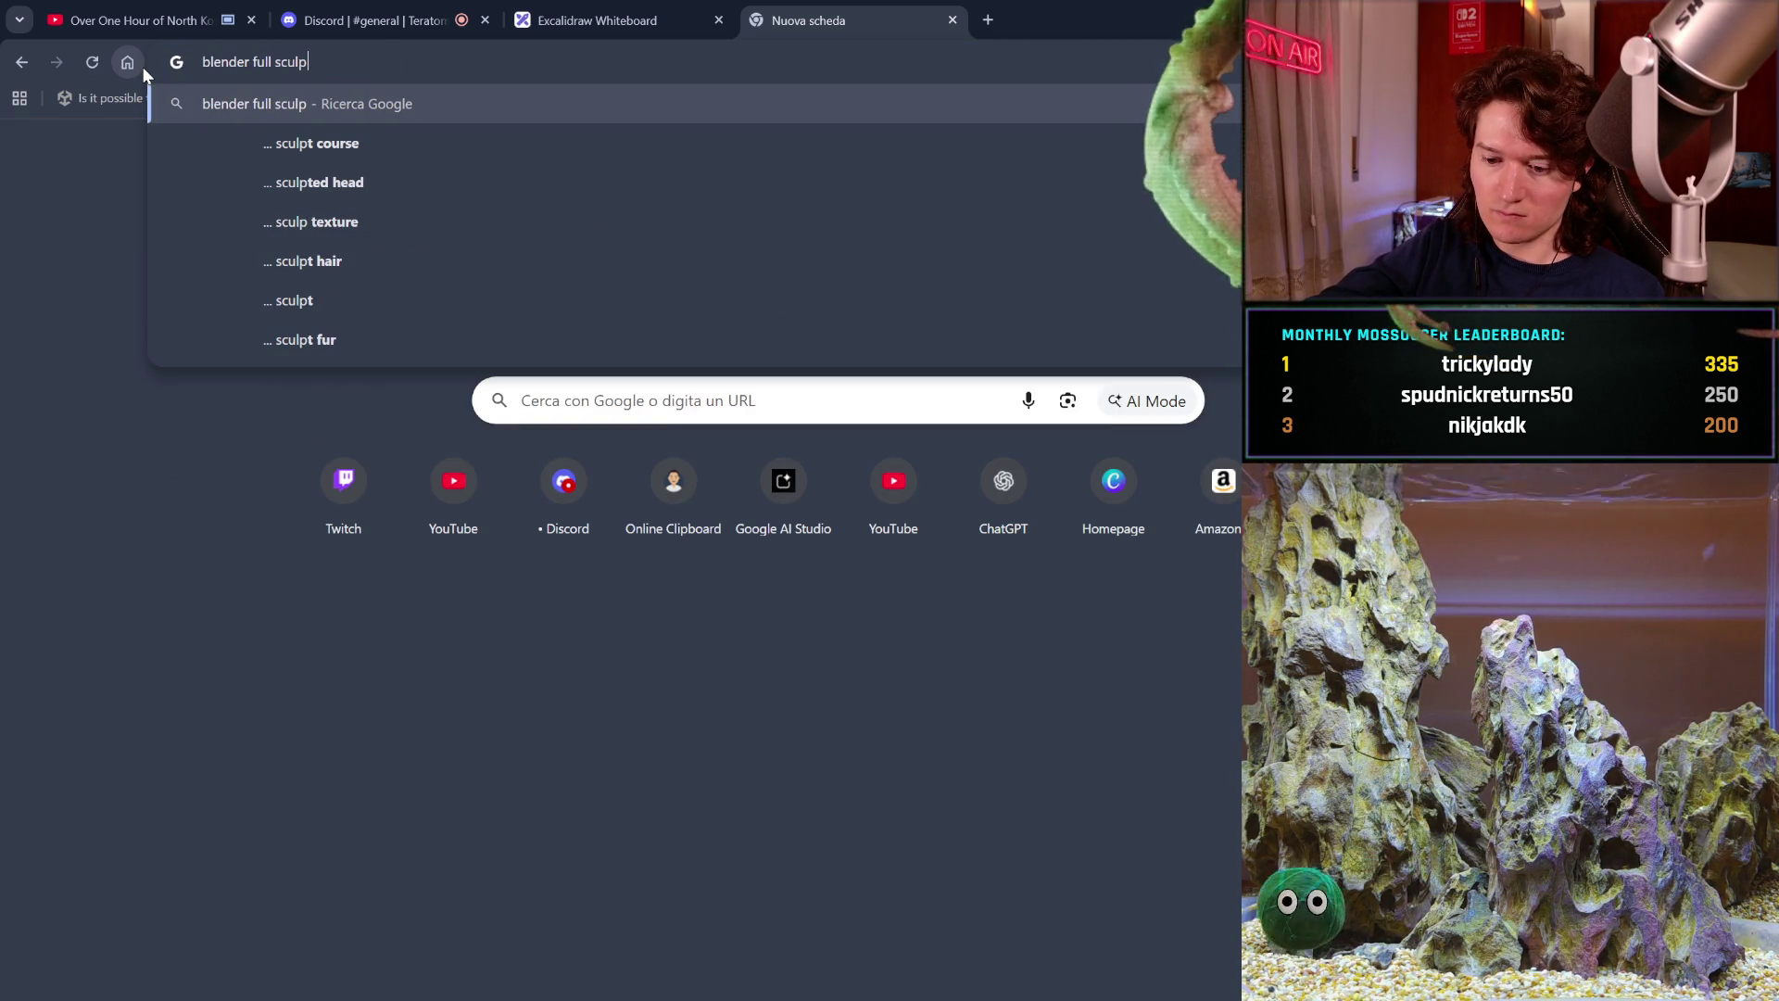
{"action": "type", "text": "t"}
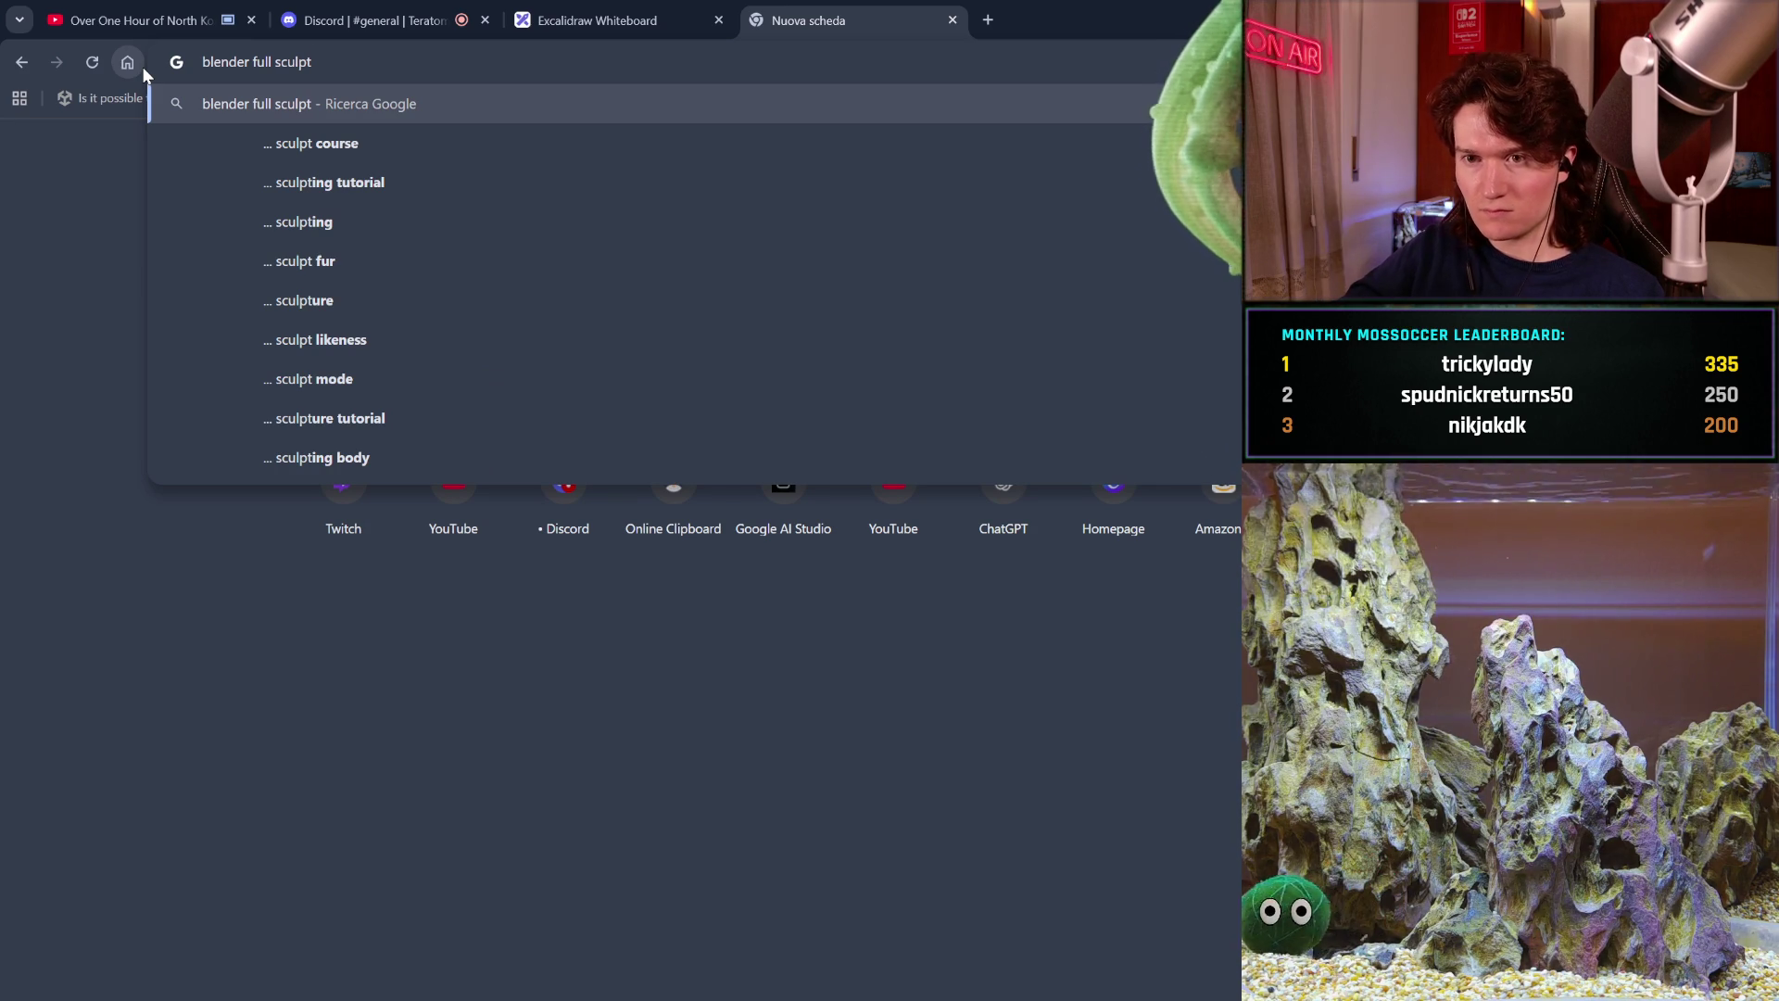
{"action": "type", "text": "ing"}
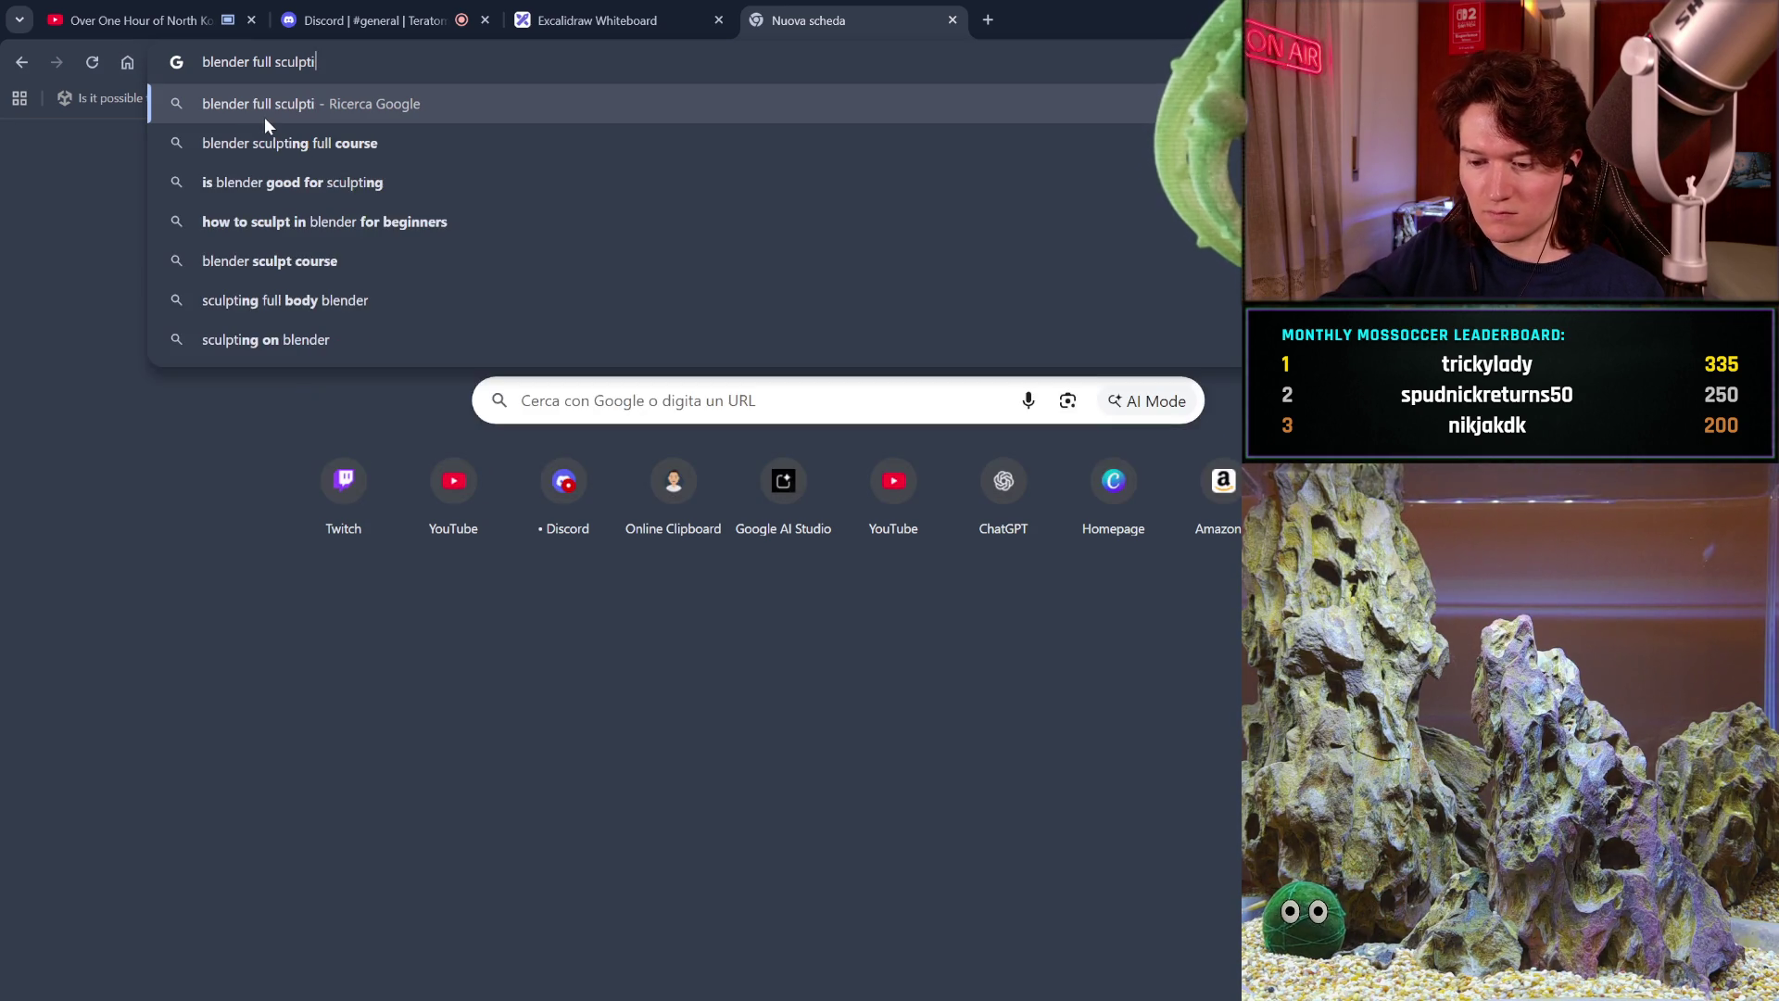
{"action": "left_click", "coordinate": [308, 146]}
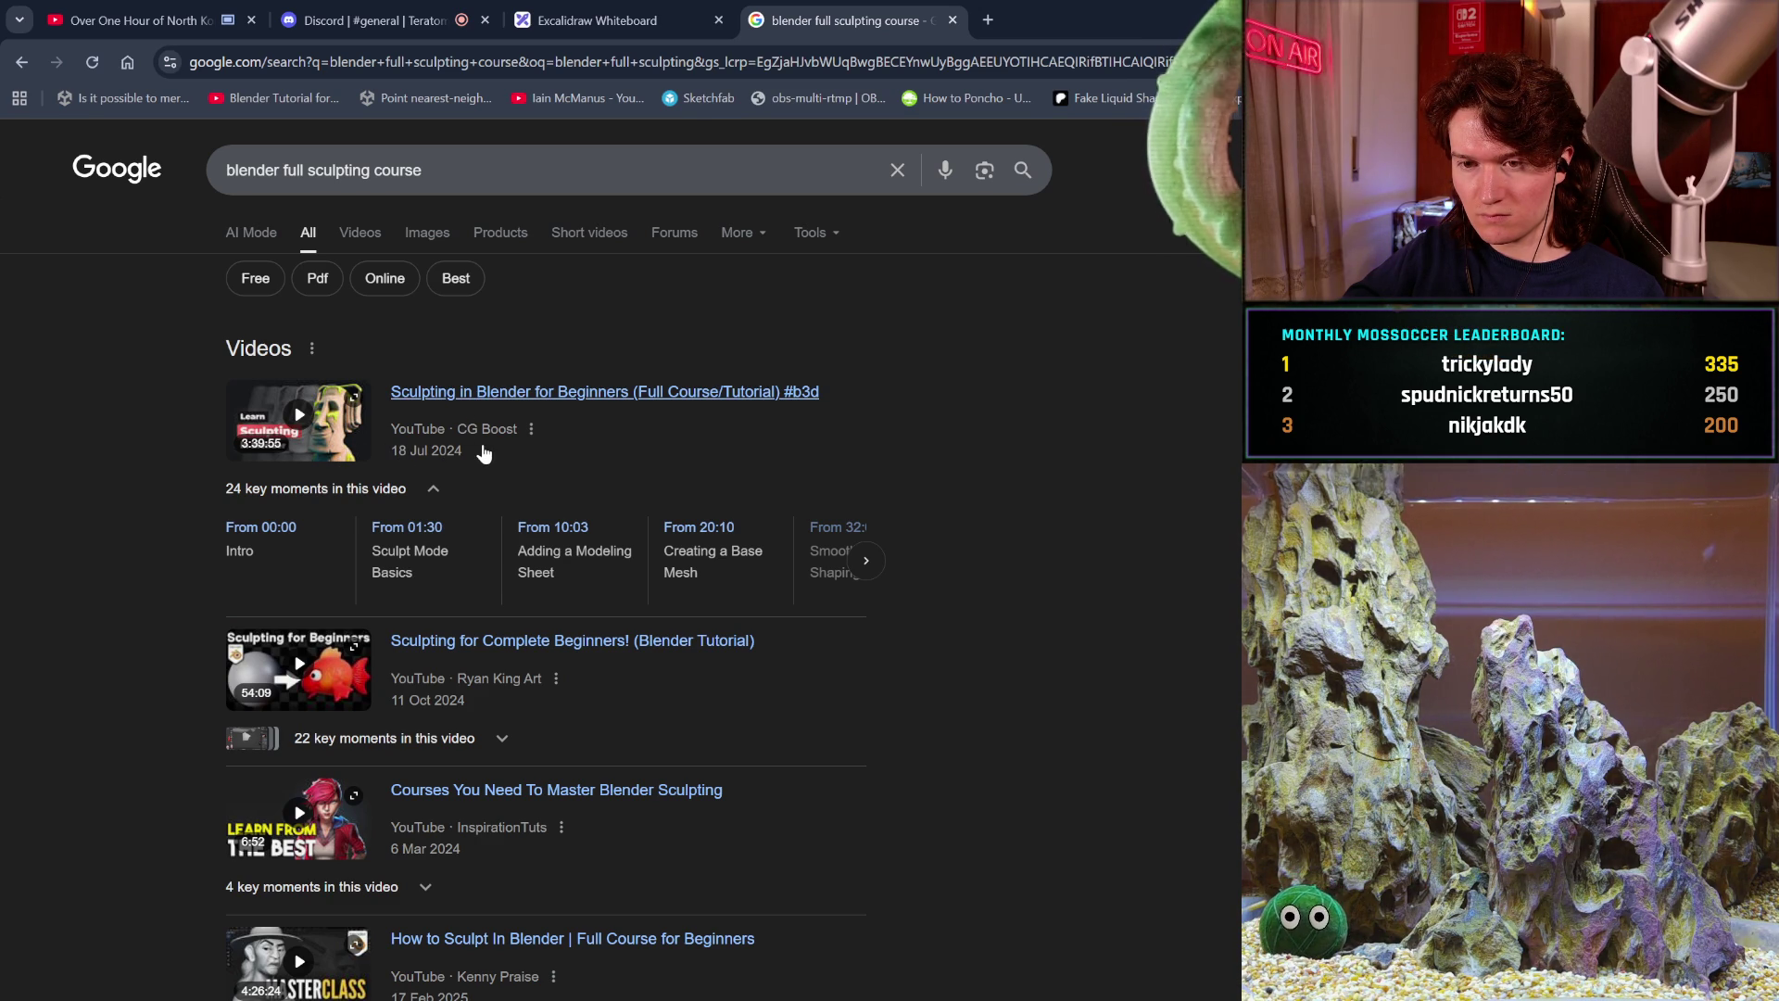
Open the organic Udemy result The Ultimate Blender 3D Sculpting Course.
{"action": "scroll", "coordinate": [483, 451], "scroll_direction": "down", "scroll_amount": 1}
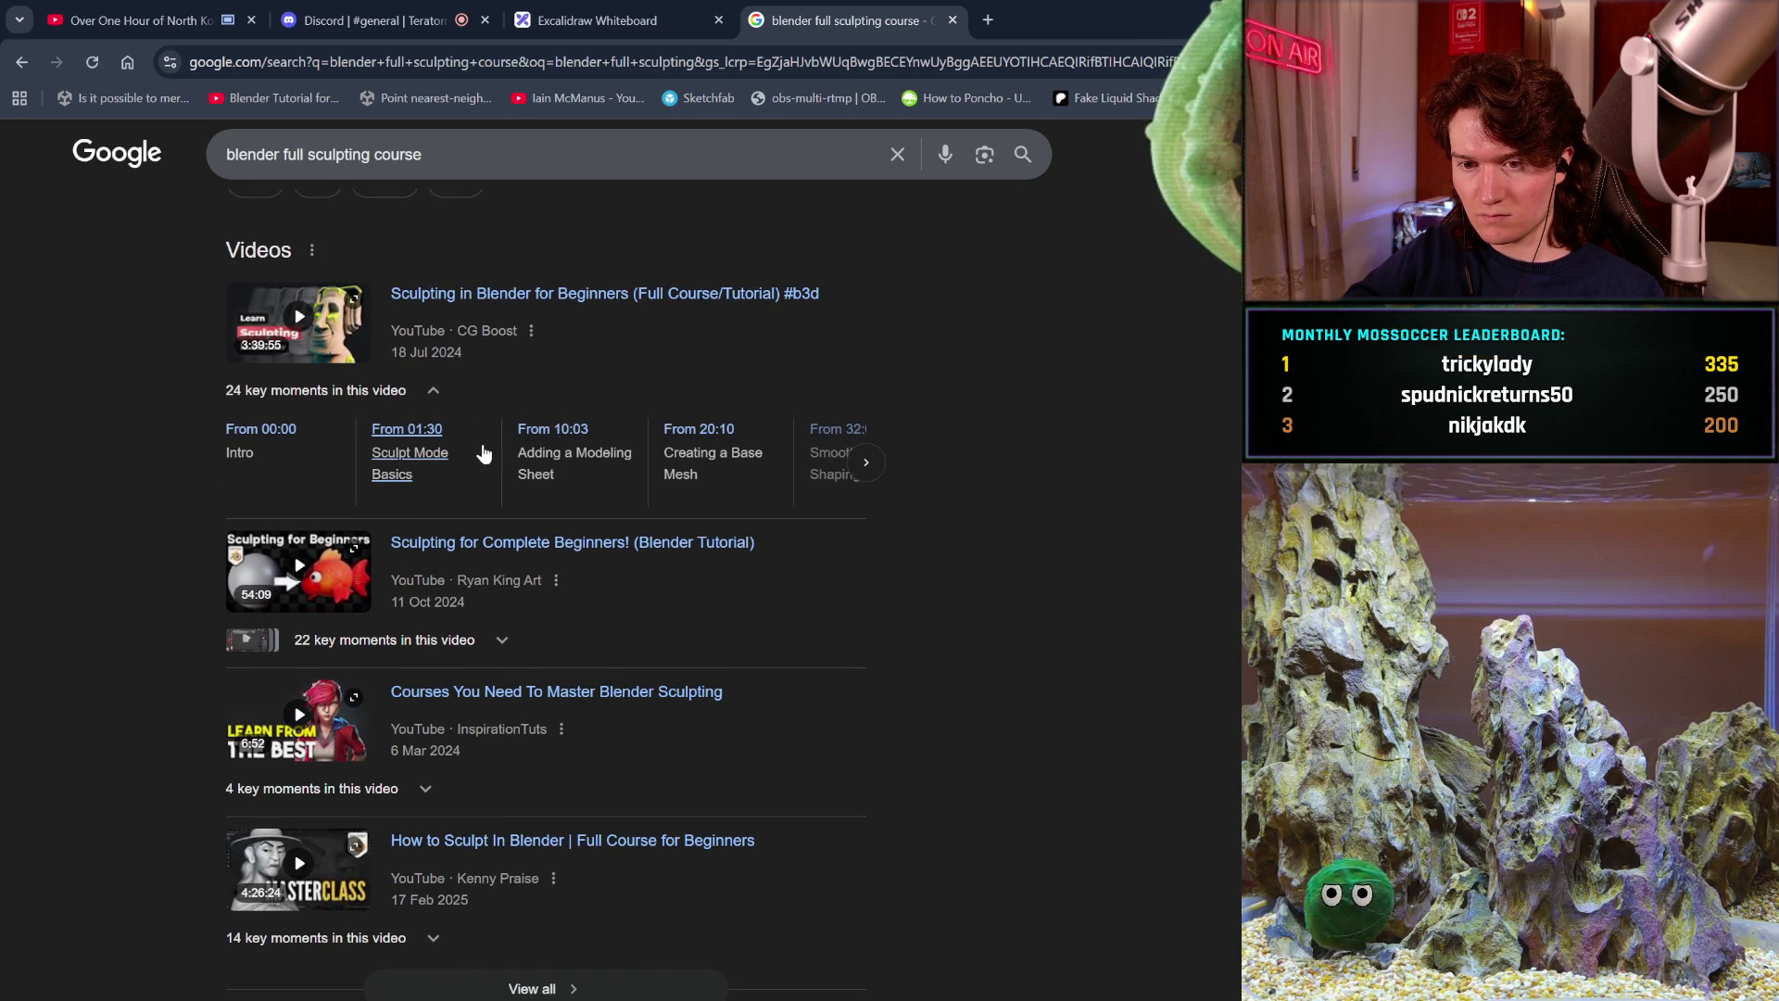
{"action": "scroll", "coordinate": [483, 453], "scroll_direction": "down", "scroll_amount": 1}
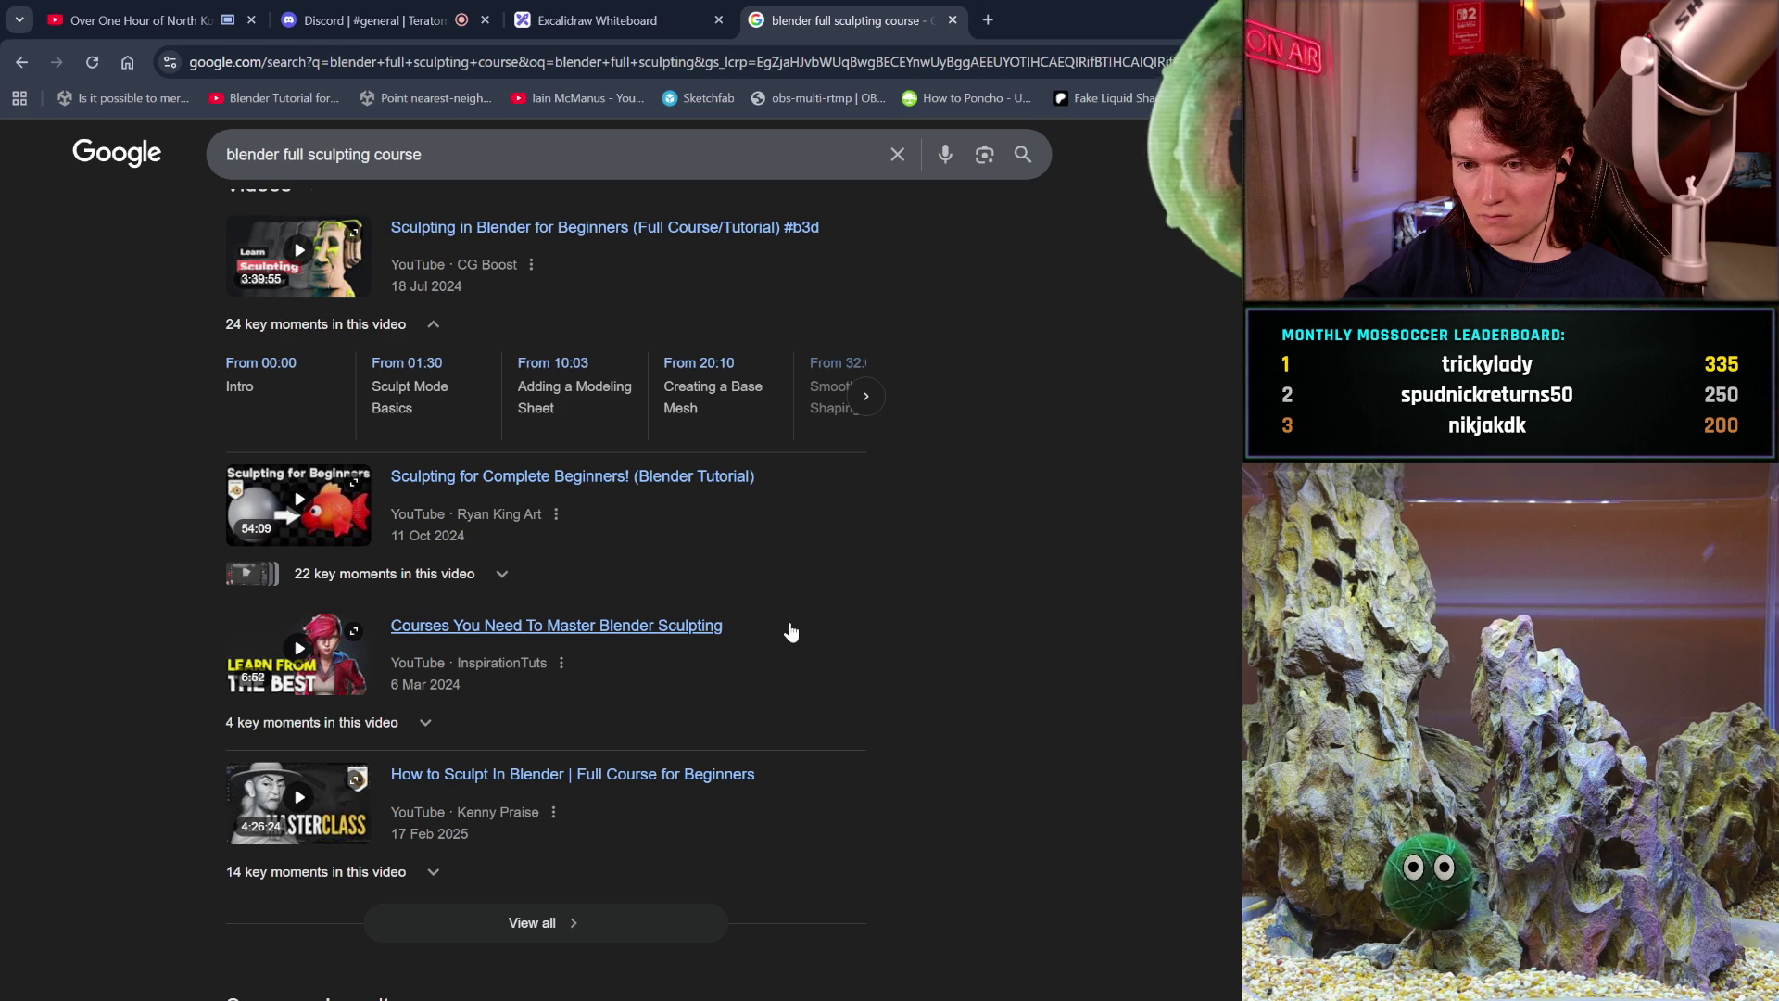
{"action": "scroll", "coordinate": [790, 632], "scroll_direction": "down", "scroll_amount": 2}
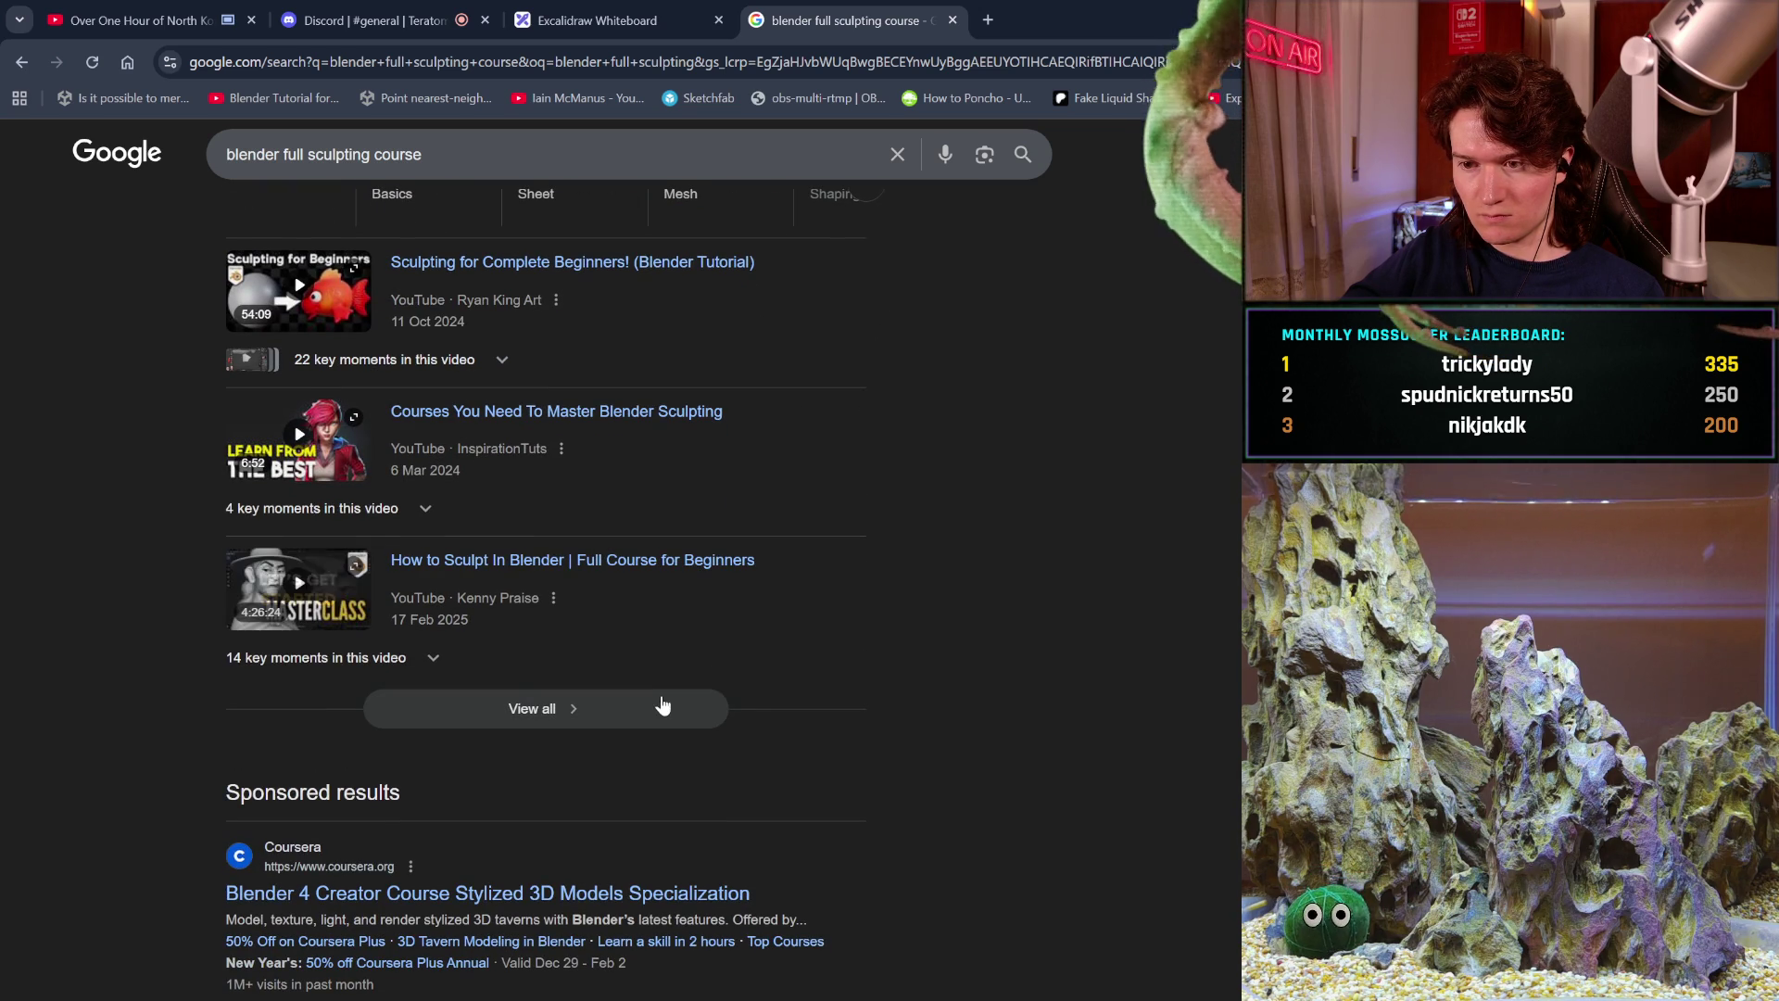
{"action": "scroll", "coordinate": [657, 711], "scroll_direction": "down", "scroll_amount": 2}
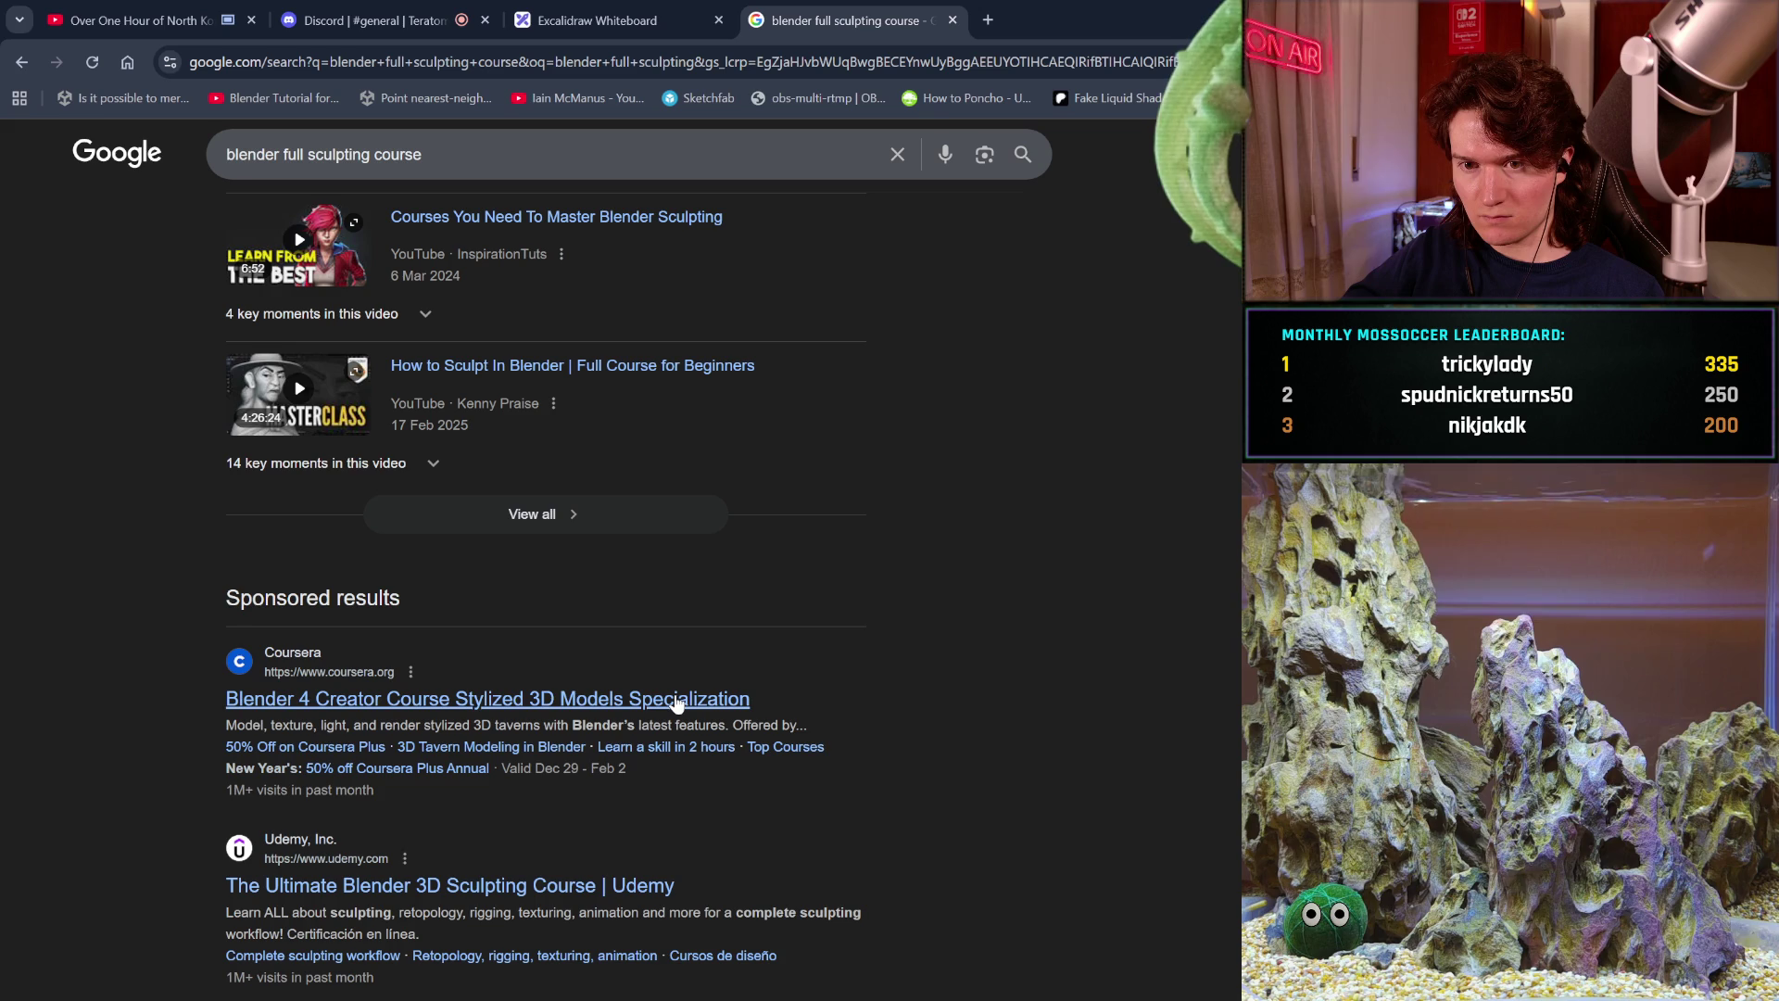
{"action": "scroll", "coordinate": [677, 705], "scroll_direction": "down", "scroll_amount": 2}
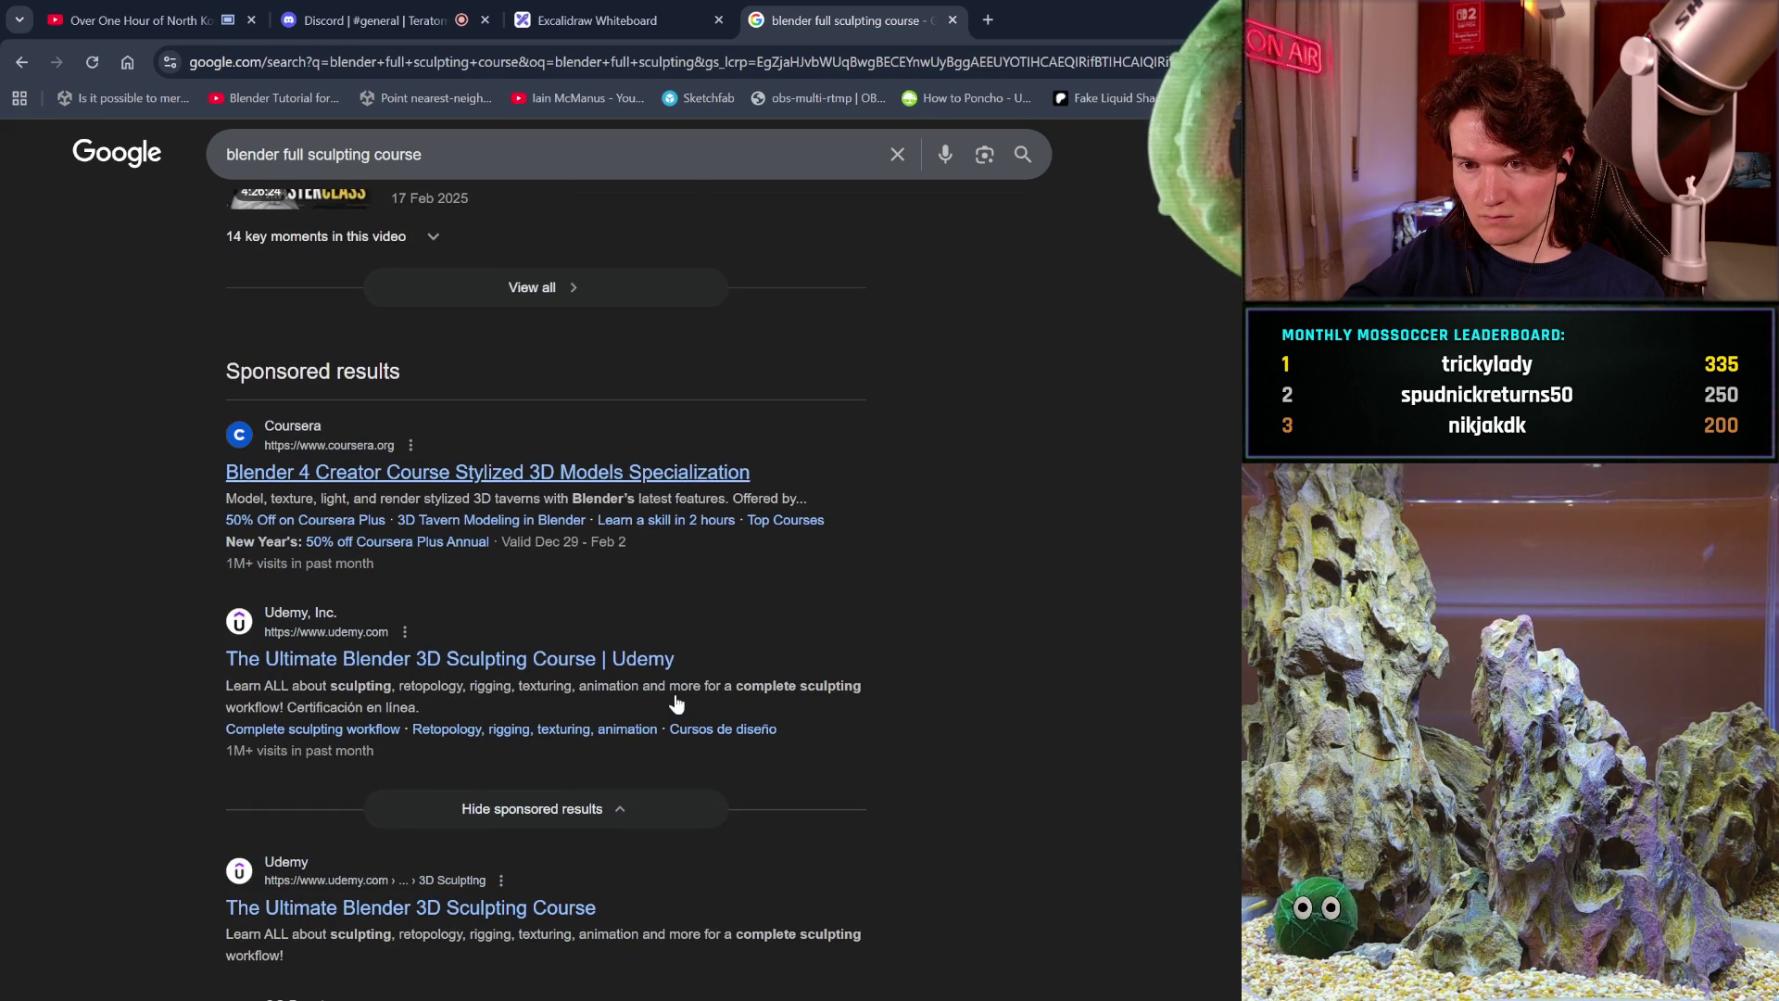
{"action": "scroll", "coordinate": [676, 697], "scroll_direction": "down", "scroll_amount": 1}
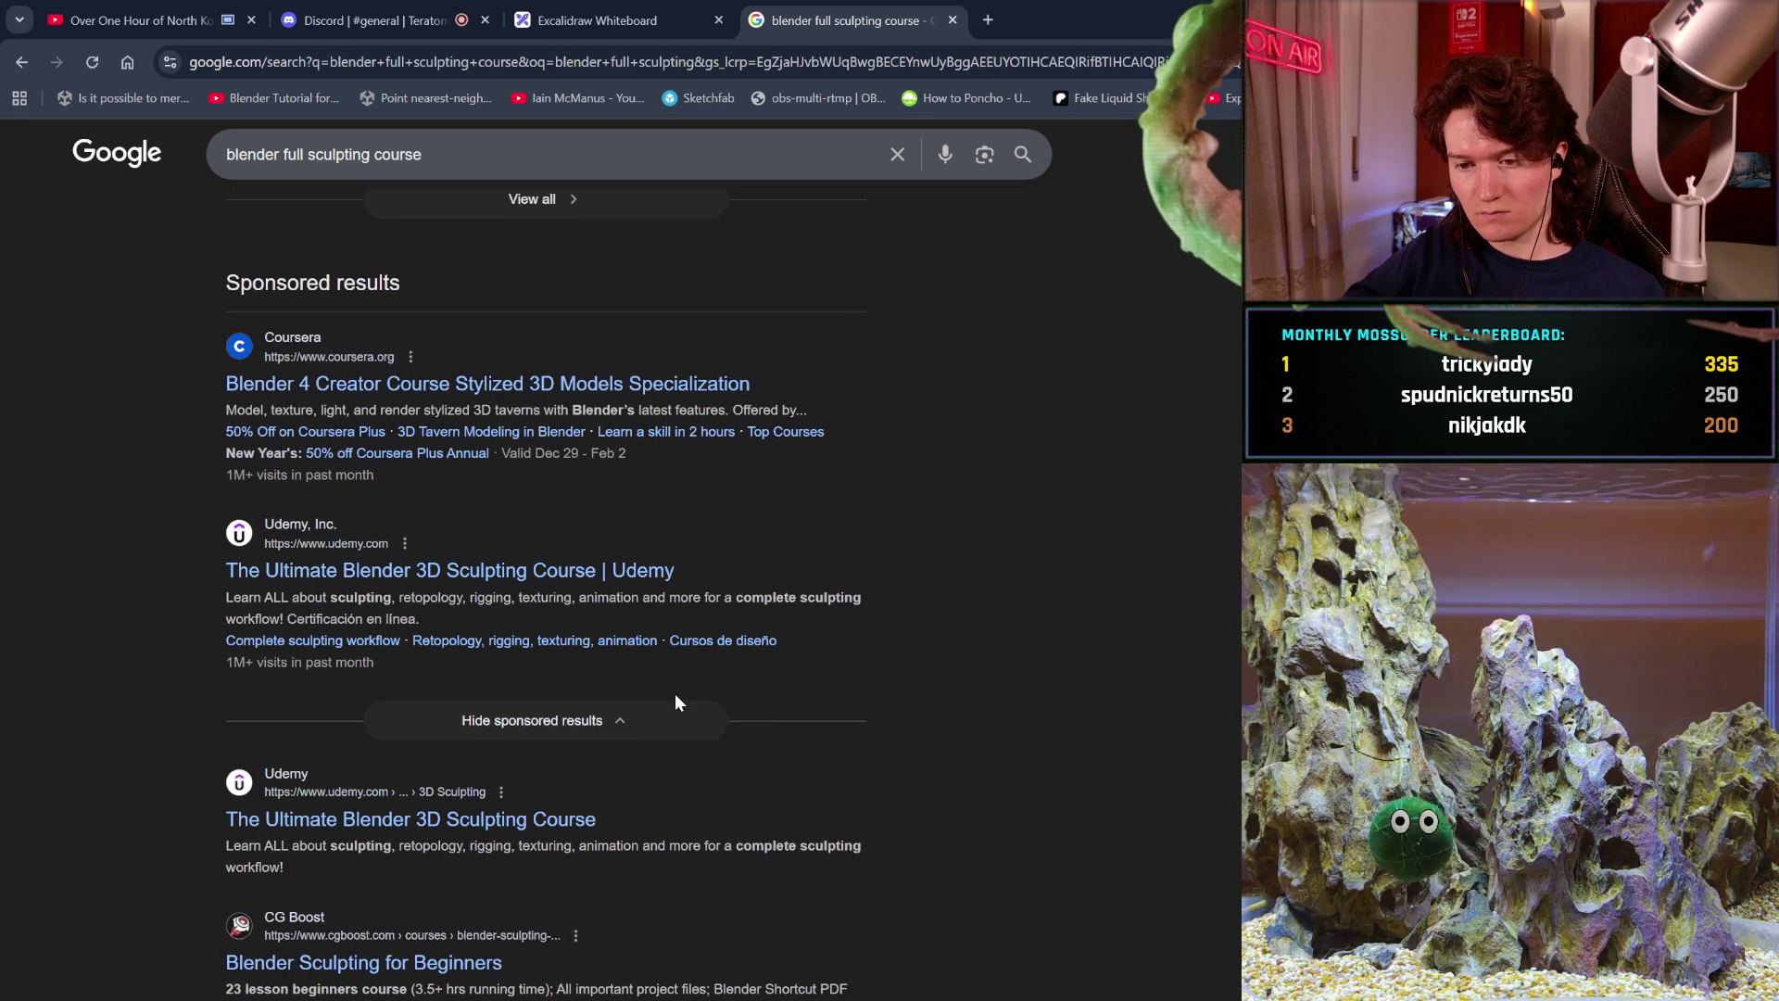
{"action": "scroll", "coordinate": [675, 701], "scroll_direction": "down", "scroll_amount": 1}
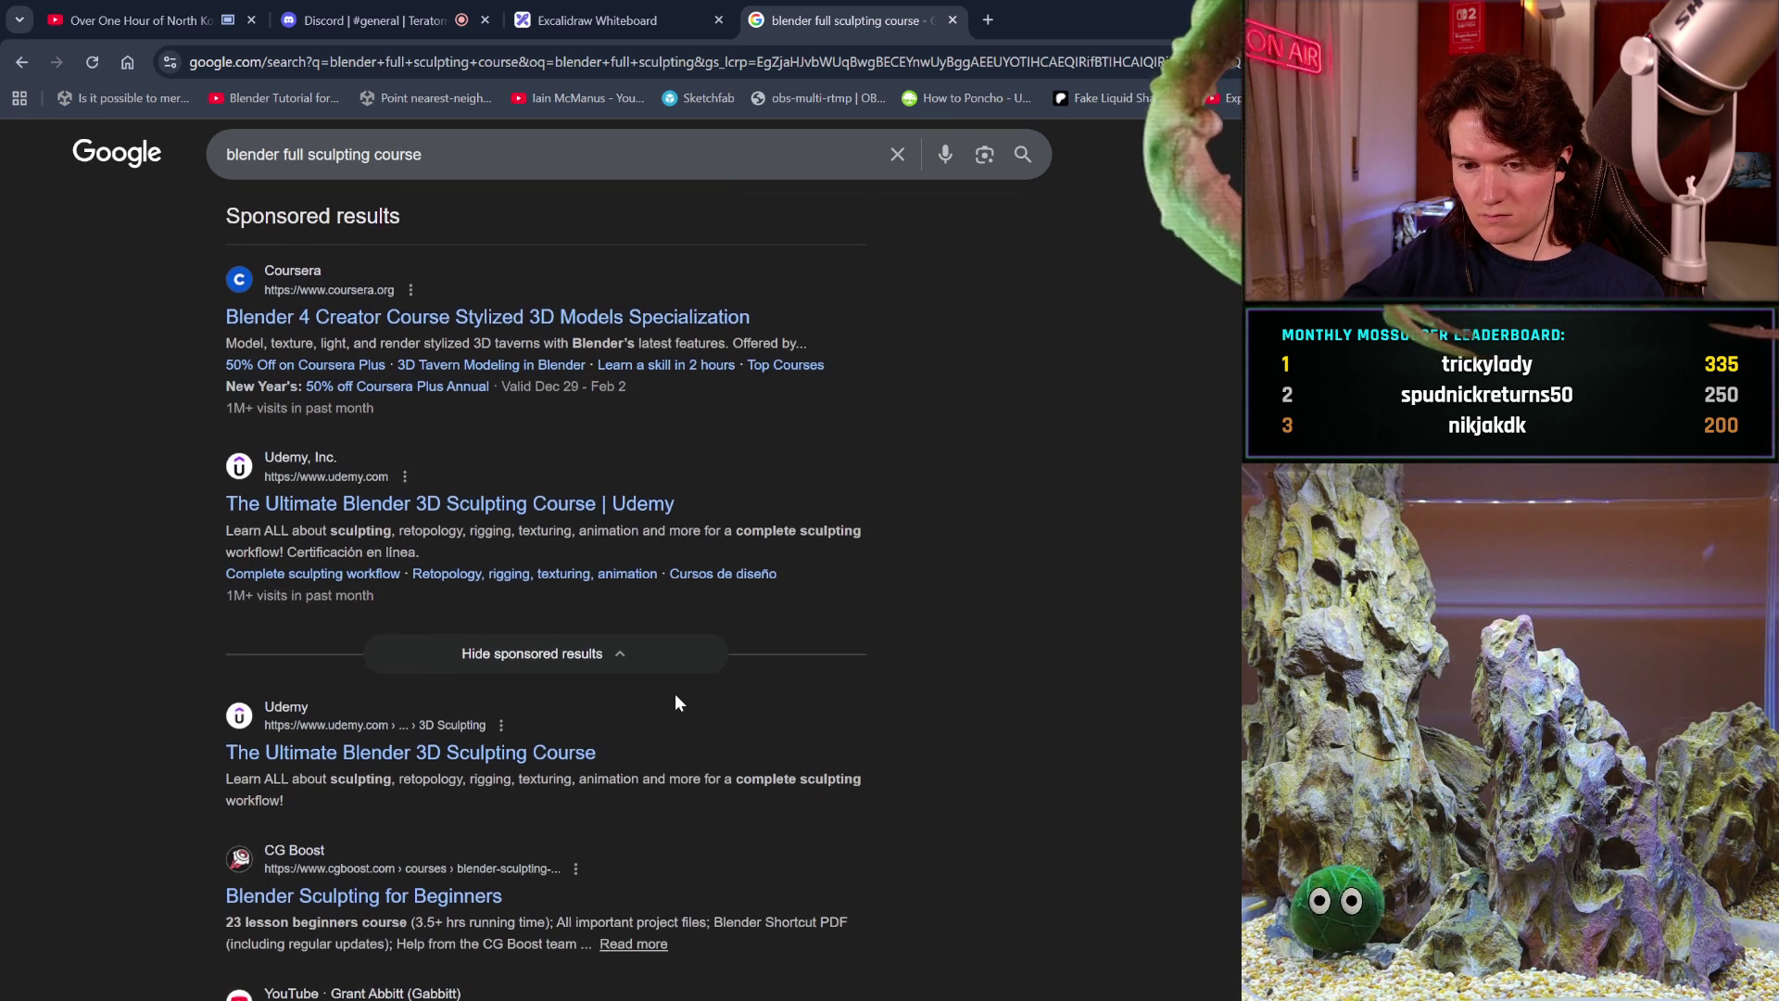
{"action": "left_click", "coordinate": [532, 751]}
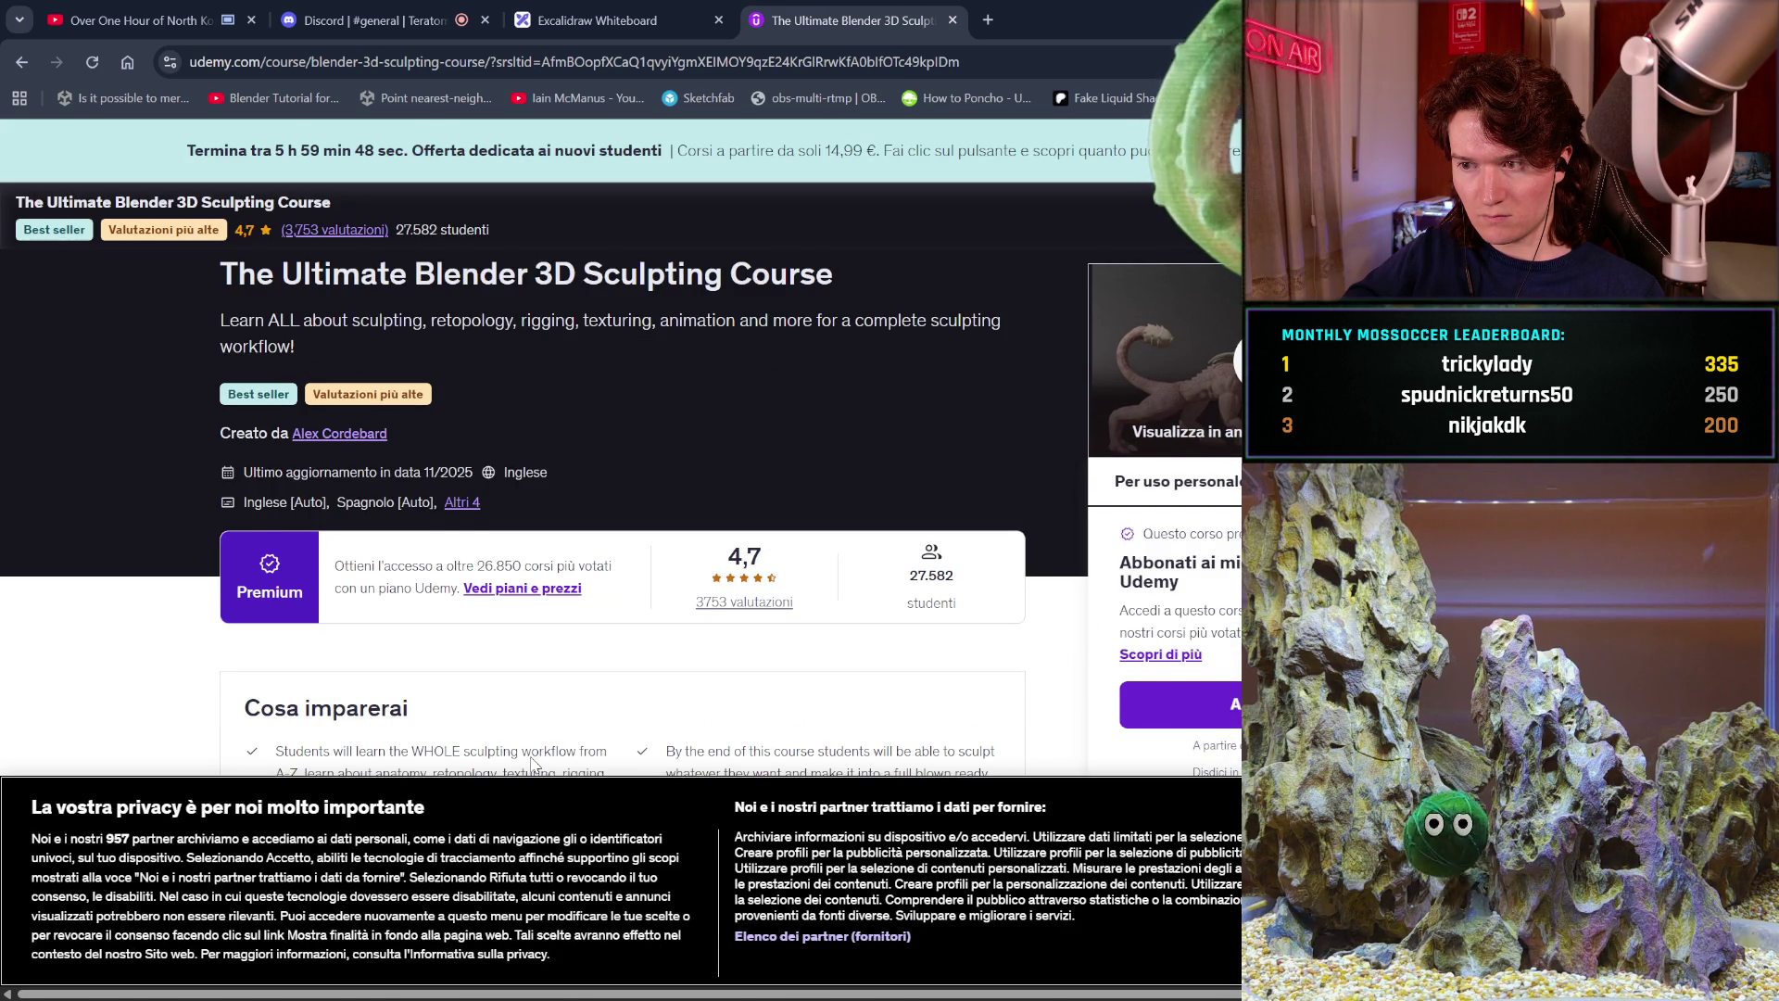
Review the Udemy course page to its contents (37.5 hours, 163 lessons, 103,99 €).
{"action": "scroll", "coordinate": [533, 764], "scroll_direction": "down", "scroll_amount": 1}
{"action": "scroll", "coordinate": [533, 764], "scroll_direction": "down", "scroll_amount": 5}
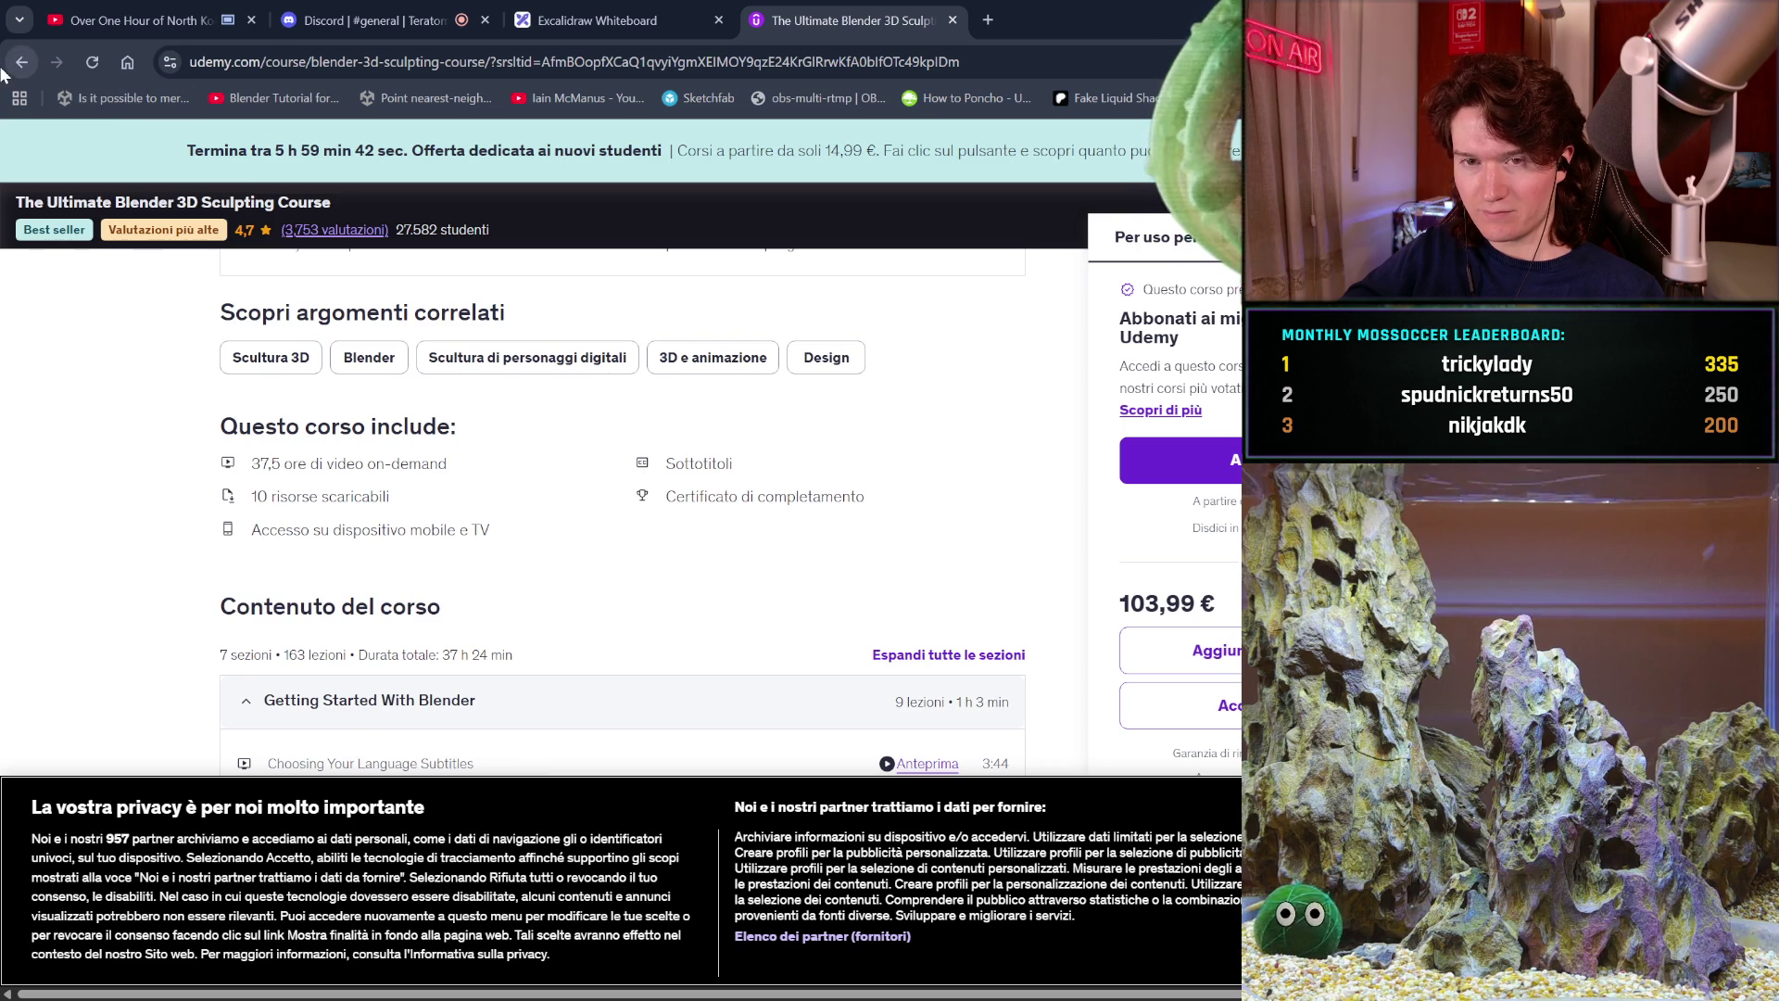
{"action": "scroll", "coordinate": [321, 540], "scroll_direction": "down", "scroll_amount": 2}
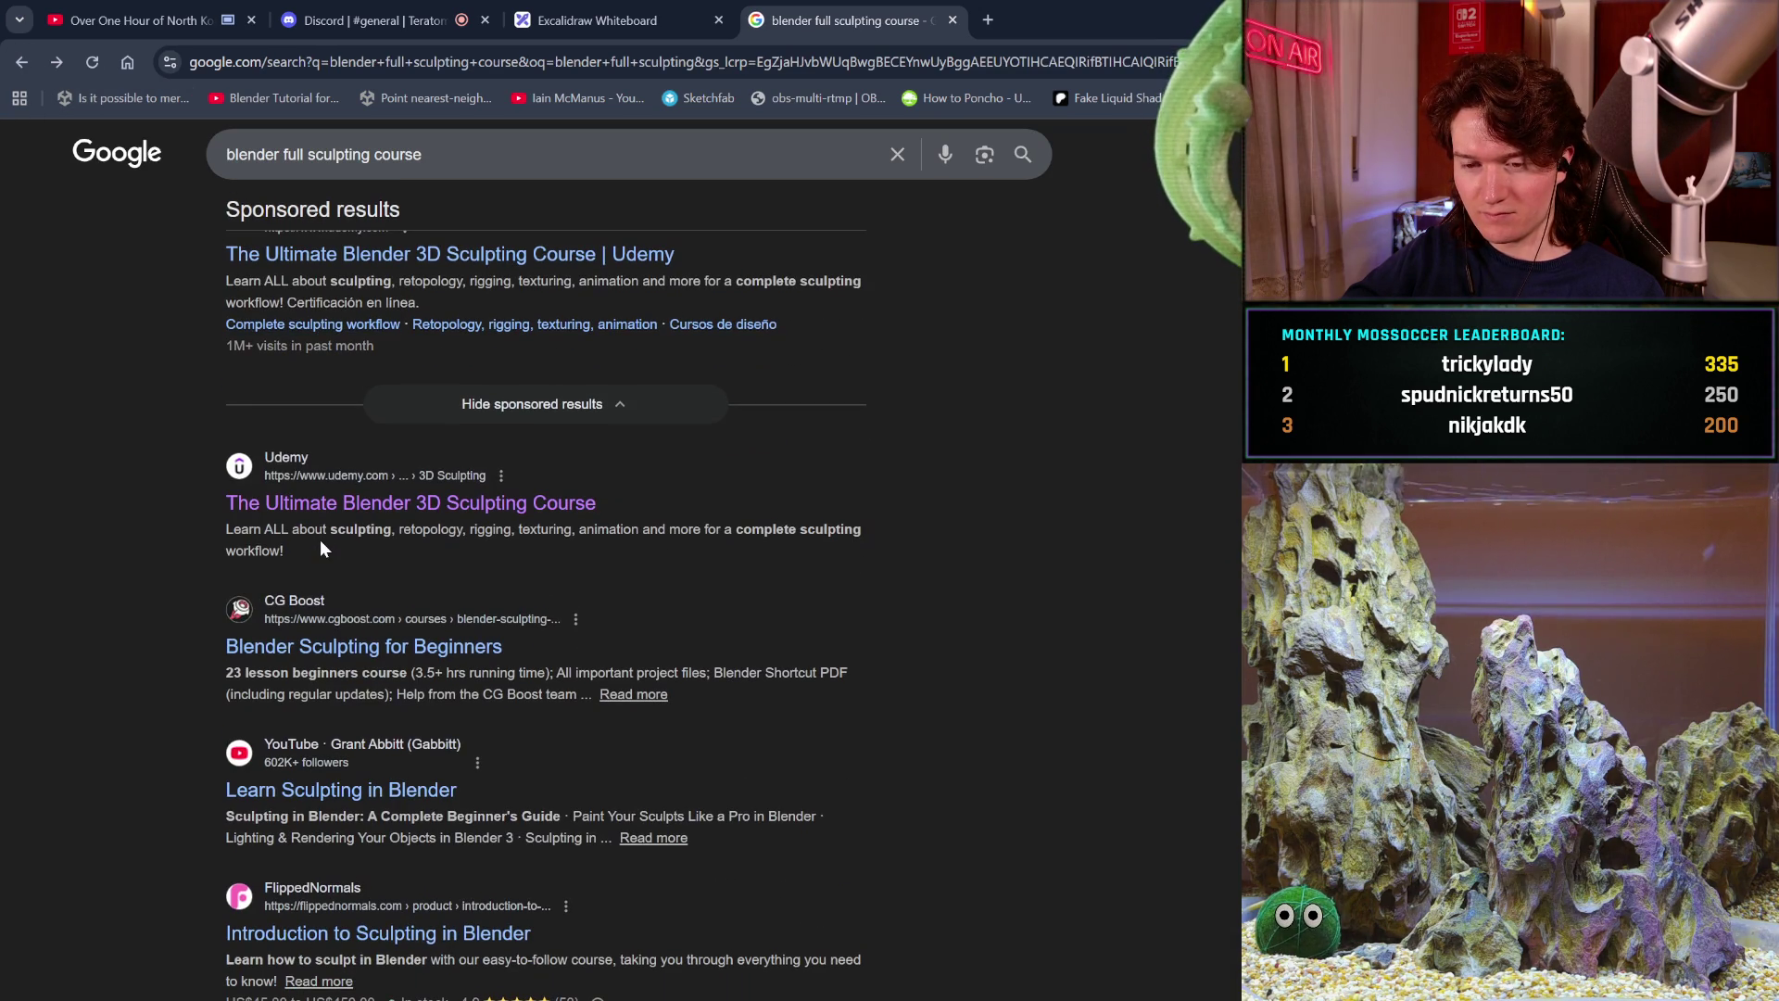
Check CG Boost's free Blender Sculpting for Beginners page, dismissing the cookie notice, then return to the results.
{"action": "left_click", "coordinate": [428, 635]}
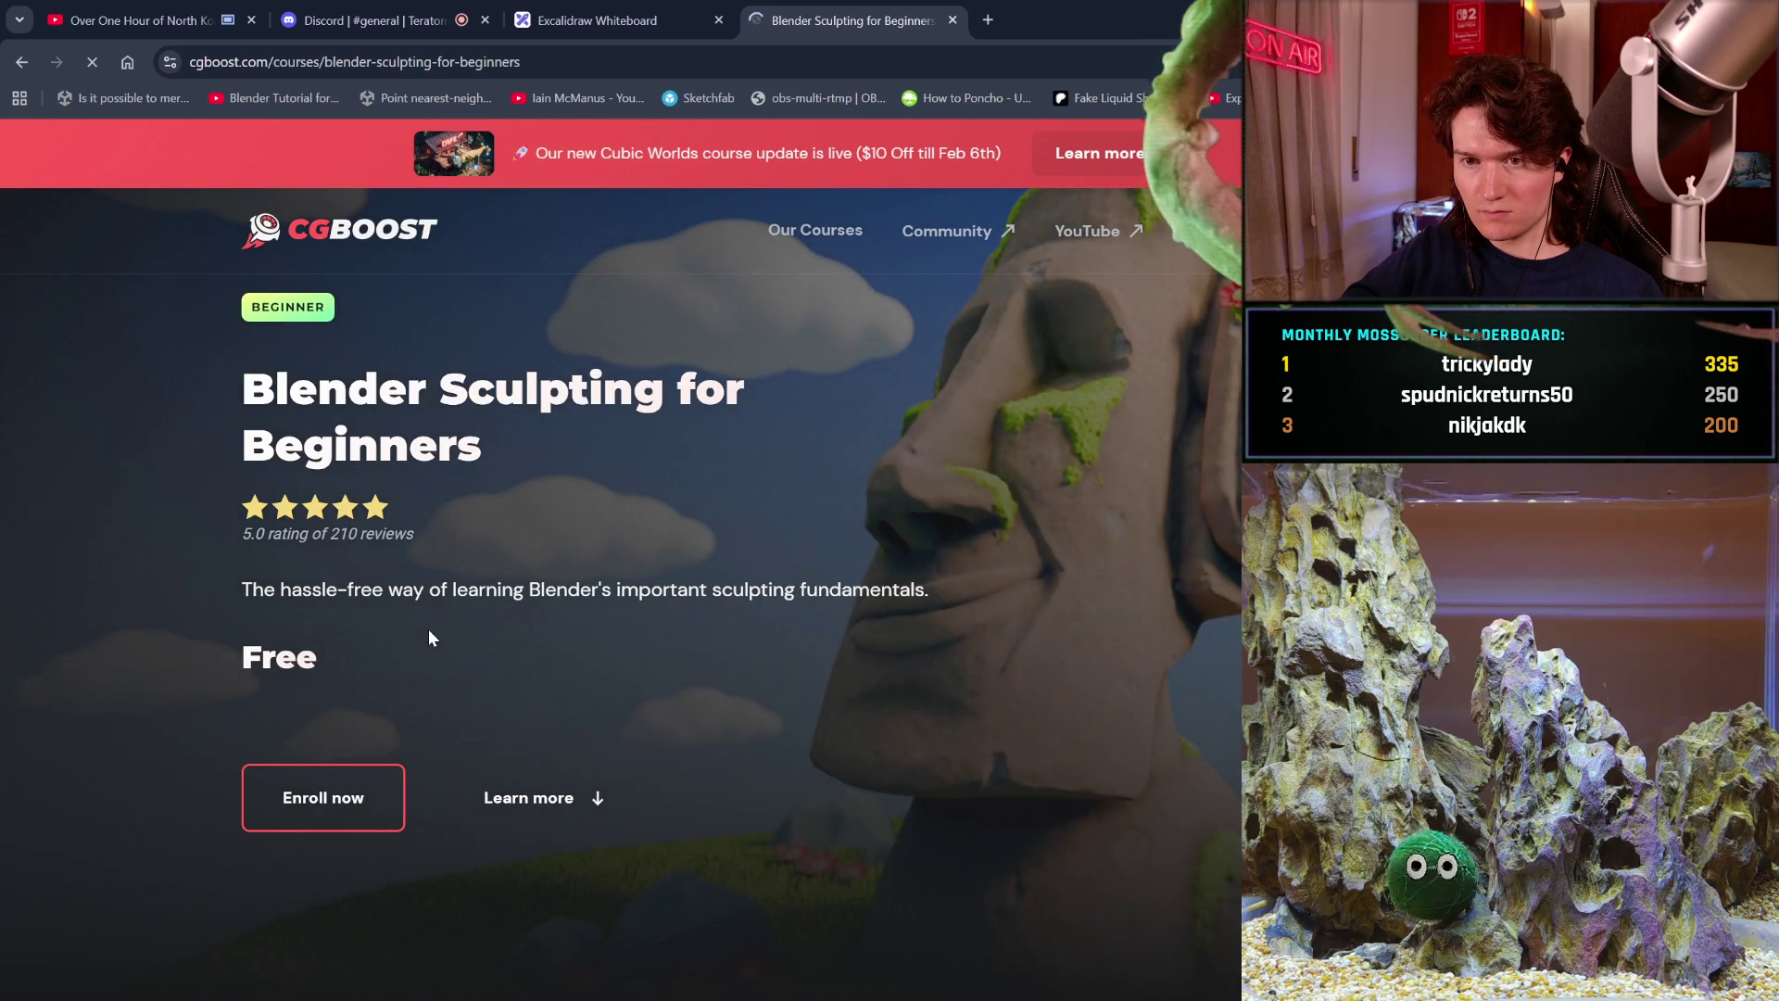
{"action": "scroll", "coordinate": [430, 630], "scroll_direction": "down", "scroll_amount": 2}
{"action": "scroll", "coordinate": [429, 636], "scroll_direction": "down", "scroll_amount": 3}
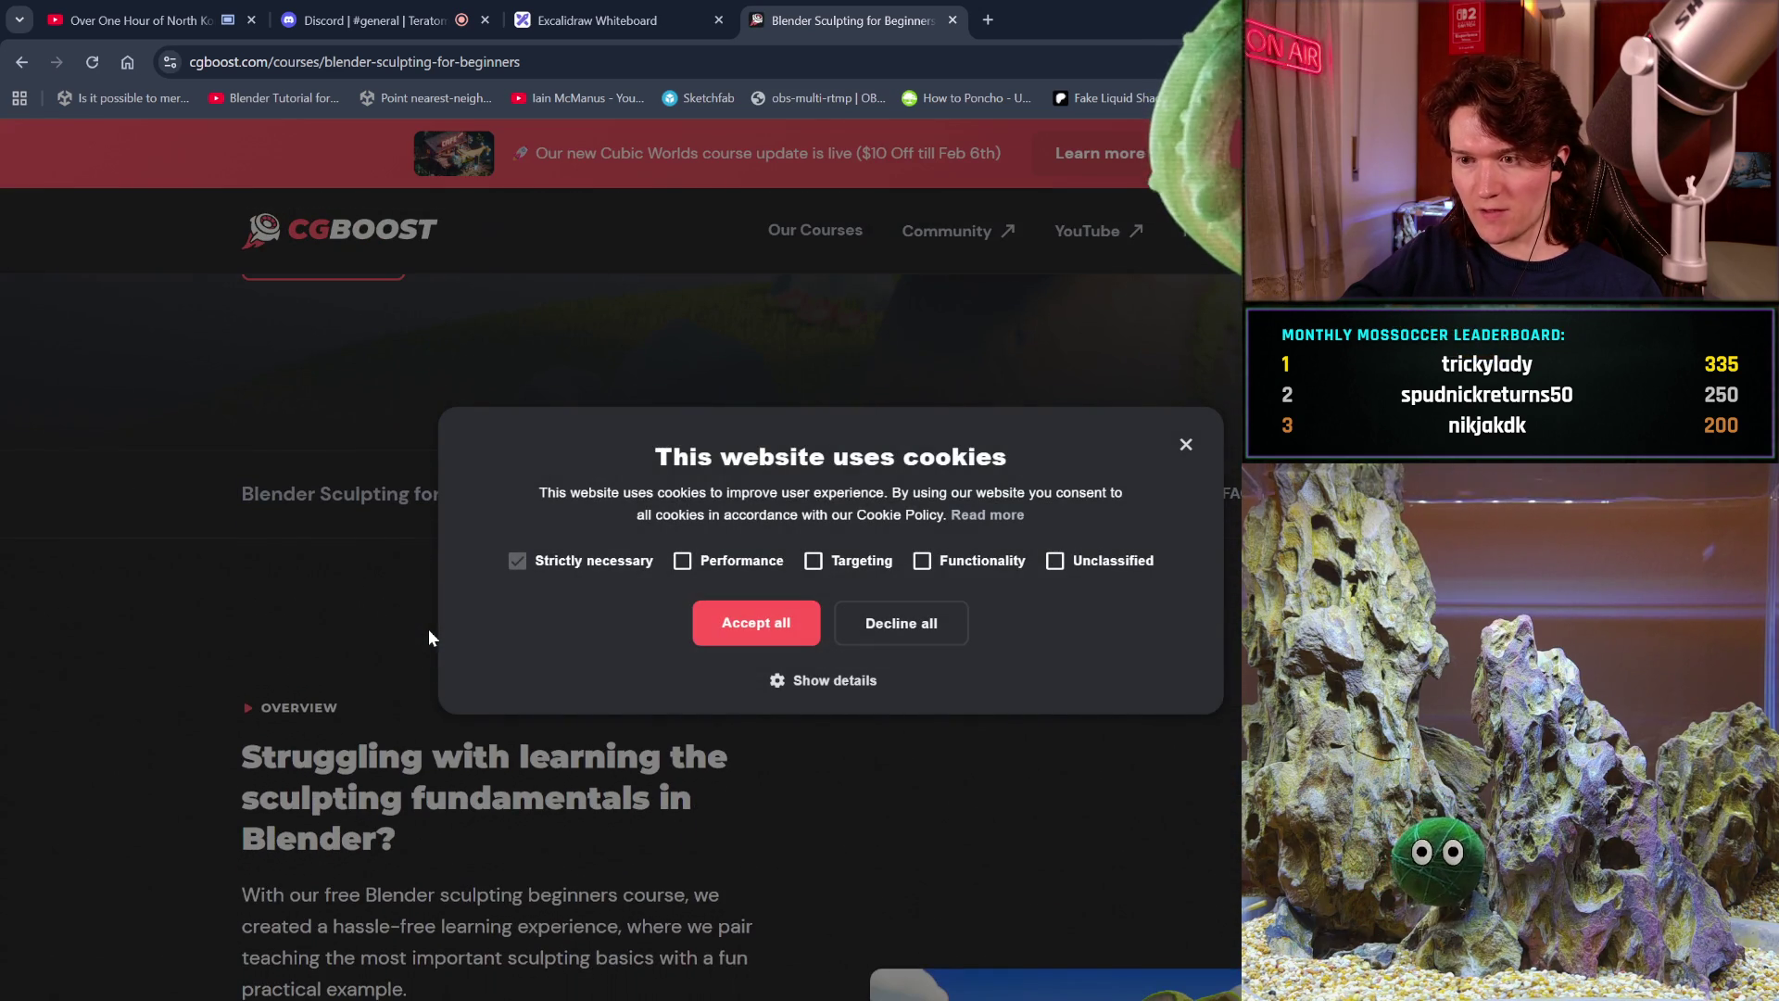
{"action": "left_click", "coordinate": [1186, 446]}
{"action": "left_click", "coordinate": [747, 542]}
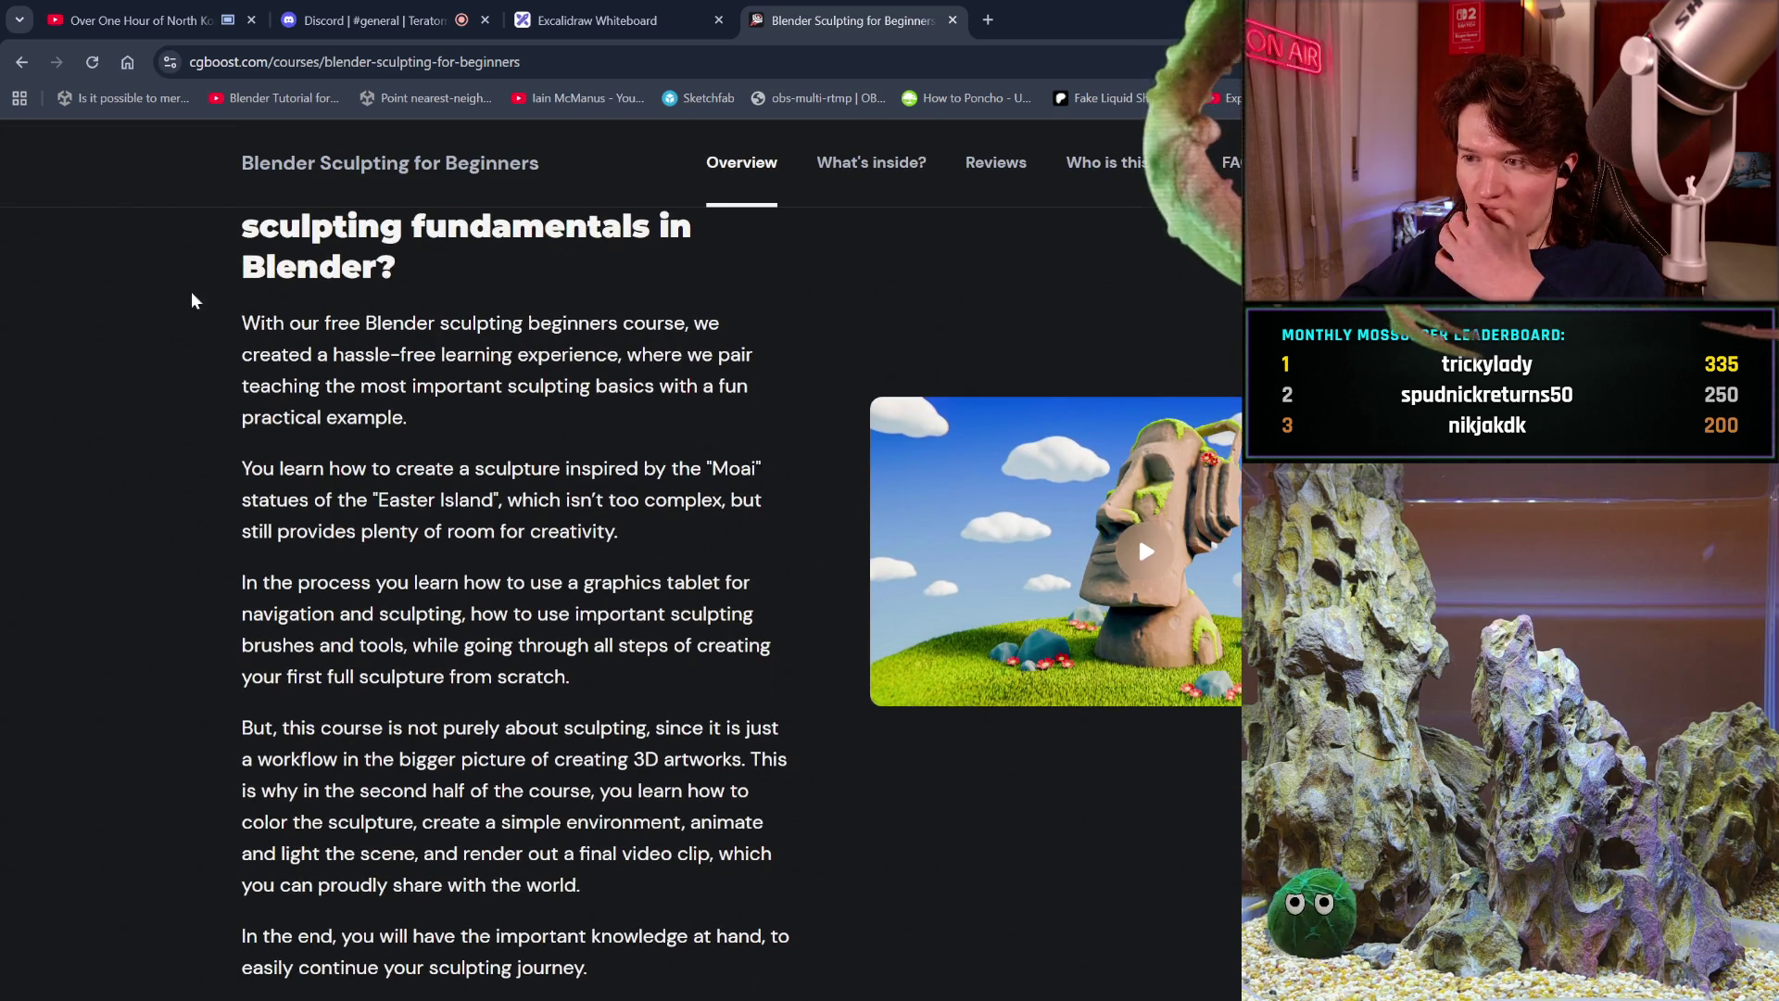
{"action": "left_click", "coordinate": [20, 65]}
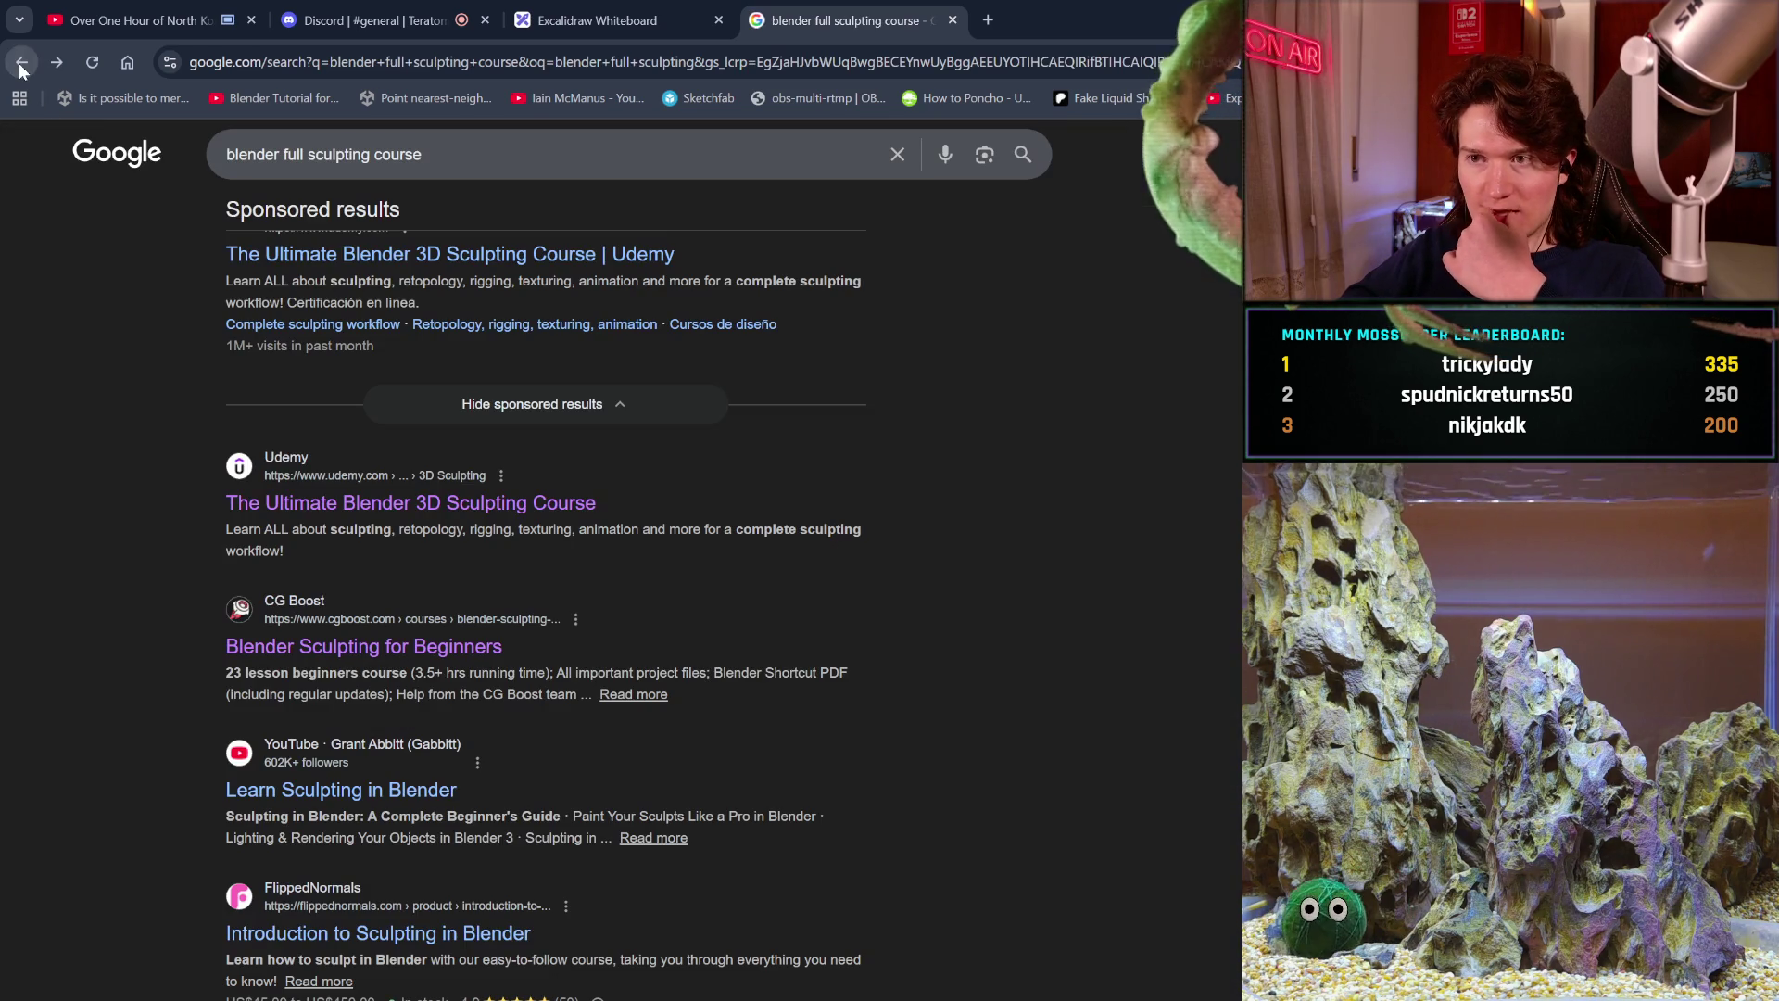
{"action": "scroll", "coordinate": [352, 548], "scroll_direction": "down", "scroll_amount": 2}
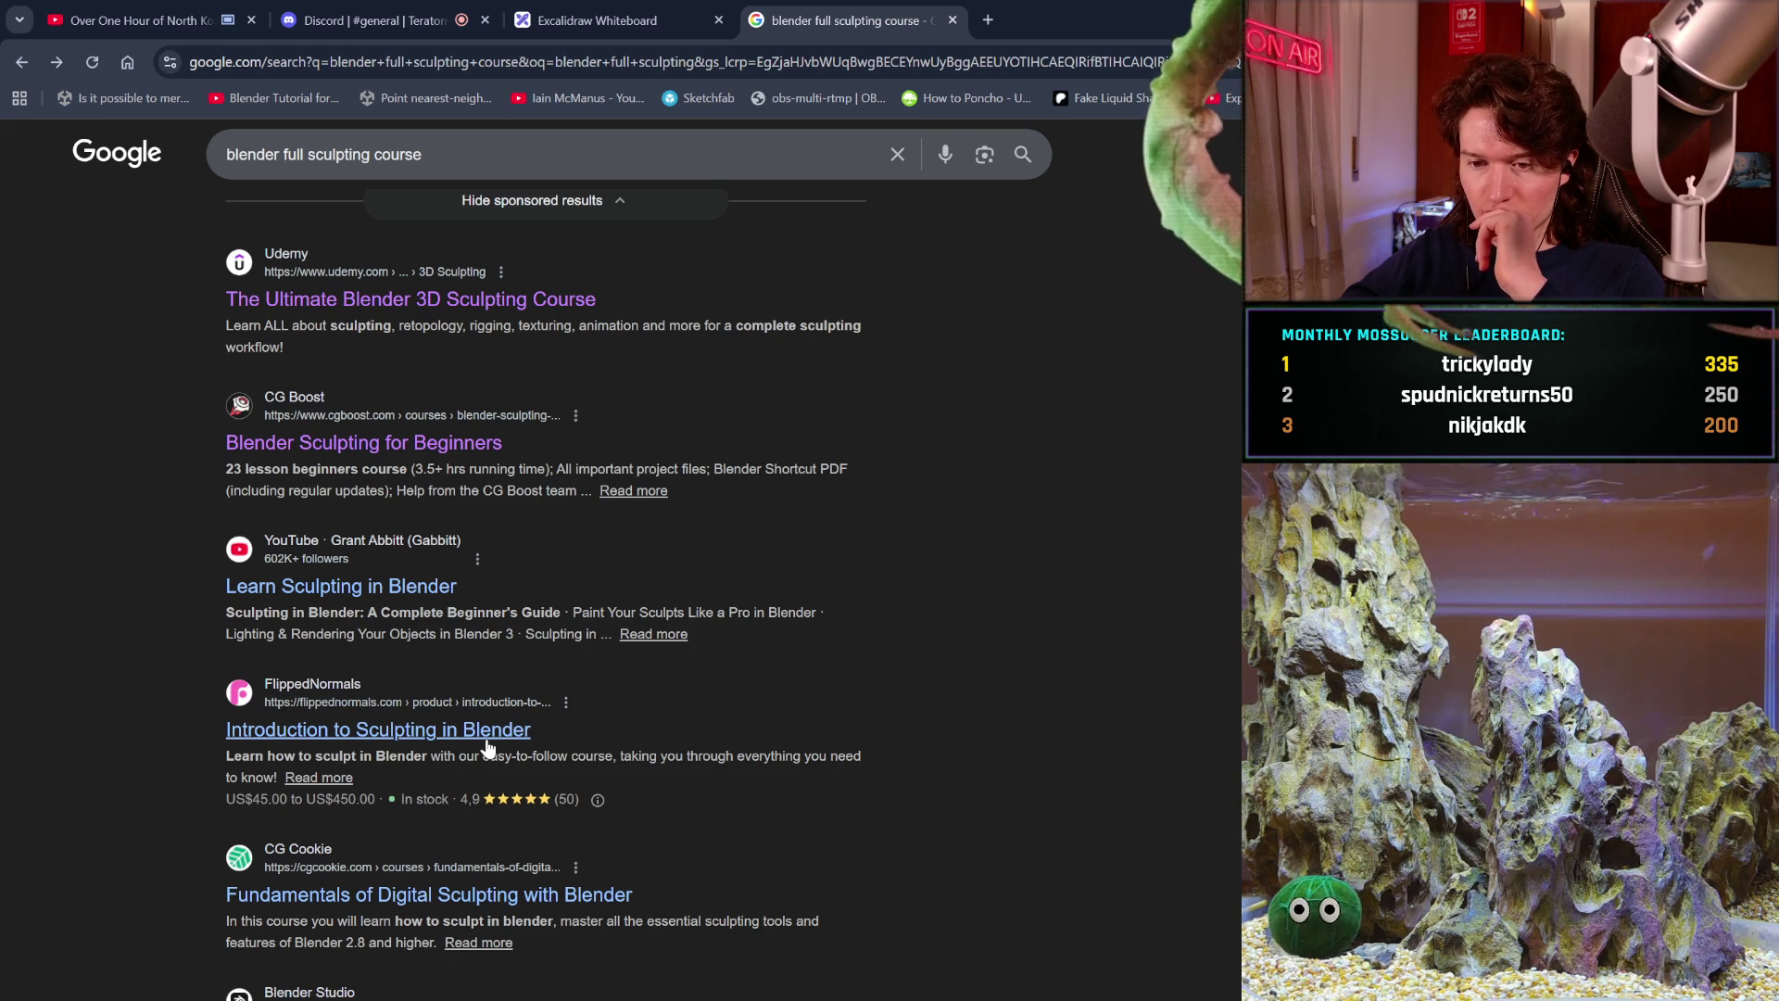
{"action": "scroll", "coordinate": [489, 742], "scroll_direction": "down", "scroll_amount": 2}
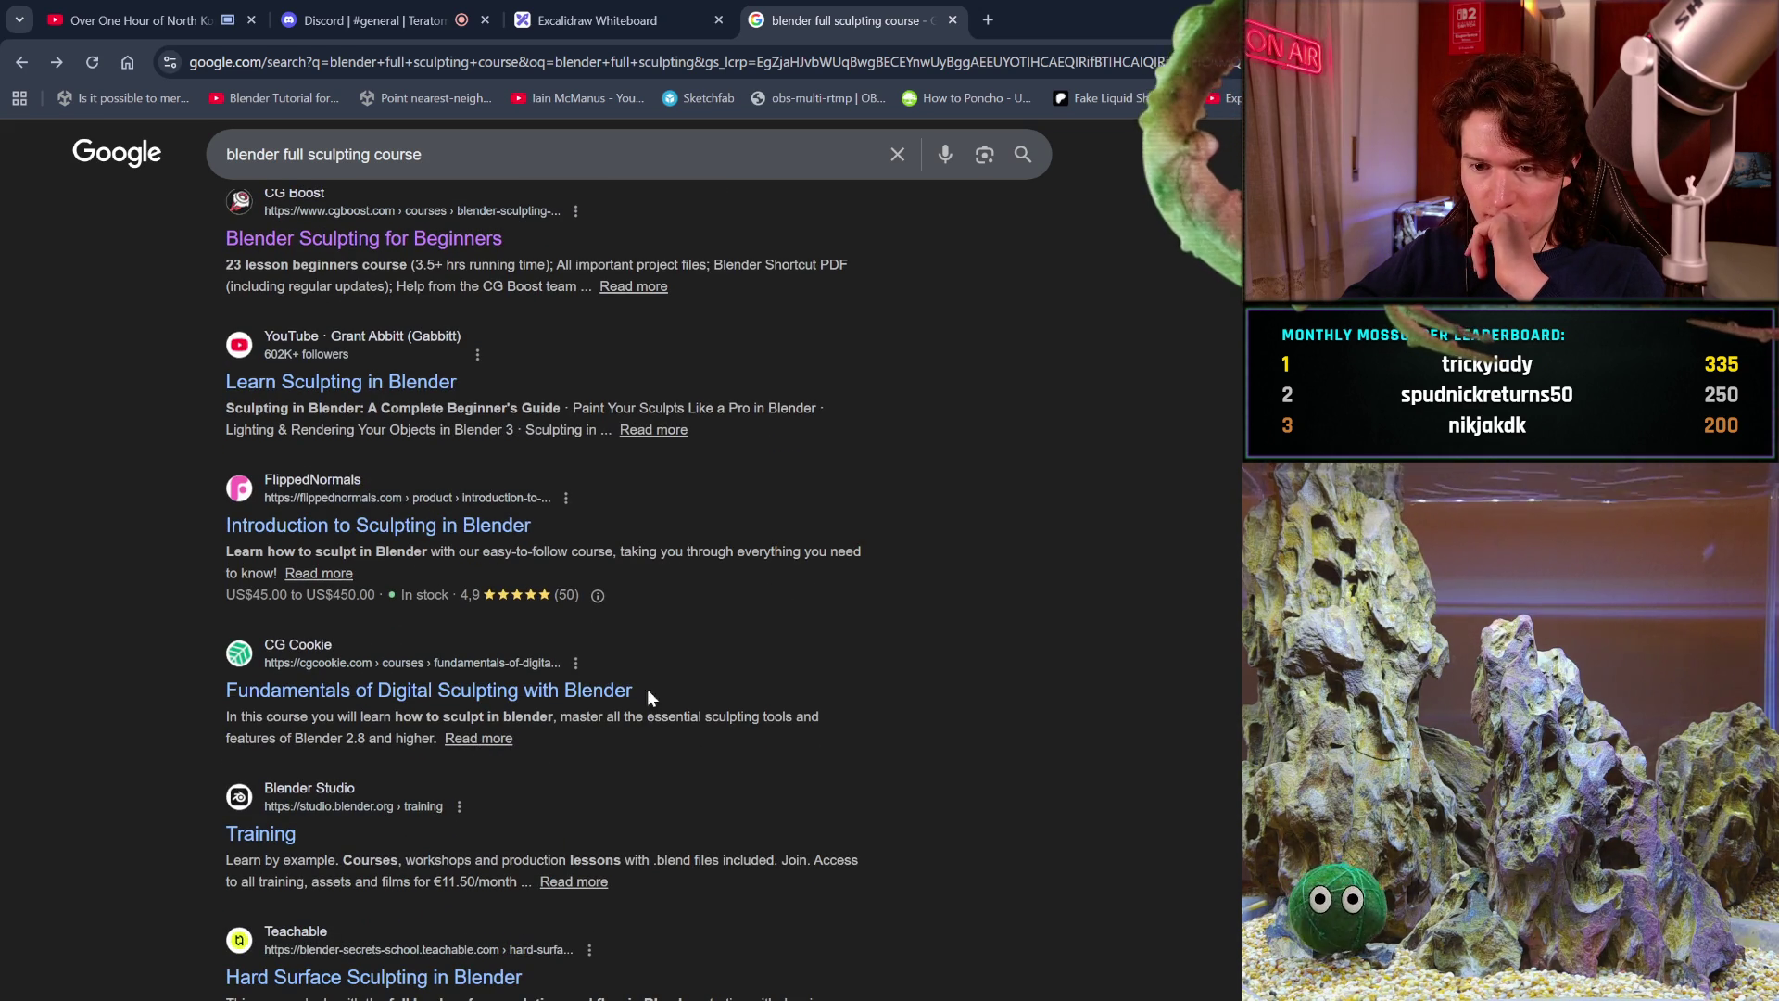
{"action": "scroll", "coordinate": [608, 697], "scroll_direction": "down", "scroll_amount": 2}
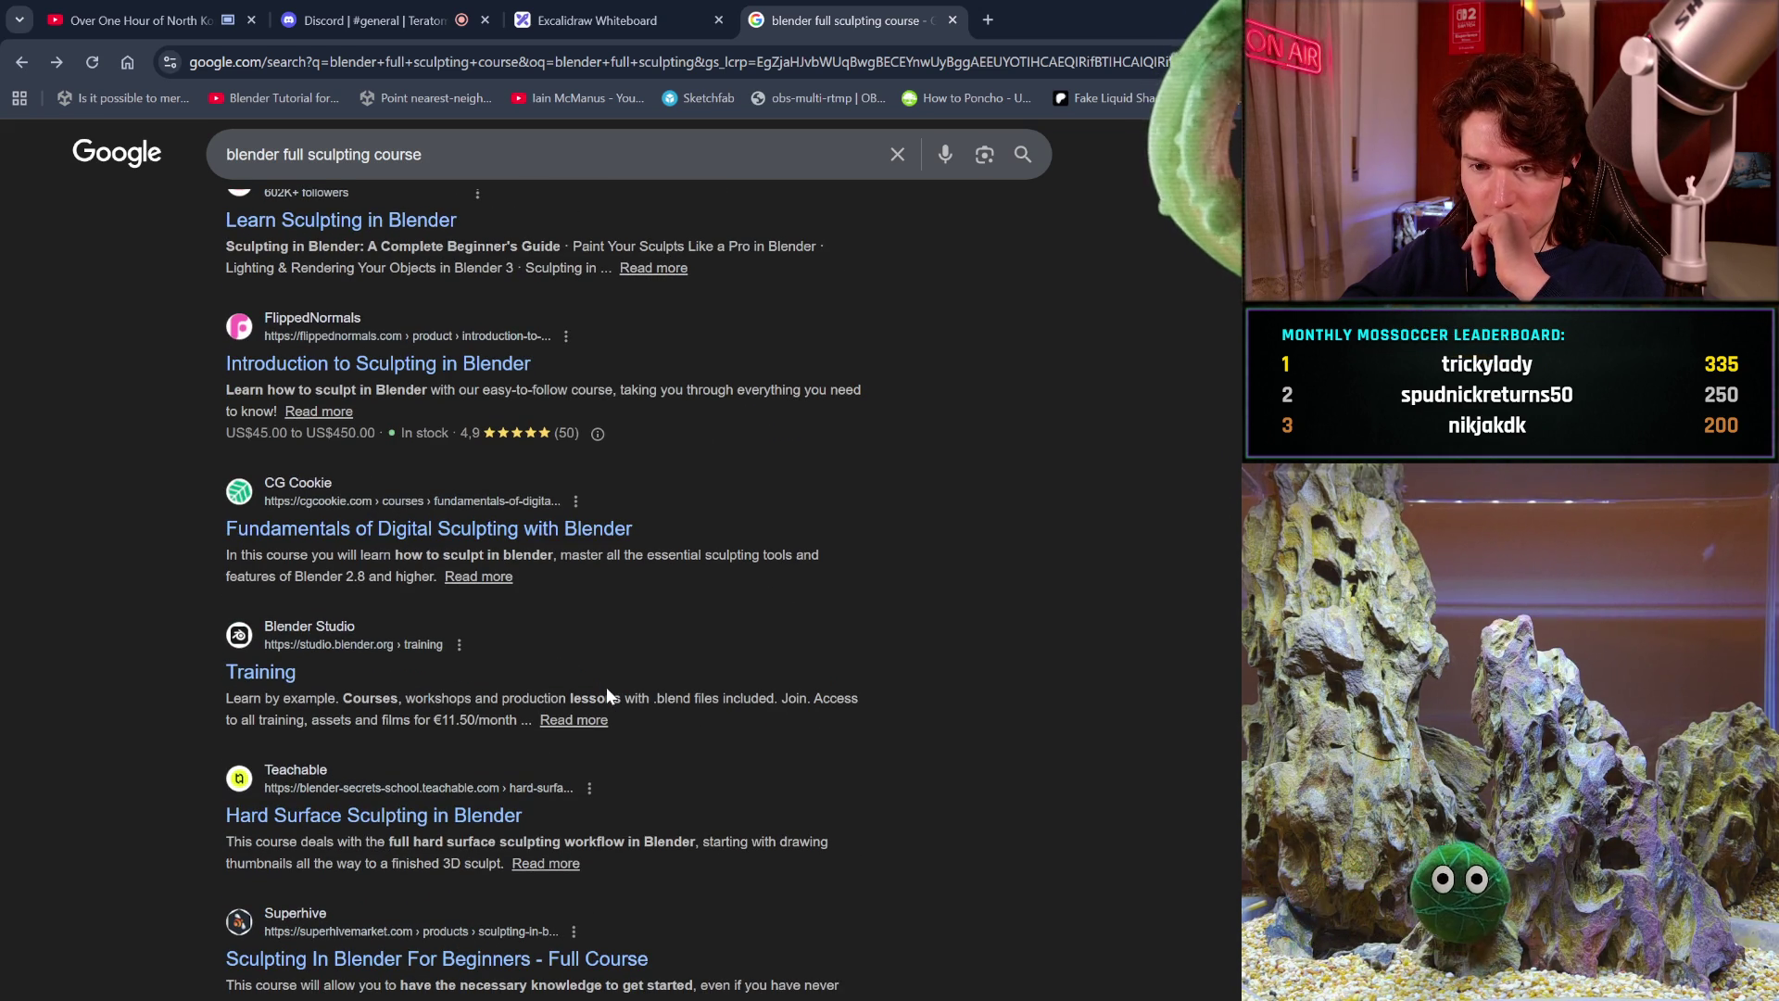
Open the Blender Studio Training page and browse its first lesson cards.
{"action": "left_click", "coordinate": [278, 669]}
{"action": "scroll", "coordinate": [271, 669], "scroll_direction": "down", "scroll_amount": 2}
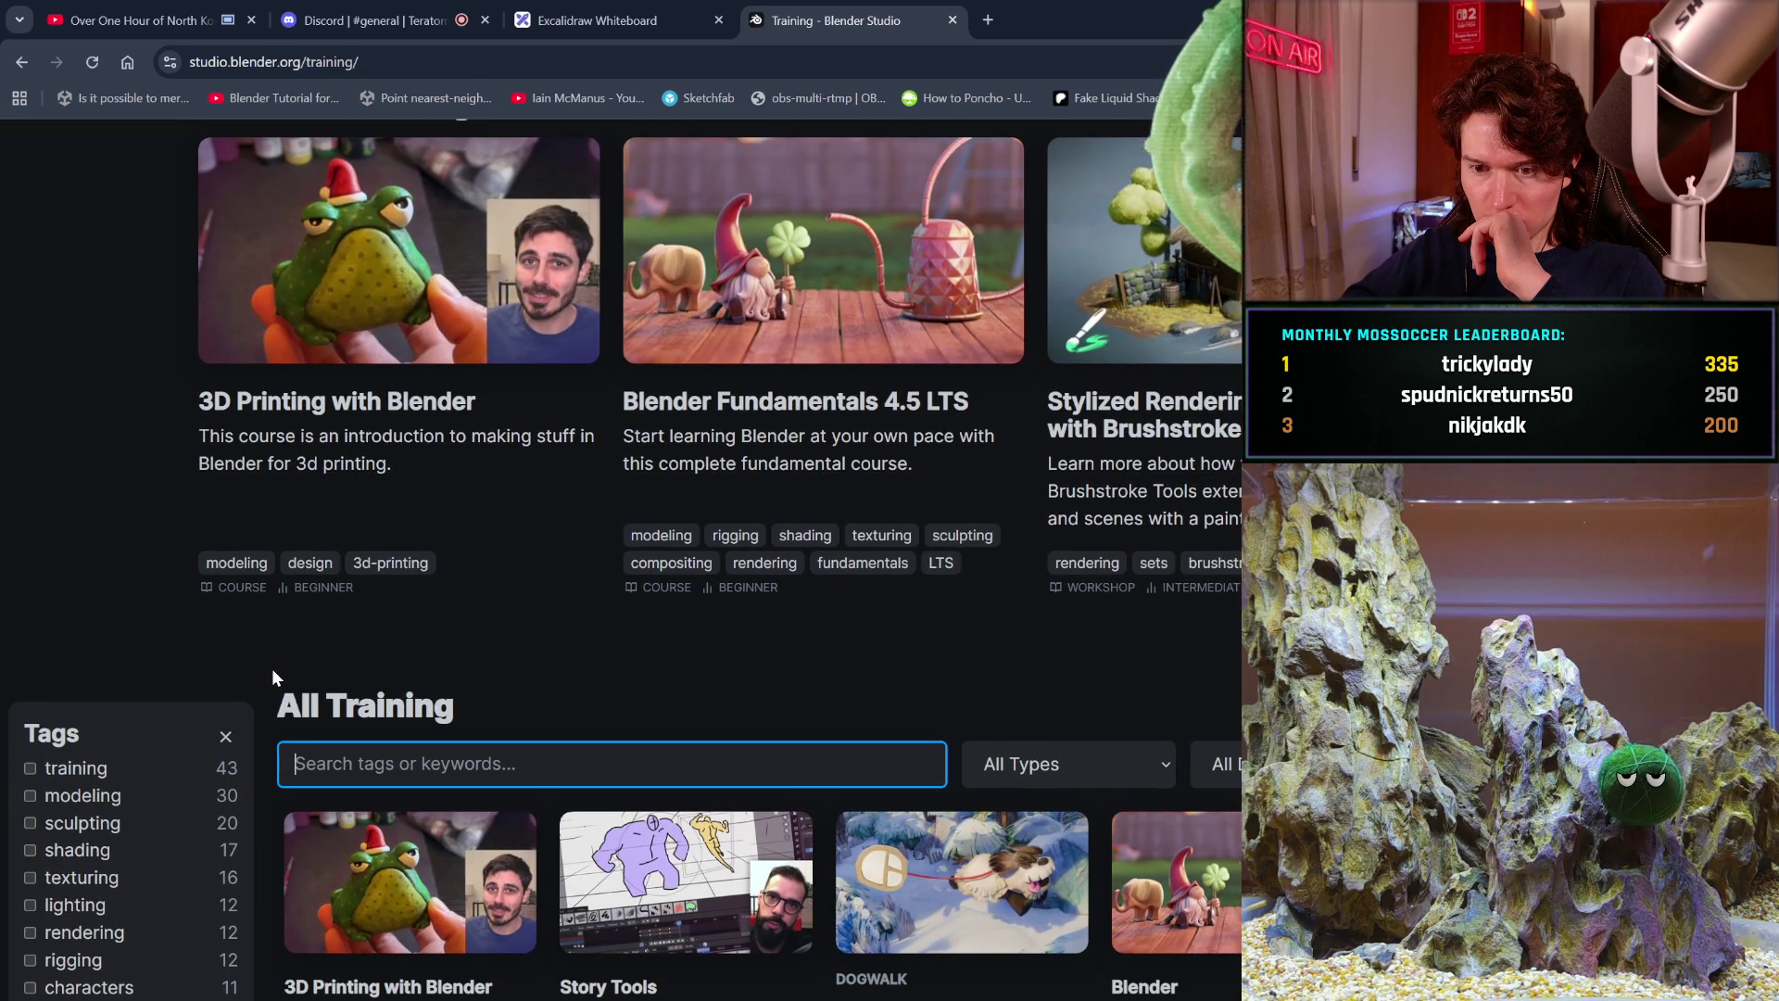
{"action": "scroll", "coordinate": [272, 675], "scroll_direction": "down", "scroll_amount": 2}
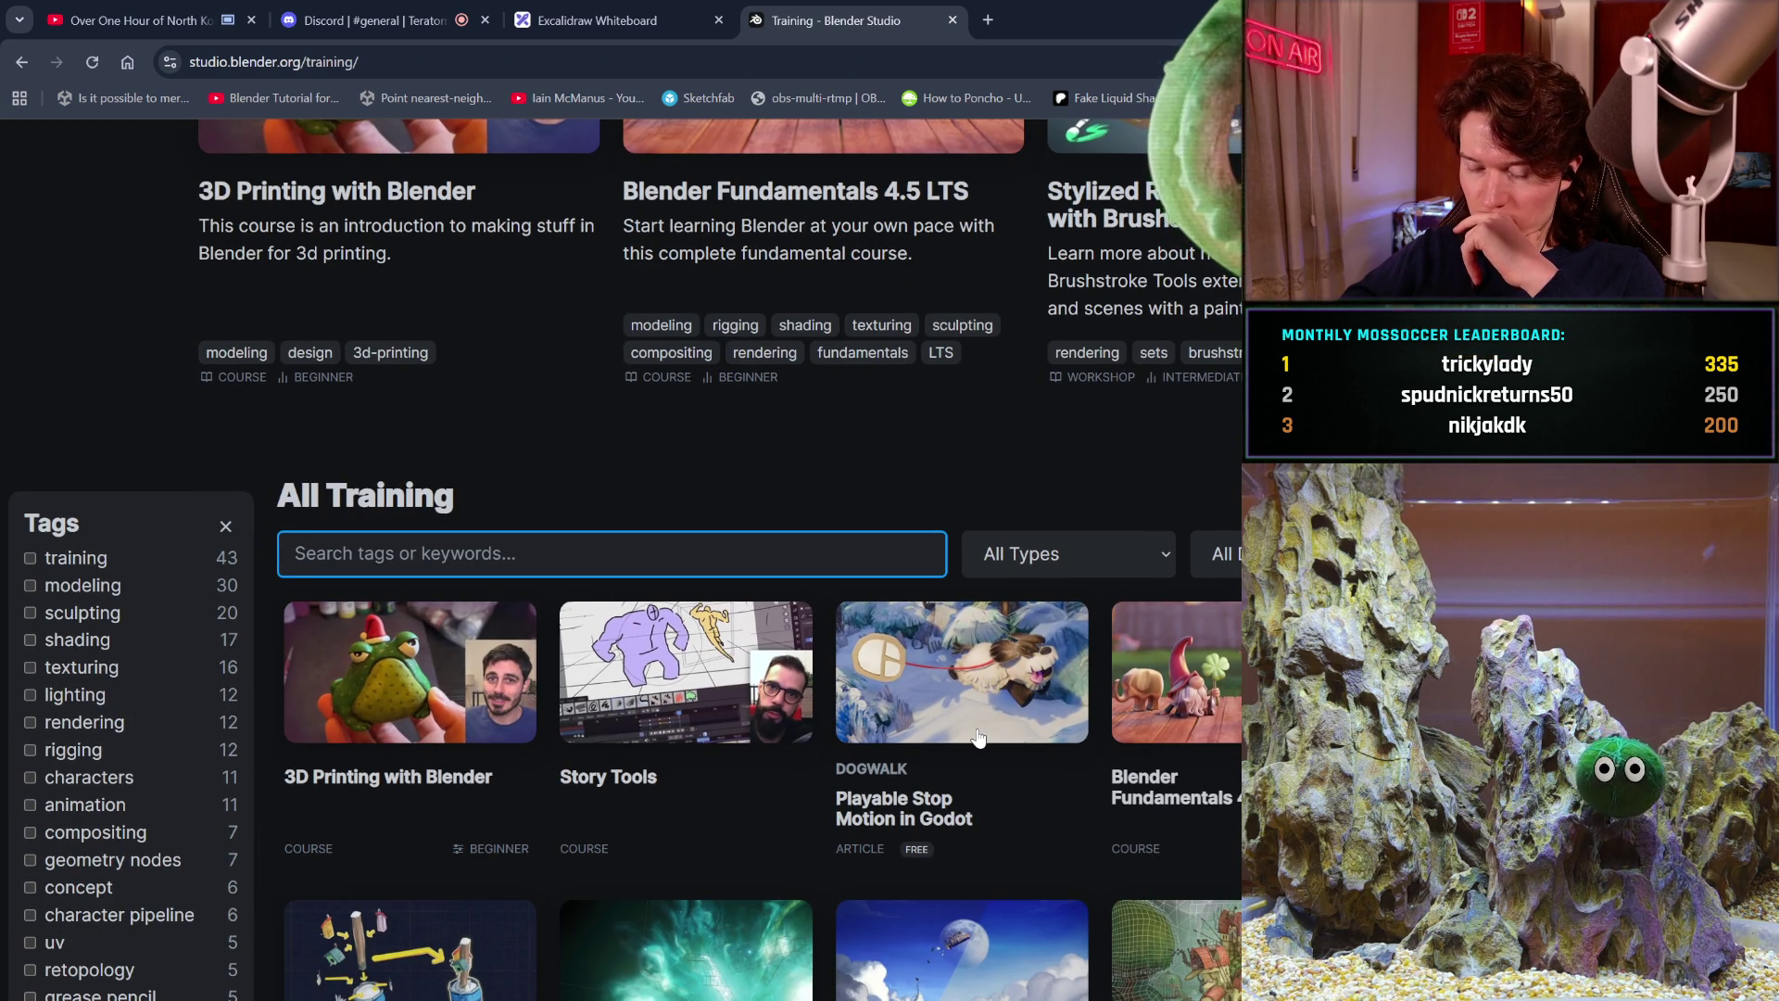
{"action": "scroll", "coordinate": [977, 737], "scroll_direction": "down", "scroll_amount": 1}
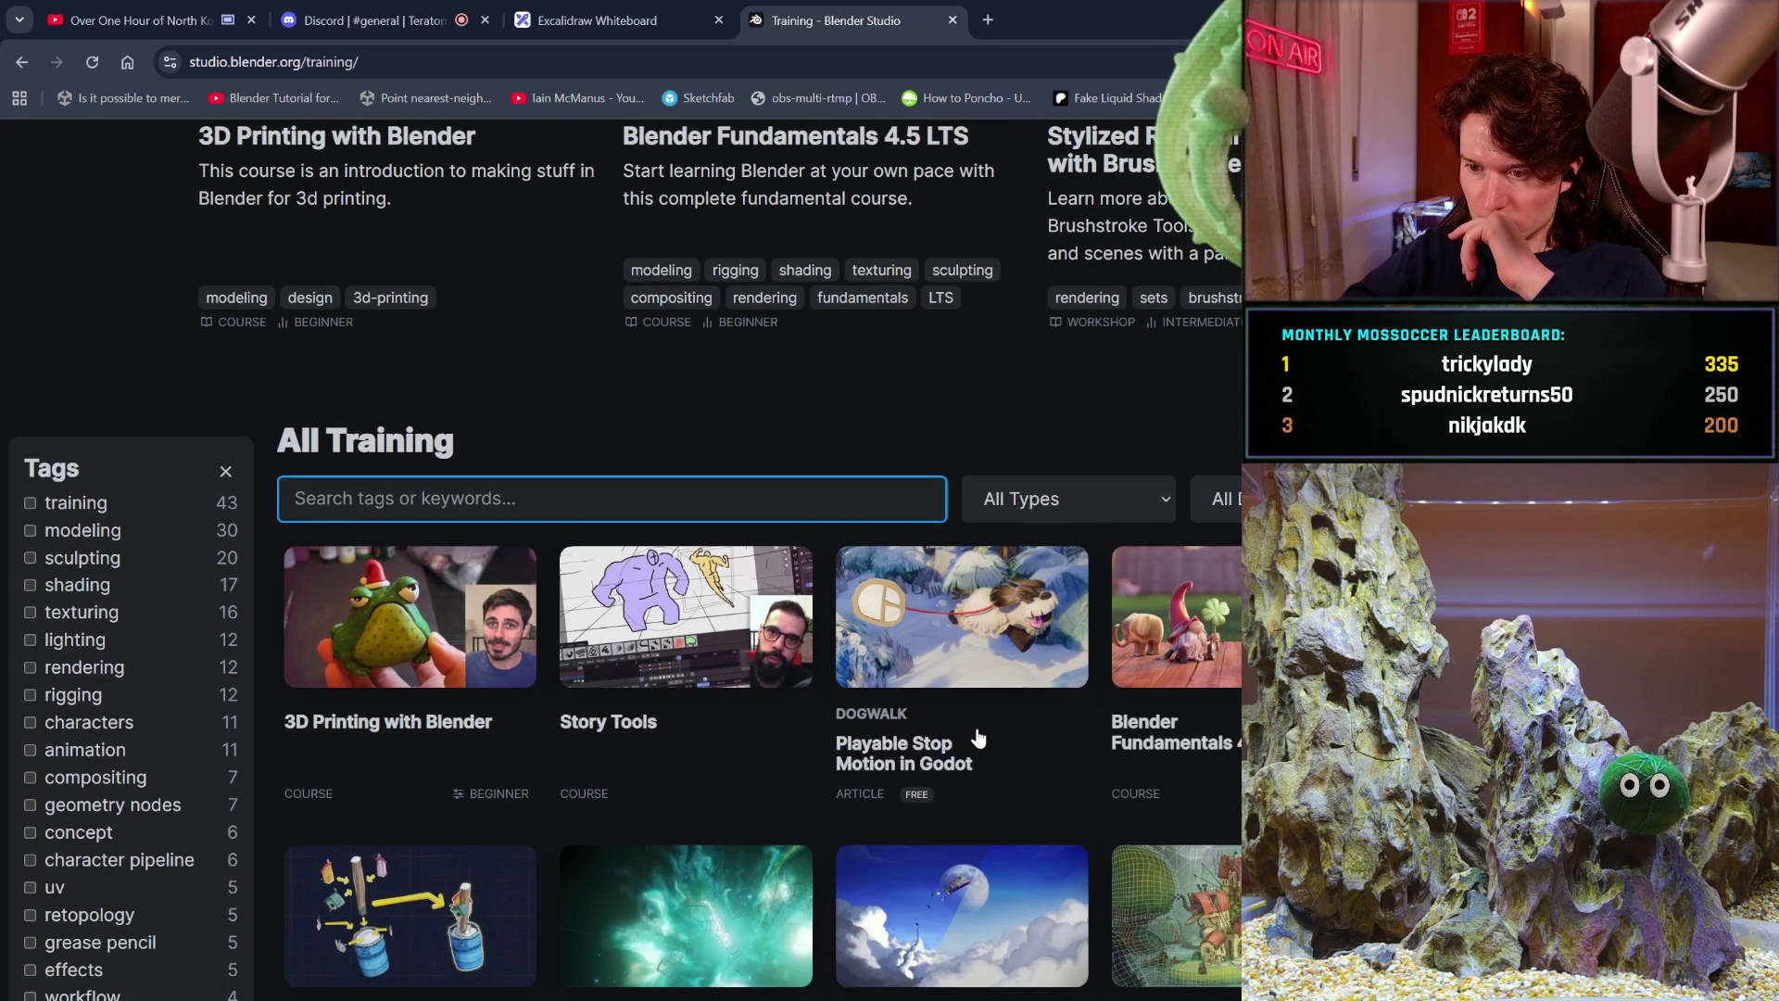
{"action": "scroll", "coordinate": [978, 736], "scroll_direction": "down", "scroll_amount": 1}
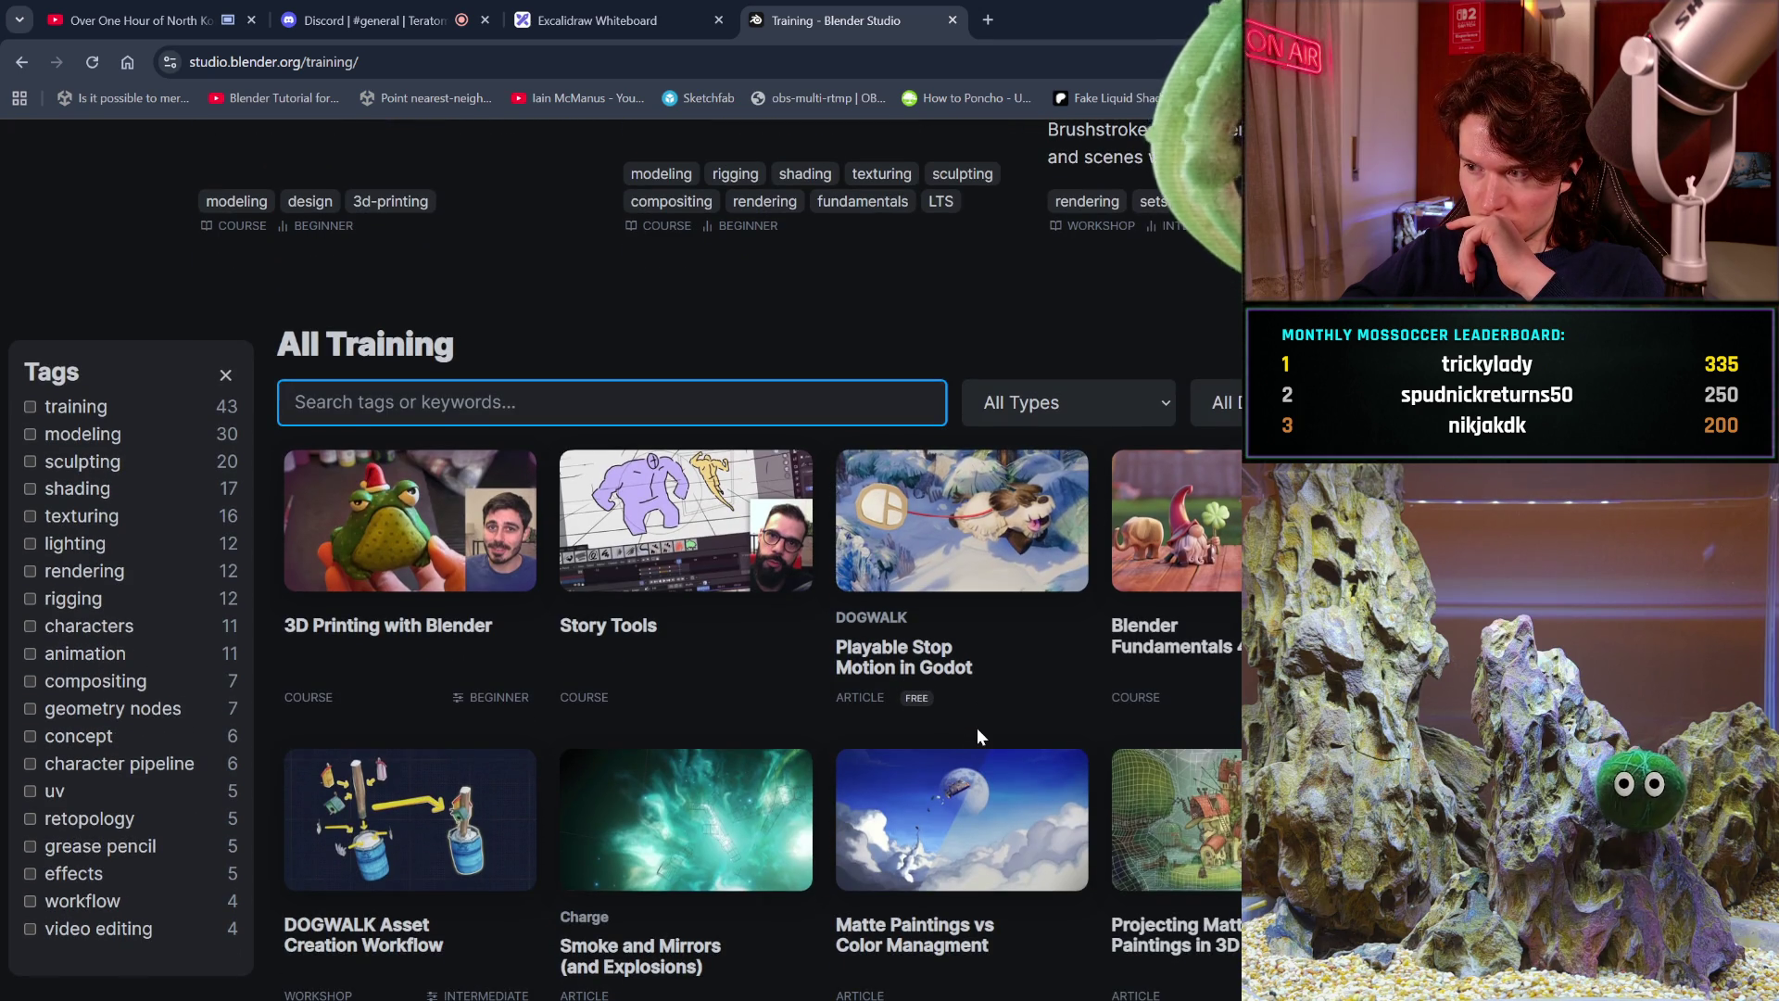
{"action": "scroll", "coordinate": [979, 736], "scroll_direction": "down", "scroll_amount": 2}
{"action": "scroll", "coordinate": [976, 732], "scroll_direction": "down", "scroll_amount": 1}
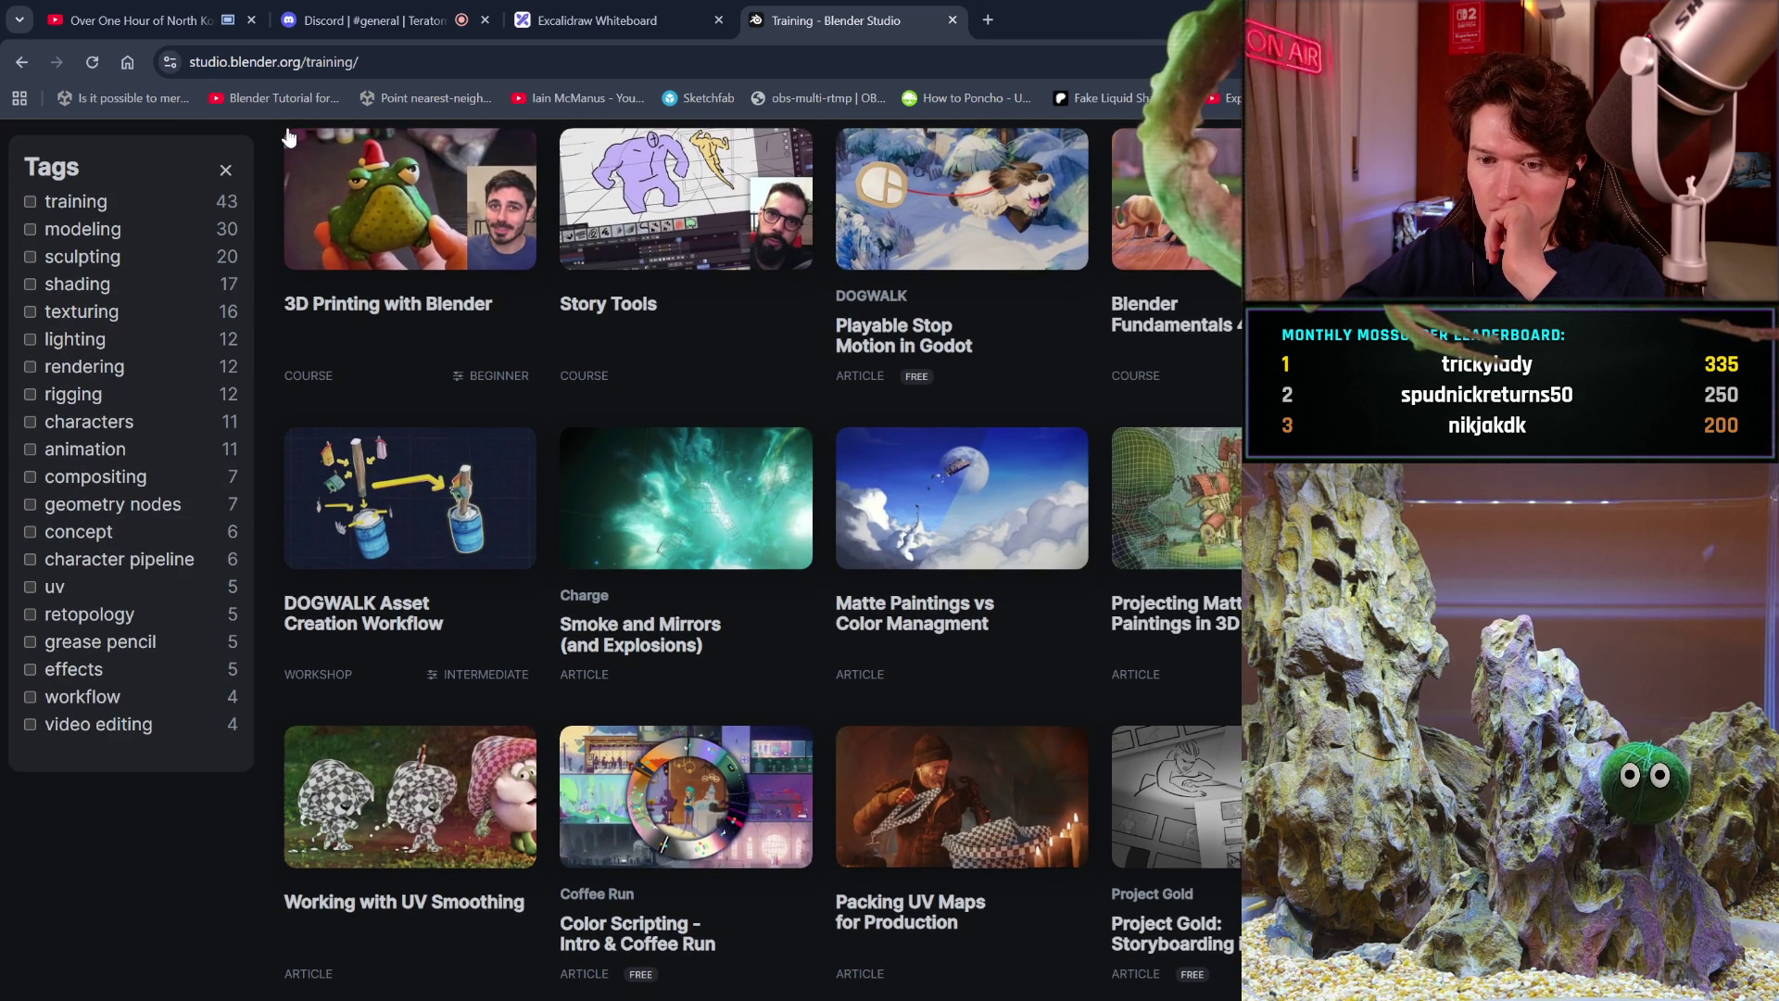
{"action": "left_click", "coordinate": [28, 62]}
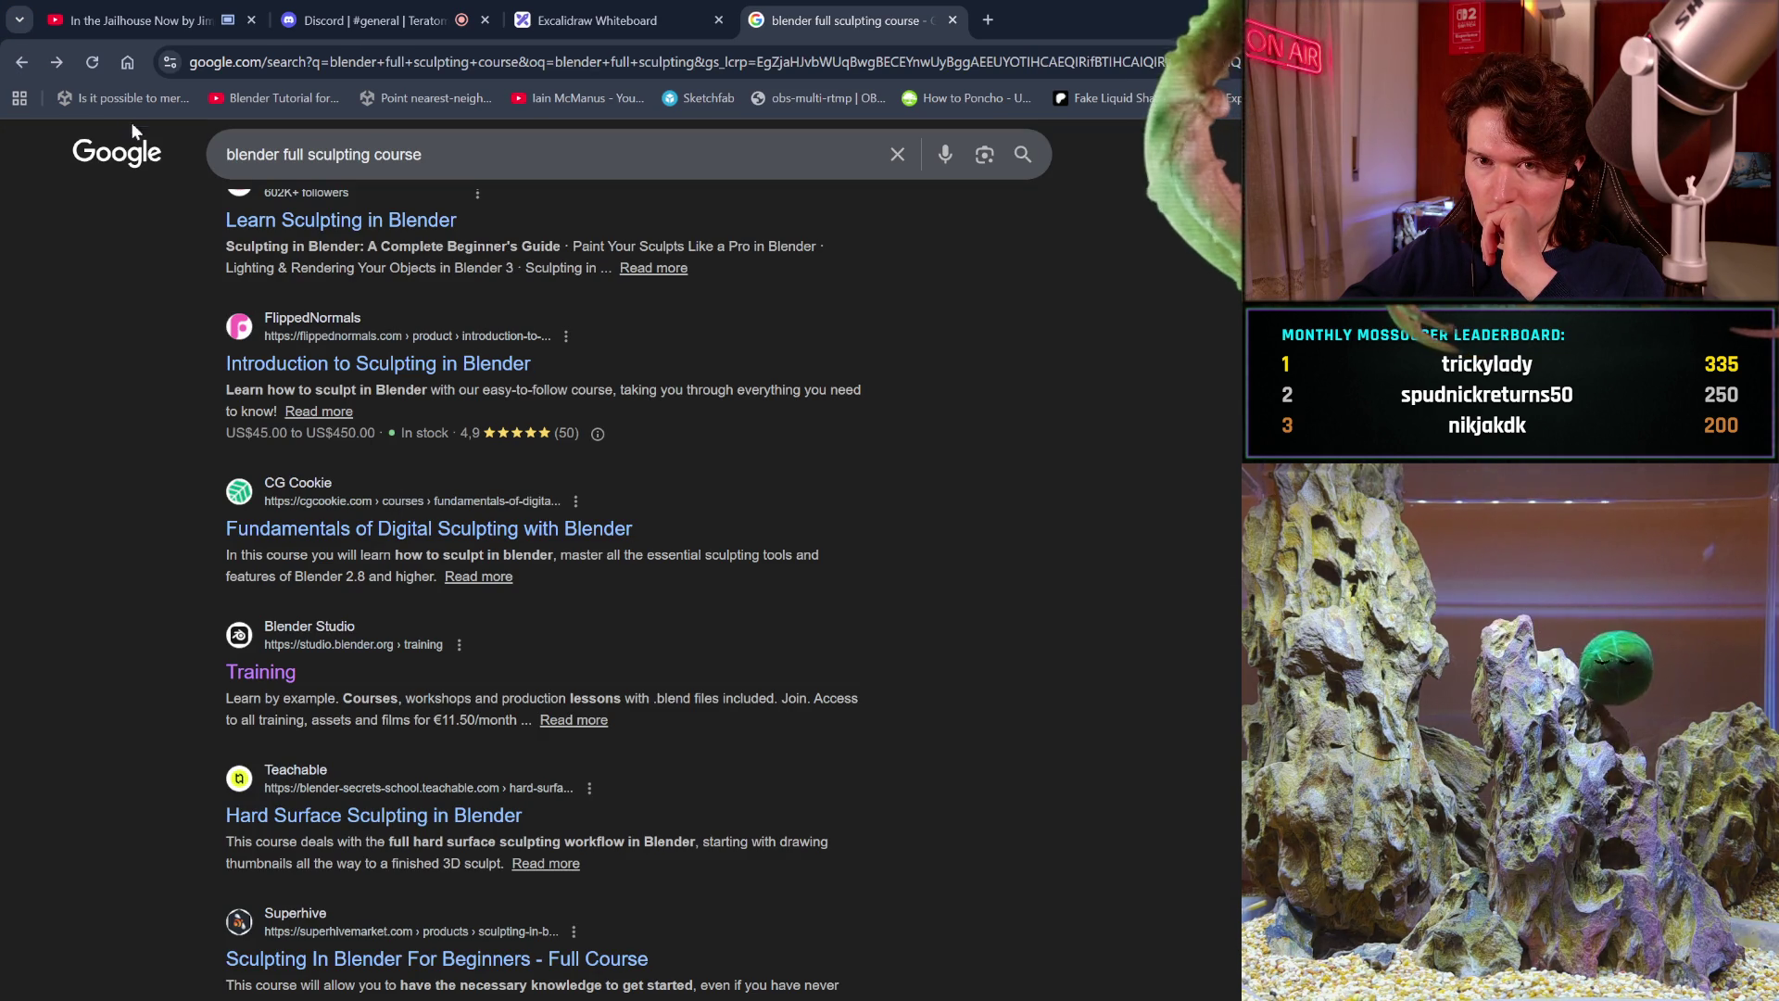
Browse the Training page further down to the Wing It! and Sprite Fright rows, then return to Google.
{"action": "left_click", "coordinate": [56, 62]}
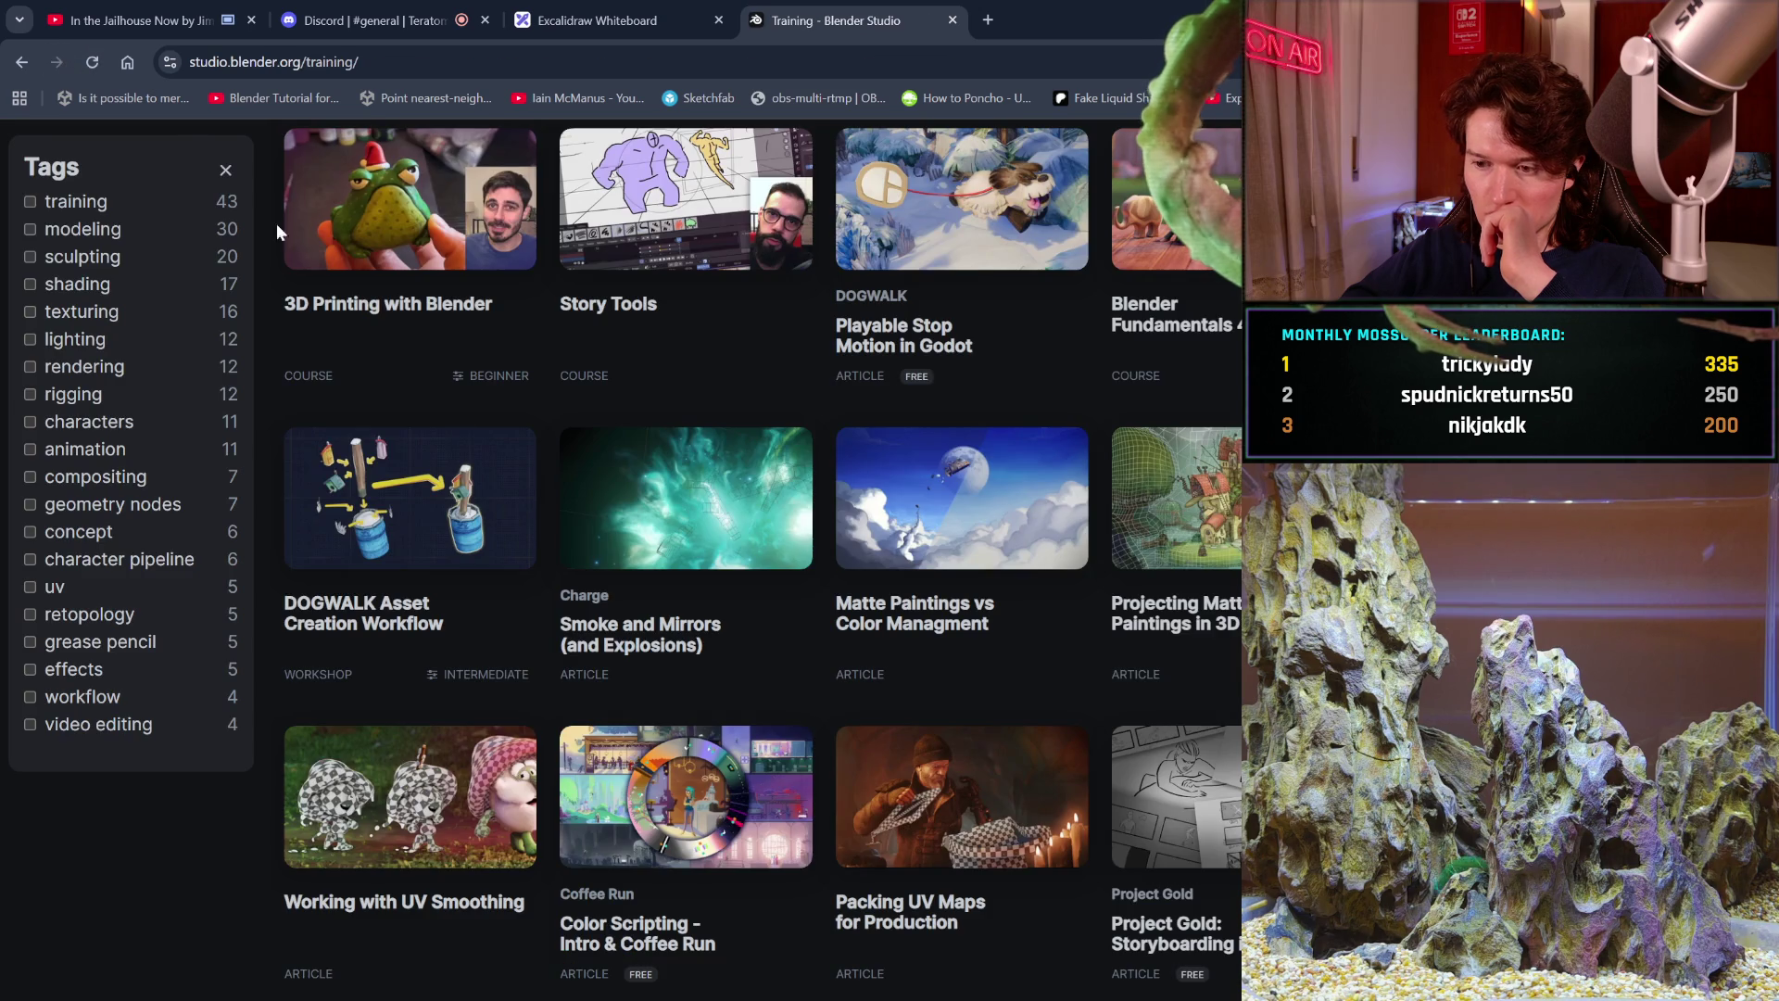
{"action": "scroll", "coordinate": [917, 817], "scroll_direction": "down", "scroll_amount": 1}
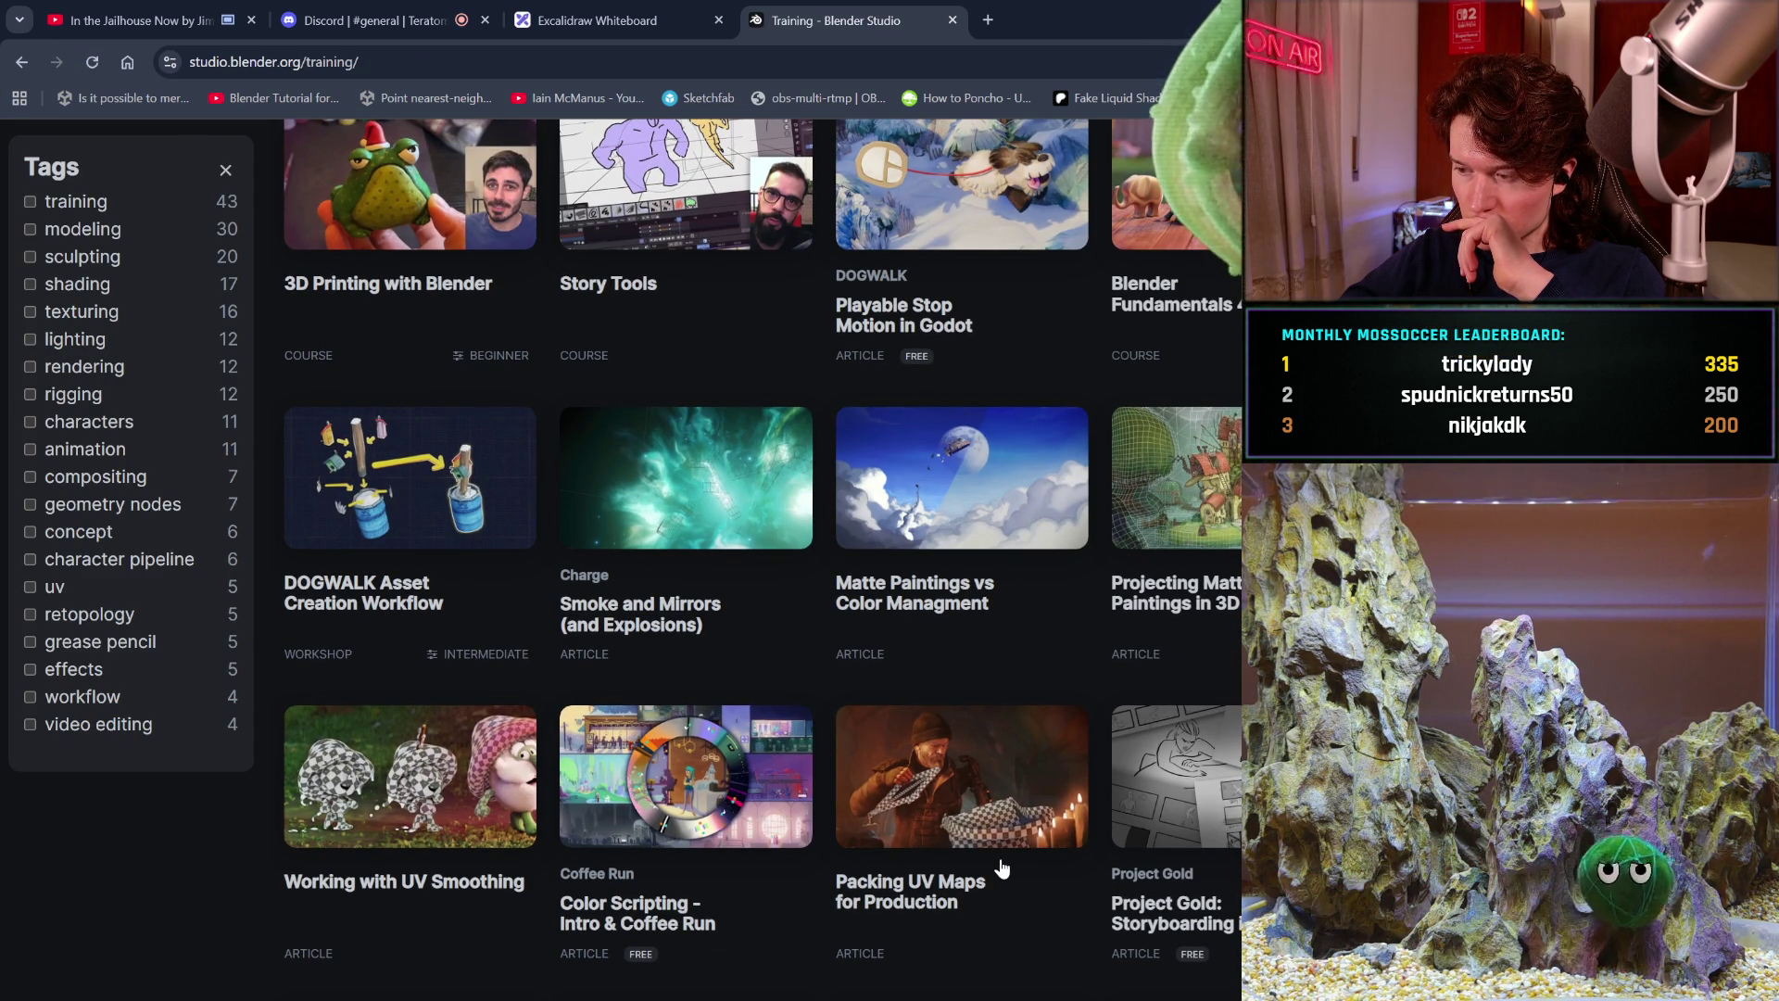
{"action": "scroll", "coordinate": [1001, 868], "scroll_direction": "down", "scroll_amount": 5}
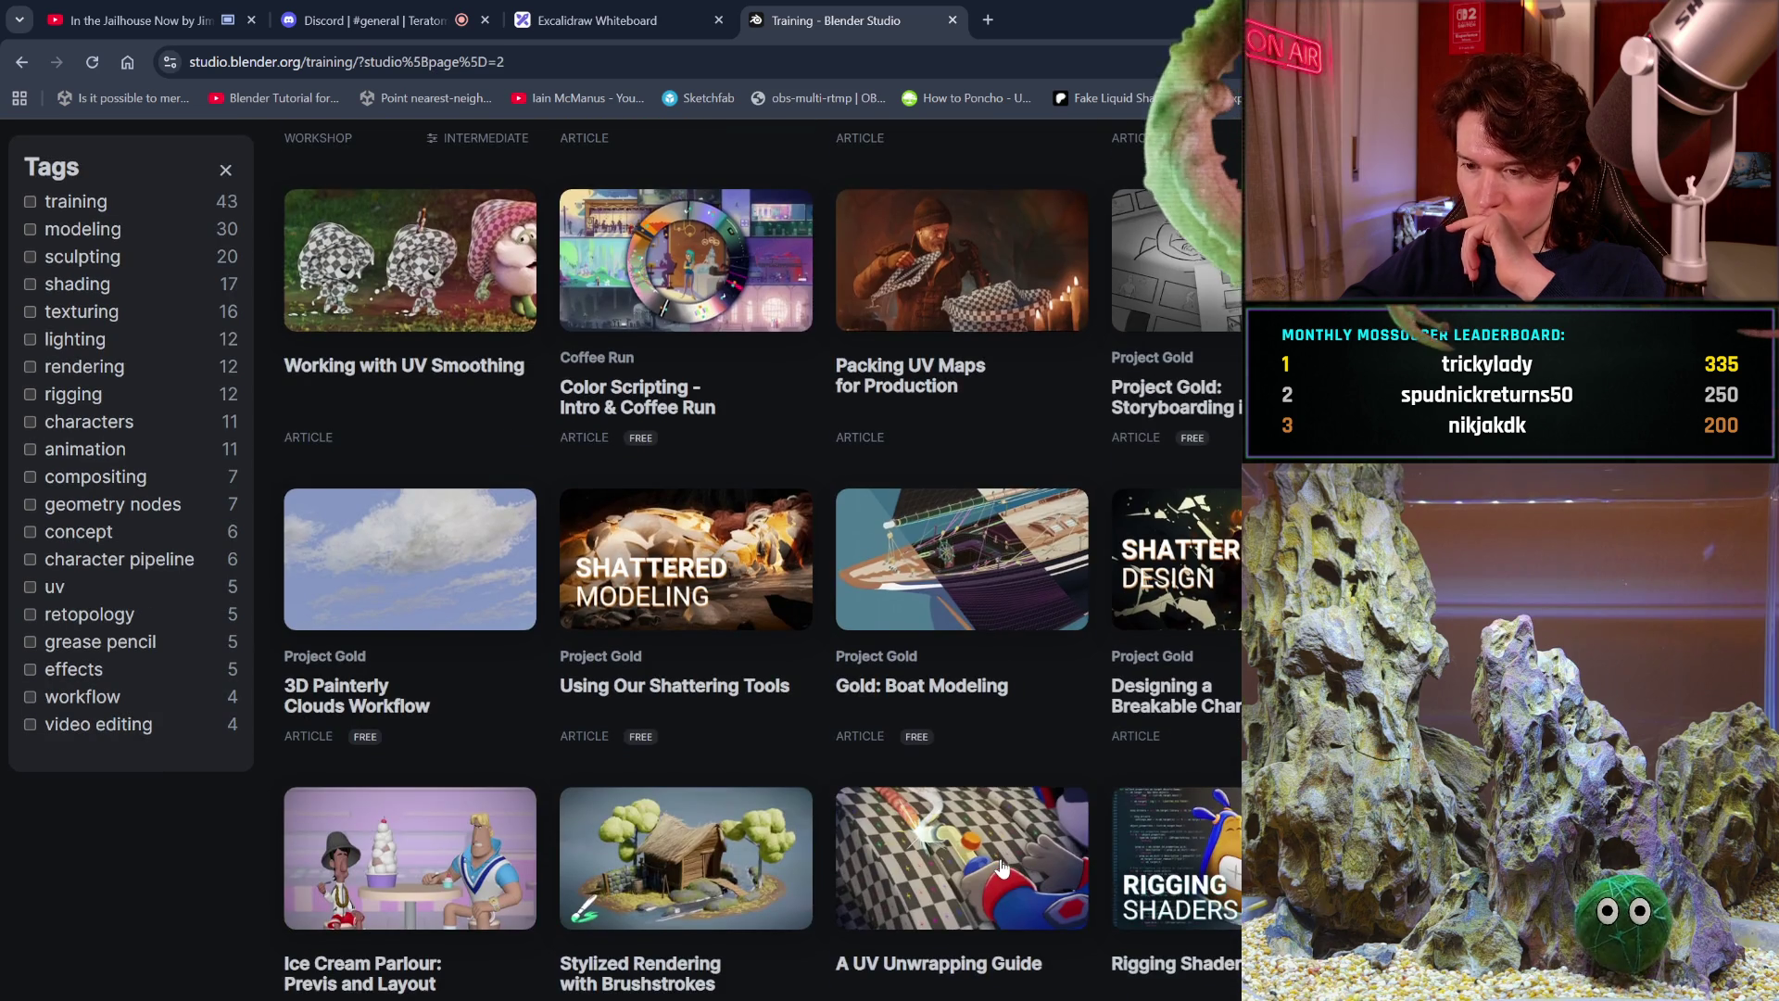
{"action": "scroll", "coordinate": [1001, 867], "scroll_direction": "down", "scroll_amount": 2}
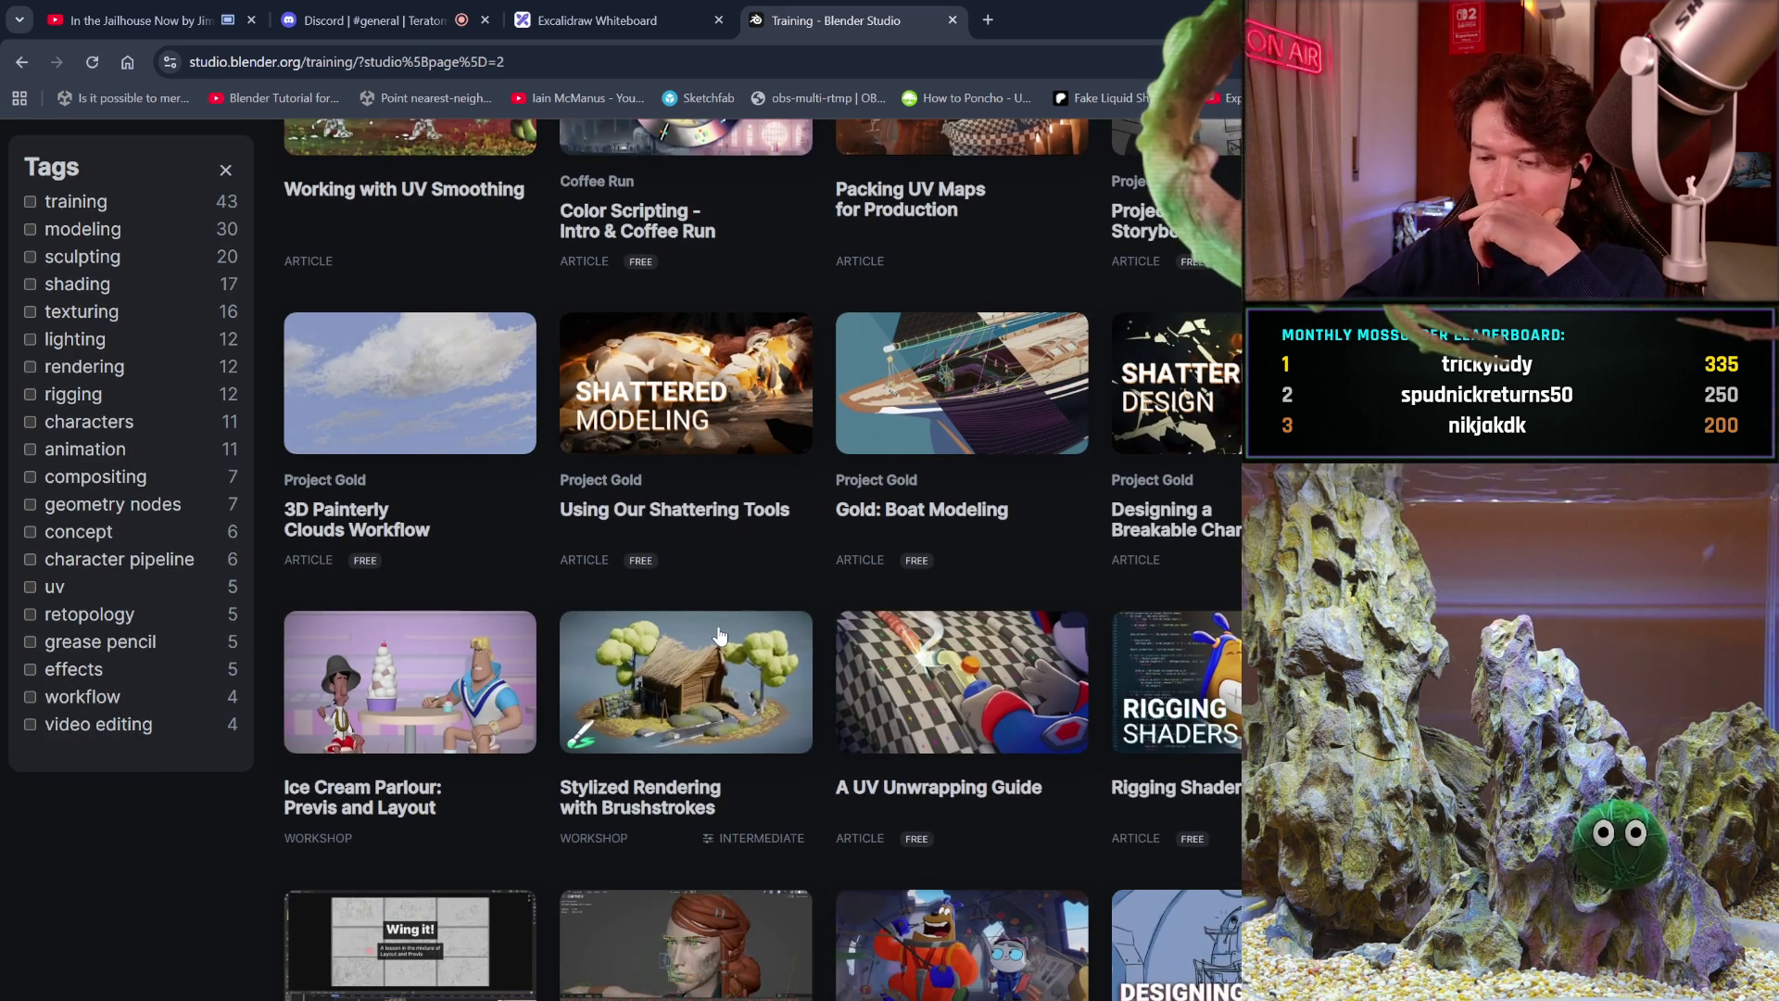
{"action": "scroll", "coordinate": [719, 636], "scroll_direction": "down", "scroll_amount": 4}
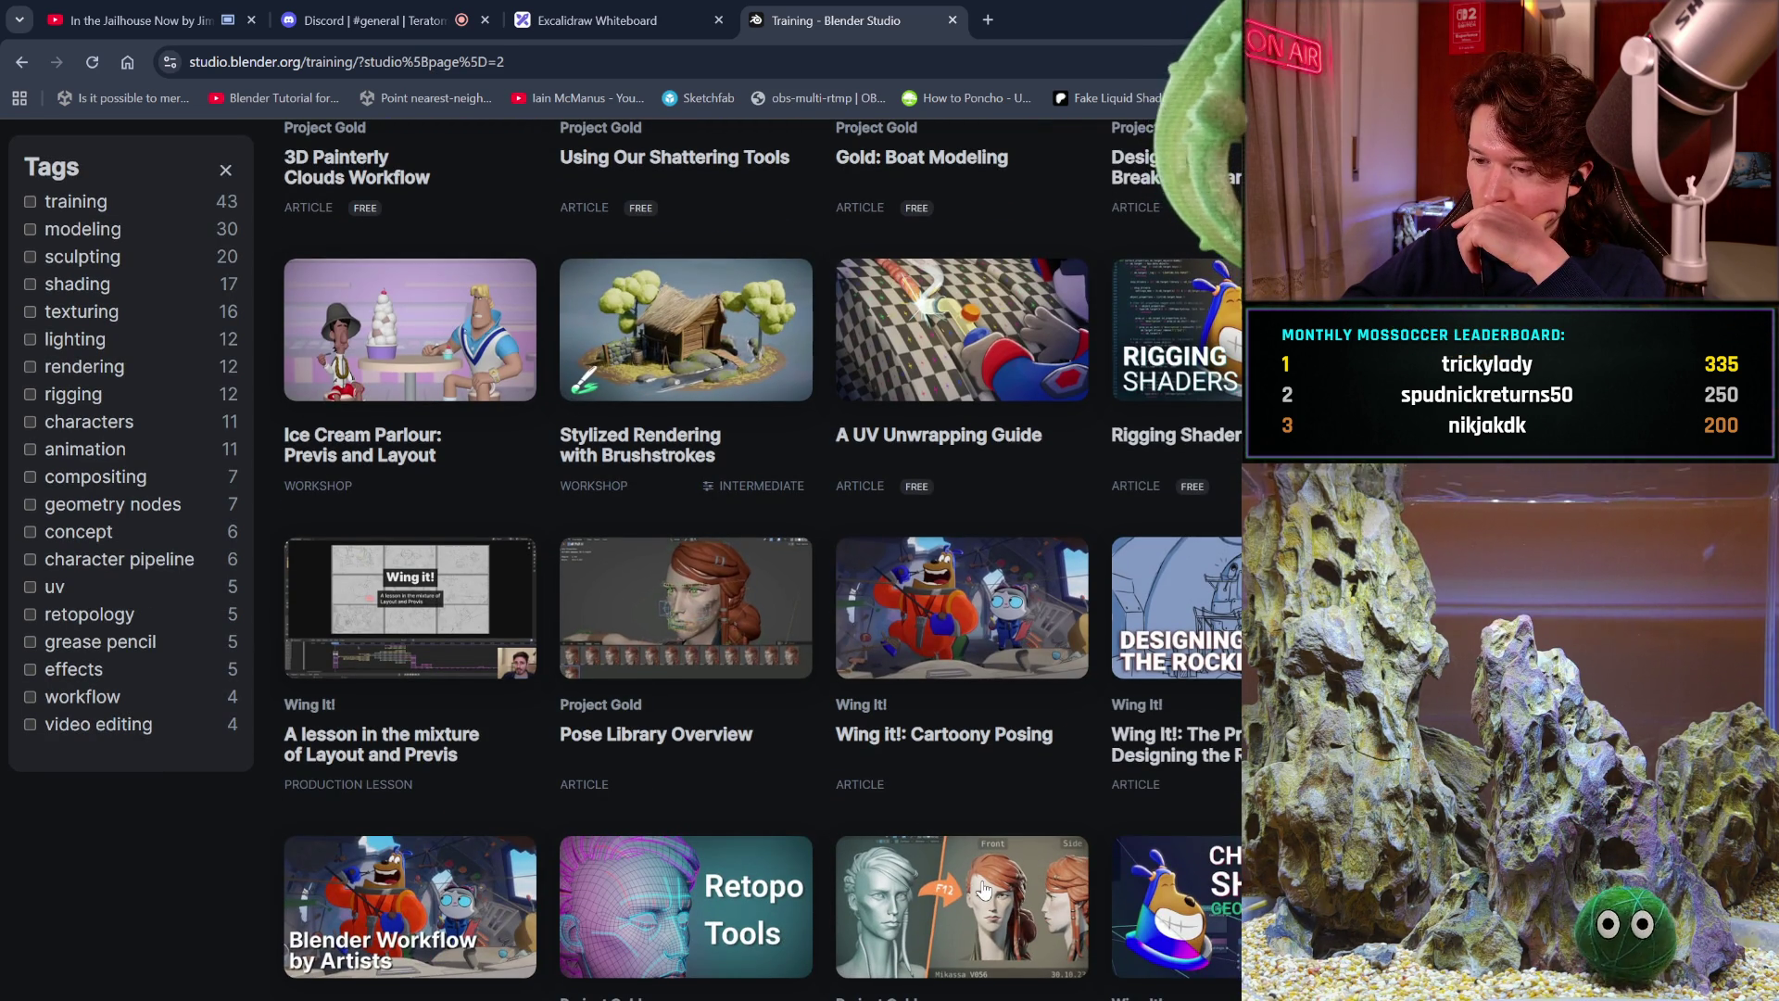
{"action": "scroll", "coordinate": [984, 889], "scroll_direction": "down", "scroll_amount": 2}
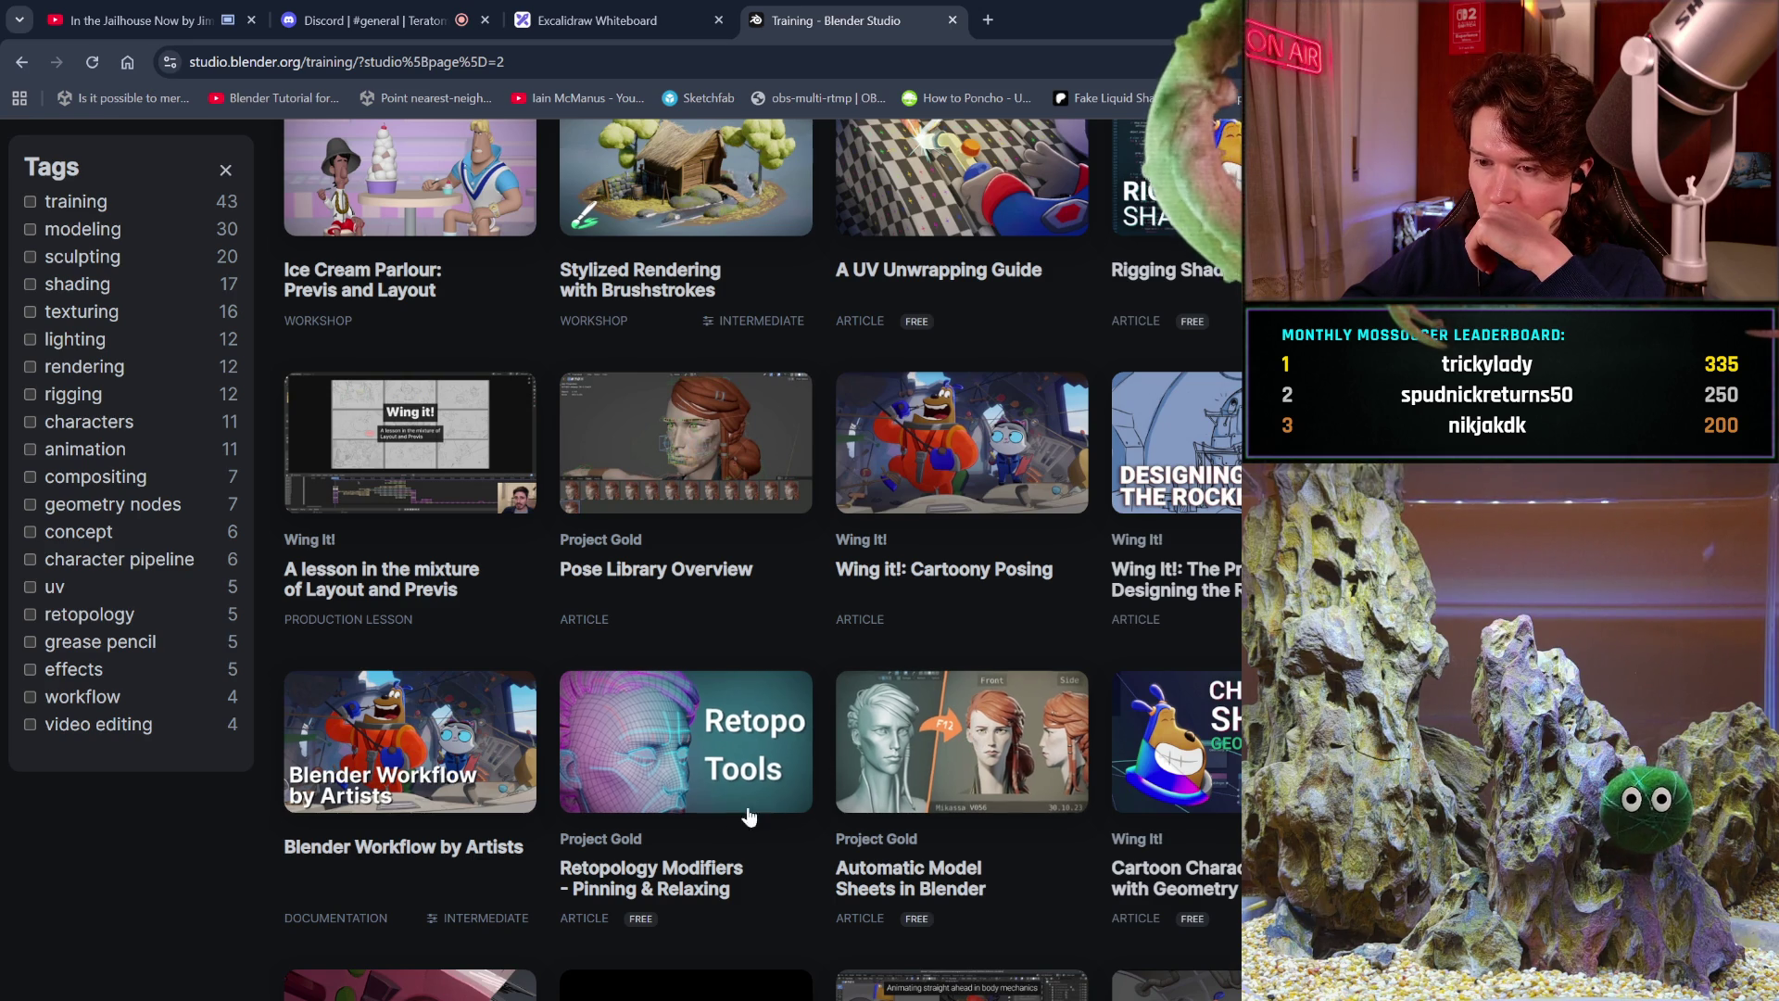
{"action": "scroll", "coordinate": [708, 823], "scroll_direction": "down", "scroll_amount": 4}
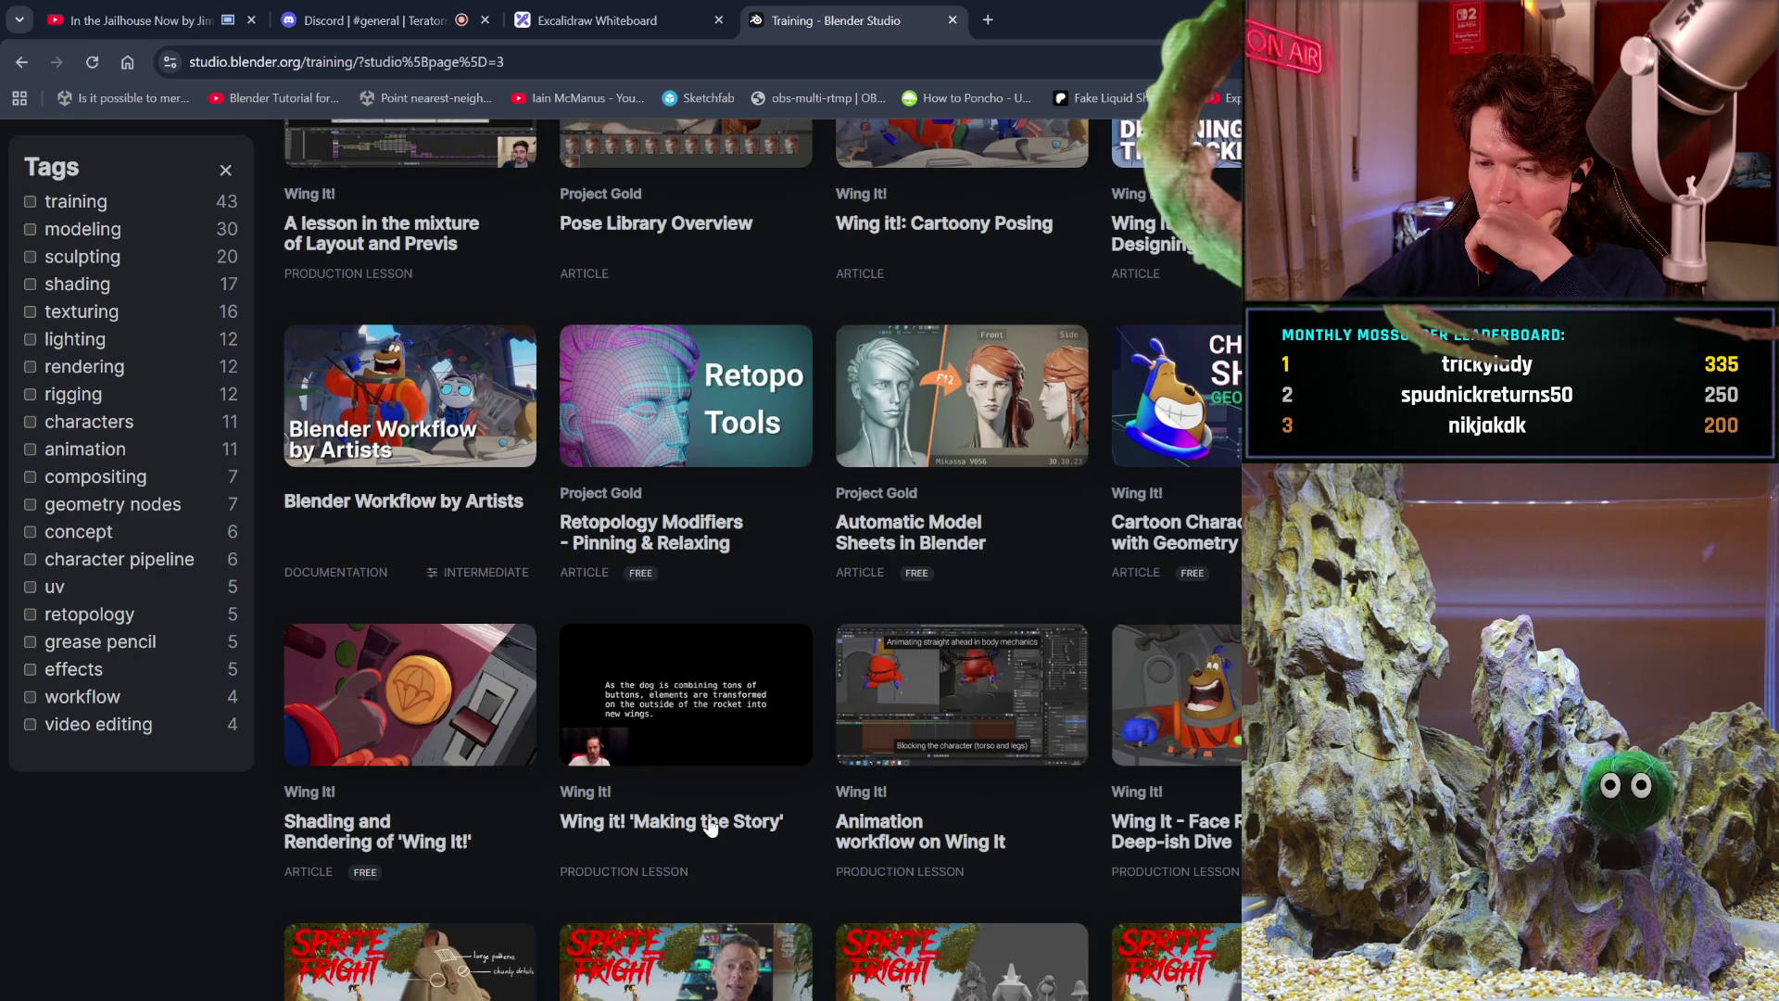
{"action": "scroll", "coordinate": [710, 826], "scroll_direction": "down", "scroll_amount": 1}
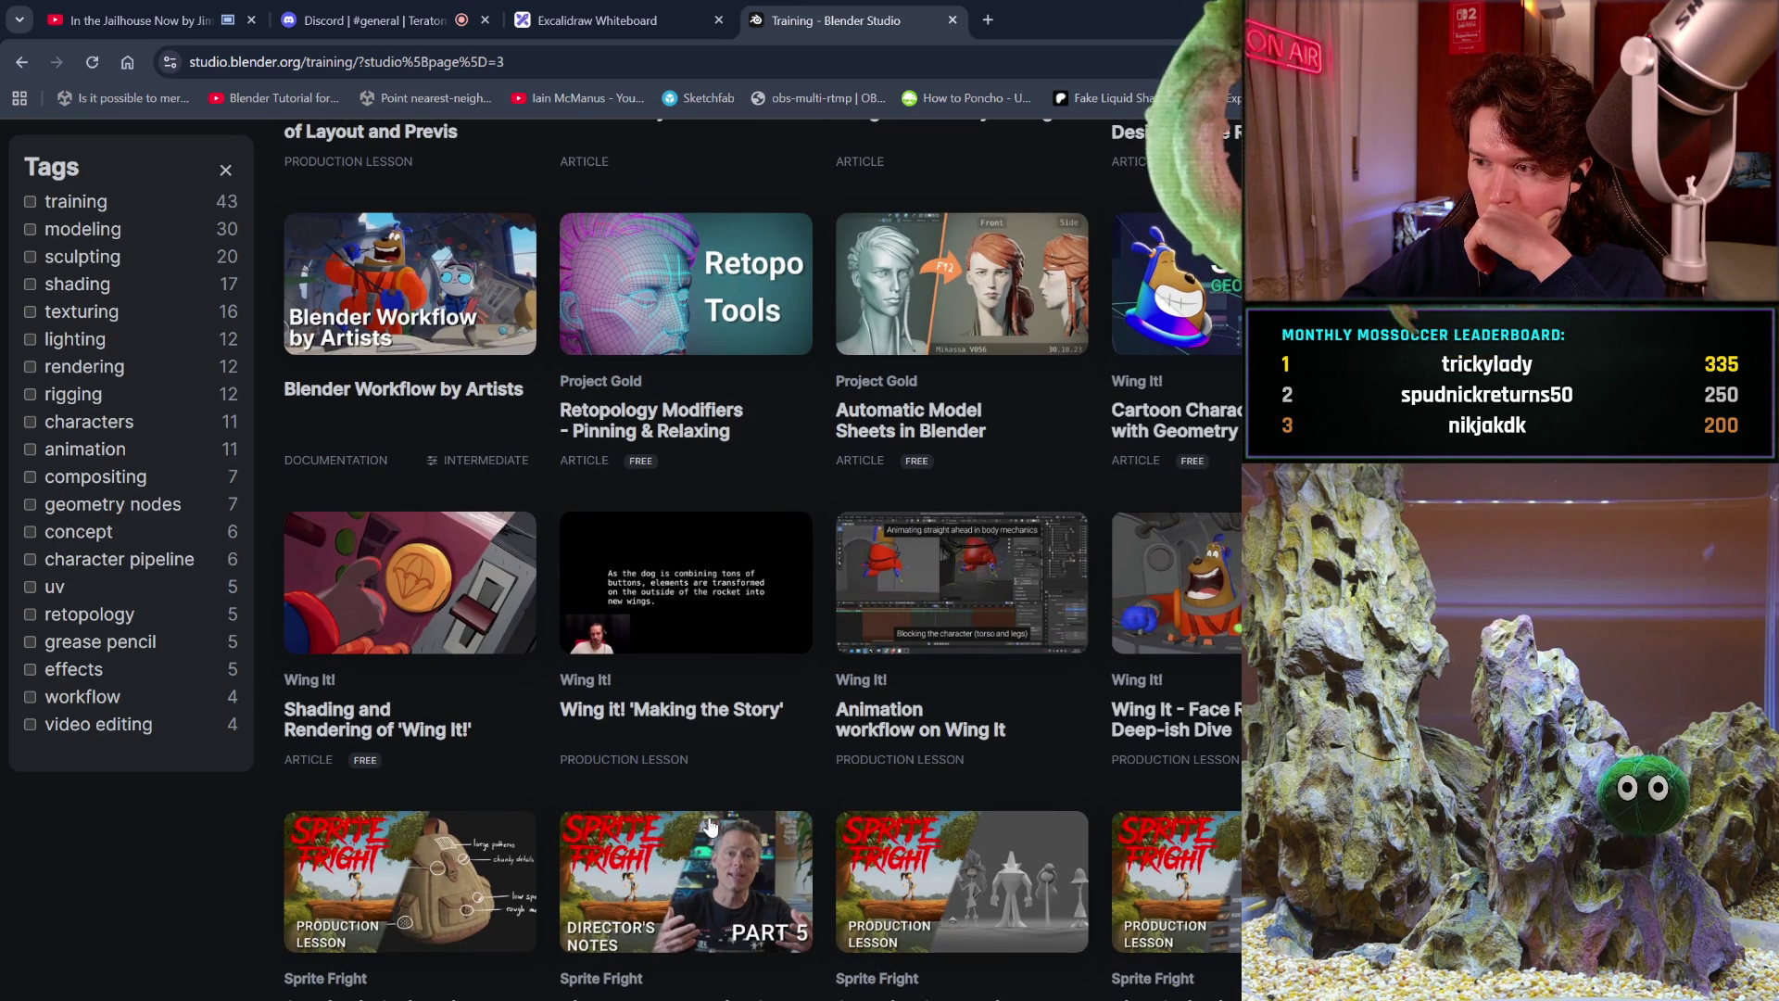
{"action": "scroll", "coordinate": [710, 825], "scroll_direction": "down", "scroll_amount": 4}
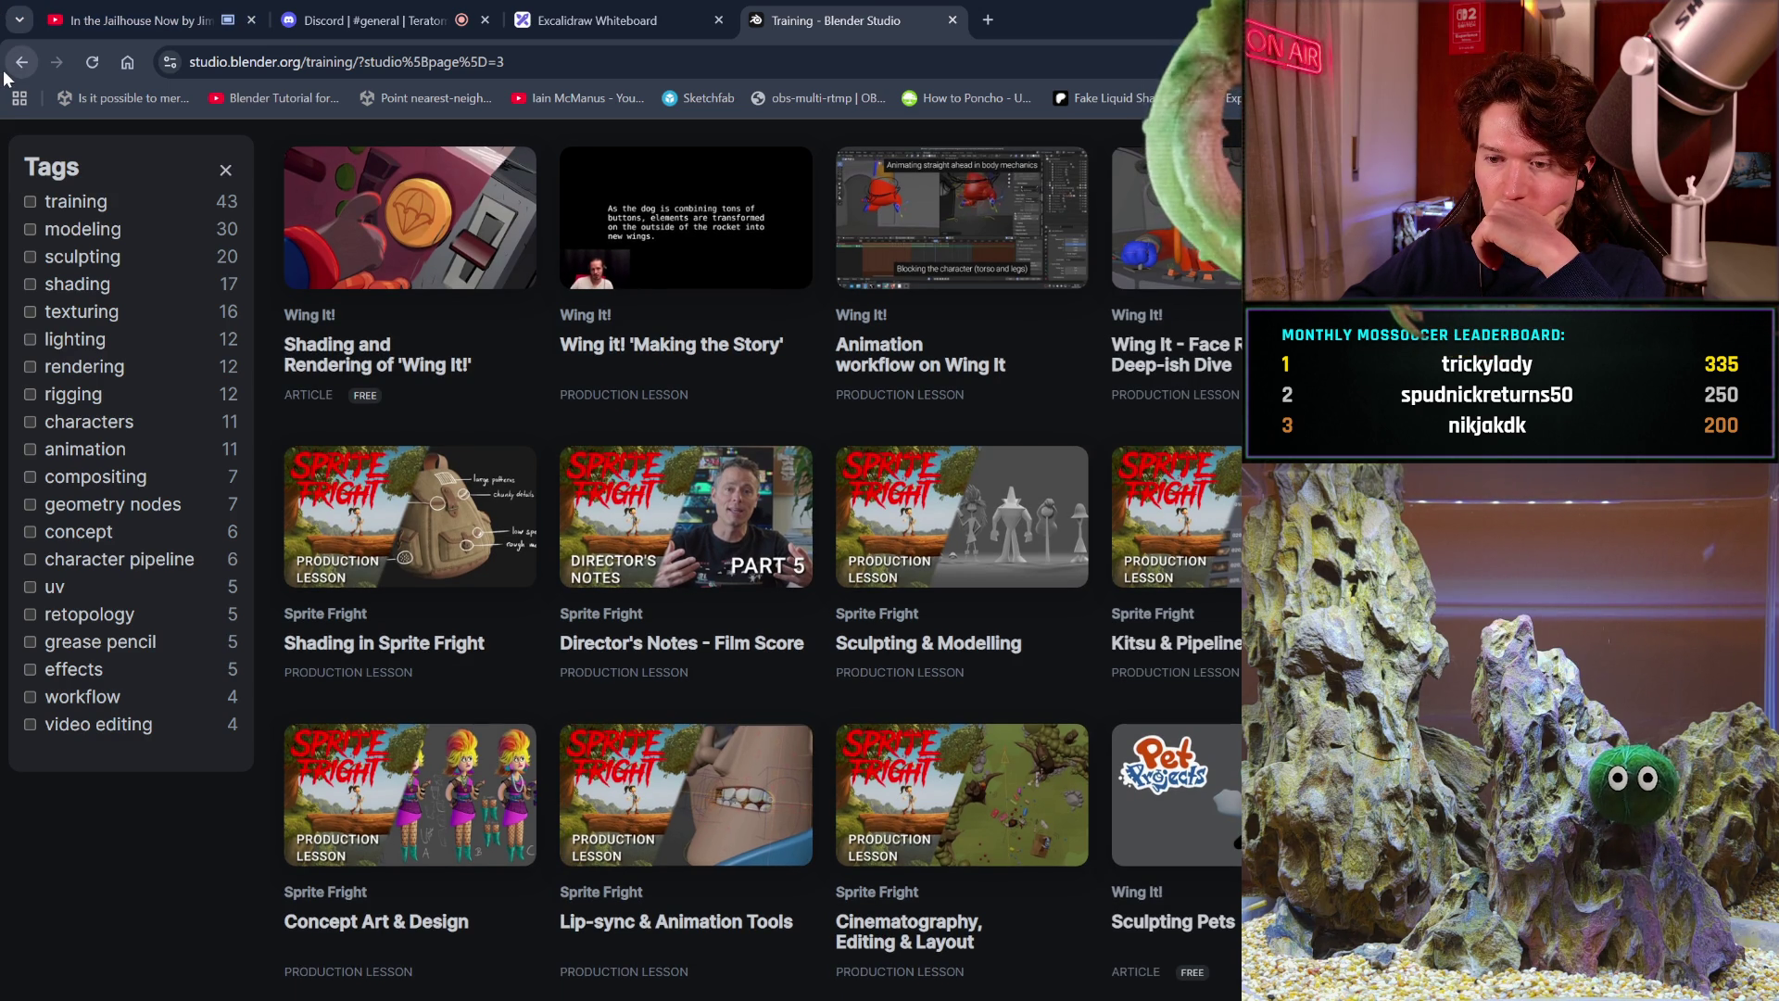
{"action": "left_click", "coordinate": [5, 76]}
Open the sponsored Udemy result for The Ultimate Blender 3D Sculpting Course.
{"action": "scroll", "coordinate": [372, 530], "scroll_direction": "down", "scroll_amount": 8}
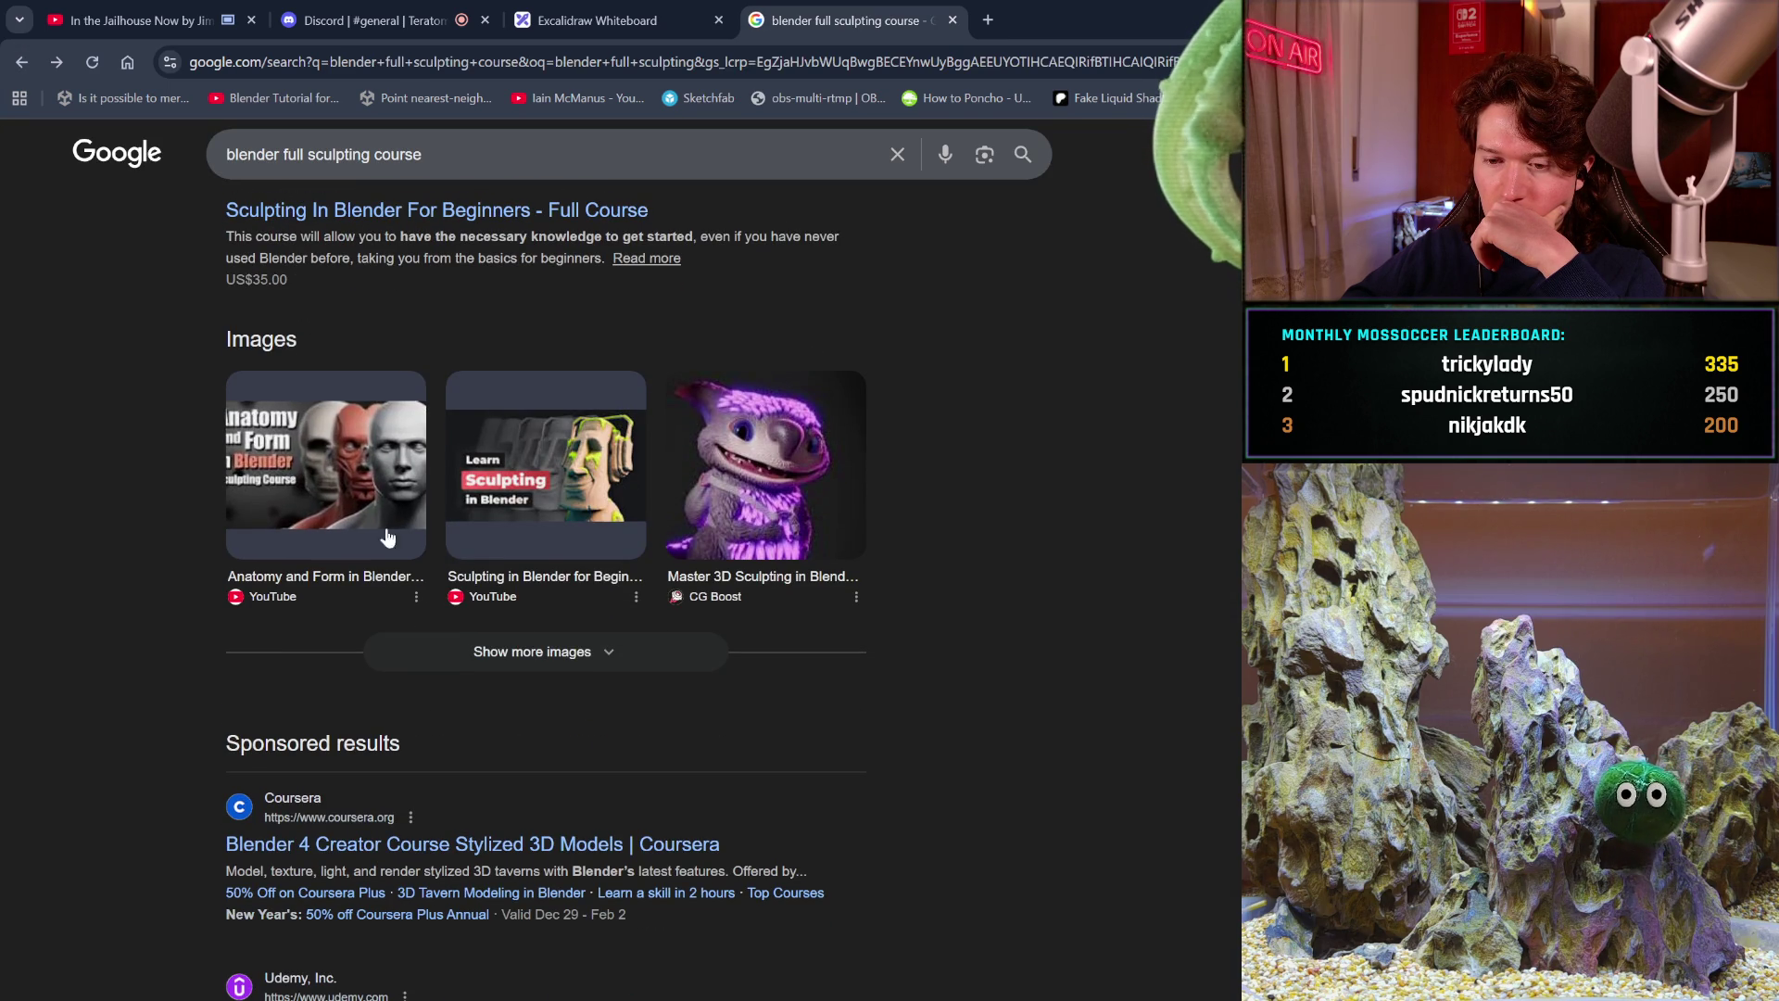
{"action": "scroll", "coordinate": [572, 679], "scroll_direction": "down", "scroll_amount": 2}
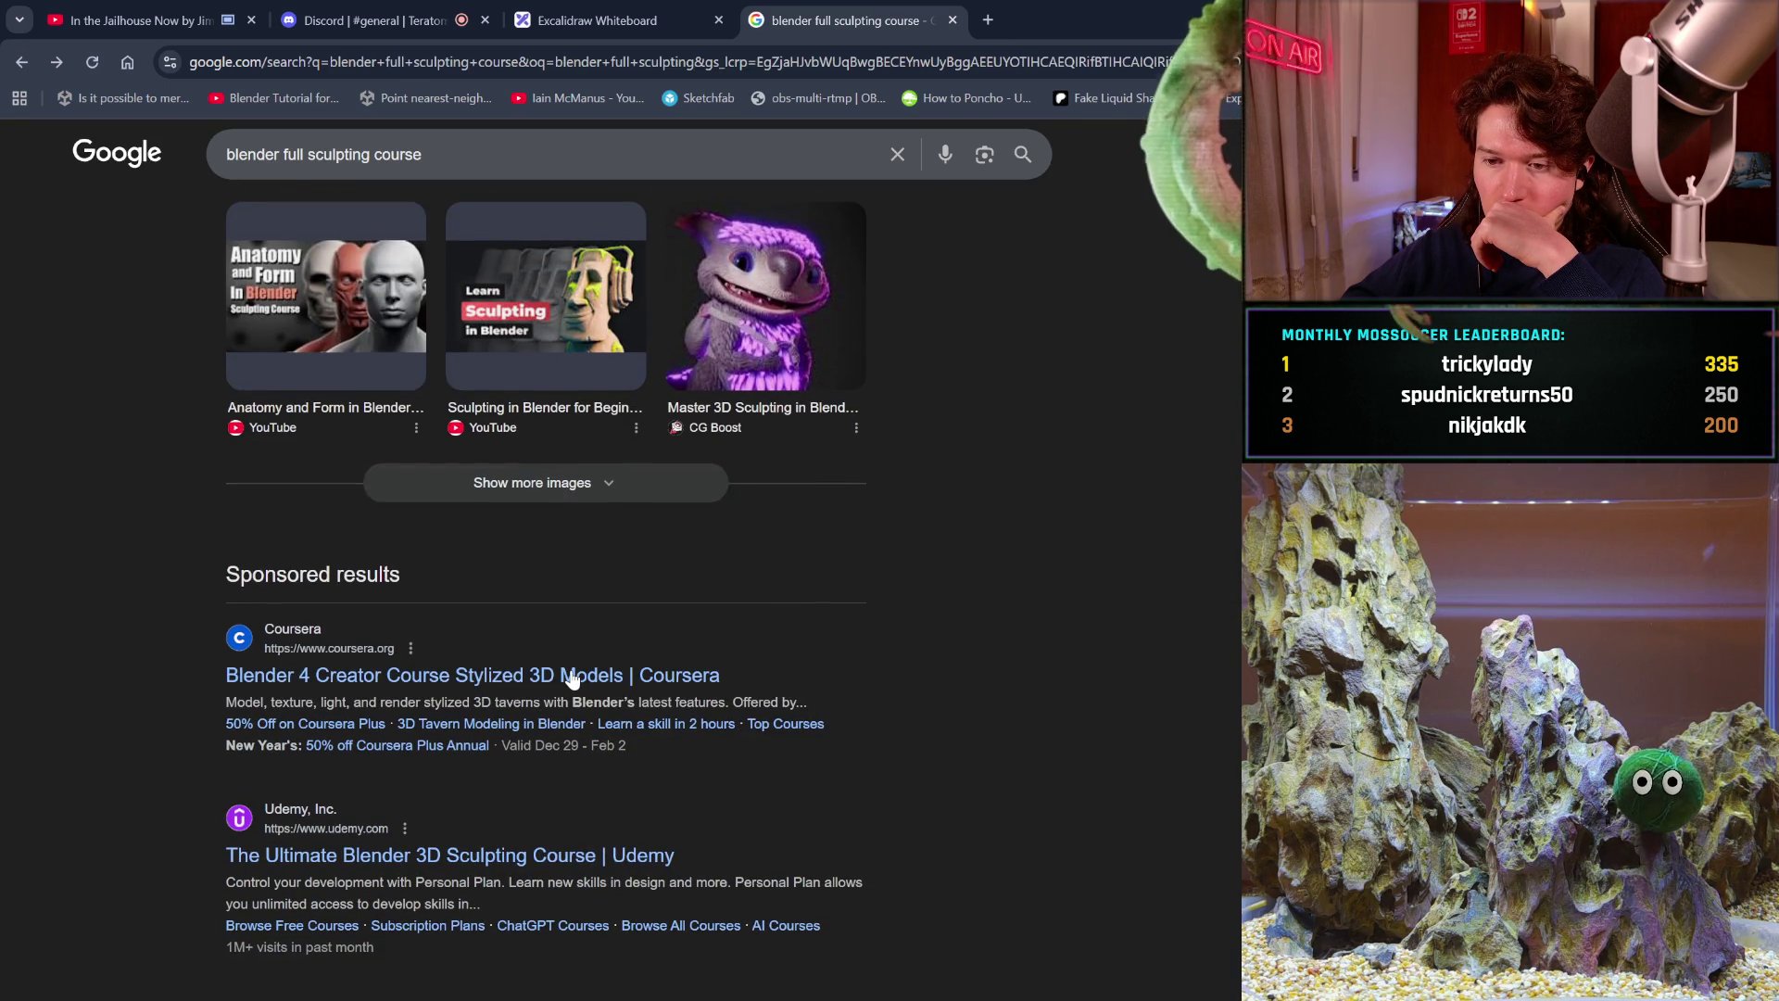
{"action": "scroll", "coordinate": [572, 679], "scroll_direction": "down", "scroll_amount": 2}
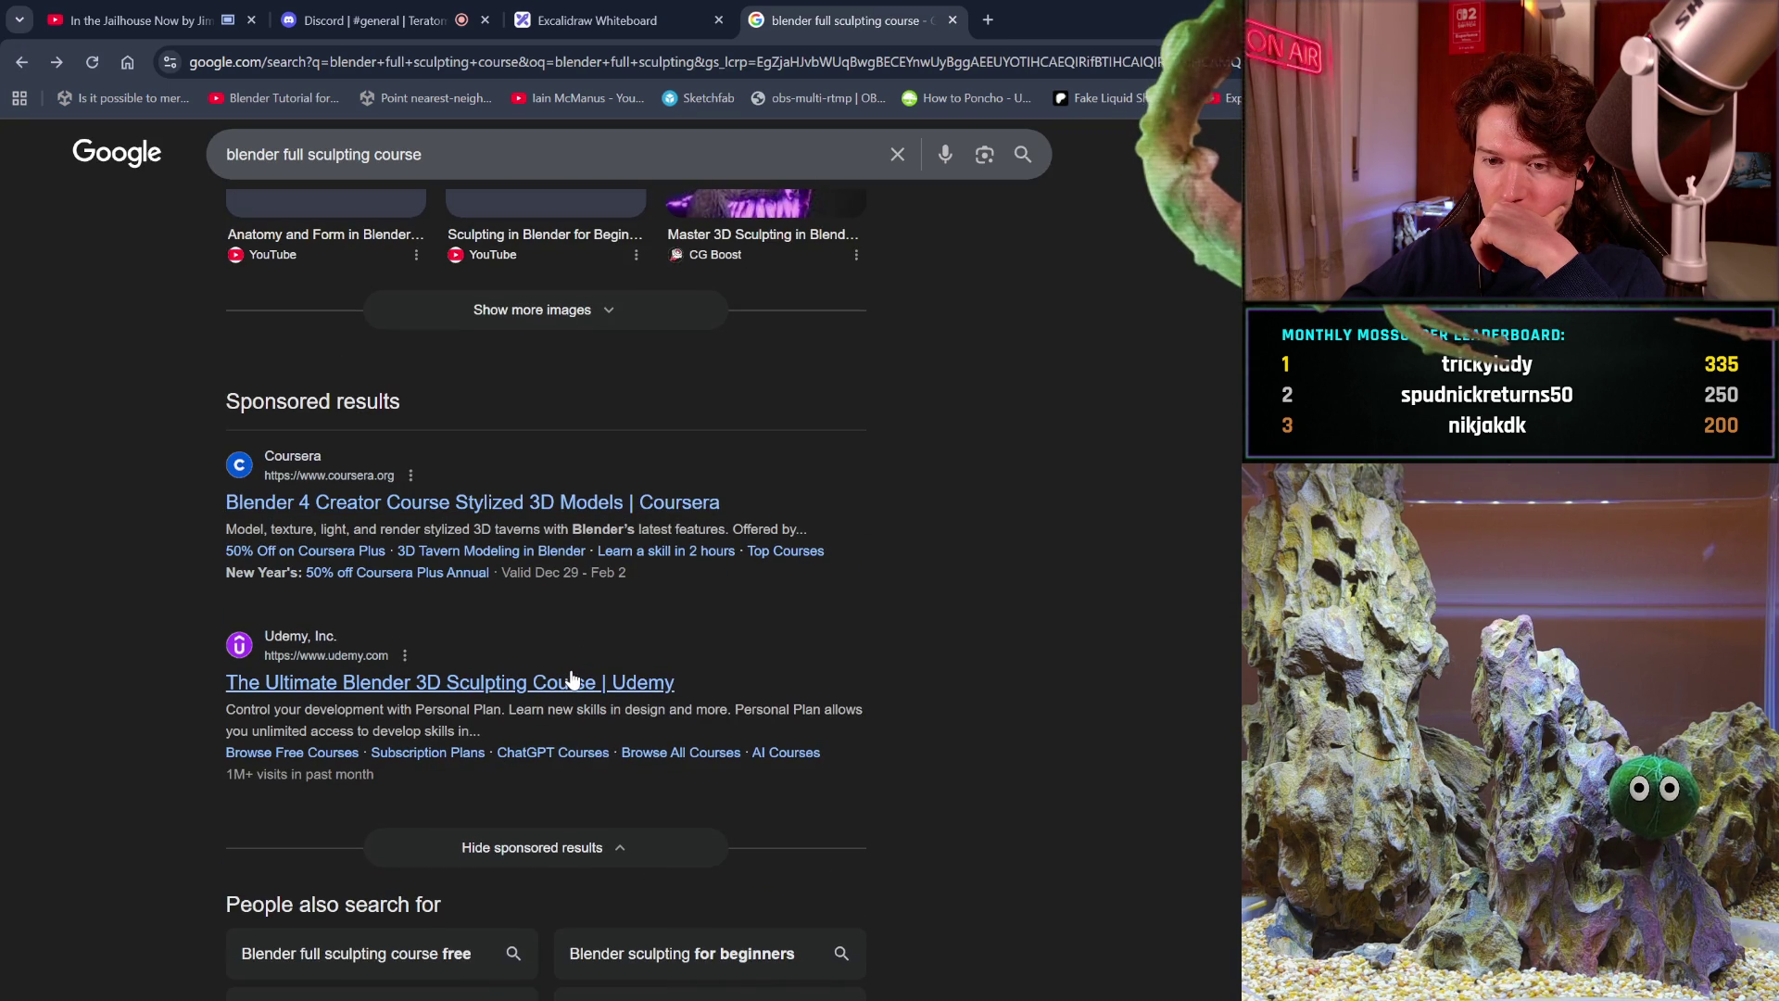
{"action": "scroll", "coordinate": [571, 679], "scroll_direction": "down", "scroll_amount": 1}
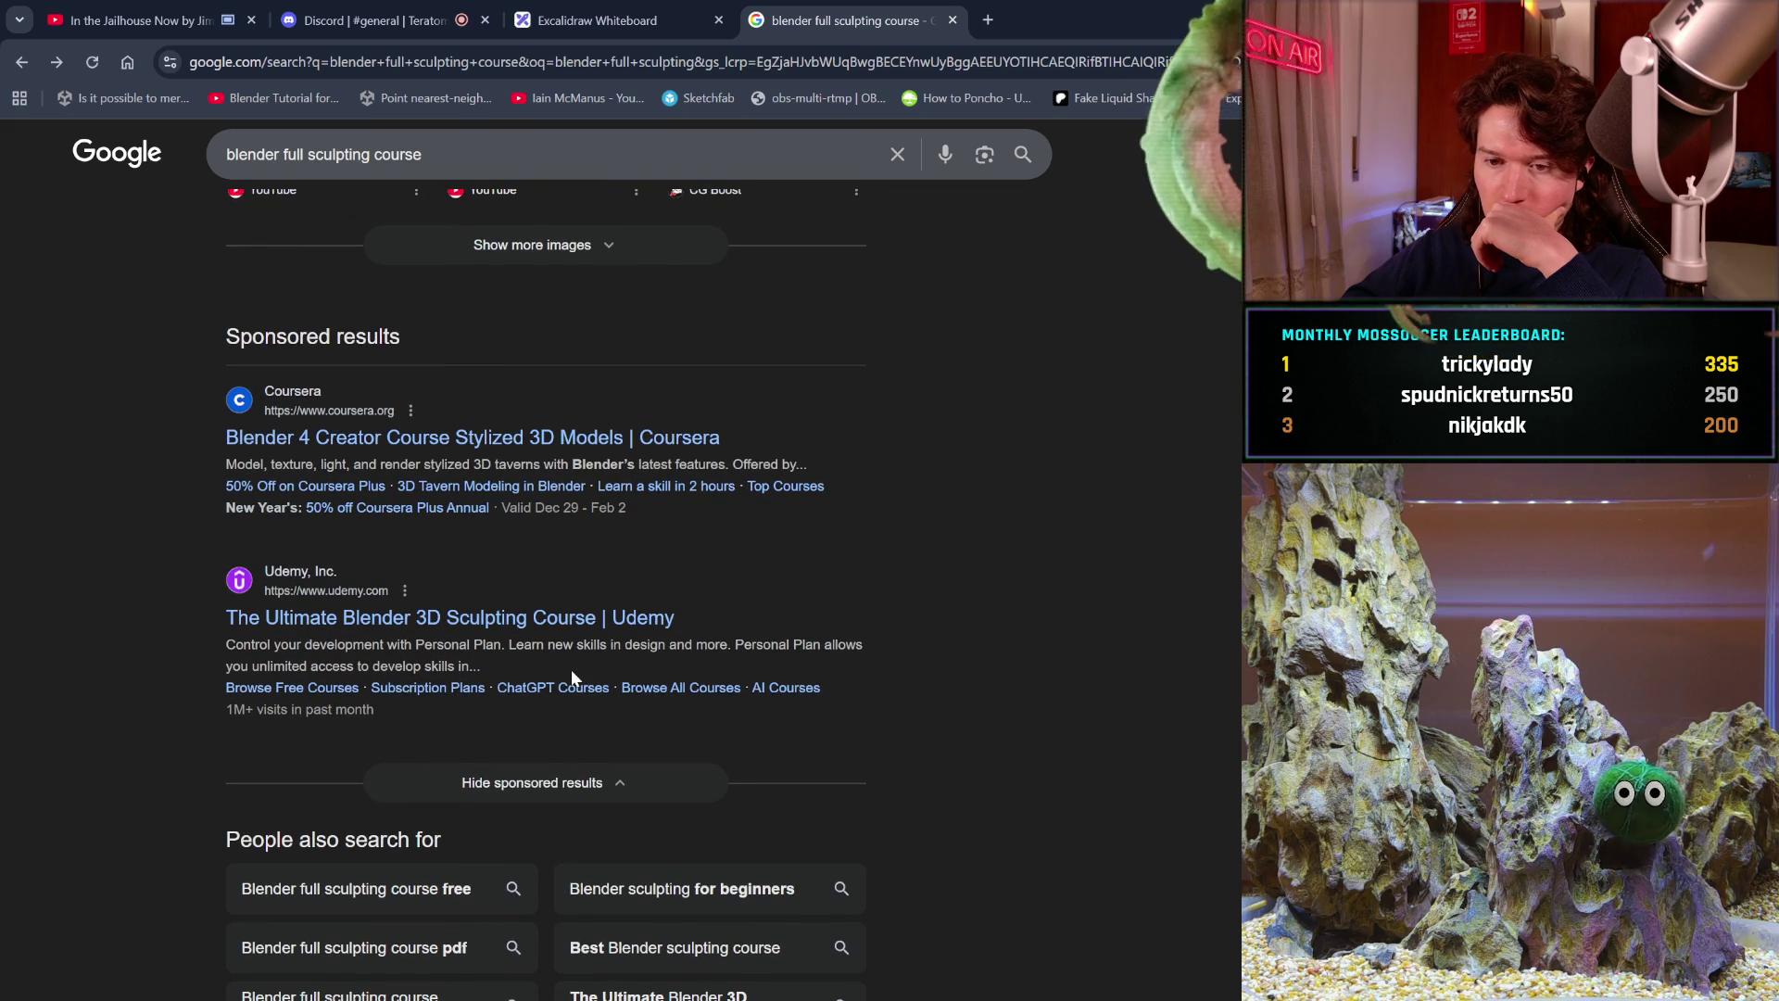
{"action": "left_click", "coordinate": [607, 618]}
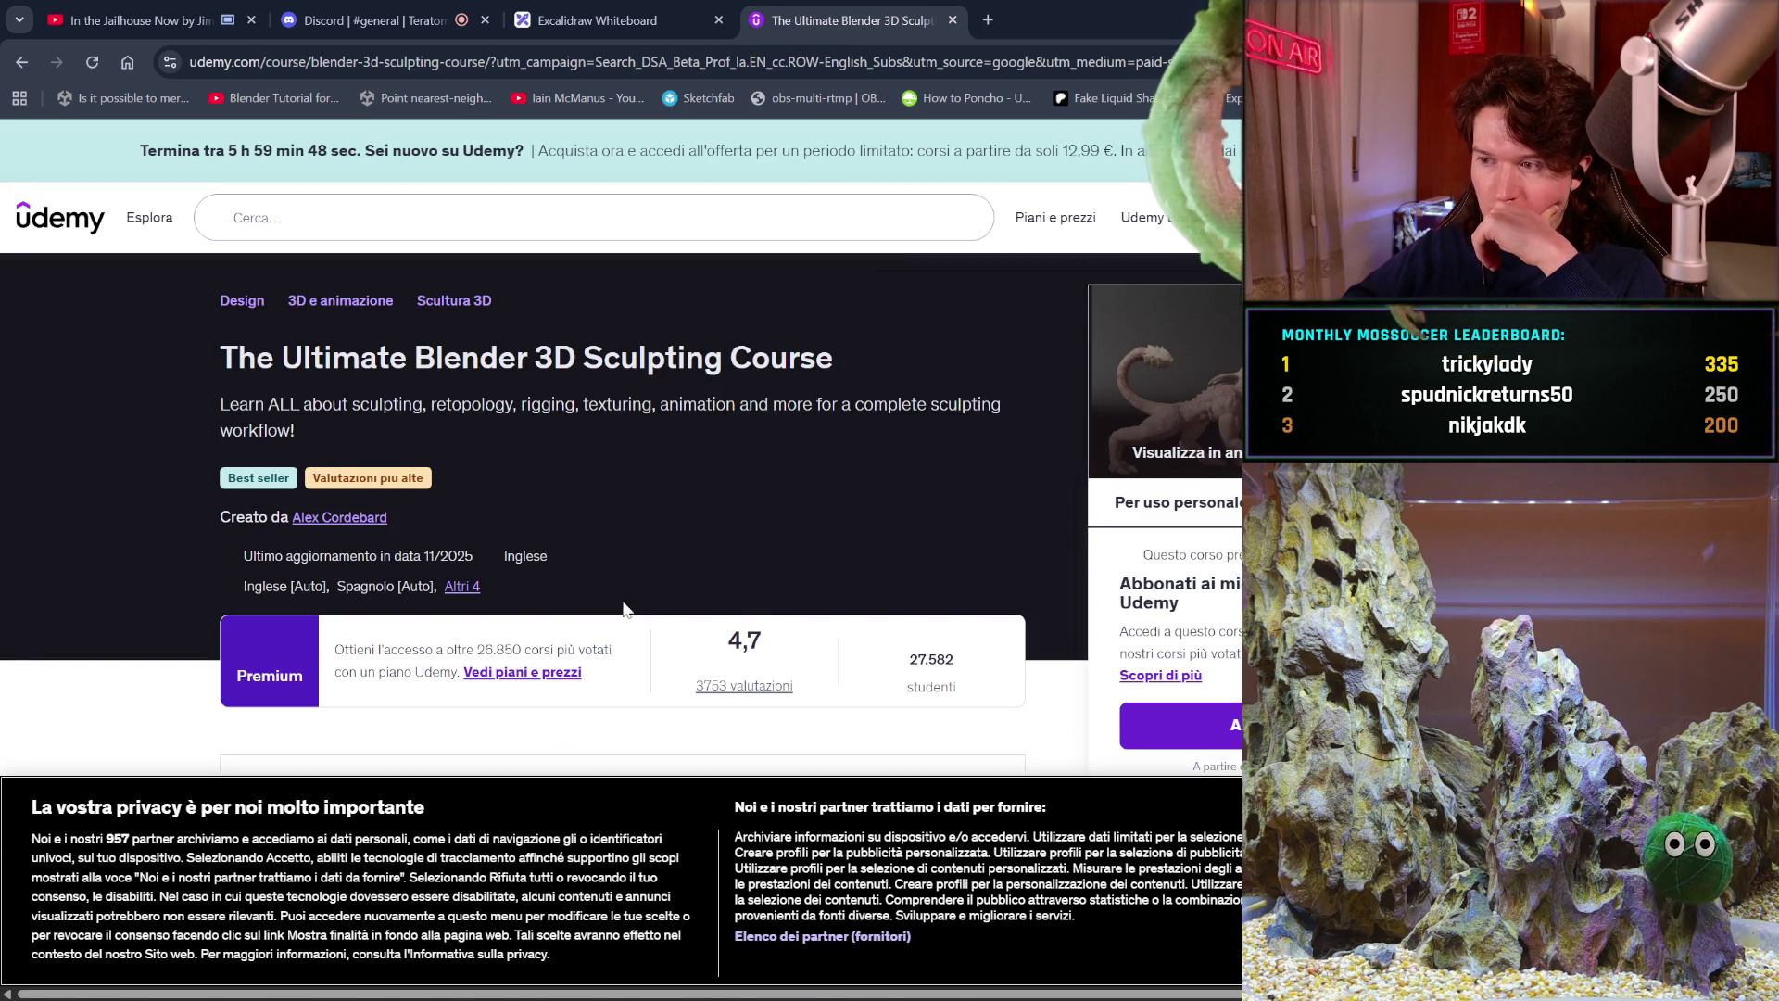
Expand the First Sculpt - Fish Character section under Contenuto del corso to list its 20 lessons.
{"action": "scroll", "coordinate": [1010, 585], "scroll_direction": "down", "scroll_amount": 1}
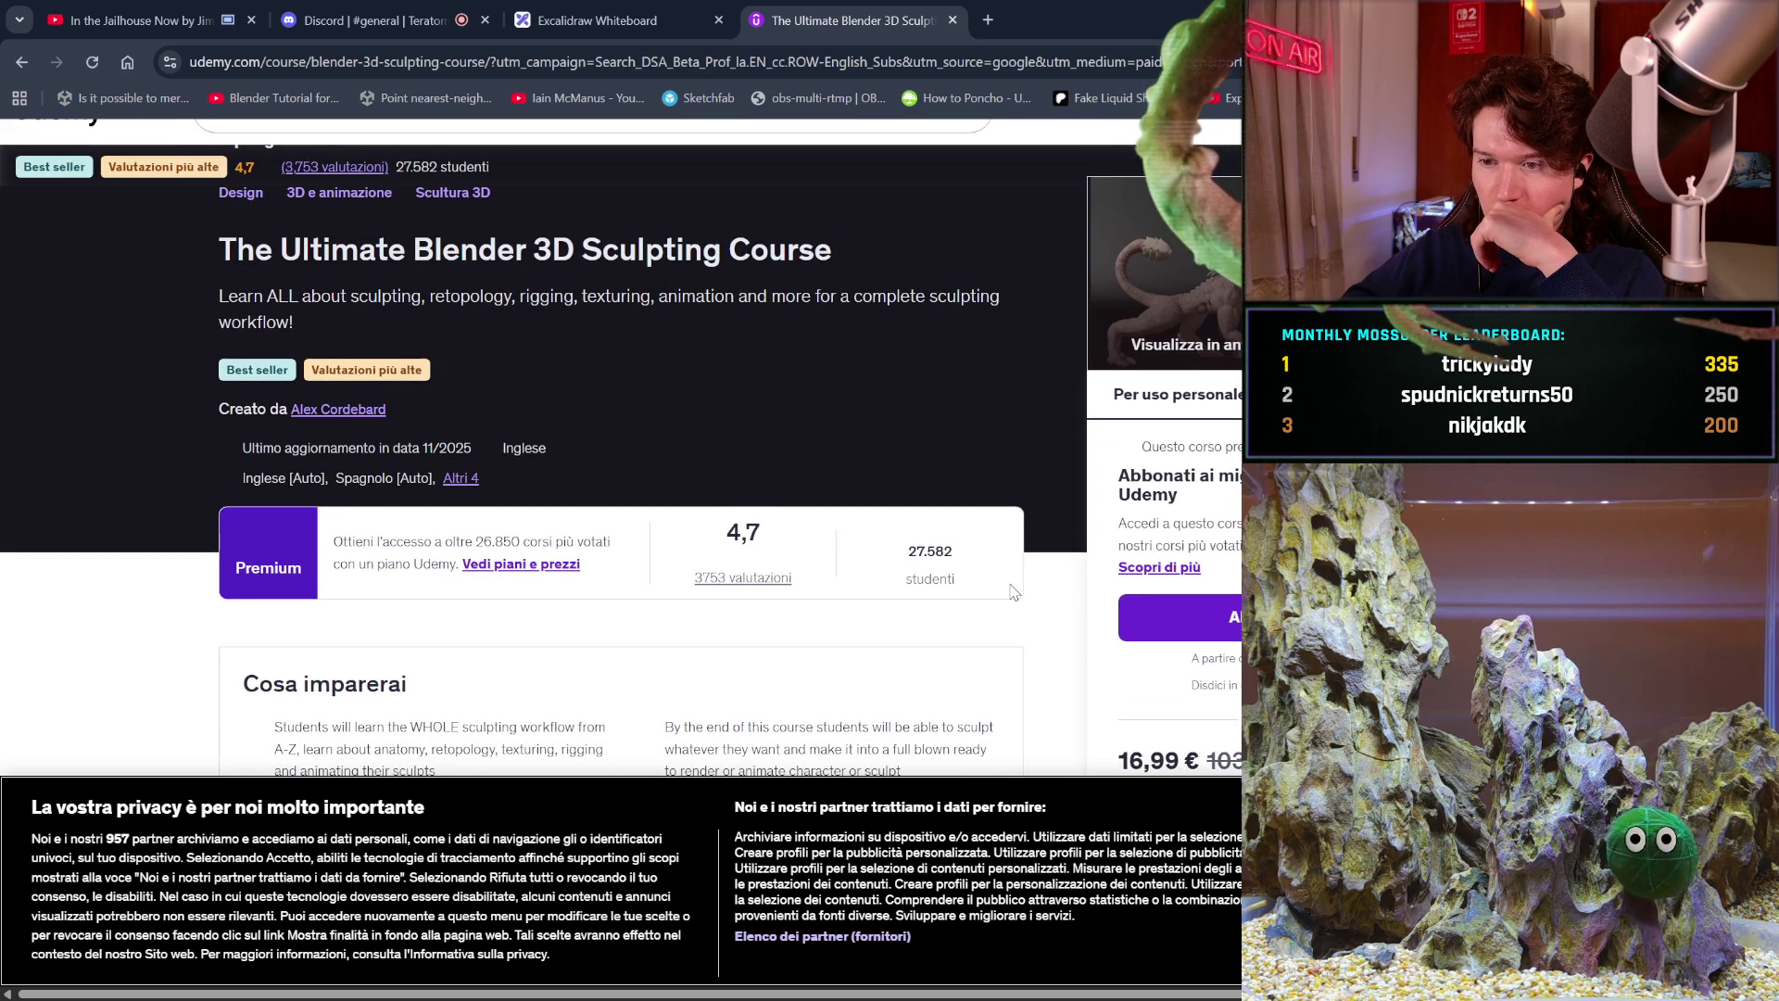
{"action": "scroll", "coordinate": [1013, 592], "scroll_direction": "down", "scroll_amount": 1}
{"action": "scroll", "coordinate": [1012, 592], "scroll_direction": "down", "scroll_amount": 2}
{"action": "scroll", "coordinate": [1013, 591], "scroll_direction": "down", "scroll_amount": 1}
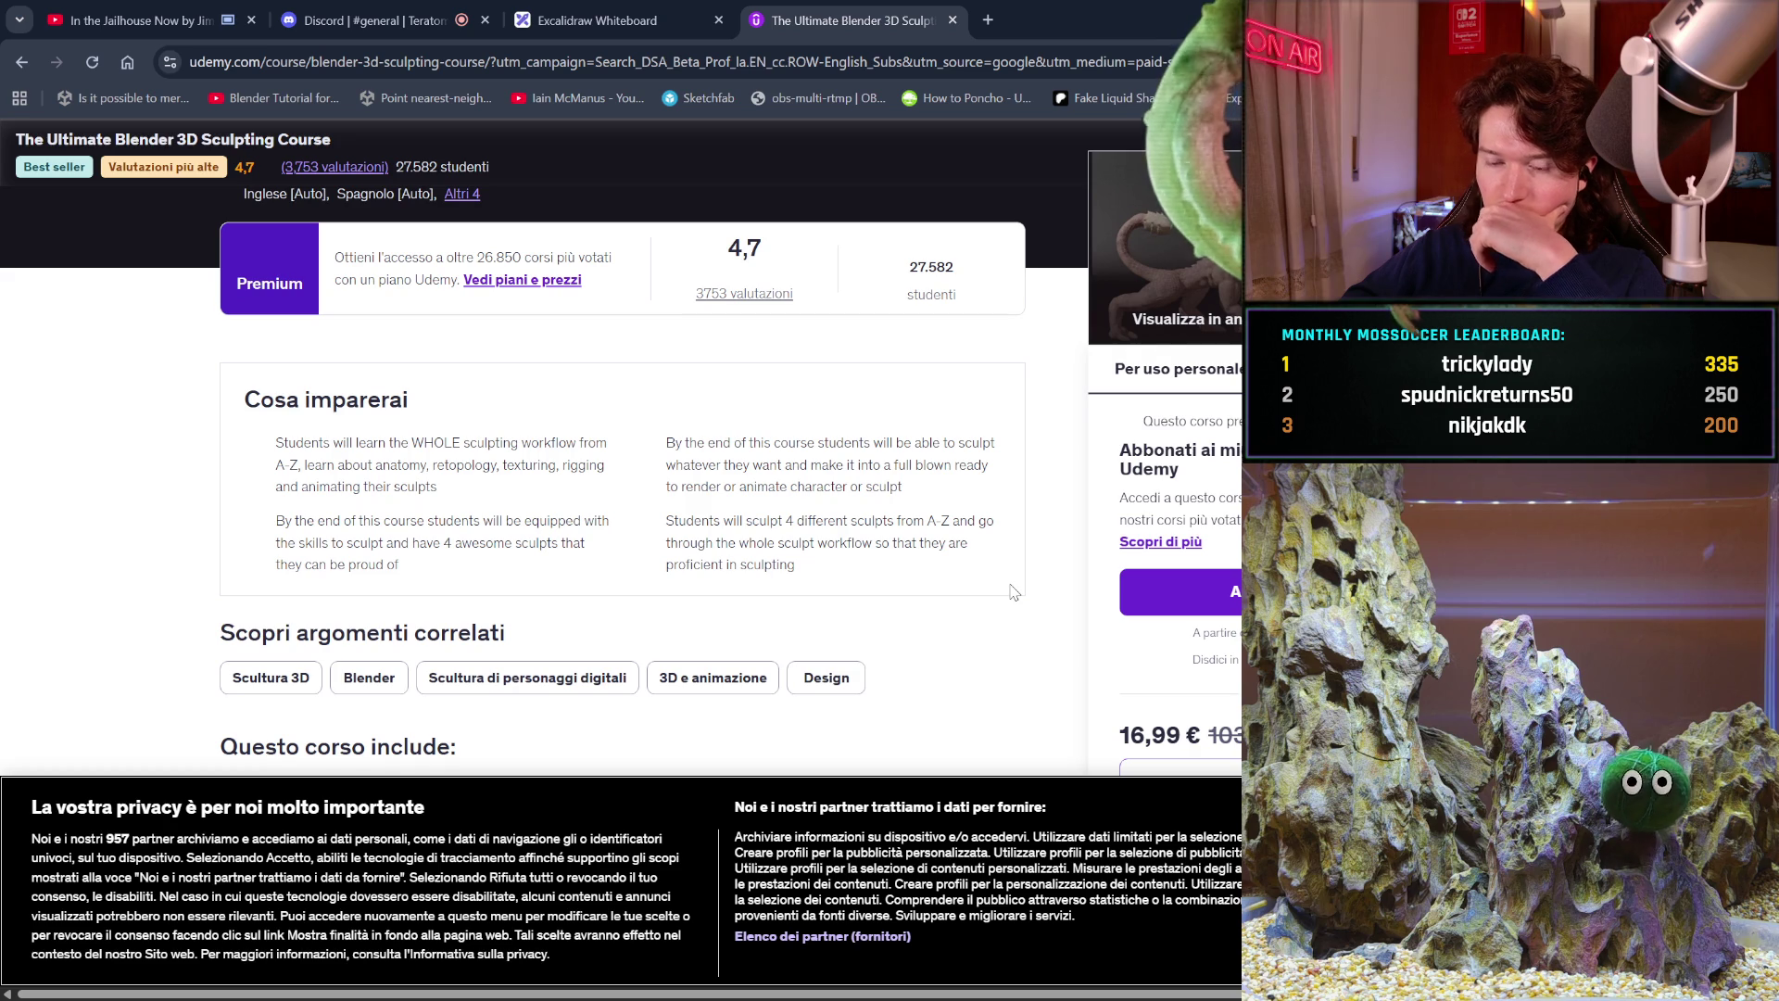
{"action": "scroll", "coordinate": [1014, 591], "scroll_direction": "down", "scroll_amount": 1}
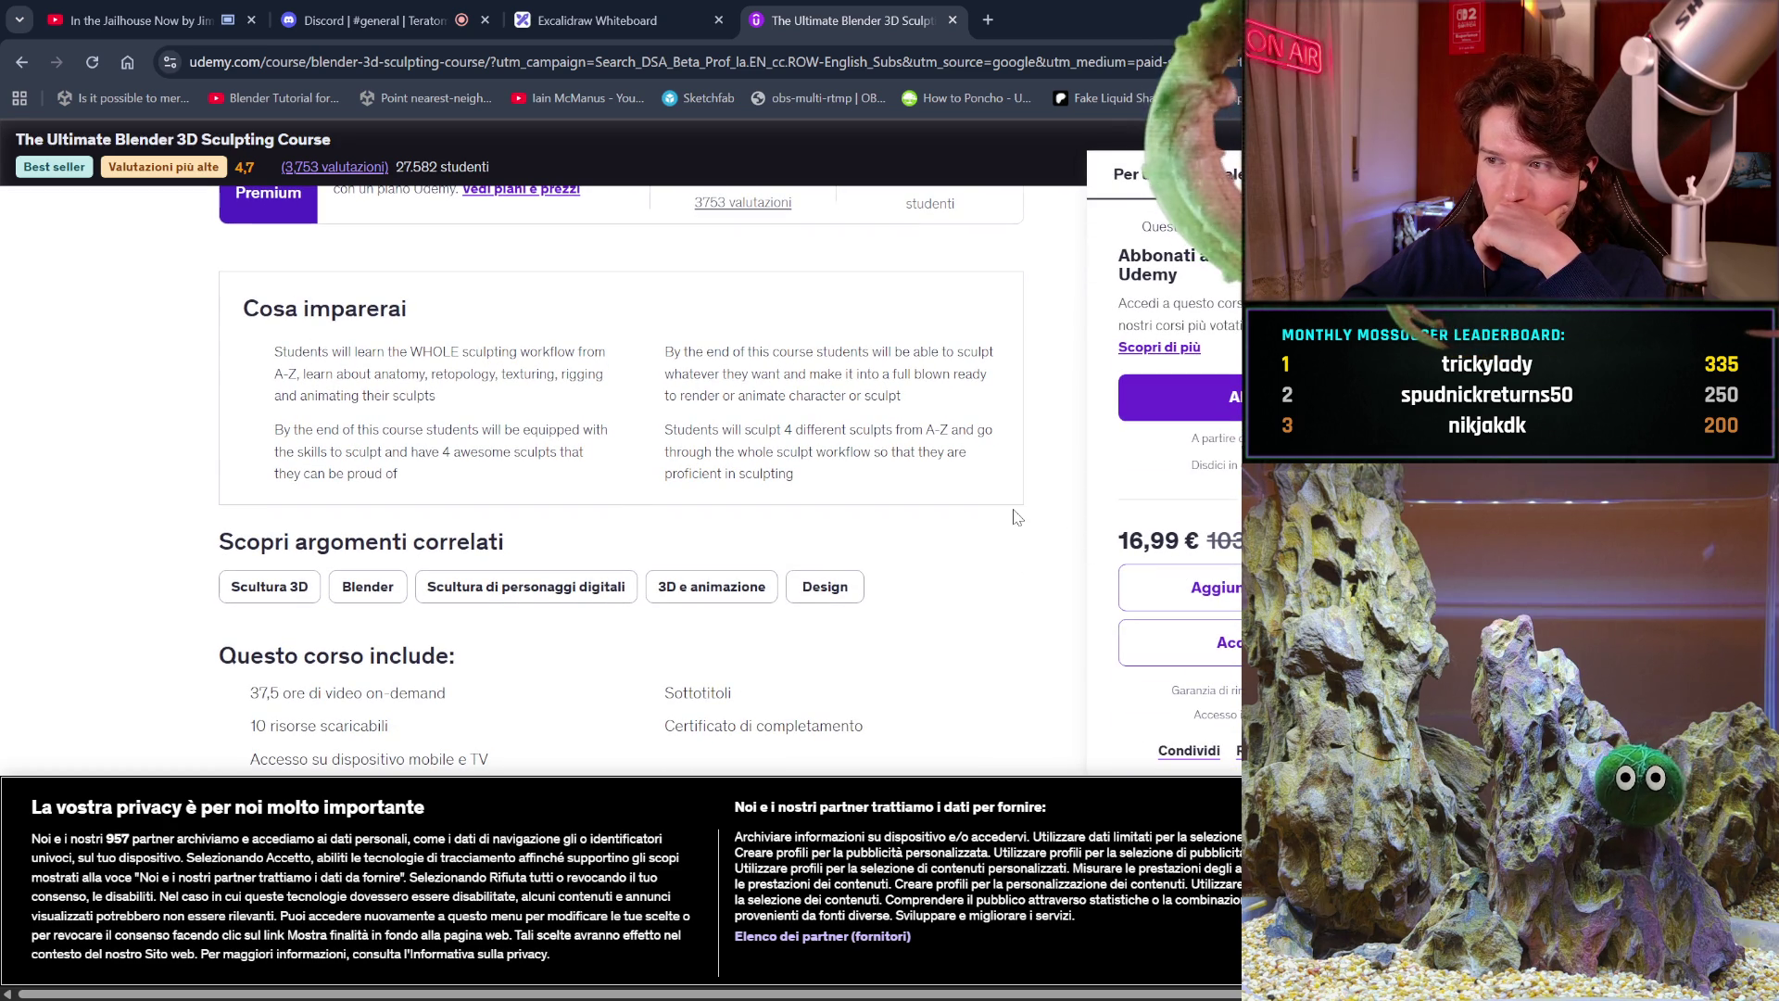
{"action": "scroll", "coordinate": [857, 543], "scroll_direction": "down", "scroll_amount": 1}
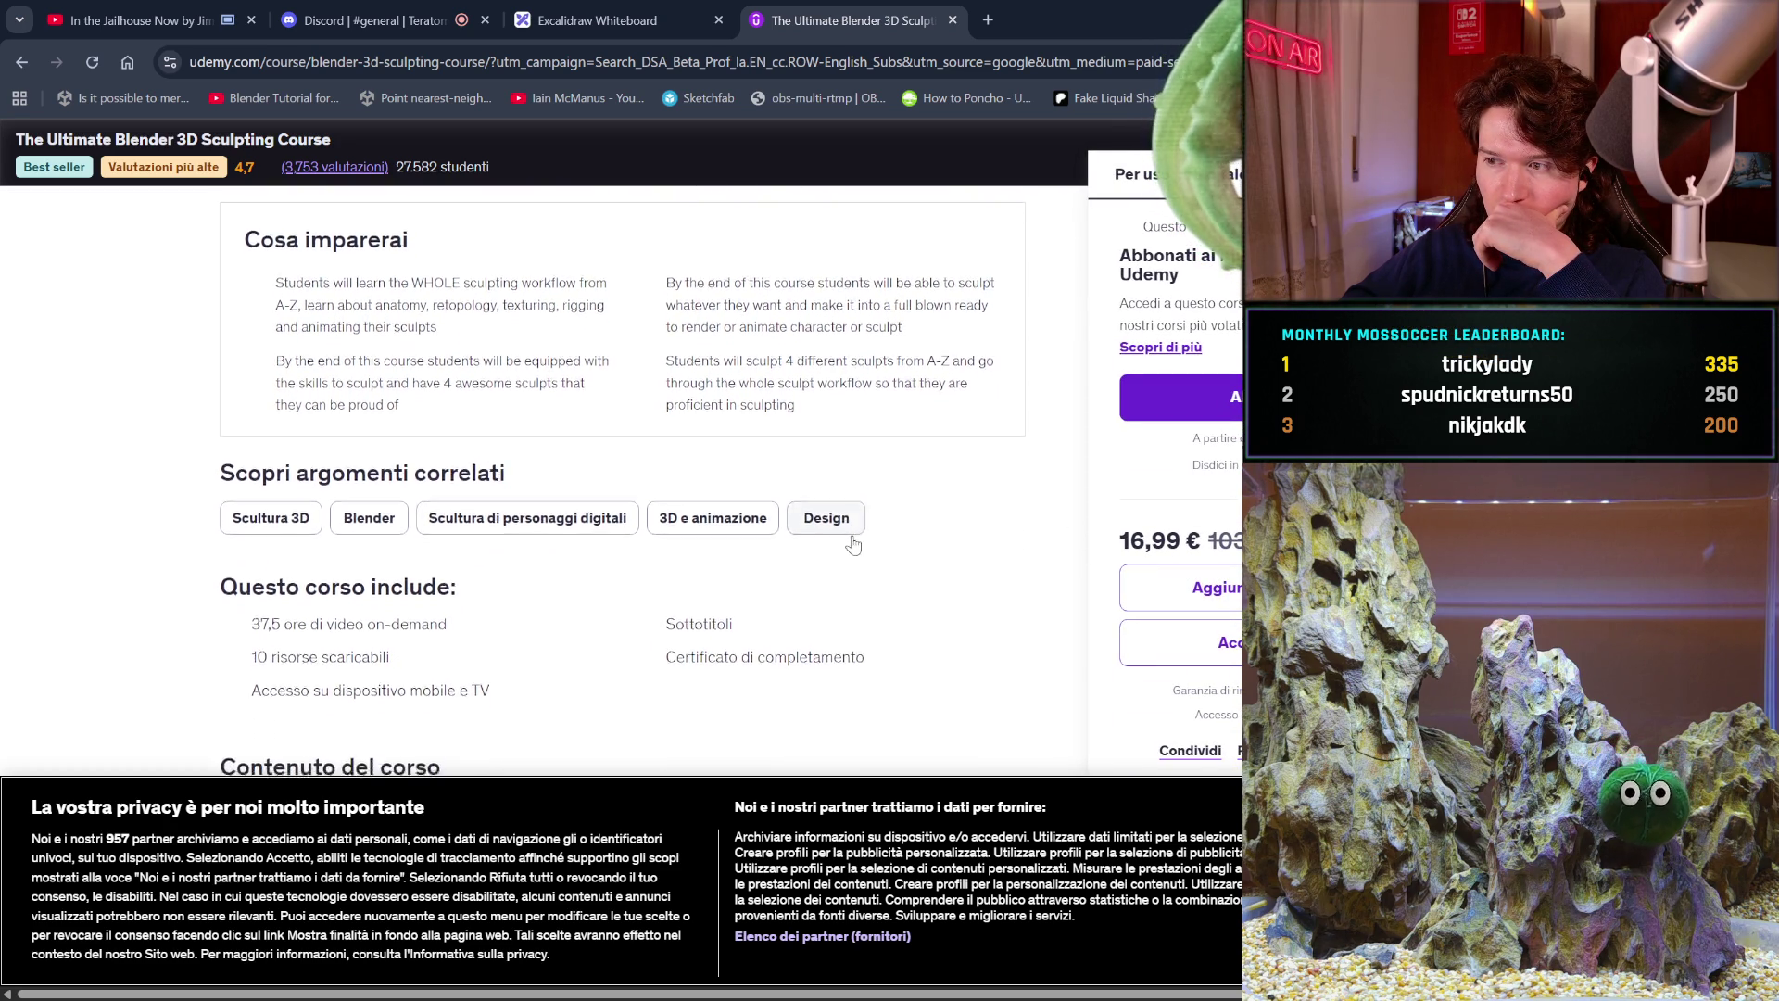
{"action": "scroll", "coordinate": [857, 543], "scroll_direction": "down", "scroll_amount": 1}
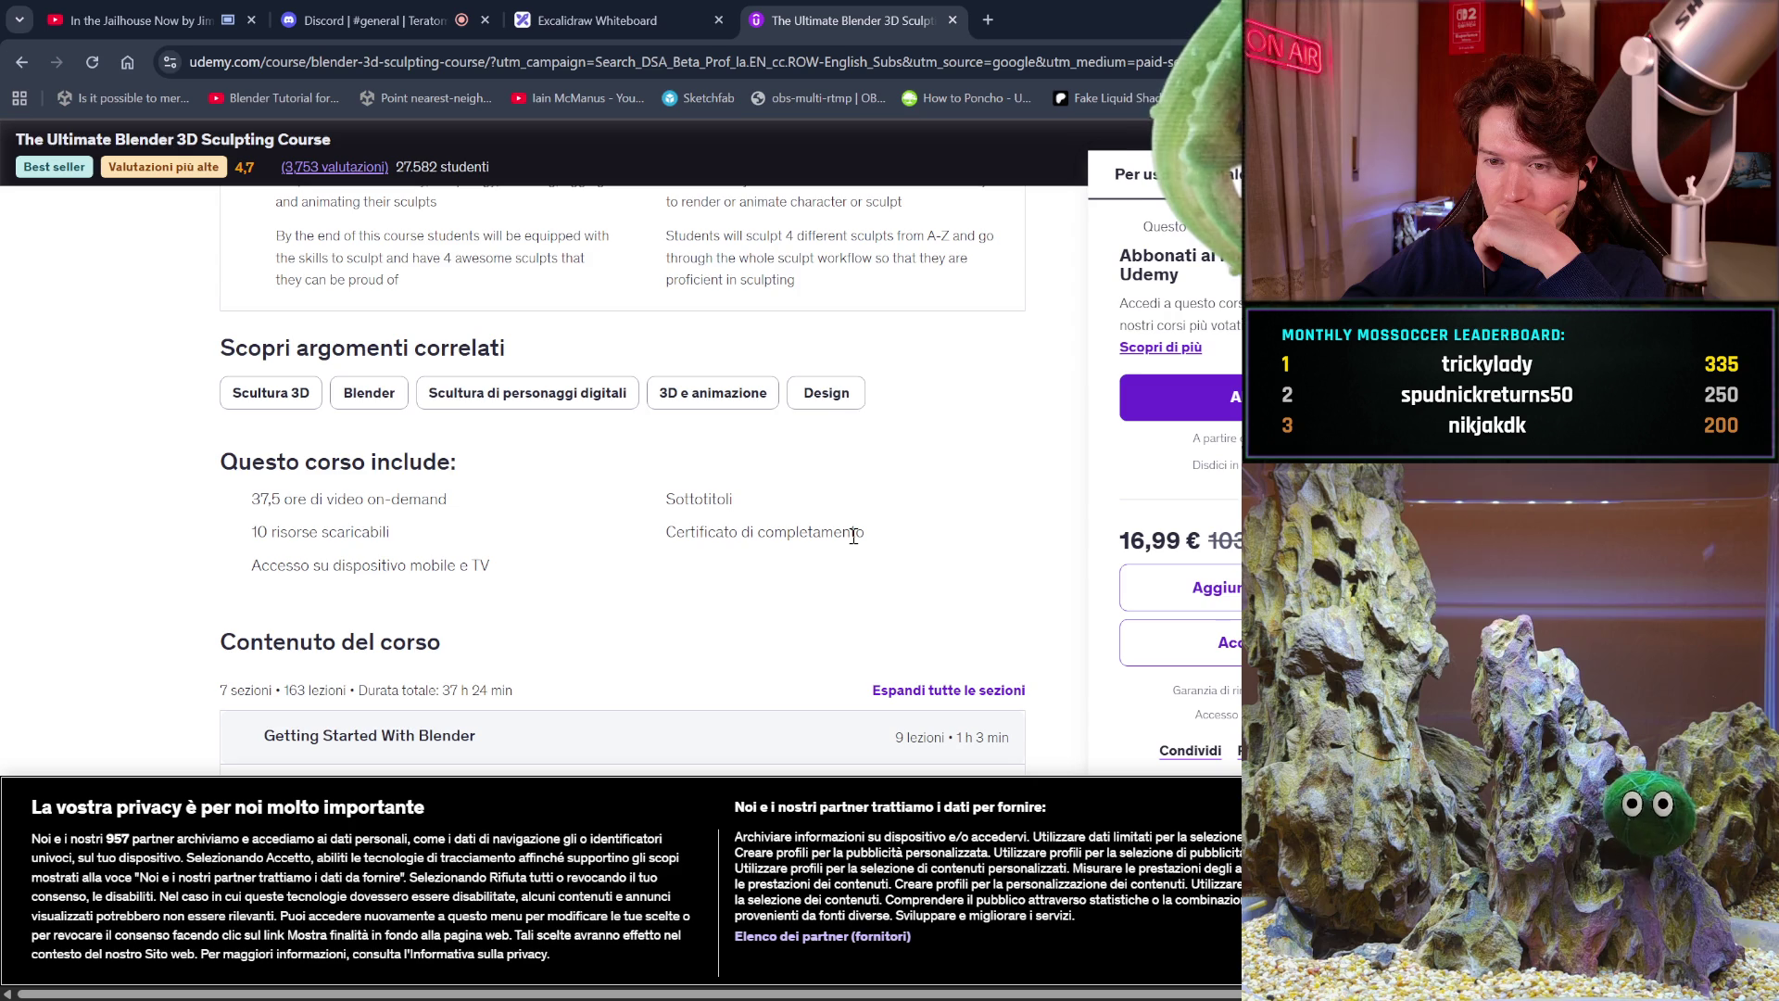
{"action": "scroll", "coordinate": [854, 536], "scroll_direction": "down", "scroll_amount": 2}
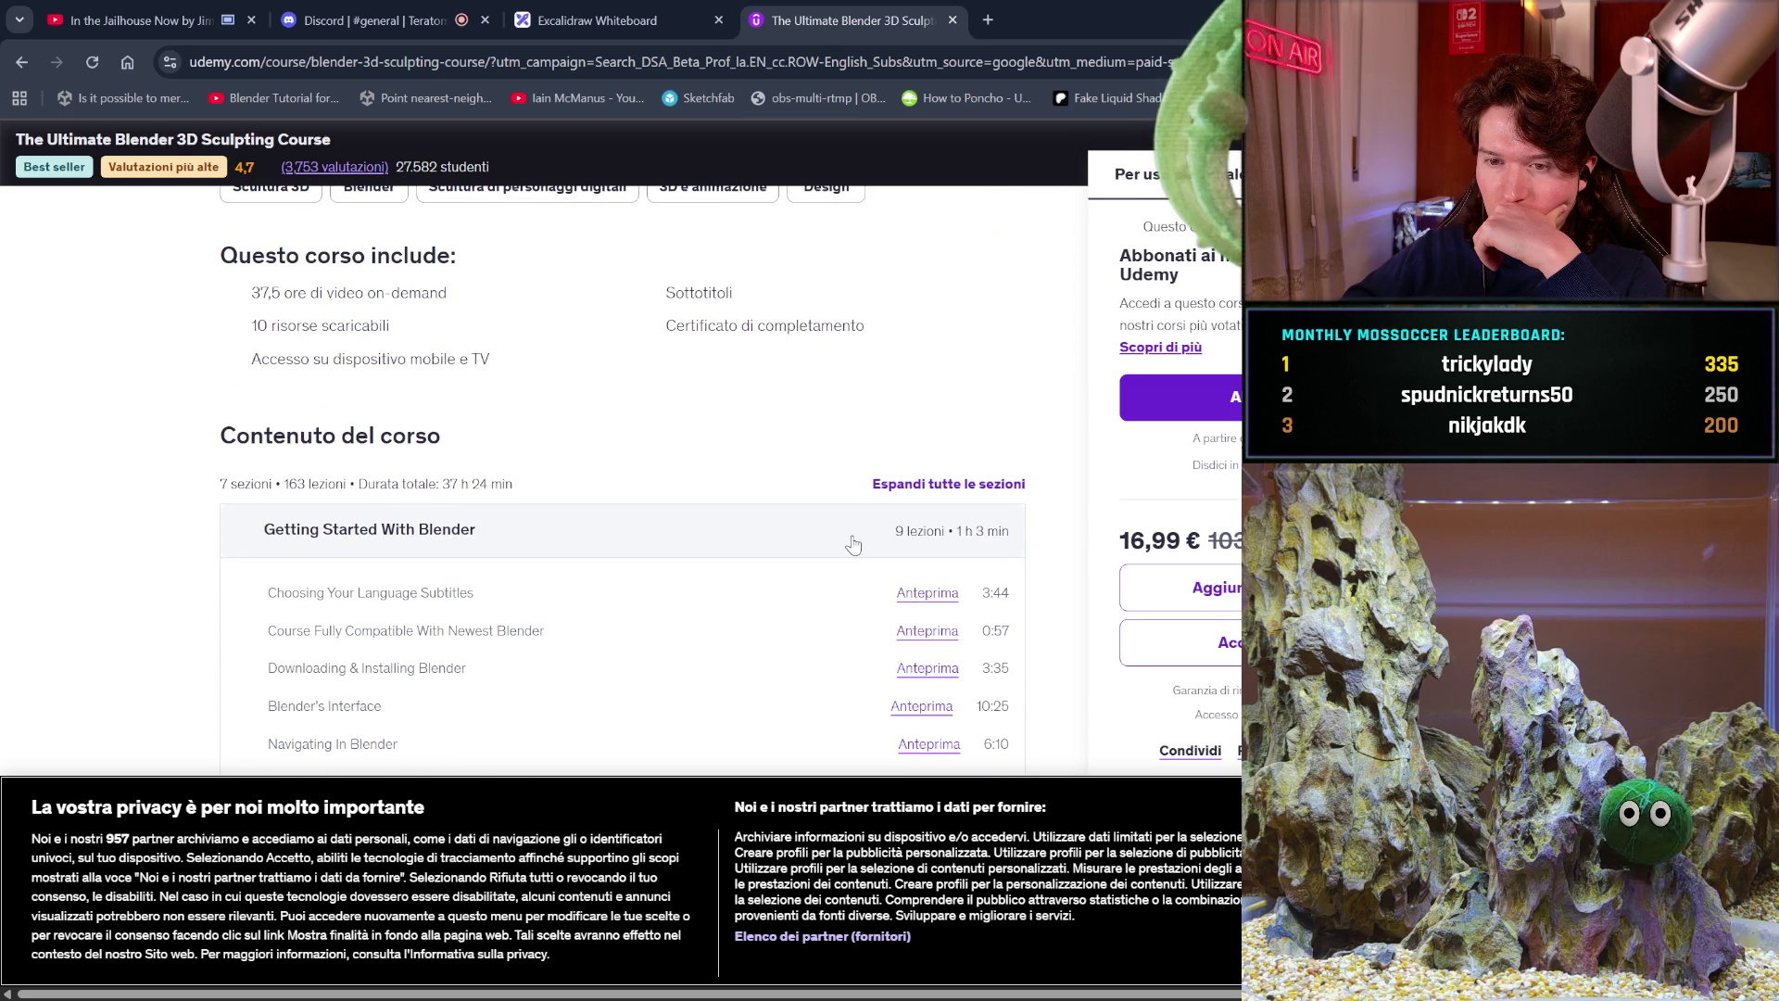
{"action": "scroll", "coordinate": [854, 544], "scroll_direction": "down", "scroll_amount": 1}
{"action": "scroll", "coordinate": [856, 544], "scroll_direction": "down", "scroll_amount": 1}
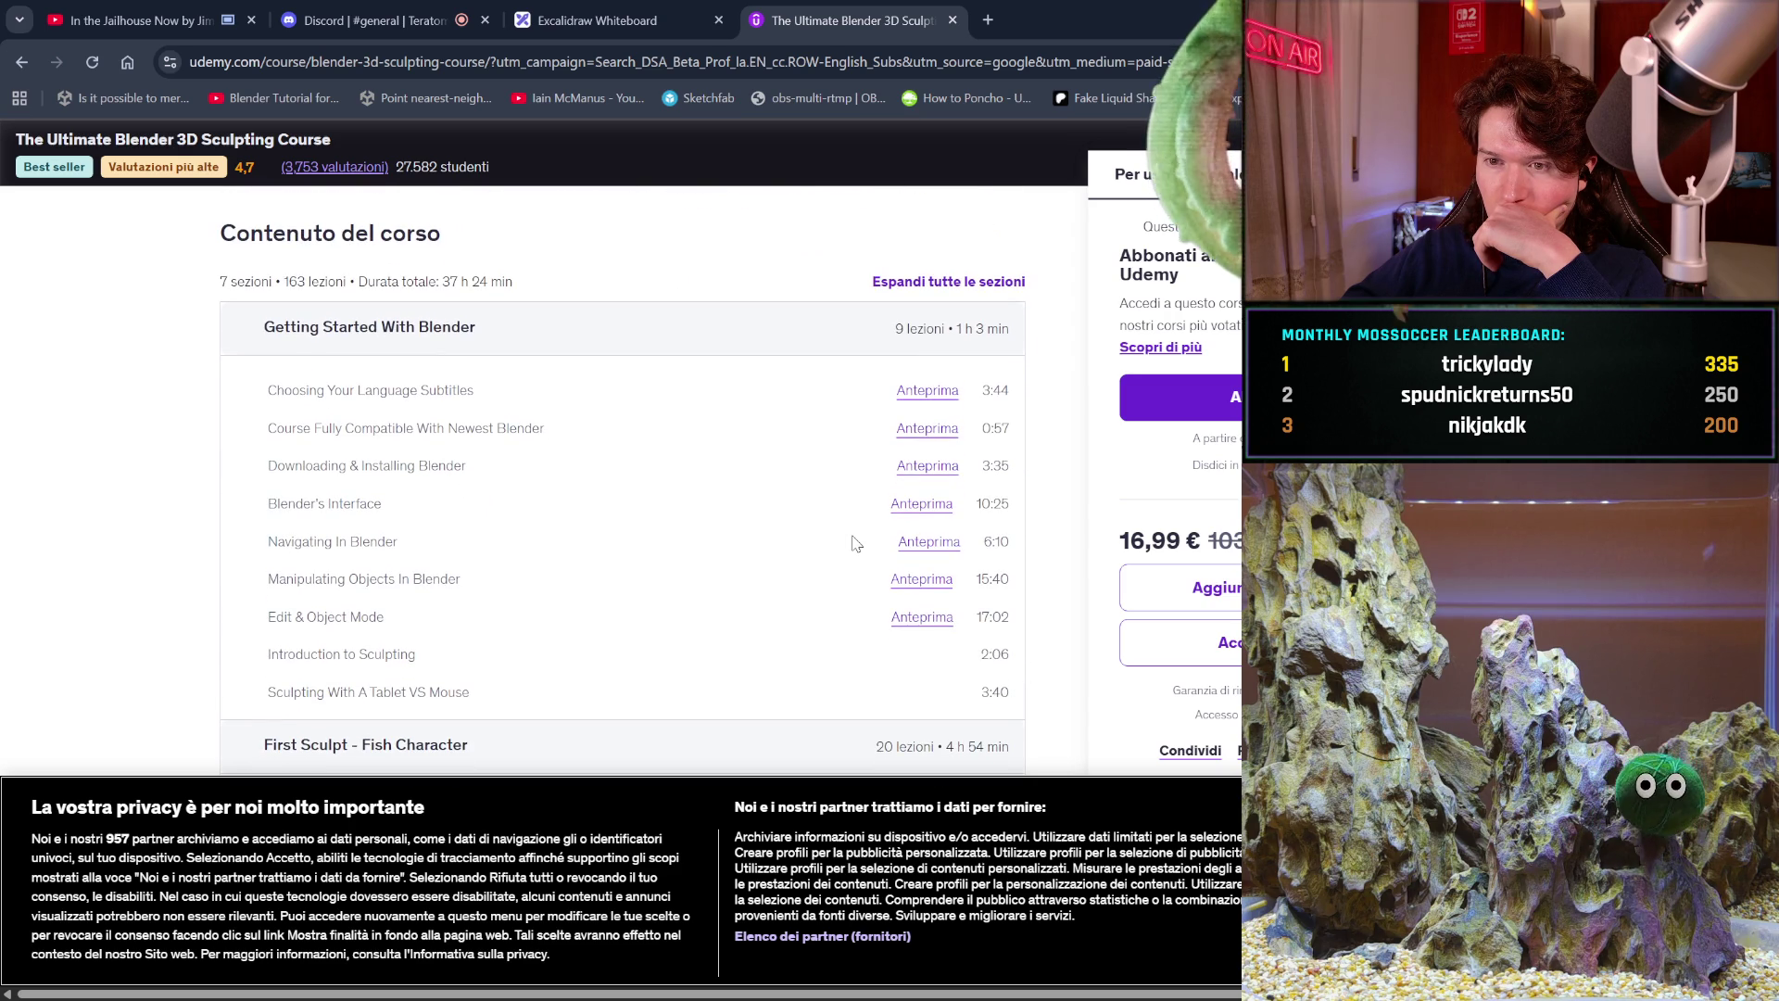
{"action": "scroll", "coordinate": [857, 544], "scroll_direction": "down", "scroll_amount": 1}
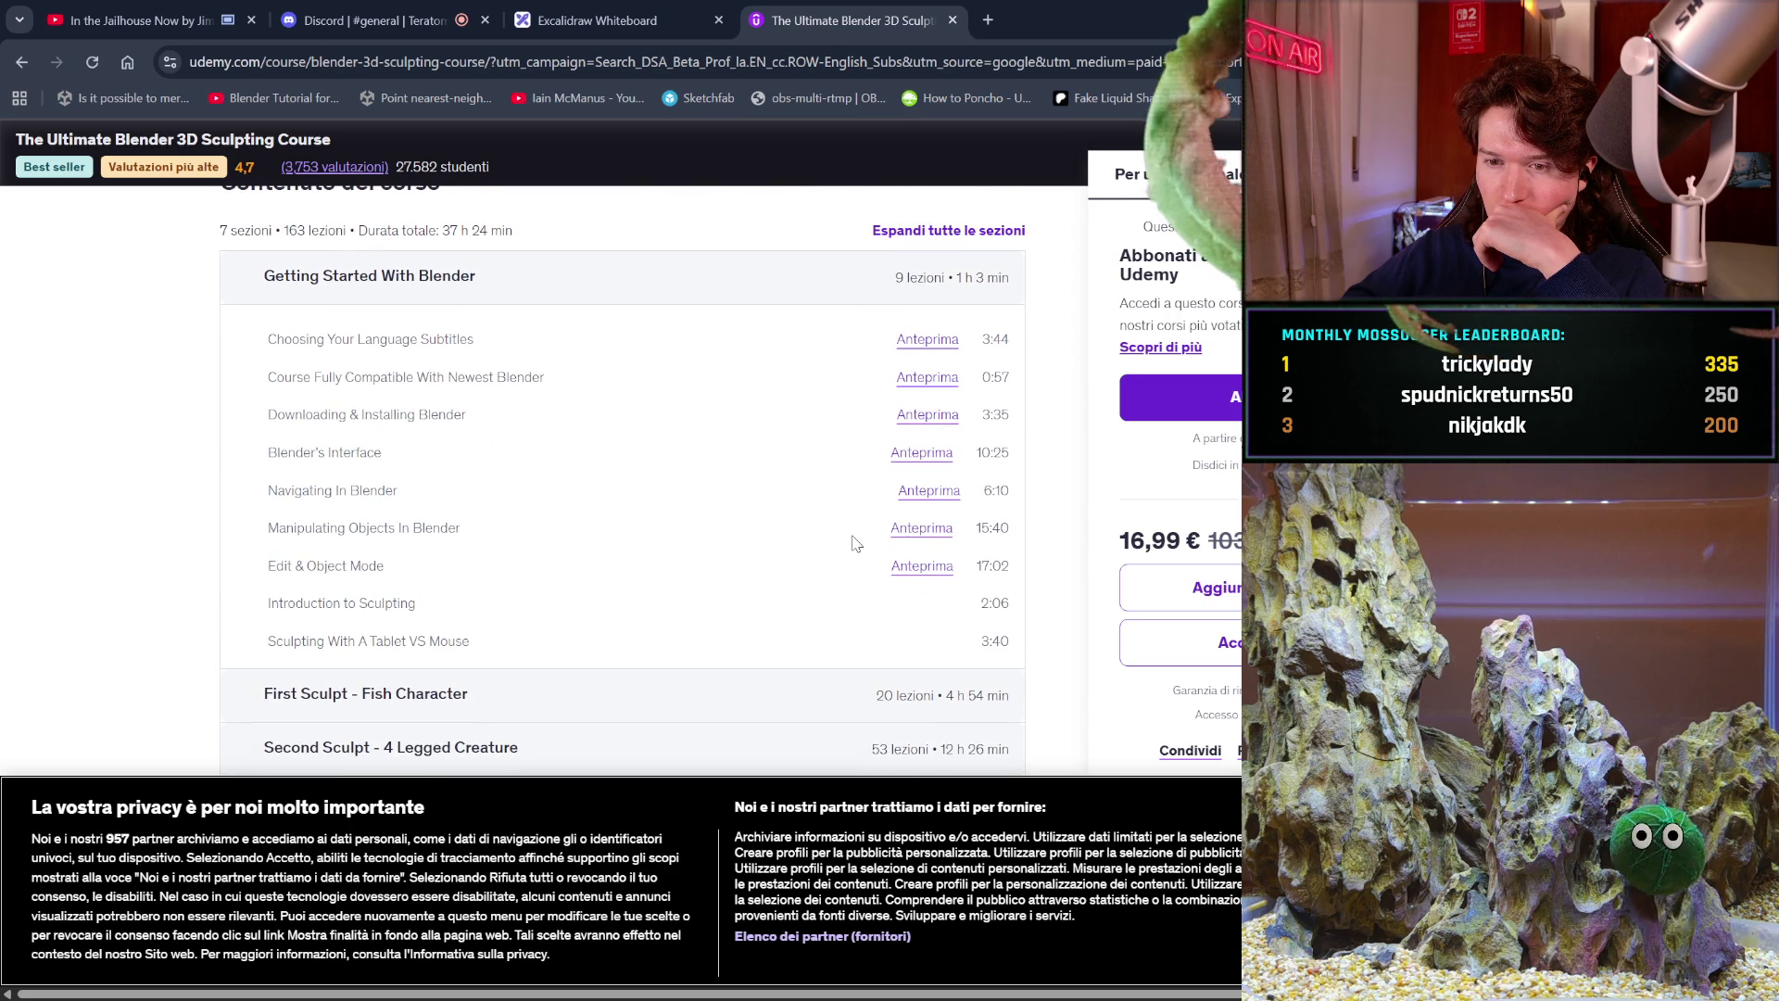
{"action": "scroll", "coordinate": [857, 544], "scroll_direction": "down", "scroll_amount": 1}
{"action": "scroll", "coordinate": [856, 544], "scroll_direction": "down", "scroll_amount": 1}
{"action": "scroll", "coordinate": [856, 543], "scroll_direction": "down", "scroll_amount": 1}
{"action": "scroll", "coordinate": [856, 544], "scroll_direction": "down", "scroll_amount": 1}
{"action": "scroll", "coordinate": [857, 544], "scroll_direction": "down", "scroll_amount": 1}
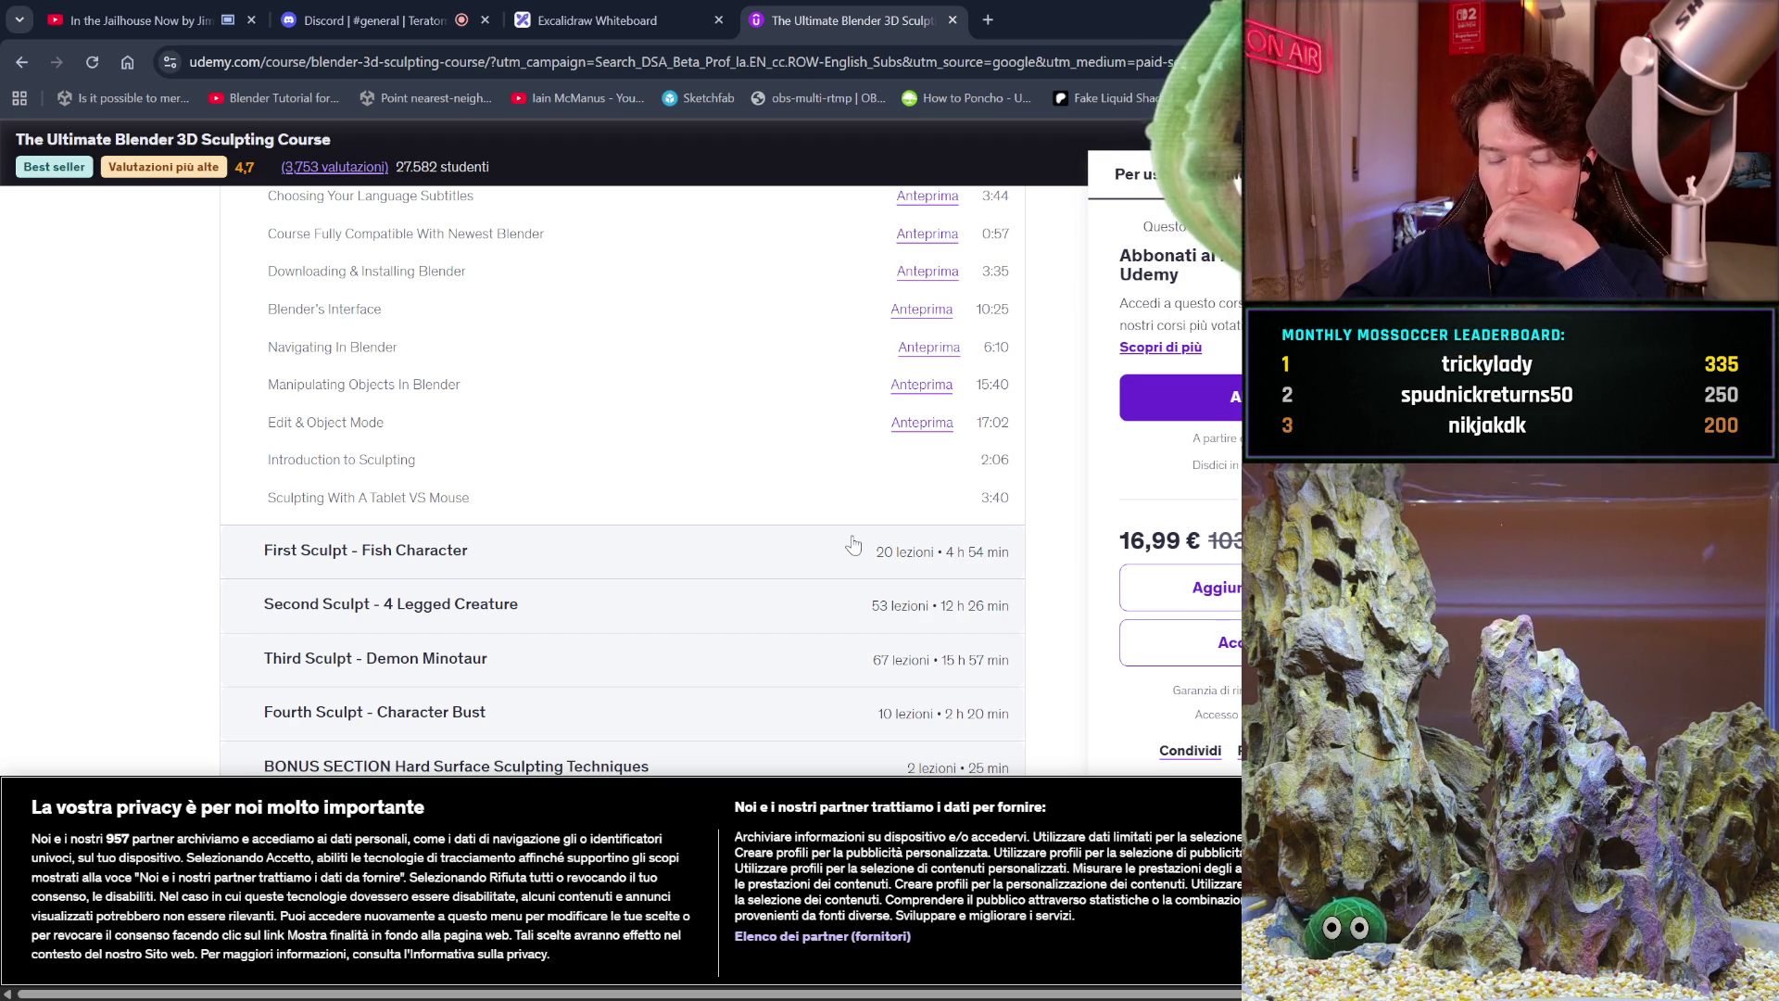
{"action": "scroll", "coordinate": [854, 544], "scroll_direction": "down", "scroll_amount": 2}
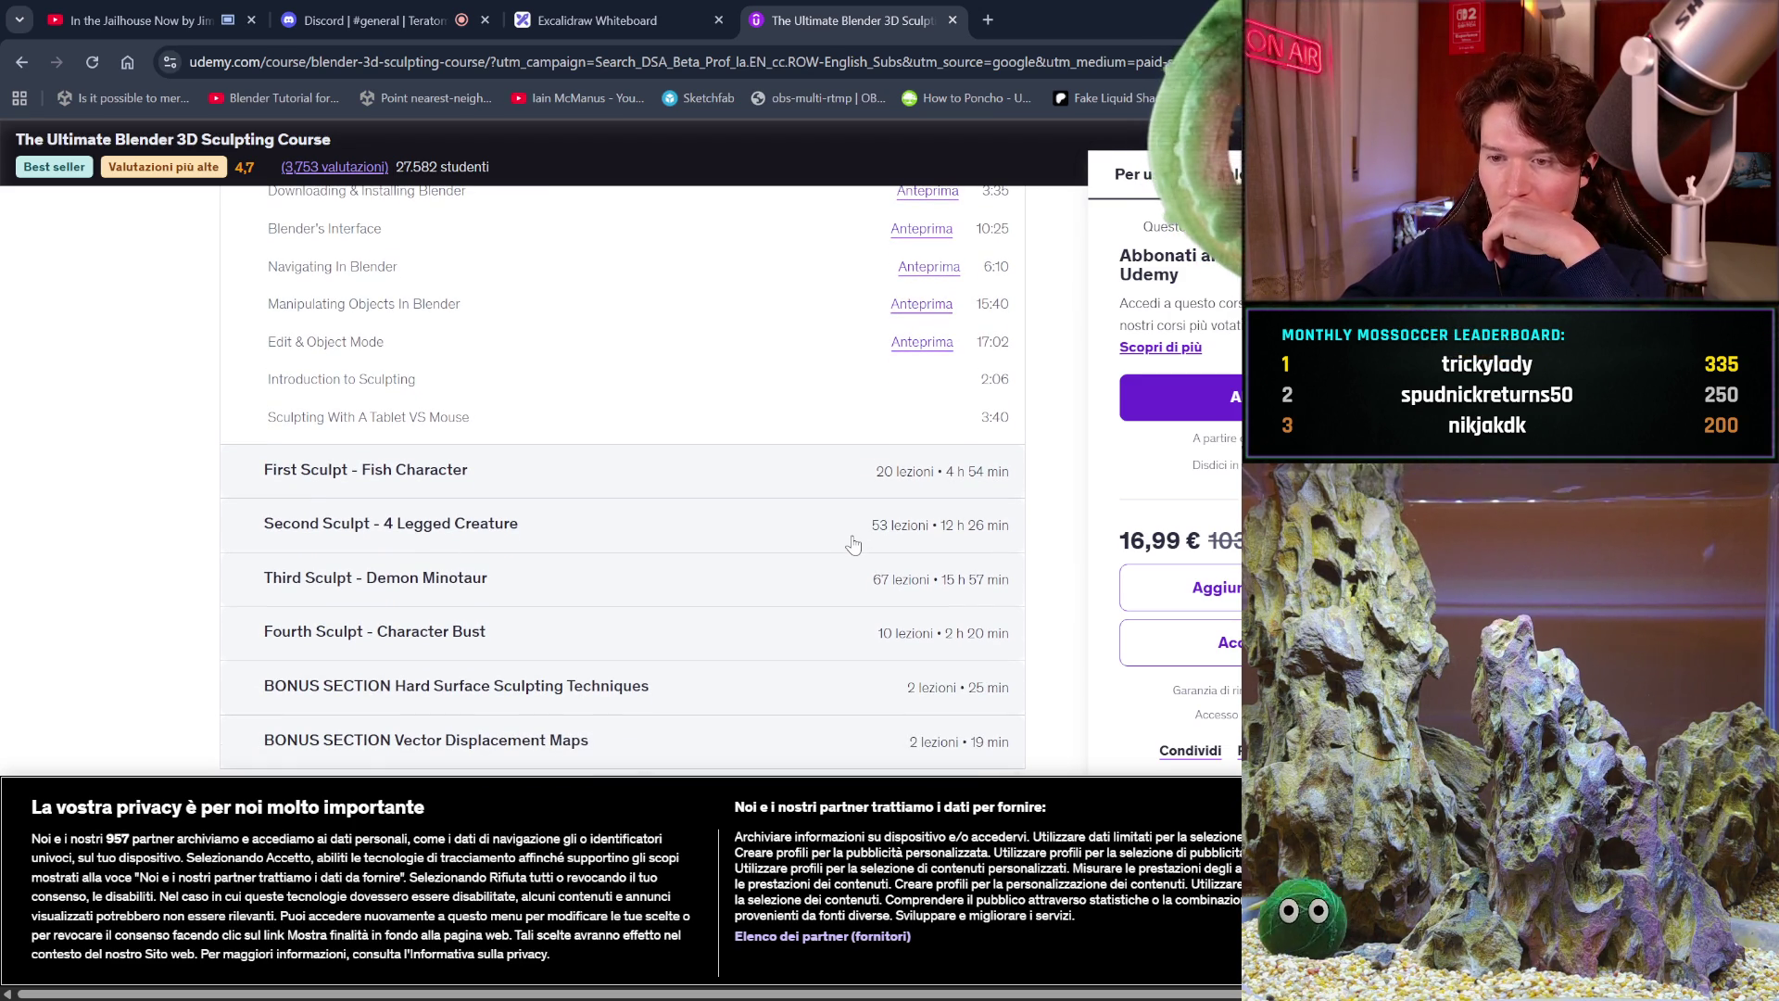
{"action": "scroll", "coordinate": [854, 544], "scroll_direction": "down", "scroll_amount": 2}
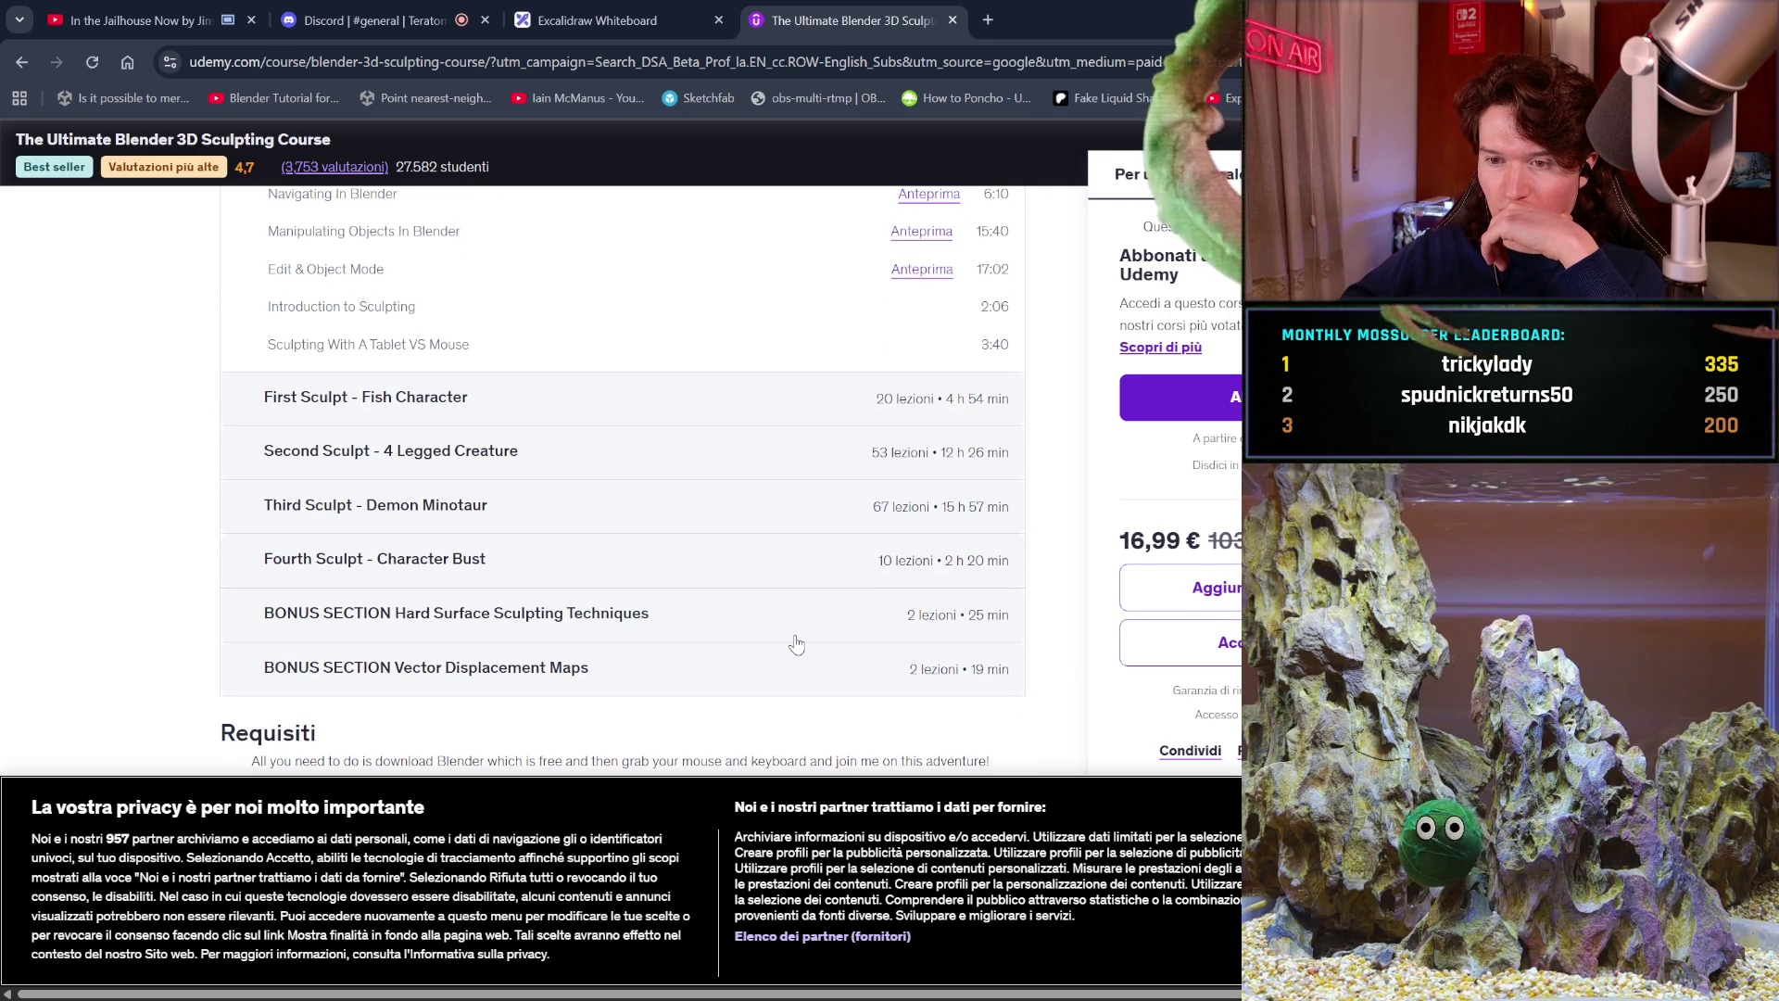
{"action": "scroll", "coordinate": [796, 644], "scroll_direction": "down", "scroll_amount": 1}
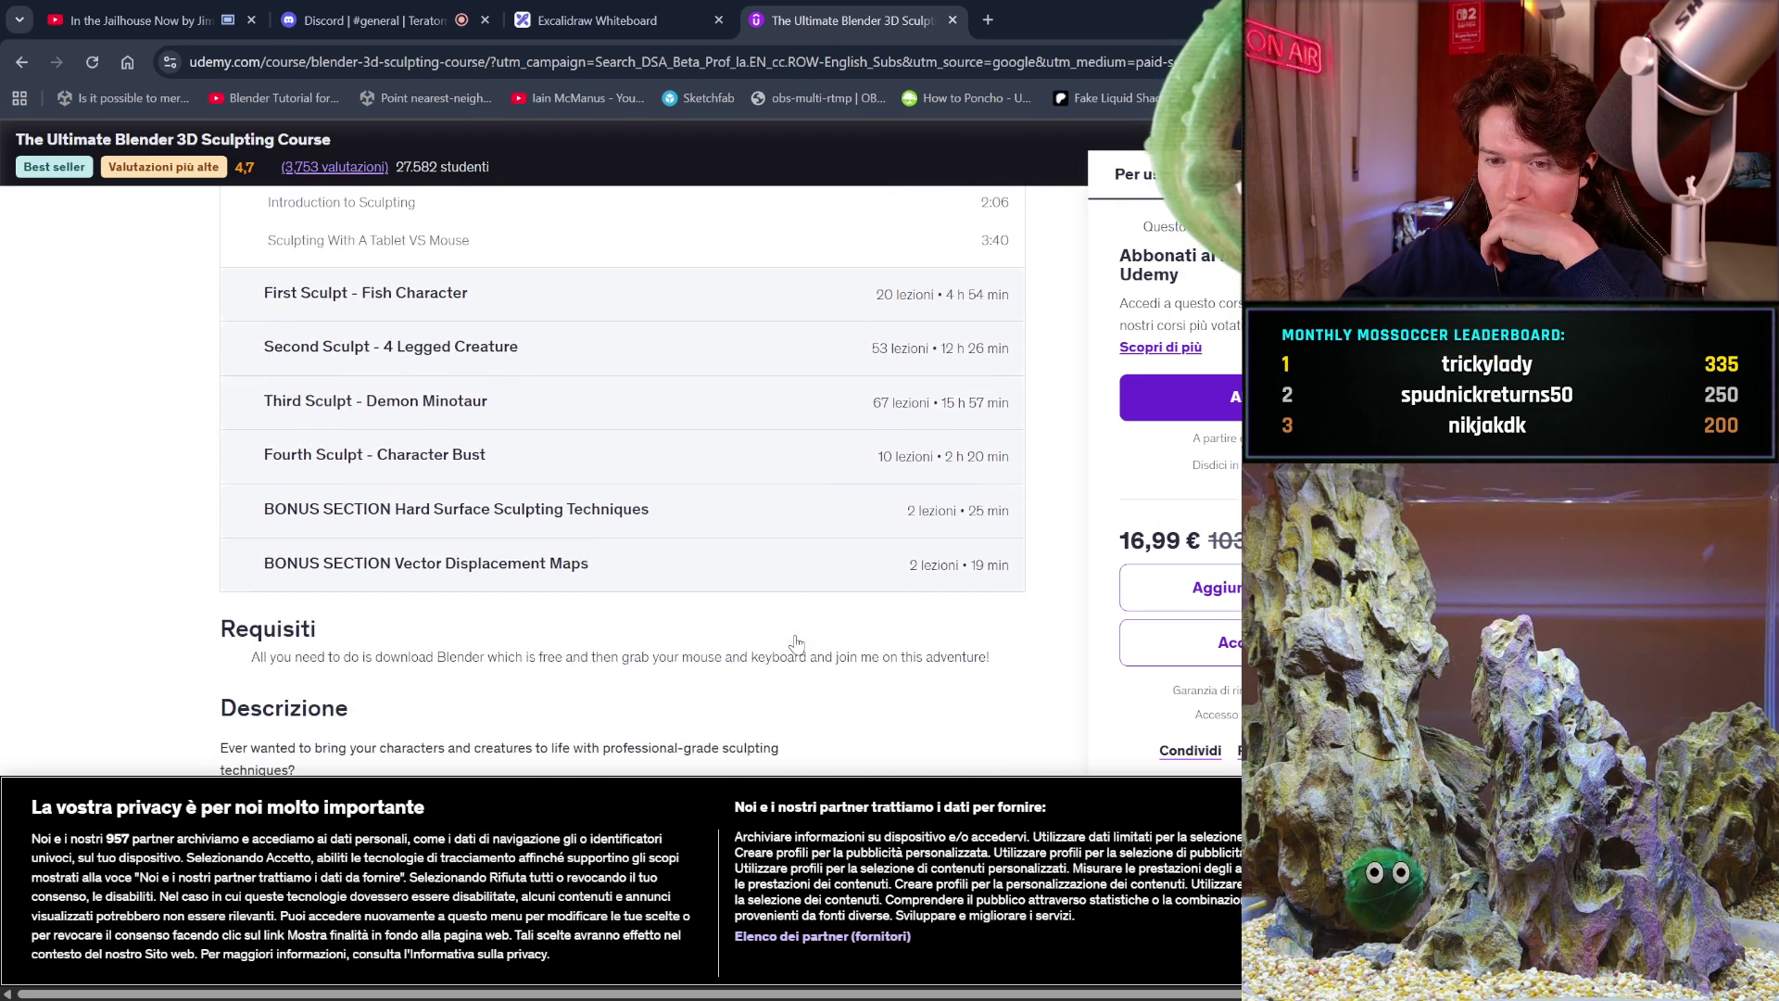
{"action": "scroll", "coordinate": [797, 644], "scroll_direction": "down", "scroll_amount": 1}
{"action": "scroll", "coordinate": [799, 642], "scroll_direction": "up", "scroll_amount": 2}
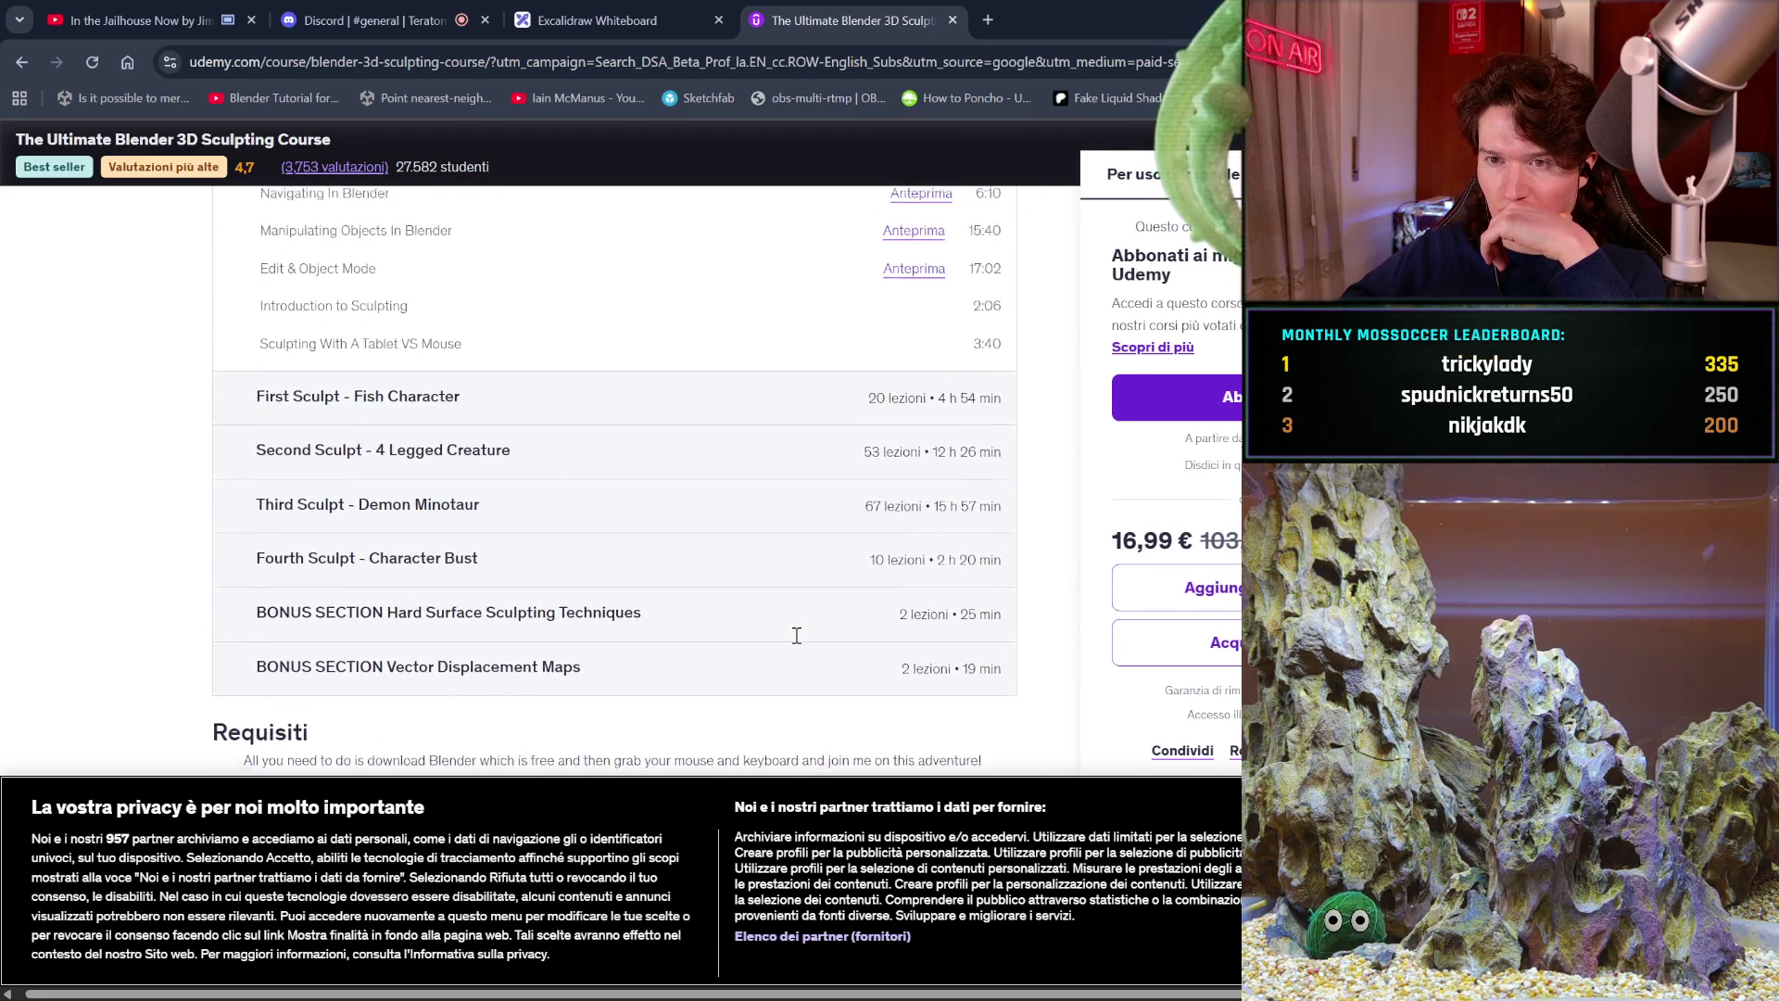
{"action": "left_click", "coordinate": [922, 449]}
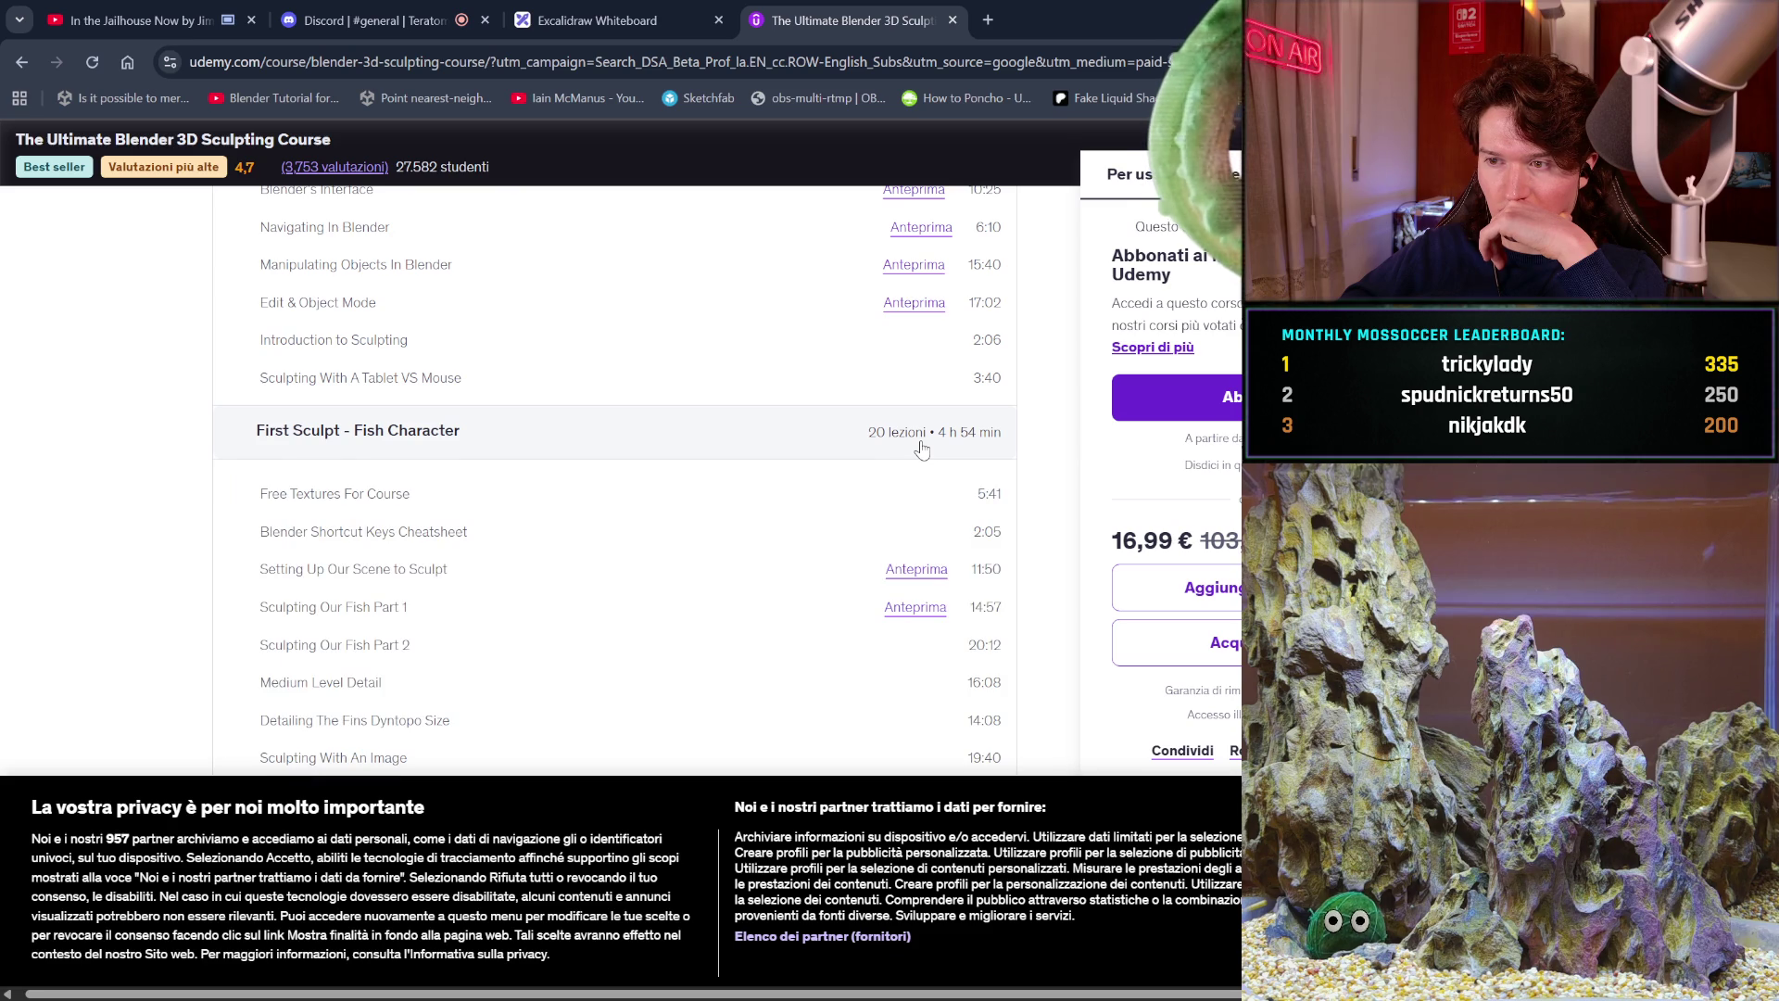
Expand the Second Sculpt - 4 Legged Creature section in the curriculum.
{"action": "scroll", "coordinate": [924, 449], "scroll_direction": "down", "scroll_amount": 3}
{"action": "scroll", "coordinate": [922, 449], "scroll_direction": "down", "scroll_amount": 1}
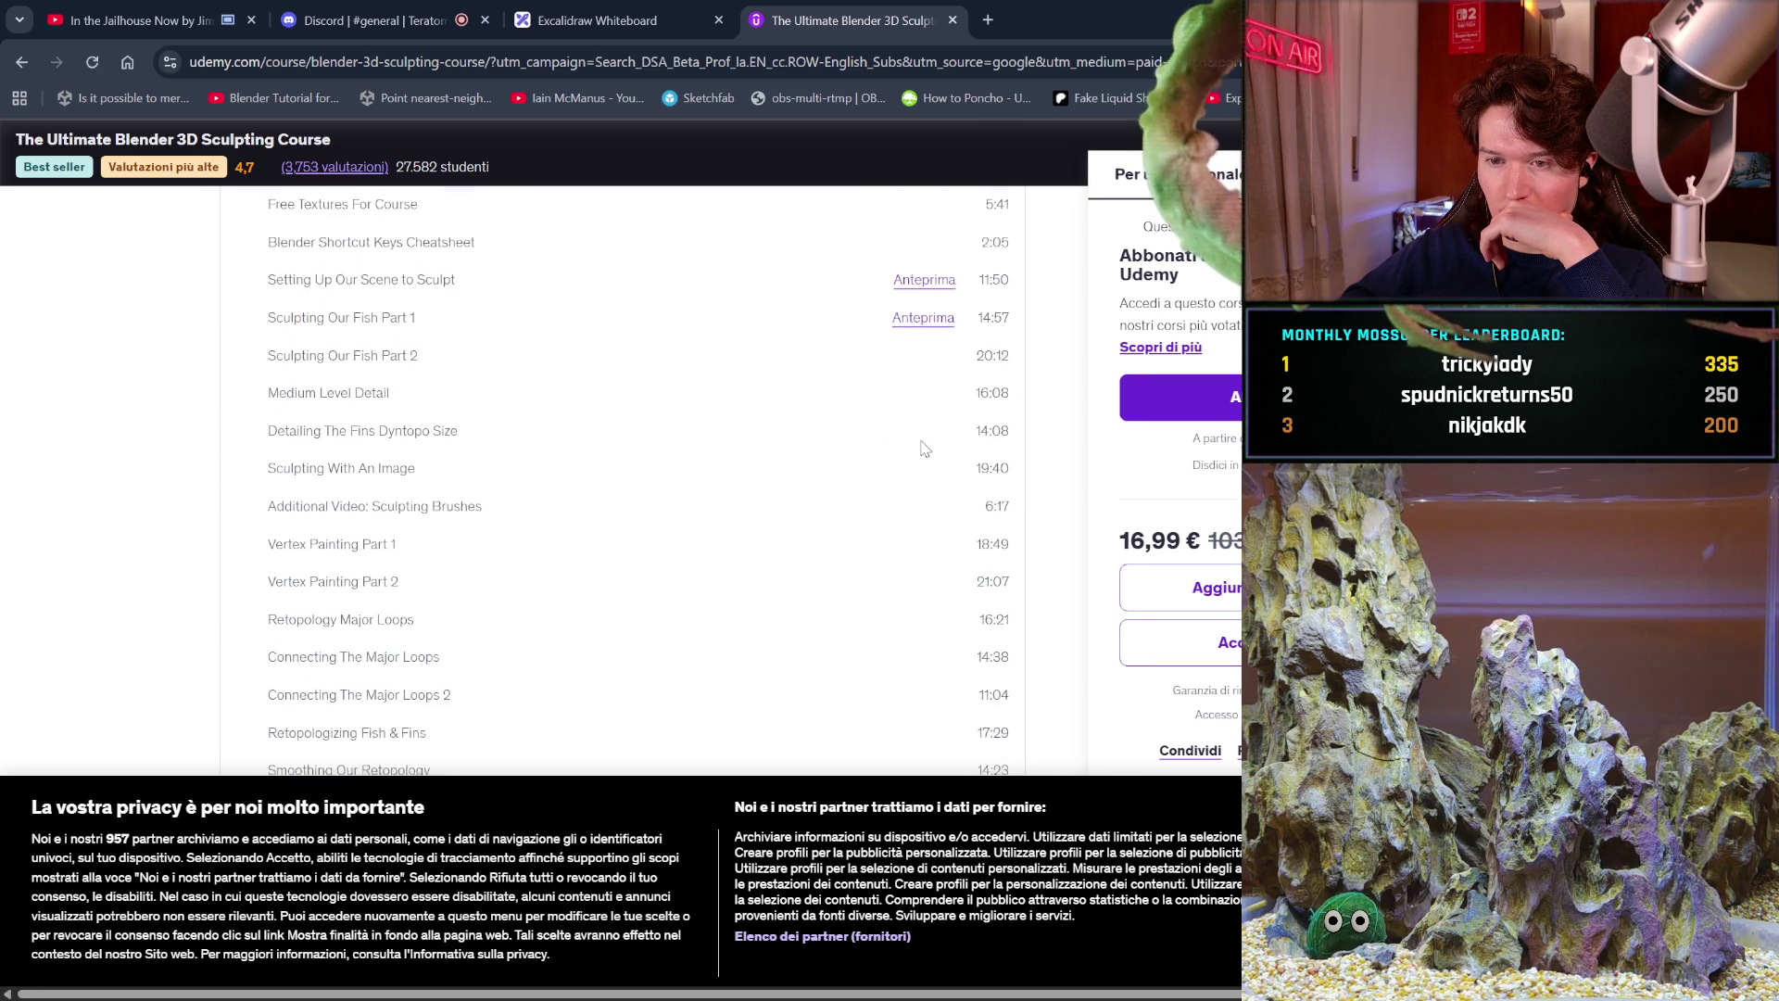
{"action": "scroll", "coordinate": [922, 449], "scroll_direction": "down", "scroll_amount": 1}
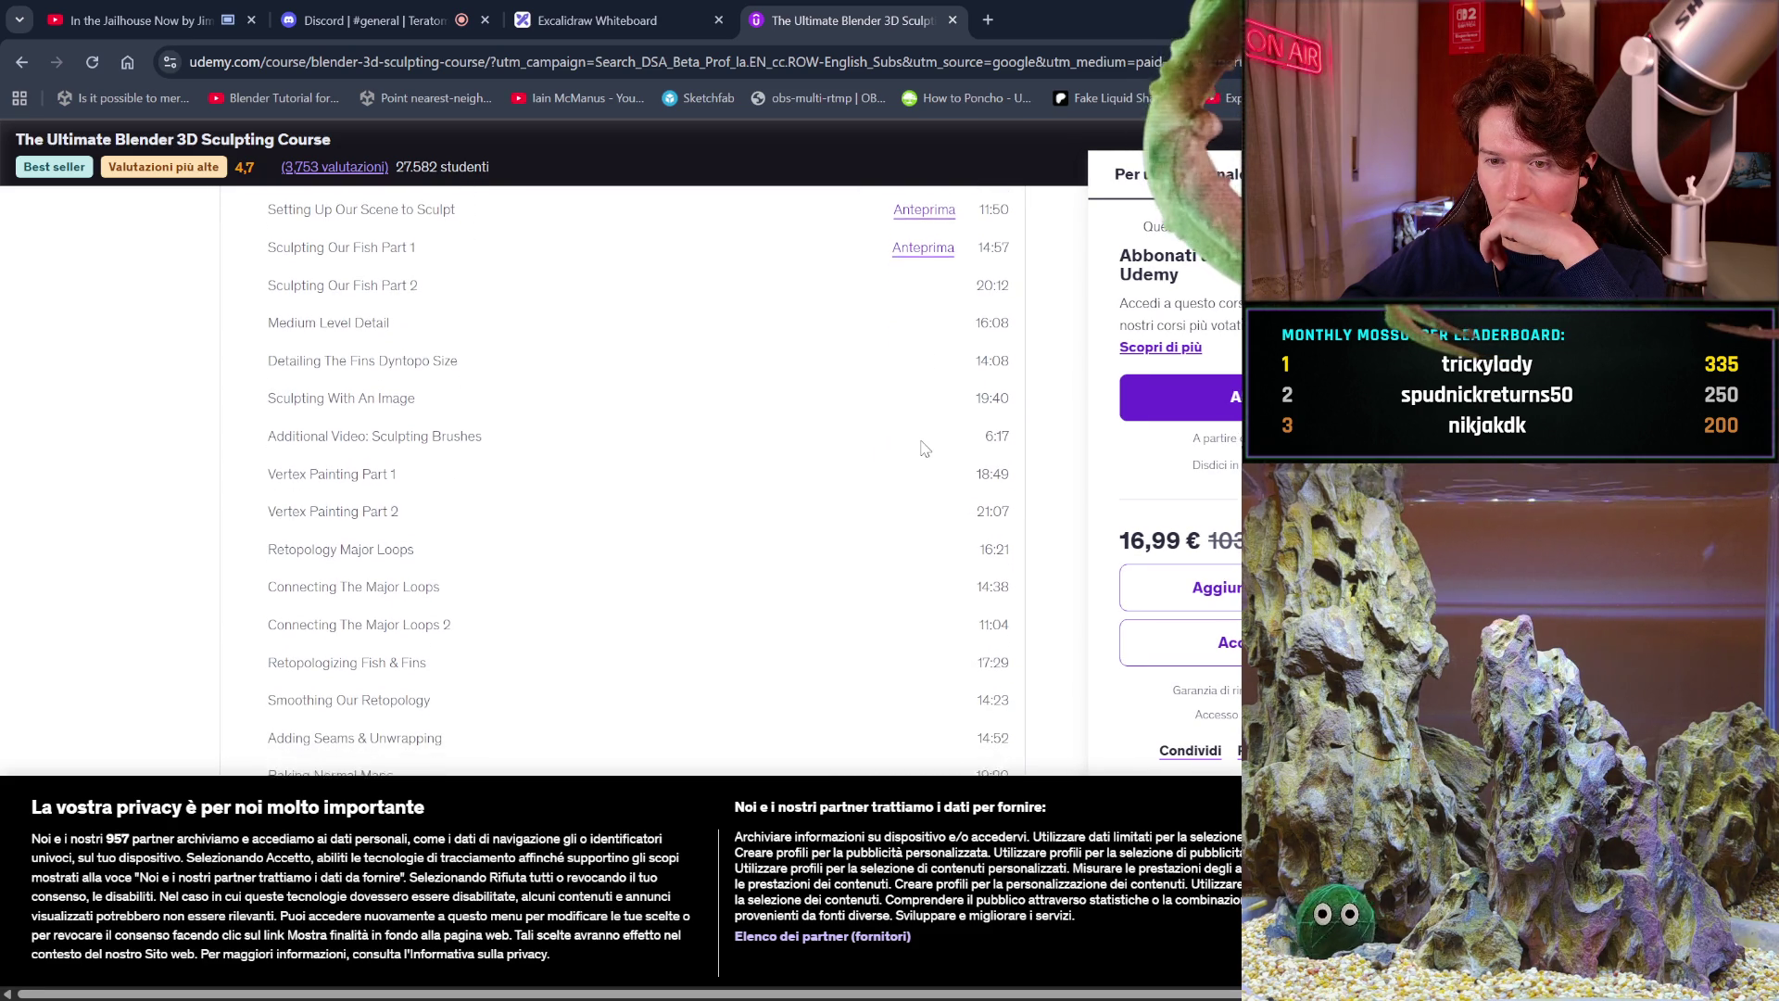
{"action": "scroll", "coordinate": [922, 449], "scroll_direction": "down", "scroll_amount": 1}
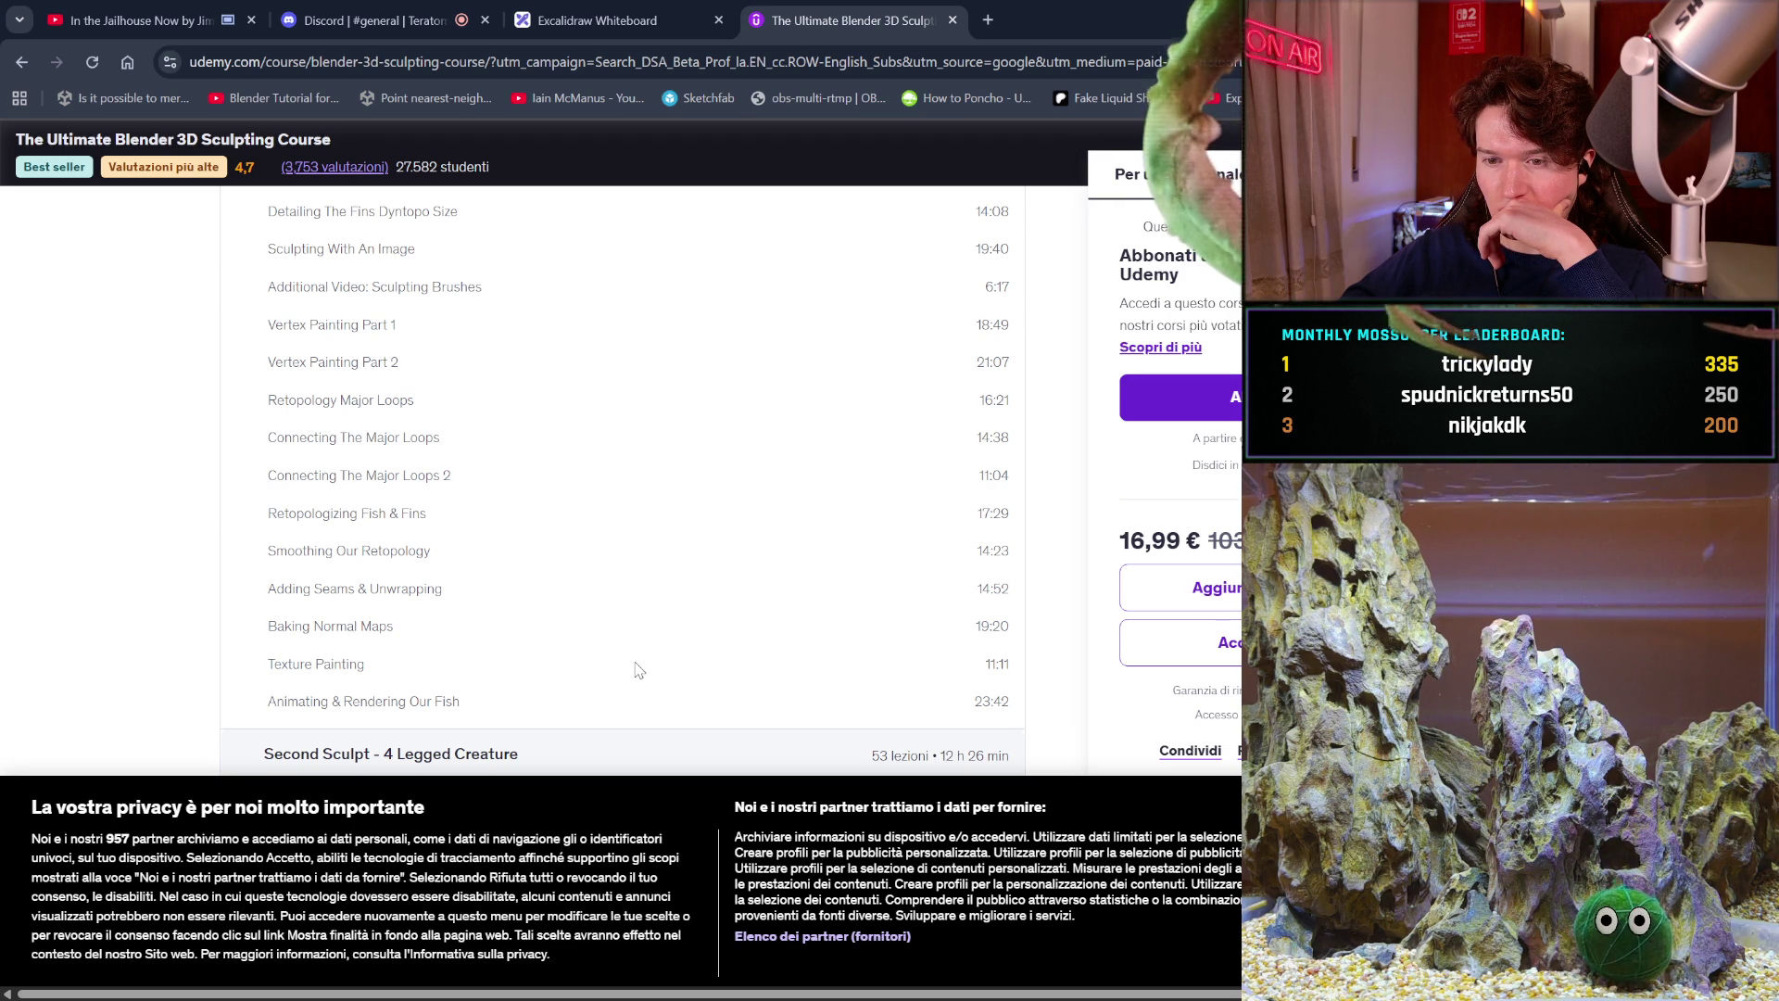
{"action": "scroll", "coordinate": [636, 667], "scroll_direction": "down", "scroll_amount": 2}
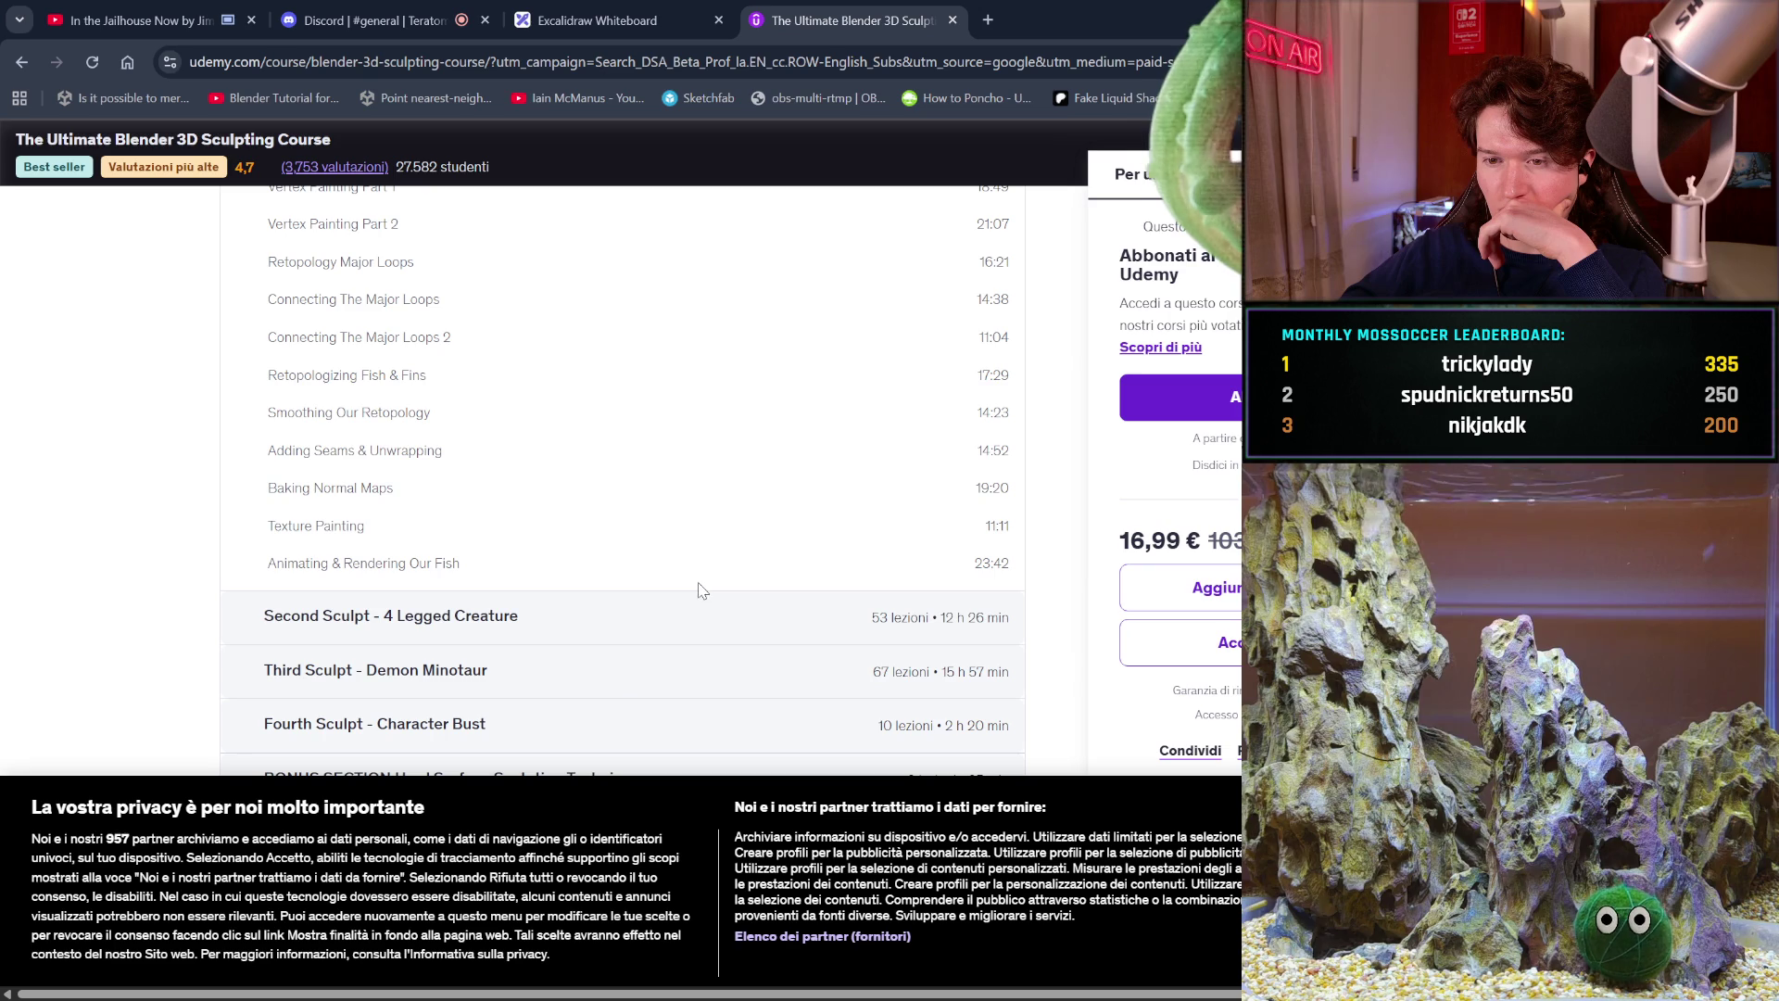
{"action": "left_click", "coordinate": [771, 629]}
Scroll through its lessons, from sculpting scars to Rendering Our Final Scene Part 2, reaching the Demon Minotaur section.
{"action": "scroll", "coordinate": [771, 628], "scroll_direction": "down", "scroll_amount": 2}
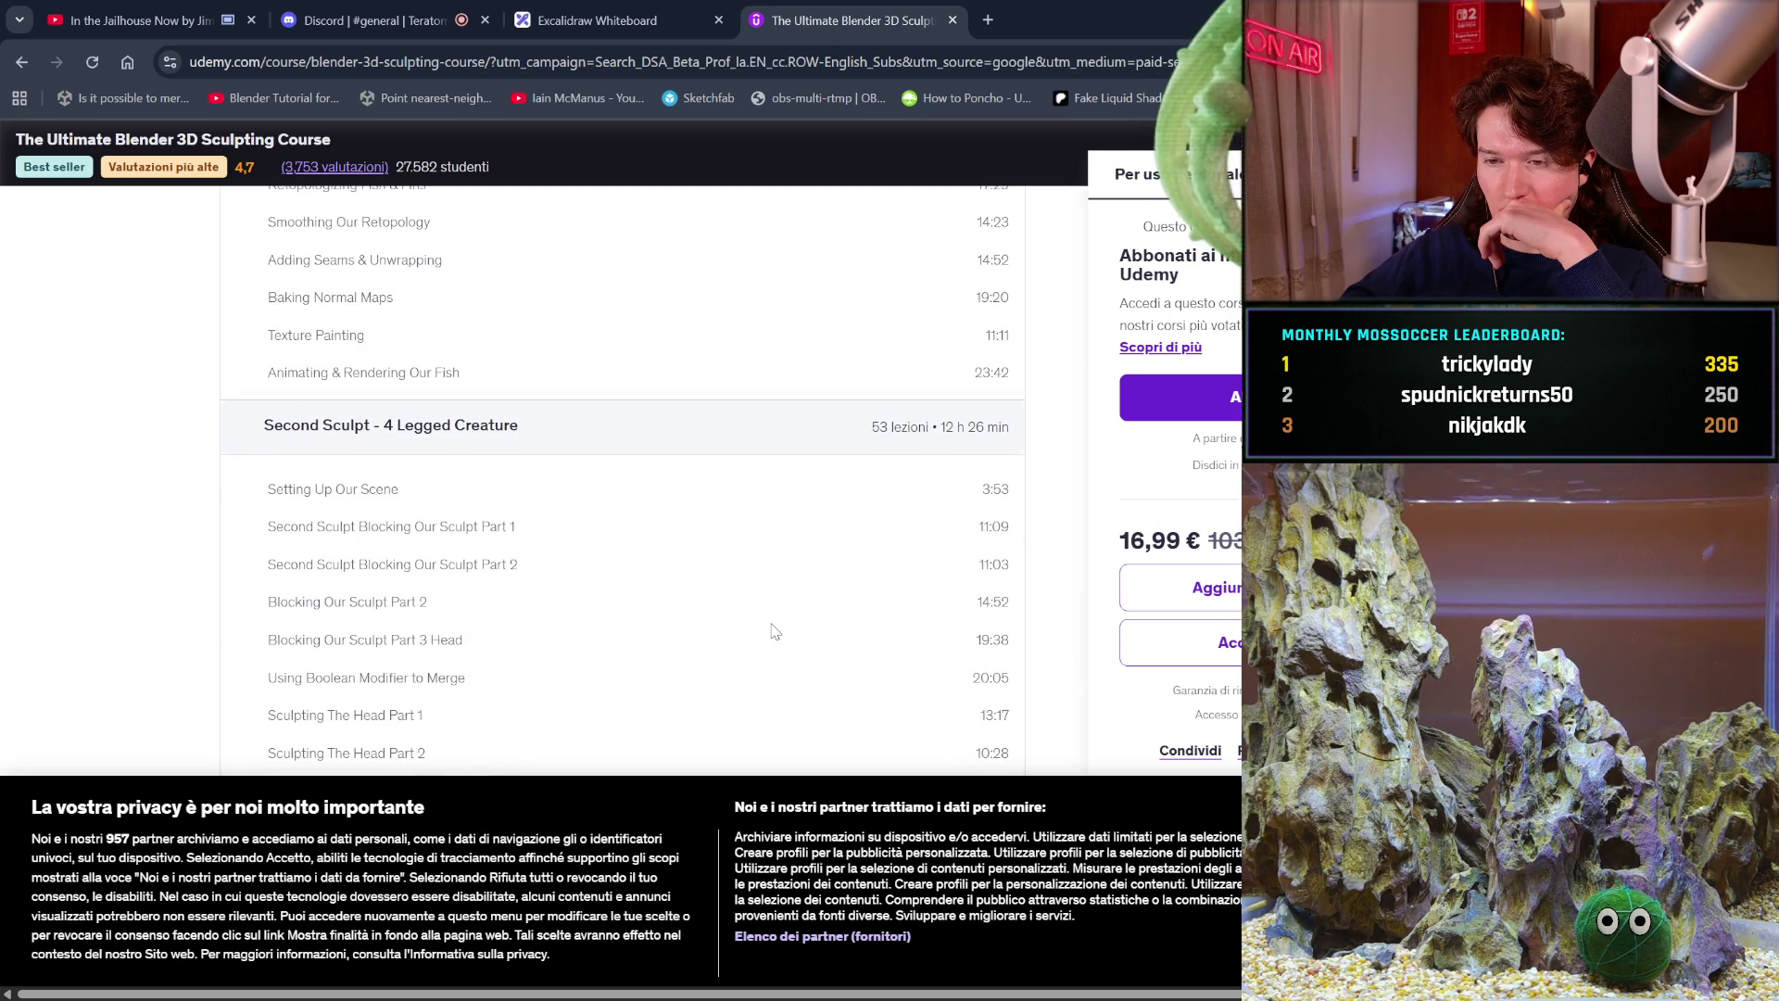
{"action": "scroll", "coordinate": [773, 627], "scroll_direction": "down", "scroll_amount": 3}
{"action": "scroll", "coordinate": [775, 631], "scroll_direction": "down", "scroll_amount": 1}
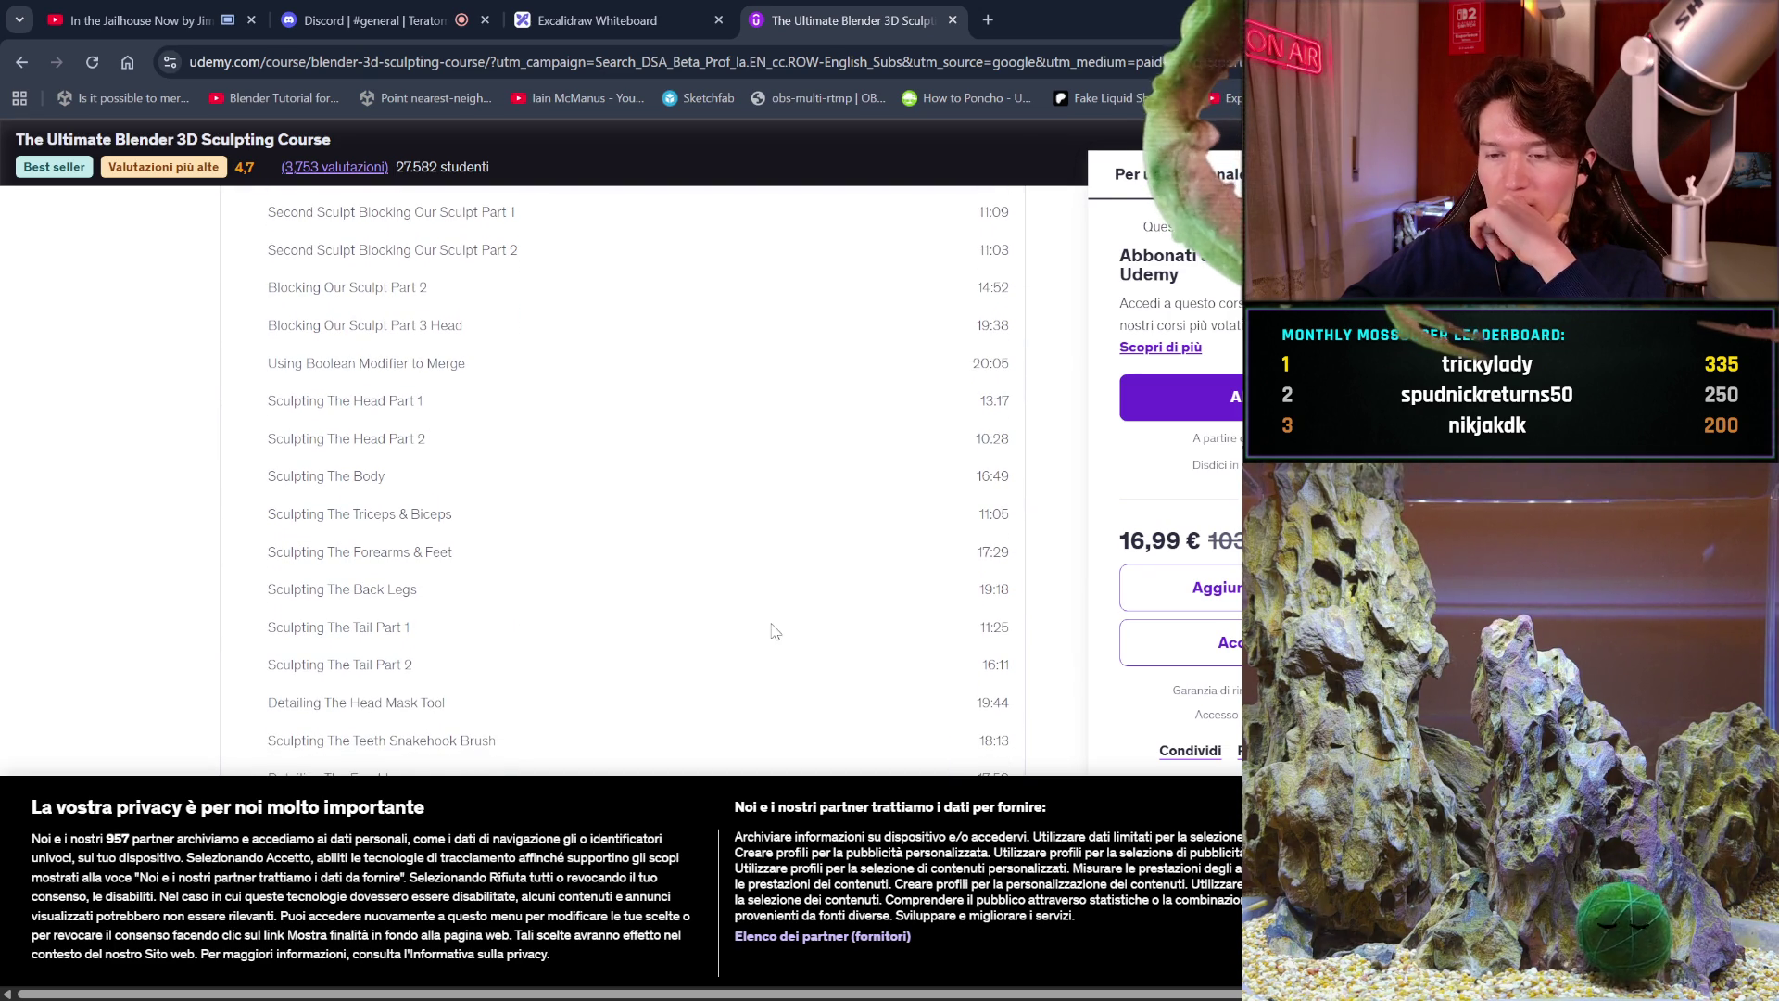
{"action": "scroll", "coordinate": [775, 631], "scroll_direction": "down", "scroll_amount": 2}
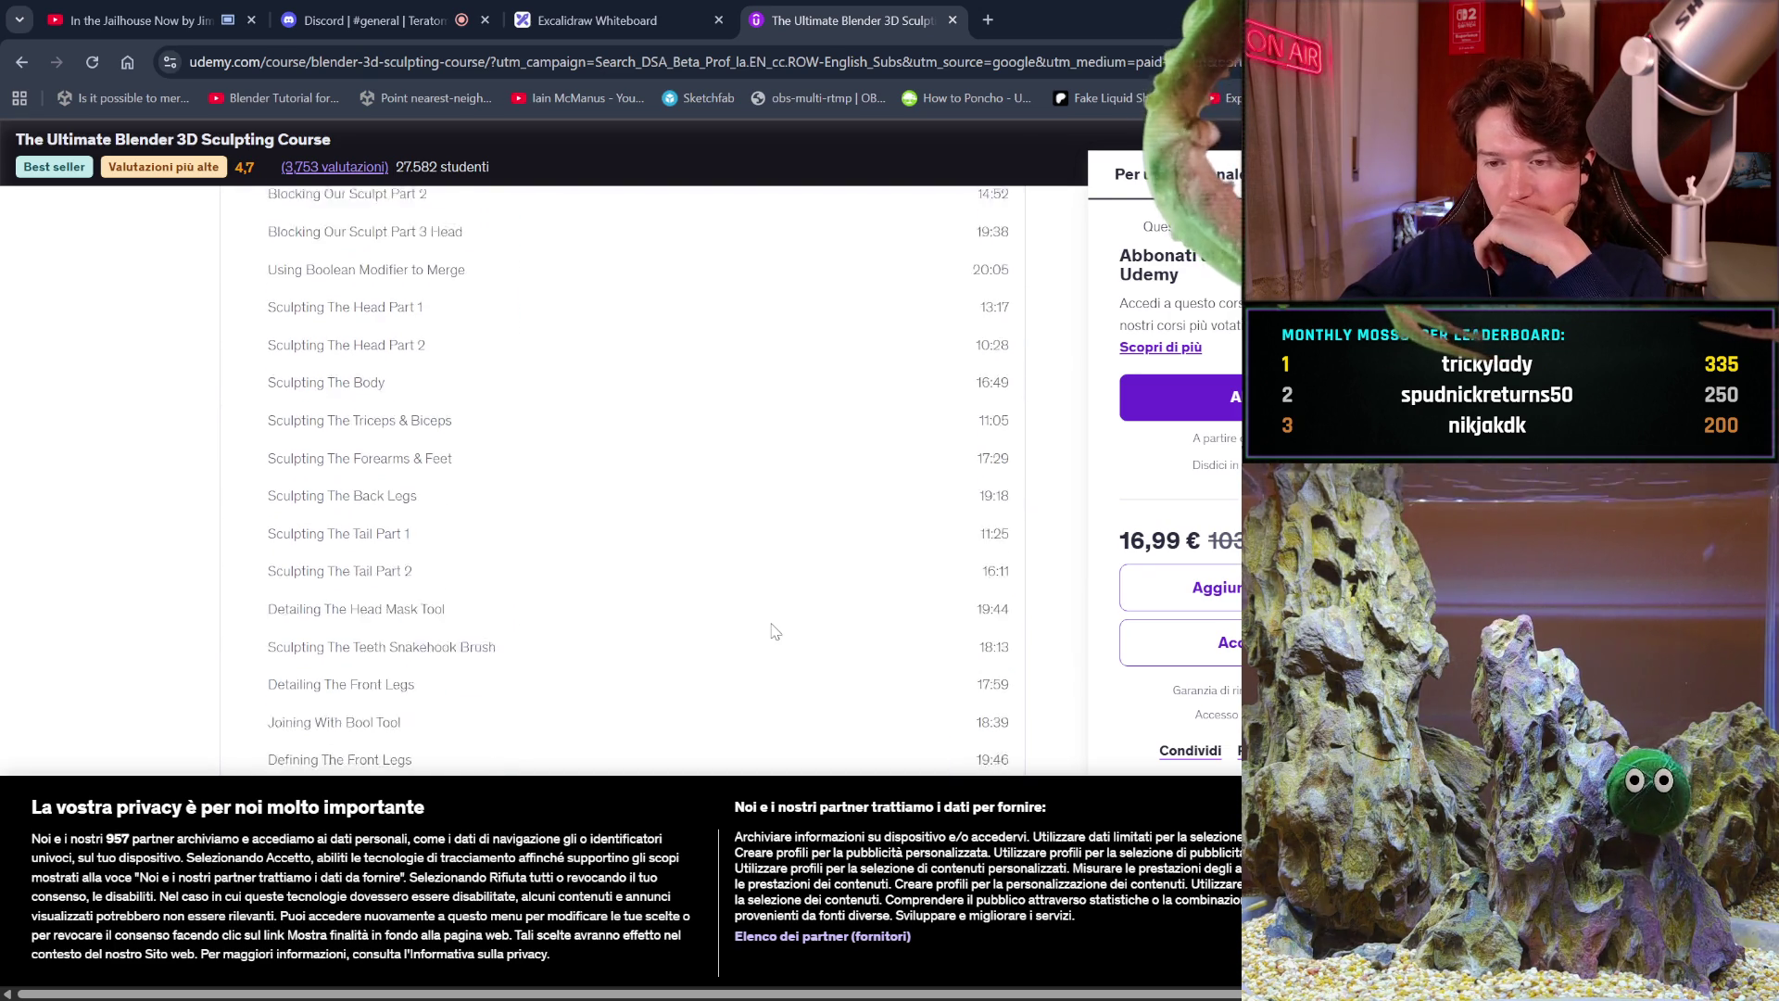
{"action": "scroll", "coordinate": [775, 631], "scroll_direction": "down", "scroll_amount": 1}
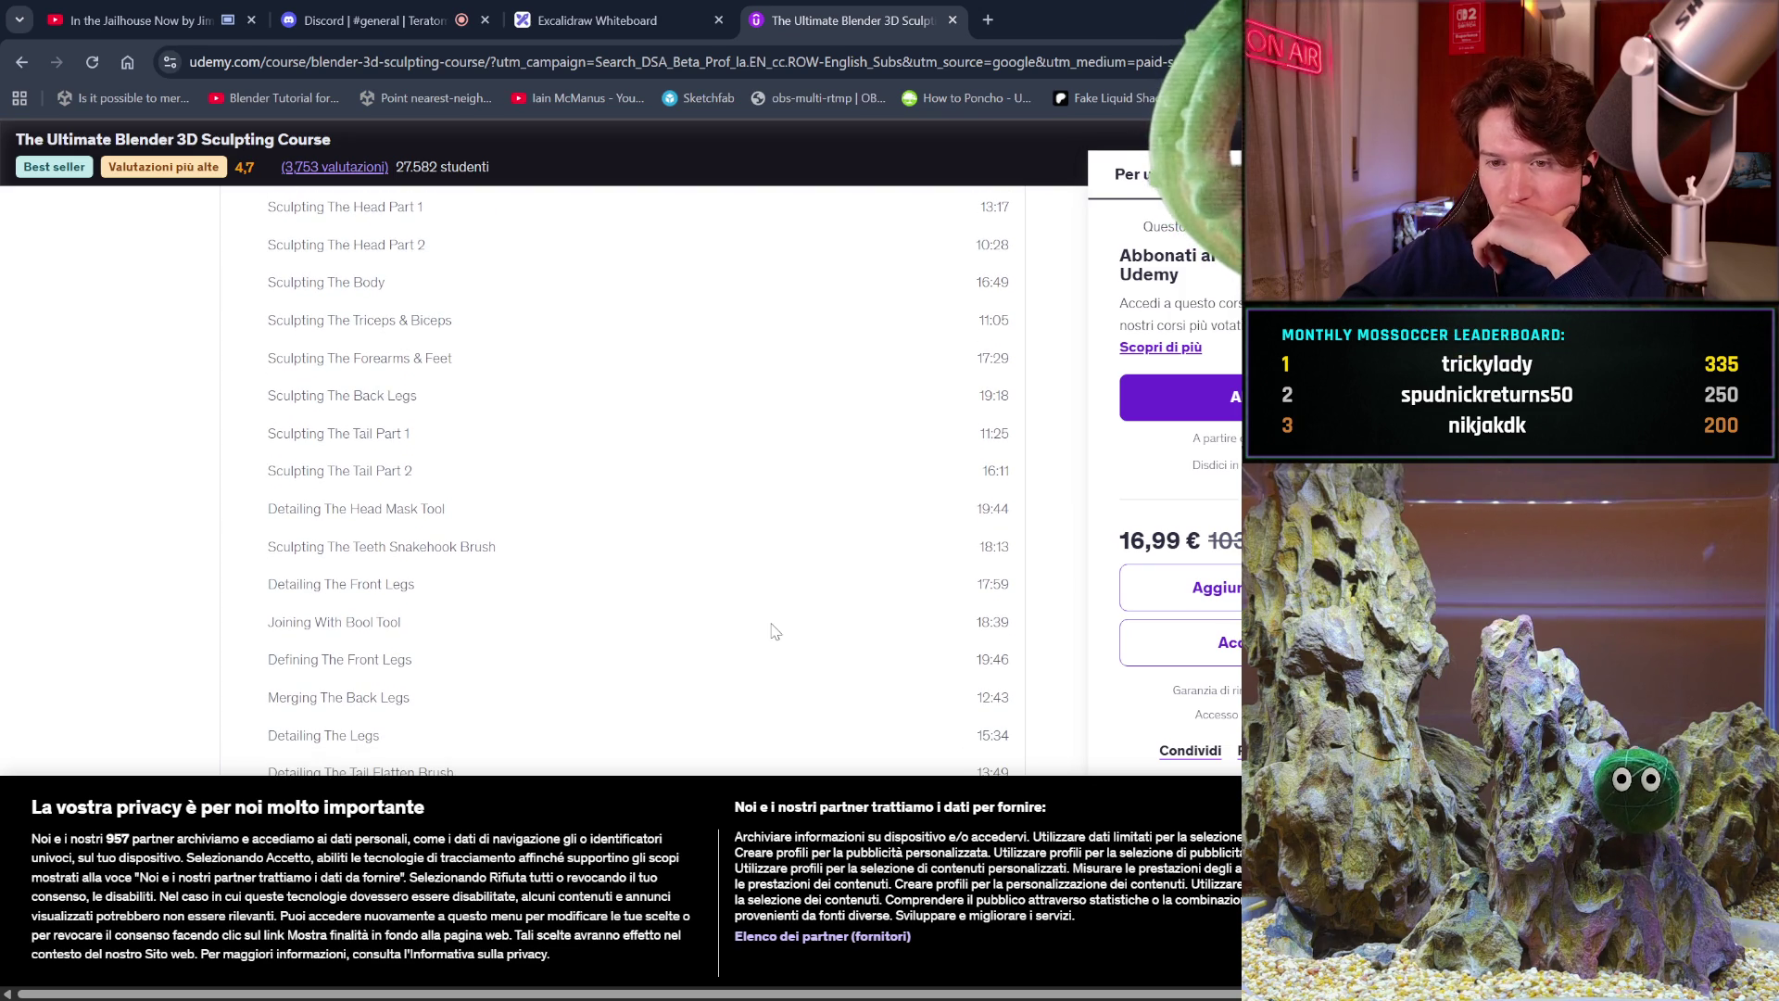
{"action": "scroll", "coordinate": [808, 536], "scroll_direction": "down", "scroll_amount": 1}
{"action": "scroll", "coordinate": [808, 536], "scroll_direction": "down", "scroll_amount": 2}
{"action": "scroll", "coordinate": [808, 536], "scroll_direction": "down", "scroll_amount": 2}
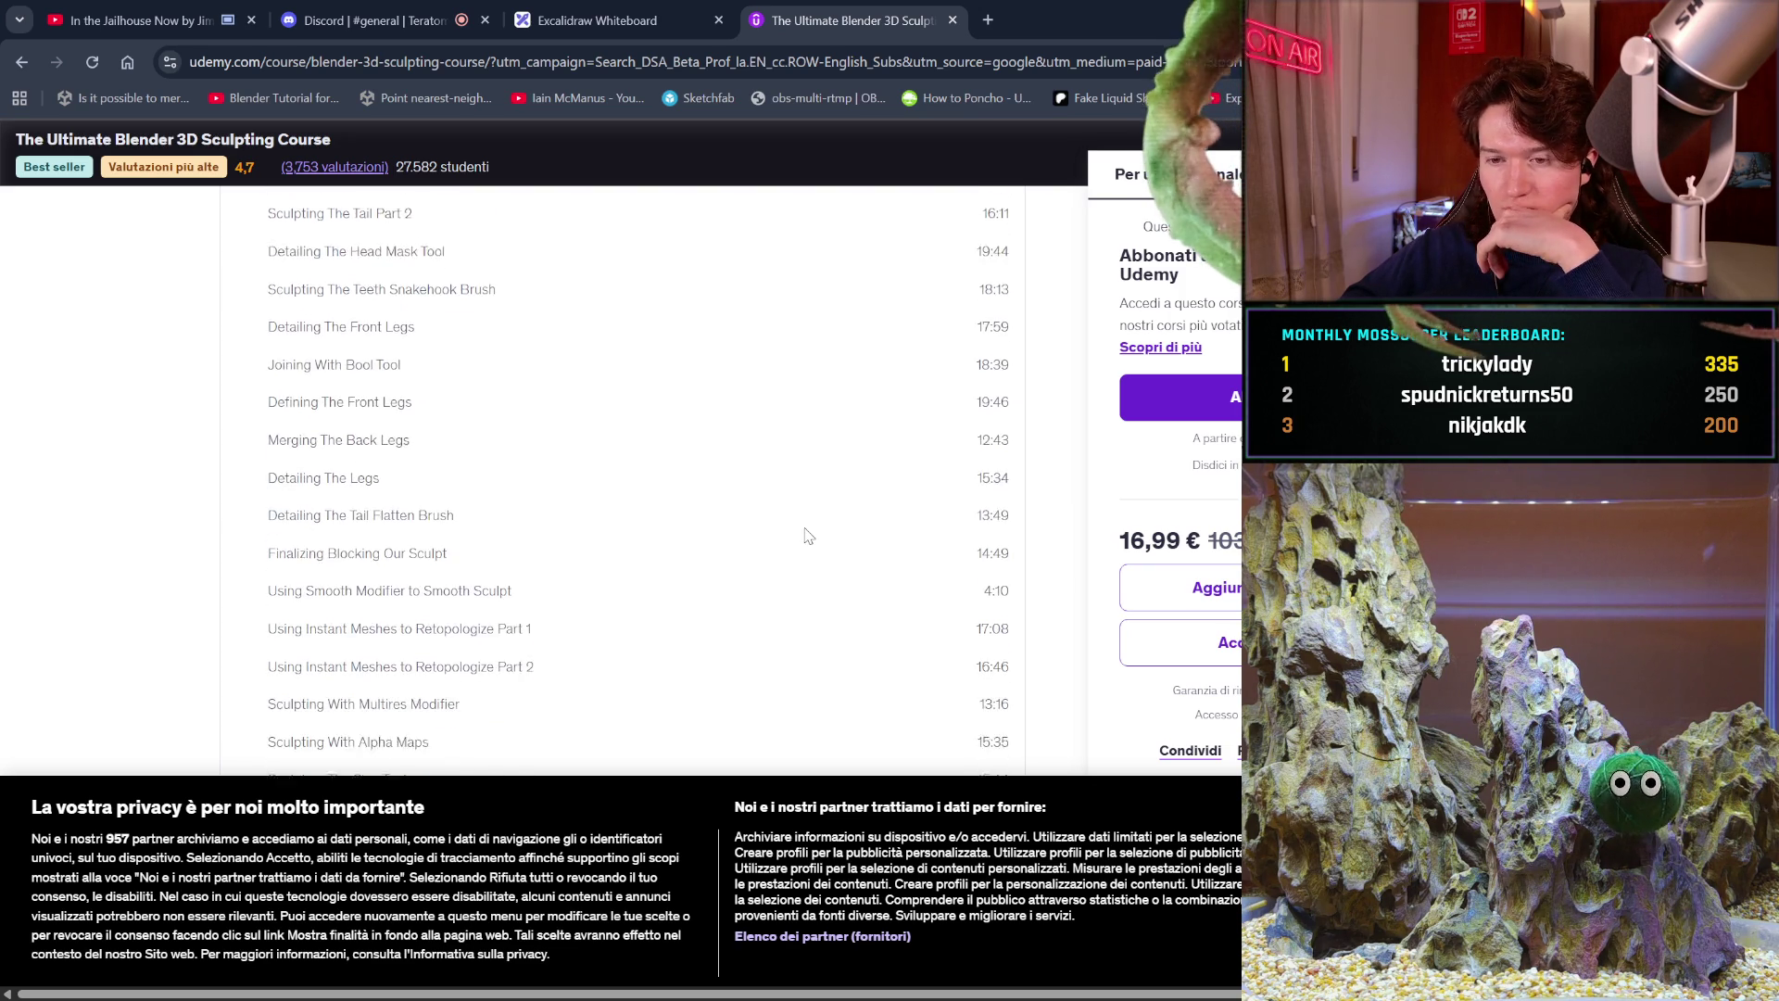
{"action": "scroll", "coordinate": [808, 535], "scroll_direction": "down", "scroll_amount": 1}
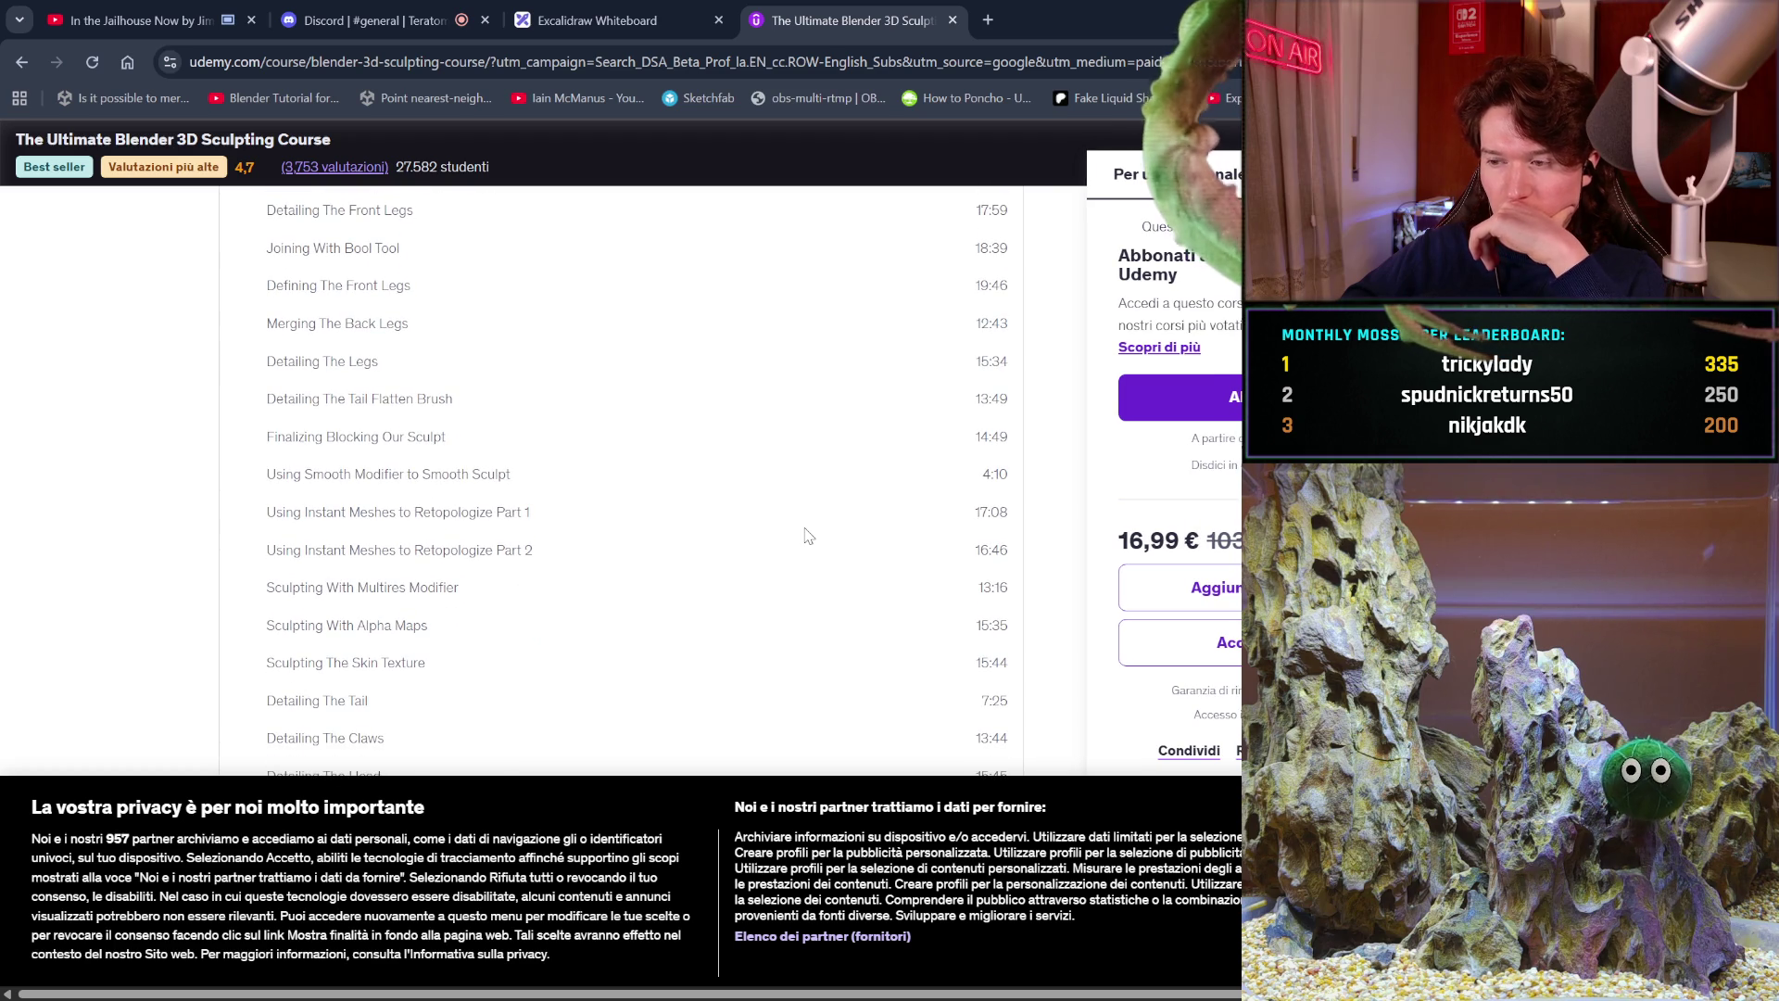
{"action": "scroll", "coordinate": [808, 536], "scroll_direction": "down", "scroll_amount": 2}
{"action": "scroll", "coordinate": [808, 536], "scroll_direction": "down", "scroll_amount": 2}
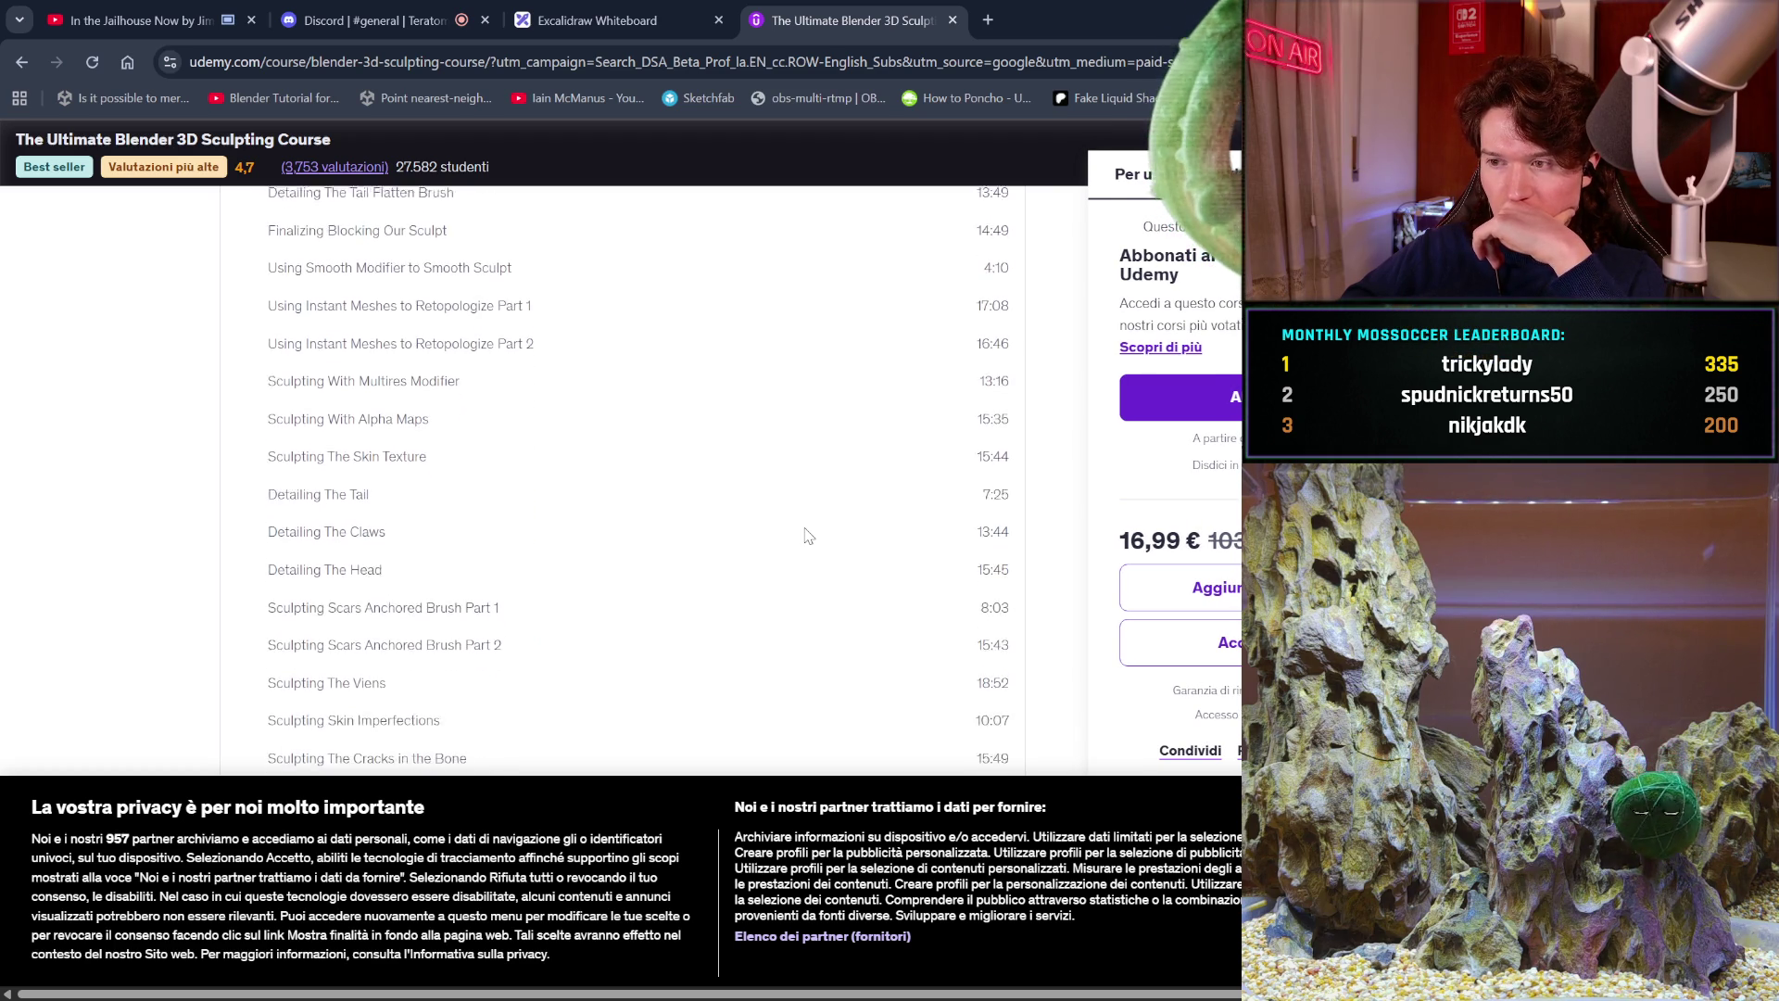
{"action": "scroll", "coordinate": [808, 535], "scroll_direction": "down", "scroll_amount": 1}
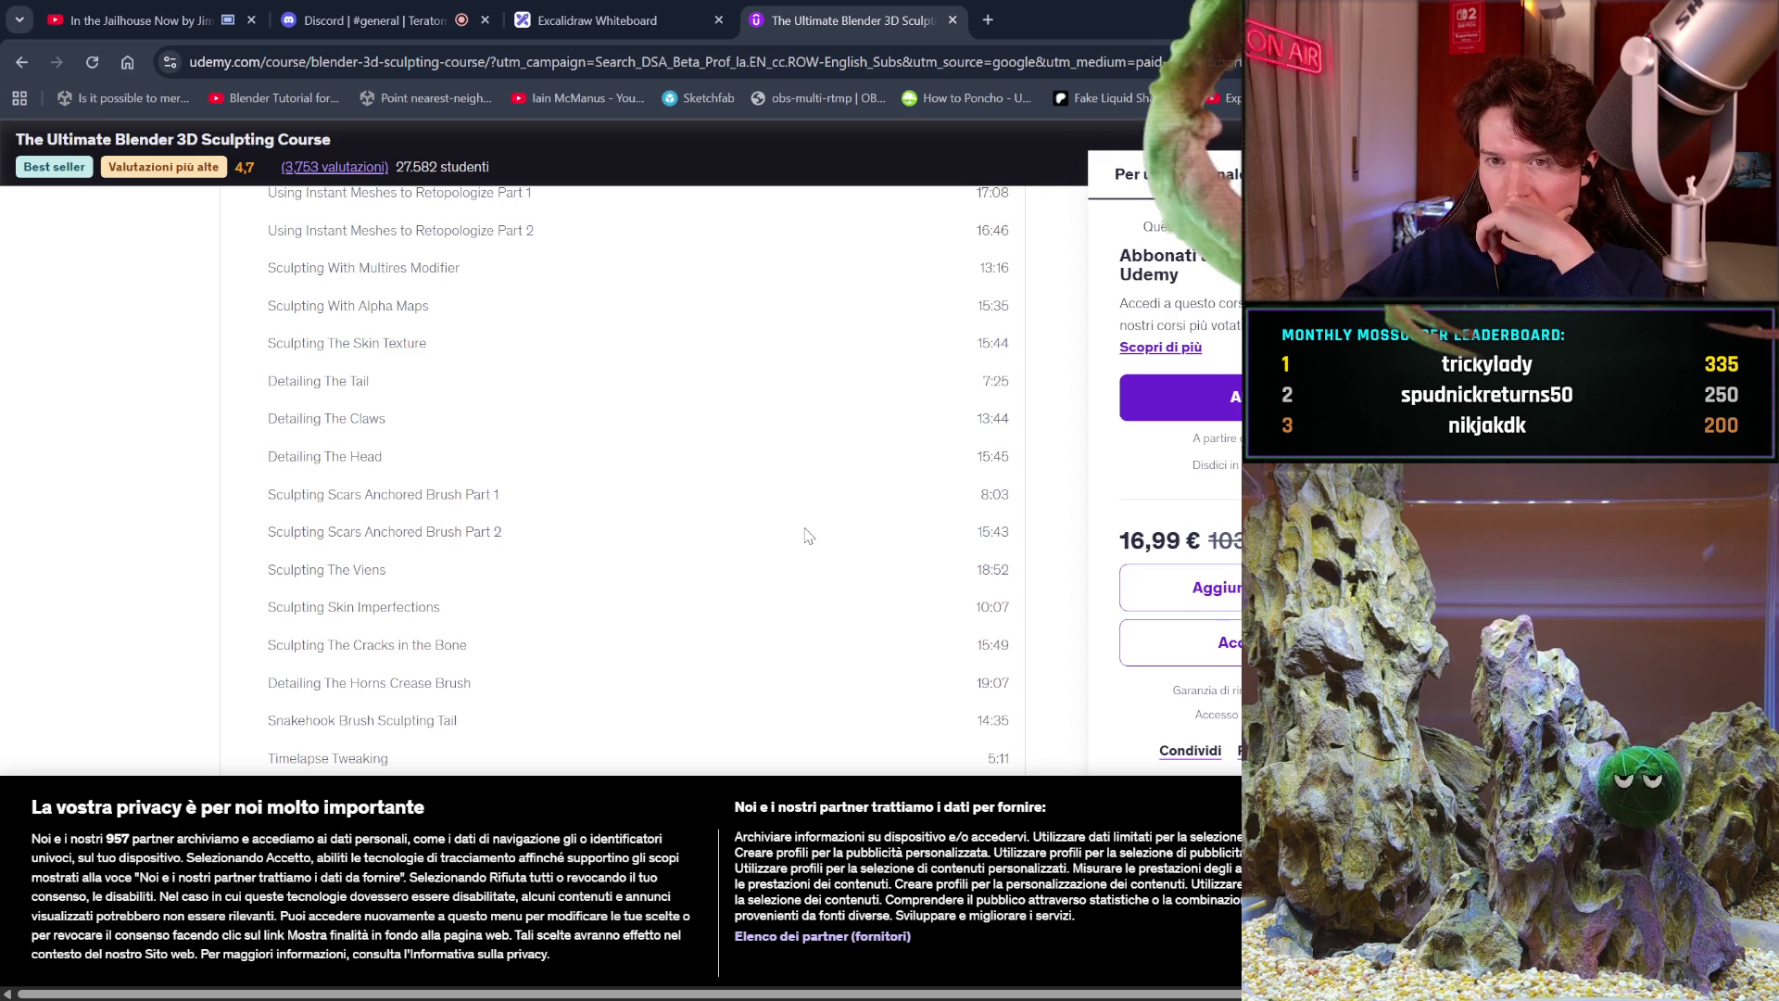
{"action": "scroll", "coordinate": [808, 535], "scroll_direction": "down", "scroll_amount": 1}
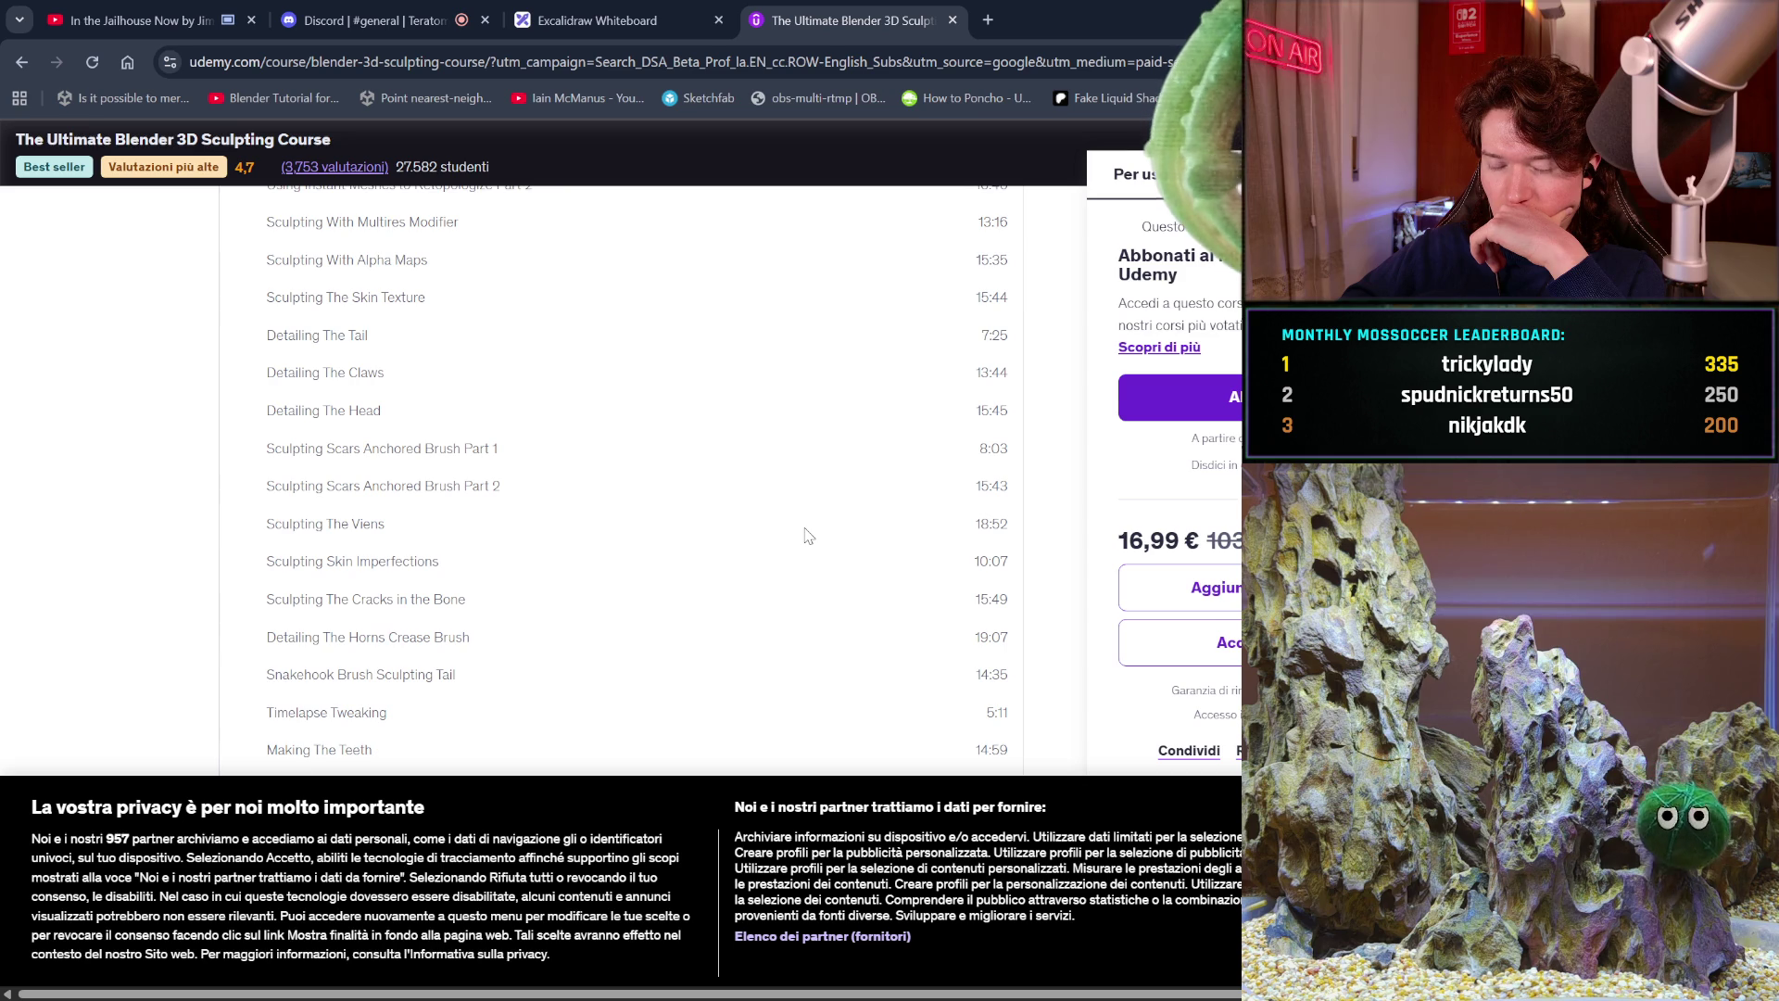
{"action": "scroll", "coordinate": [808, 535], "scroll_direction": "down", "scroll_amount": 1}
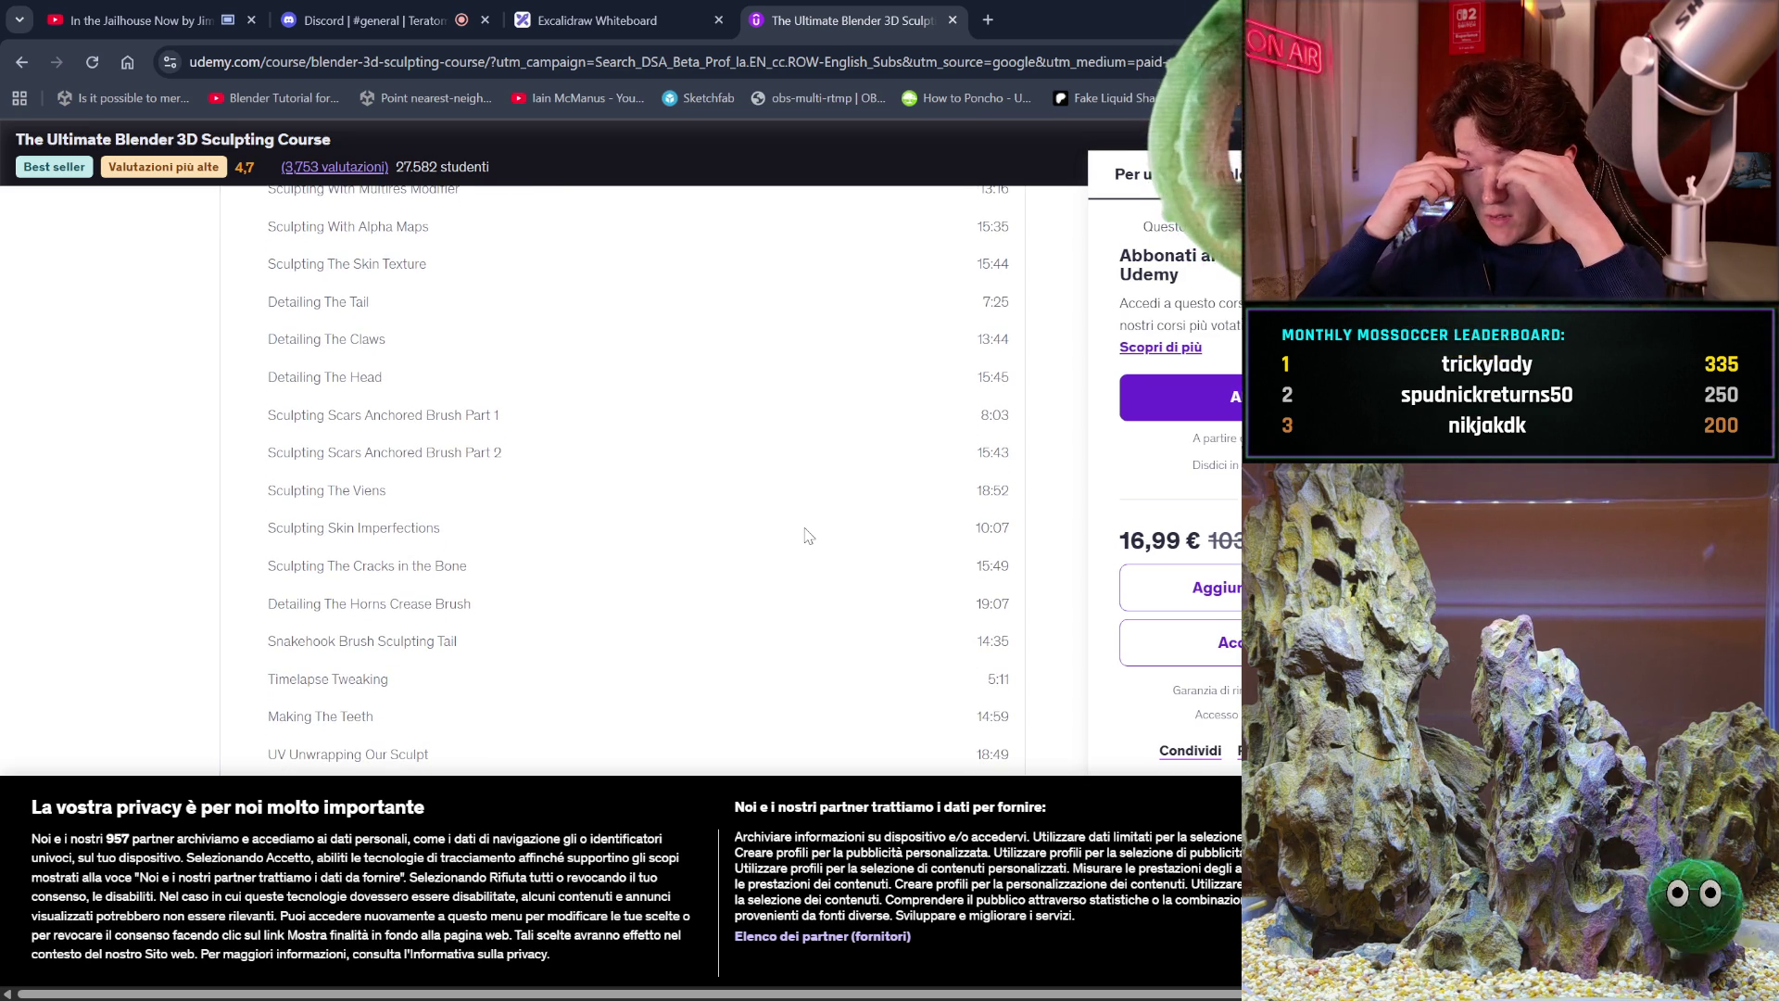
{"action": "scroll", "coordinate": [808, 536], "scroll_direction": "down", "scroll_amount": 1}
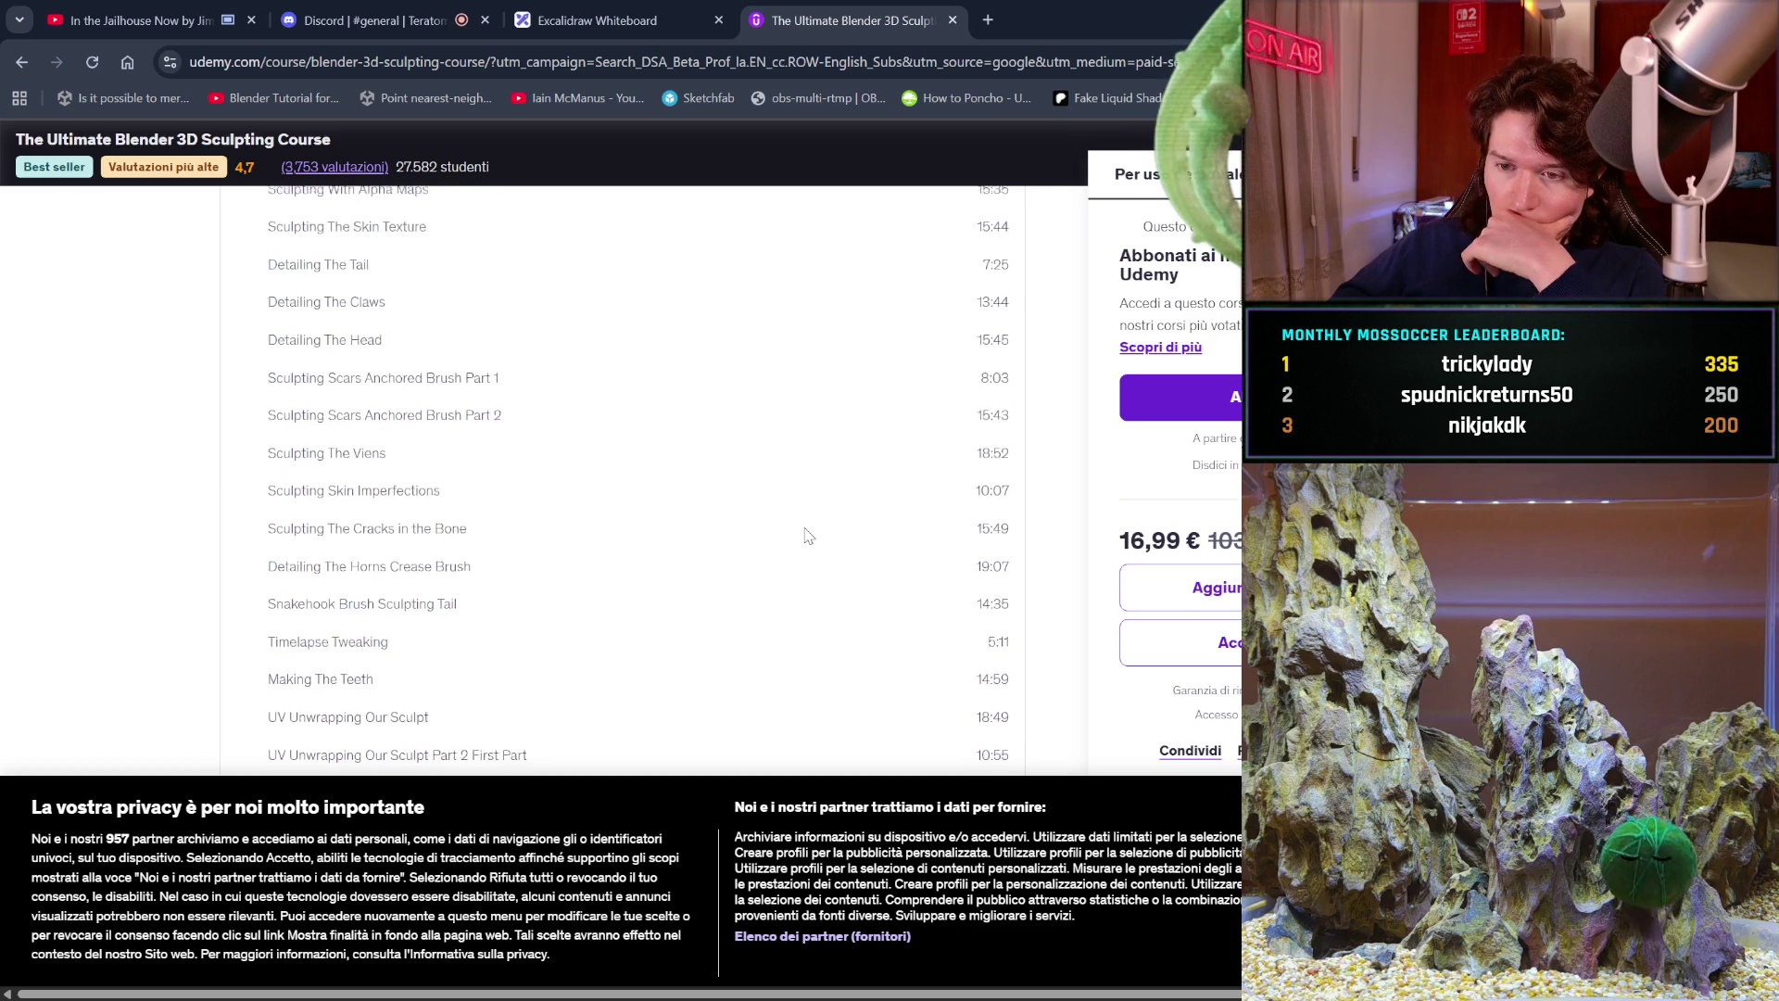
{"action": "scroll", "coordinate": [808, 536], "scroll_direction": "down", "scroll_amount": 1}
{"action": "scroll", "coordinate": [808, 536], "scroll_direction": "down", "scroll_amount": 1}
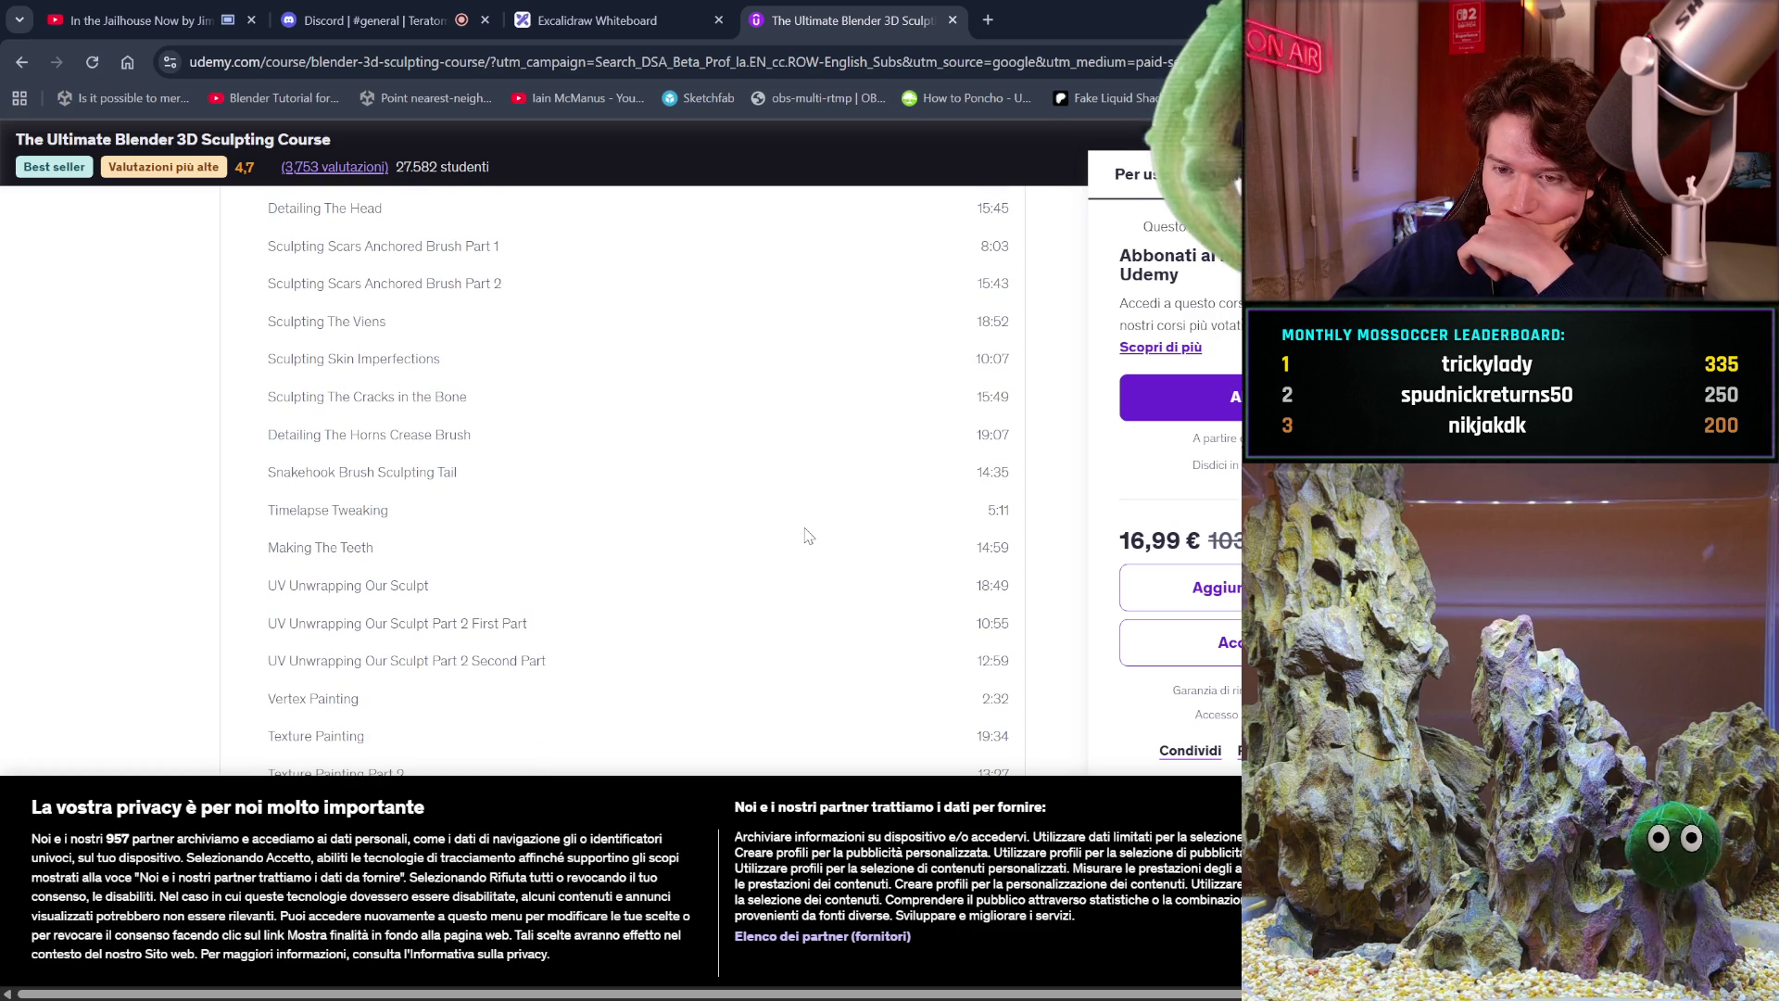
{"action": "scroll", "coordinate": [808, 536], "scroll_direction": "down", "scroll_amount": 1}
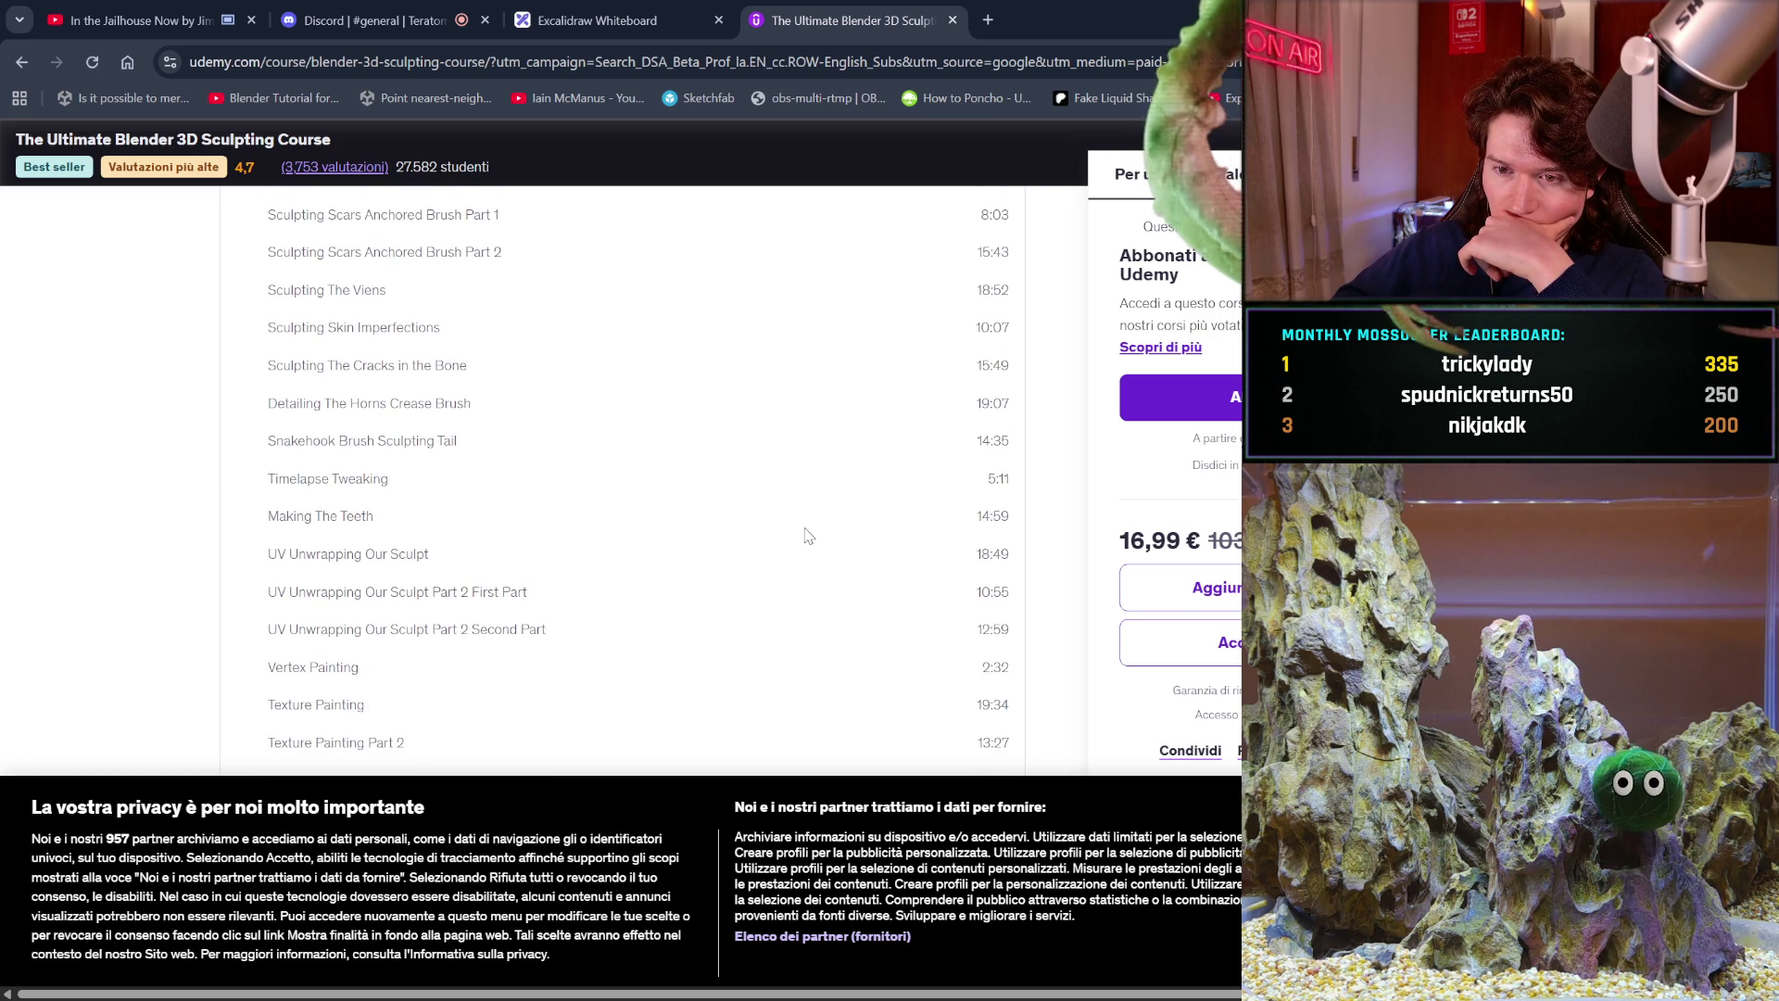
{"action": "scroll", "coordinate": [809, 536], "scroll_direction": "down", "scroll_amount": 1}
{"action": "scroll", "coordinate": [809, 535], "scroll_direction": "down", "scroll_amount": 1}
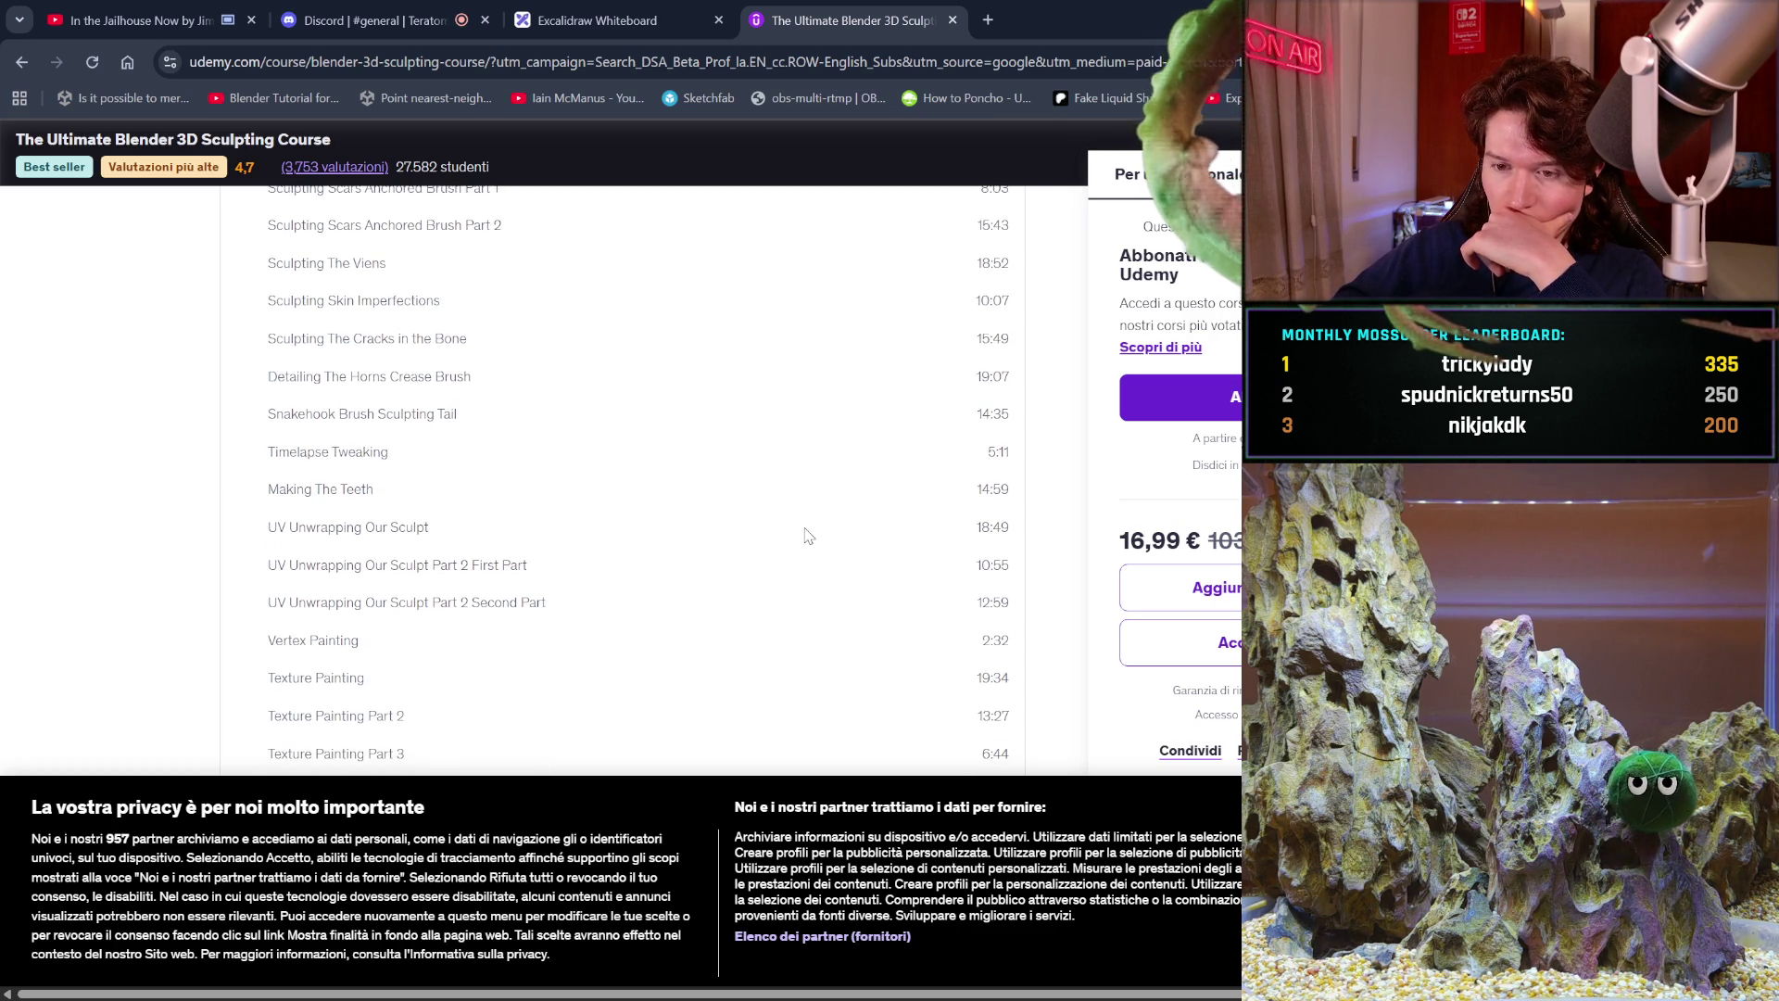
{"action": "scroll", "coordinate": [808, 535], "scroll_direction": "down", "scroll_amount": 2}
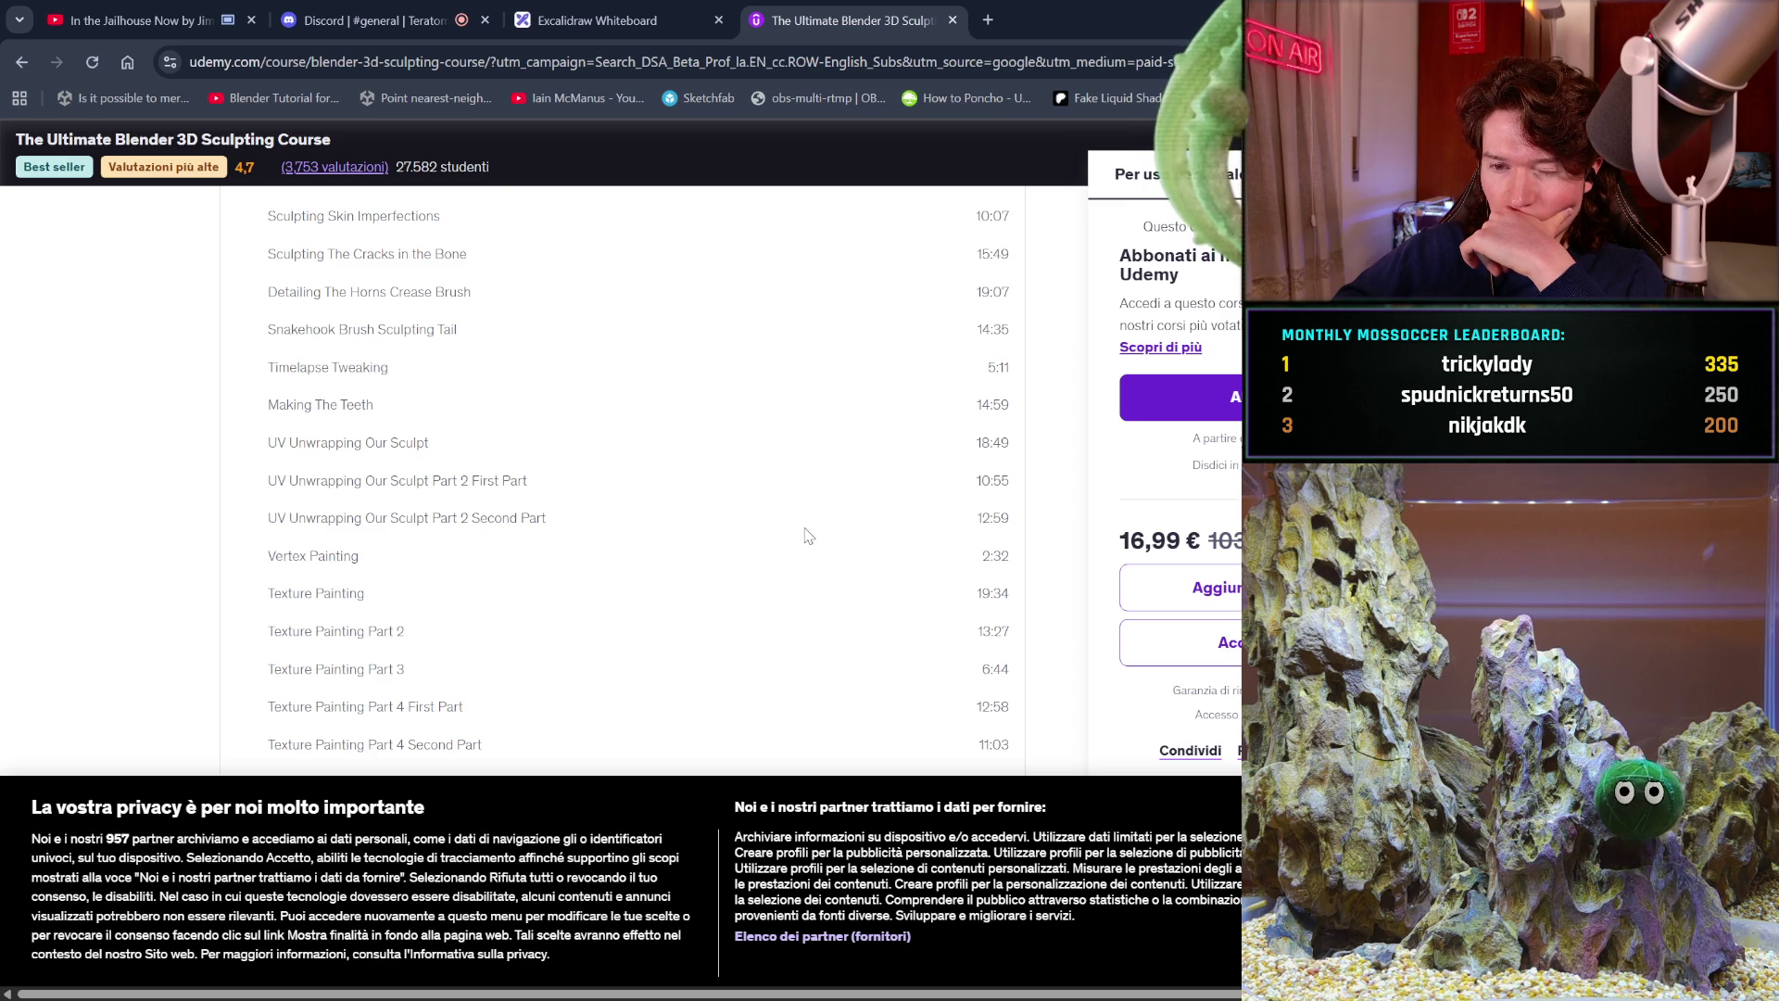
{"action": "scroll", "coordinate": [808, 535], "scroll_direction": "down", "scroll_amount": 1}
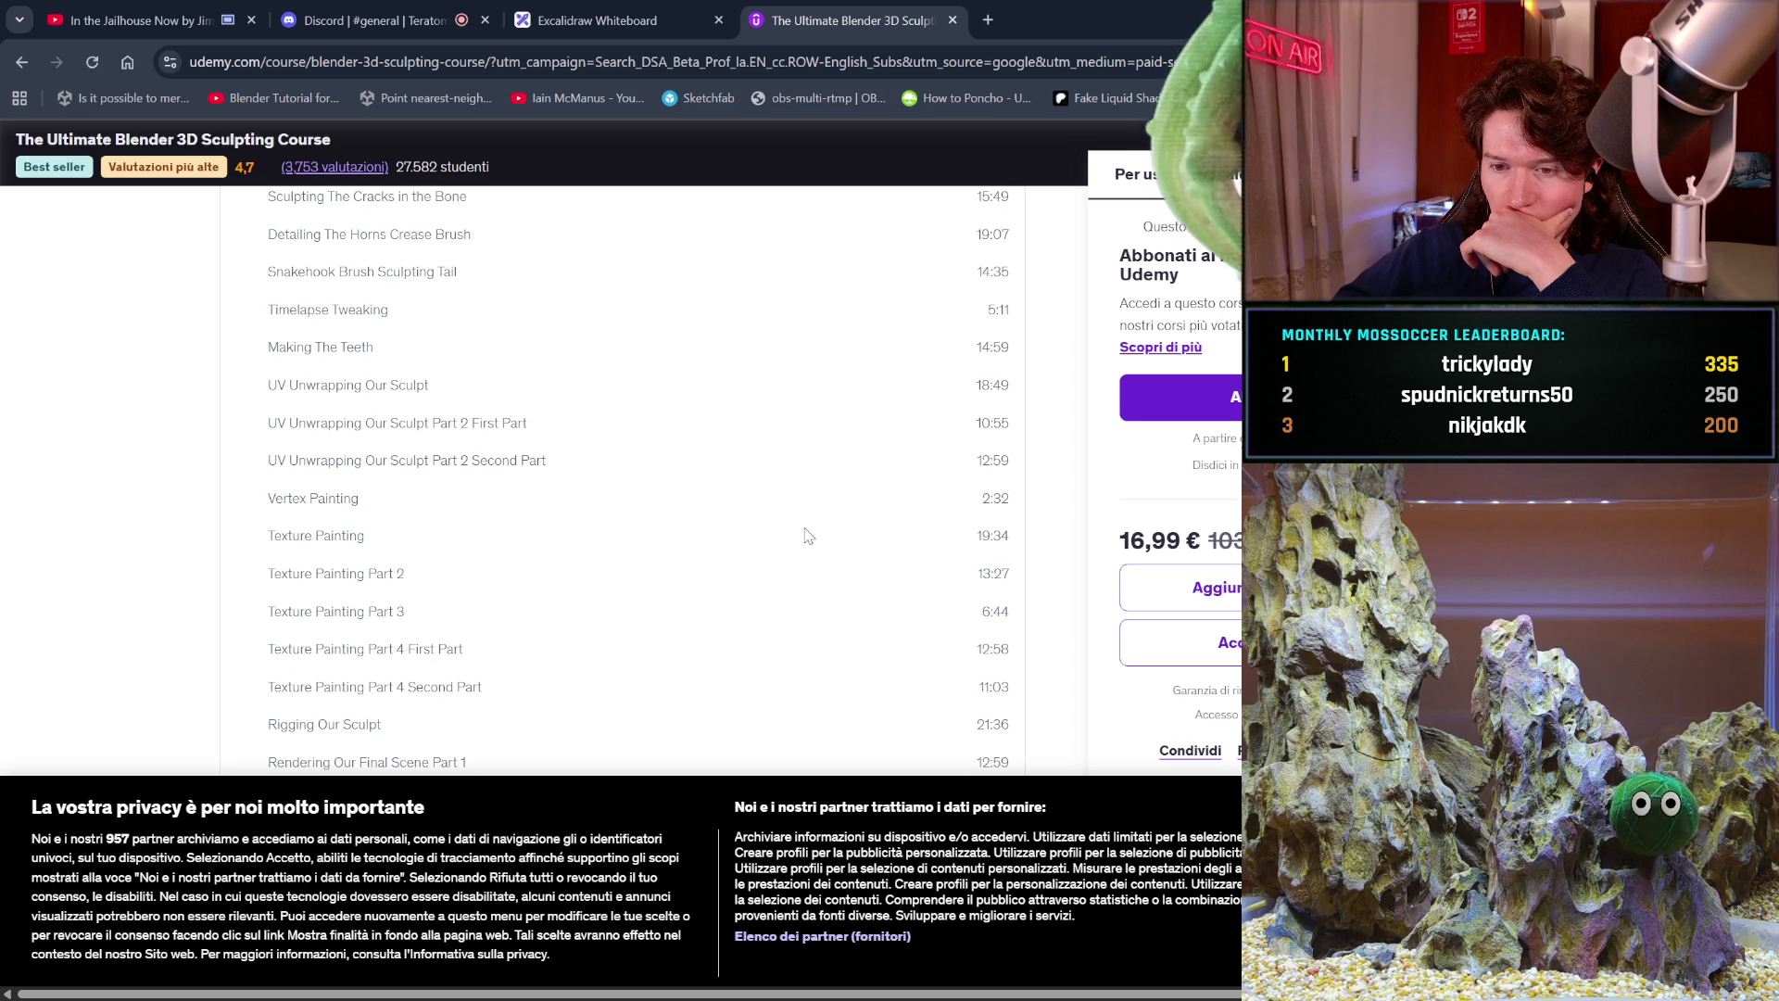
{"action": "scroll", "coordinate": [808, 536], "scroll_direction": "down", "scroll_amount": 2}
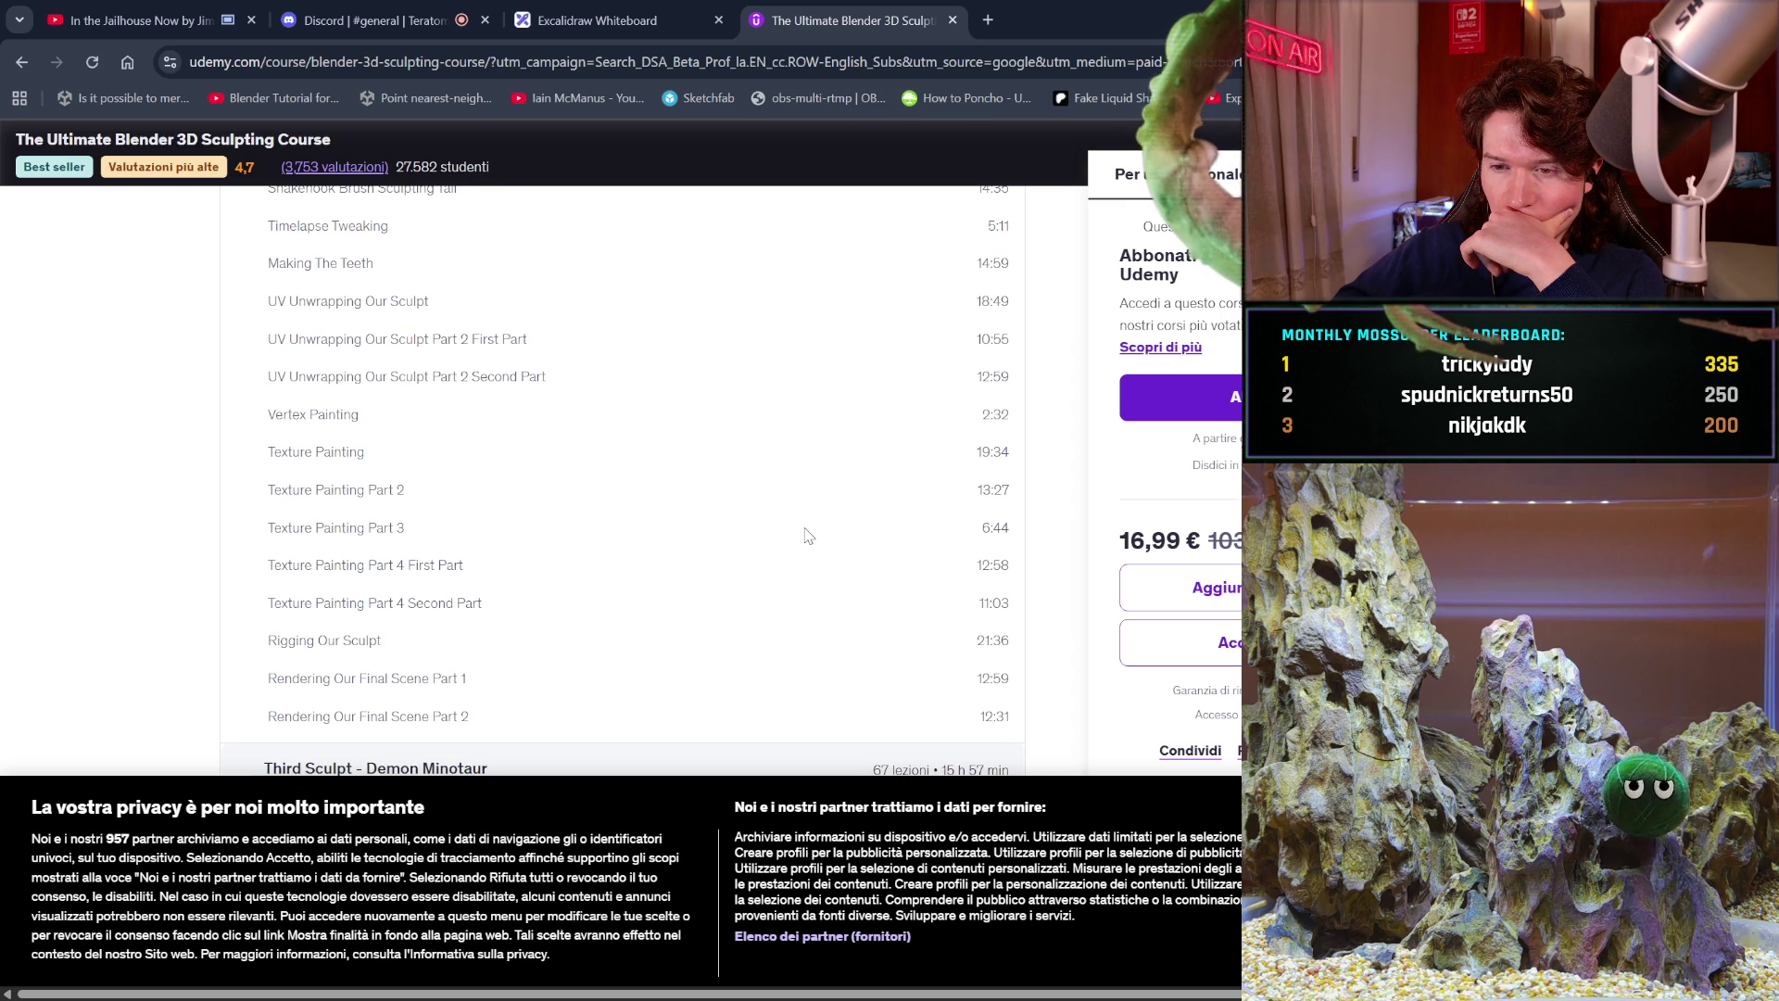
{"action": "scroll", "coordinate": [808, 536], "scroll_direction": "down", "scroll_amount": 2}
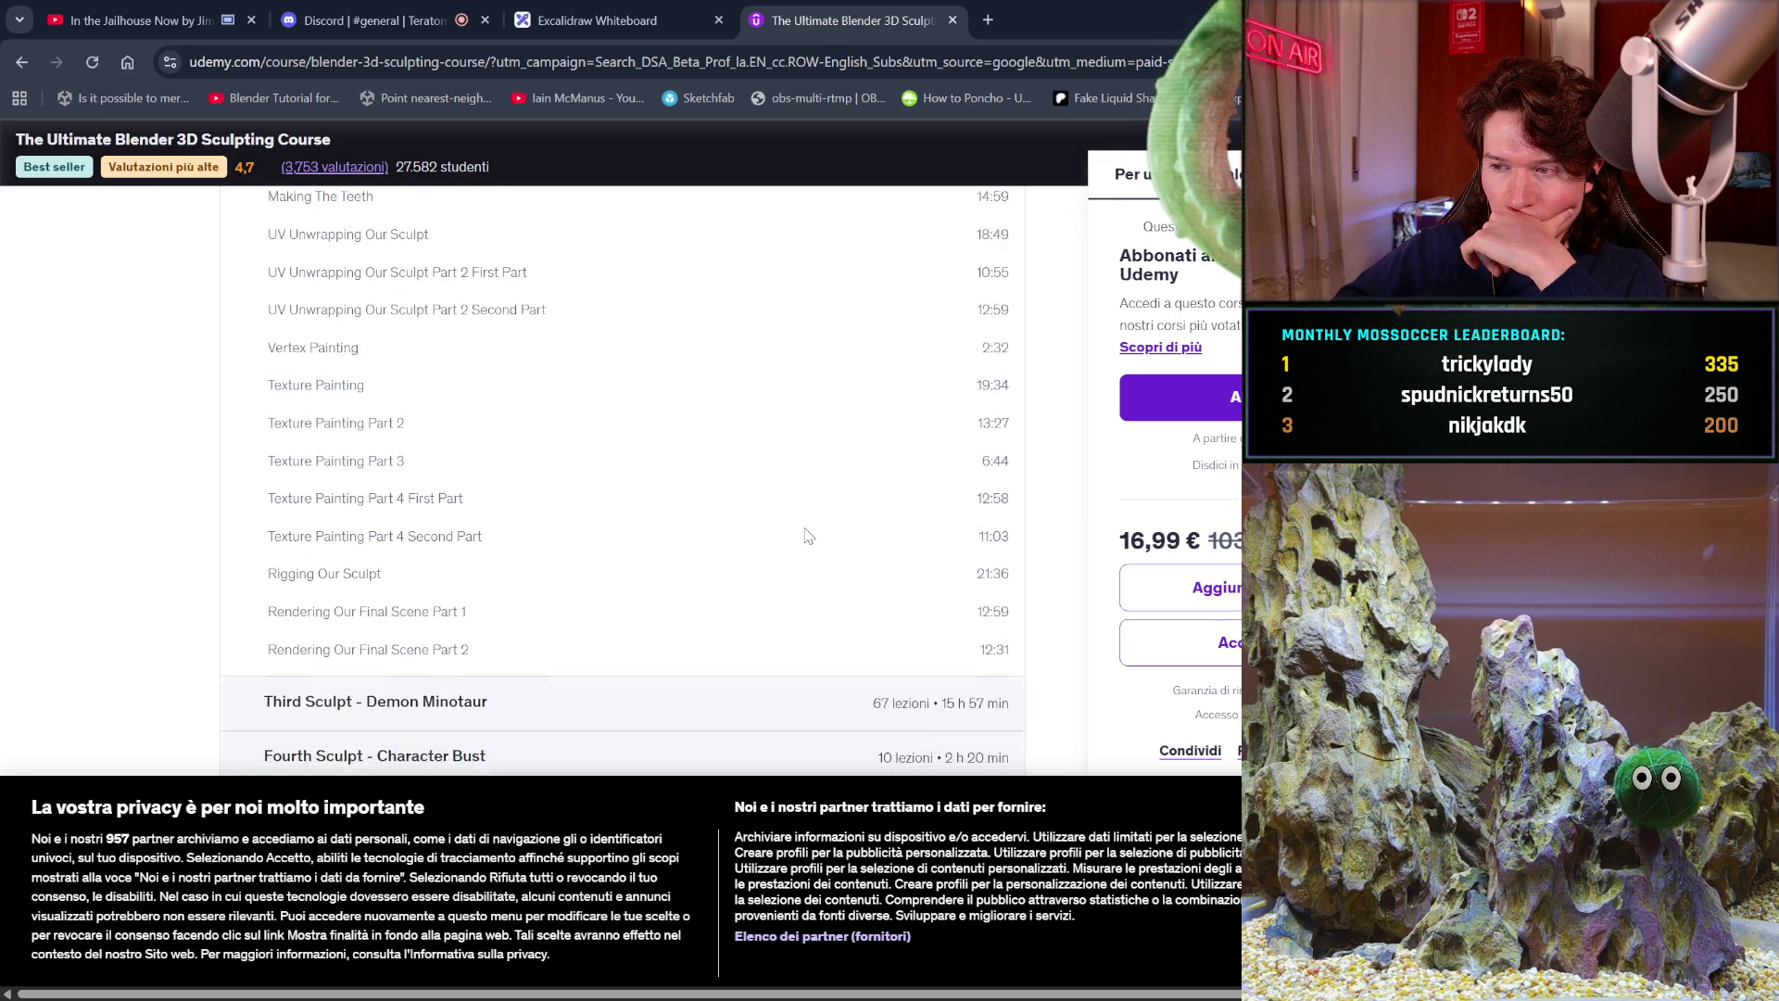
{"action": "left_click", "coordinate": [730, 667]}
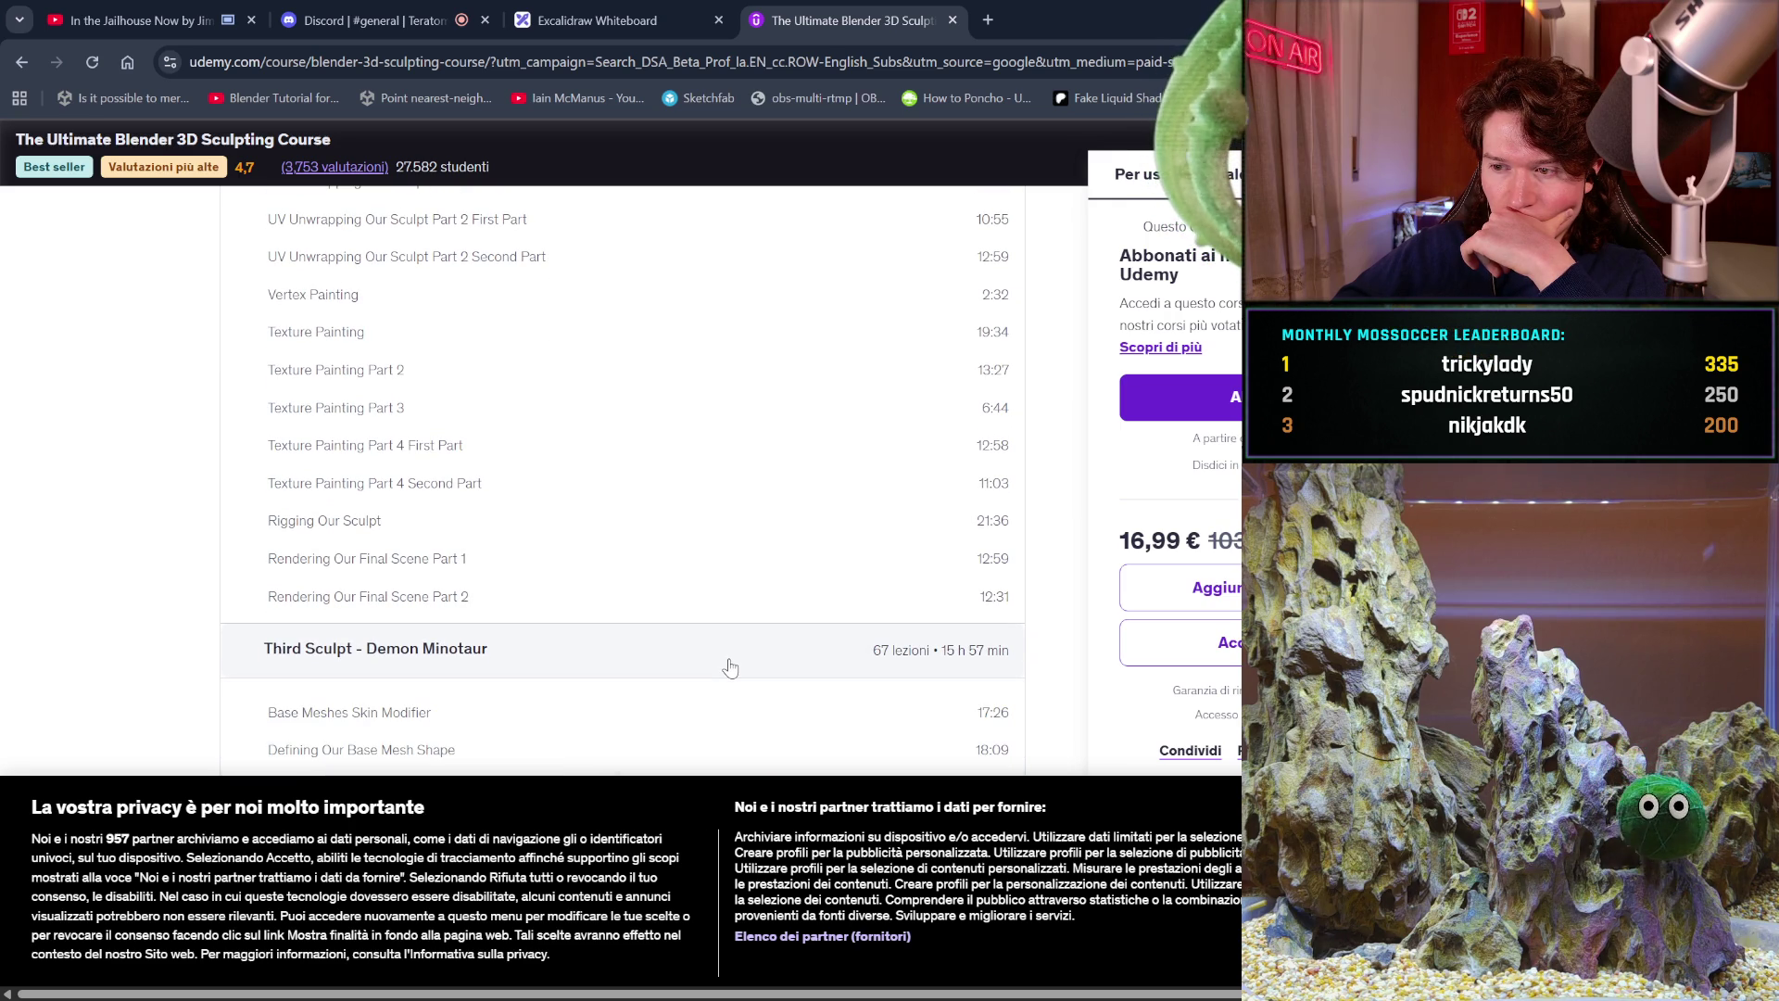
{"action": "scroll", "coordinate": [733, 663], "scroll_direction": "down", "scroll_amount": 1}
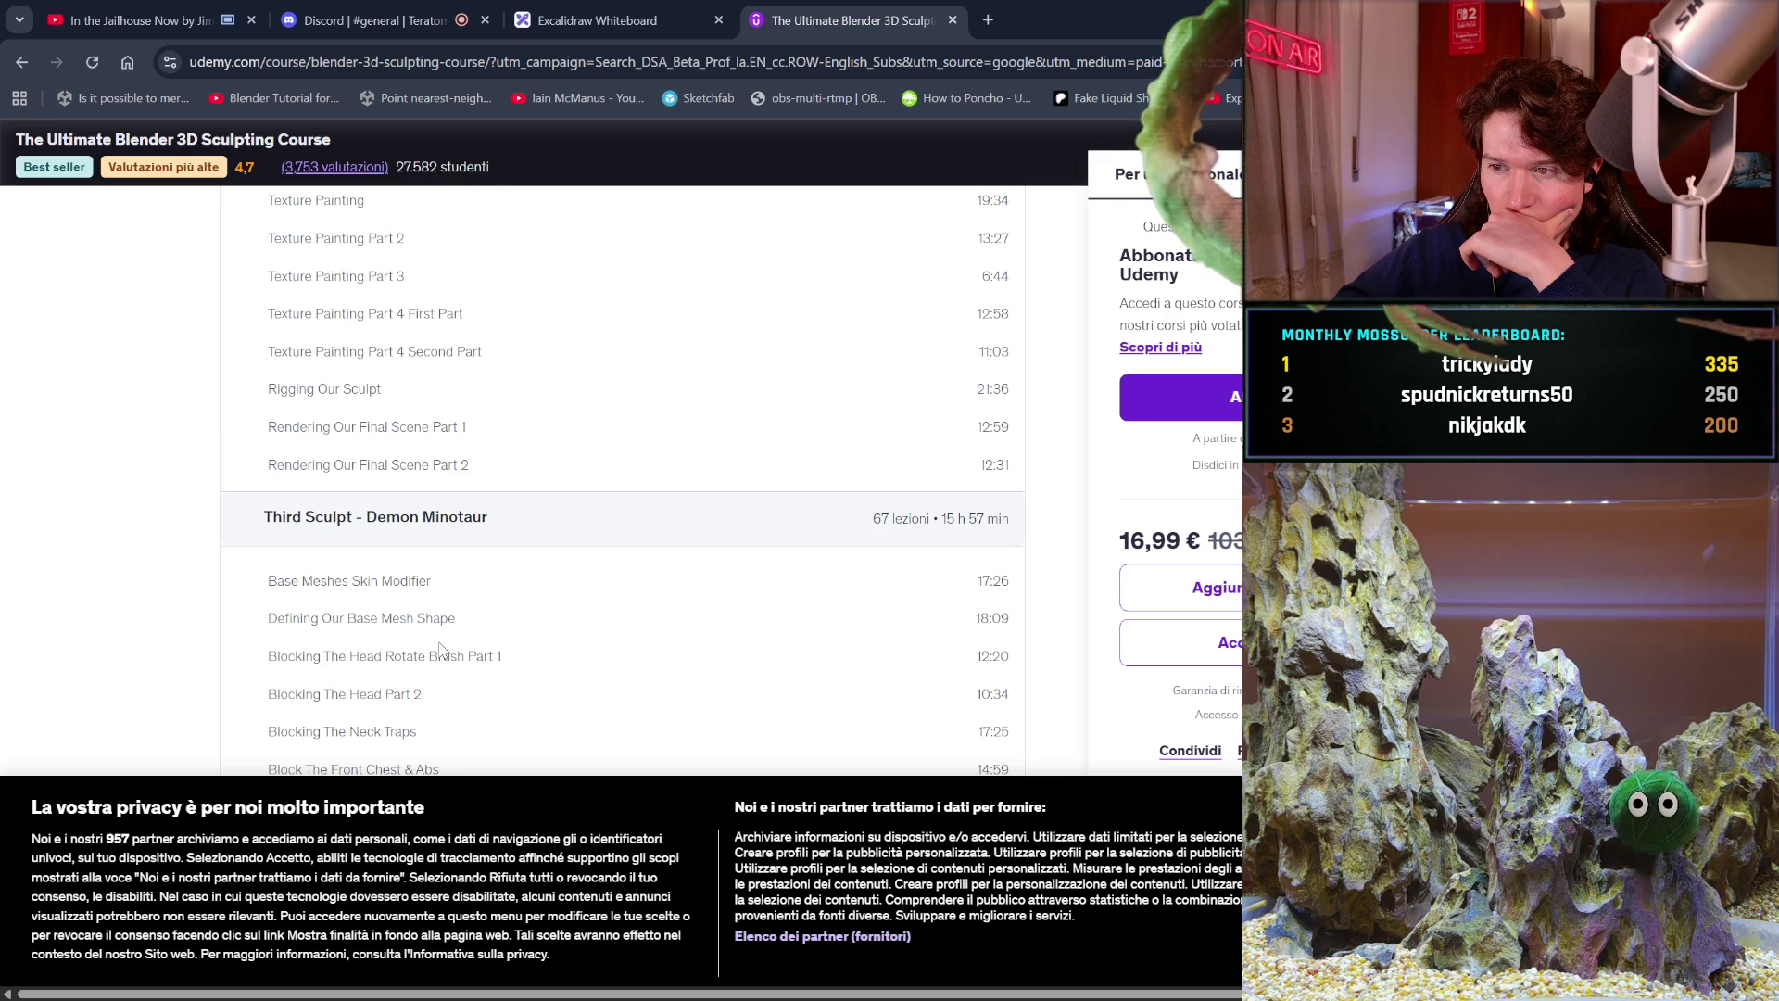
{"action": "scroll", "coordinate": [441, 648], "scroll_direction": "down", "scroll_amount": 2}
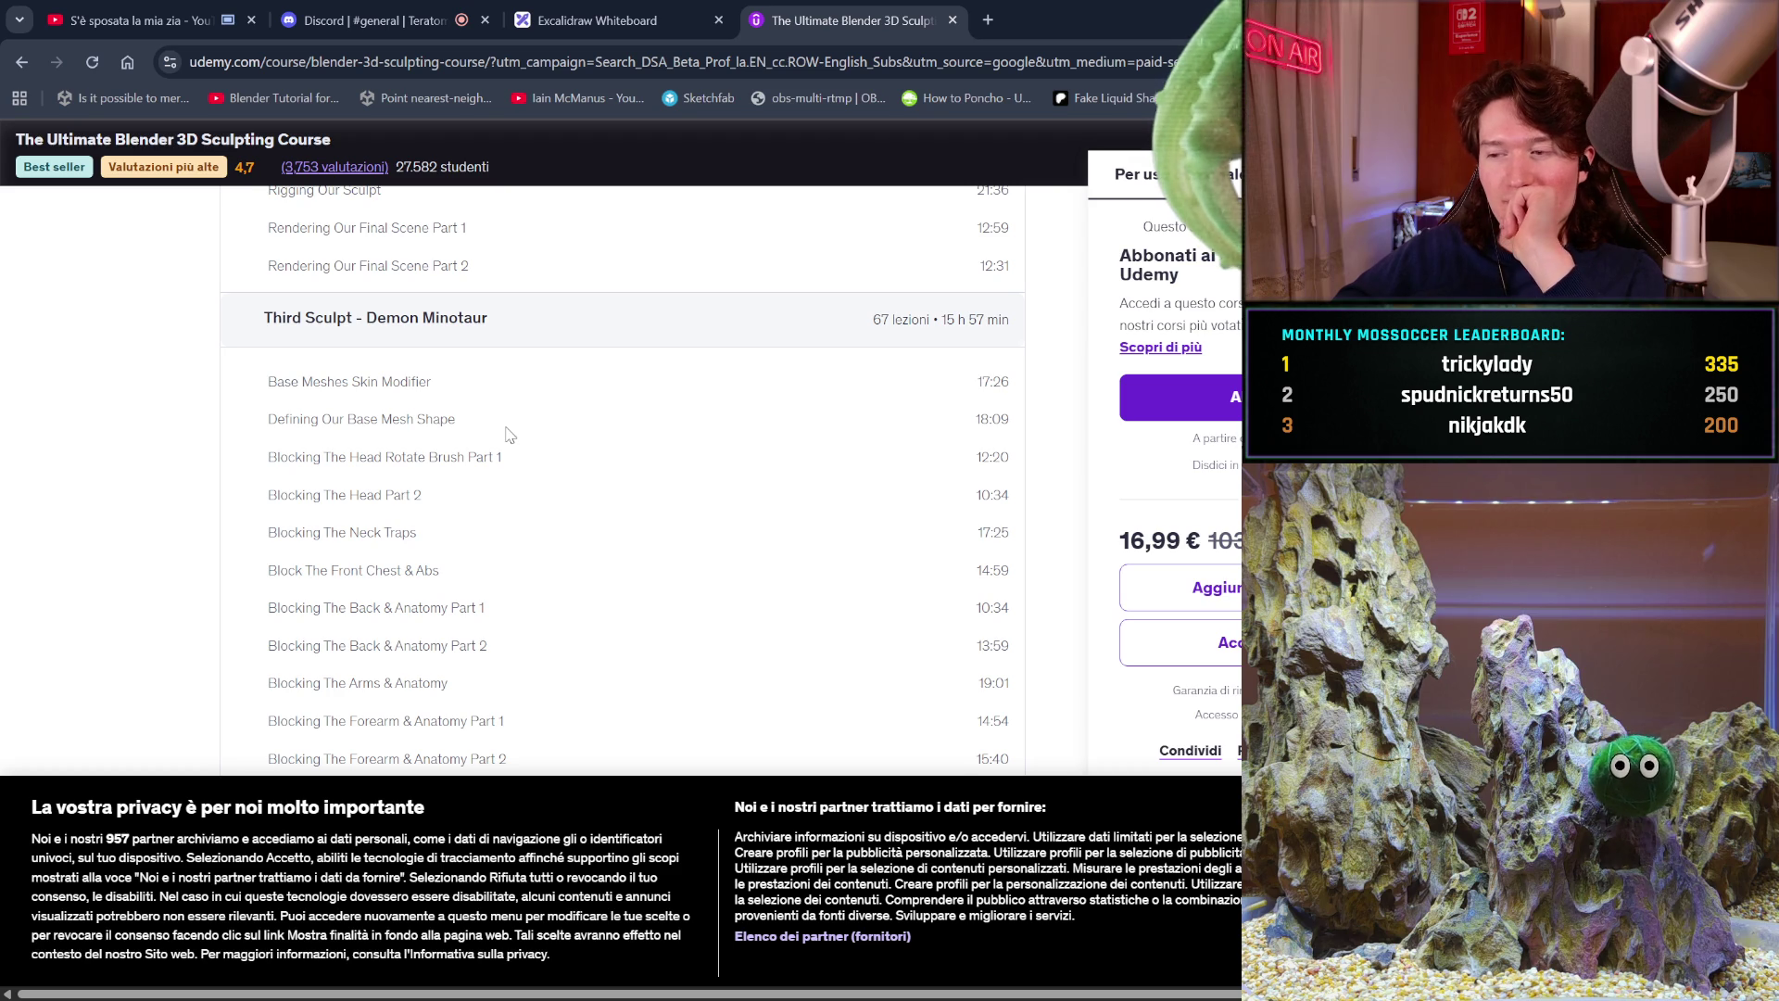
{"action": "left_click", "coordinate": [1482, 880]}
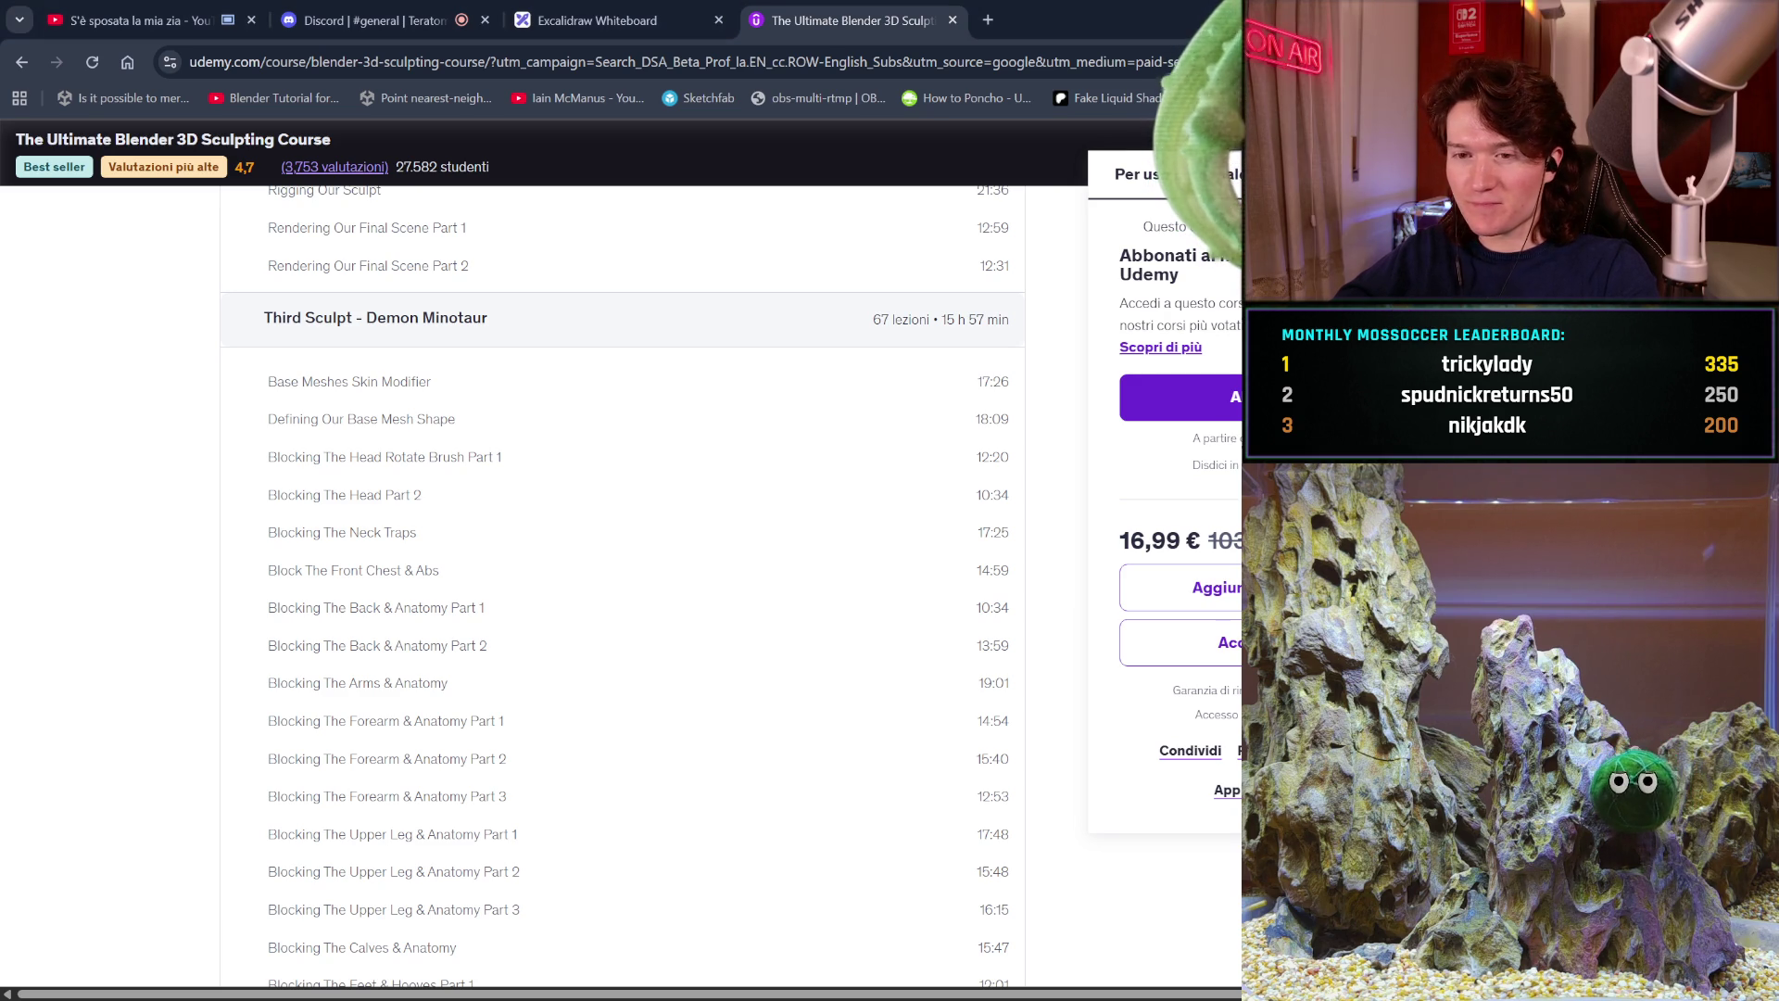
{"action": "scroll", "coordinate": [980, 605], "scroll_direction": "down", "scroll_amount": 10}
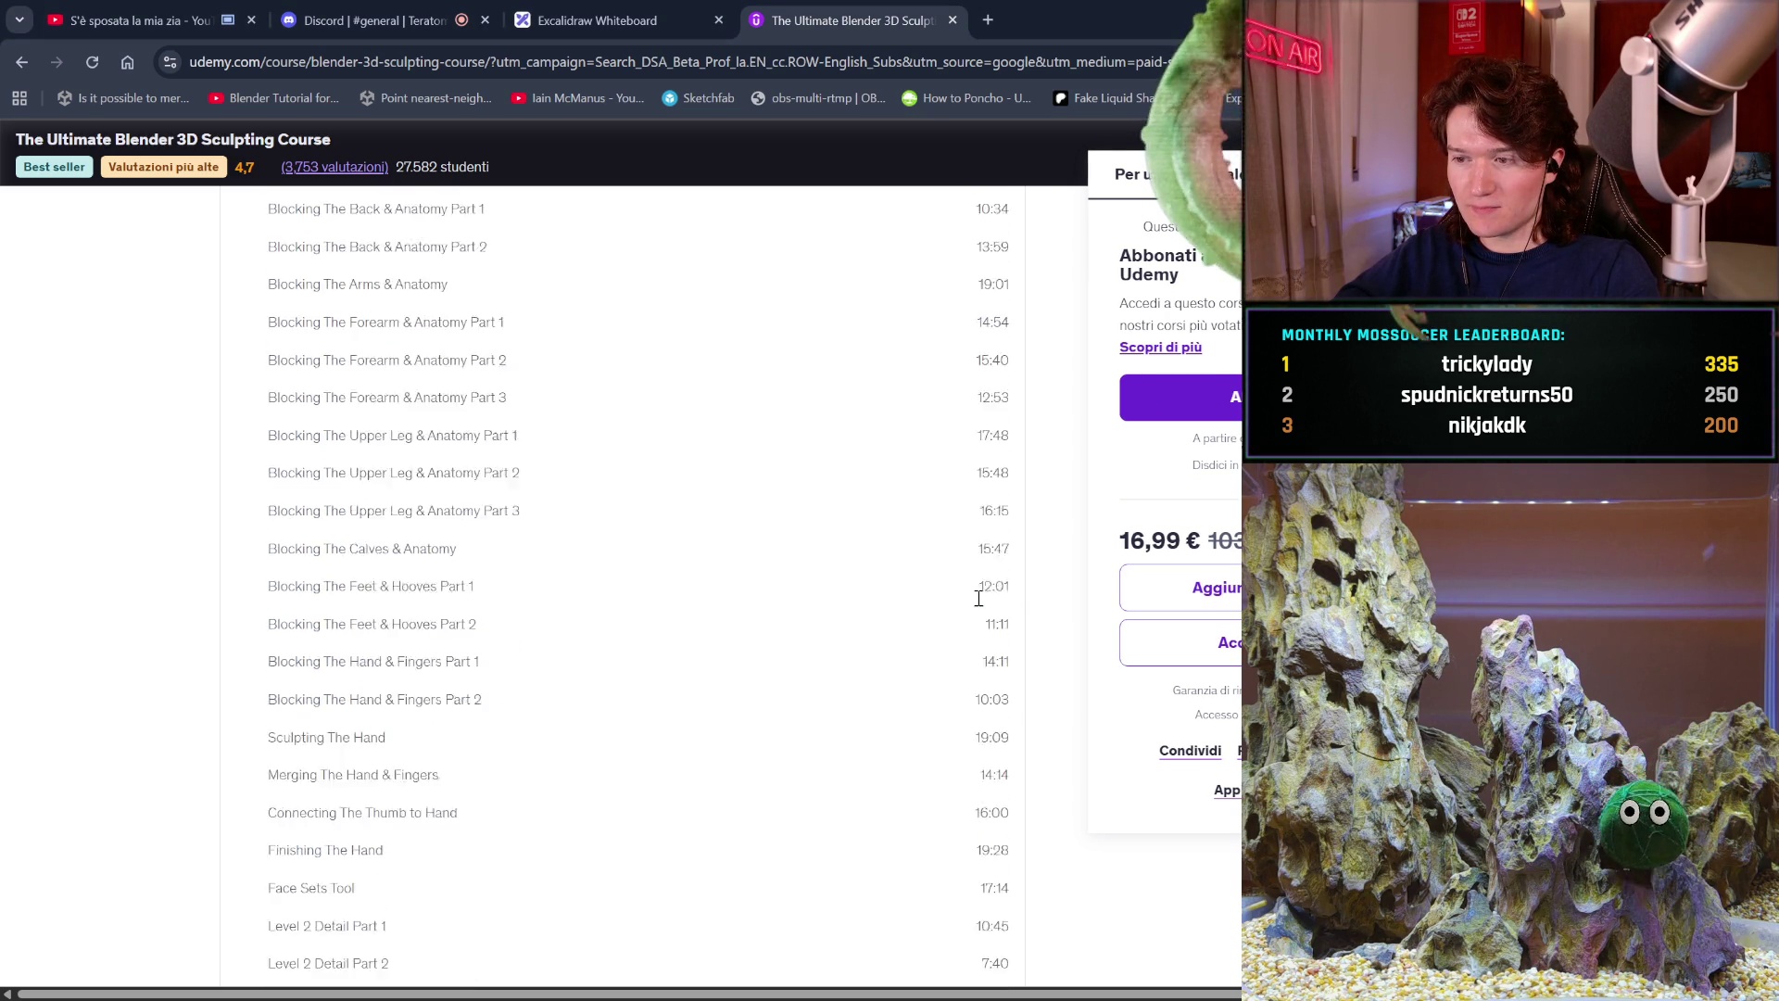
{"action": "scroll", "coordinate": [981, 602], "scroll_direction": "down", "scroll_amount": 4}
{"action": "scroll", "coordinate": [979, 597], "scroll_direction": "down", "scroll_amount": 7}
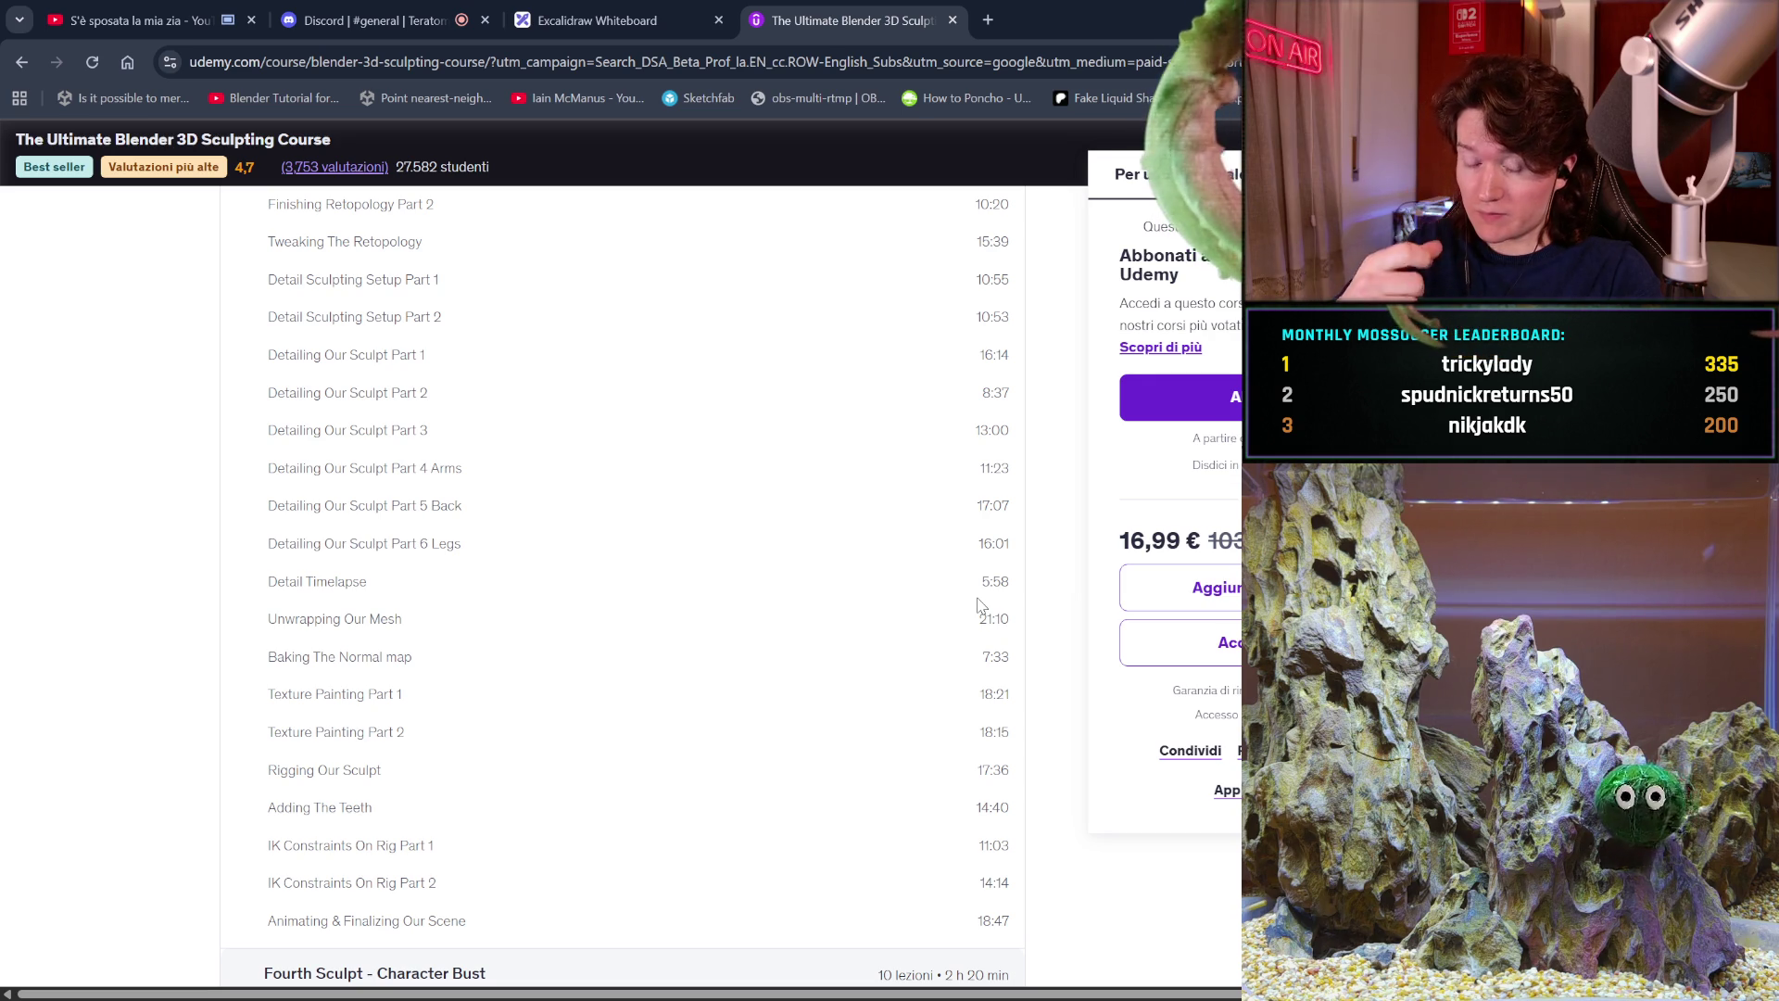
{"action": "scroll", "coordinate": [981, 604], "scroll_direction": "down", "scroll_amount": 3}
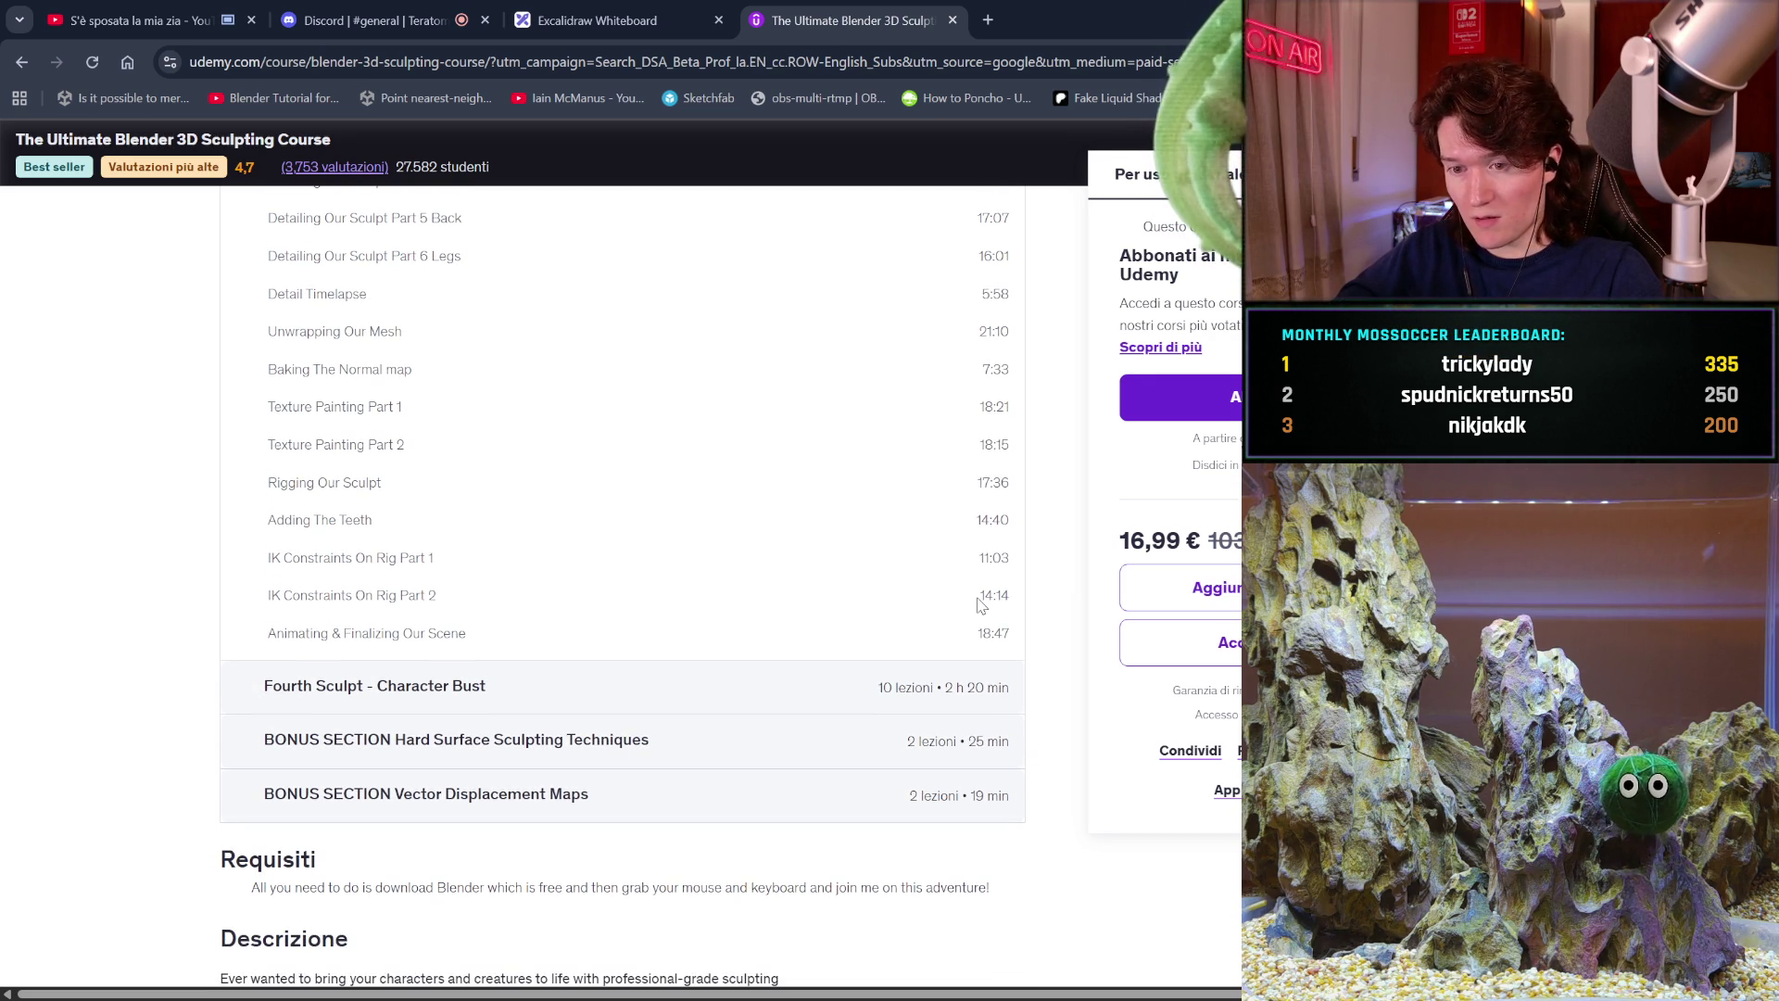
{"action": "left_click", "coordinate": [731, 738]}
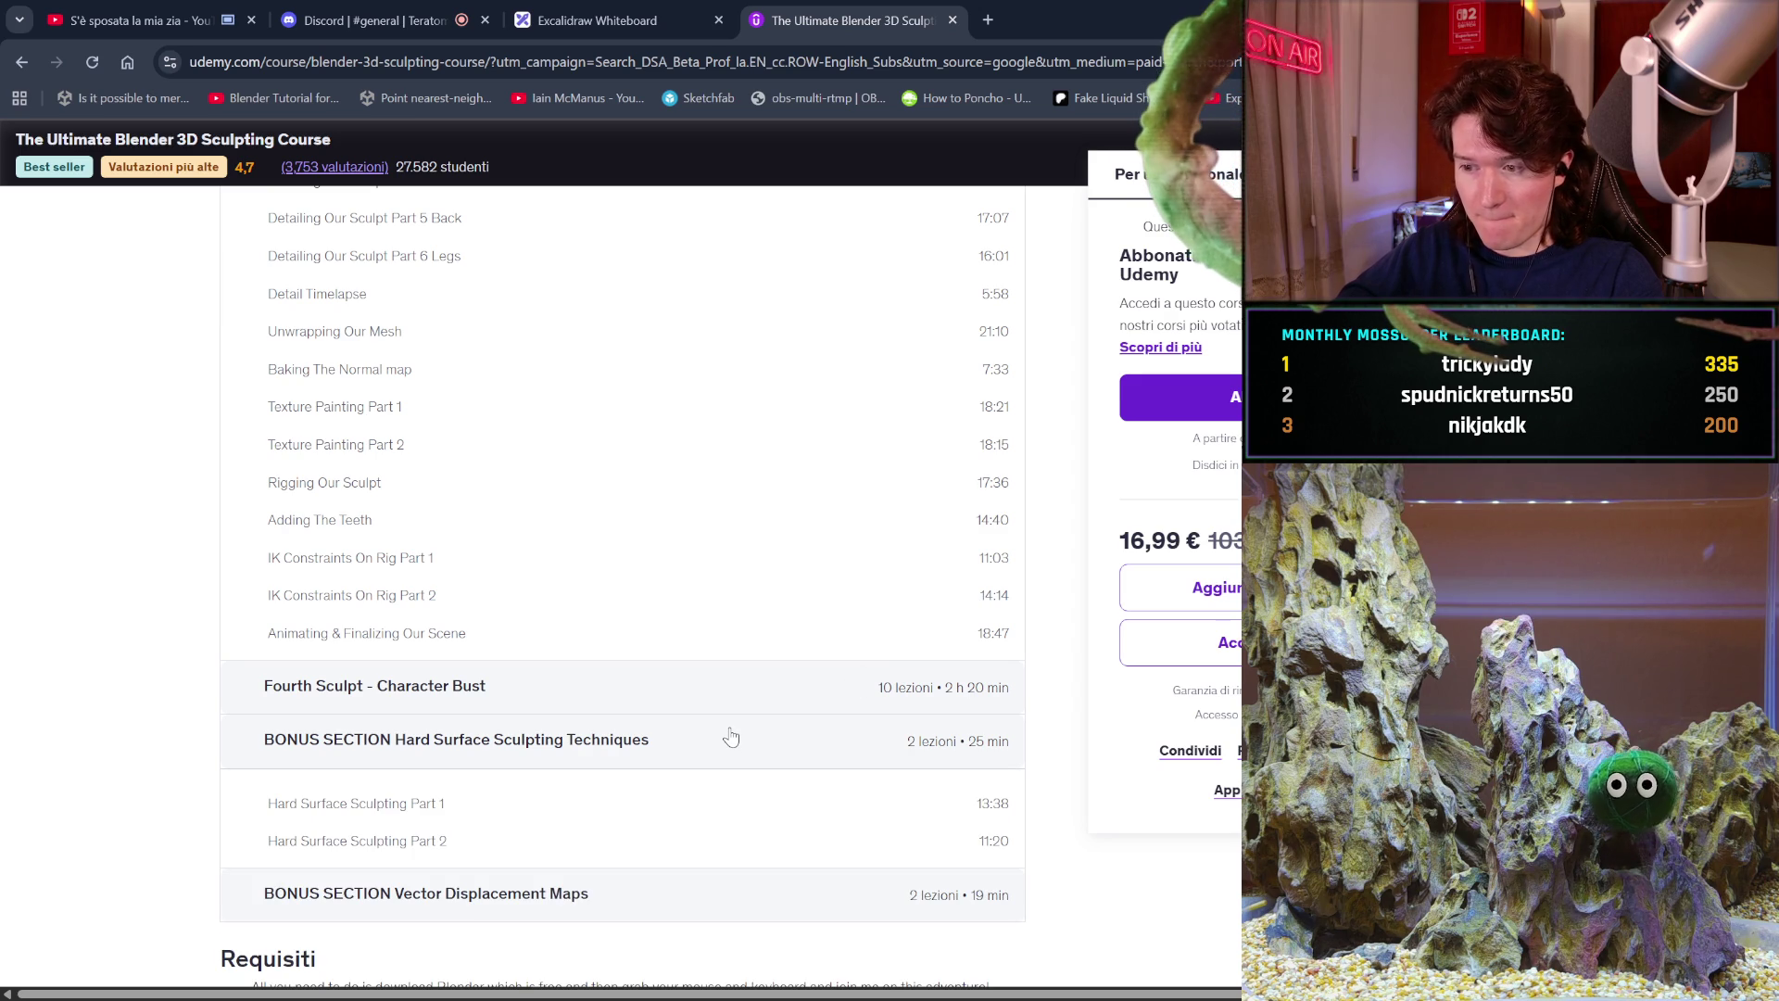
{"action": "left_click", "coordinate": [774, 688]}
{"action": "scroll", "coordinate": [775, 690], "scroll_direction": "down", "scroll_amount": 4}
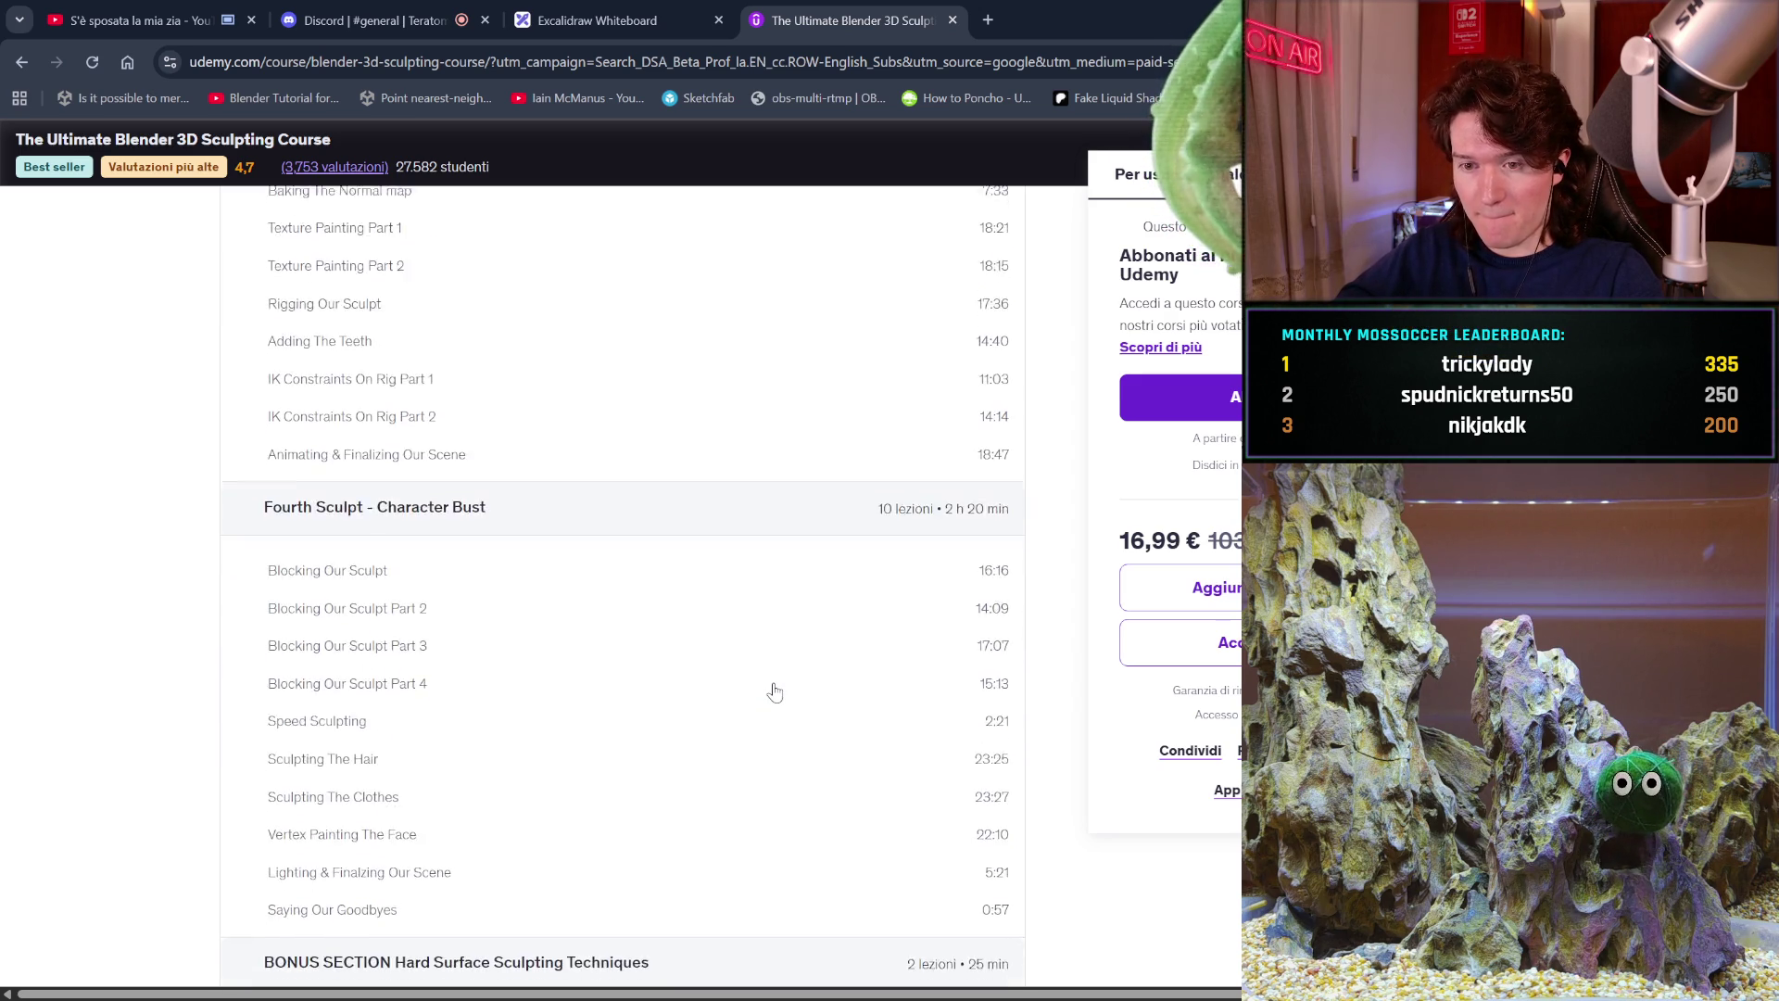
{"action": "scroll", "coordinate": [777, 691], "scroll_direction": "down", "scroll_amount": 5}
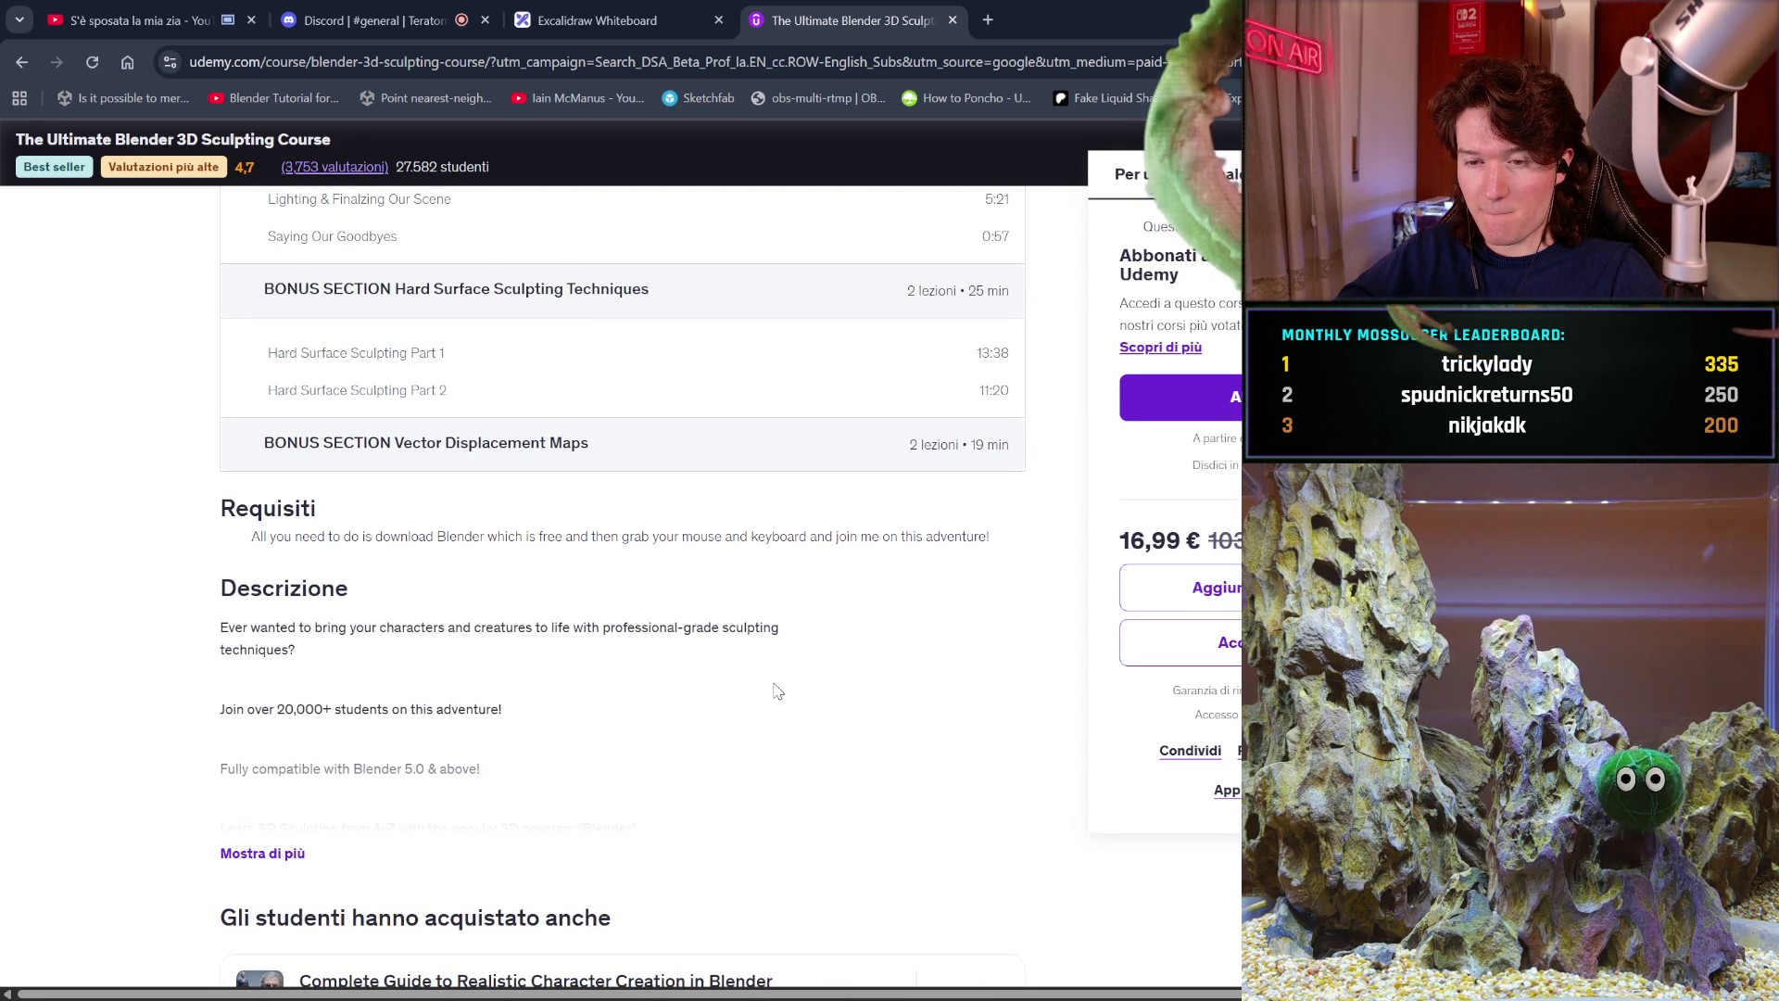
{"action": "scroll", "coordinate": [776, 691], "scroll_direction": "up", "scroll_amount": 1}
{"action": "scroll", "coordinate": [777, 690], "scroll_direction": "down", "scroll_amount": 2}
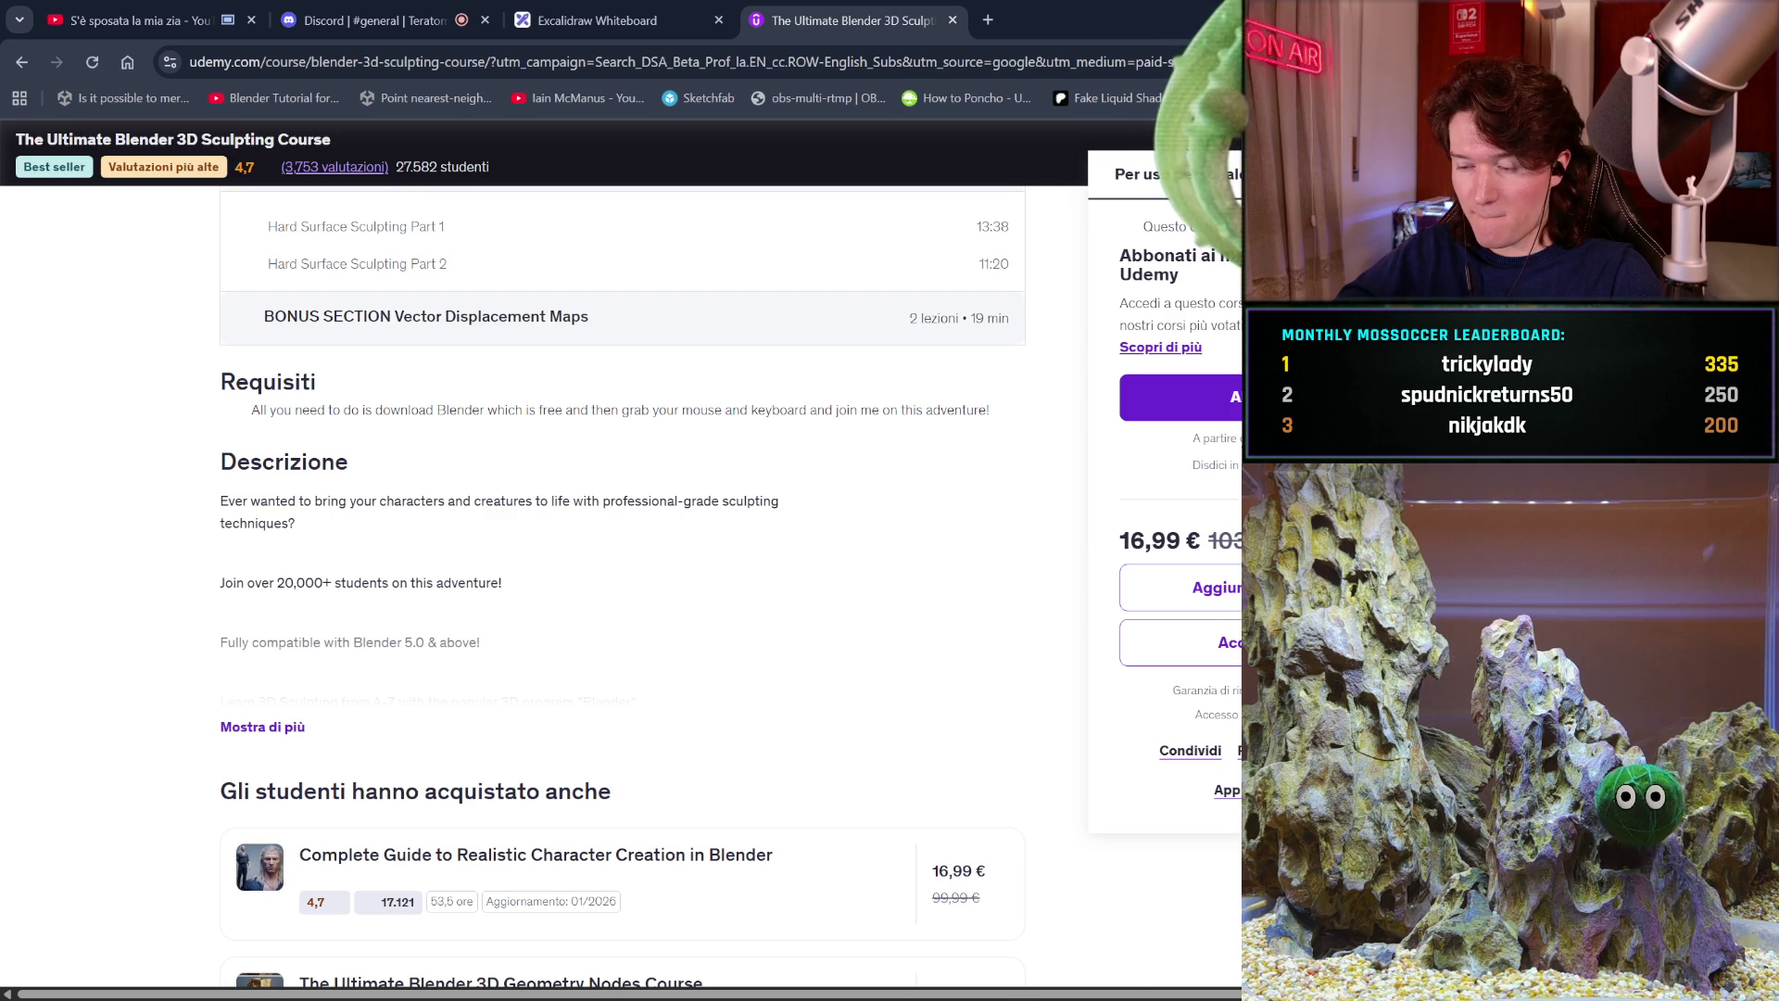
{"action": "key", "text": "alt+Tab"}
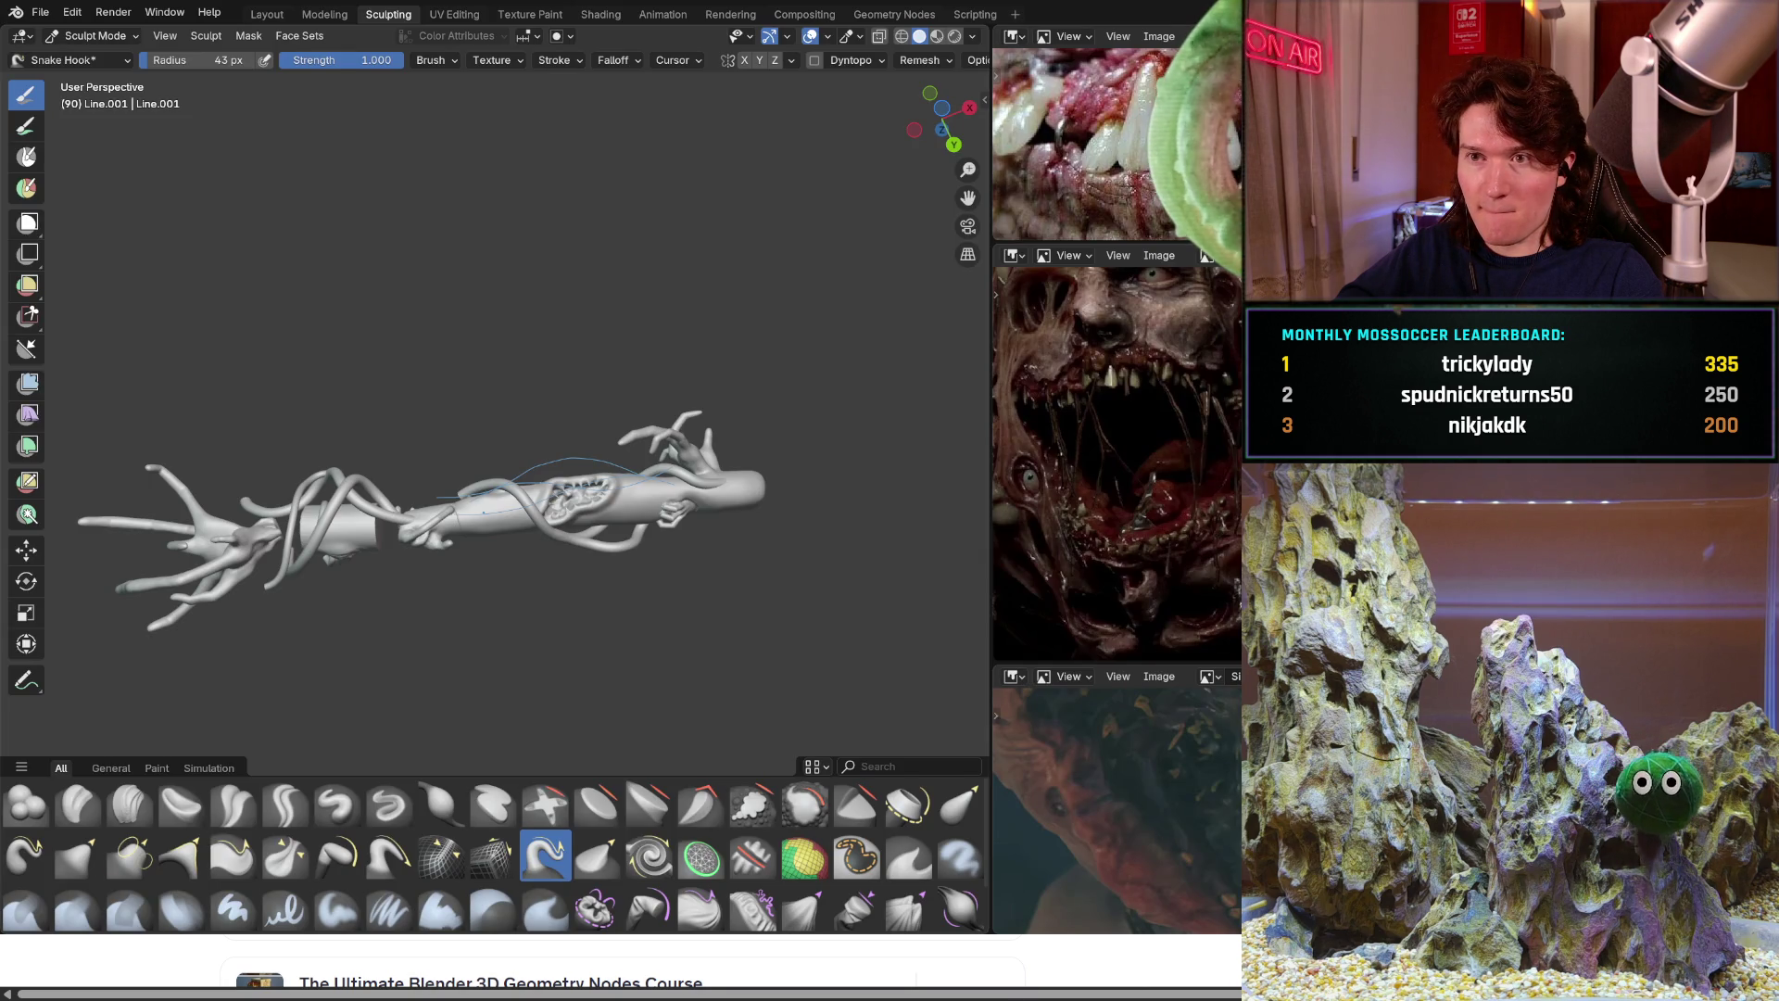
{"action": "key", "text": "alt+Tab"}
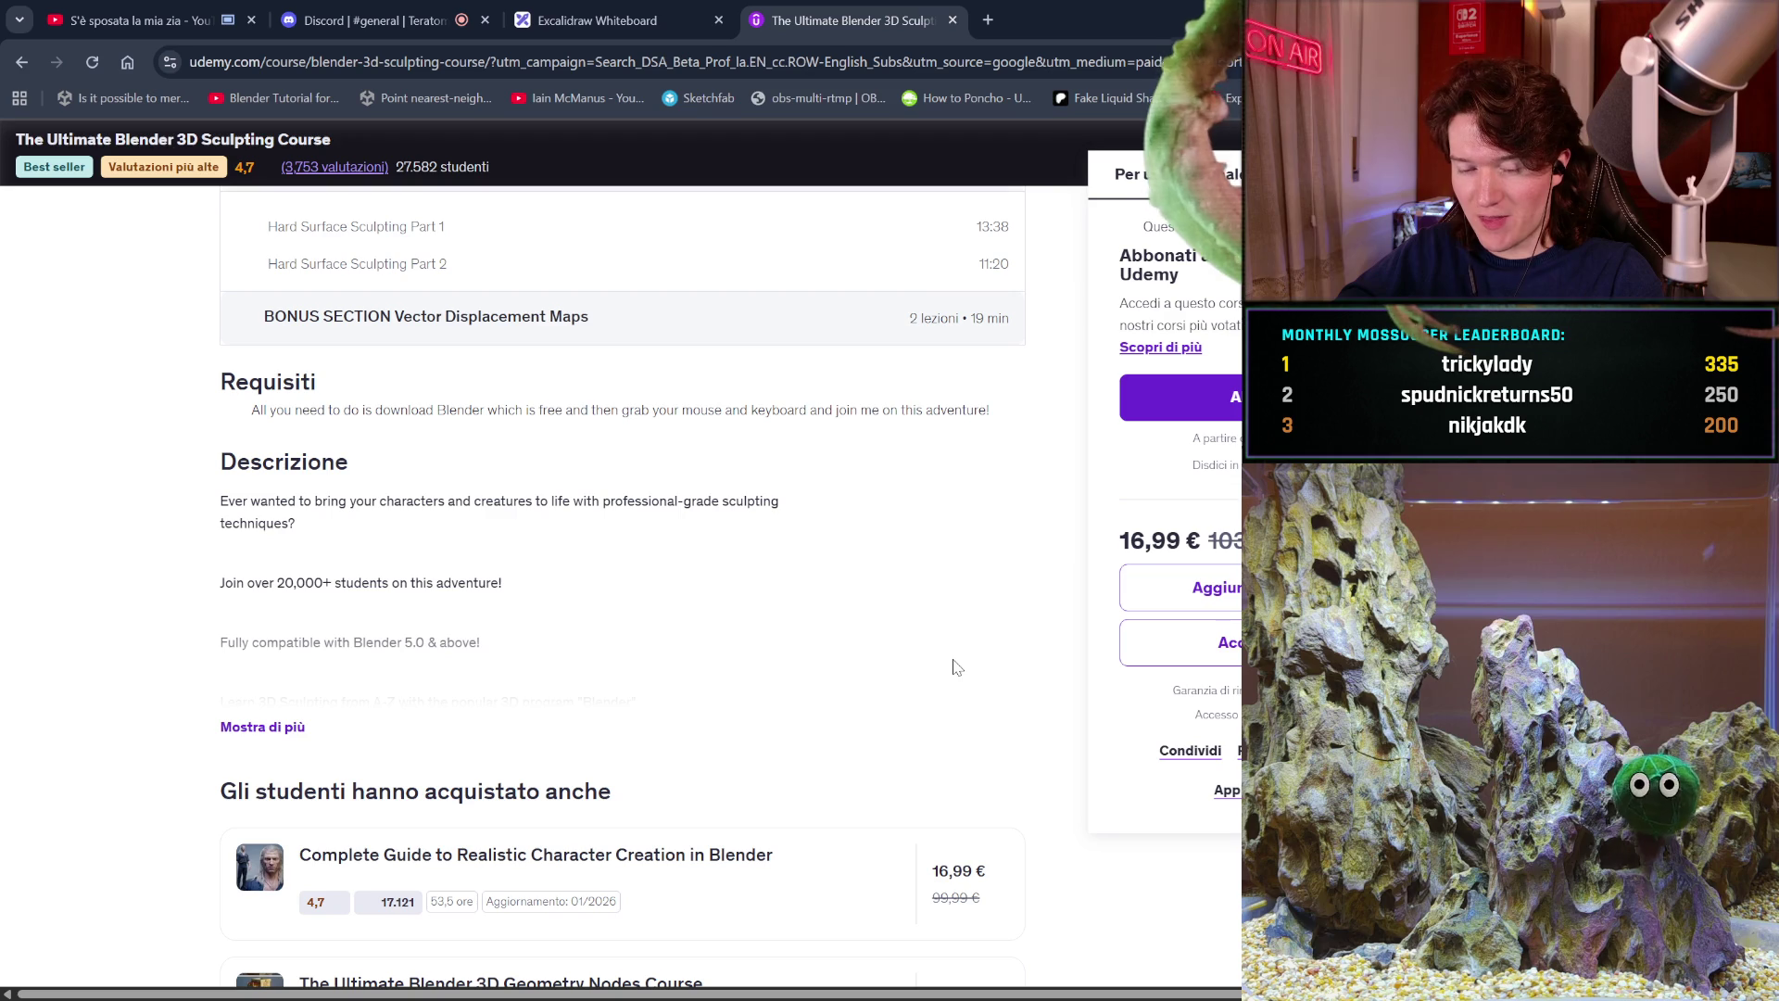
{"action": "scroll", "coordinate": [955, 666], "scroll_direction": "down", "scroll_amount": 2}
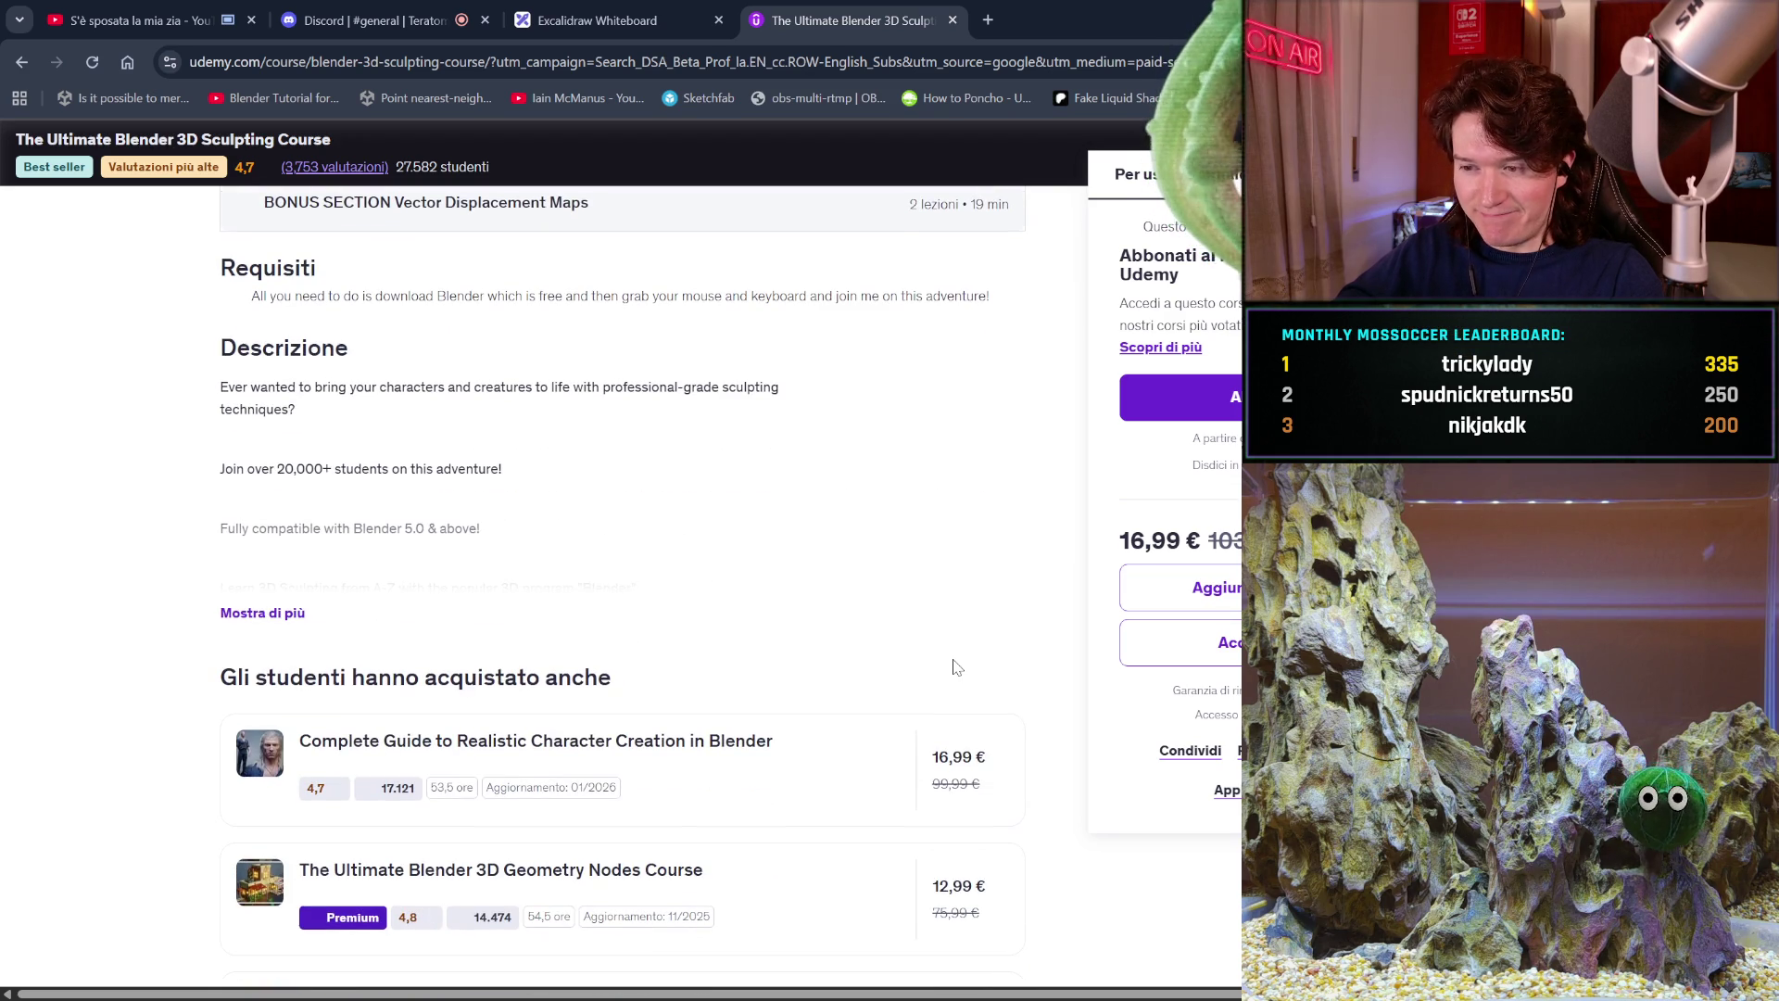
{"action": "left_click", "coordinate": [667, 760]}
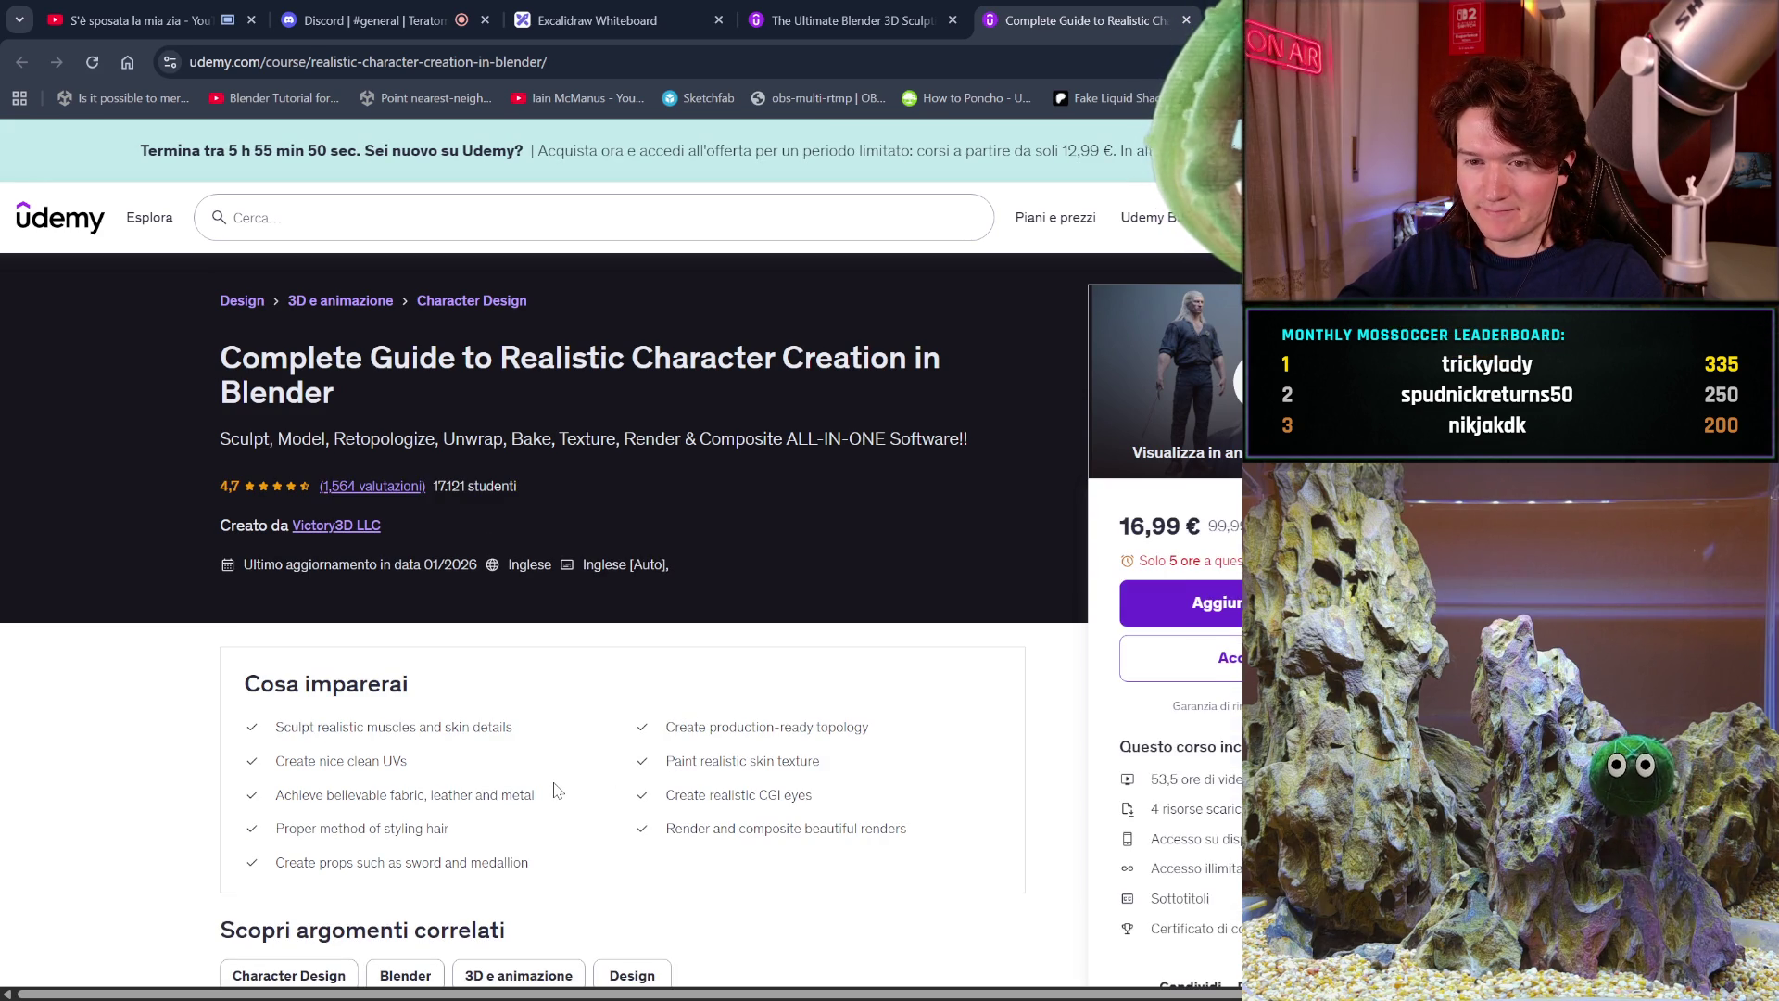
Scroll the Realistic Character Creation course page to its contents: 9 sections, 130 lessons, 53 h 39 min.
{"action": "scroll", "coordinate": [561, 789], "scroll_direction": "down", "scroll_amount": 1}
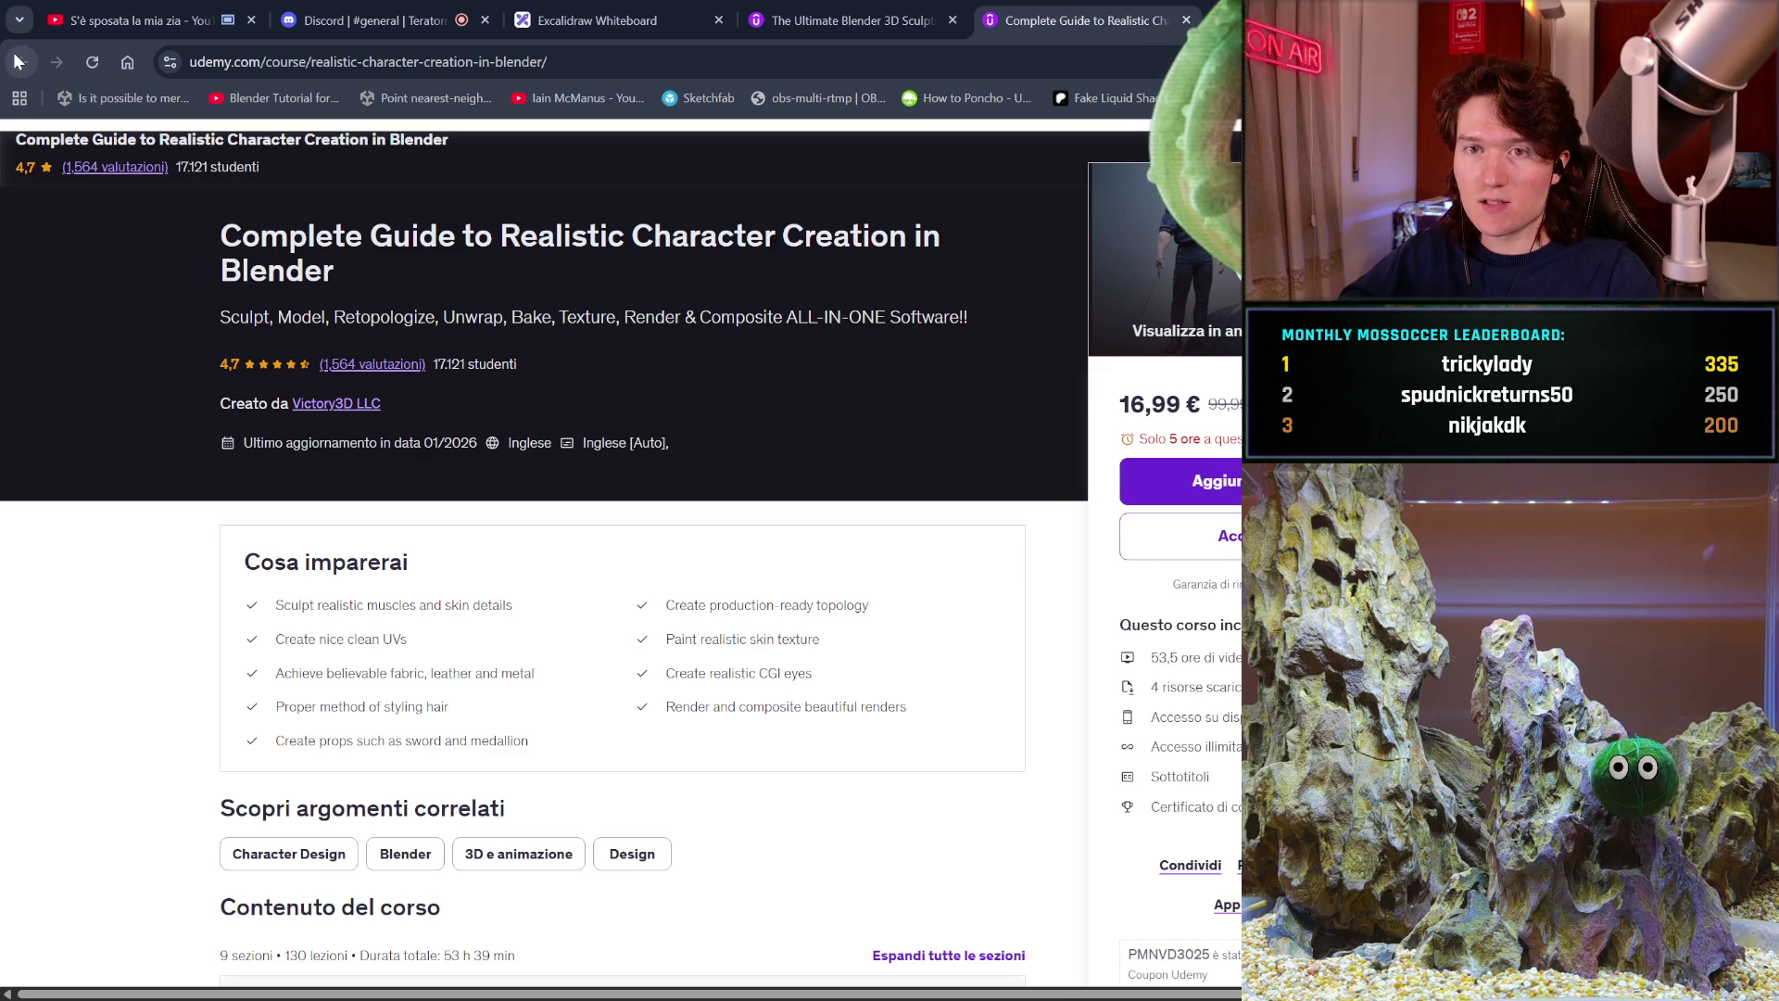
Return to the Ultimate Blender 3D Sculpting Course tab, scroll back to the top, and open a new tab.
{"action": "left_click", "coordinate": [870, 13]}
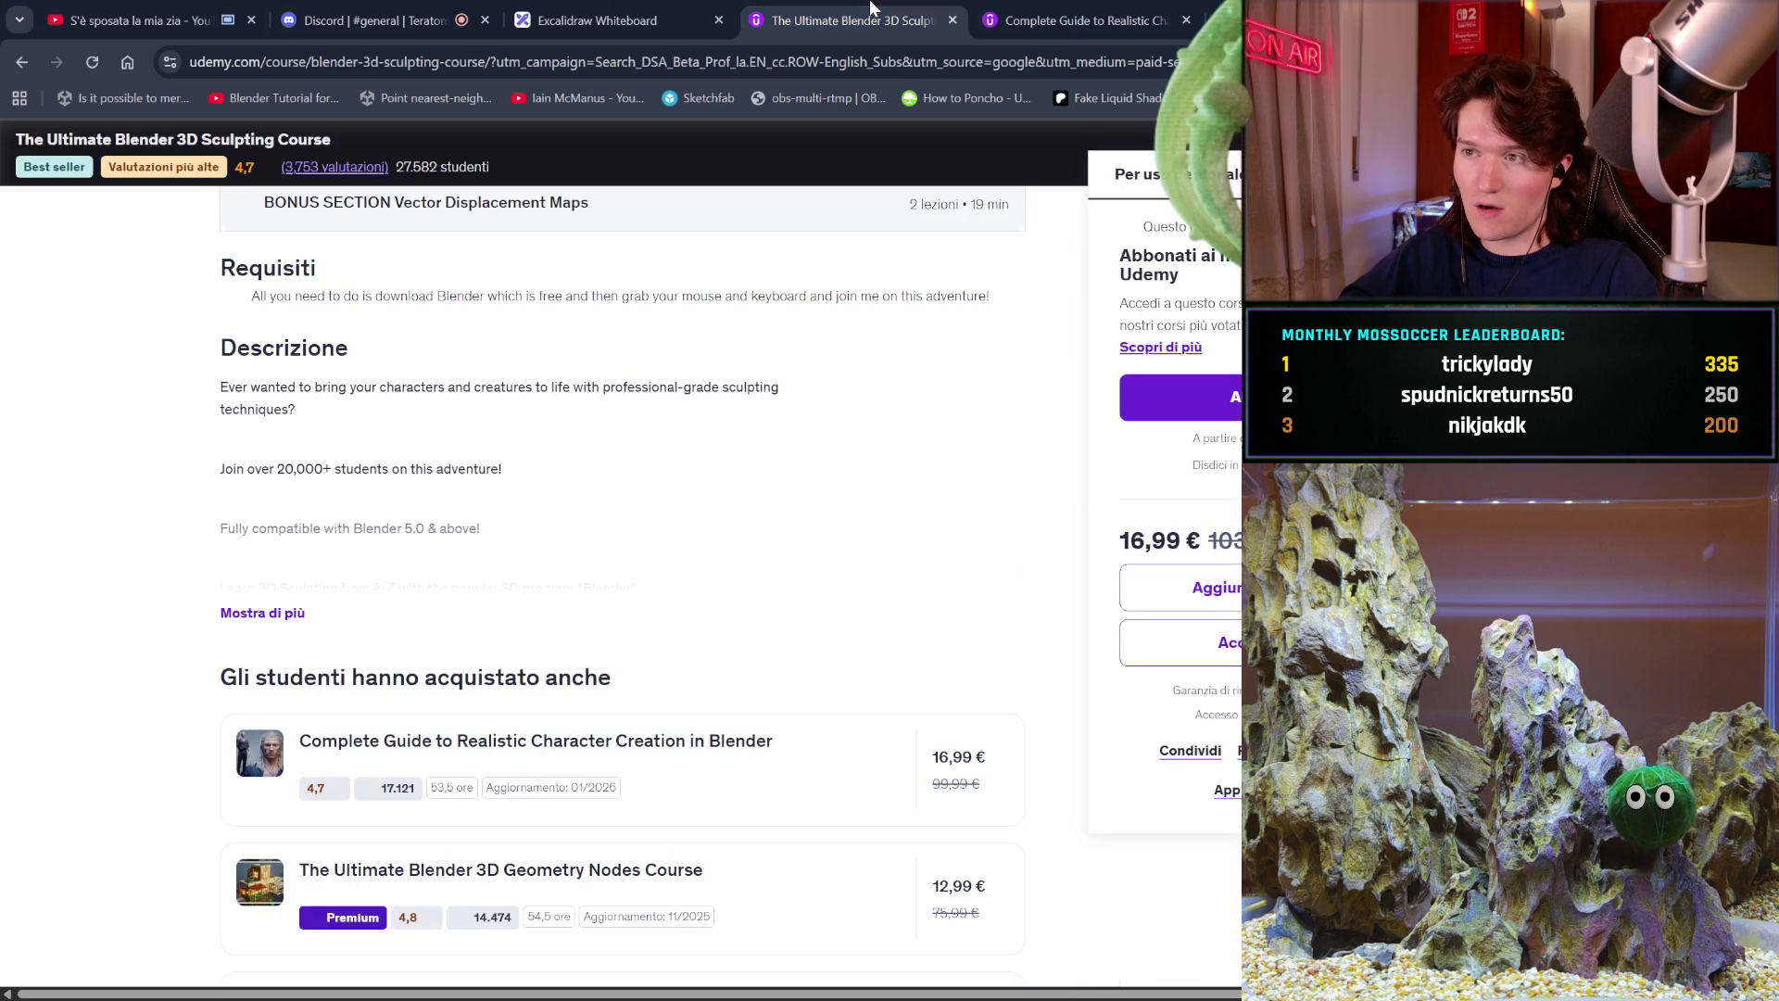
{"action": "scroll", "coordinate": [942, 567], "scroll_direction": "up", "scroll_amount": 7}
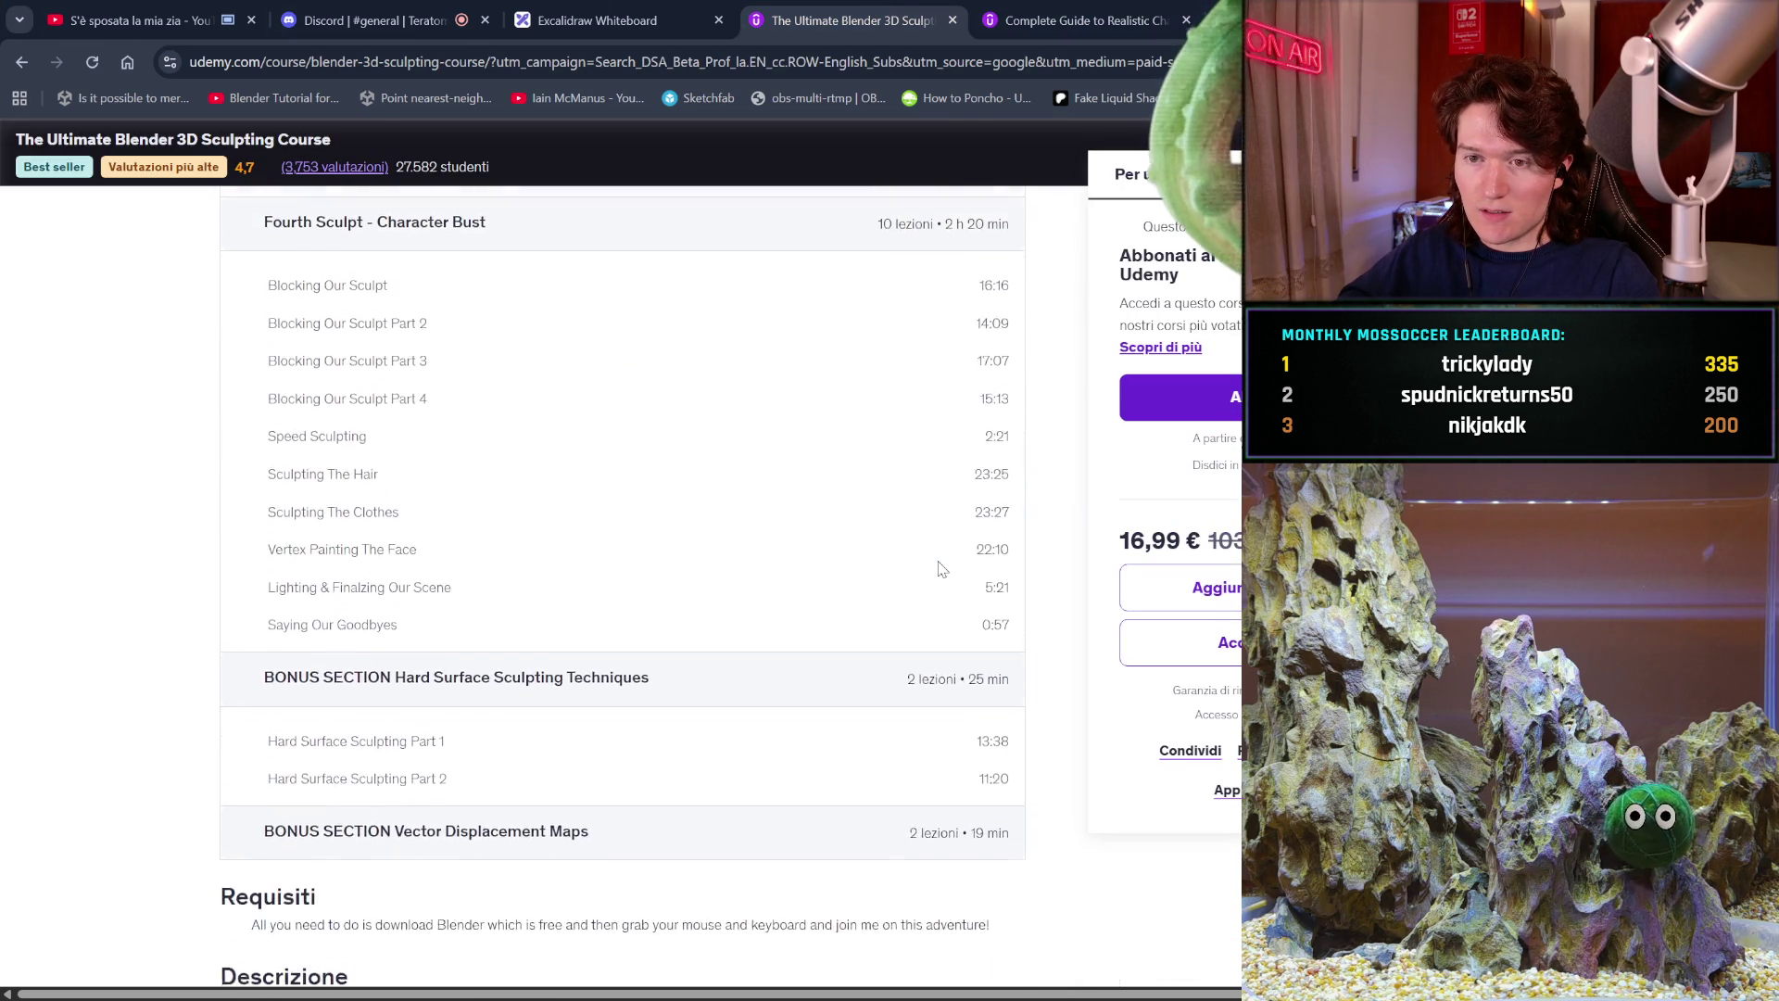
{"action": "scroll", "coordinate": [942, 568], "scroll_direction": "up", "scroll_amount": 15}
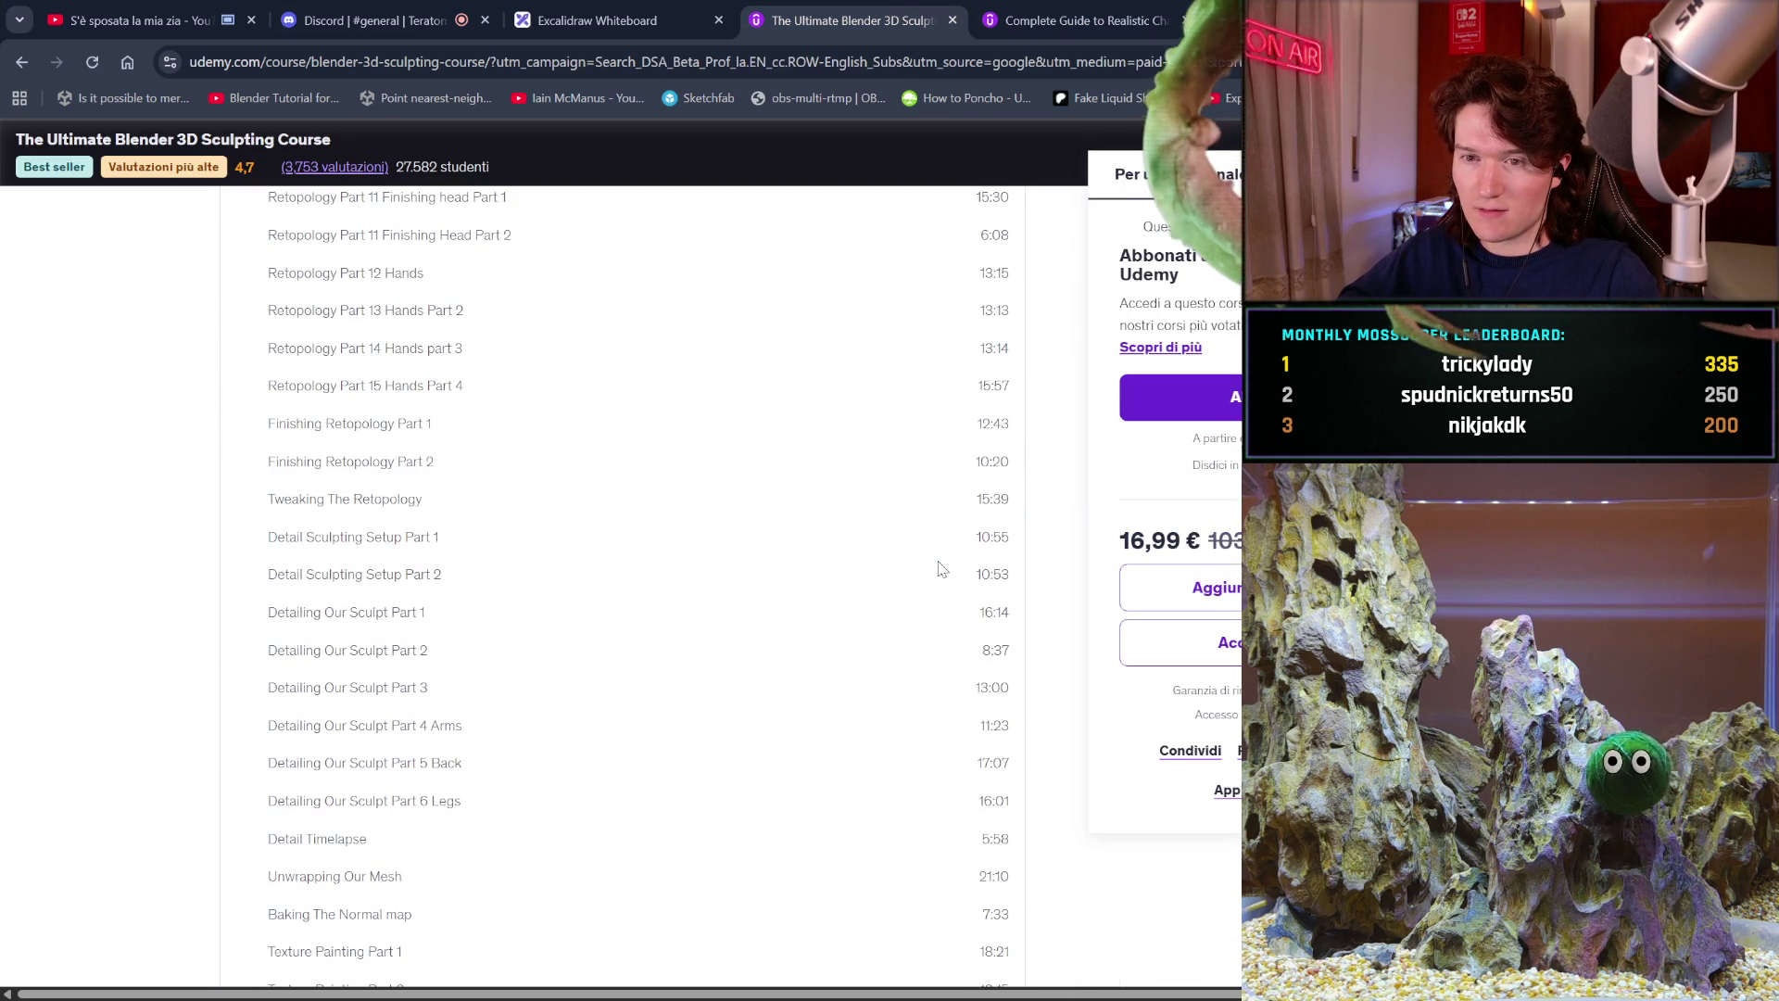
{"action": "scroll", "coordinate": [941, 568], "scroll_direction": "up", "scroll_amount": 15}
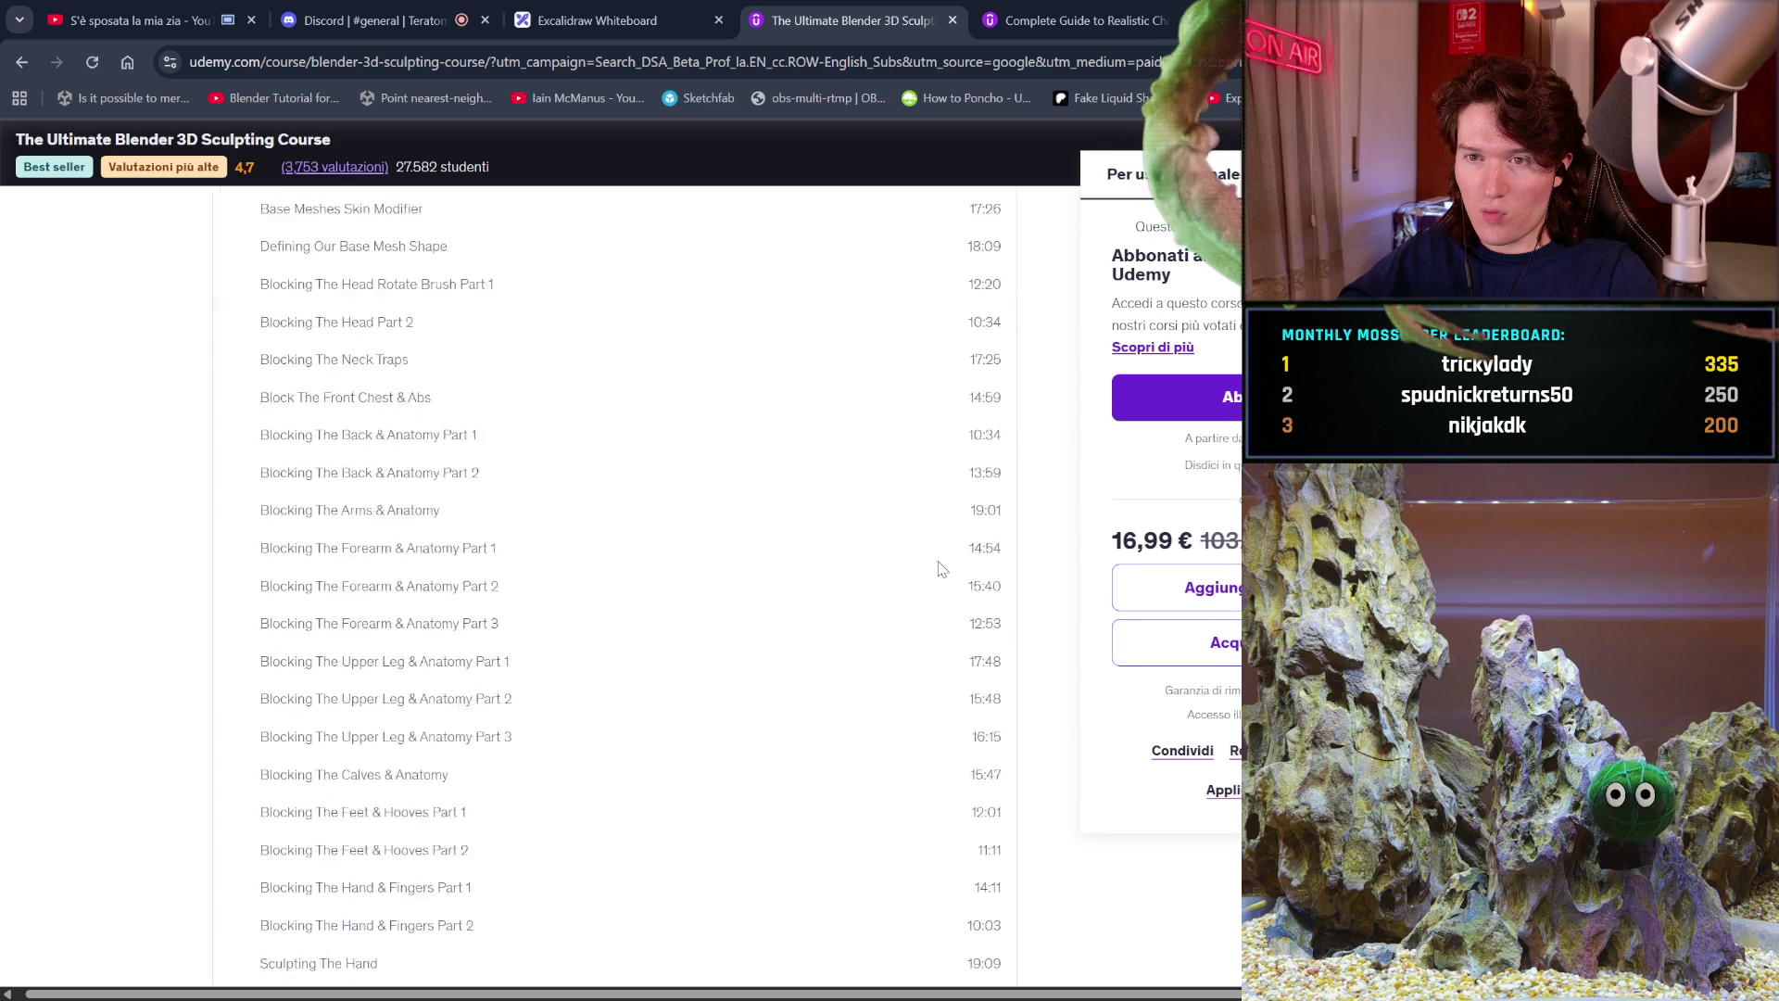
{"action": "scroll", "coordinate": [941, 568], "scroll_direction": "up", "scroll_amount": 20}
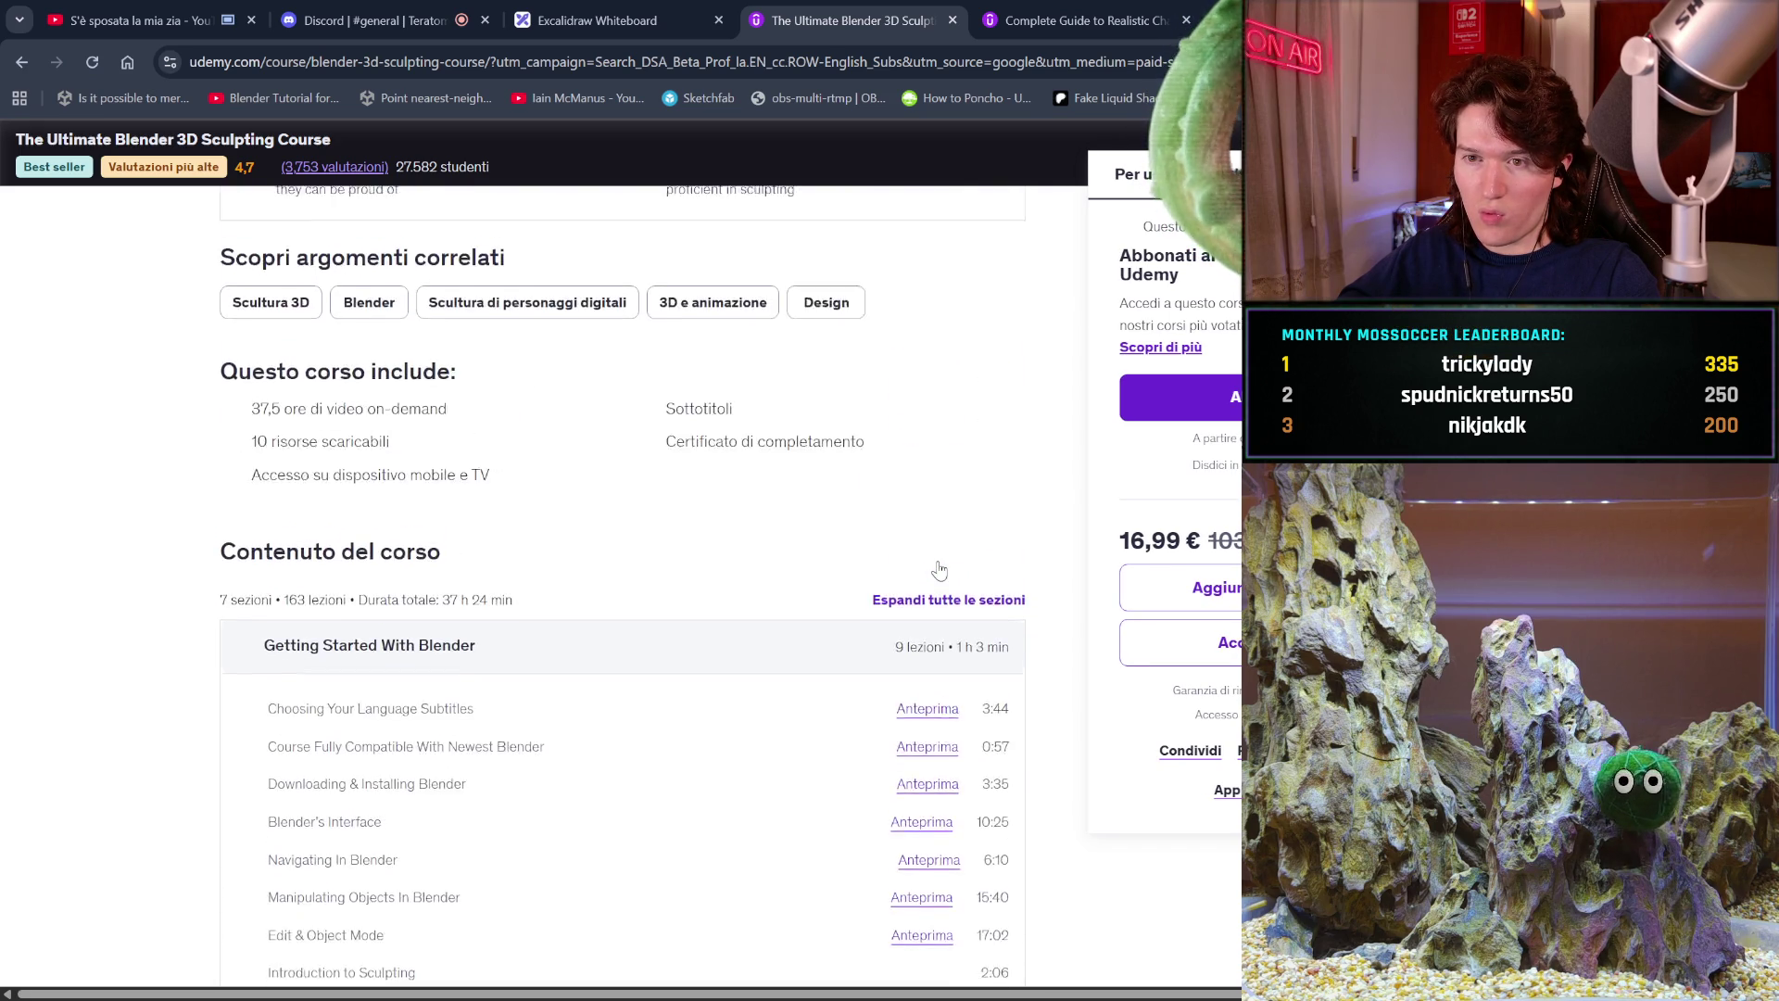
{"action": "scroll", "coordinate": [941, 568], "scroll_direction": "up", "scroll_amount": 5}
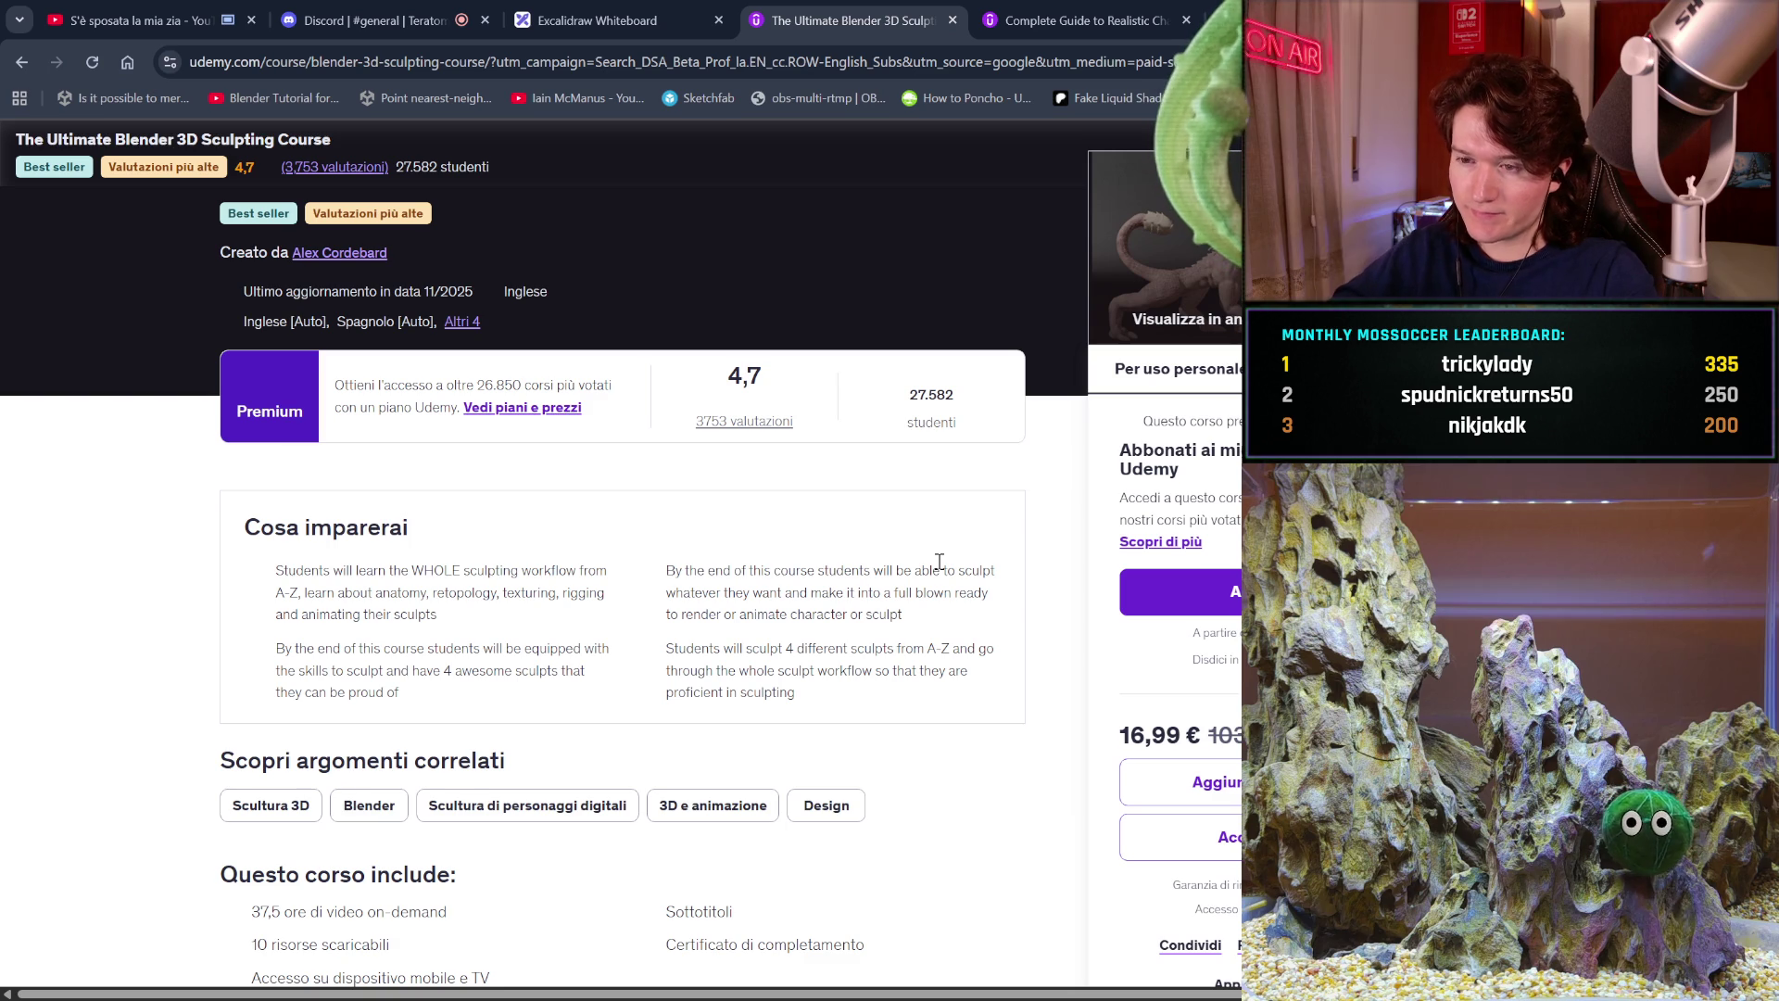
{"action": "scroll", "coordinate": [939, 561], "scroll_direction": "down", "scroll_amount": 1}
{"action": "scroll", "coordinate": [939, 561], "scroll_direction": "up", "scroll_amount": 3}
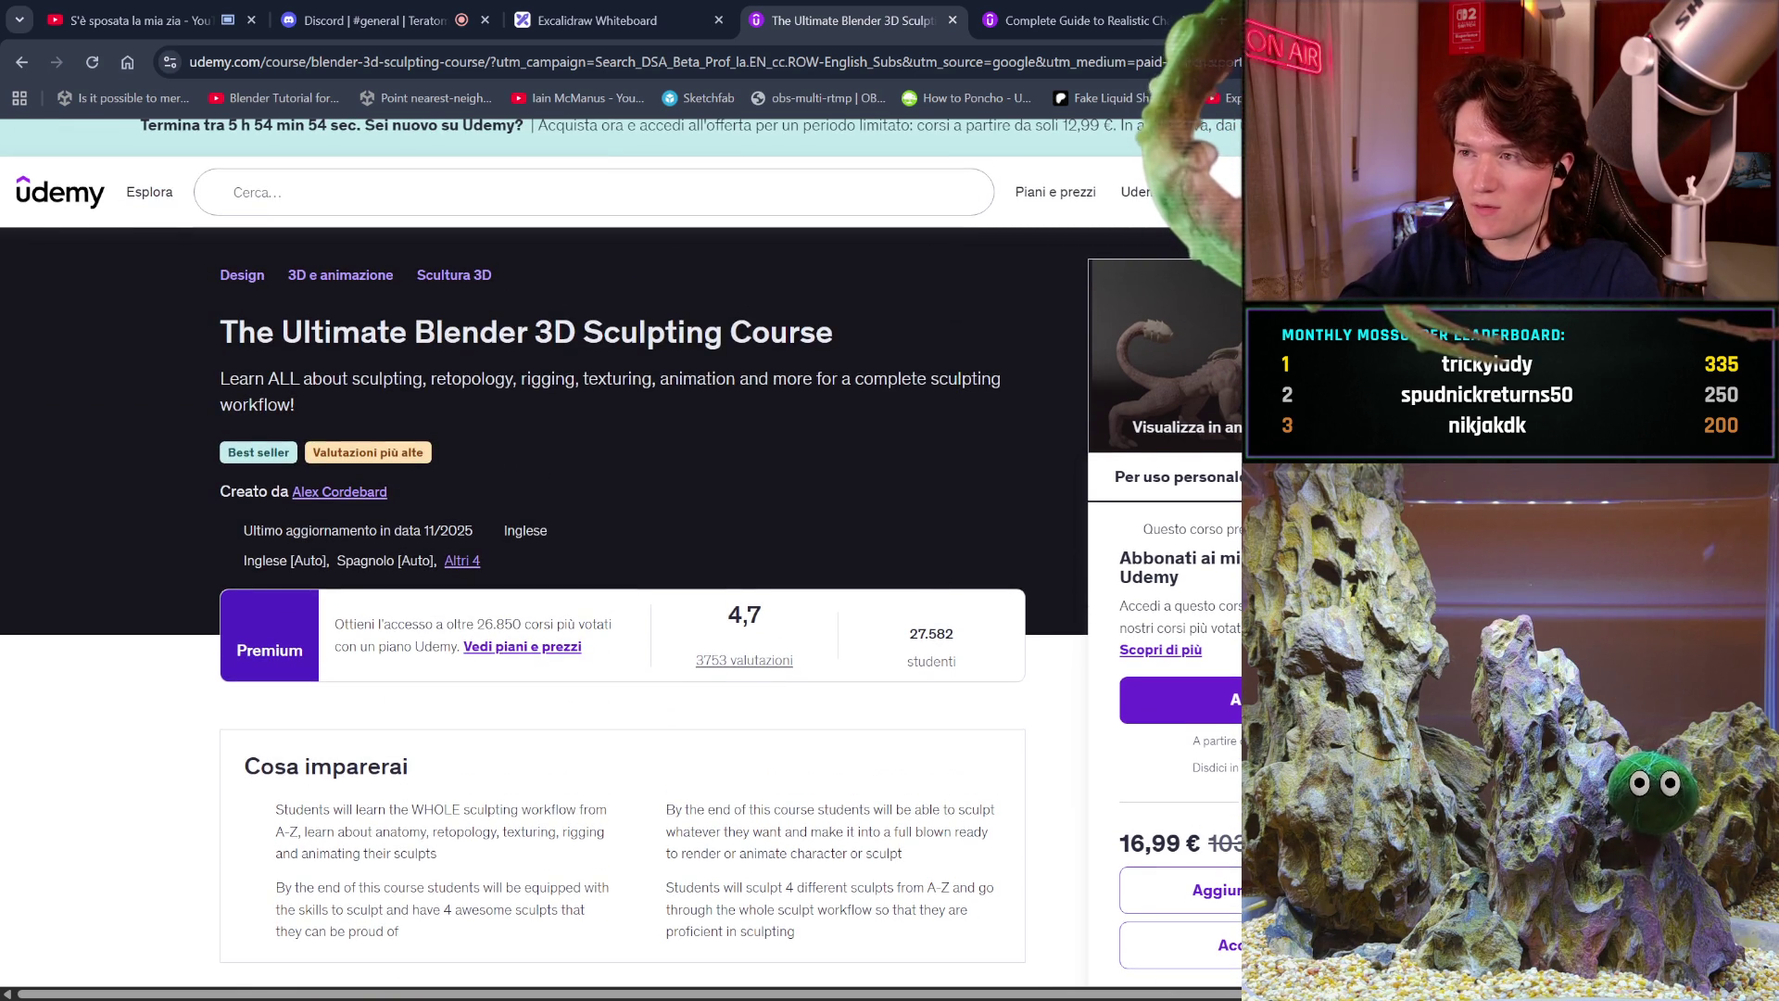
{"action": "key", "text": "ctrl+t"}
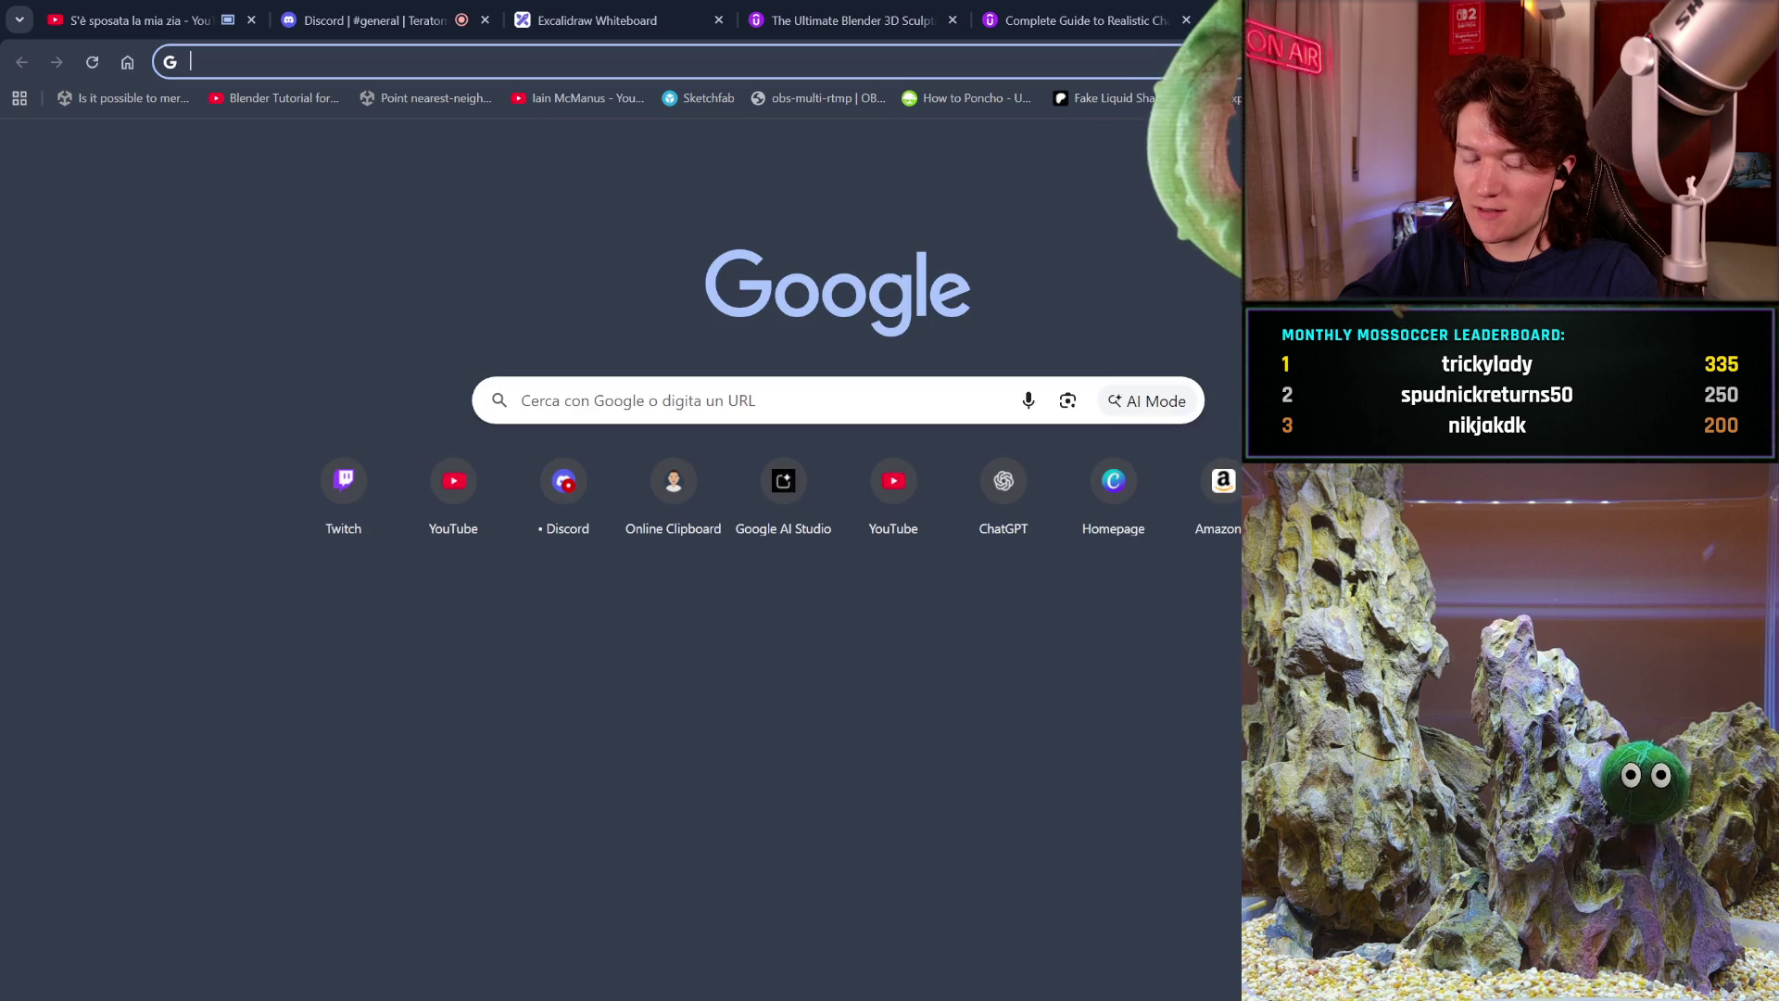
Search Google for 'seitan' and look over the AI Overview explaining it.
{"action": "type", "text": "seit"}
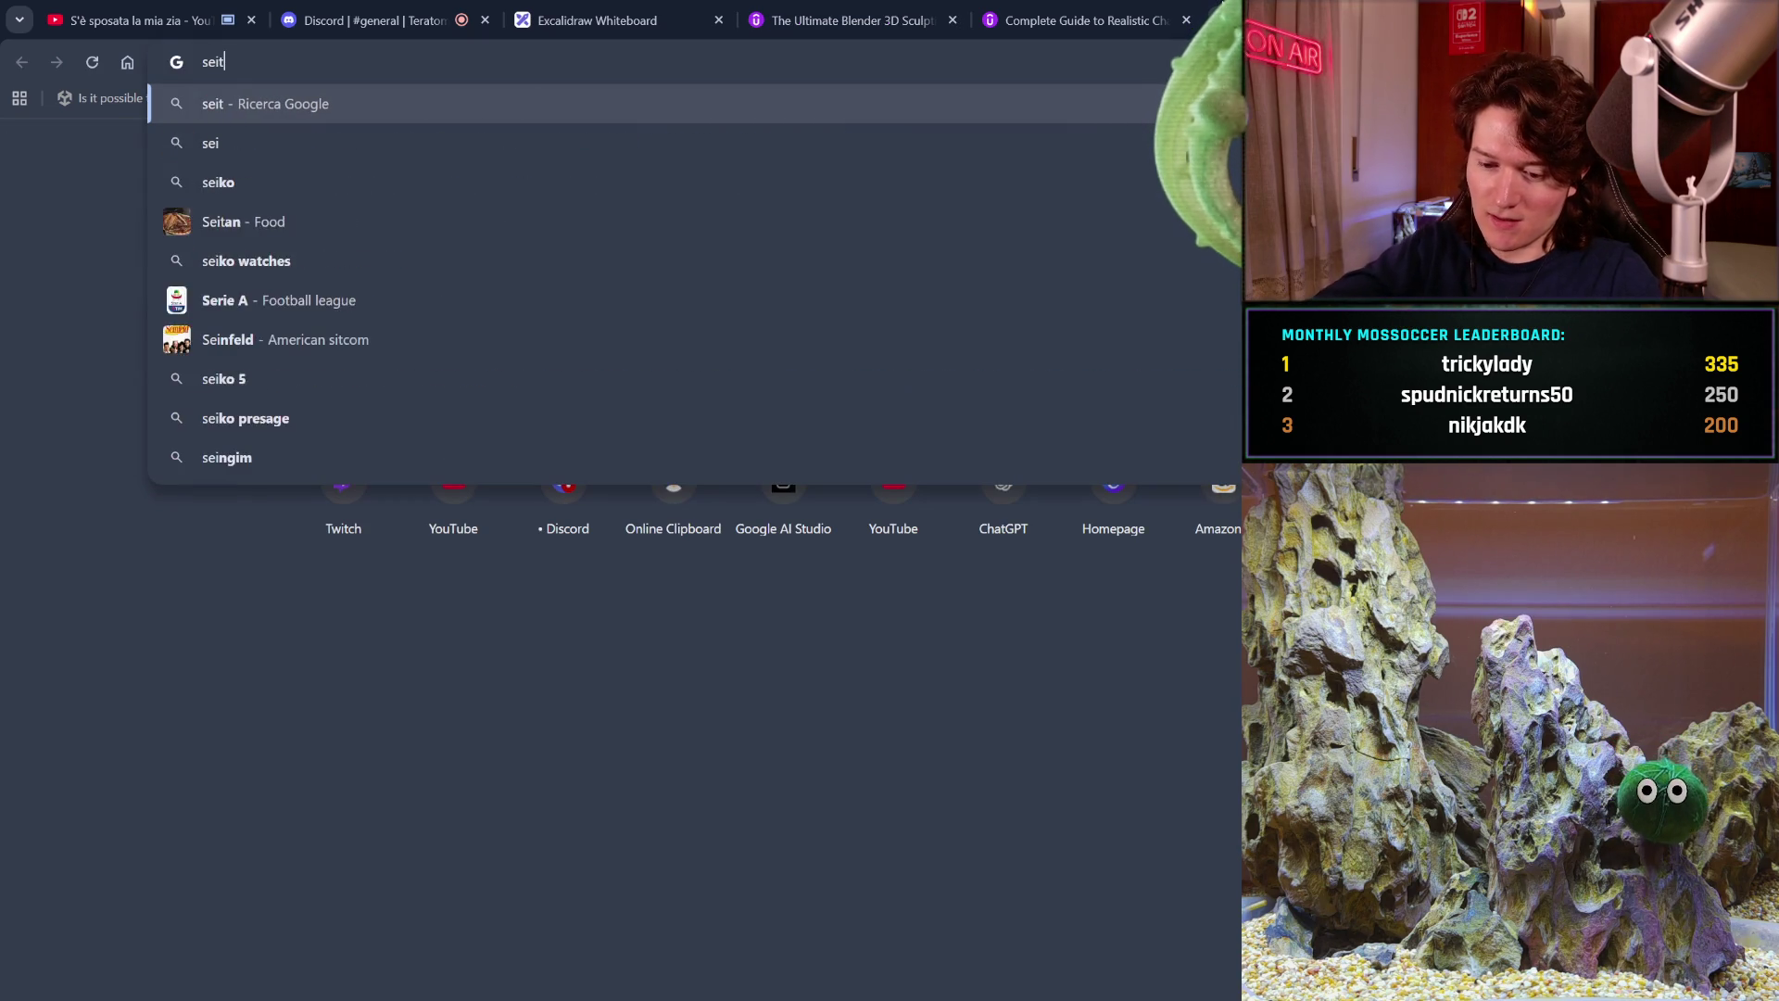
{"action": "type", "text": "an"}
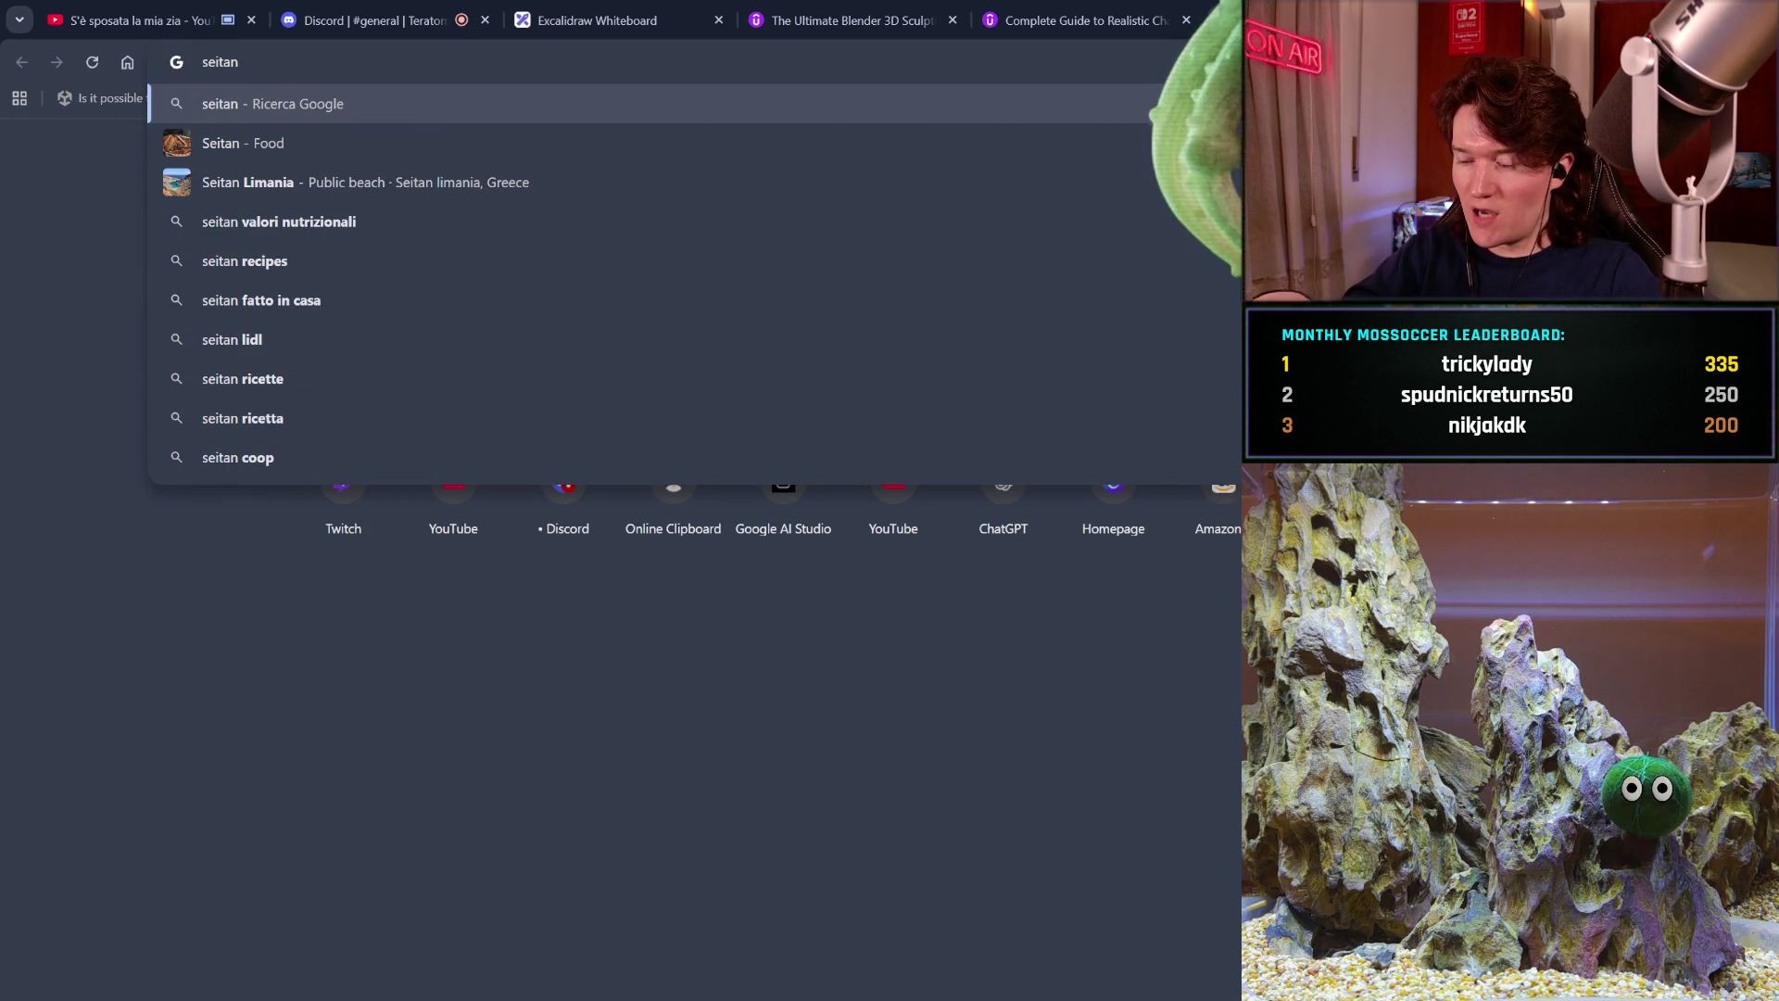
{"action": "key", "text": "Return"}
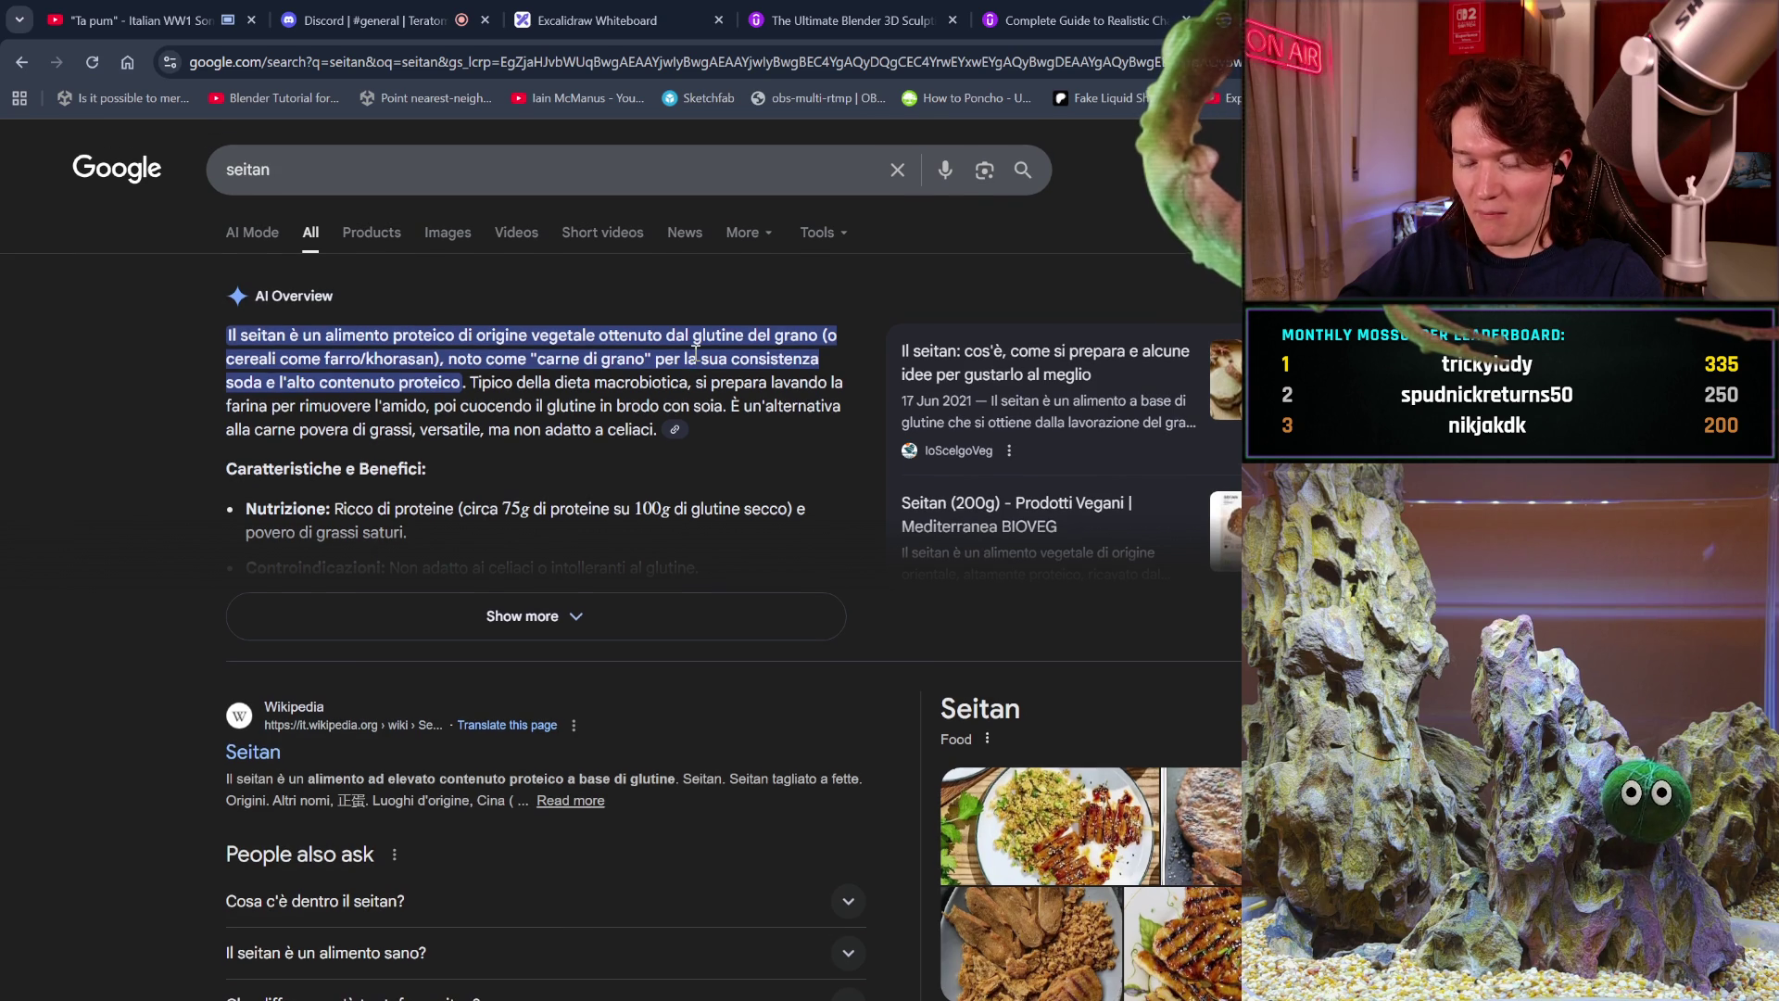
{"action": "scroll", "coordinate": [695, 357], "scroll_direction": "down", "scroll_amount": 2}
{"action": "scroll", "coordinate": [695, 360], "scroll_direction": "up", "scroll_amount": 2}
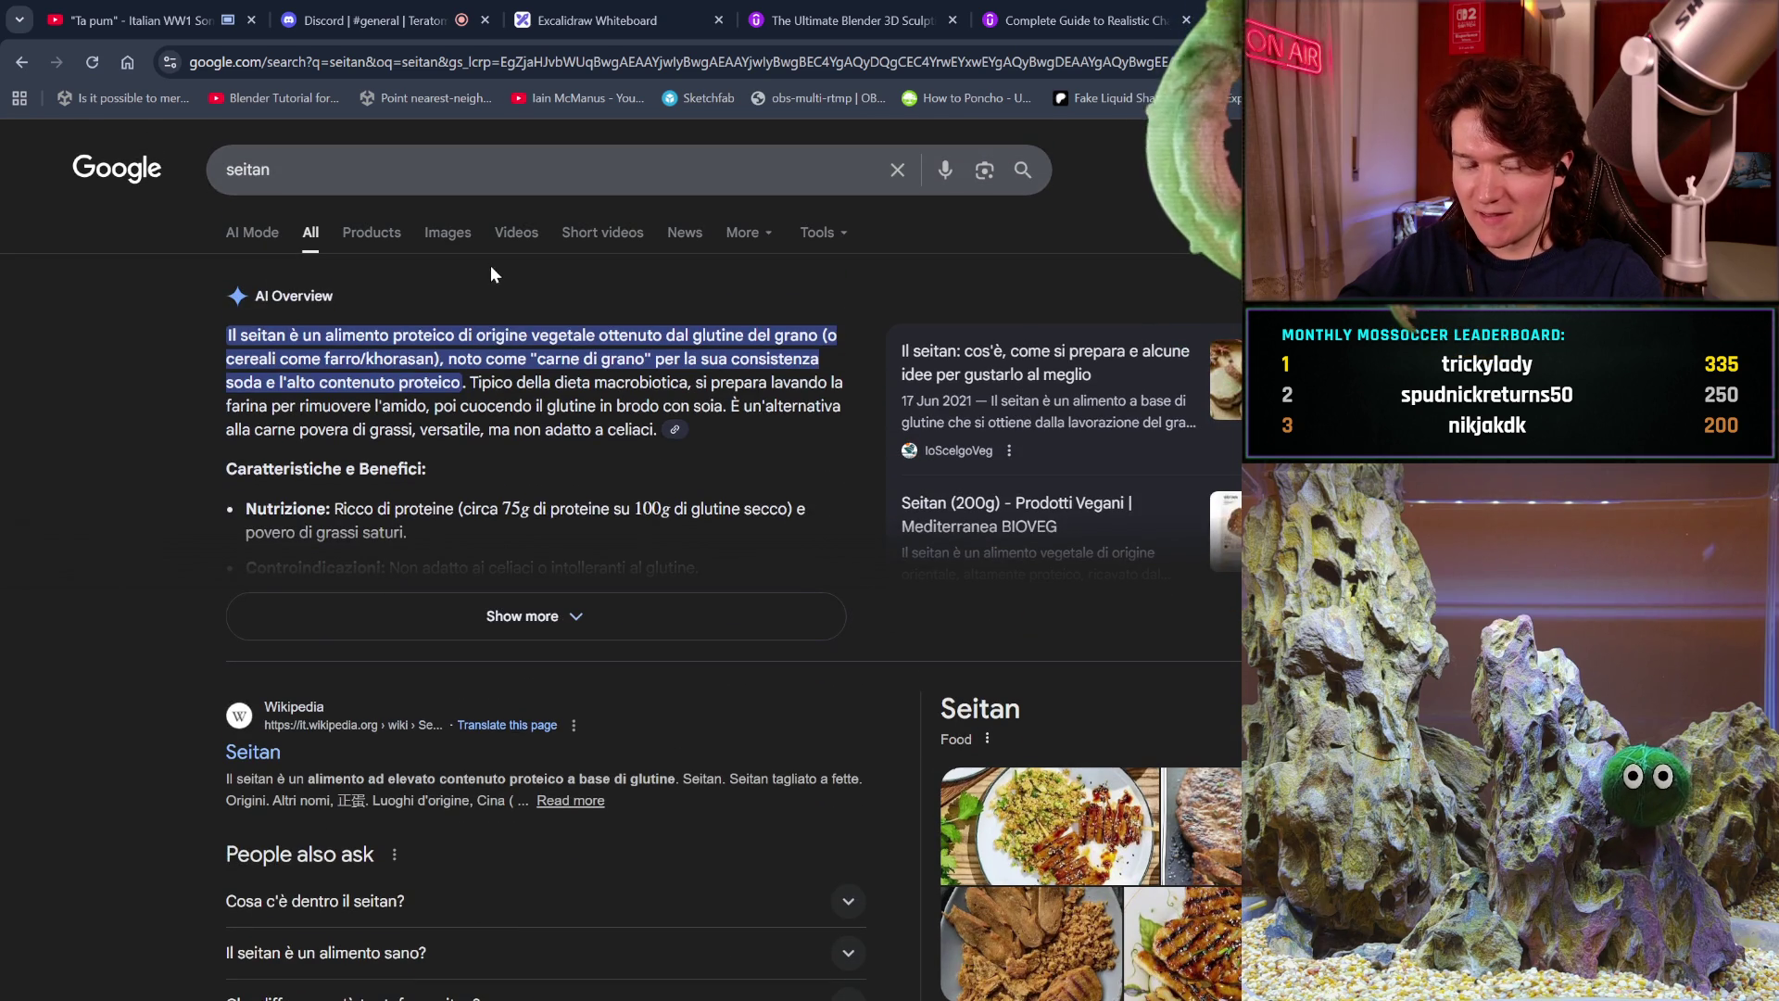
{"action": "left_click", "coordinate": [434, 231]}
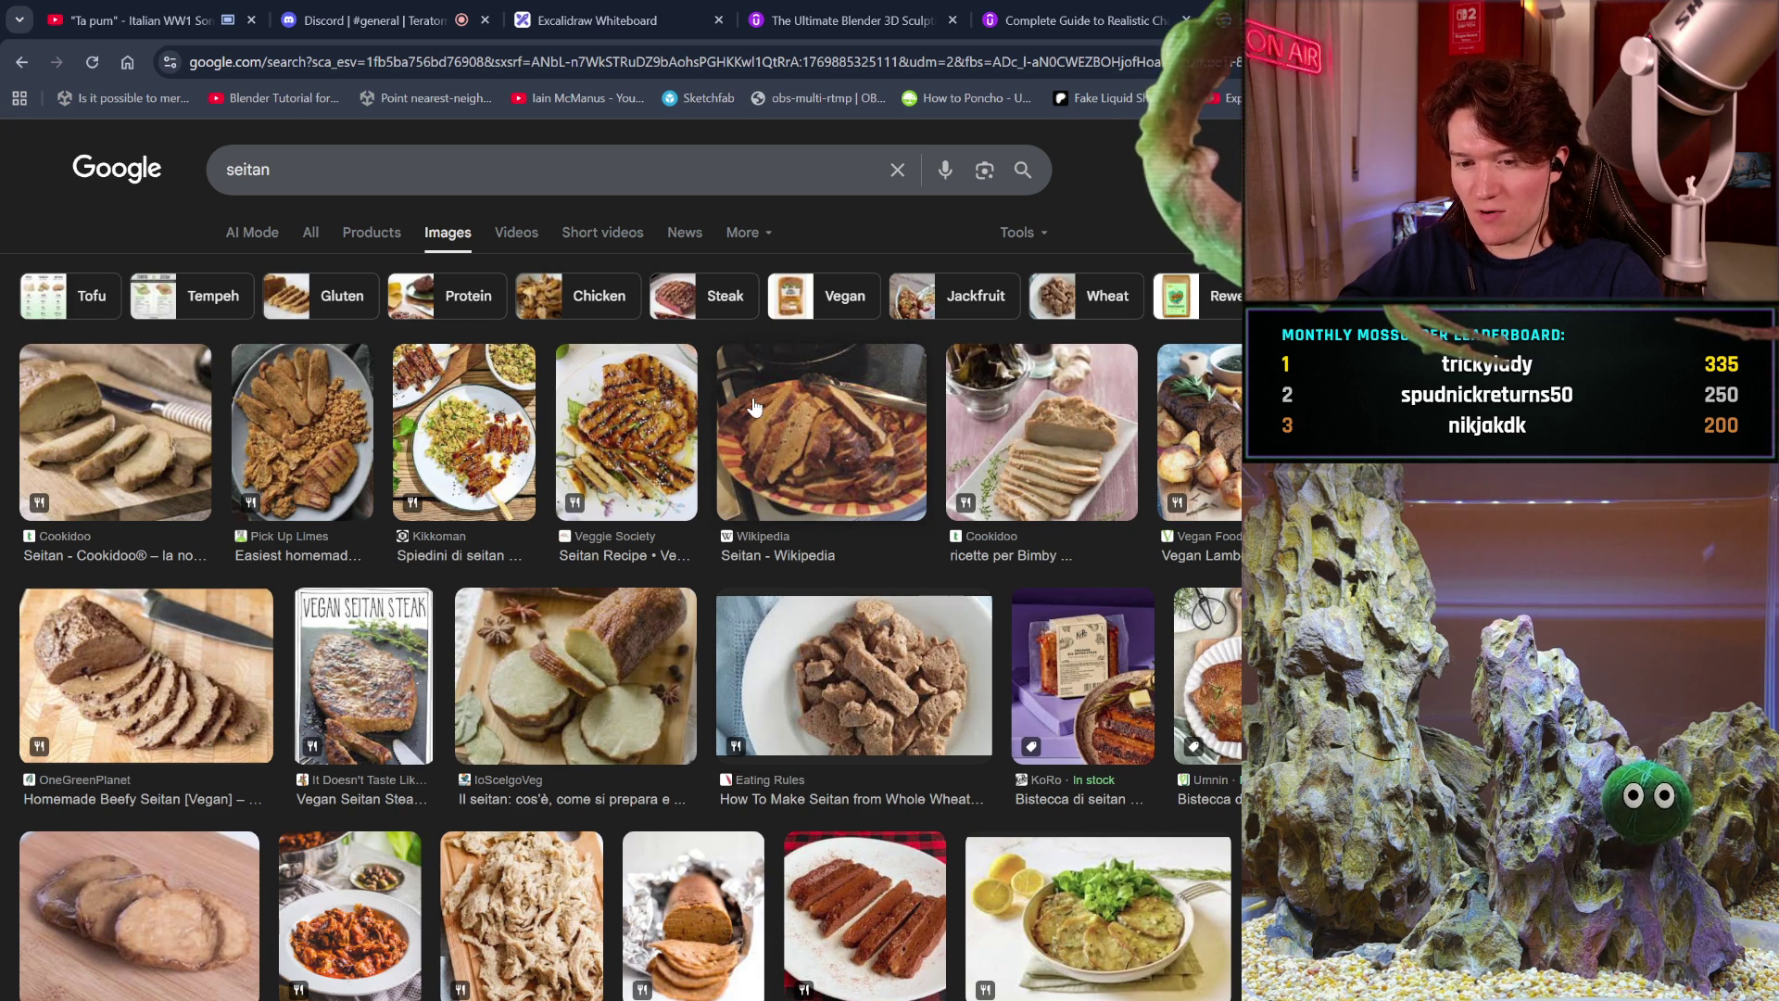
Browse the seitan image results and preview The Vegan Larder's 'Seitan Chicken' image.
{"action": "scroll", "coordinate": [754, 406], "scroll_direction": "down", "scroll_amount": 1}
{"action": "scroll", "coordinate": [754, 406], "scroll_direction": "down", "scroll_amount": 2}
{"action": "scroll", "coordinate": [754, 406], "scroll_direction": "down", "scroll_amount": 1}
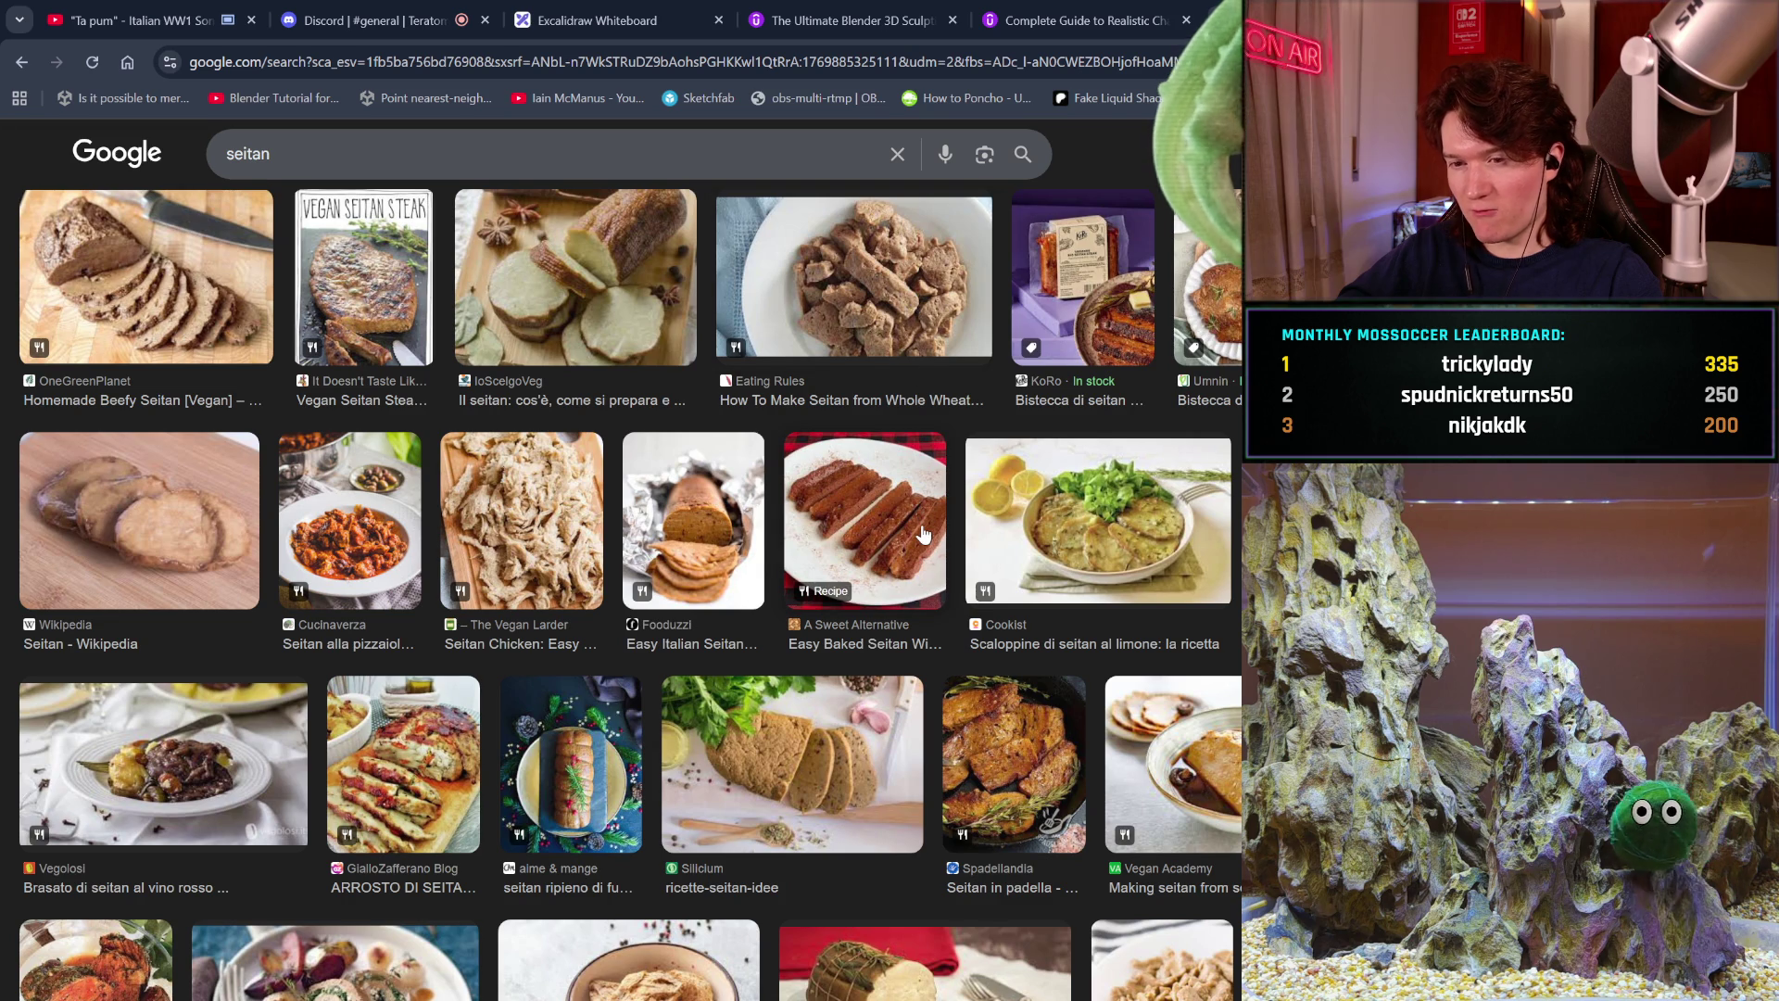
{"action": "left_click", "coordinate": [575, 589]}
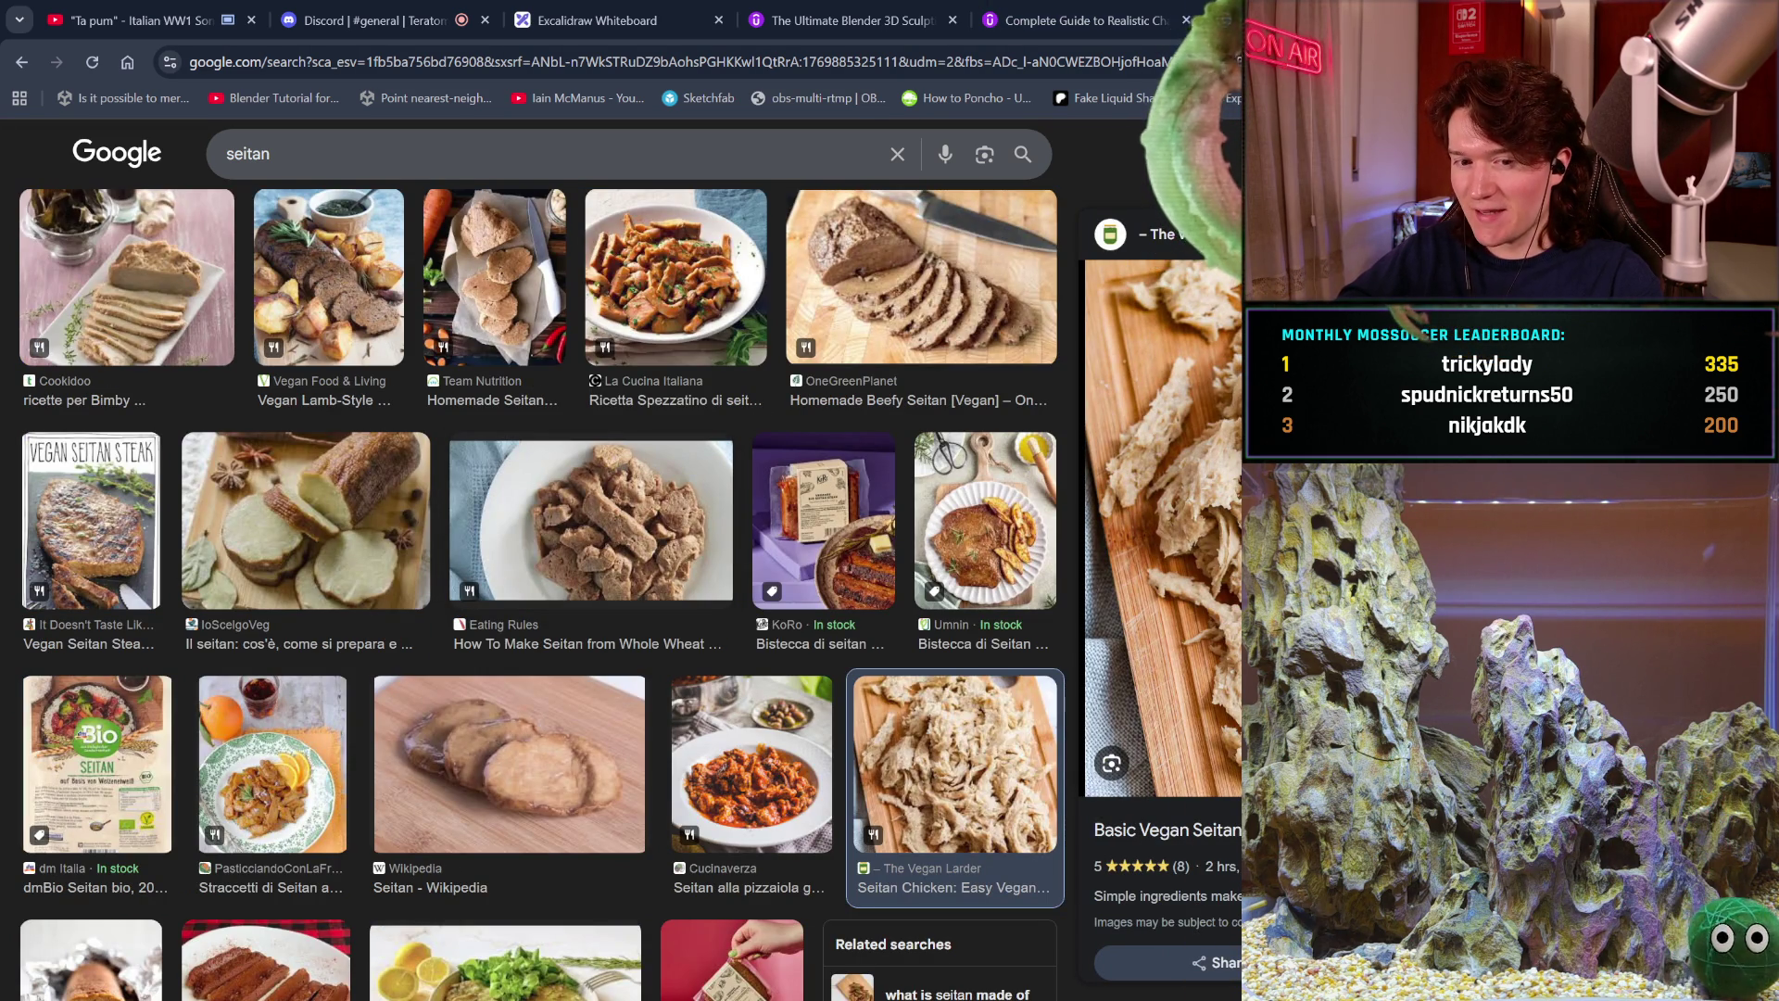
{"action": "scroll", "coordinate": [867, 468], "scroll_direction": "down", "scroll_amount": 3}
{"action": "scroll", "coordinate": [867, 469], "scroll_direction": "up", "scroll_amount": 7}
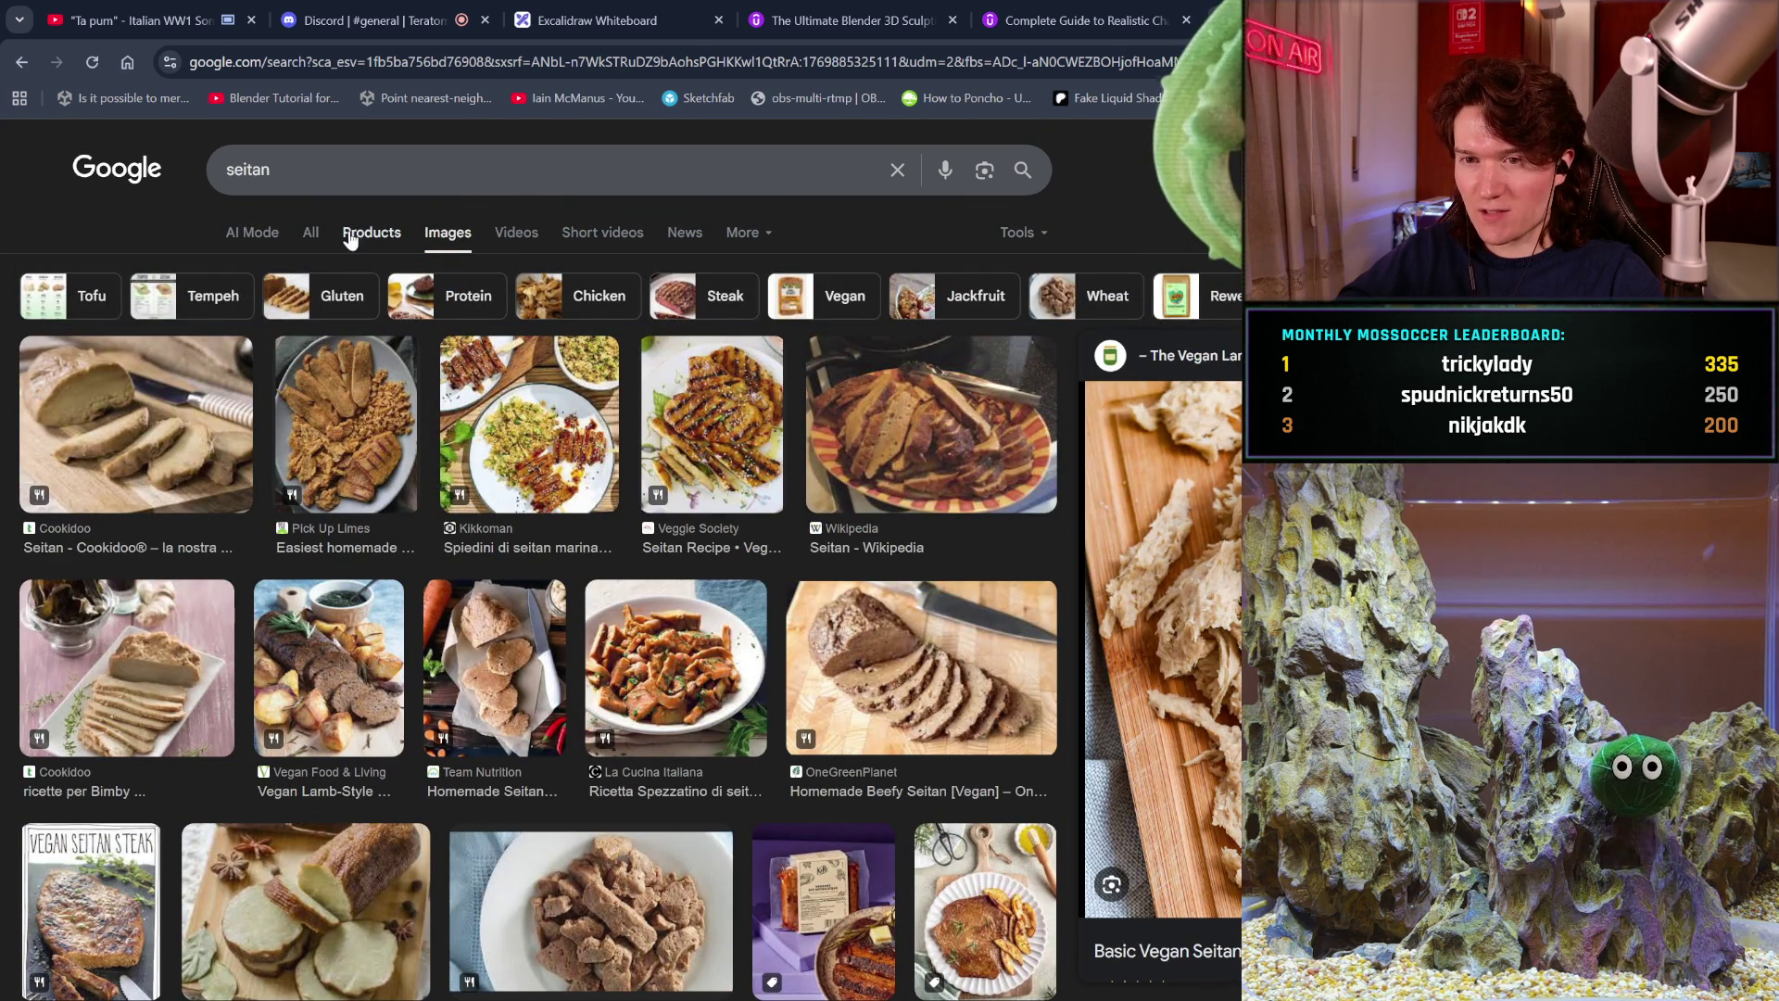
{"action": "left_click", "coordinate": [380, 238]}
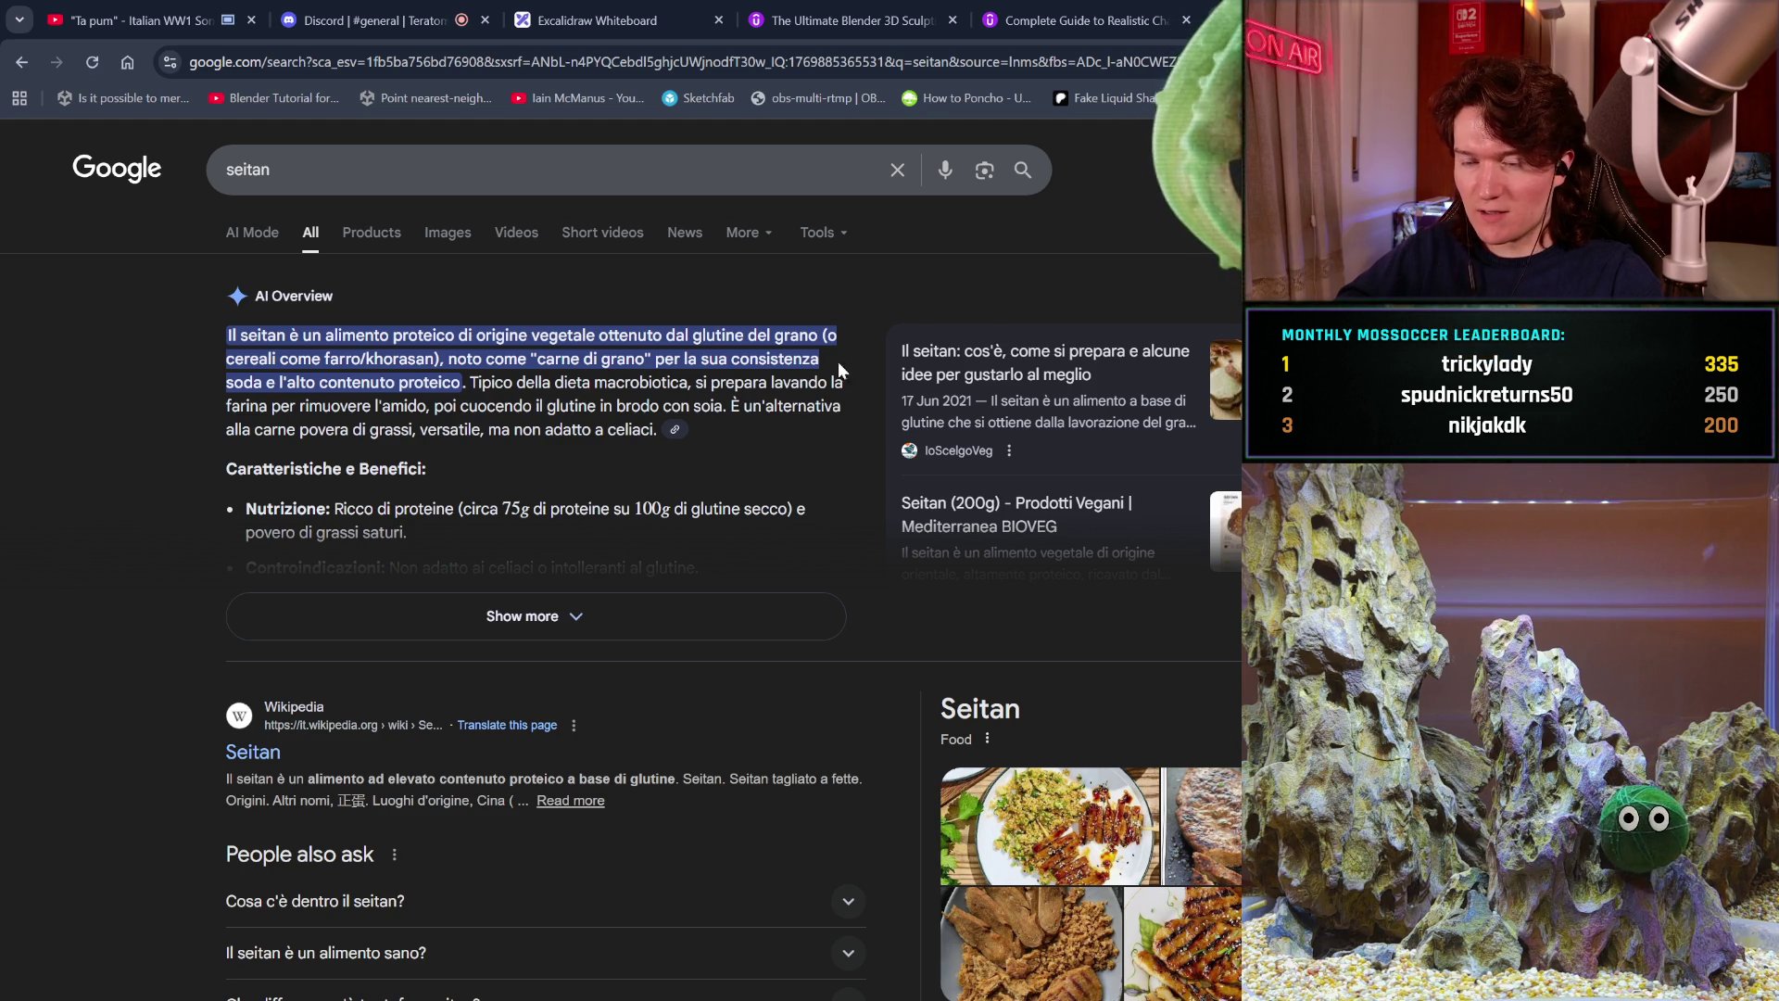
{"action": "scroll", "coordinate": [838, 284], "scroll_direction": "down", "scroll_amount": 8}
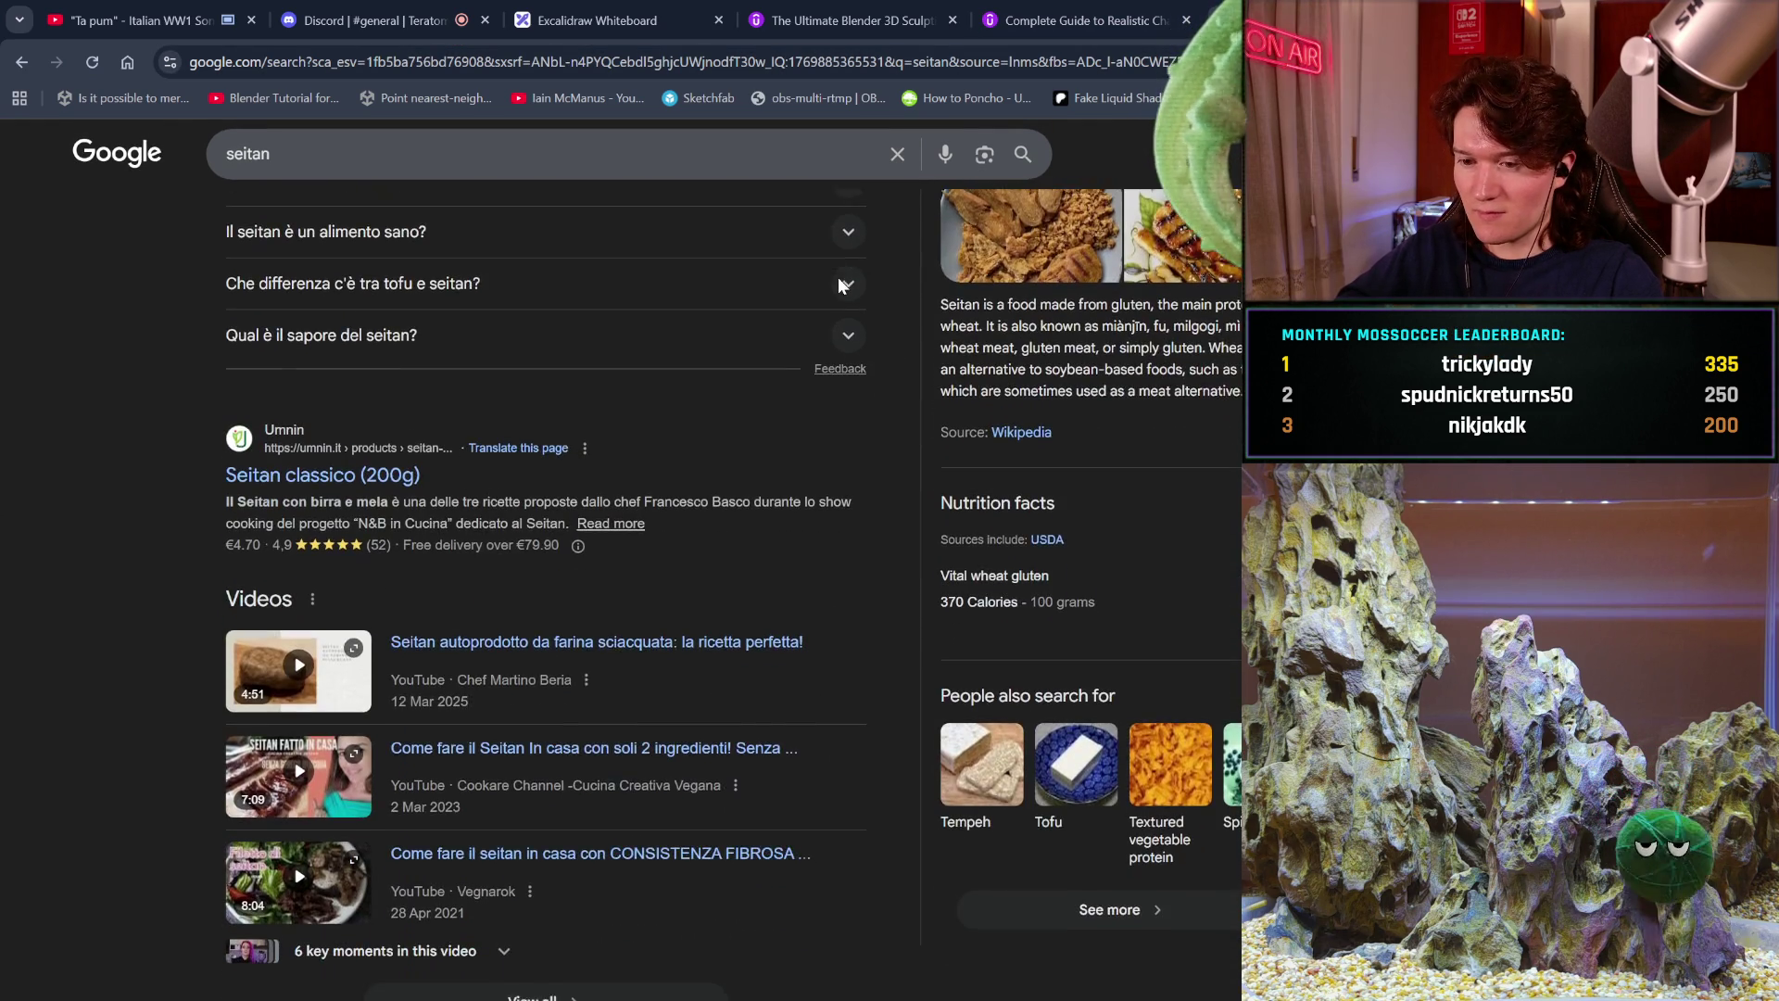
{"action": "scroll", "coordinate": [839, 282], "scroll_direction": "down", "scroll_amount": 3}
{"action": "scroll", "coordinate": [838, 286], "scroll_direction": "up", "scroll_amount": 2}
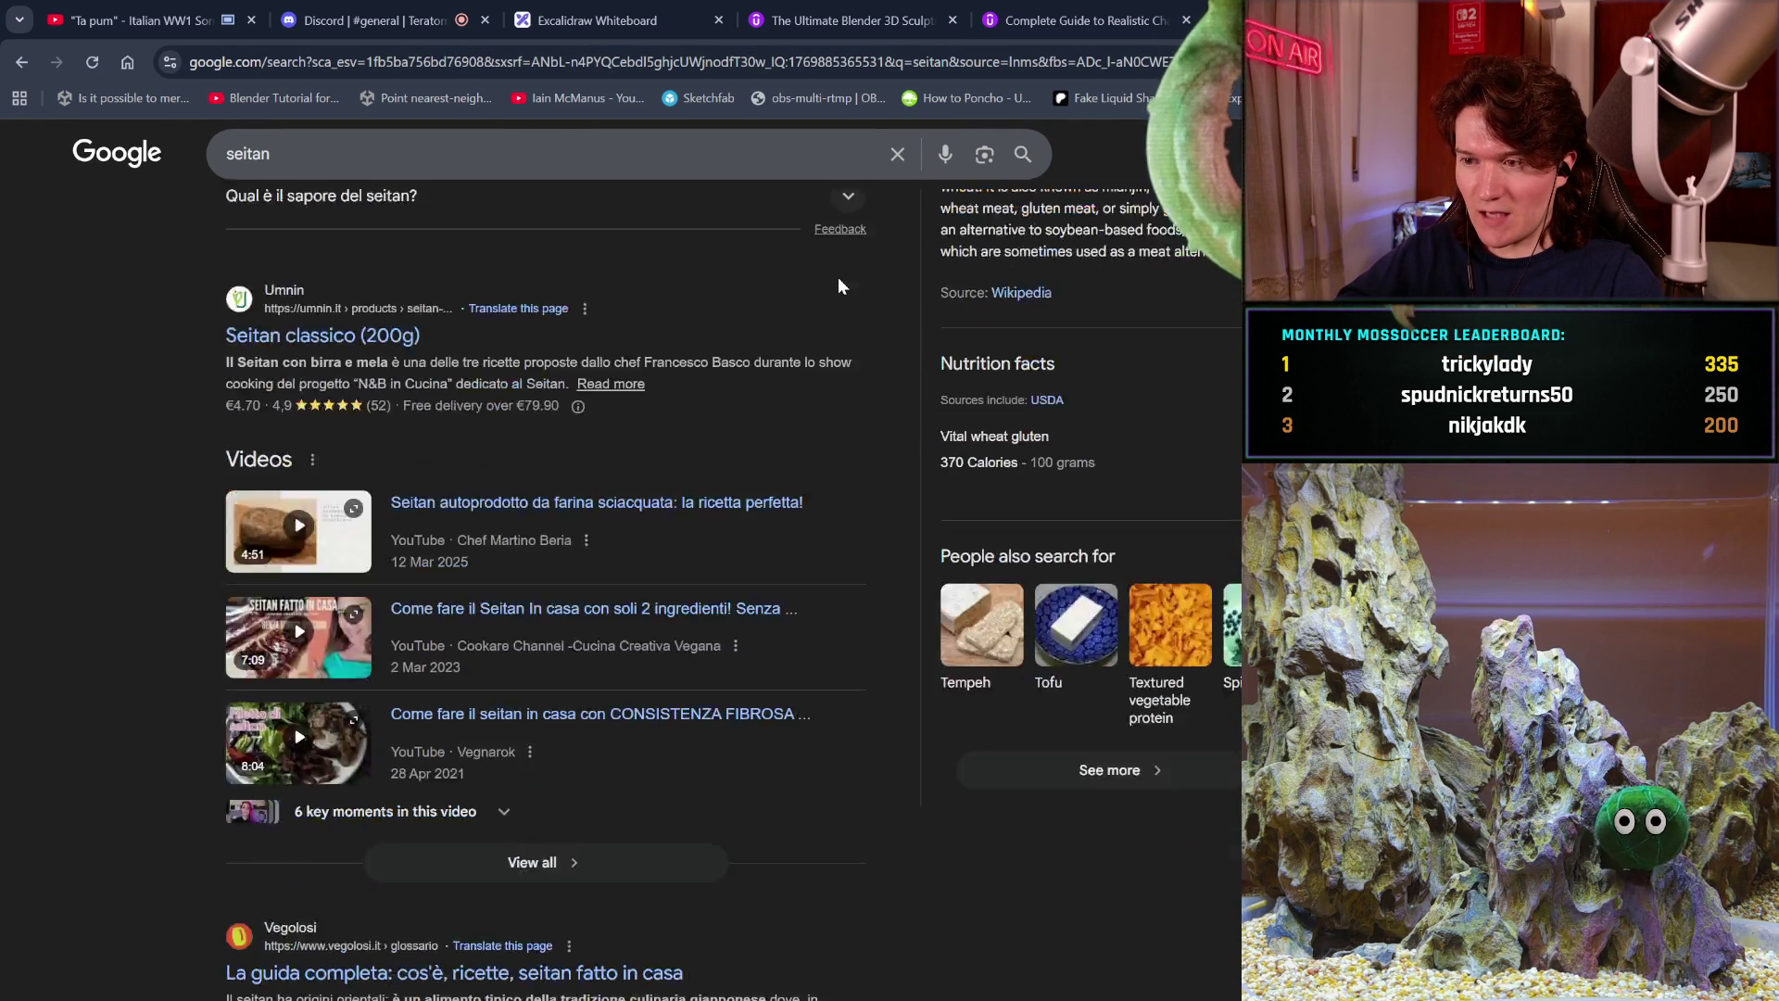
{"action": "left_click", "coordinate": [967, 644]}
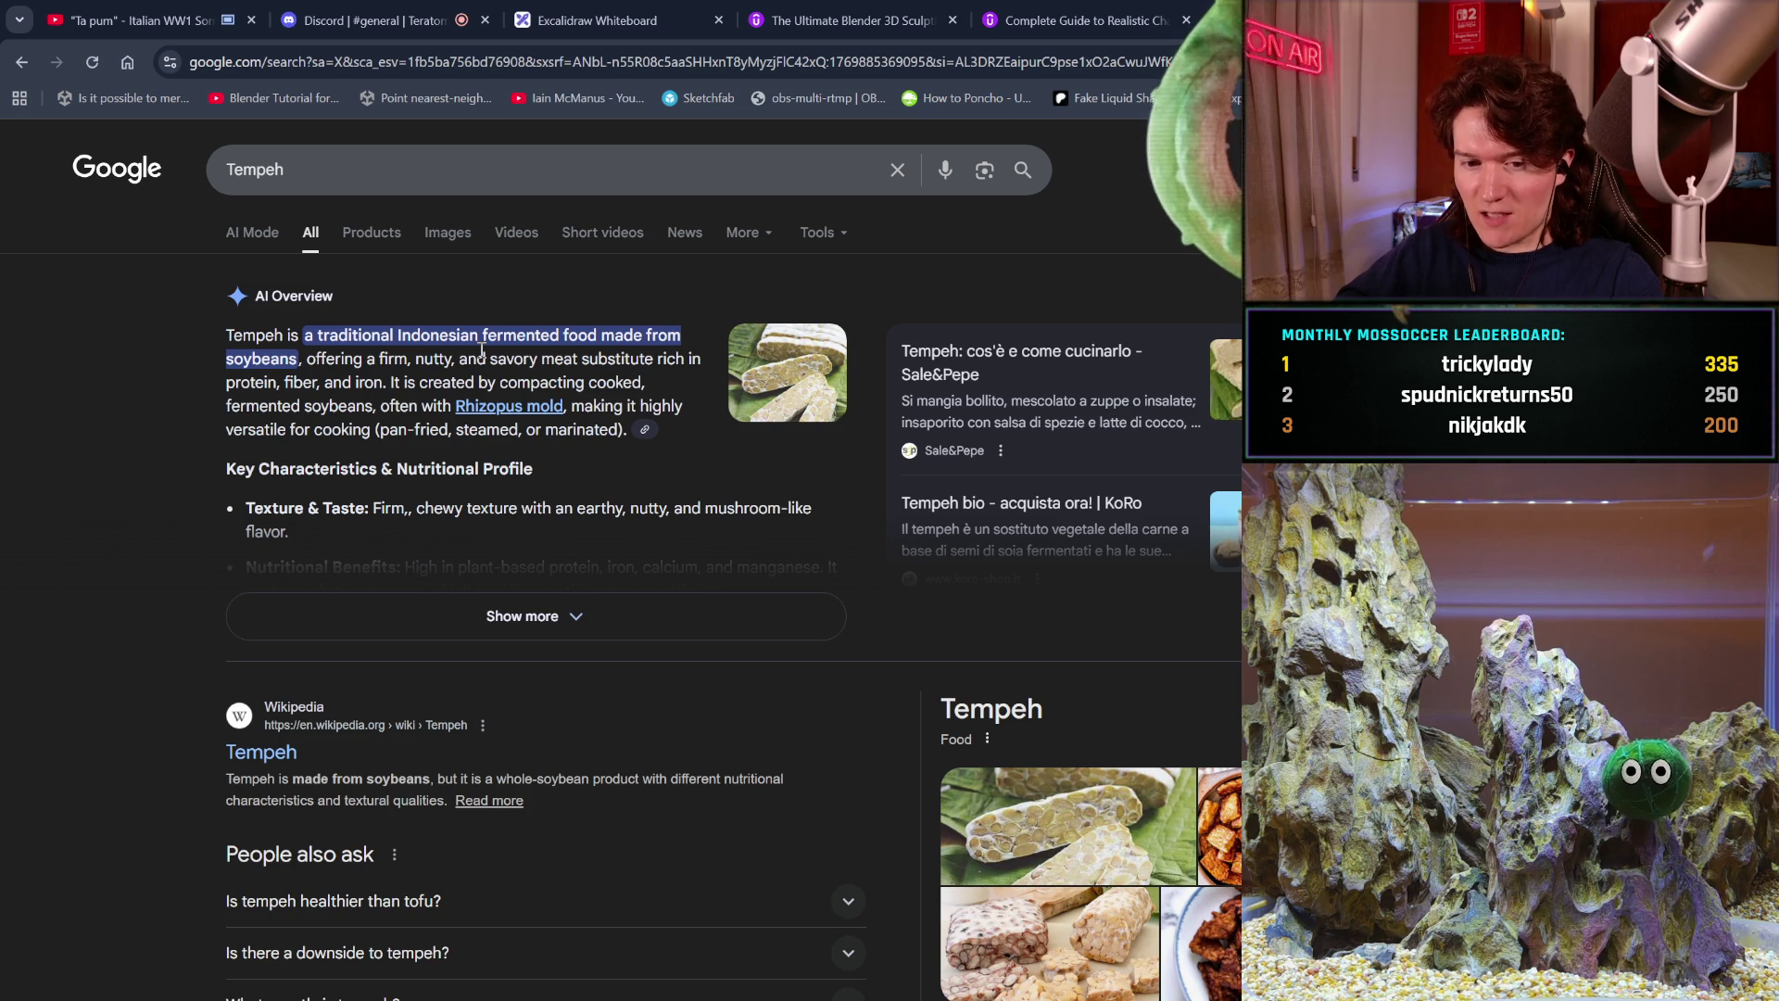
Scroll the Tempeh results and expand the related foods such as Tofu, Edamame and Kimchi.
{"action": "scroll", "coordinate": [663, 464], "scroll_direction": "down", "scroll_amount": 3}
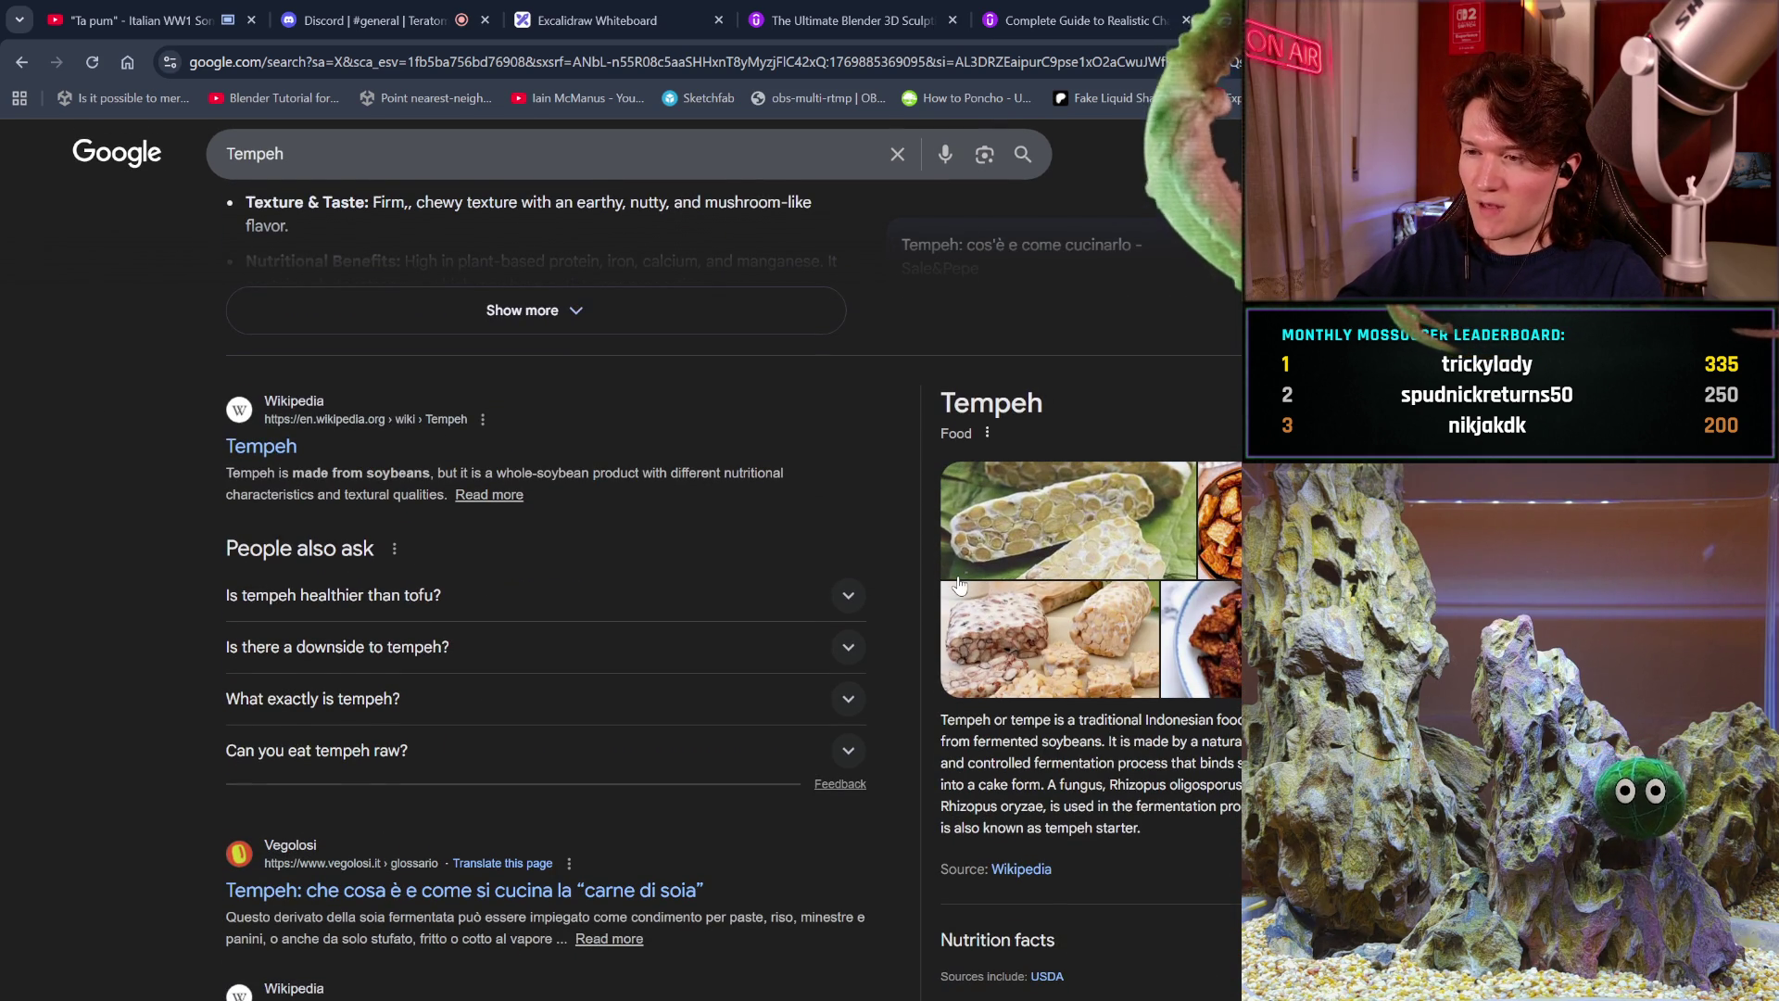
{"action": "scroll", "coordinate": [959, 584], "scroll_direction": "down", "scroll_amount": 5}
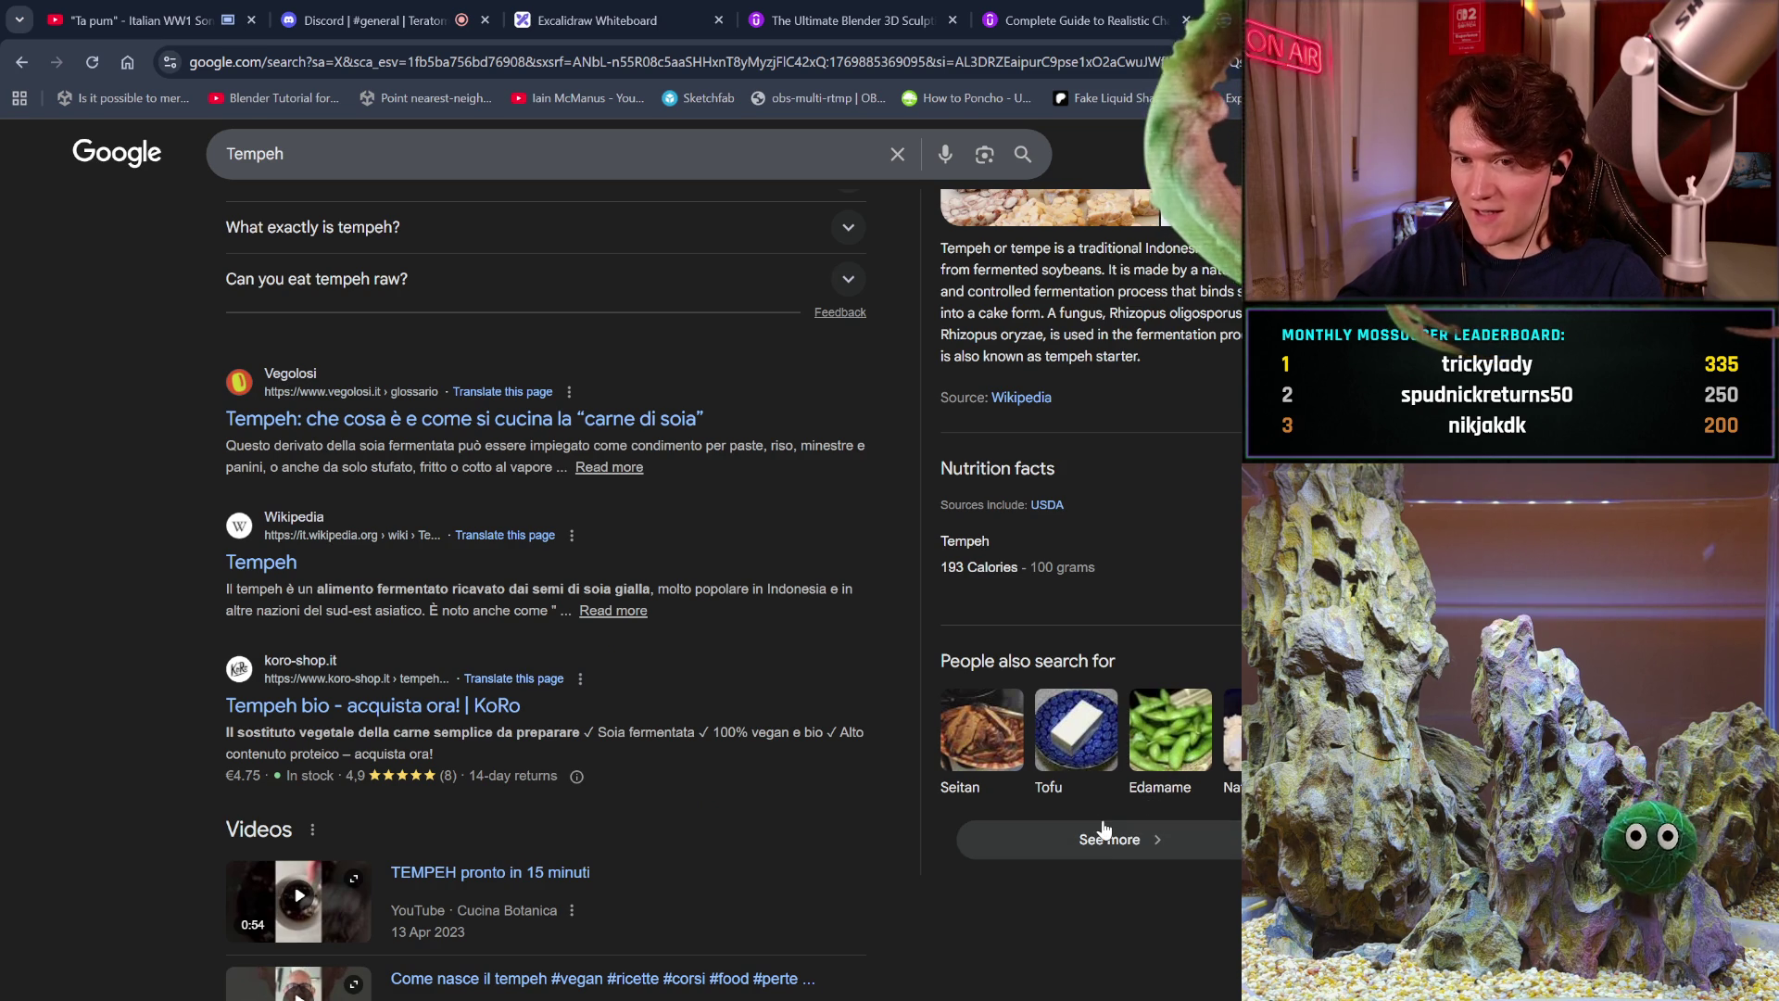
{"action": "left_click", "coordinate": [1103, 823]}
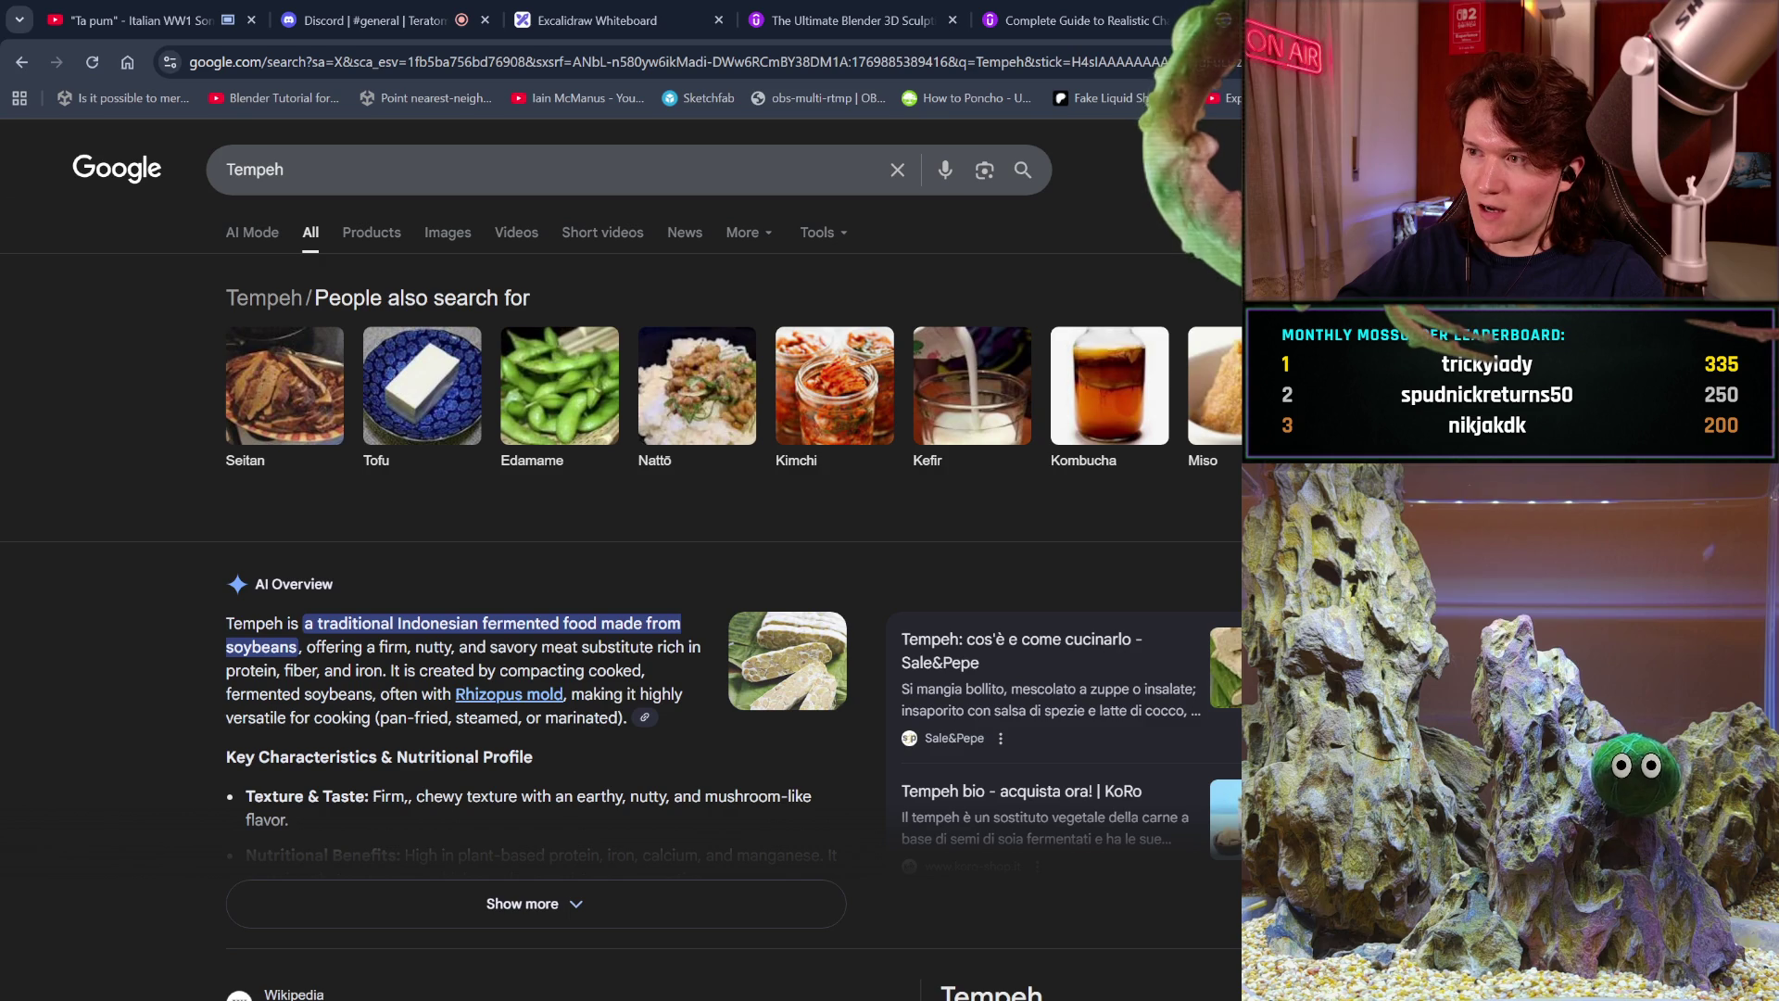
{"action": "left_click", "coordinate": [852, 19]}
Switch from the Realistic Character Creation tab to The Ultimate Blender 3D Sculpting Course tab.
{"action": "left_click", "coordinate": [1115, 10]}
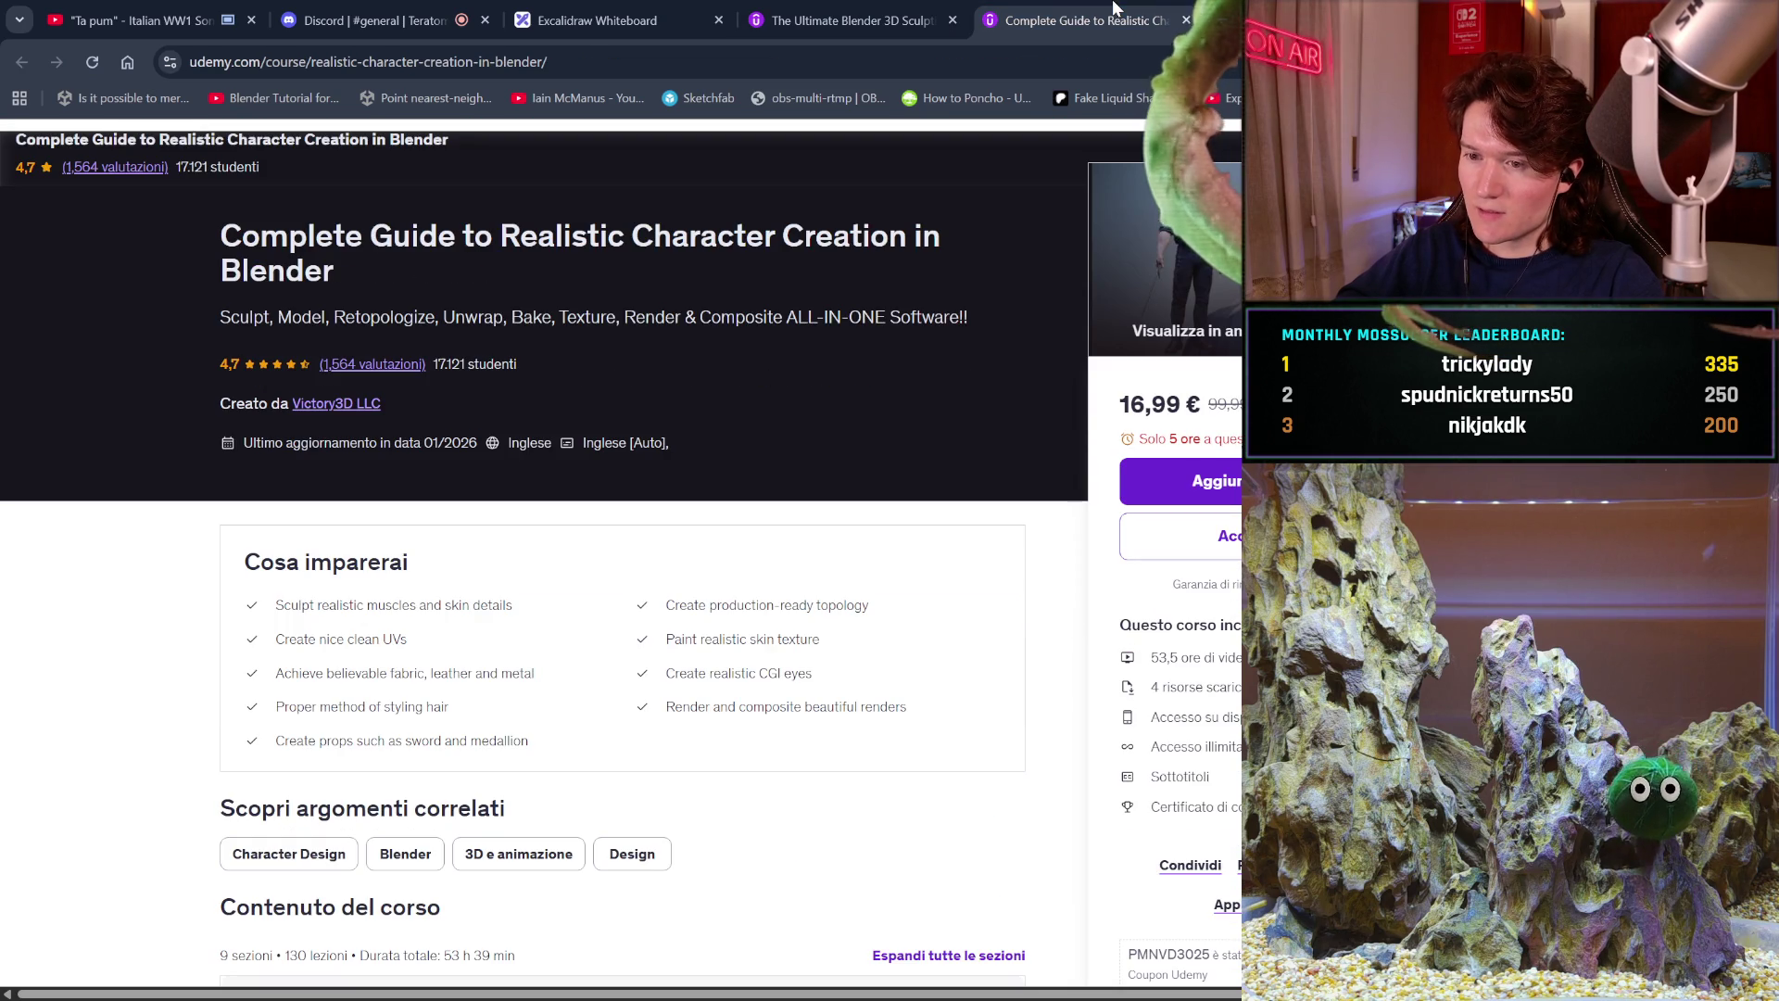
{"action": "left_click", "coordinate": [968, 11]}
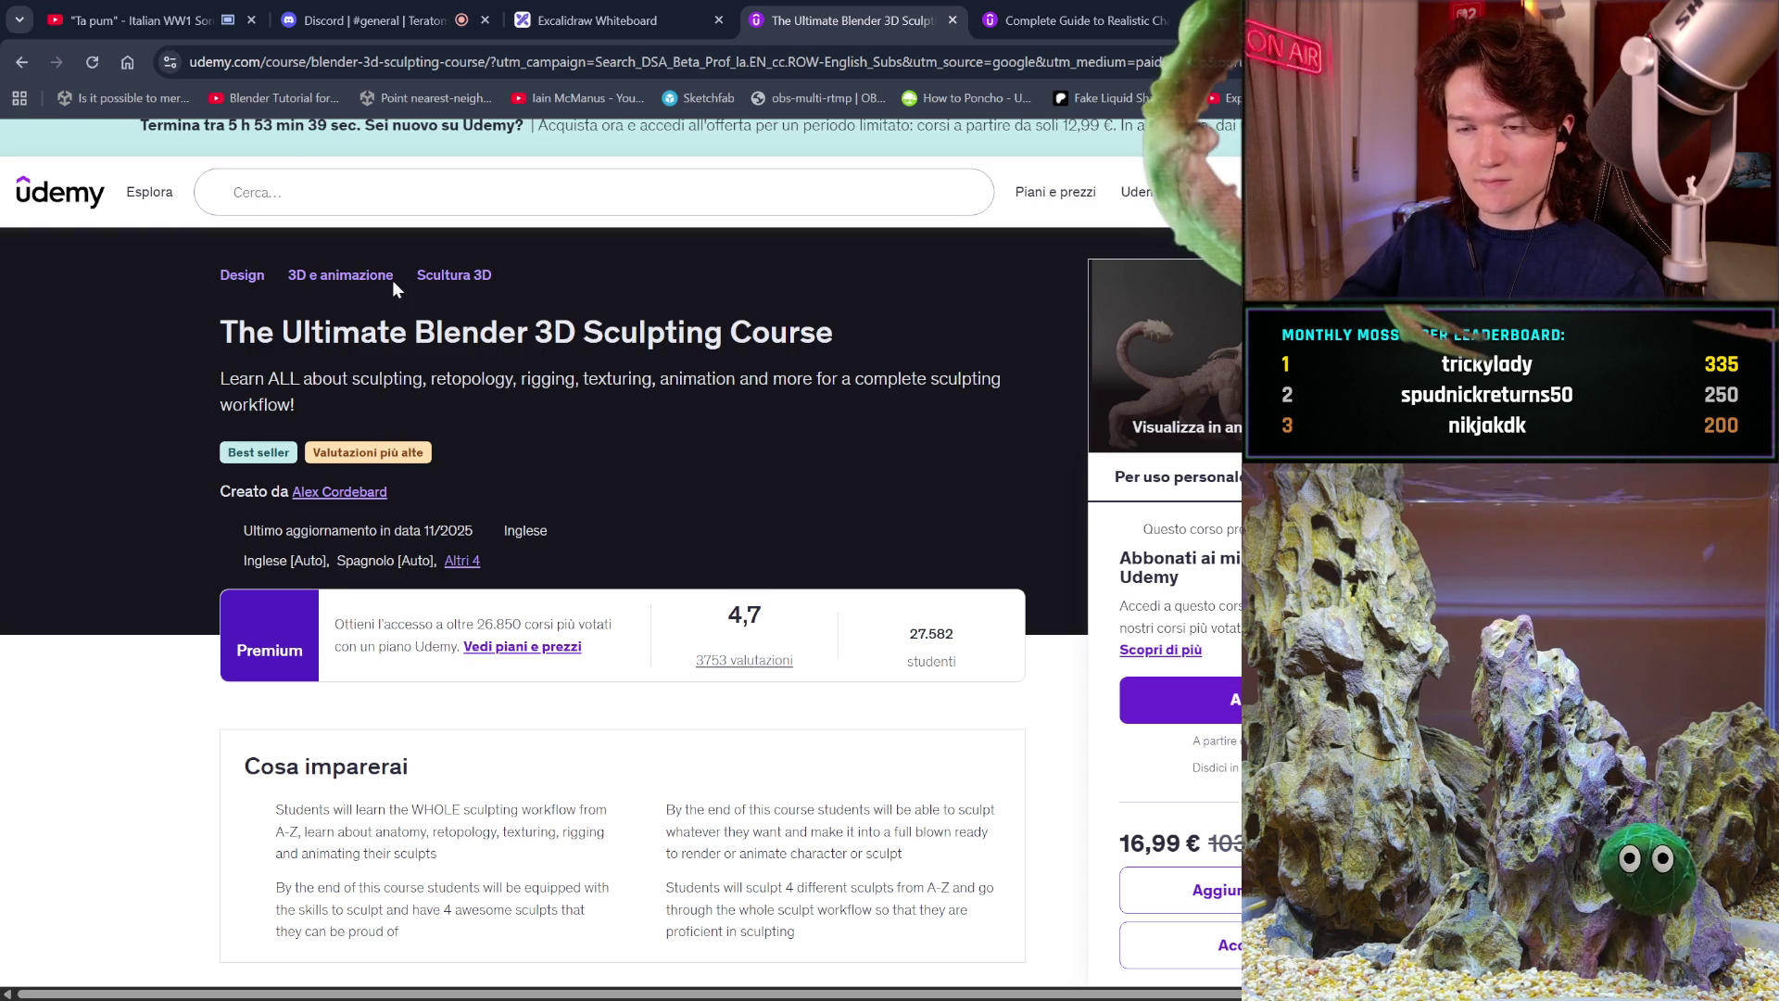
{"action": "left_click", "coordinate": [470, 280]}
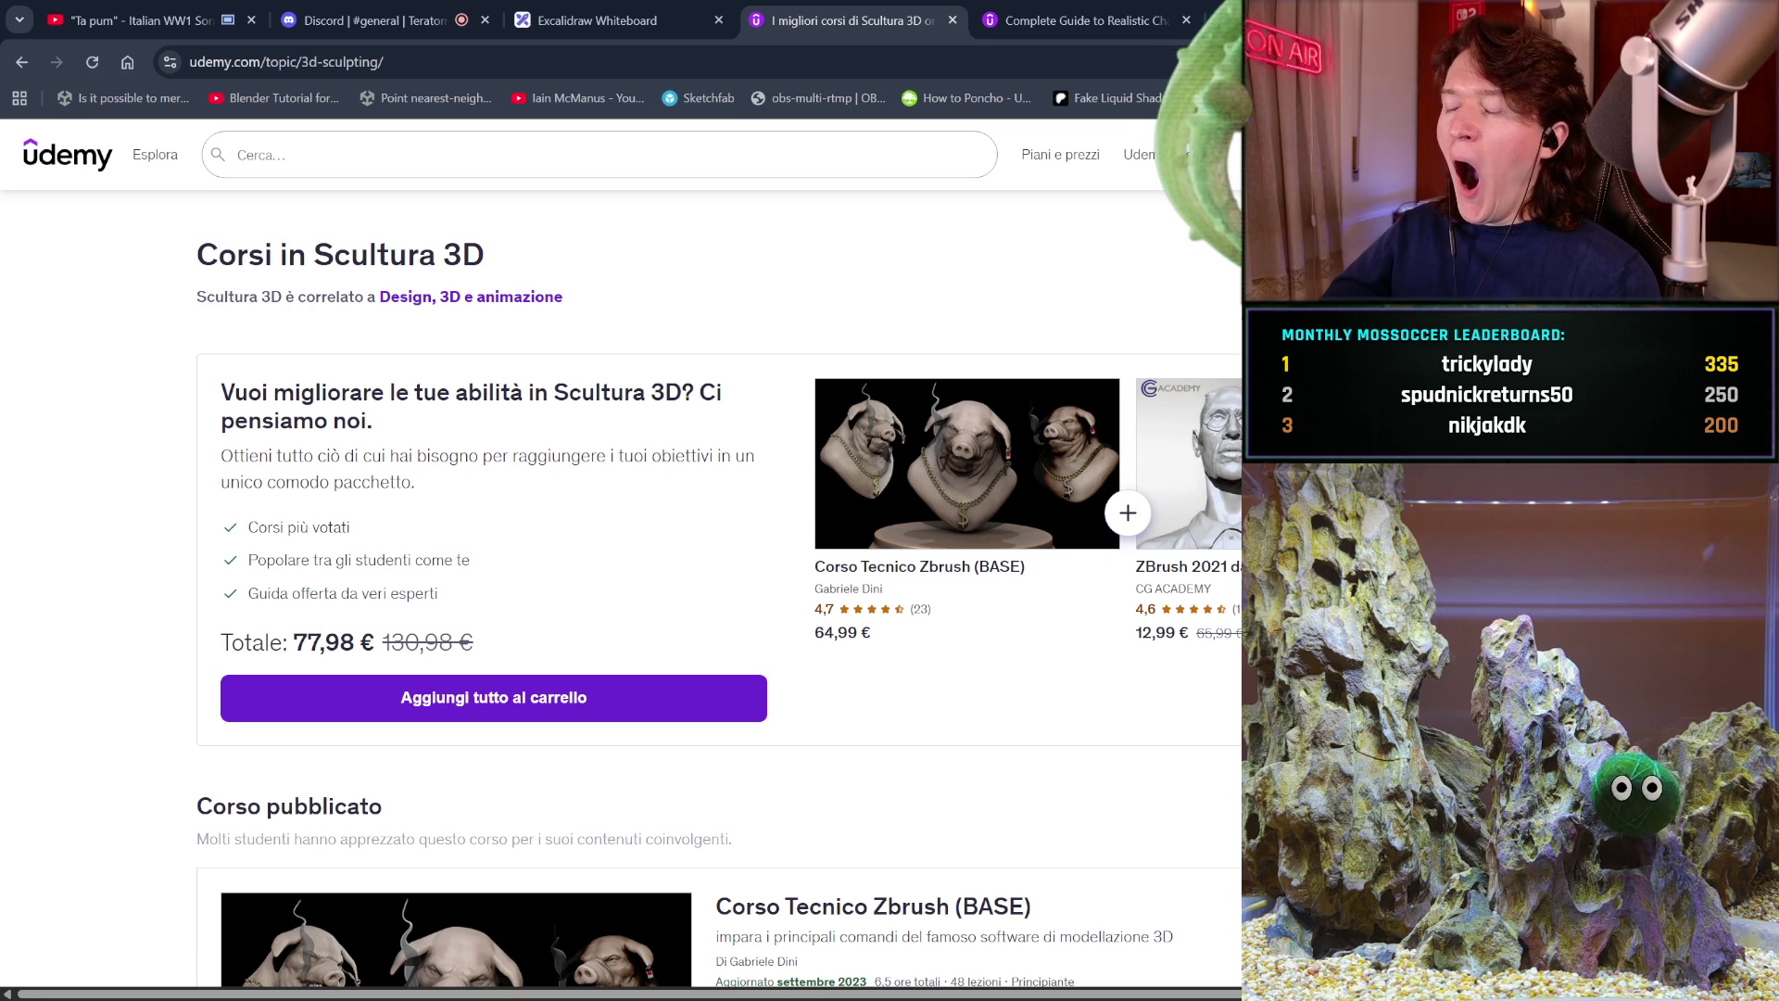
Scroll down the Scultura 3D topic page through the full list of sculpting courses.
{"action": "scroll", "coordinate": [953, 443], "scroll_direction": "down", "scroll_amount": 1}
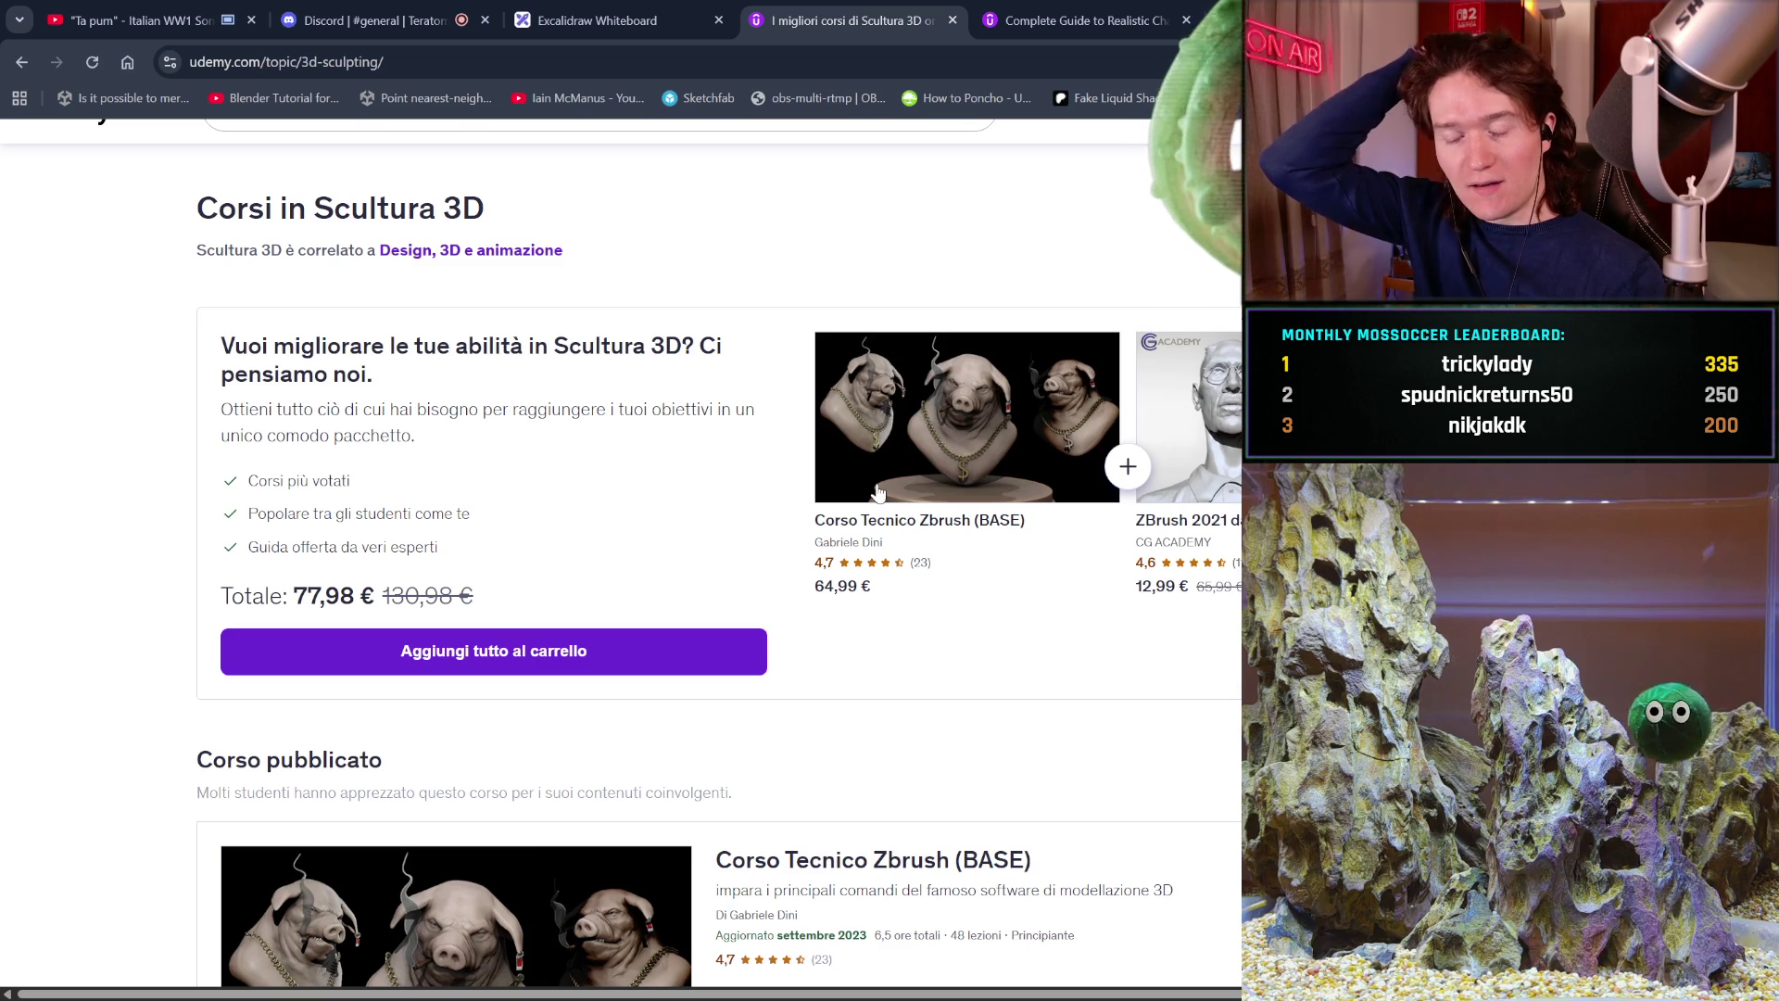
{"action": "scroll", "coordinate": [878, 491], "scroll_direction": "down", "scroll_amount": 1}
{"action": "scroll", "coordinate": [877, 491], "scroll_direction": "down", "scroll_amount": 3}
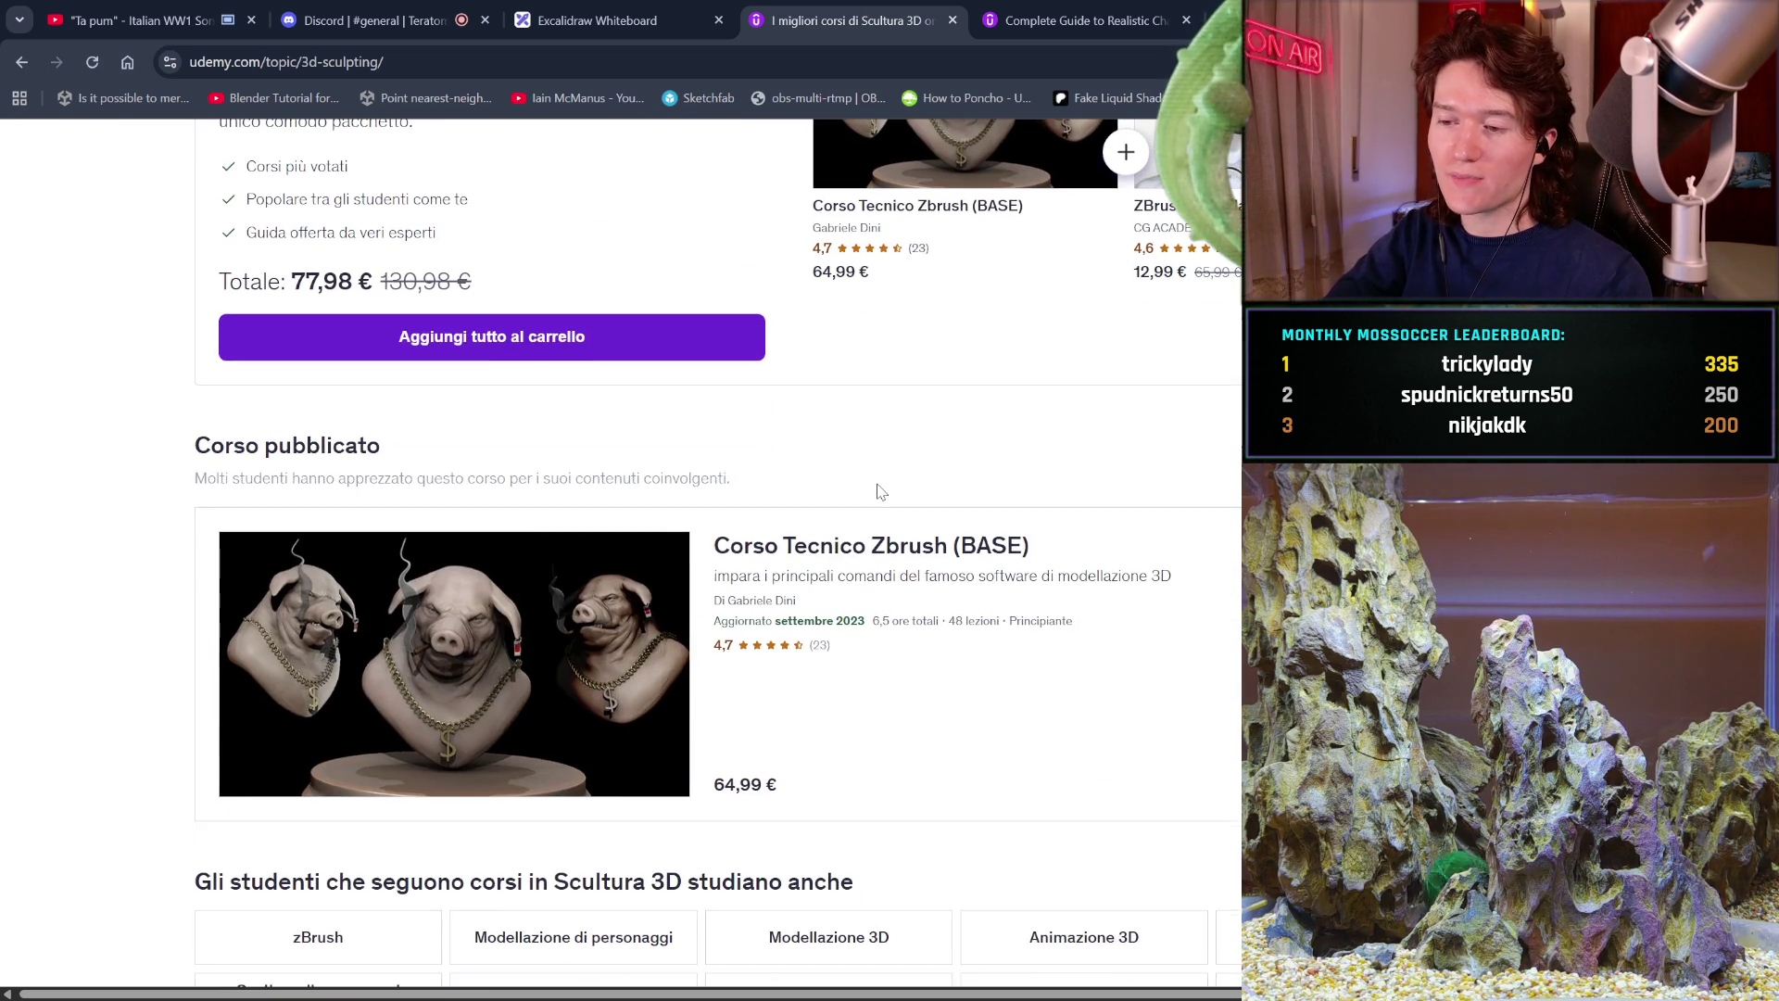
{"action": "scroll", "coordinate": [878, 491], "scroll_direction": "up", "scroll_amount": 3}
{"action": "scroll", "coordinate": [877, 491], "scroll_direction": "down", "scroll_amount": 5}
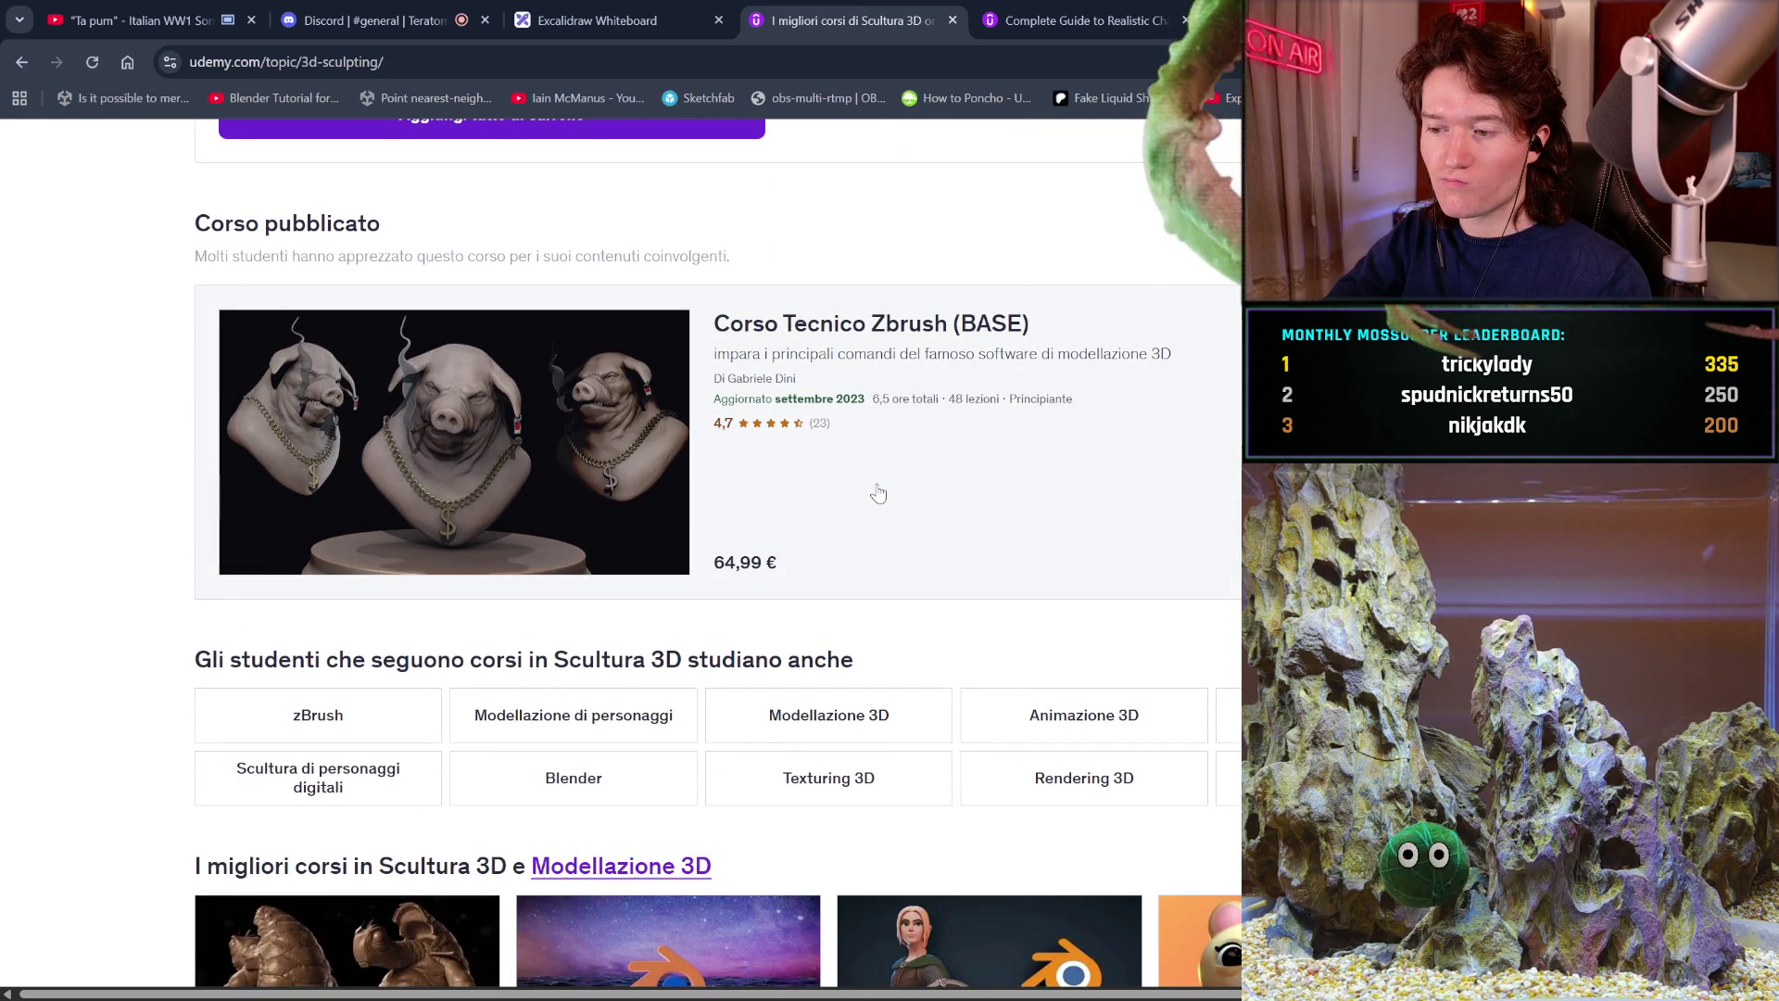
{"action": "scroll", "coordinate": [877, 491], "scroll_direction": "down", "scroll_amount": 2}
{"action": "scroll", "coordinate": [877, 491], "scroll_direction": "down", "scroll_amount": 2}
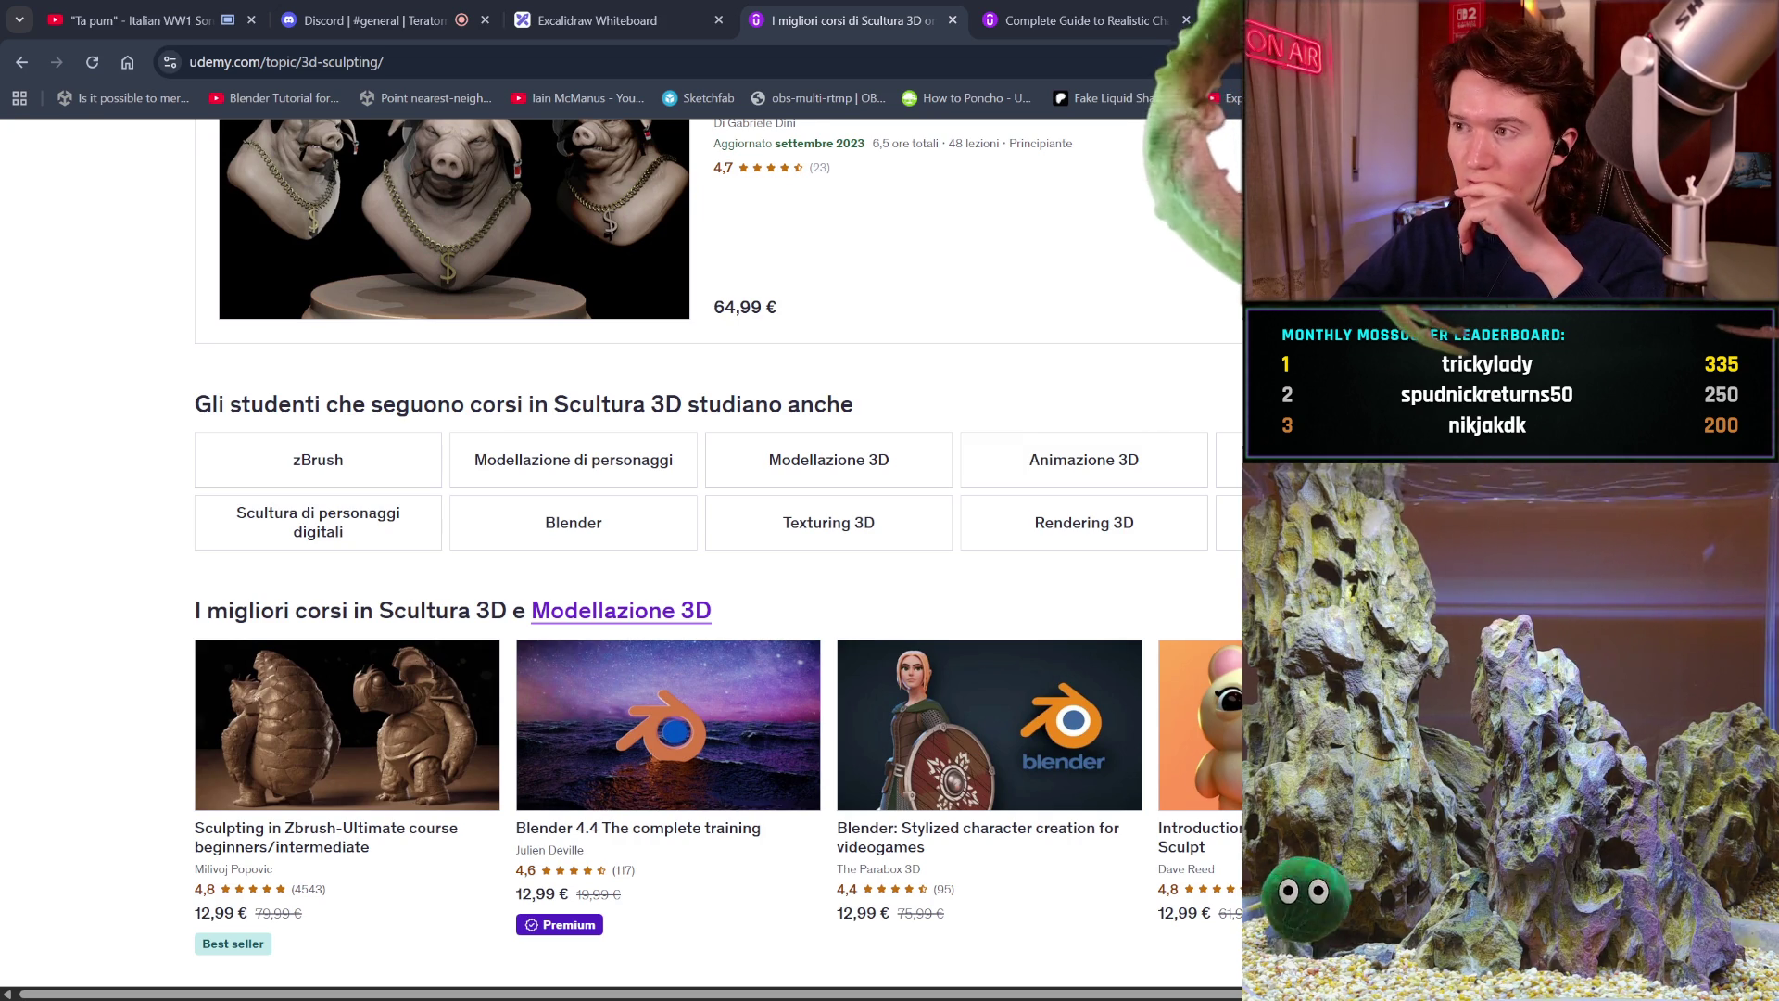
{"action": "scroll", "coordinate": [1041, 453], "scroll_direction": "down", "scroll_amount": 4}
{"action": "scroll", "coordinate": [1043, 454], "scroll_direction": "down", "scroll_amount": 2}
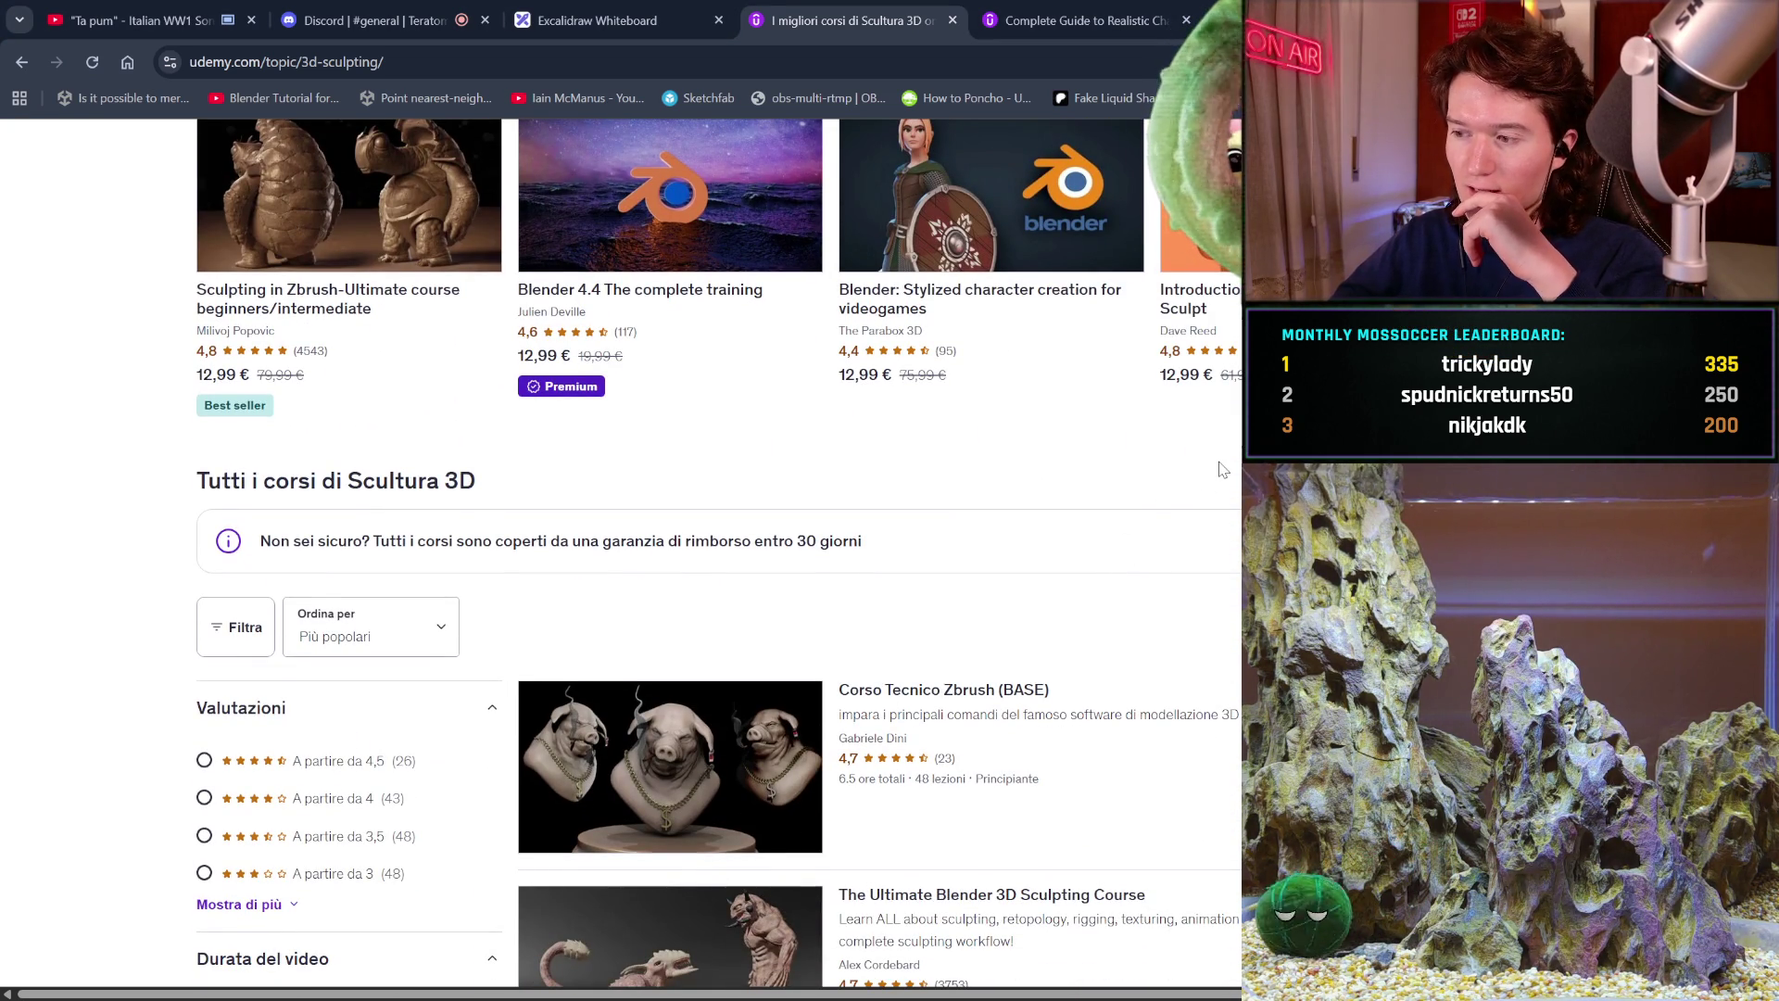
{"action": "scroll", "coordinate": [1223, 470], "scroll_direction": "down", "scroll_amount": 2}
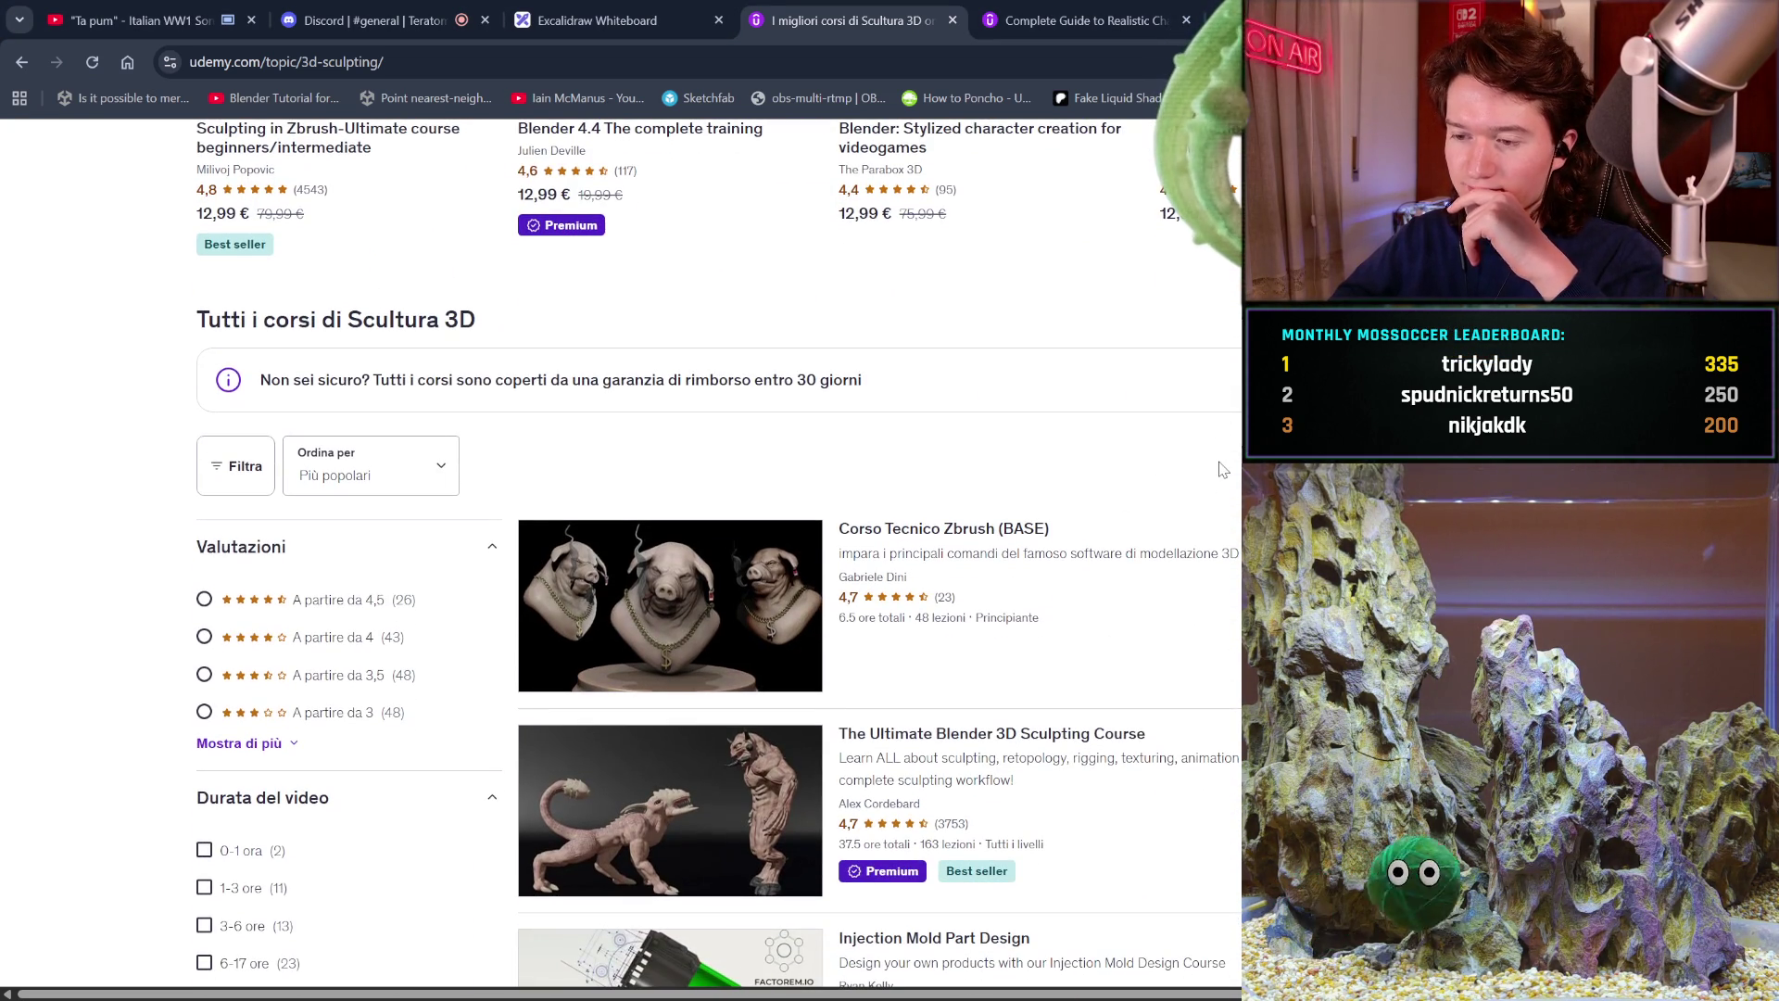
{"action": "scroll", "coordinate": [1223, 470], "scroll_direction": "down", "scroll_amount": 1}
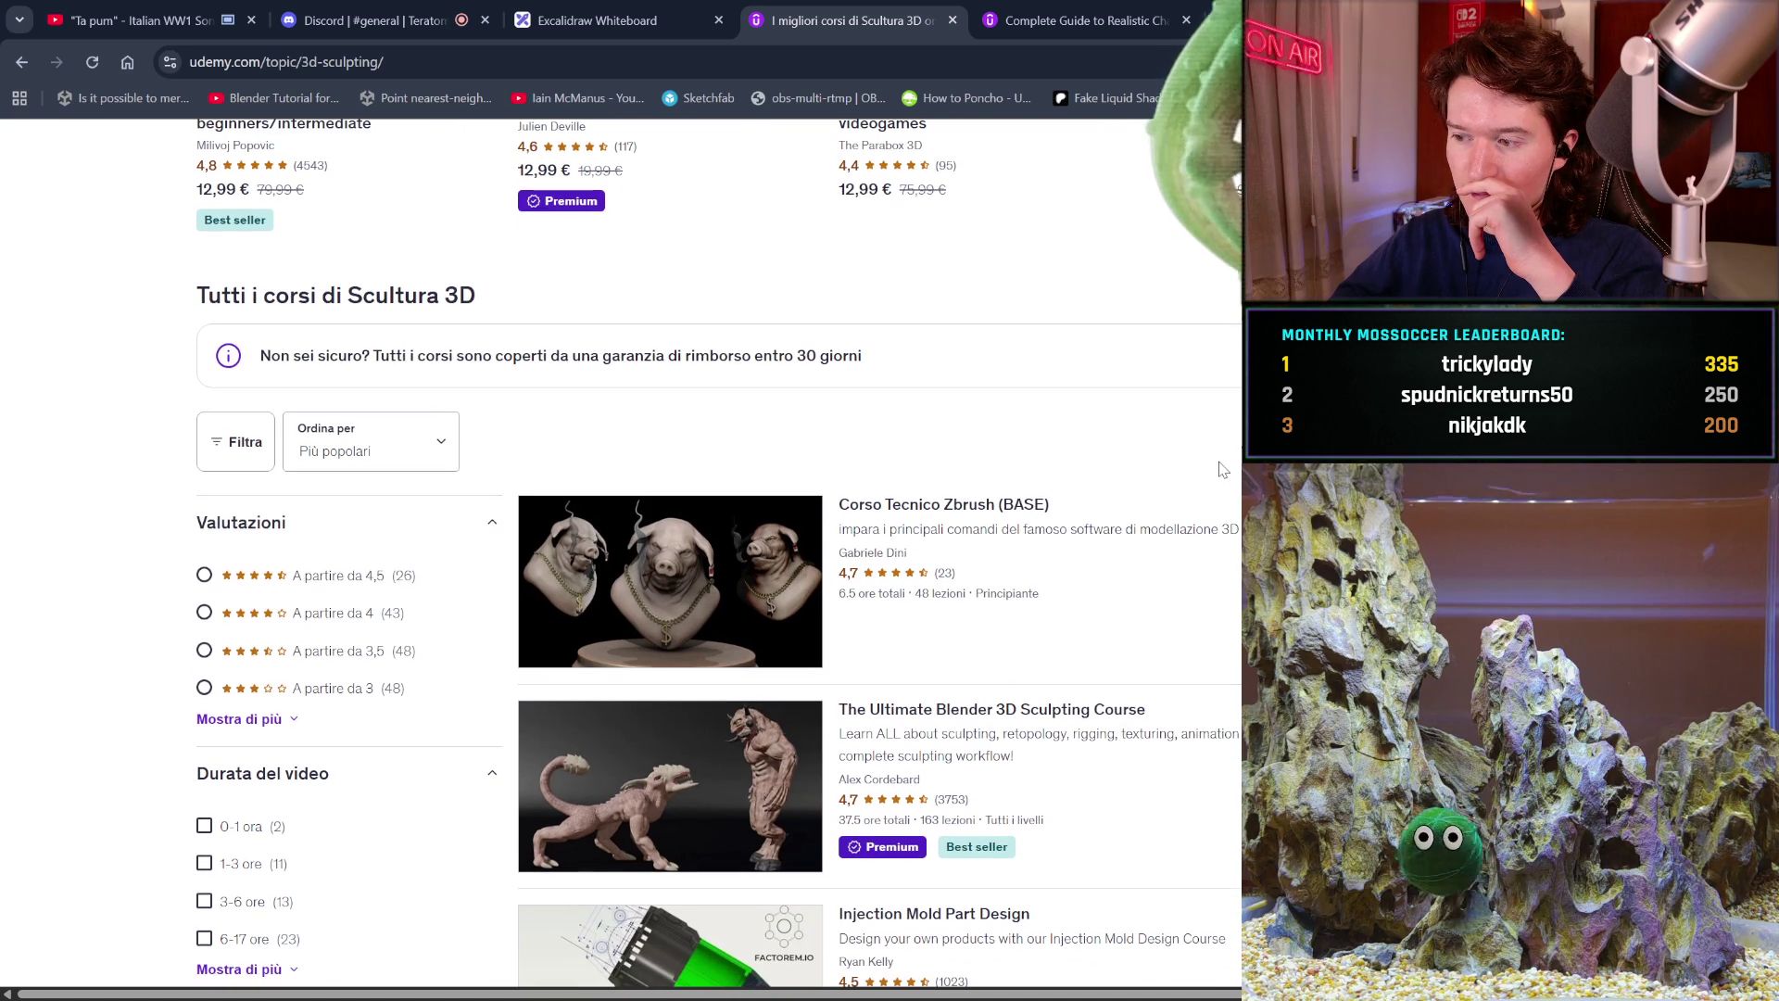
{"action": "scroll", "coordinate": [1223, 470], "scroll_direction": "down", "scroll_amount": 2}
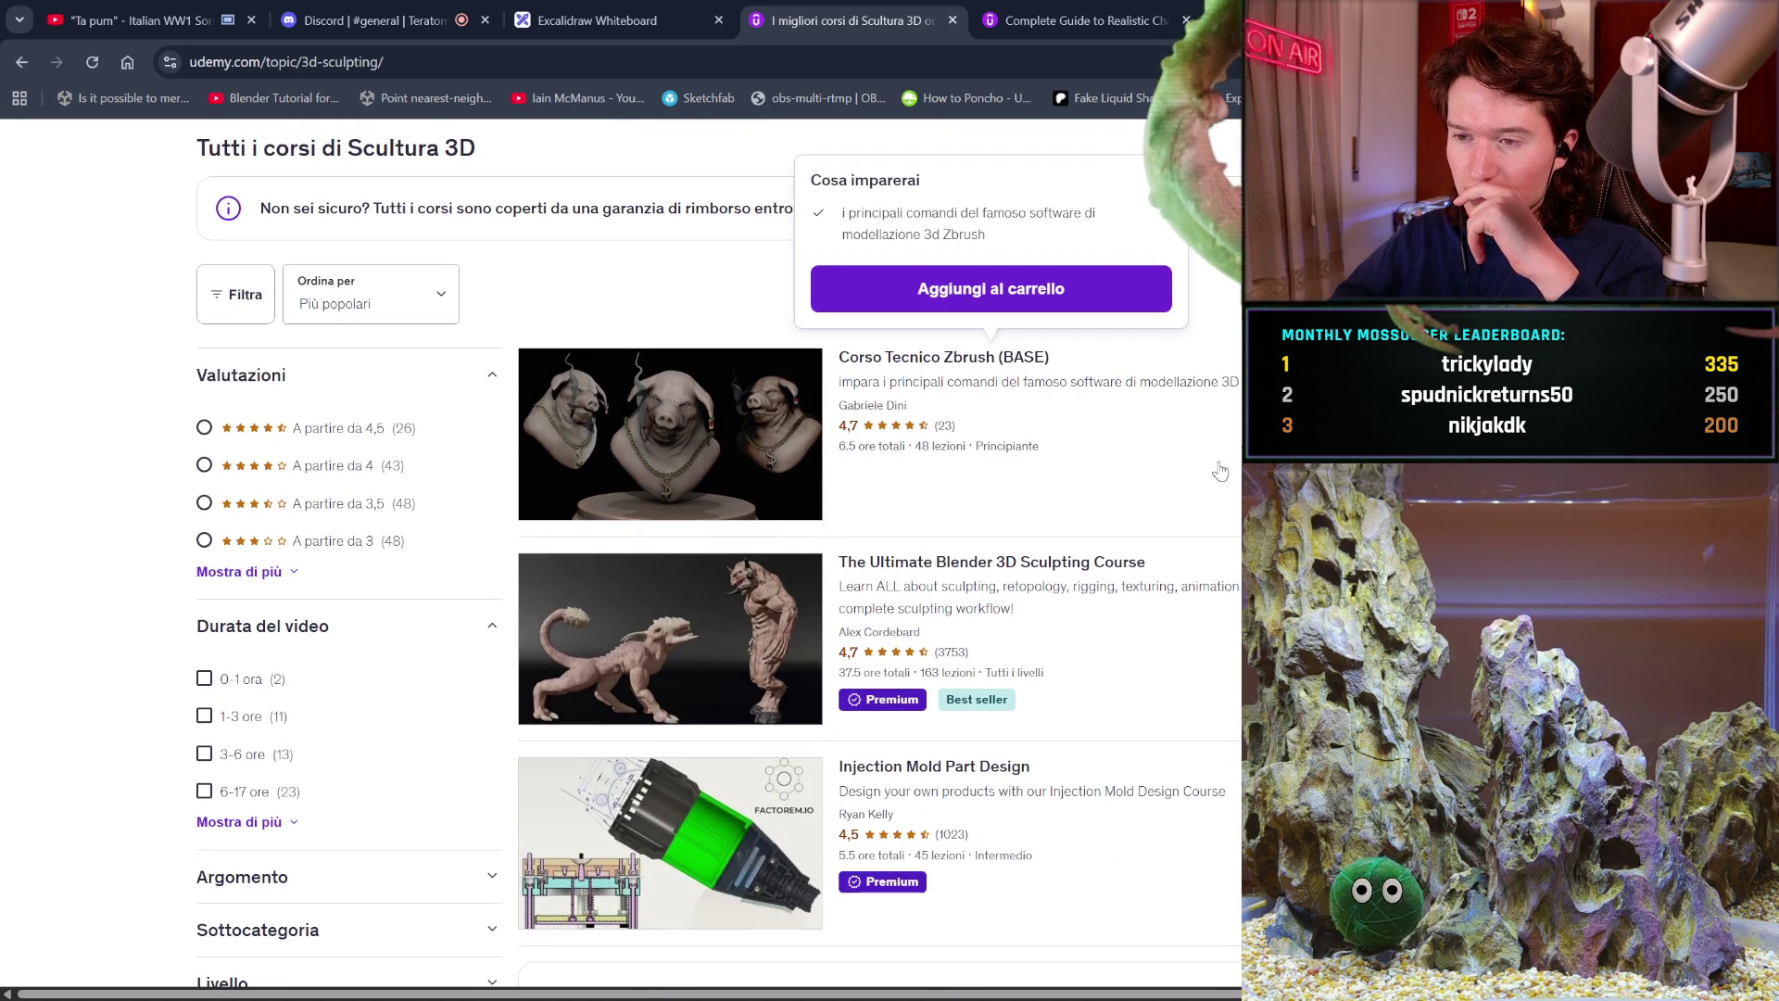
{"action": "mouse_move", "coordinate": [1128, 387]}
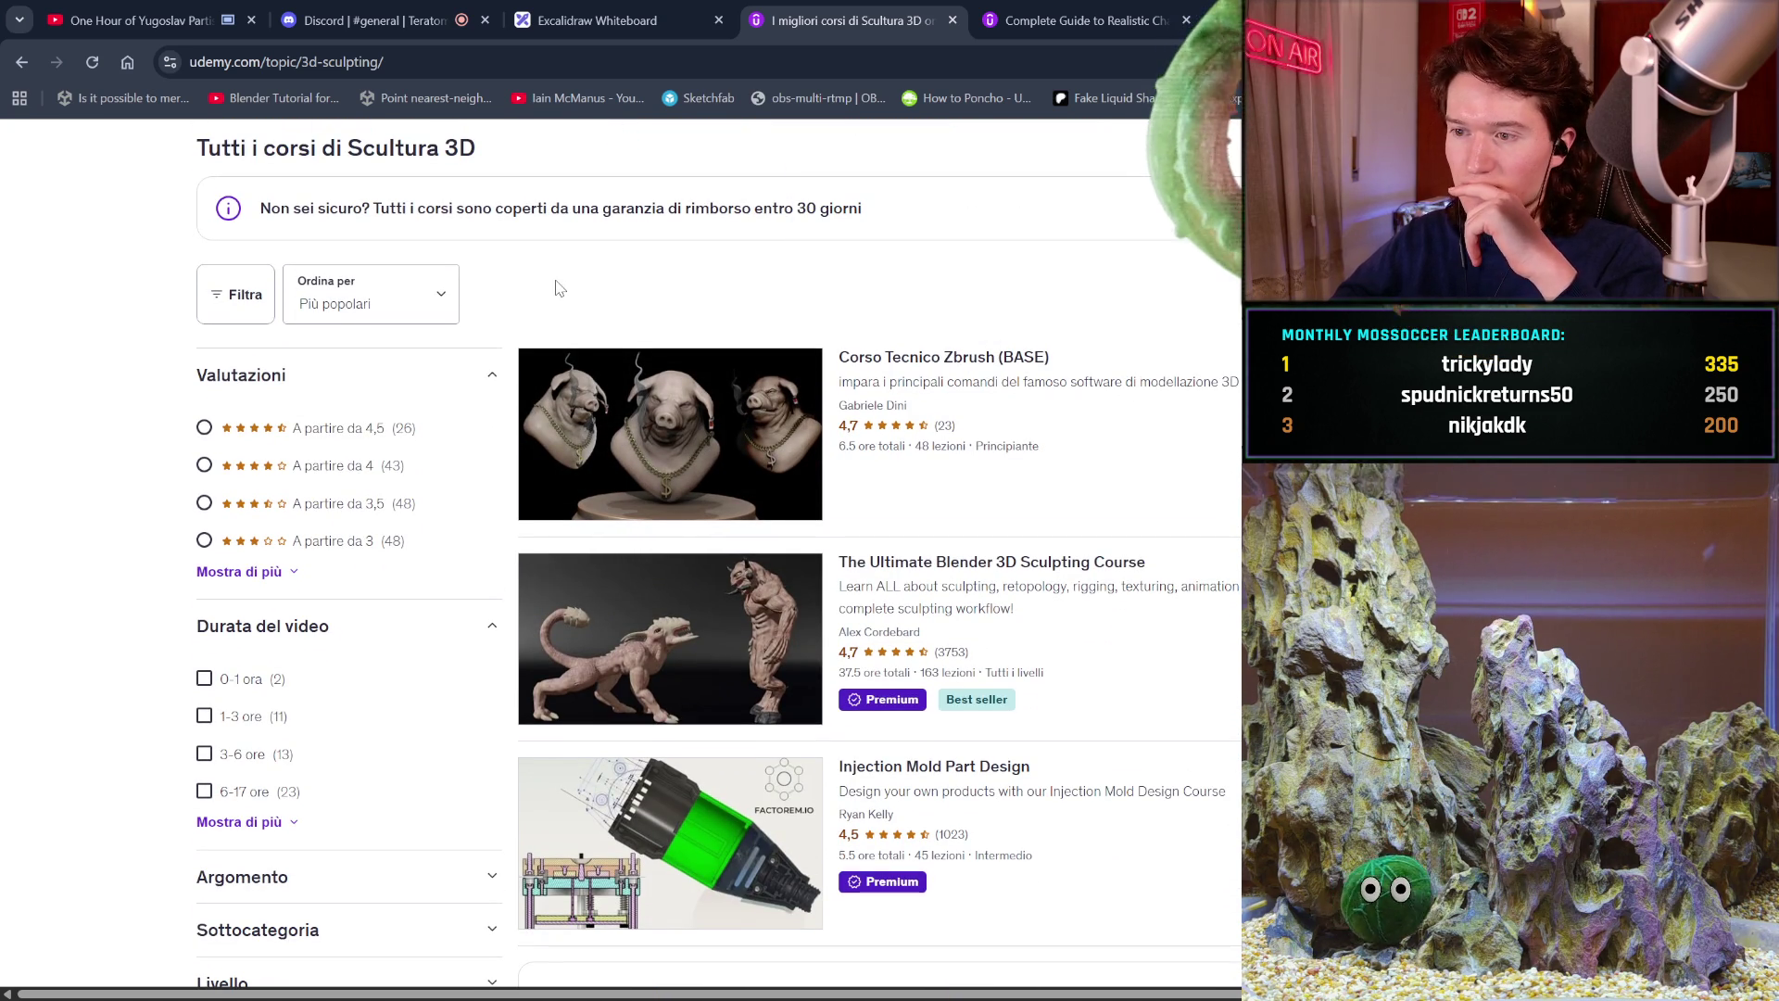
{"action": "left_click", "coordinate": [172, 11]}
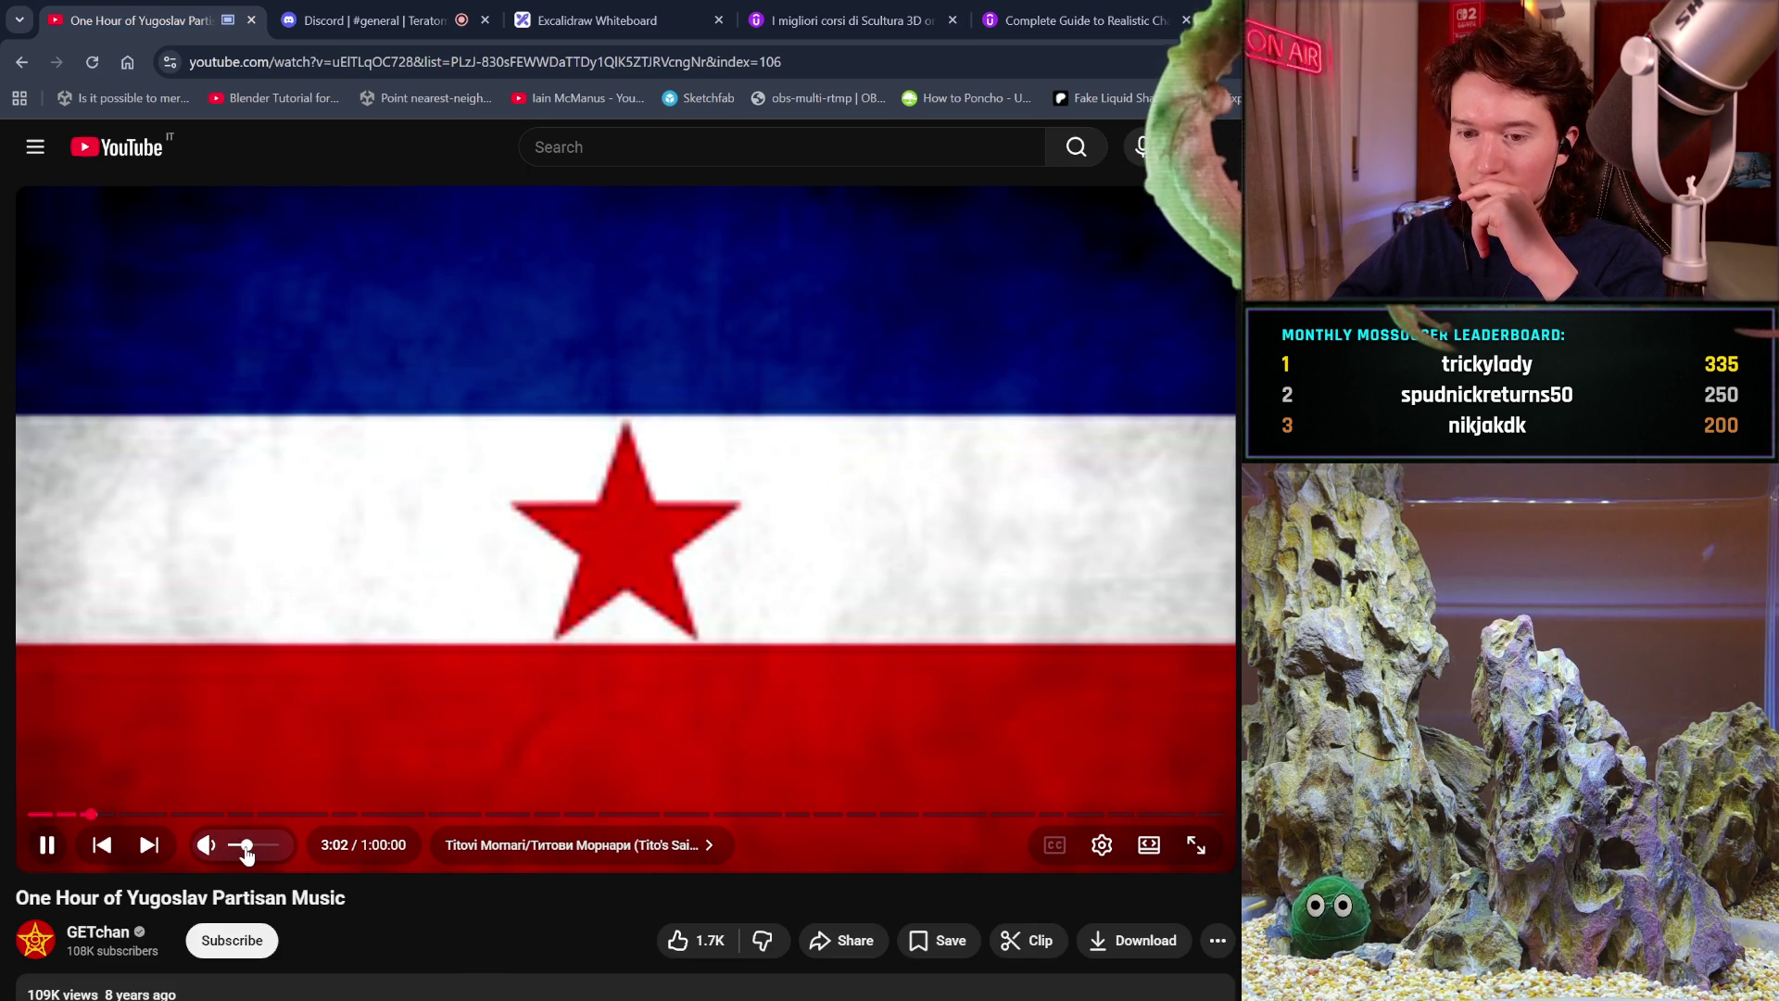
{"action": "left_click", "coordinate": [1054, 10]}
{"action": "left_click", "coordinate": [911, 10]}
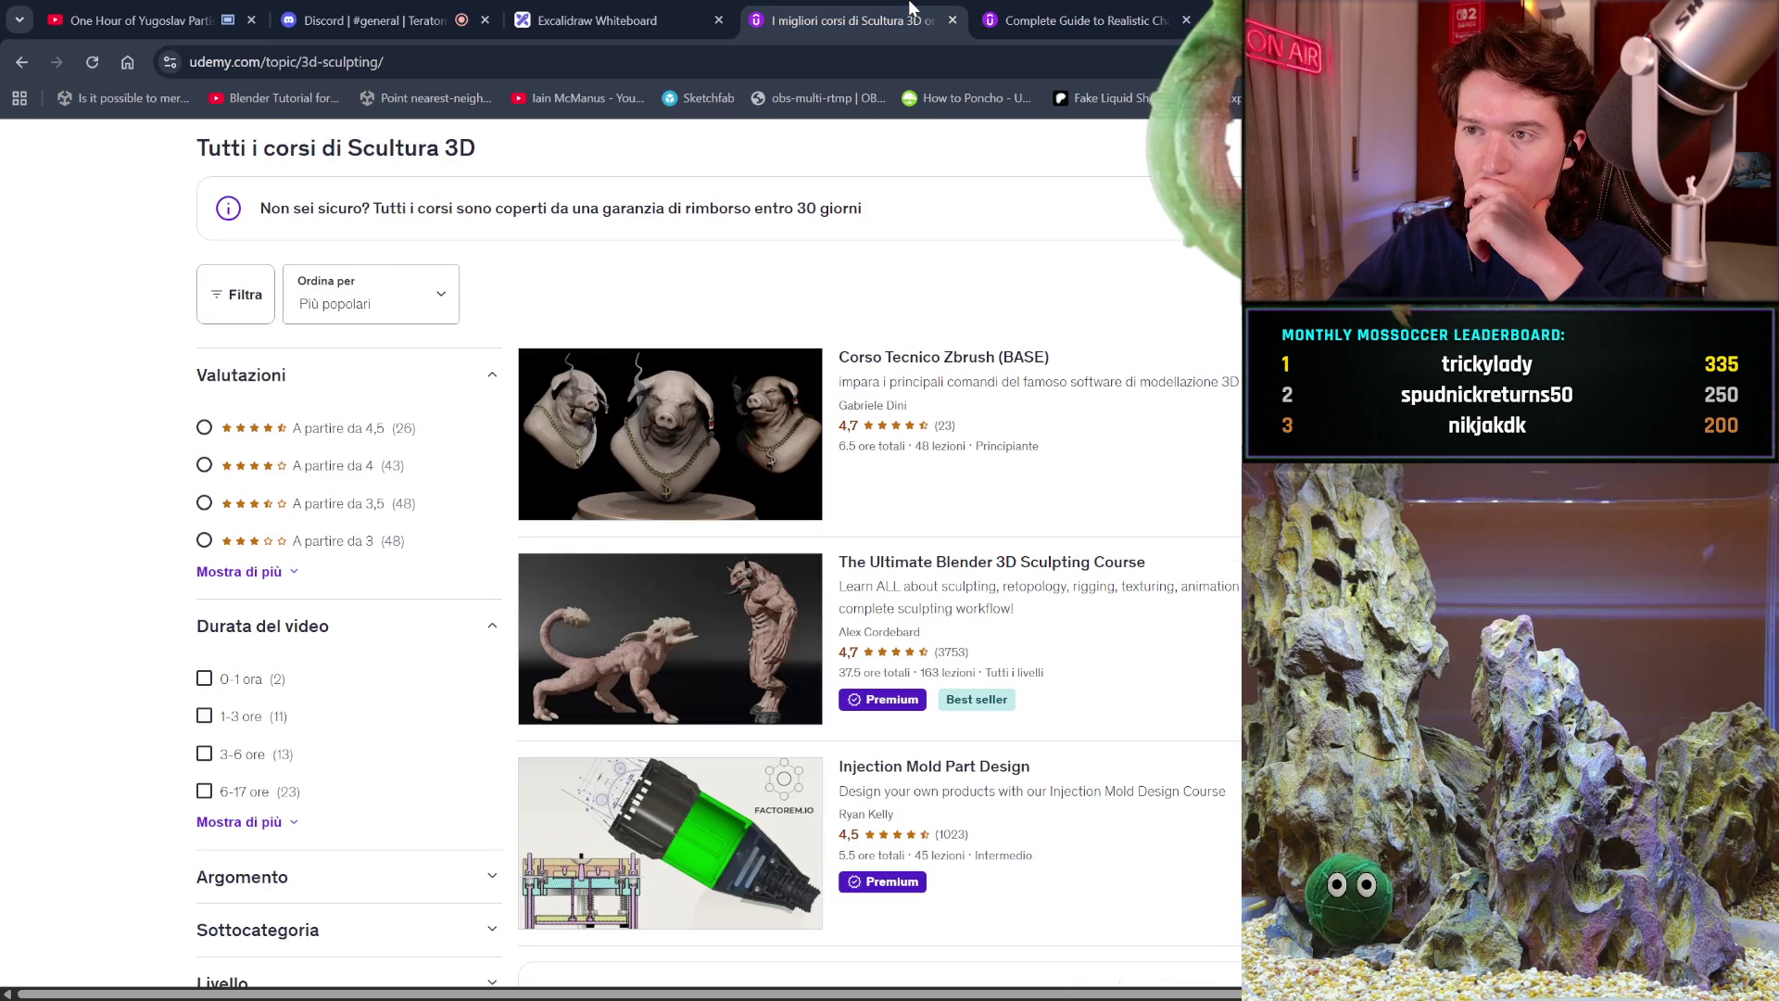
Scroll the 3D sculpting listing and open The Ultimate Blender 3D Sculpting Course page.
{"action": "mouse_move", "coordinate": [957, 368]}
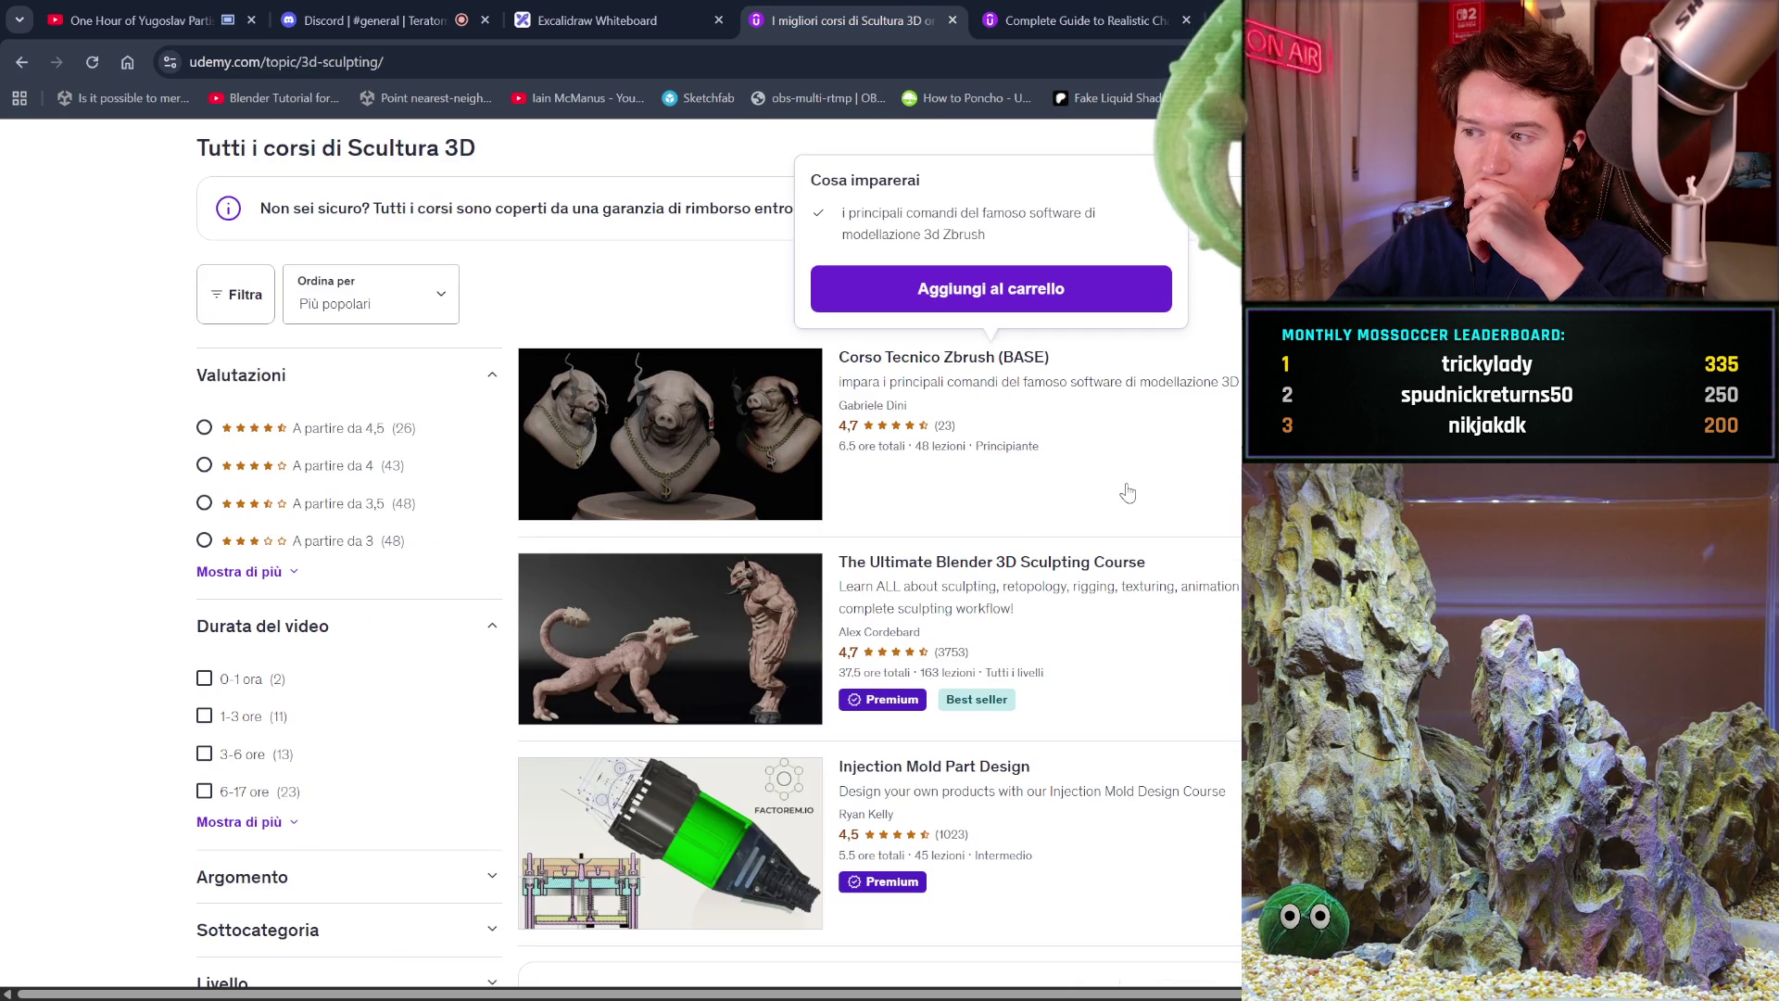
{"action": "scroll", "coordinate": [1128, 493], "scroll_direction": "down", "scroll_amount": 2}
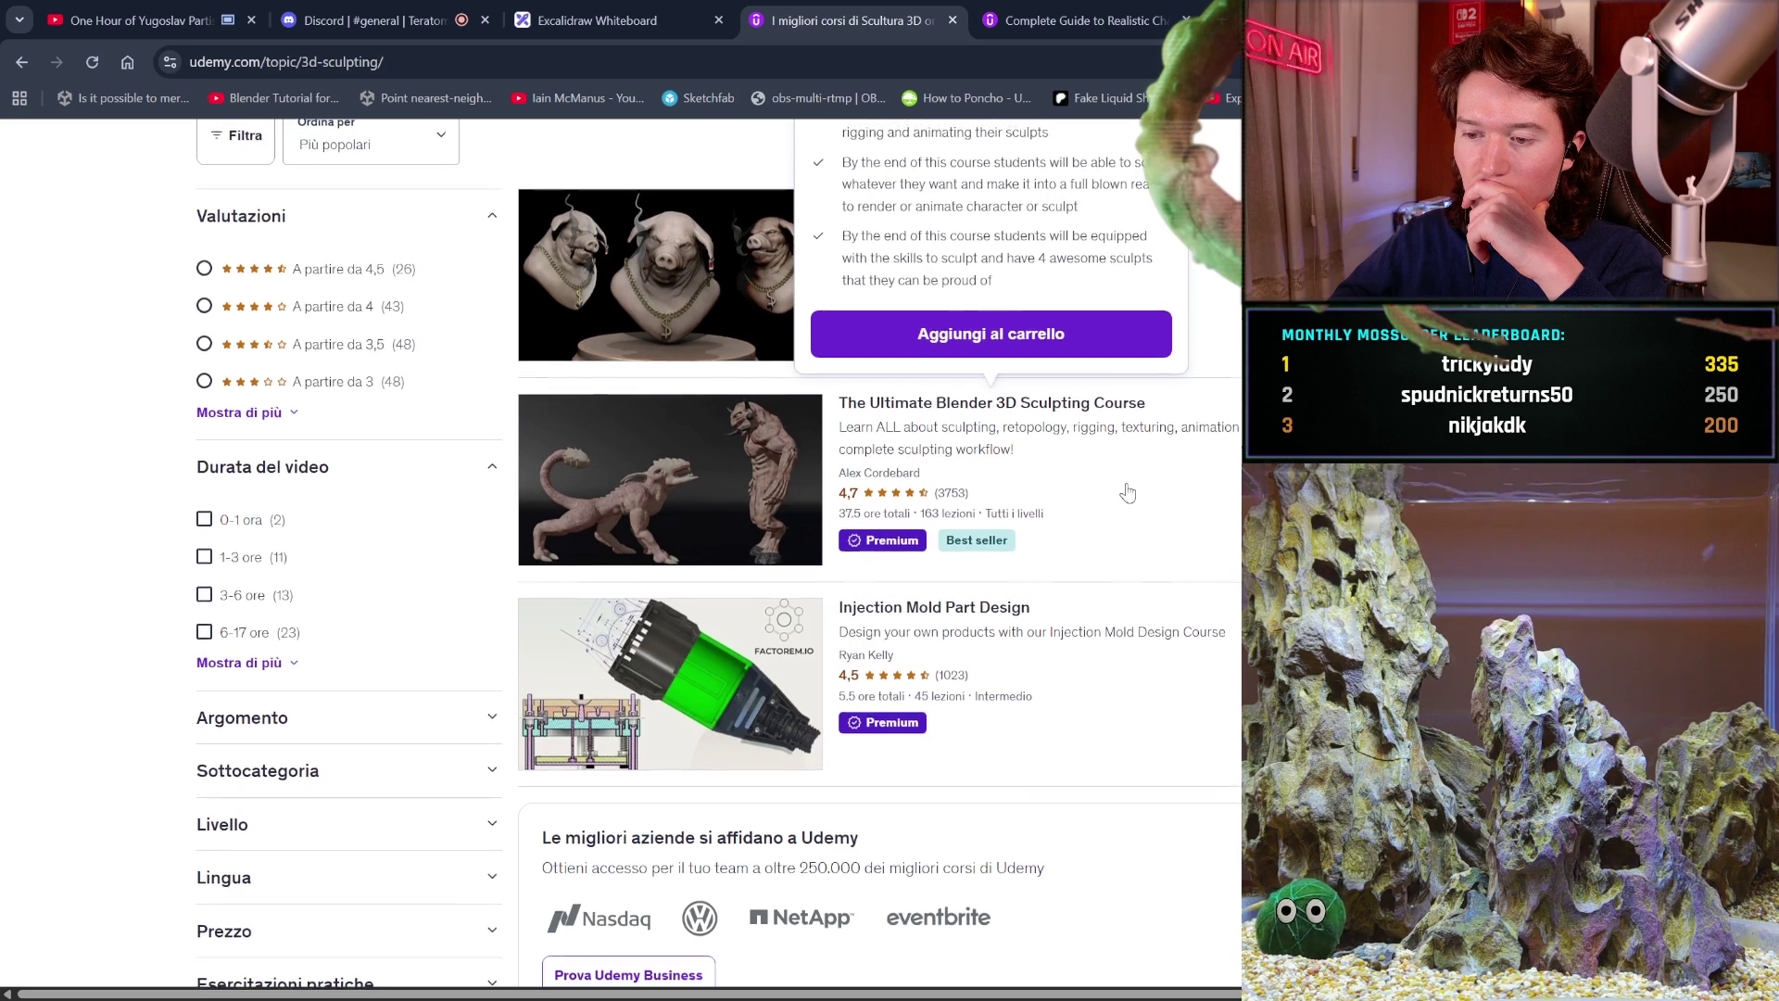
{"action": "scroll", "coordinate": [1127, 493], "scroll_direction": "down", "scroll_amount": 3}
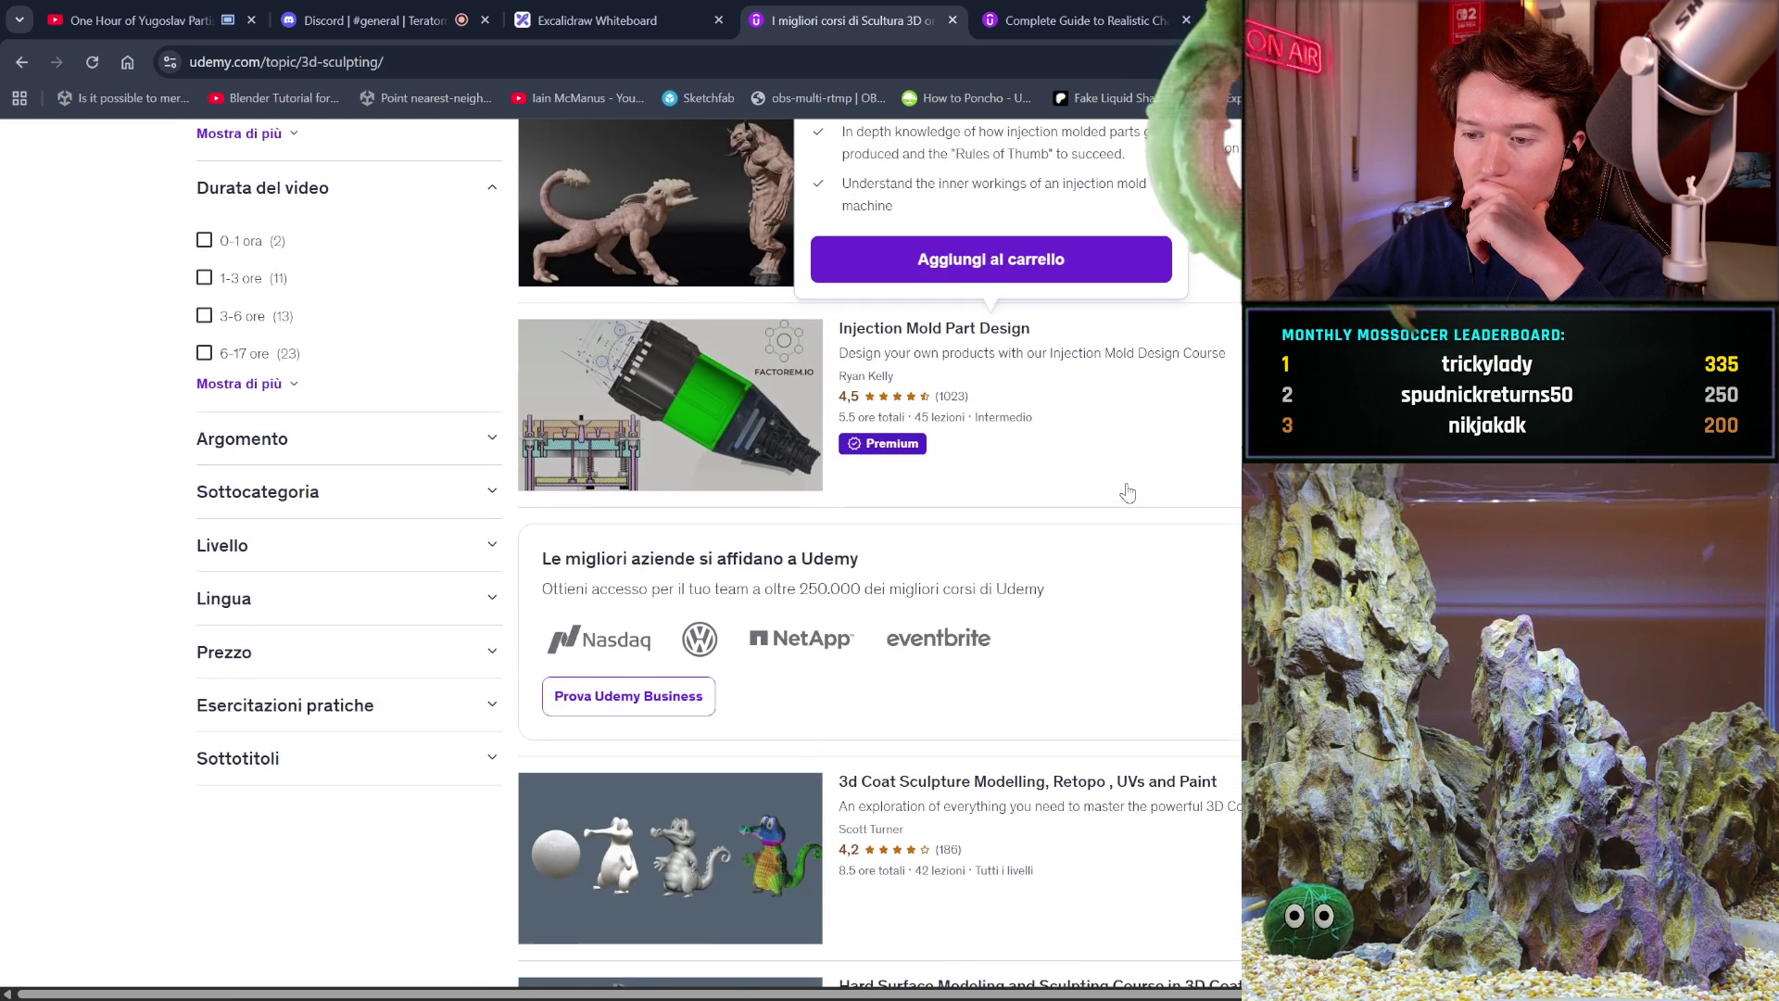
{"action": "scroll", "coordinate": [1129, 492], "scroll_direction": "down", "scroll_amount": 1}
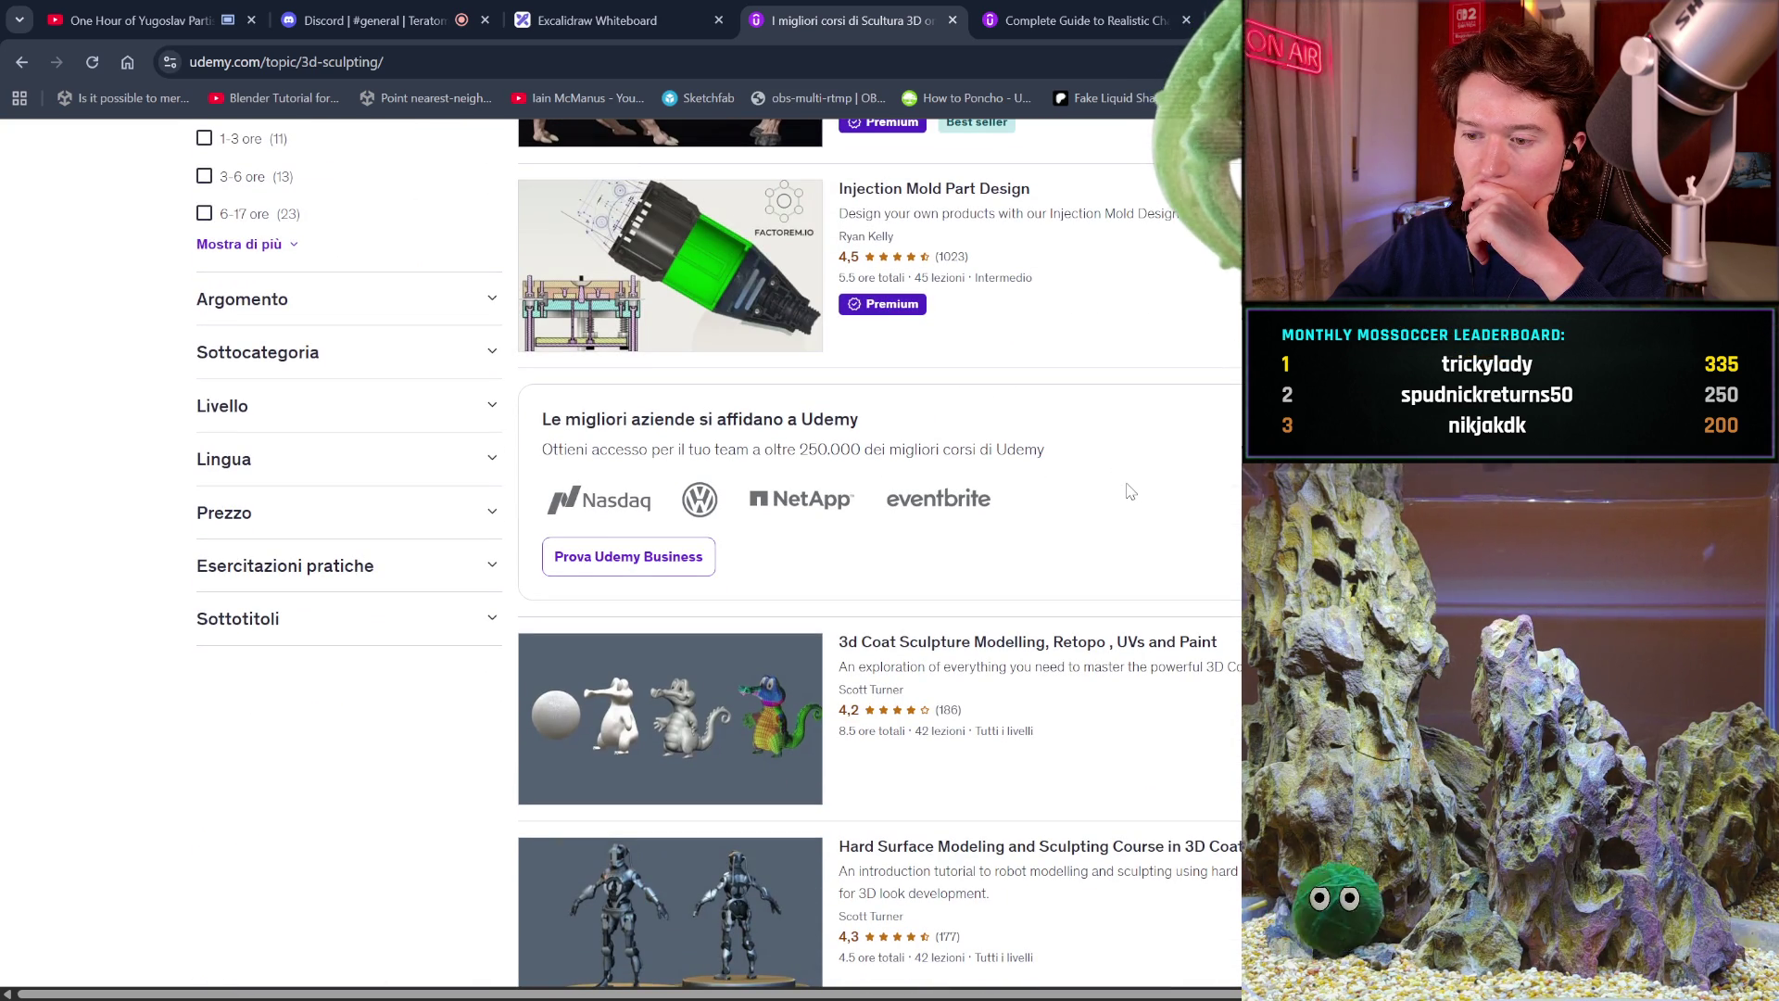
{"action": "scroll", "coordinate": [1131, 491], "scroll_direction": "down", "scroll_amount": 2}
{"action": "scroll", "coordinate": [1130, 491], "scroll_direction": "down", "scroll_amount": 1}
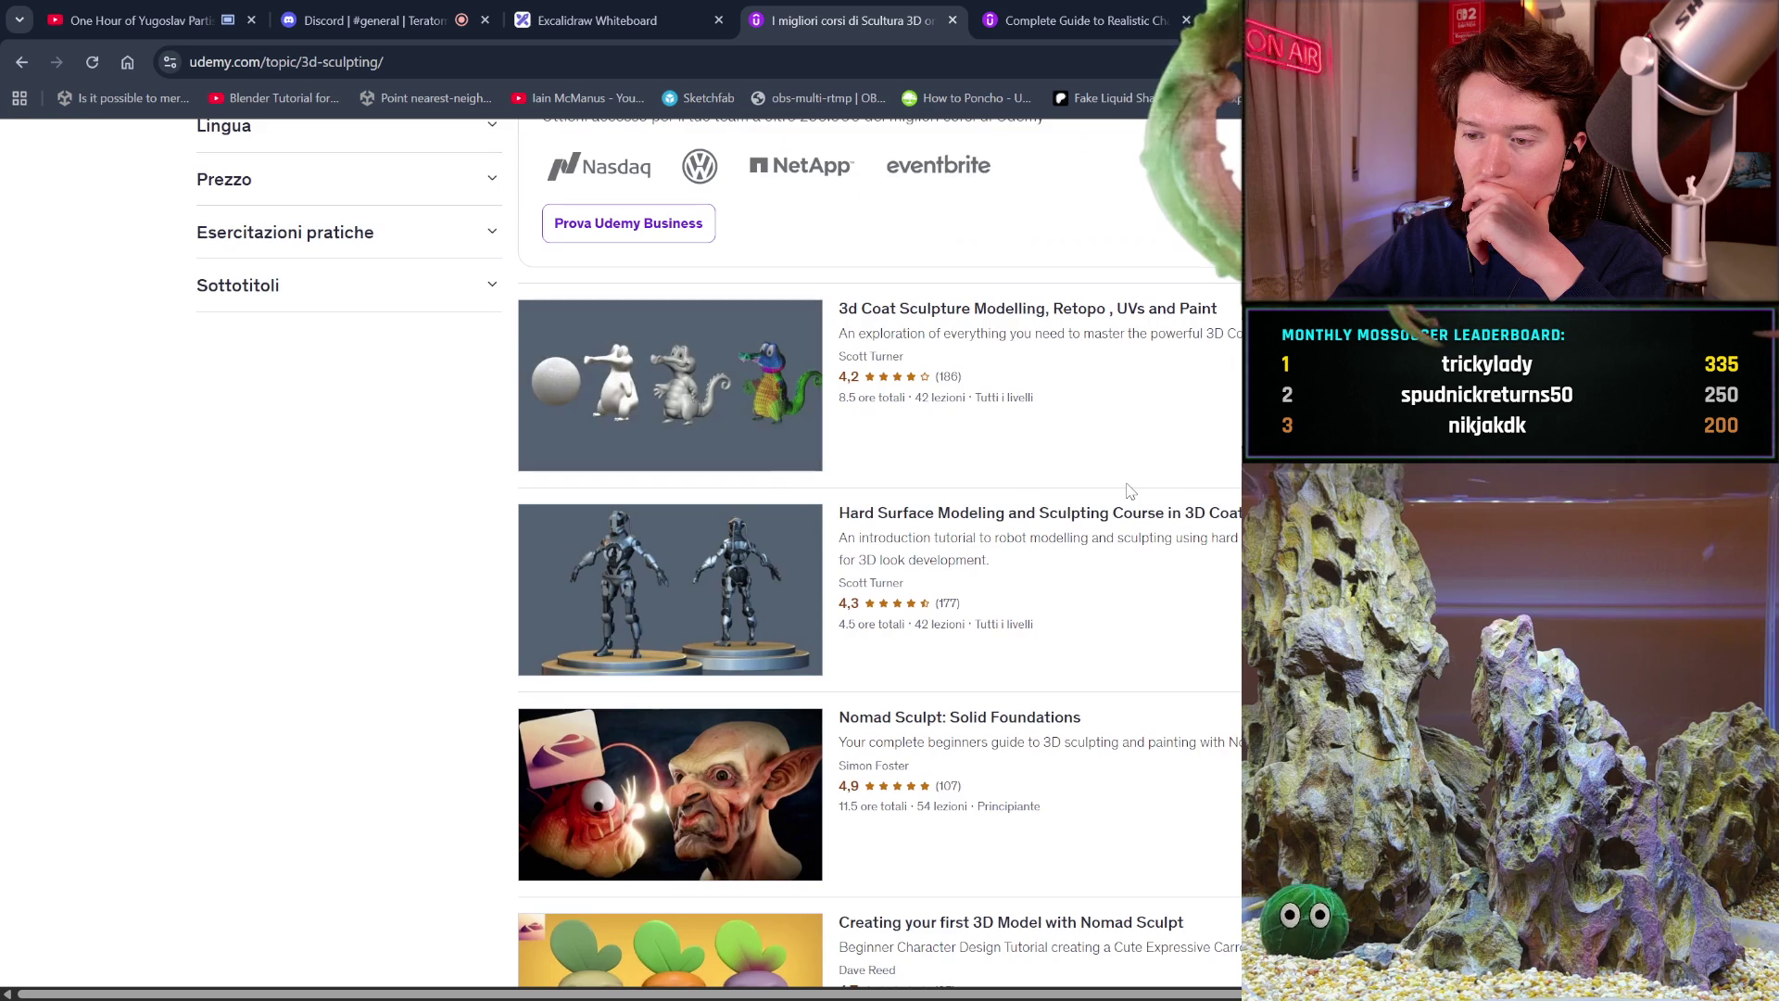
{"action": "scroll", "coordinate": [1129, 491], "scroll_direction": "down", "scroll_amount": 1}
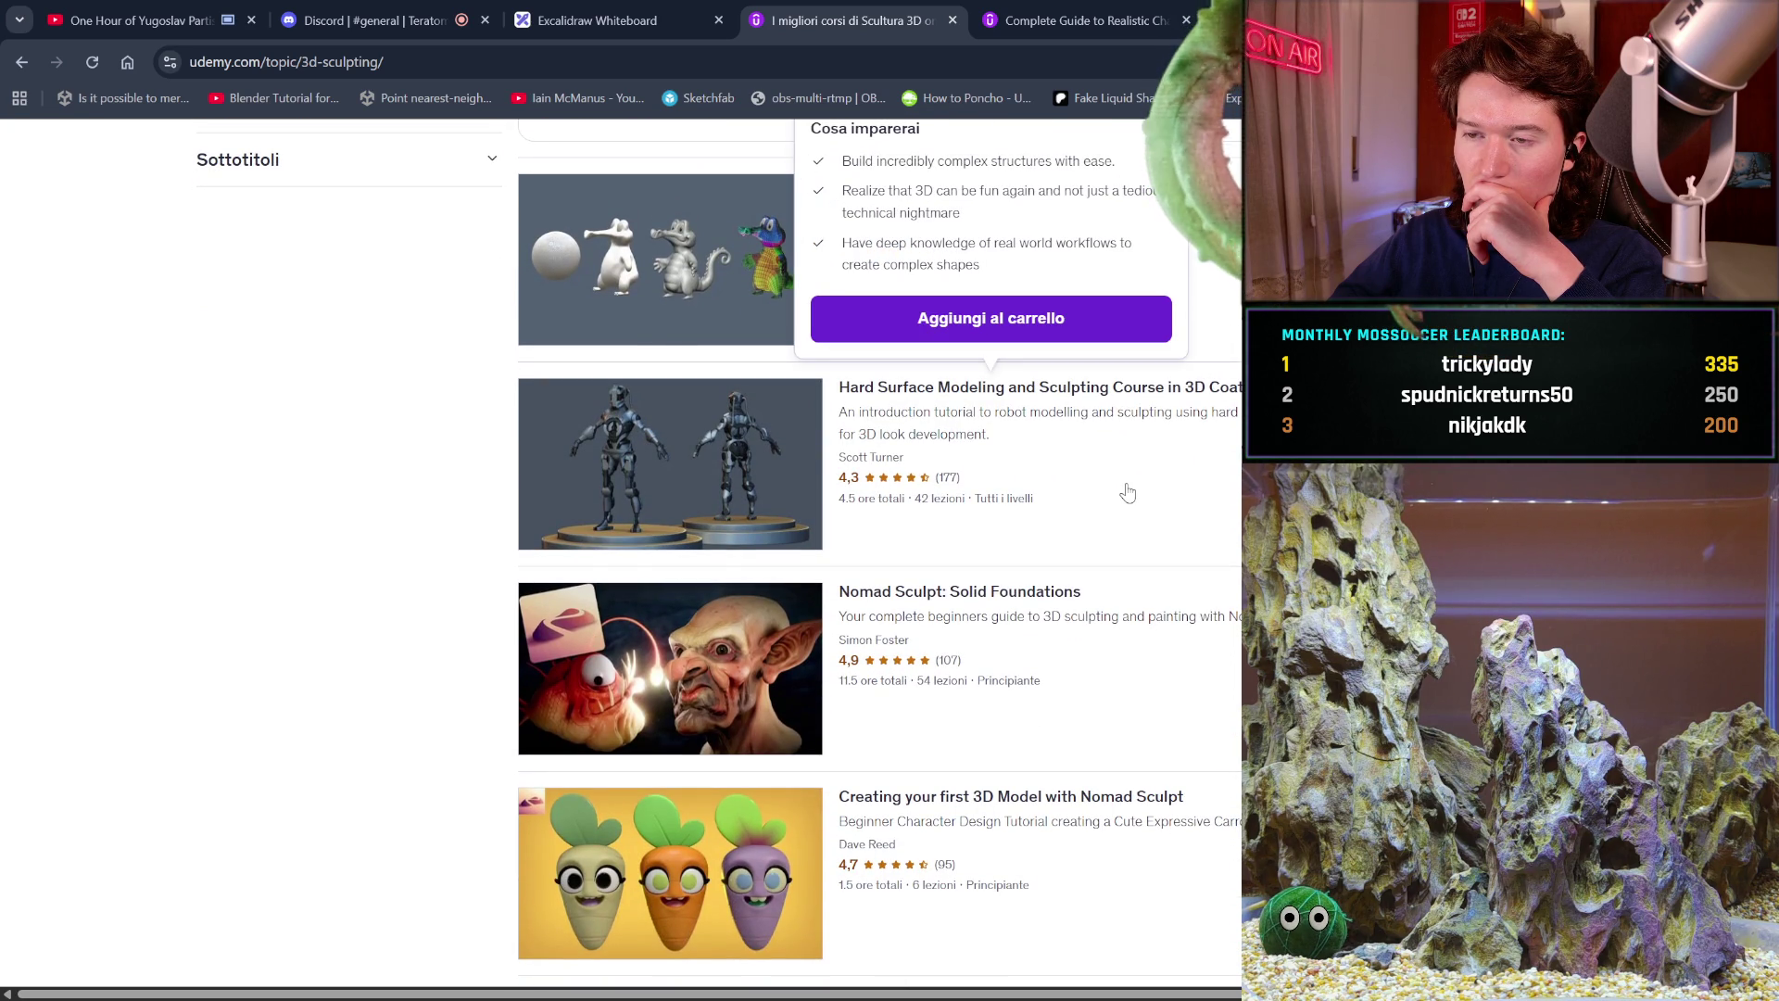
{"action": "scroll", "coordinate": [1129, 491], "scroll_direction": "up", "scroll_amount": 4}
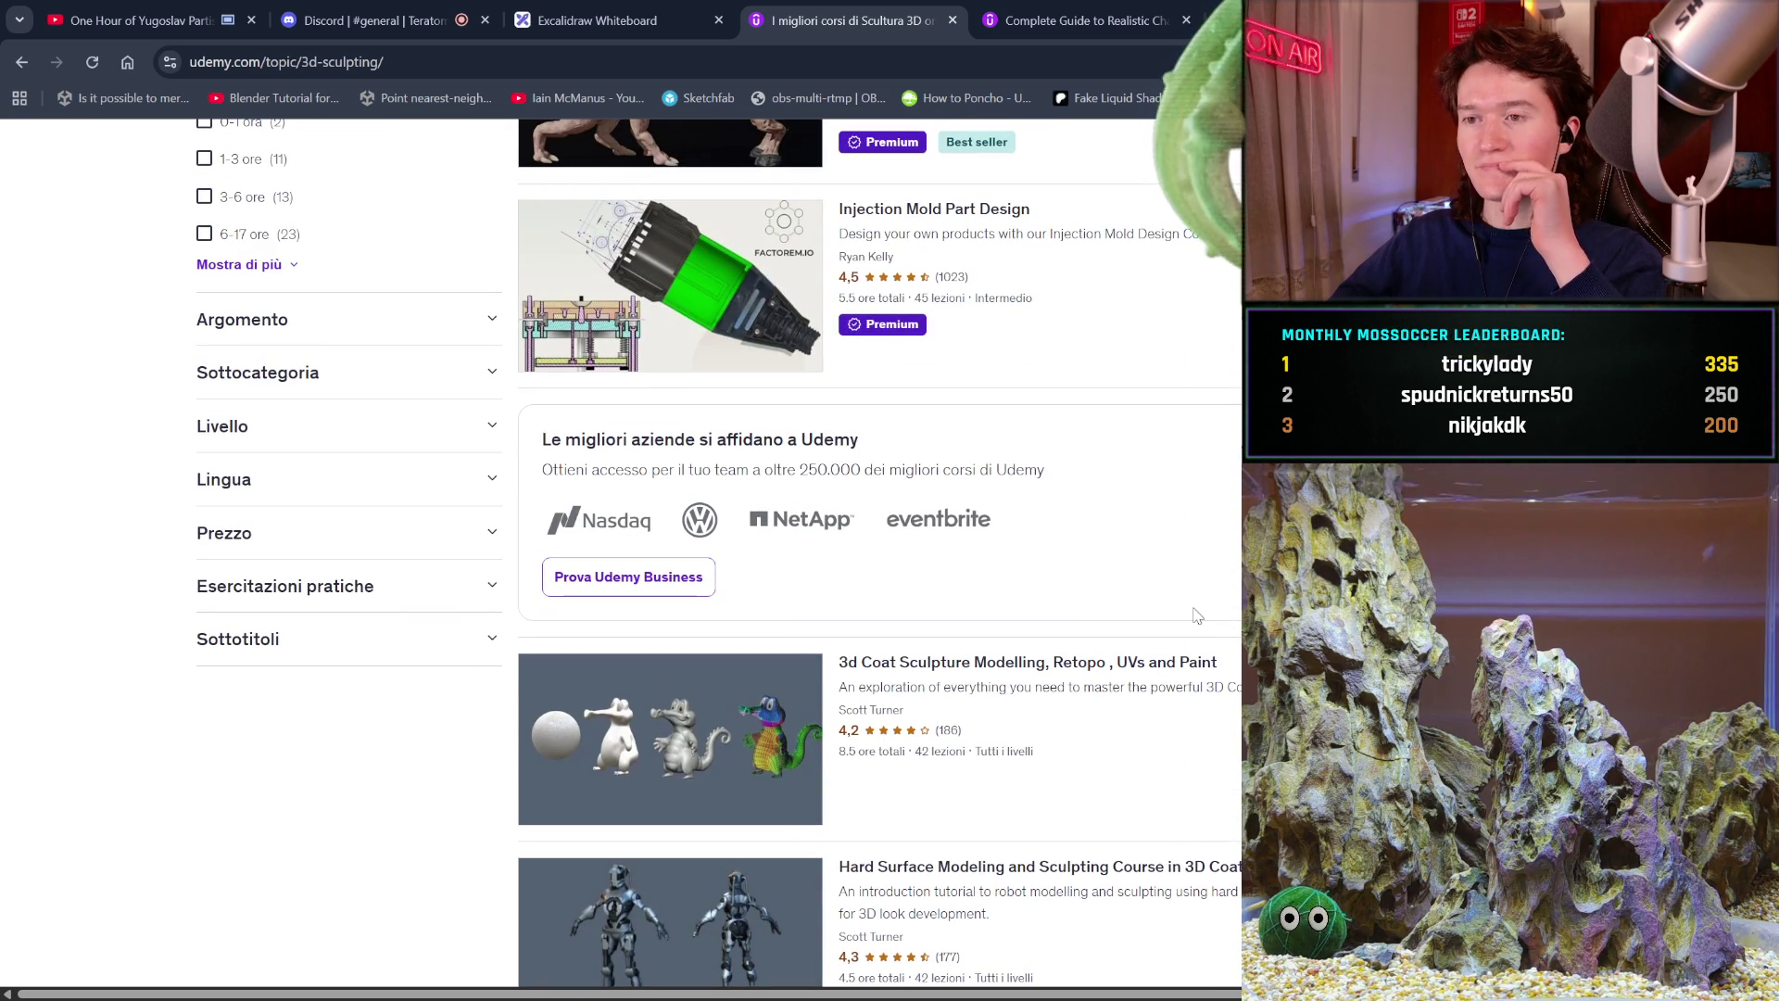
{"action": "scroll", "coordinate": [1198, 615], "scroll_direction": "up", "scroll_amount": 2}
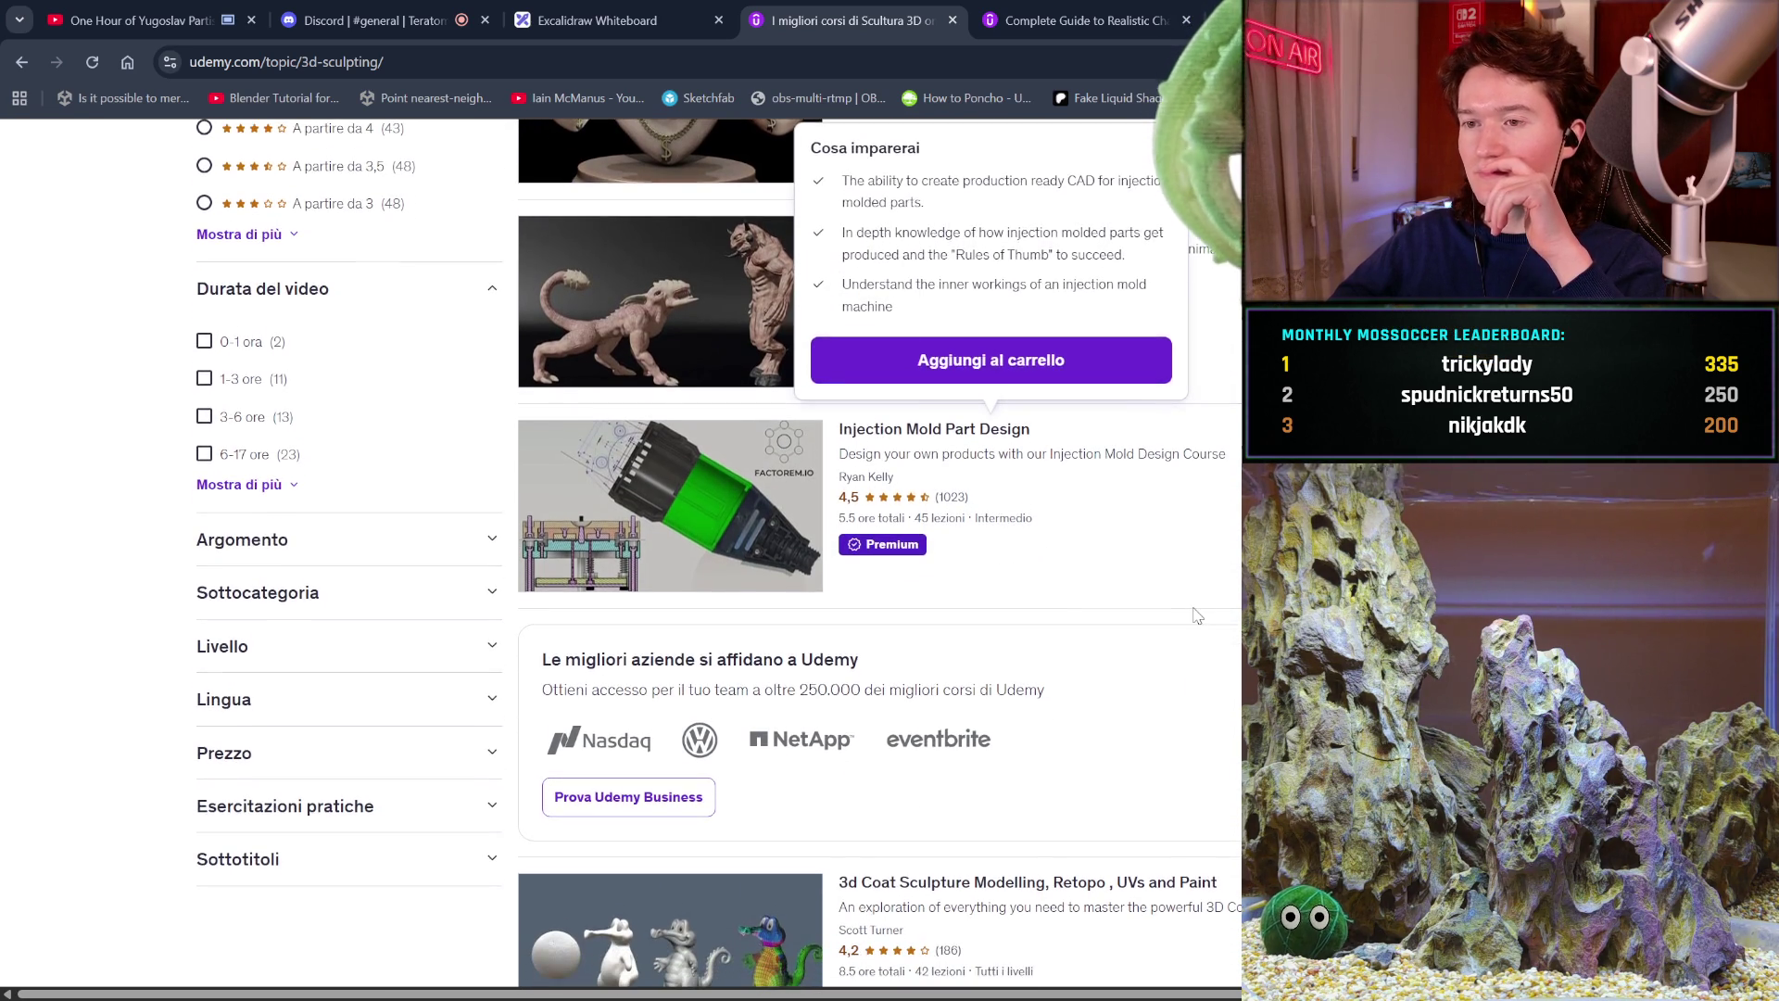
{"action": "scroll", "coordinate": [1195, 616], "scroll_direction": "up", "scroll_amount": 2}
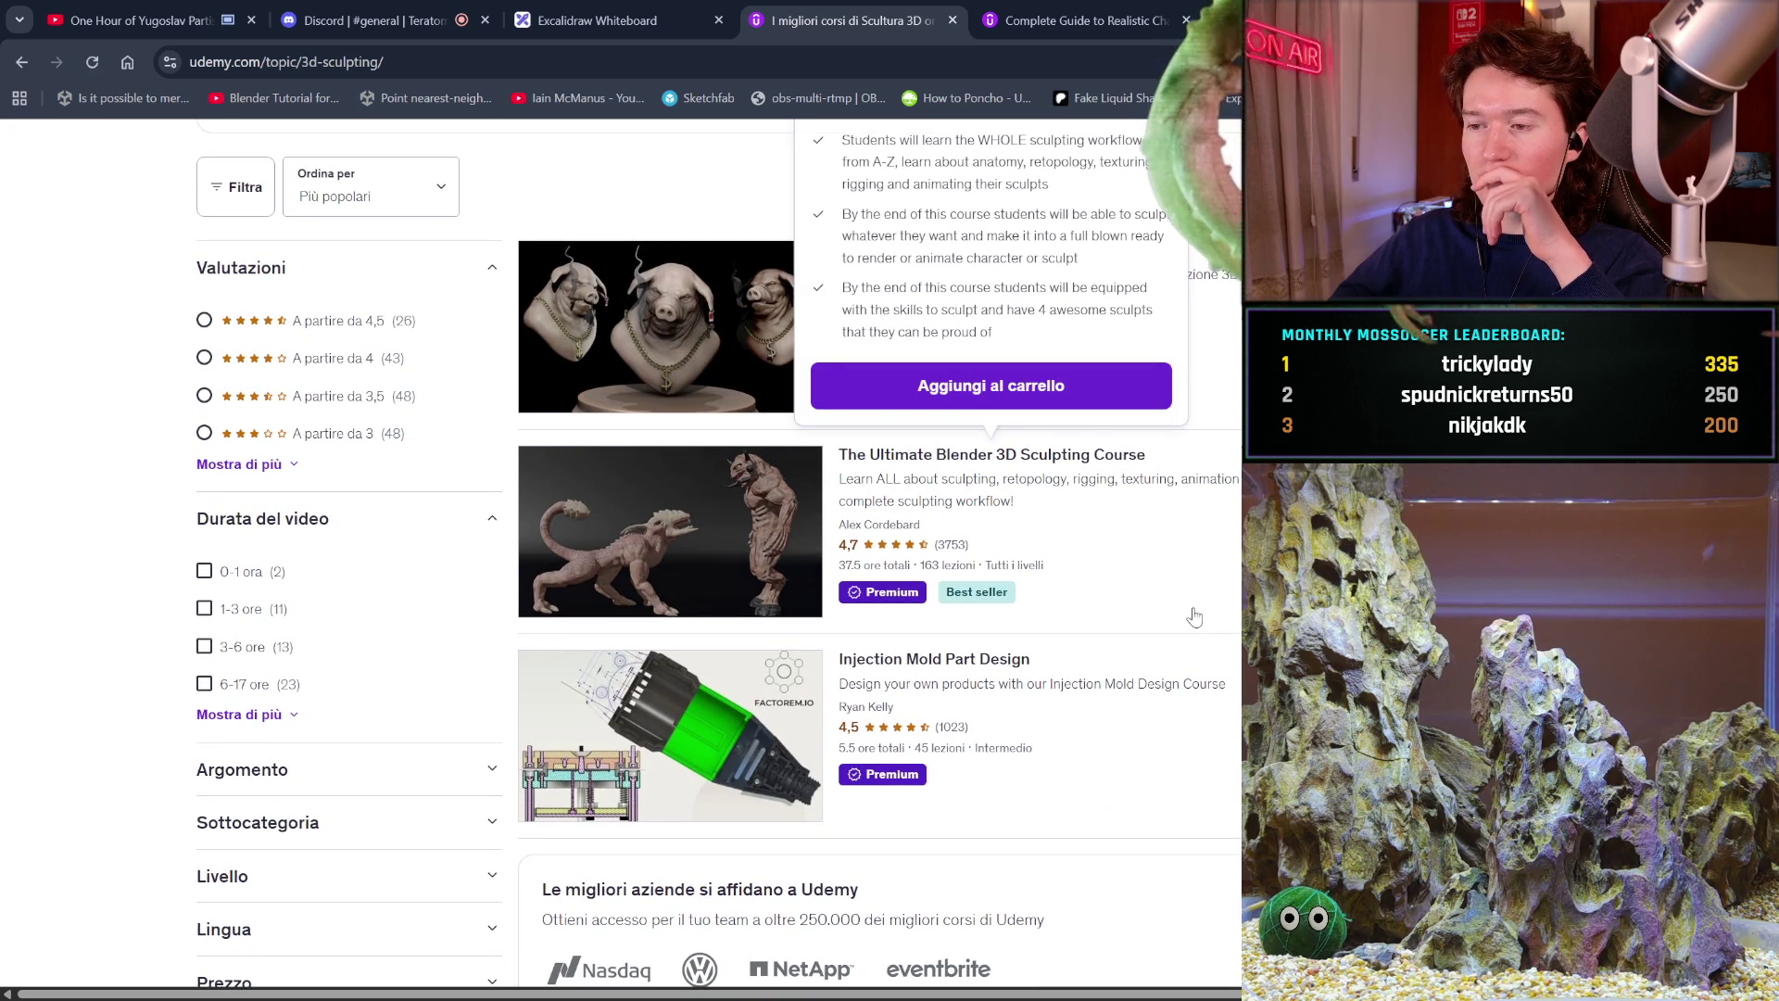
{"action": "left_click", "coordinate": [980, 463]}
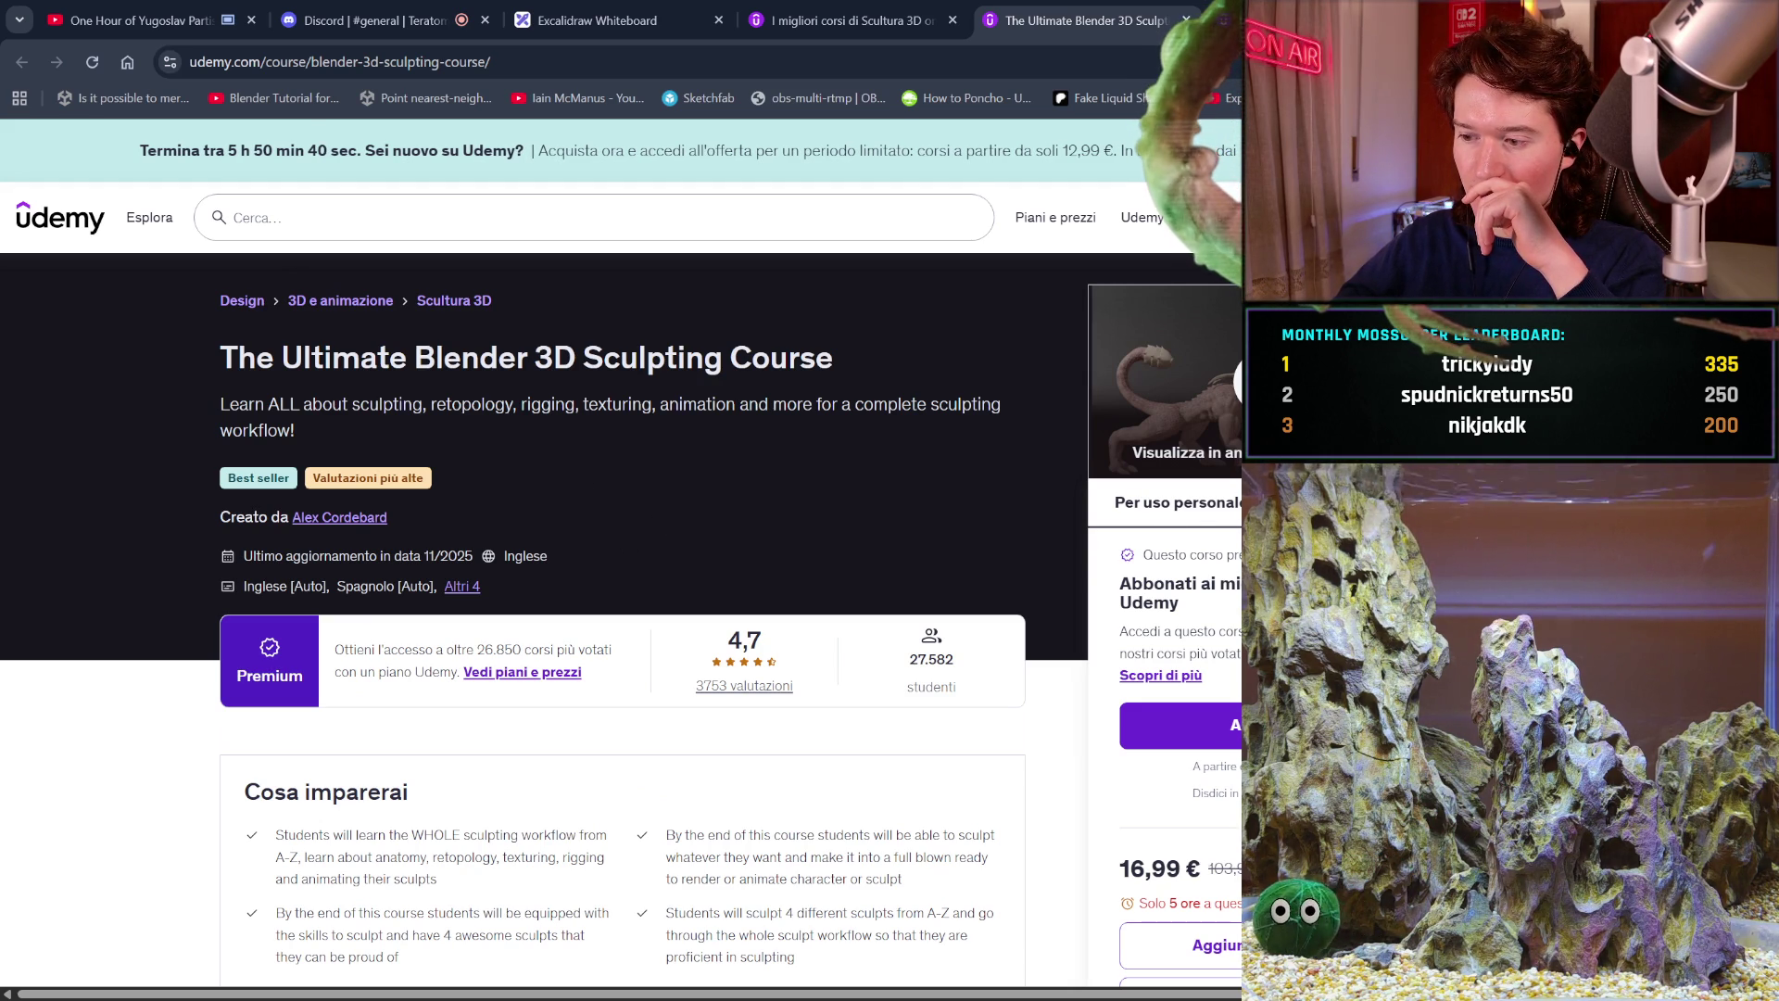
Compare the Business and Personal purchase options, then open the sculpting course's preview window.
{"action": "left_click", "coordinate": [1316, 503]}
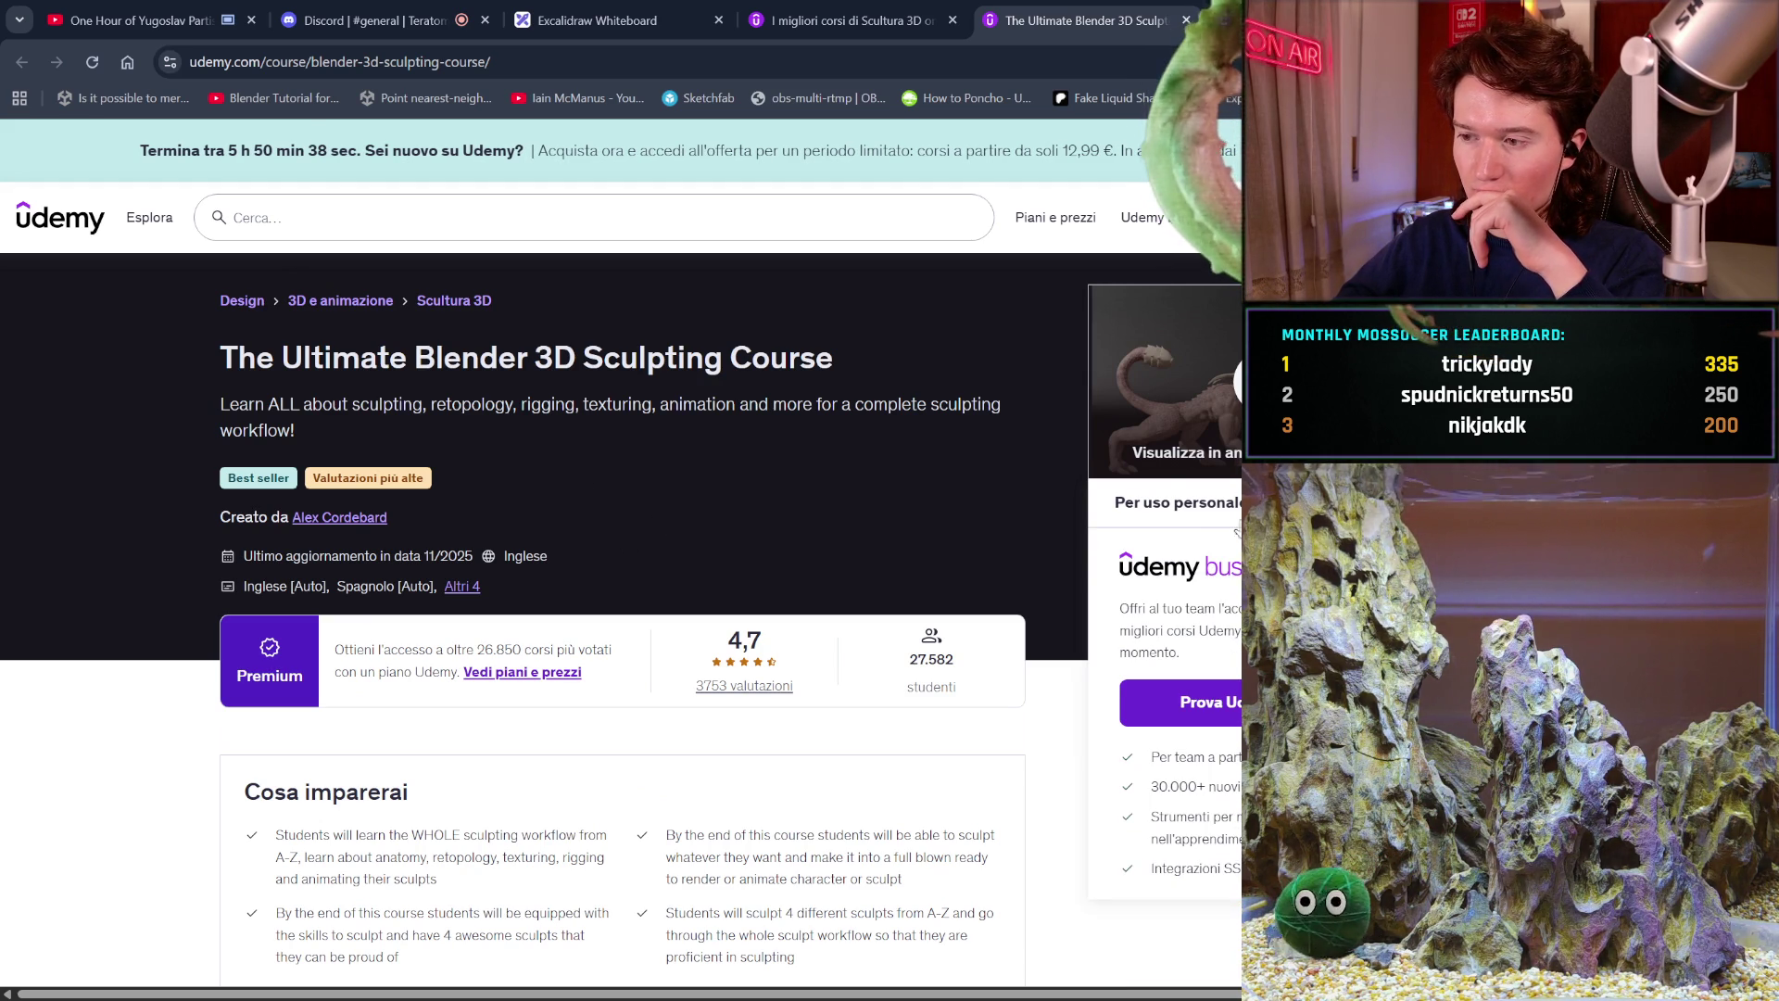
{"action": "left_click", "coordinate": [1231, 525]}
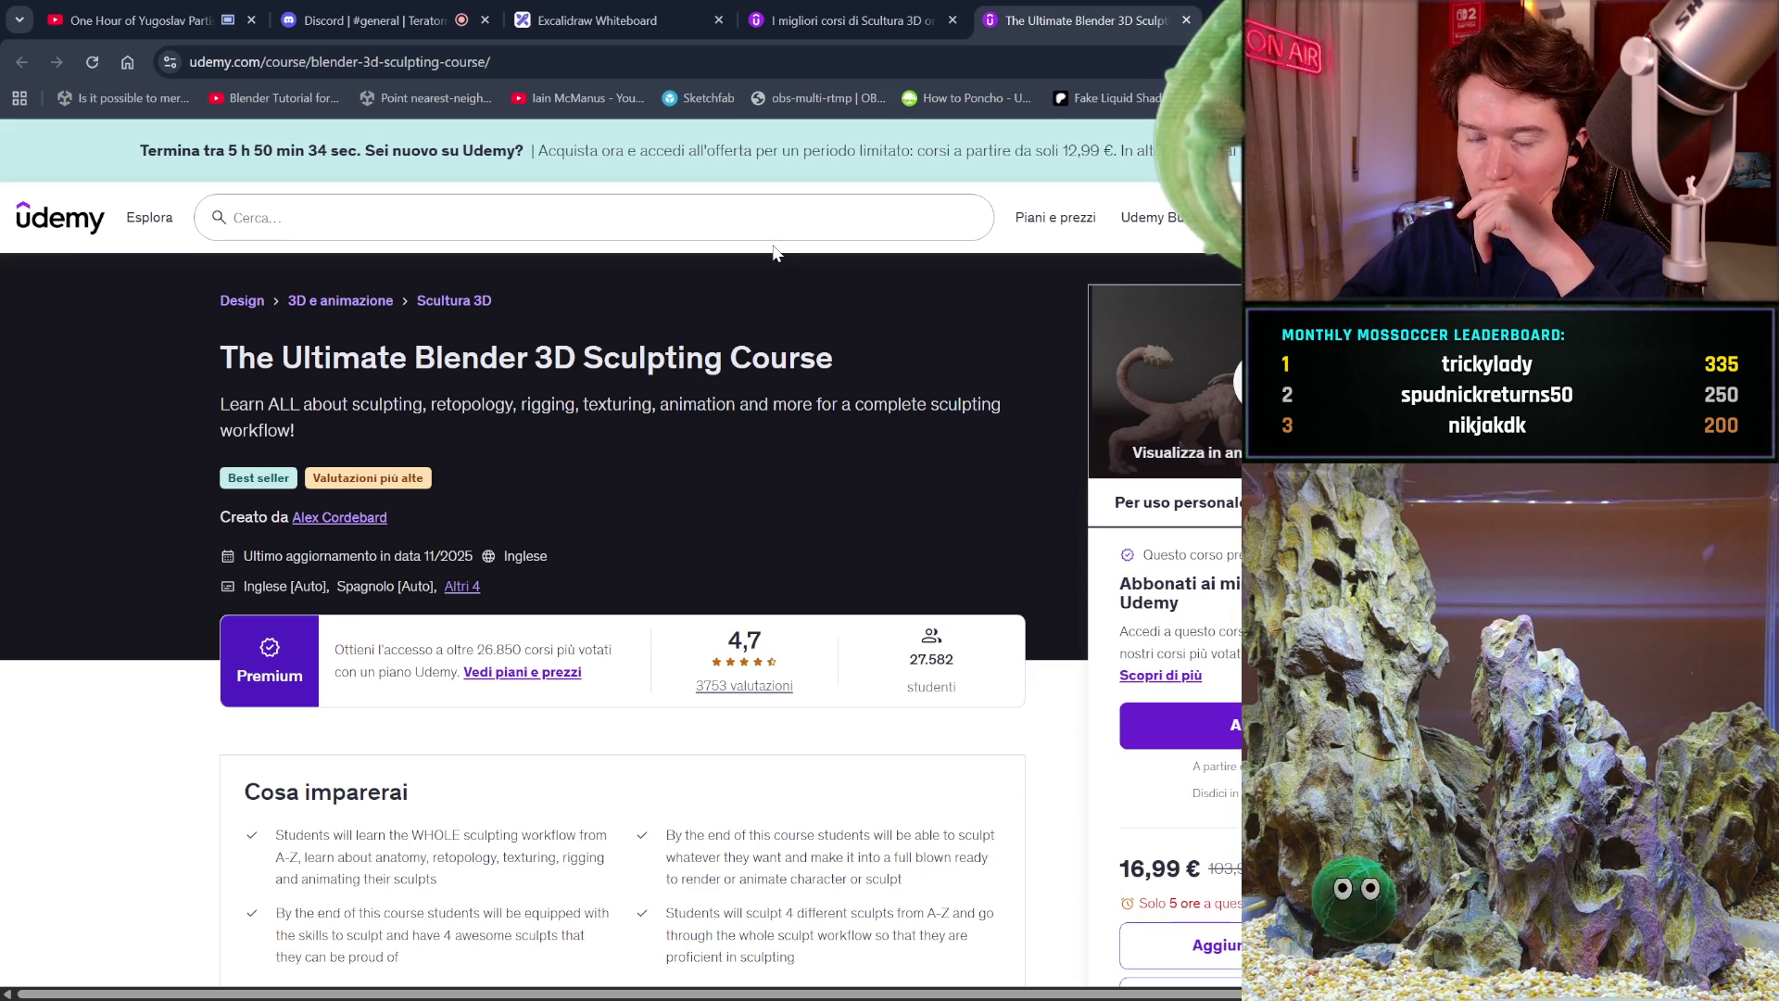
{"action": "left_click", "coordinate": [924, 220]}
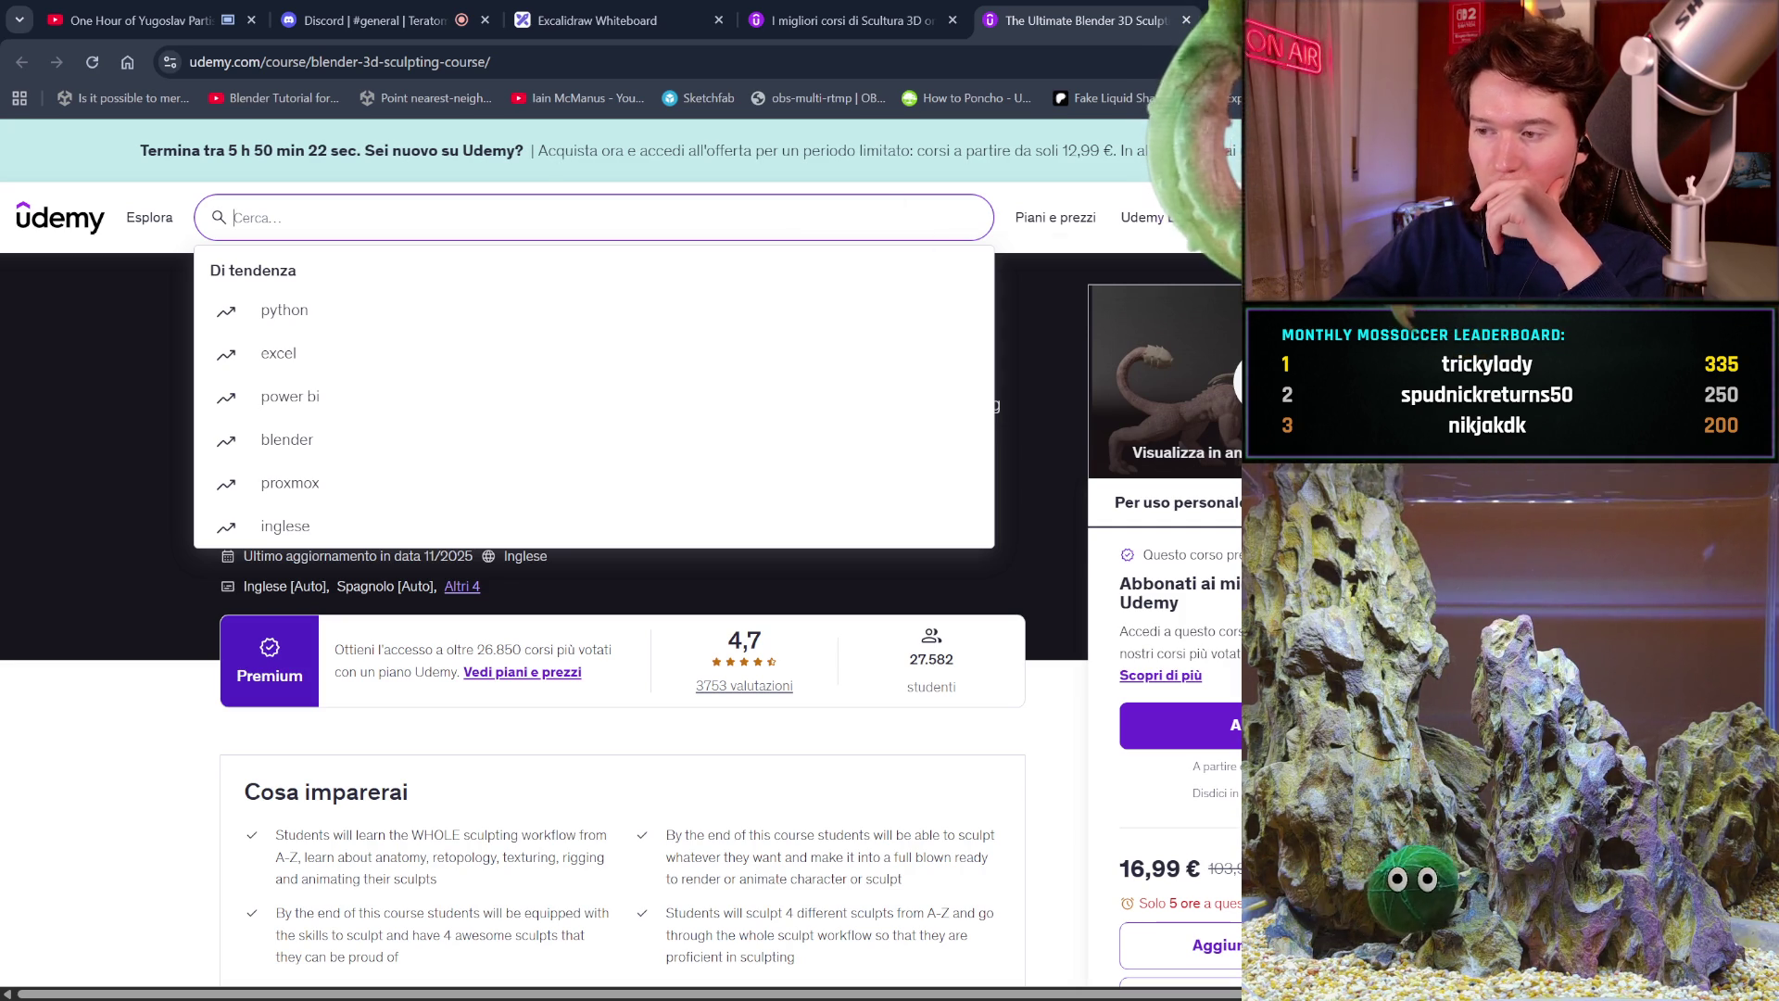
{"action": "key", "text": "Escape"}
{"action": "left_click", "coordinate": [1177, 389]}
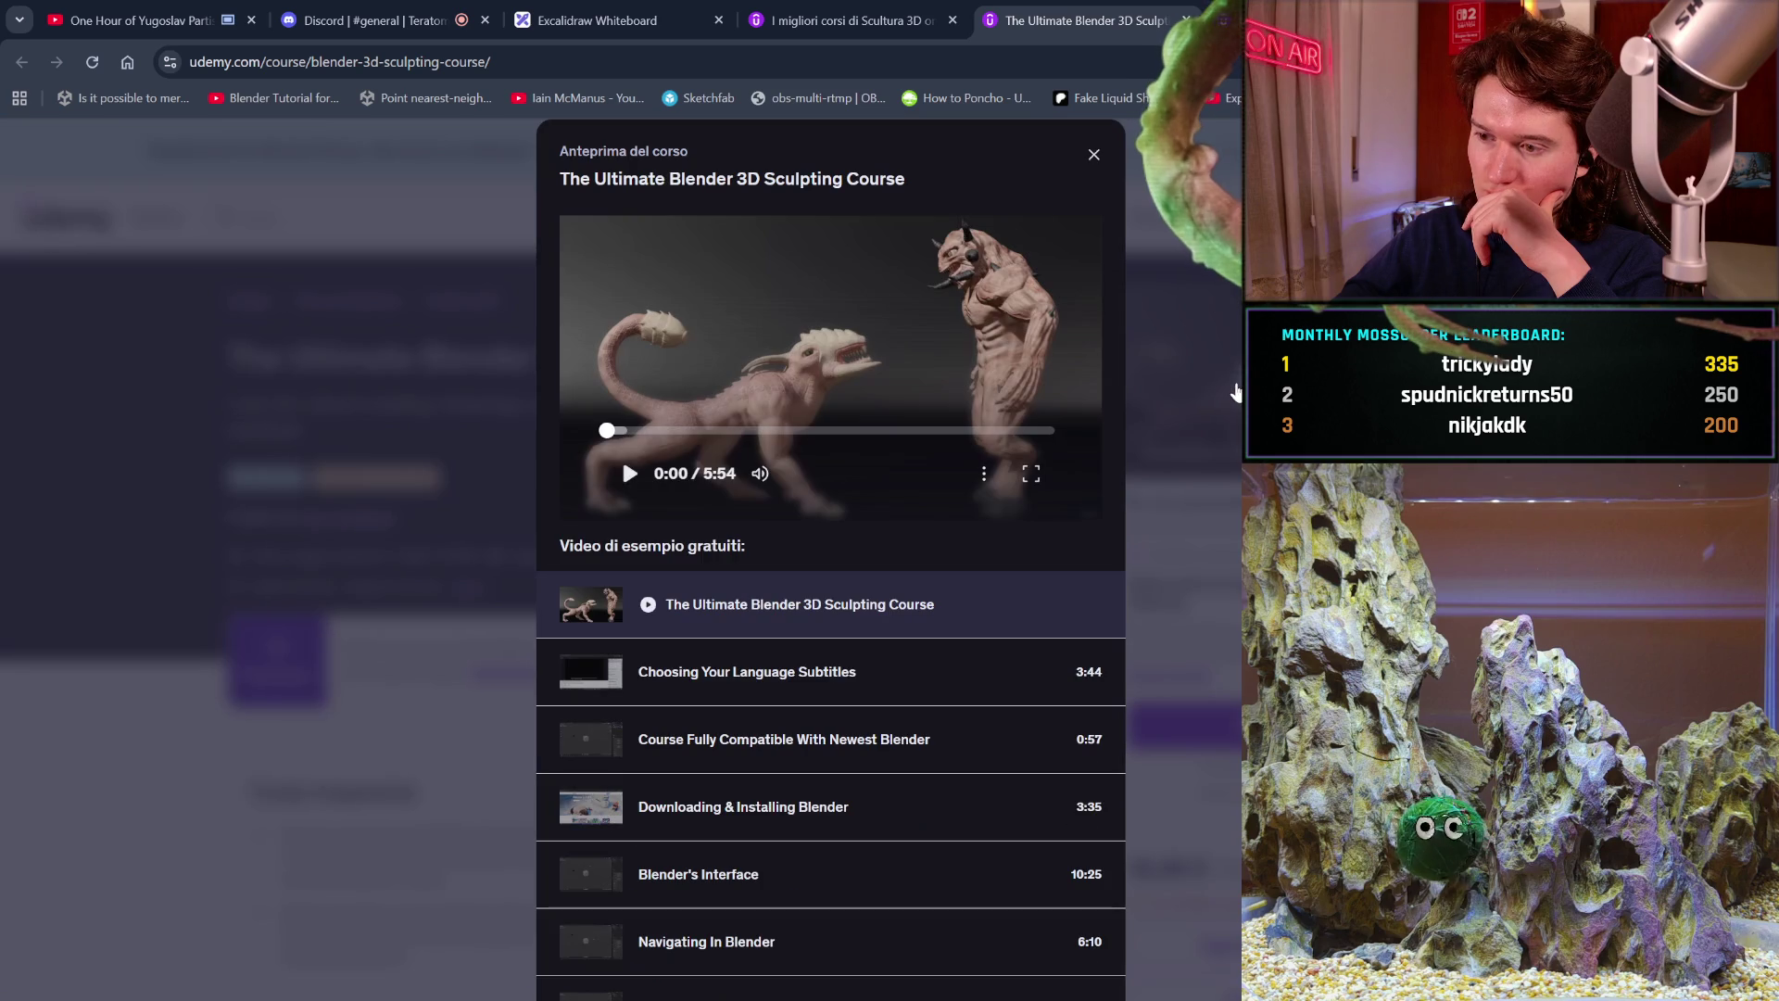
Play the sculpting course preview from about 1:07, then close it.
{"action": "left_click", "coordinate": [628, 474]}
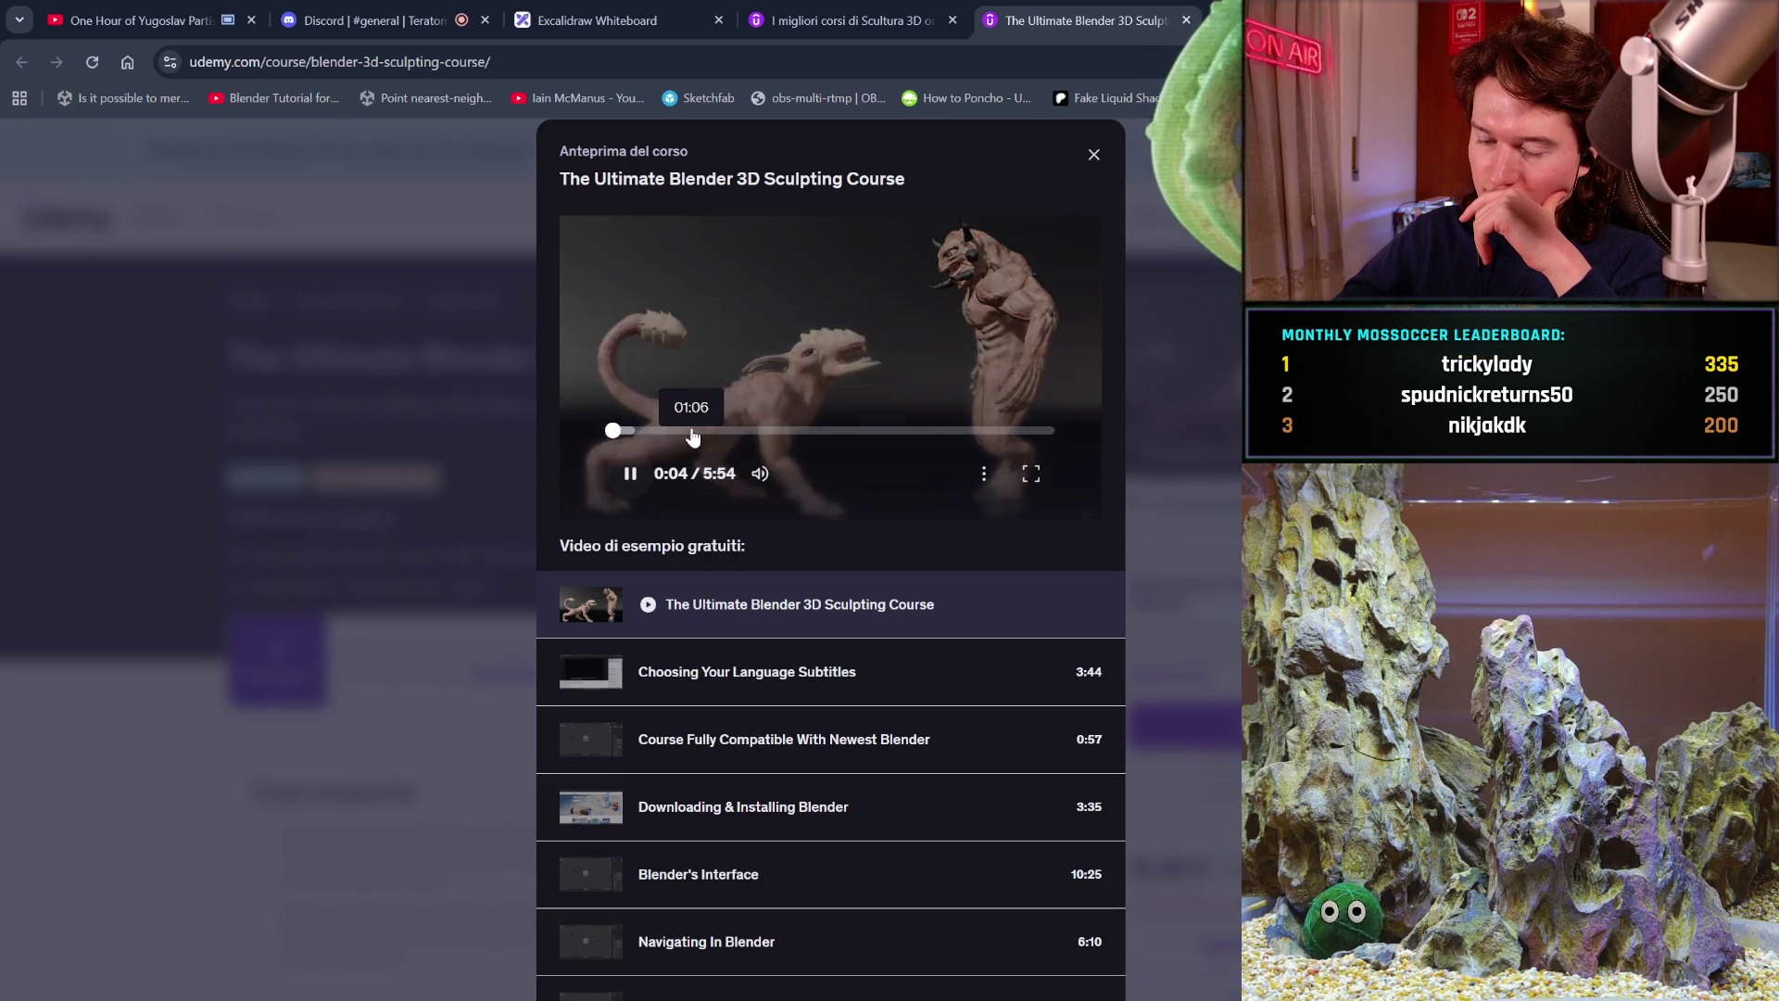
{"action": "left_click", "coordinate": [692, 431]}
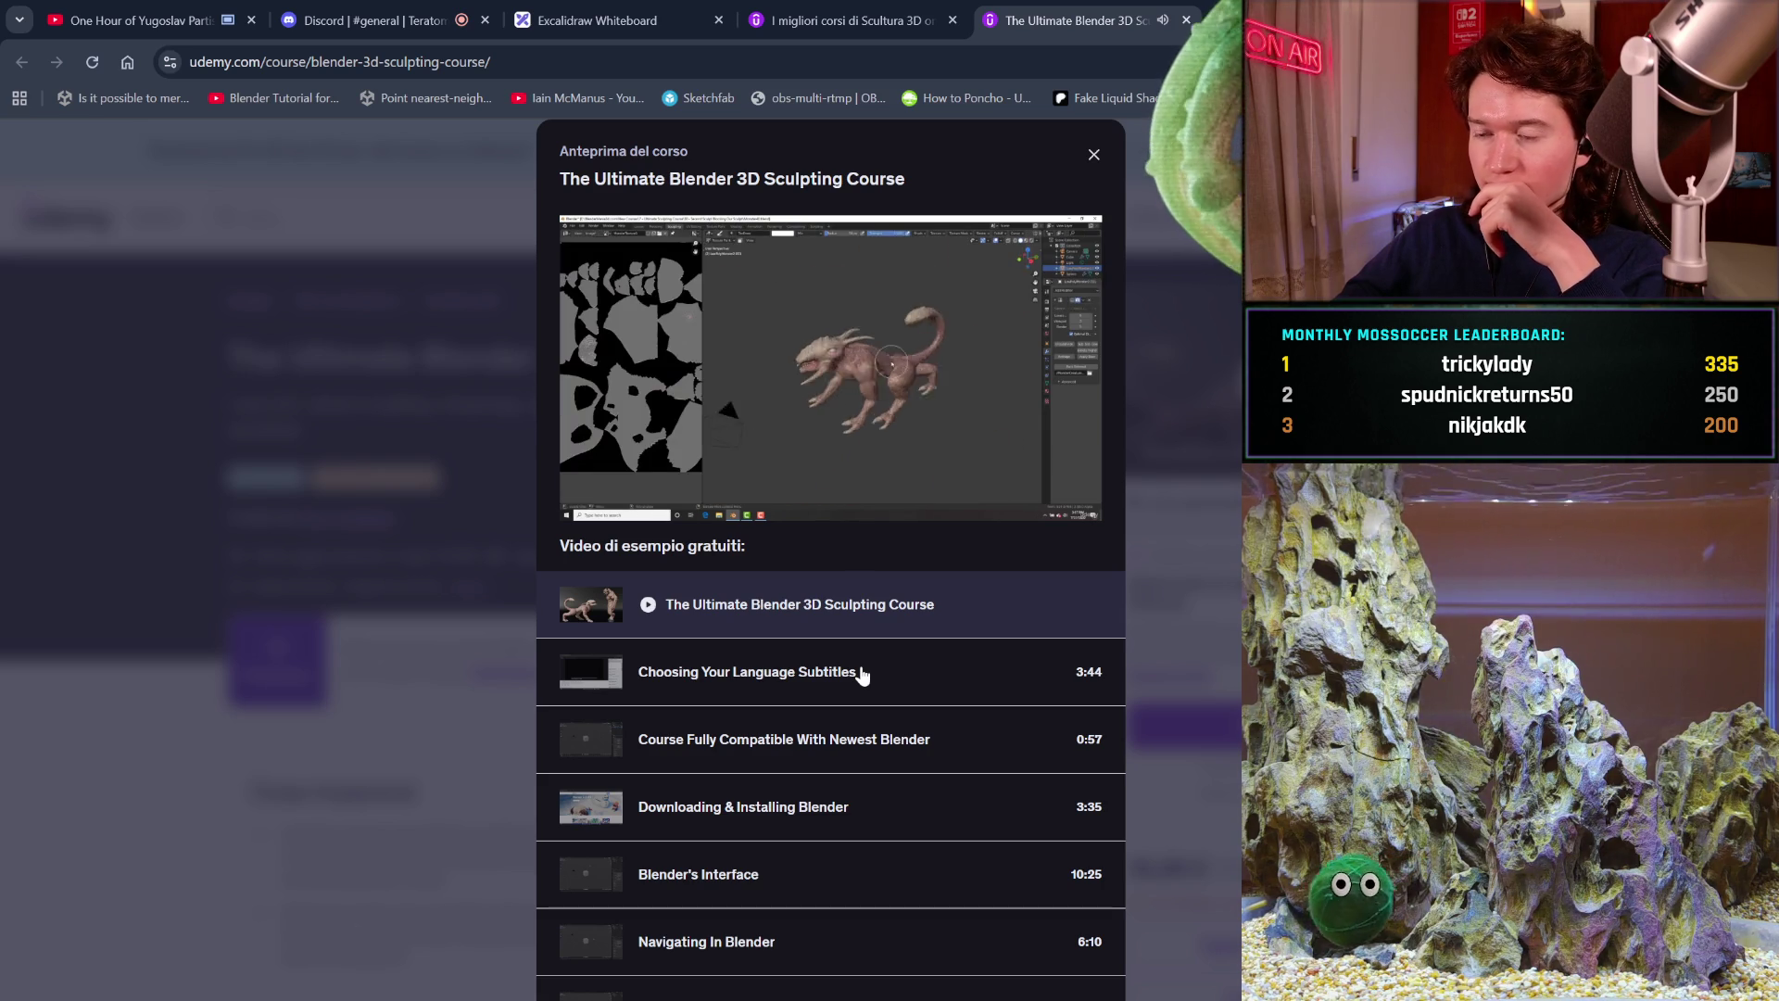
{"action": "mouse_move", "coordinate": [904, 445]}
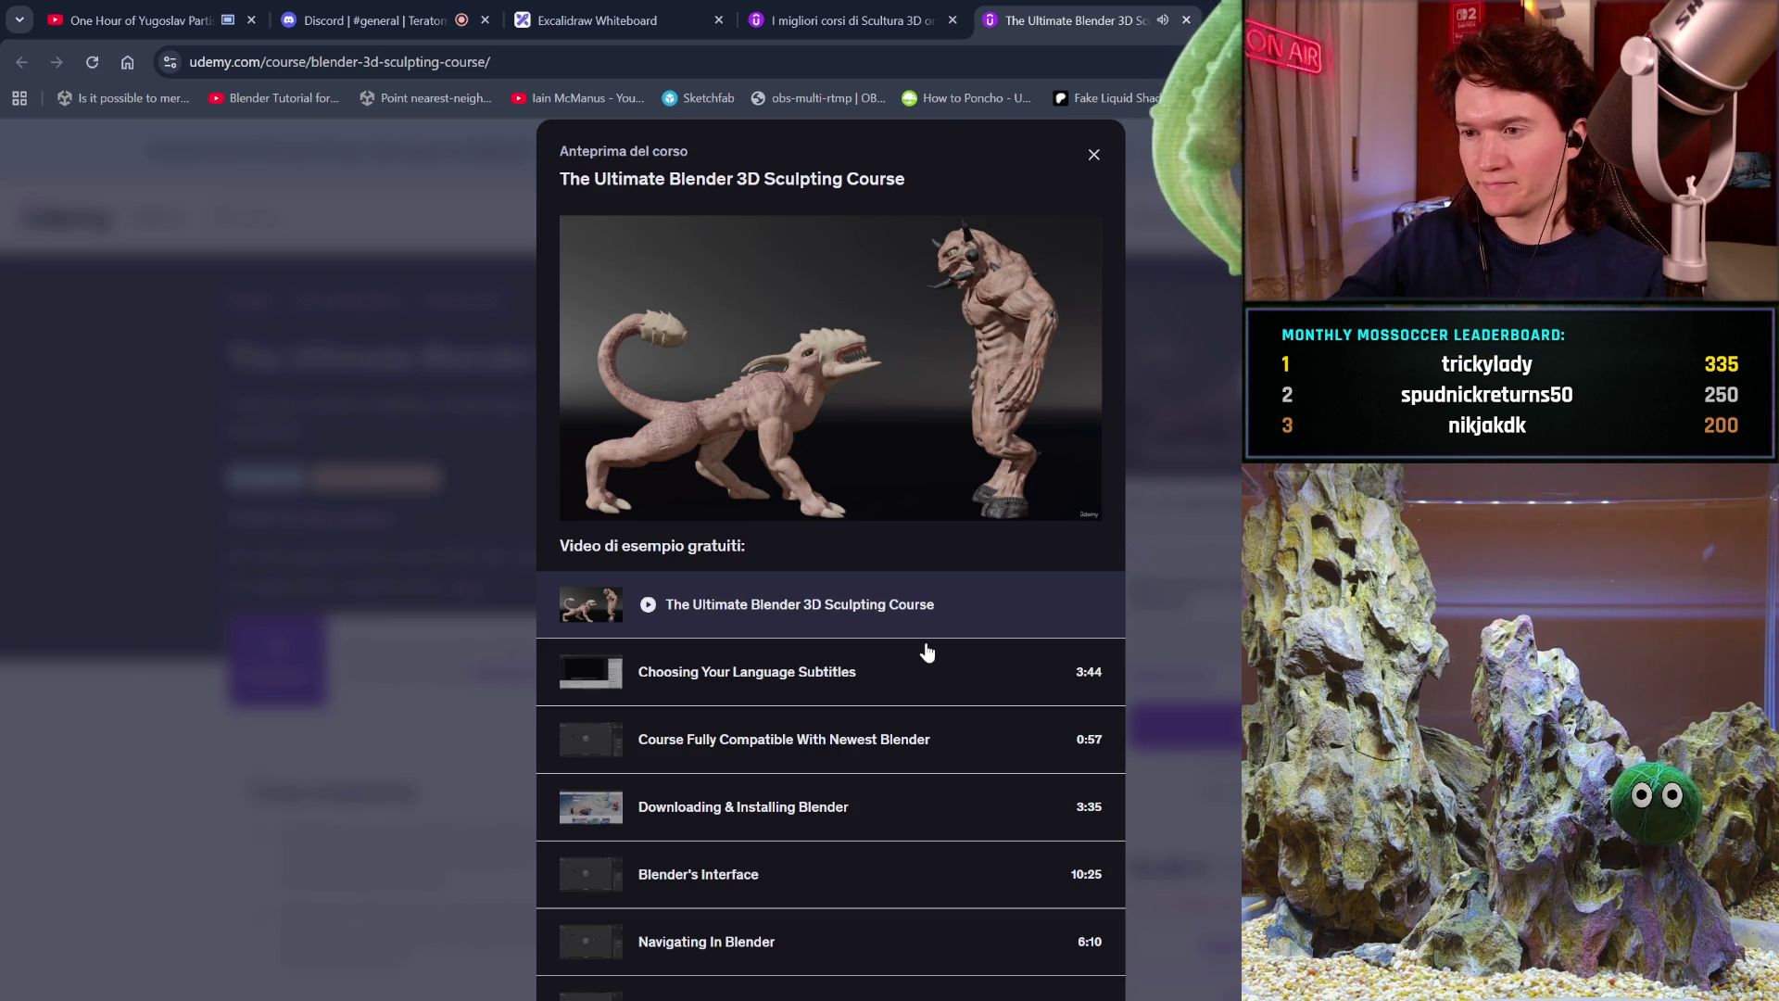
{"action": "left_click", "coordinate": [1096, 156]}
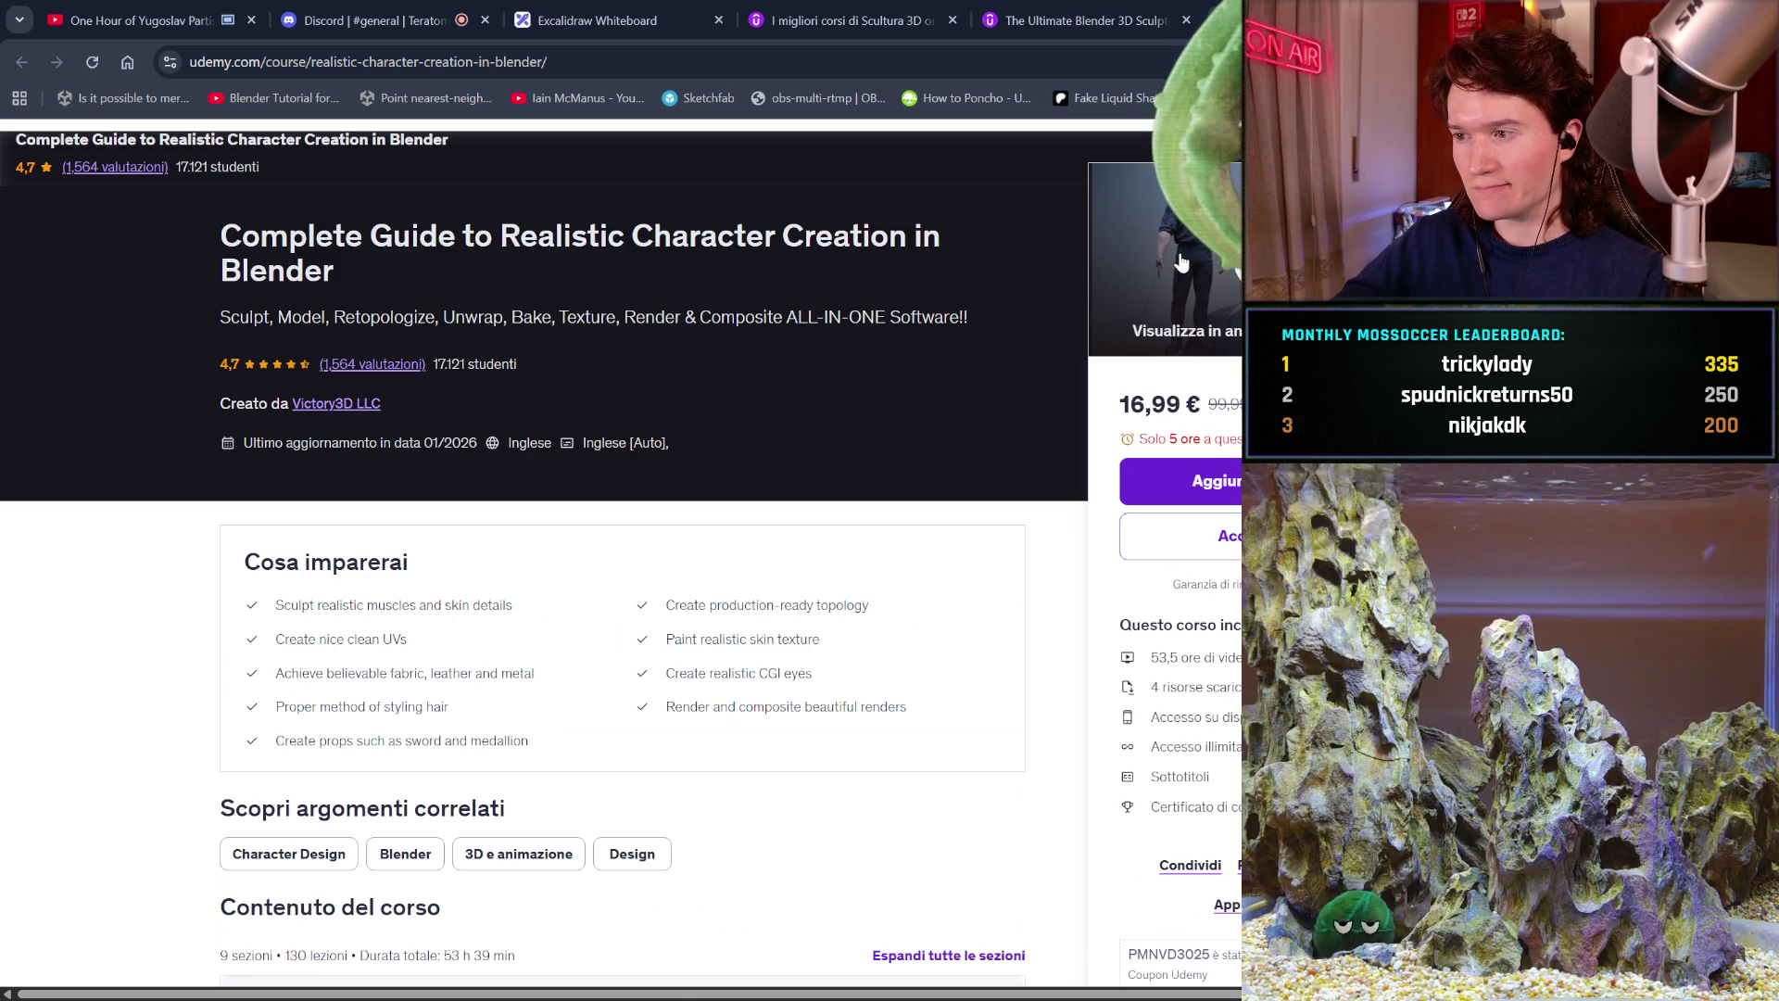
Open the Realistic Character Creation course preview and start its trailer.
{"action": "left_click", "coordinate": [1182, 263]}
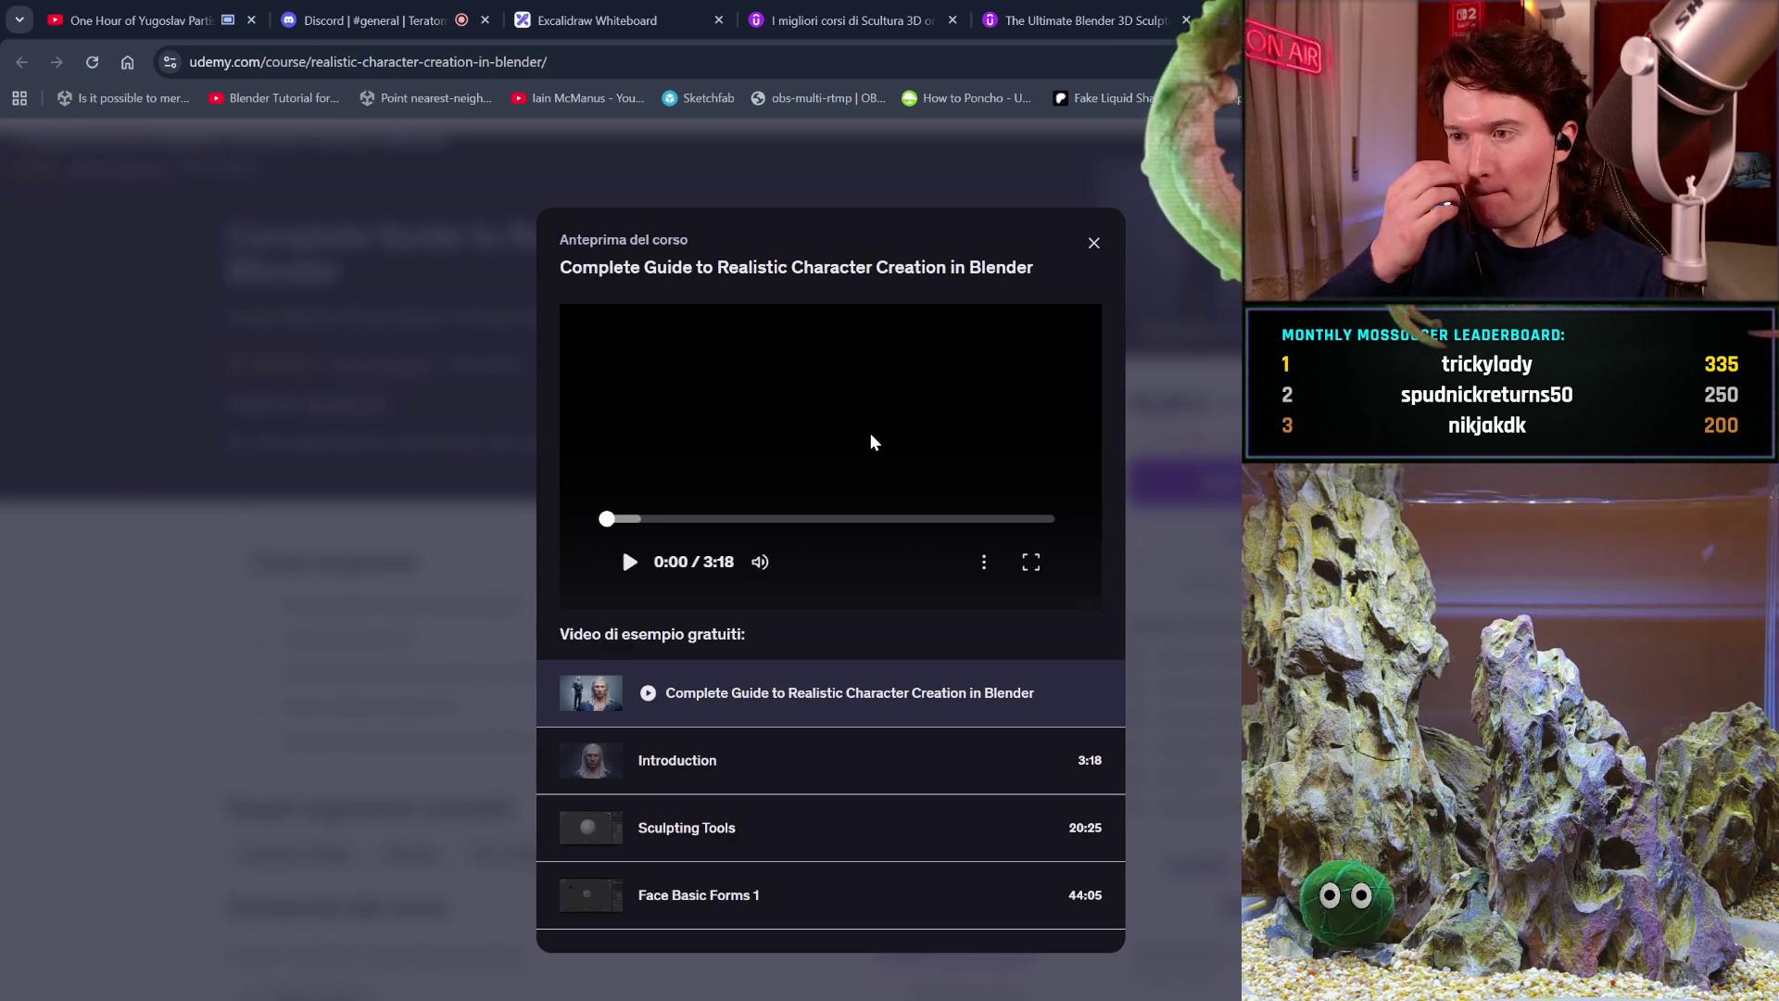
{"action": "left_click", "coordinate": [628, 560]}
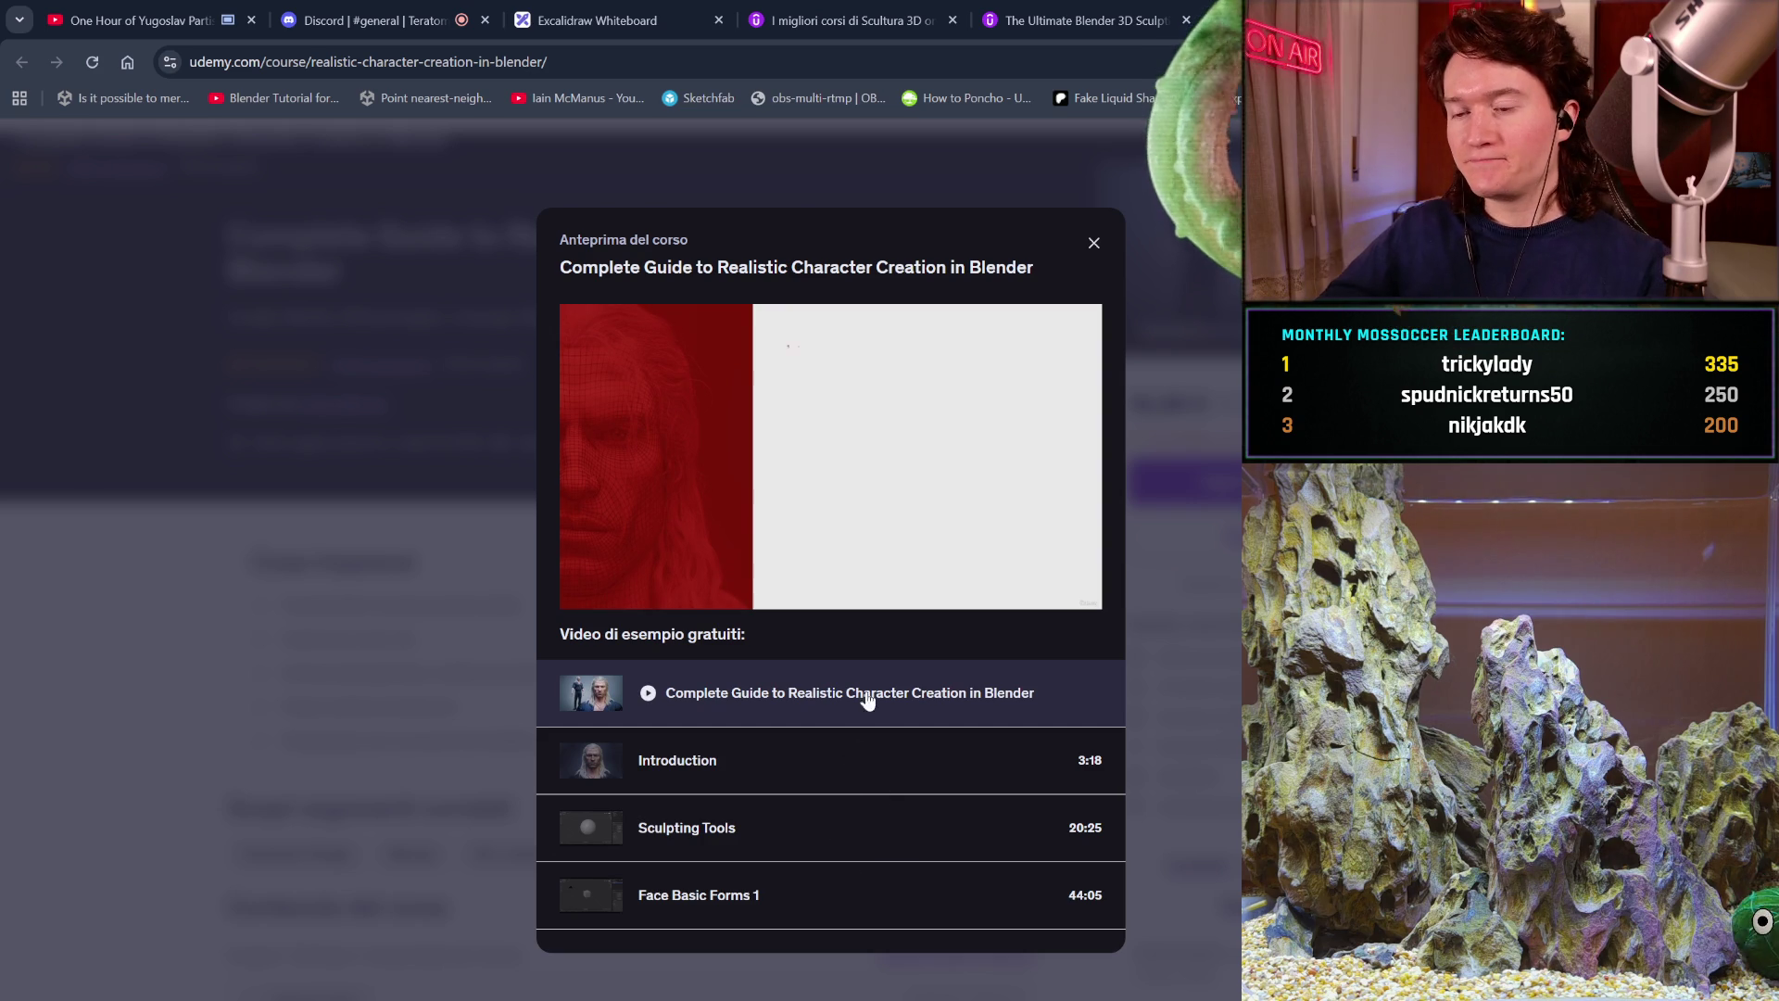
Watch the realistic character creation trailer past 2:34 of its 3:18 length.
{"action": "mouse_move", "coordinate": [937, 358]}
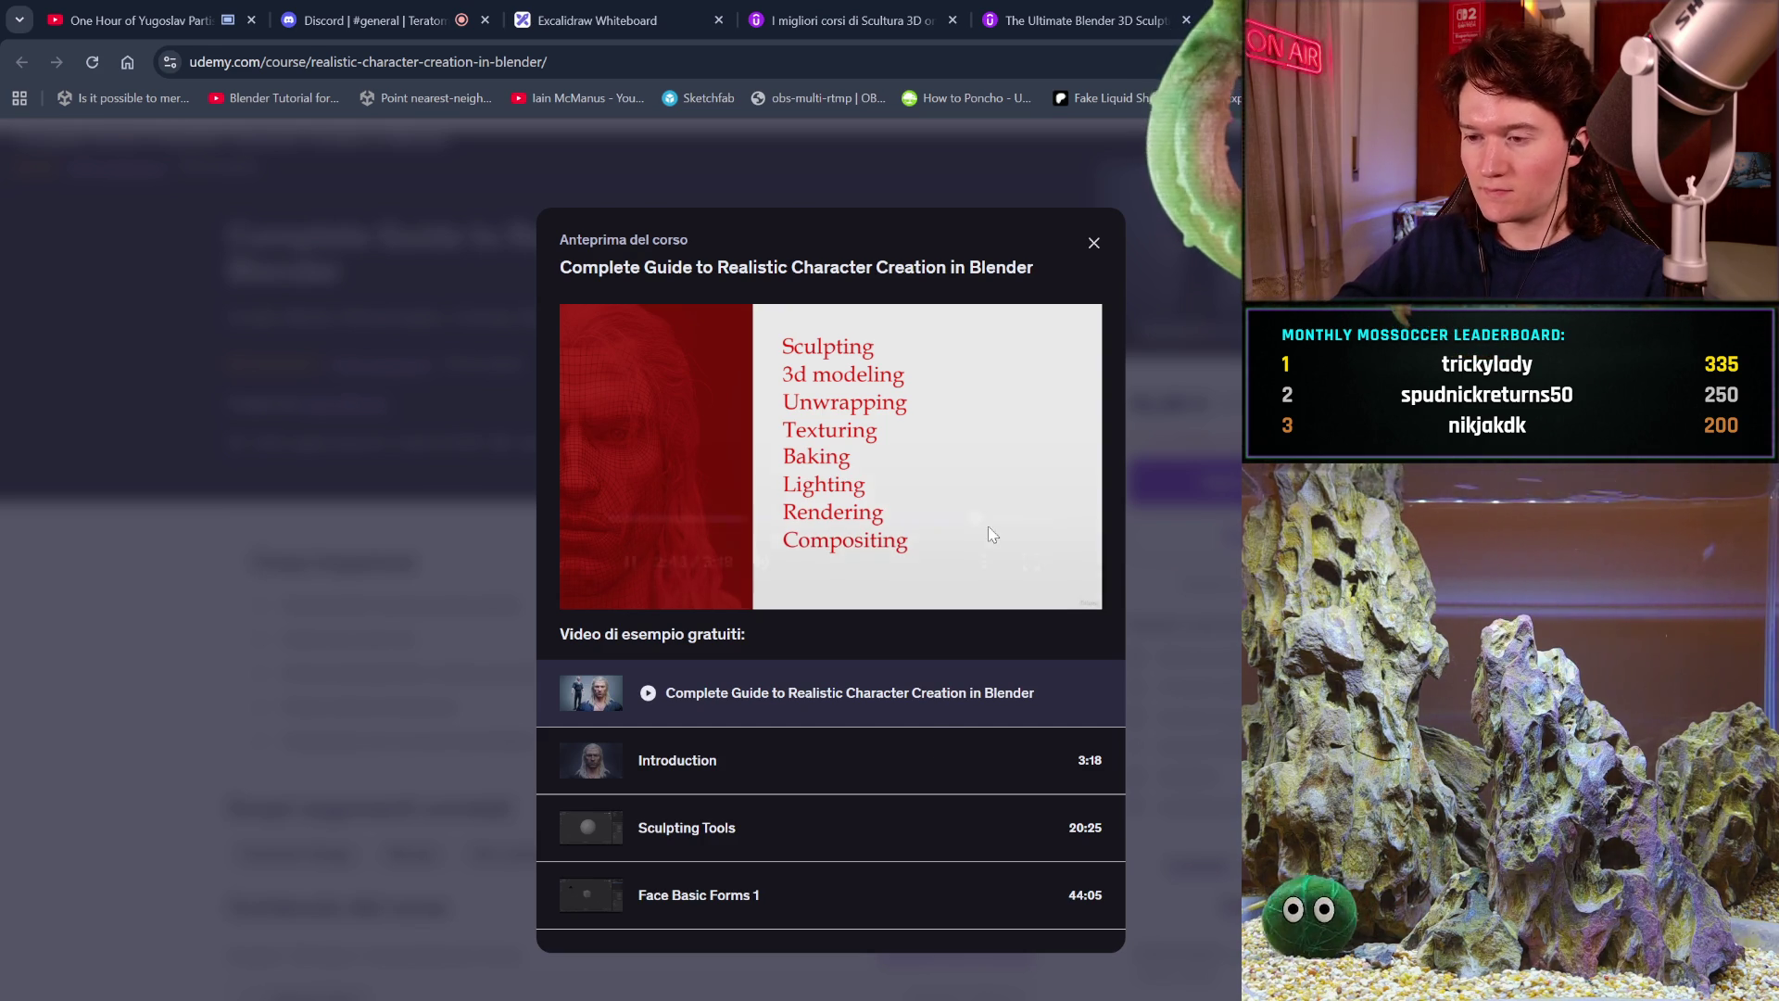
{"action": "mouse_move", "coordinate": [1045, 398]}
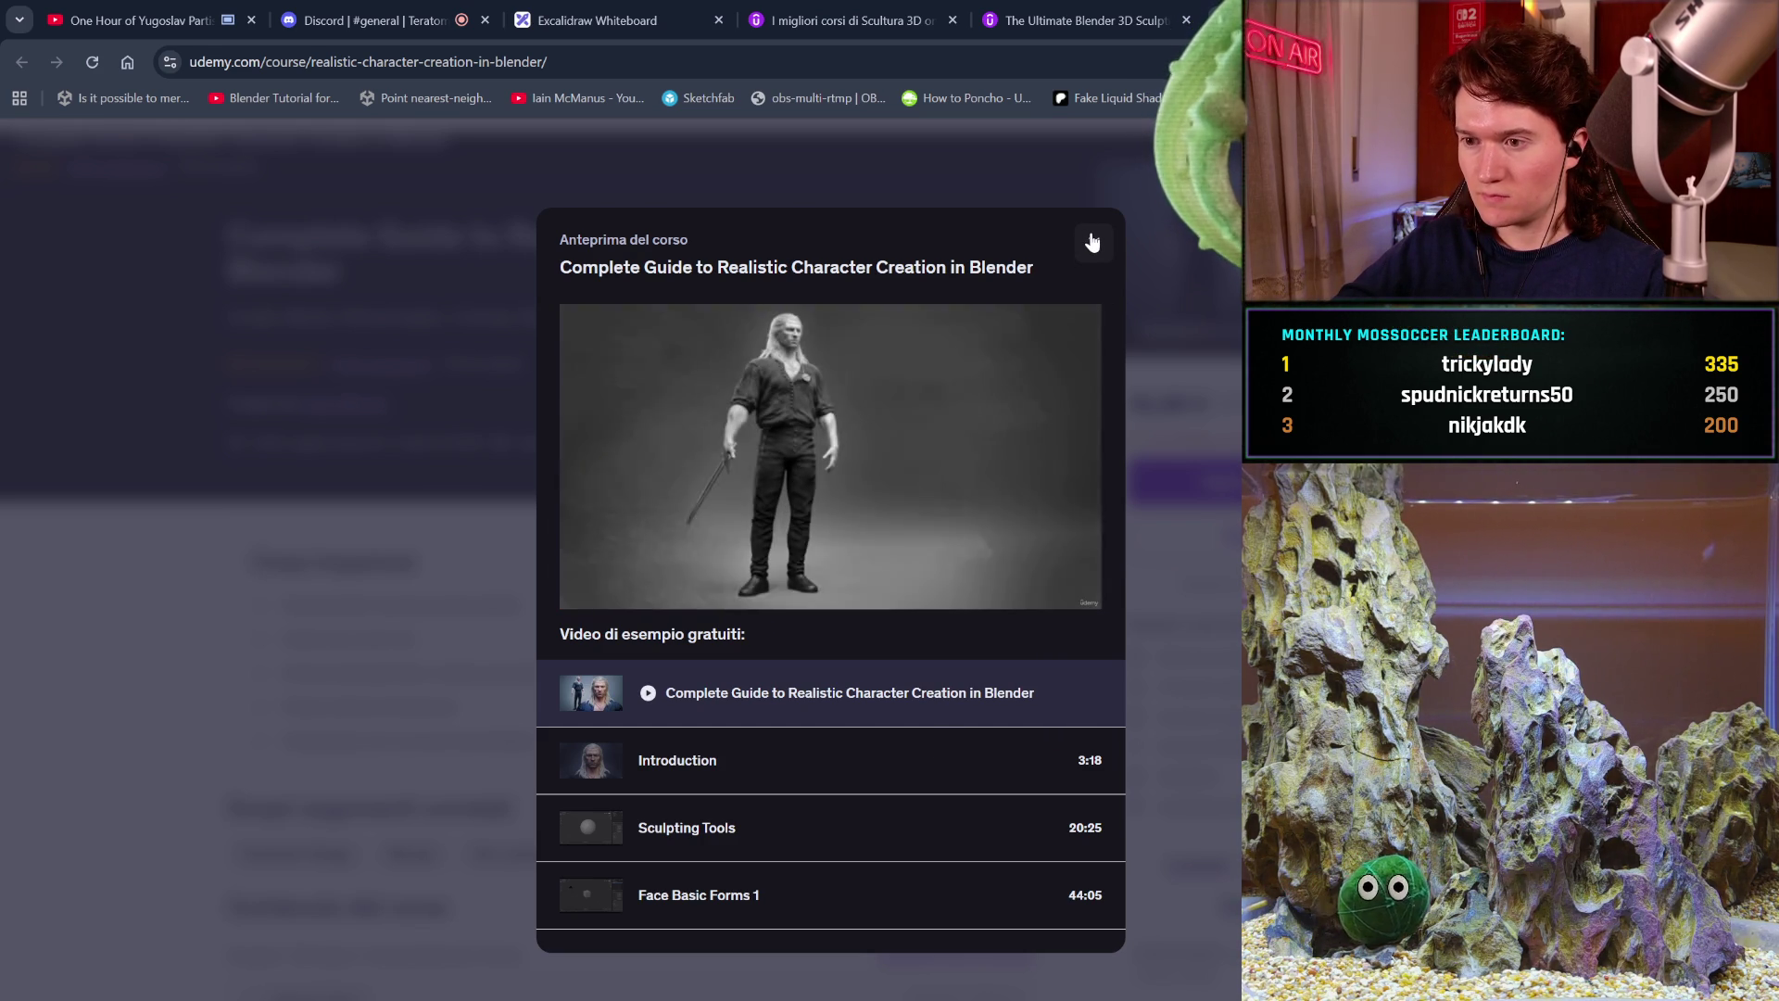
Close the 'Anteprima del corso' preview to return to the realistic character creation page.
{"action": "mouse_move", "coordinate": [1002, 522]}
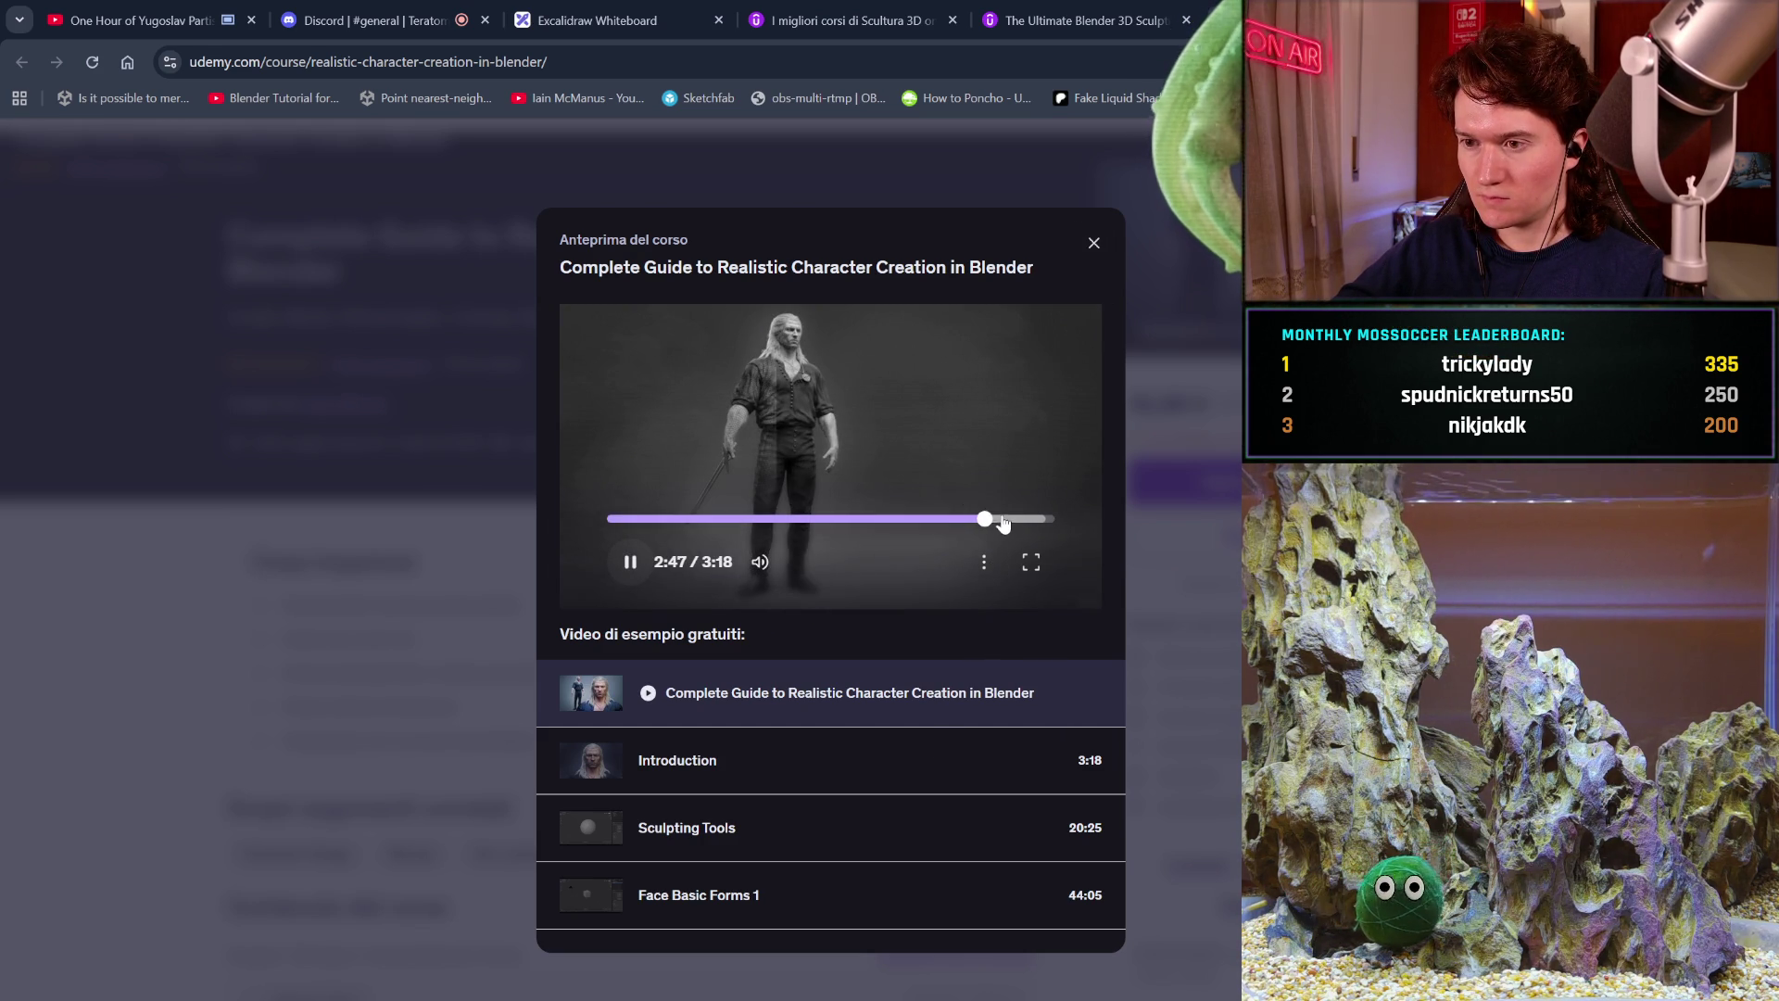
{"action": "left_click", "coordinate": [1095, 245]}
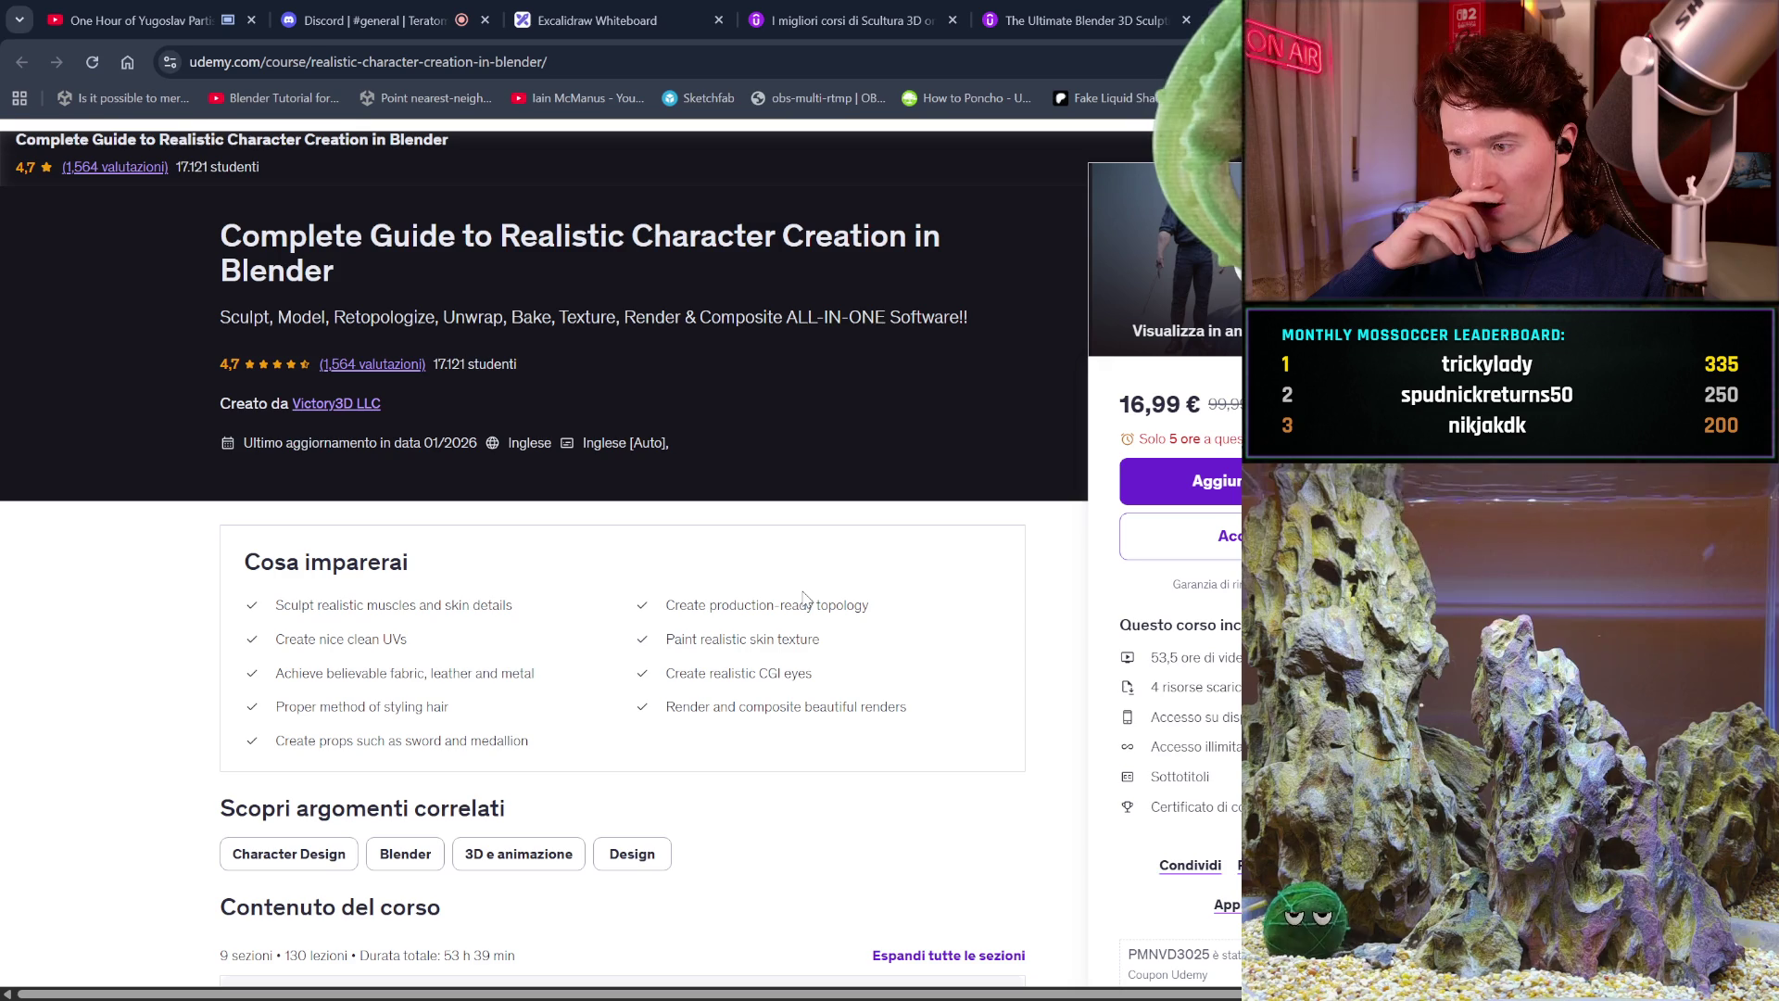
Scroll past the reviews to 'Altri corsi di Victory3D LLC' and open the Orc Warrior masterclass.
{"action": "scroll", "coordinate": [804, 599], "scroll_direction": "down", "scroll_amount": 2}
{"action": "scroll", "coordinate": [806, 600], "scroll_direction": "down", "scroll_amount": 3}
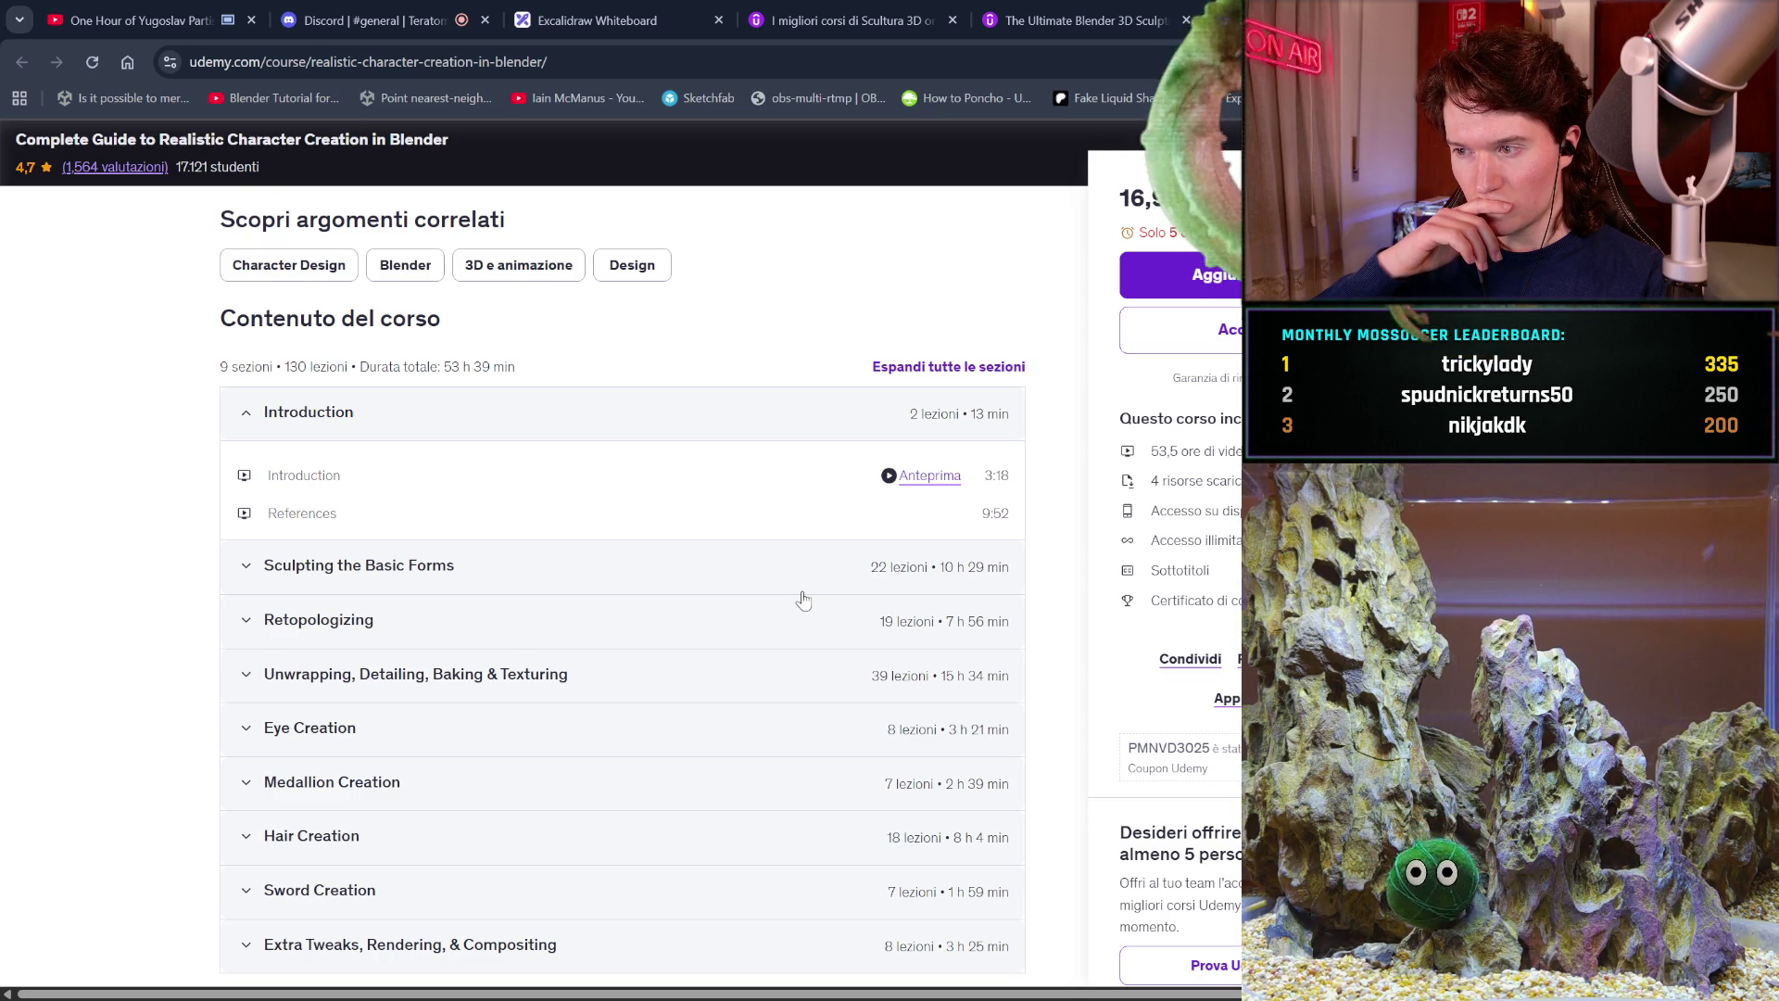
{"action": "scroll", "coordinate": [804, 600], "scroll_direction": "down", "scroll_amount": 2}
{"action": "scroll", "coordinate": [804, 599], "scroll_direction": "down", "scroll_amount": 5}
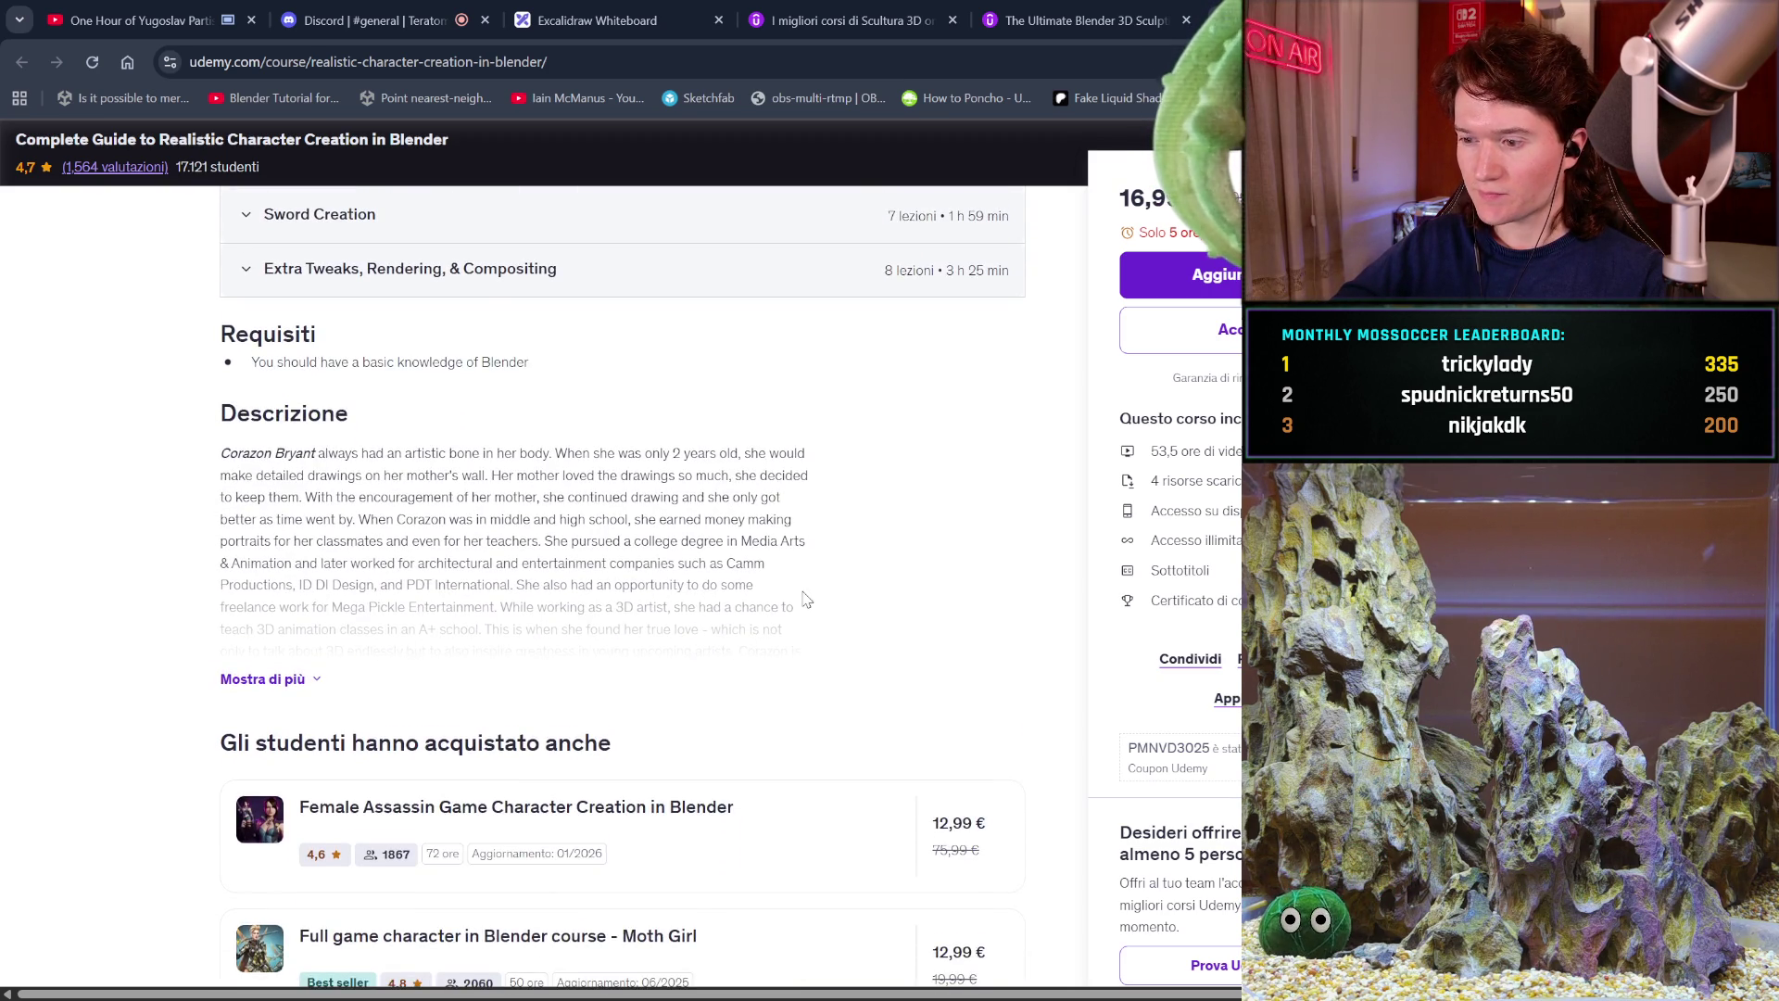
{"action": "scroll", "coordinate": [803, 600], "scroll_direction": "down", "scroll_amount": 2}
{"action": "scroll", "coordinate": [807, 600], "scroll_direction": "down", "scroll_amount": 1}
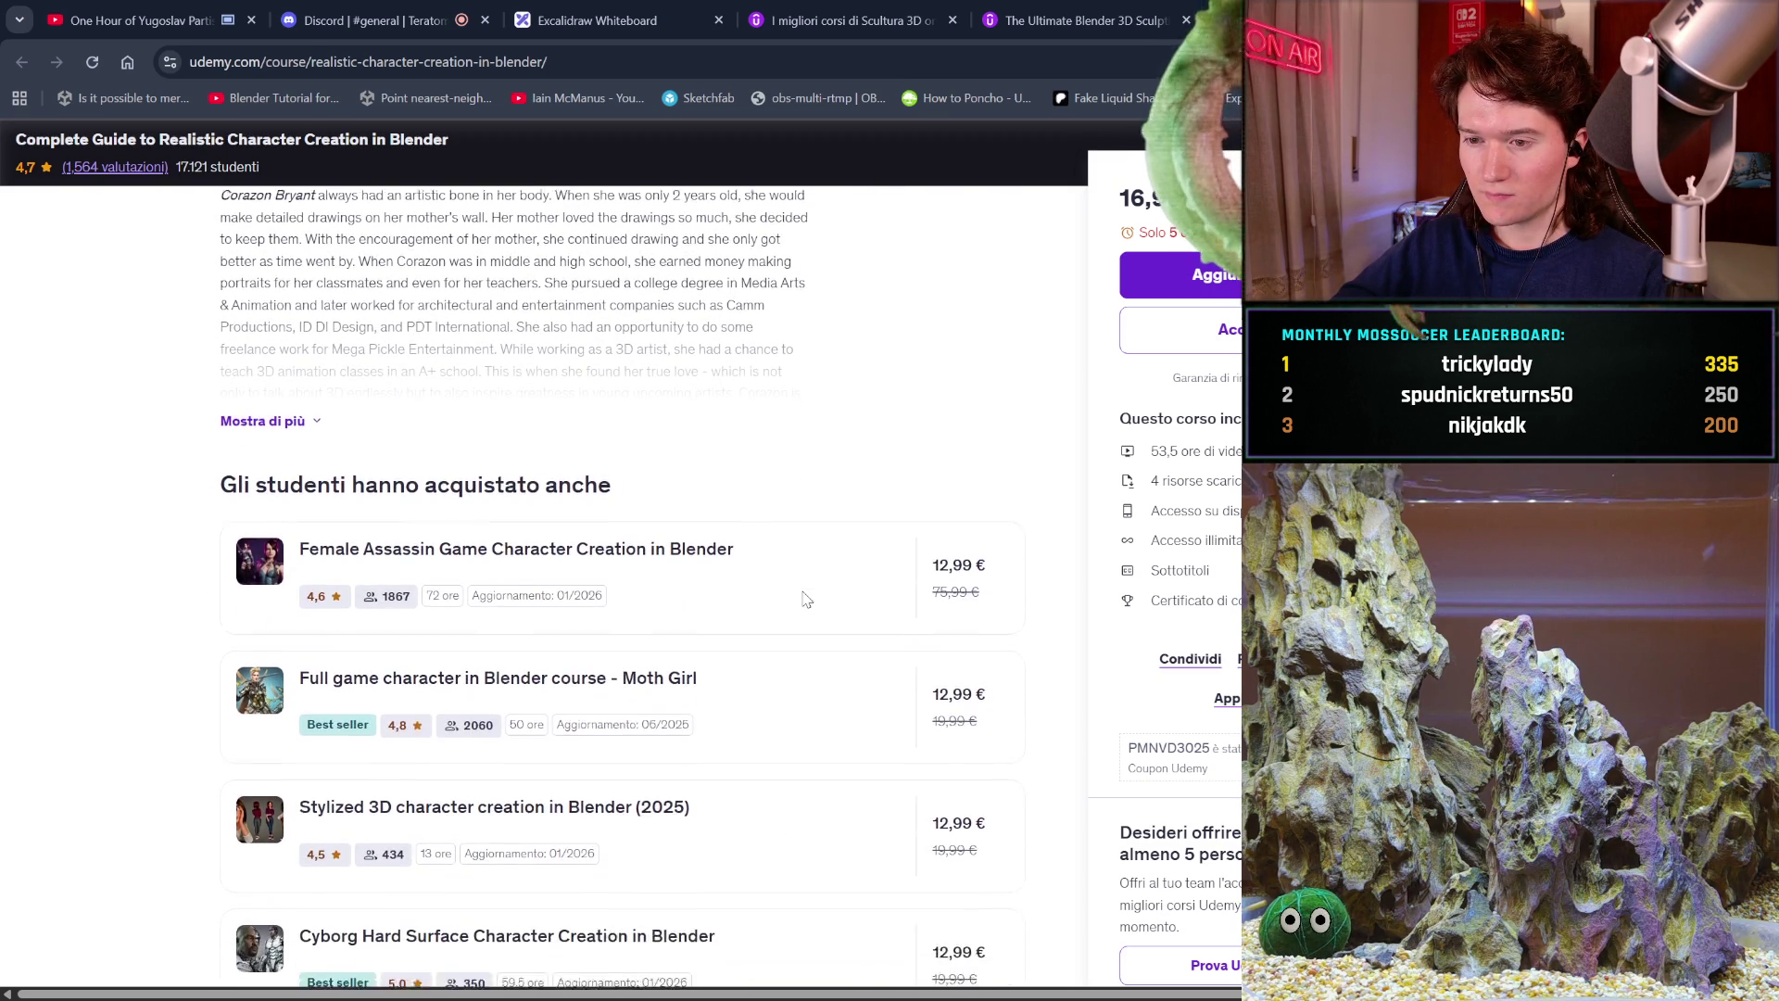
{"action": "scroll", "coordinate": [803, 599], "scroll_direction": "down", "scroll_amount": 1}
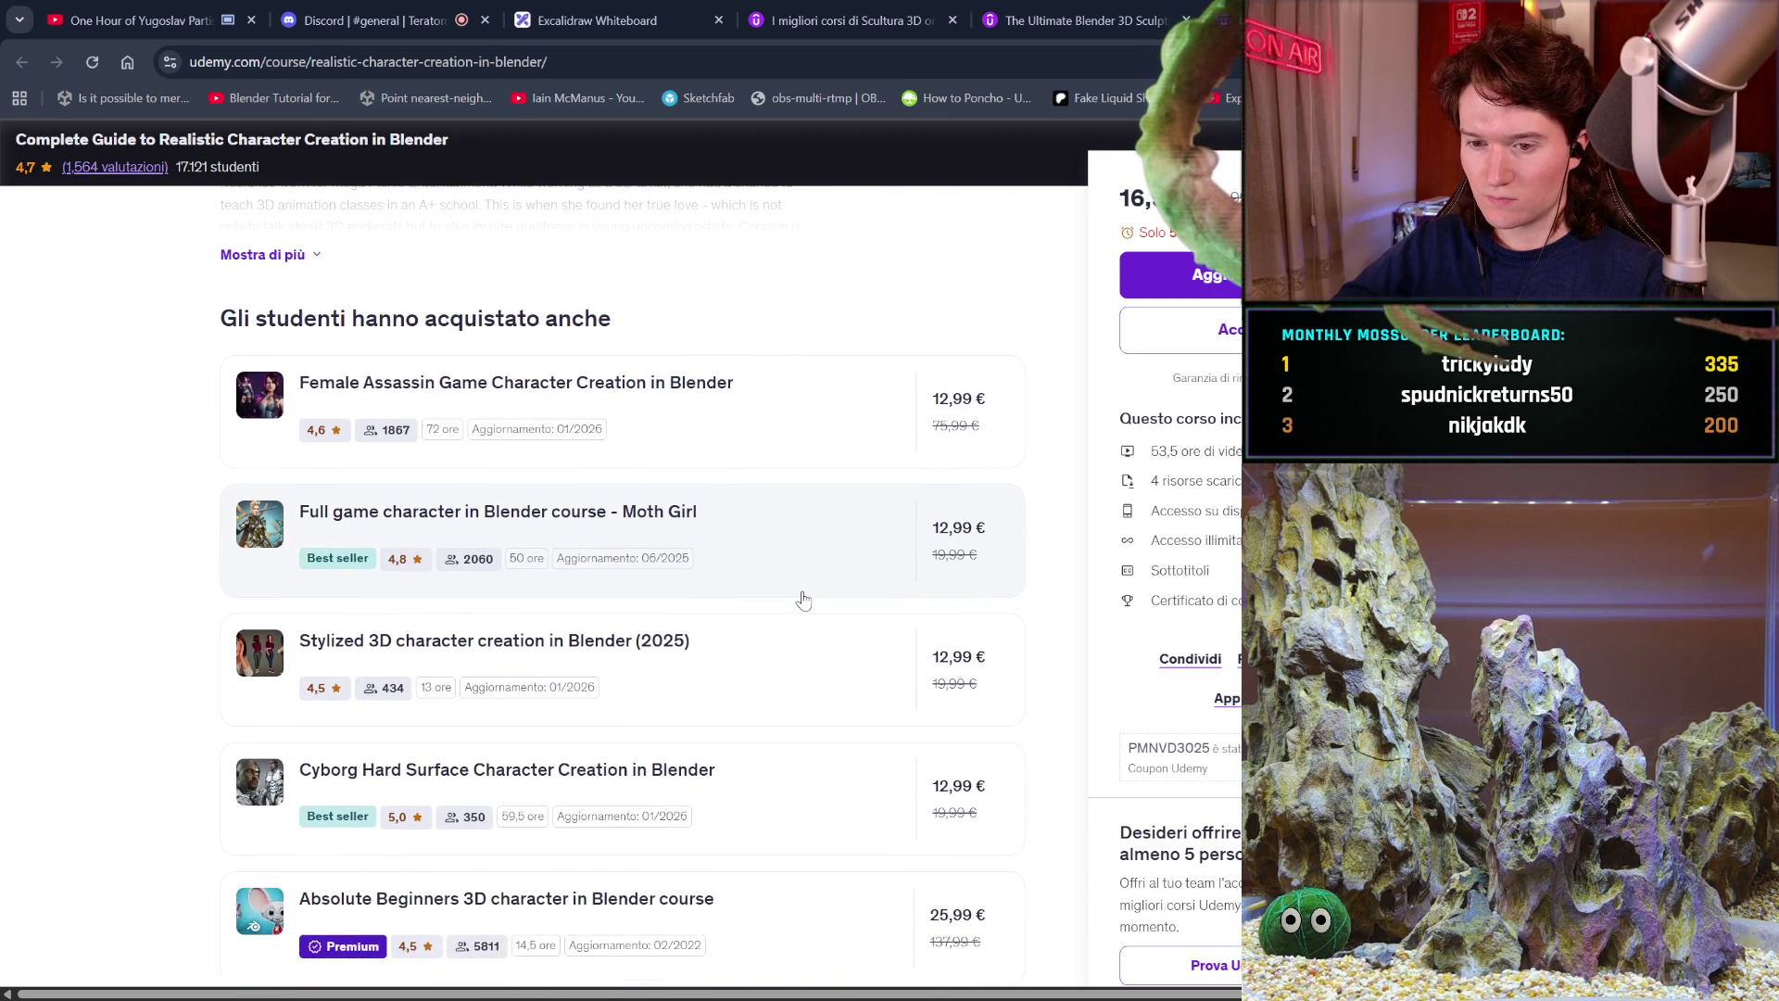
{"action": "scroll", "coordinate": [803, 599], "scroll_direction": "down", "scroll_amount": 2}
{"action": "scroll", "coordinate": [803, 600], "scroll_direction": "down", "scroll_amount": 3}
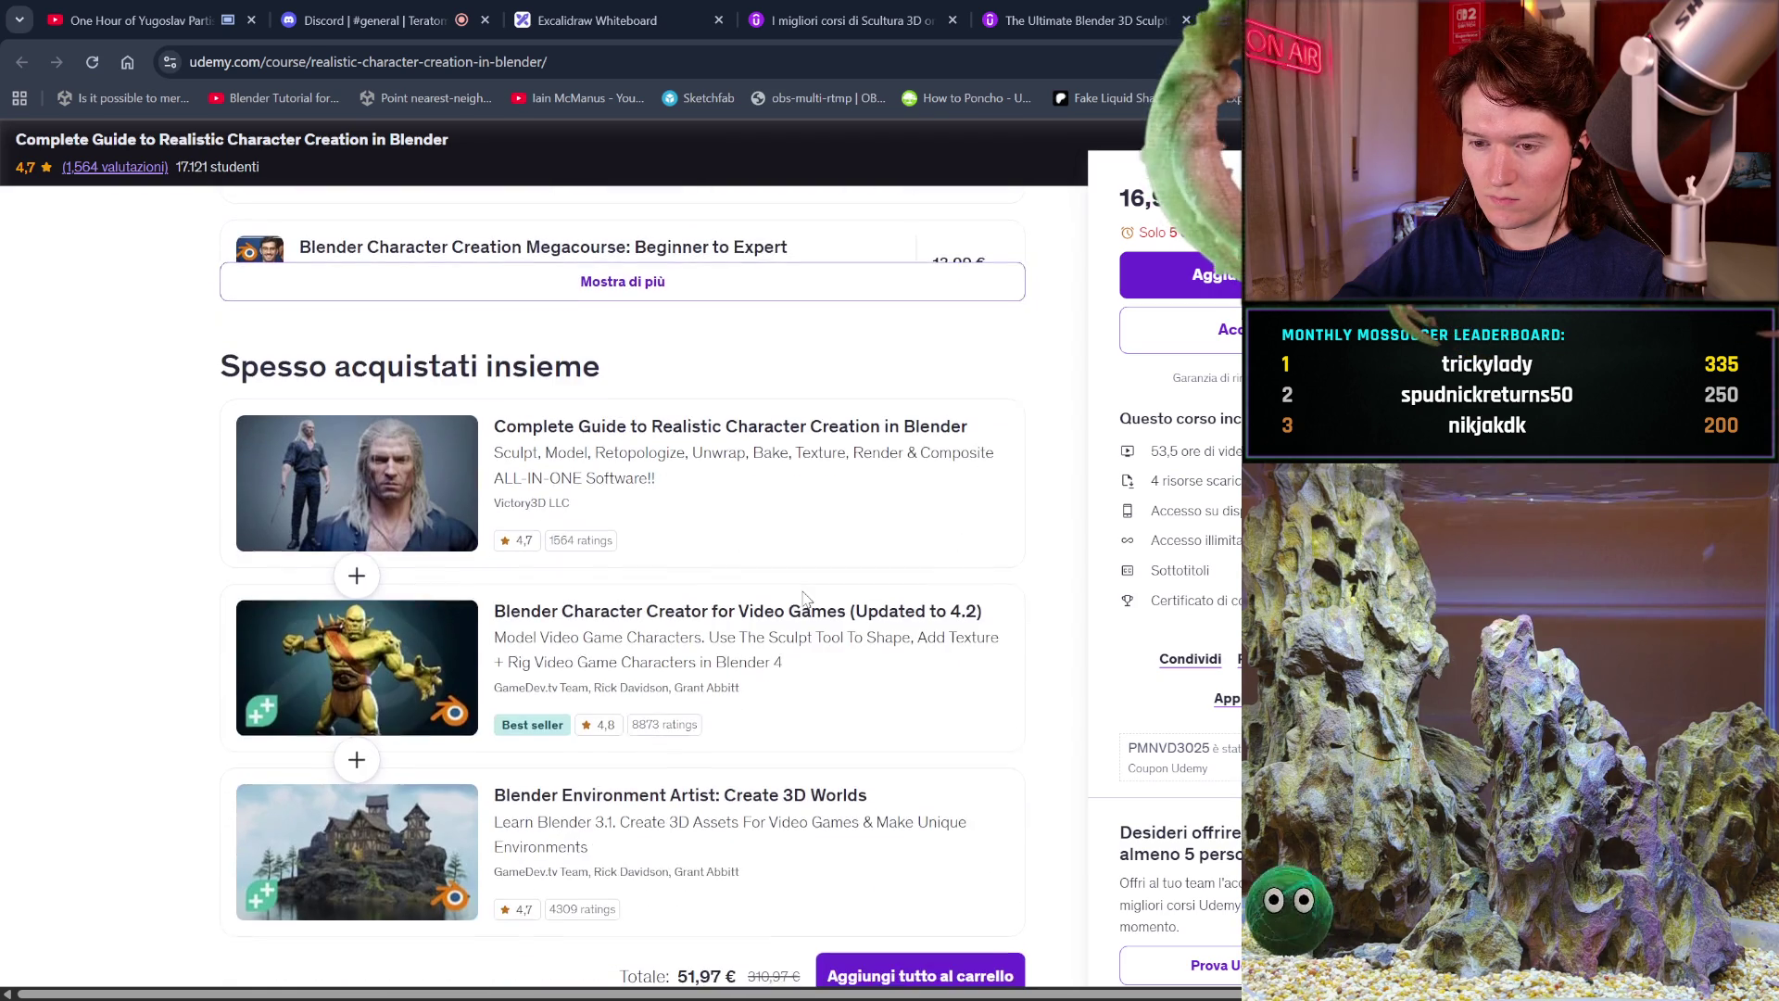
{"action": "scroll", "coordinate": [803, 600], "scroll_direction": "down", "scroll_amount": 1}
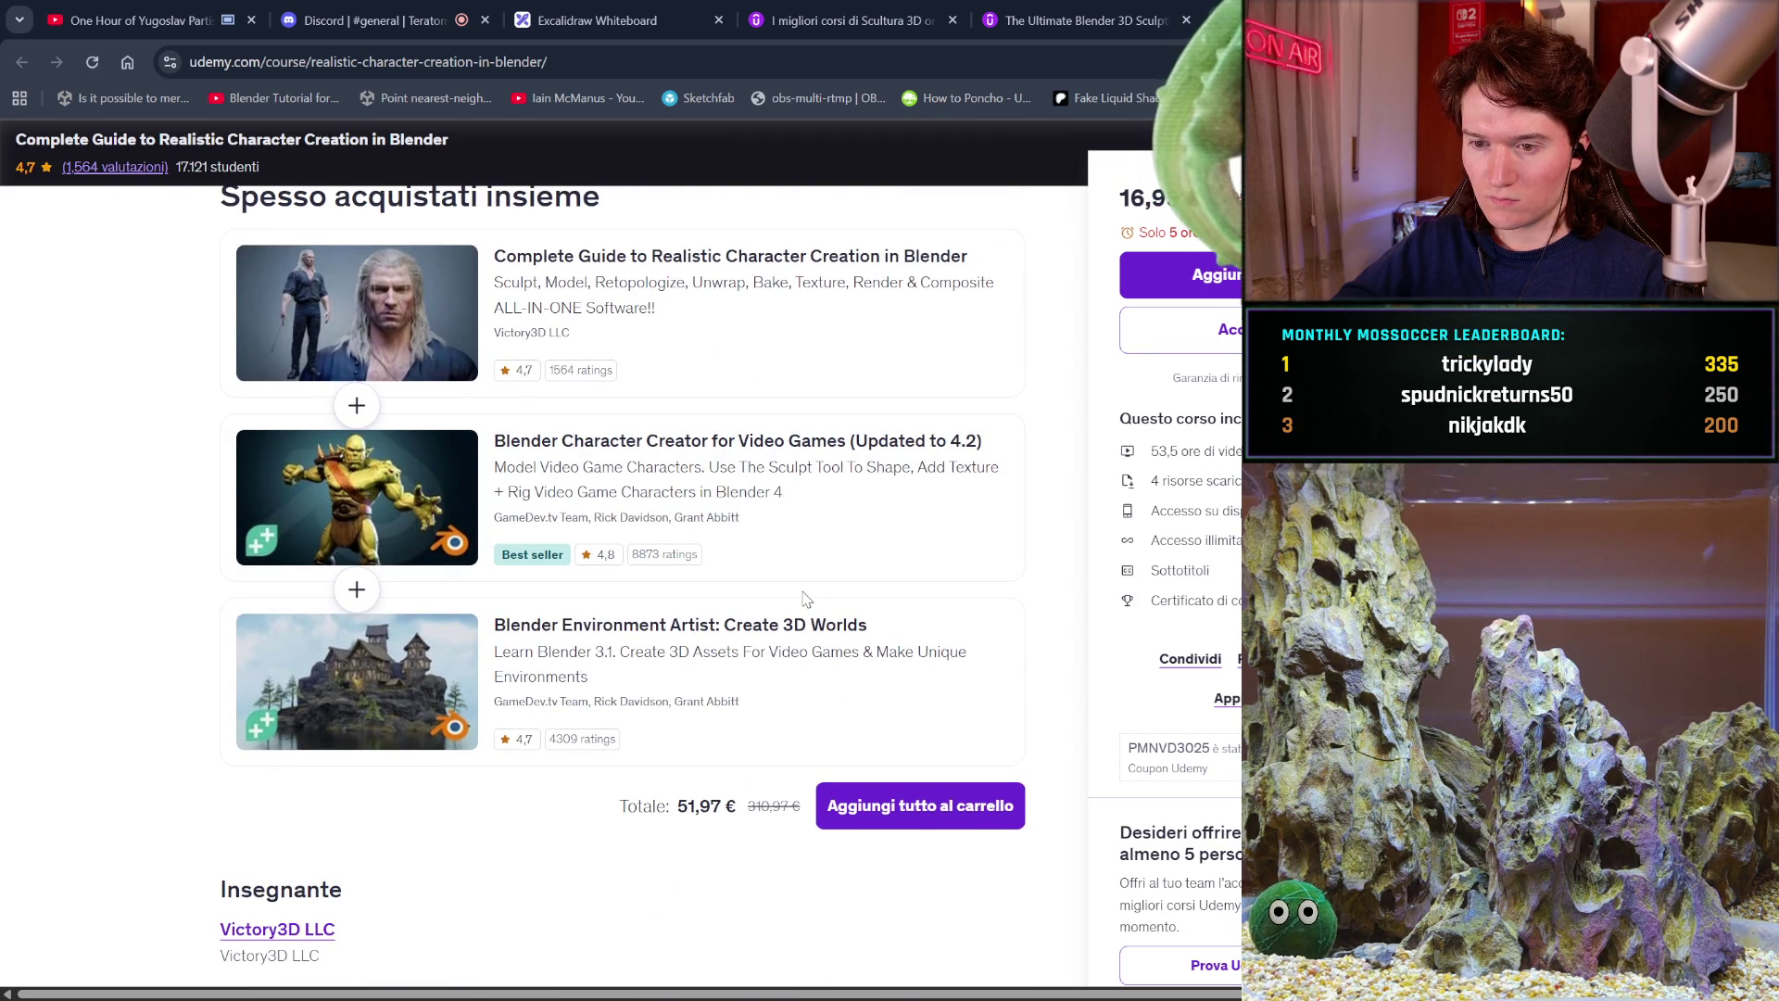
{"action": "scroll", "coordinate": [804, 599], "scroll_direction": "down", "scroll_amount": 1}
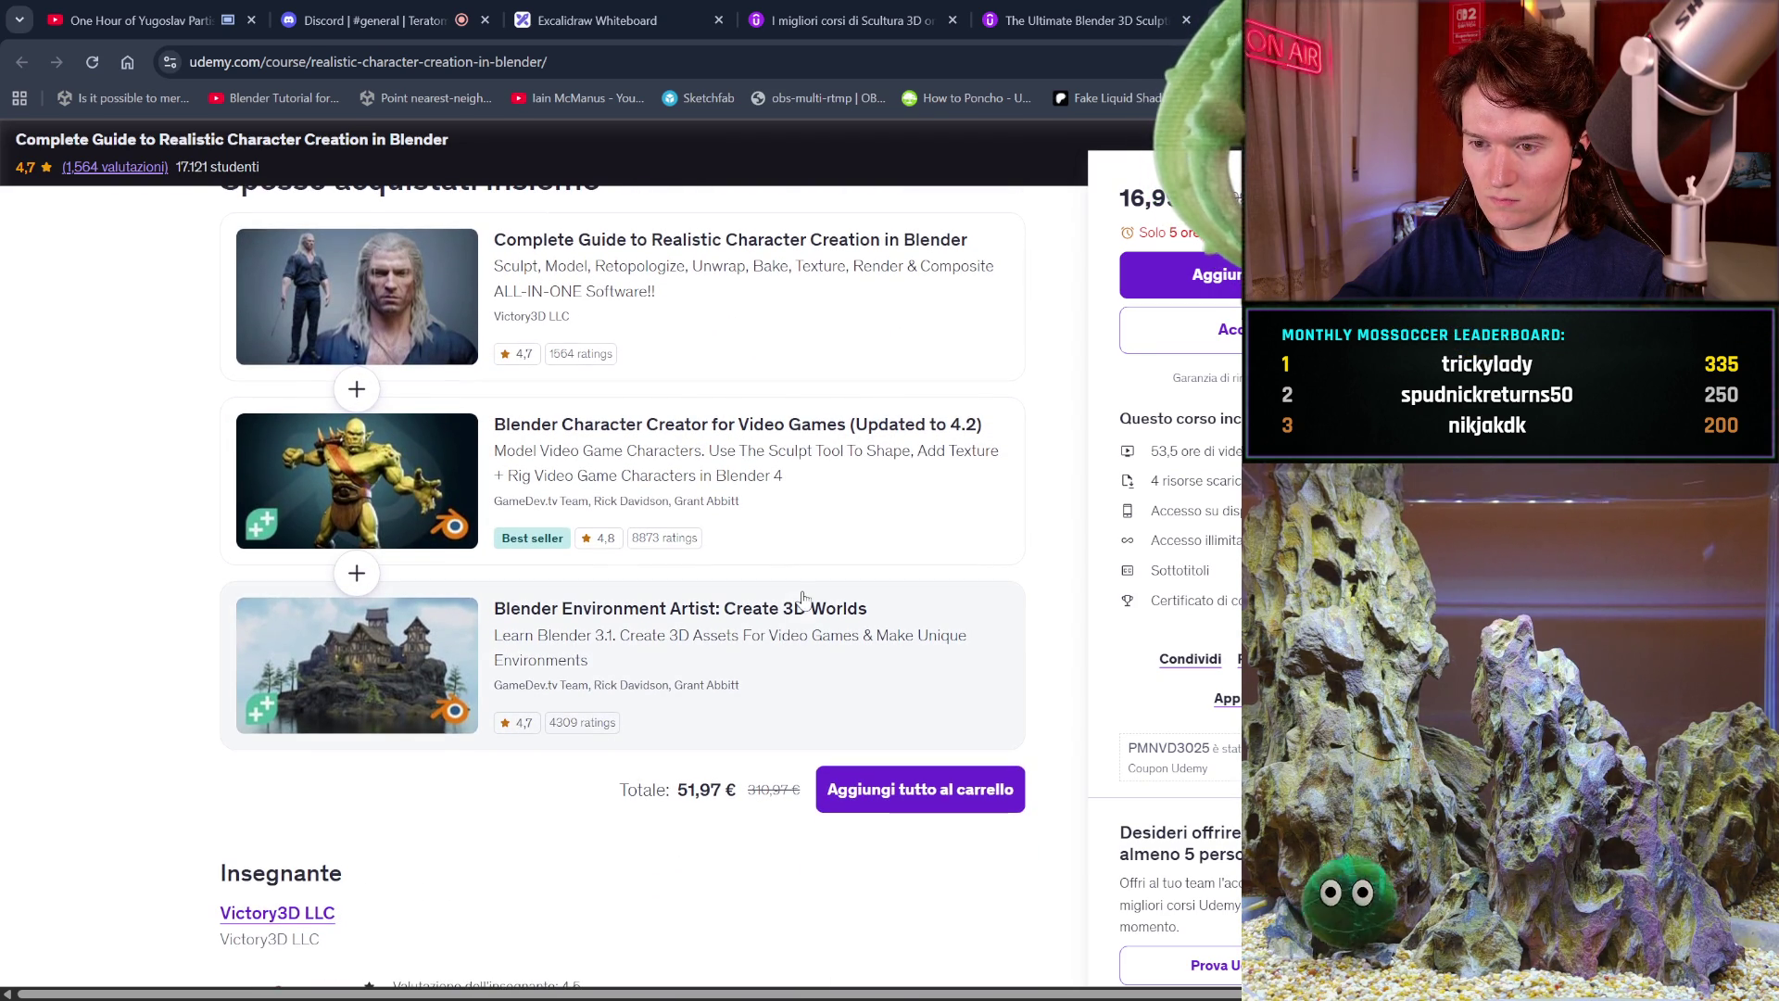
{"action": "scroll", "coordinate": [803, 599], "scroll_direction": "down", "scroll_amount": 1}
{"action": "scroll", "coordinate": [804, 600], "scroll_direction": "down", "scroll_amount": 3}
{"action": "scroll", "coordinate": [803, 600], "scroll_direction": "down", "scroll_amount": 1}
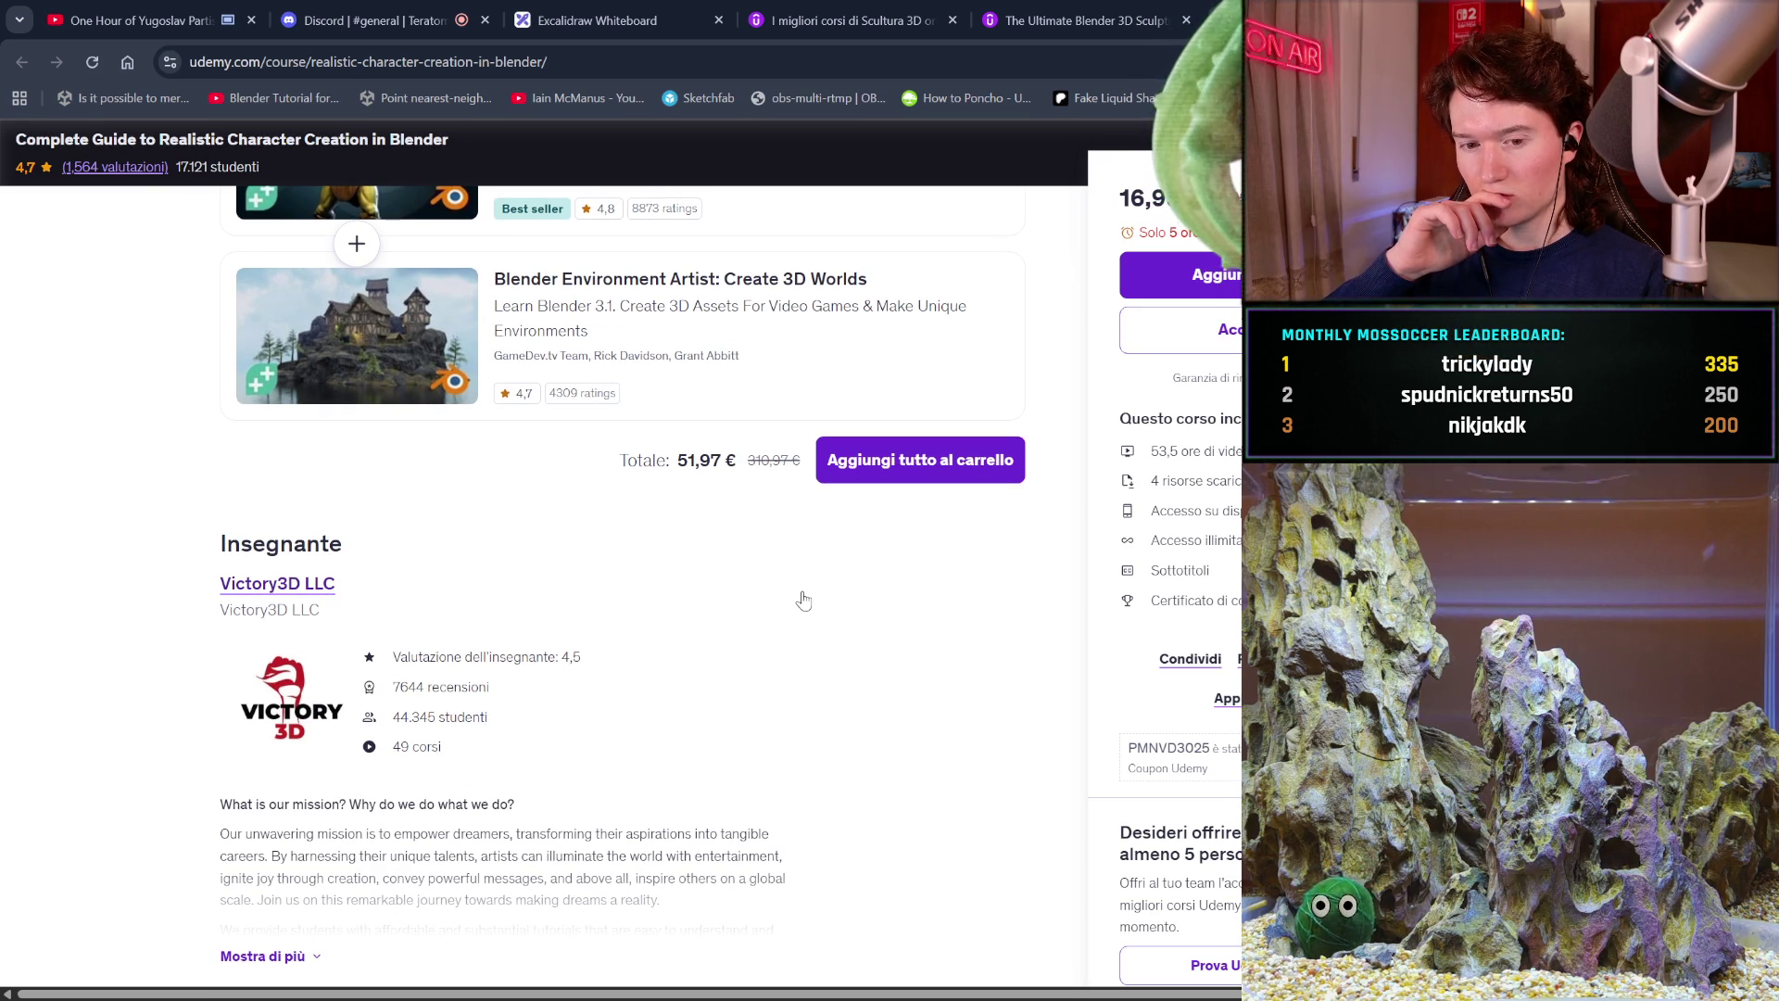
{"action": "scroll", "coordinate": [804, 600], "scroll_direction": "down", "scroll_amount": 5}
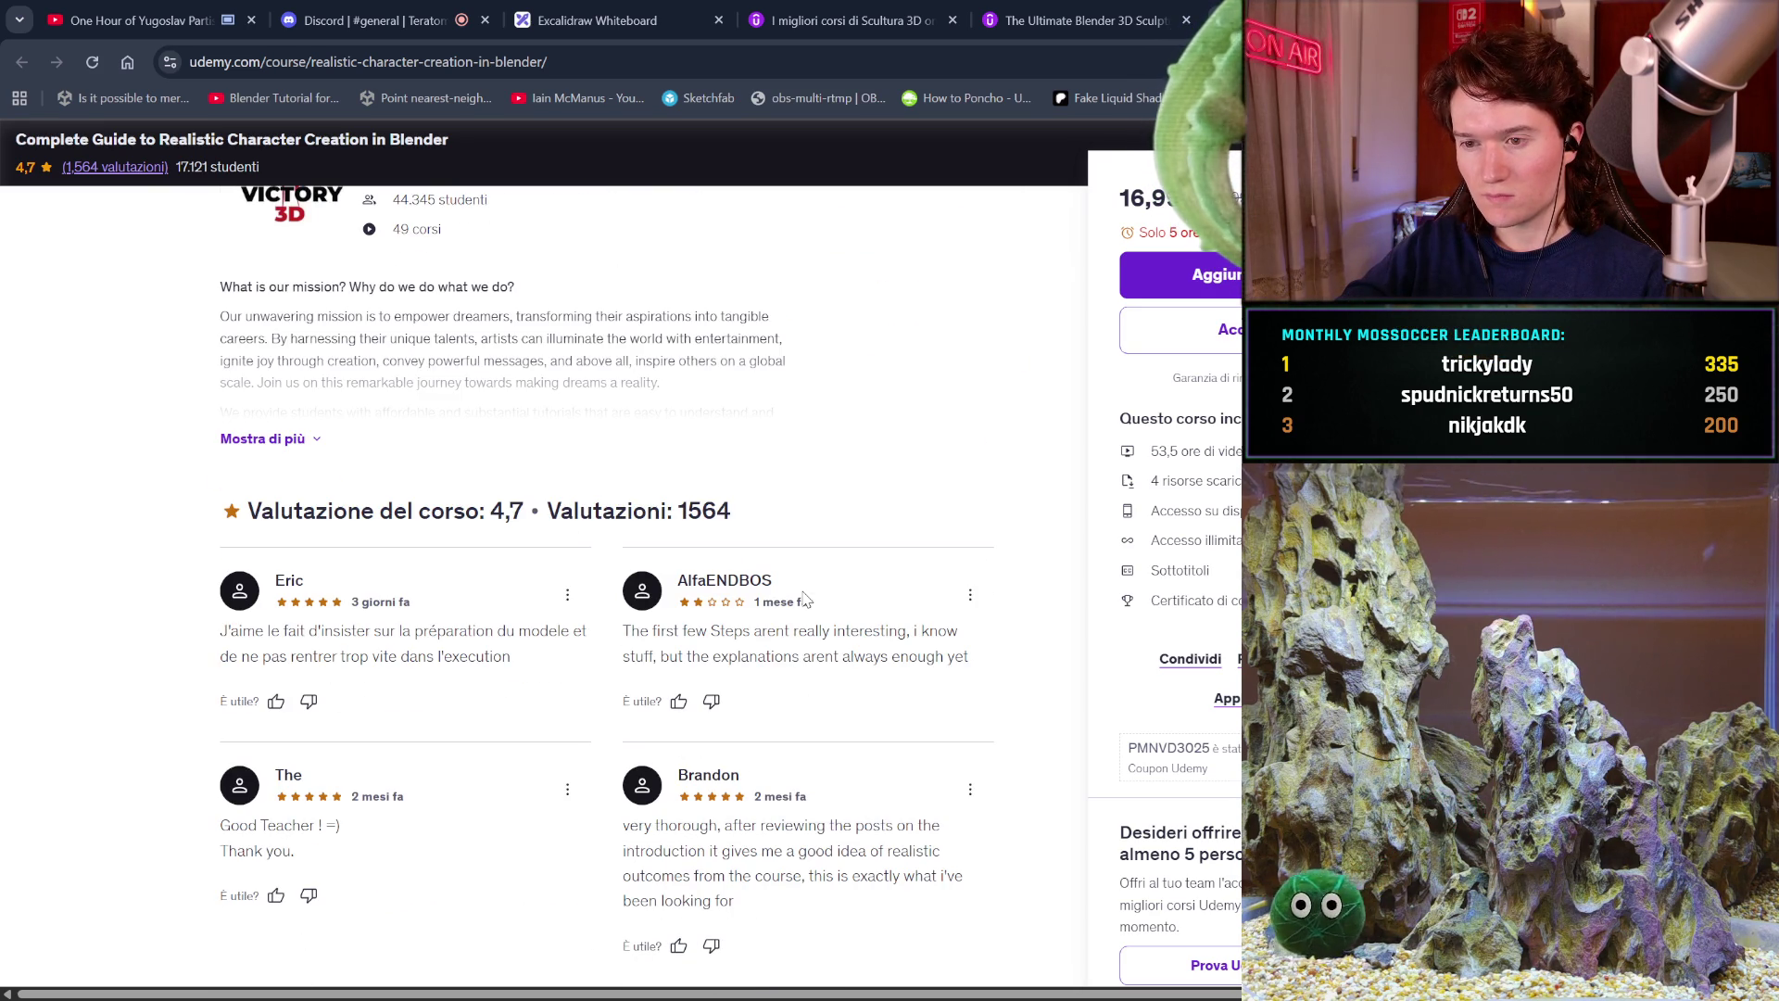
{"action": "scroll", "coordinate": [804, 600], "scroll_direction": "down", "scroll_amount": 1}
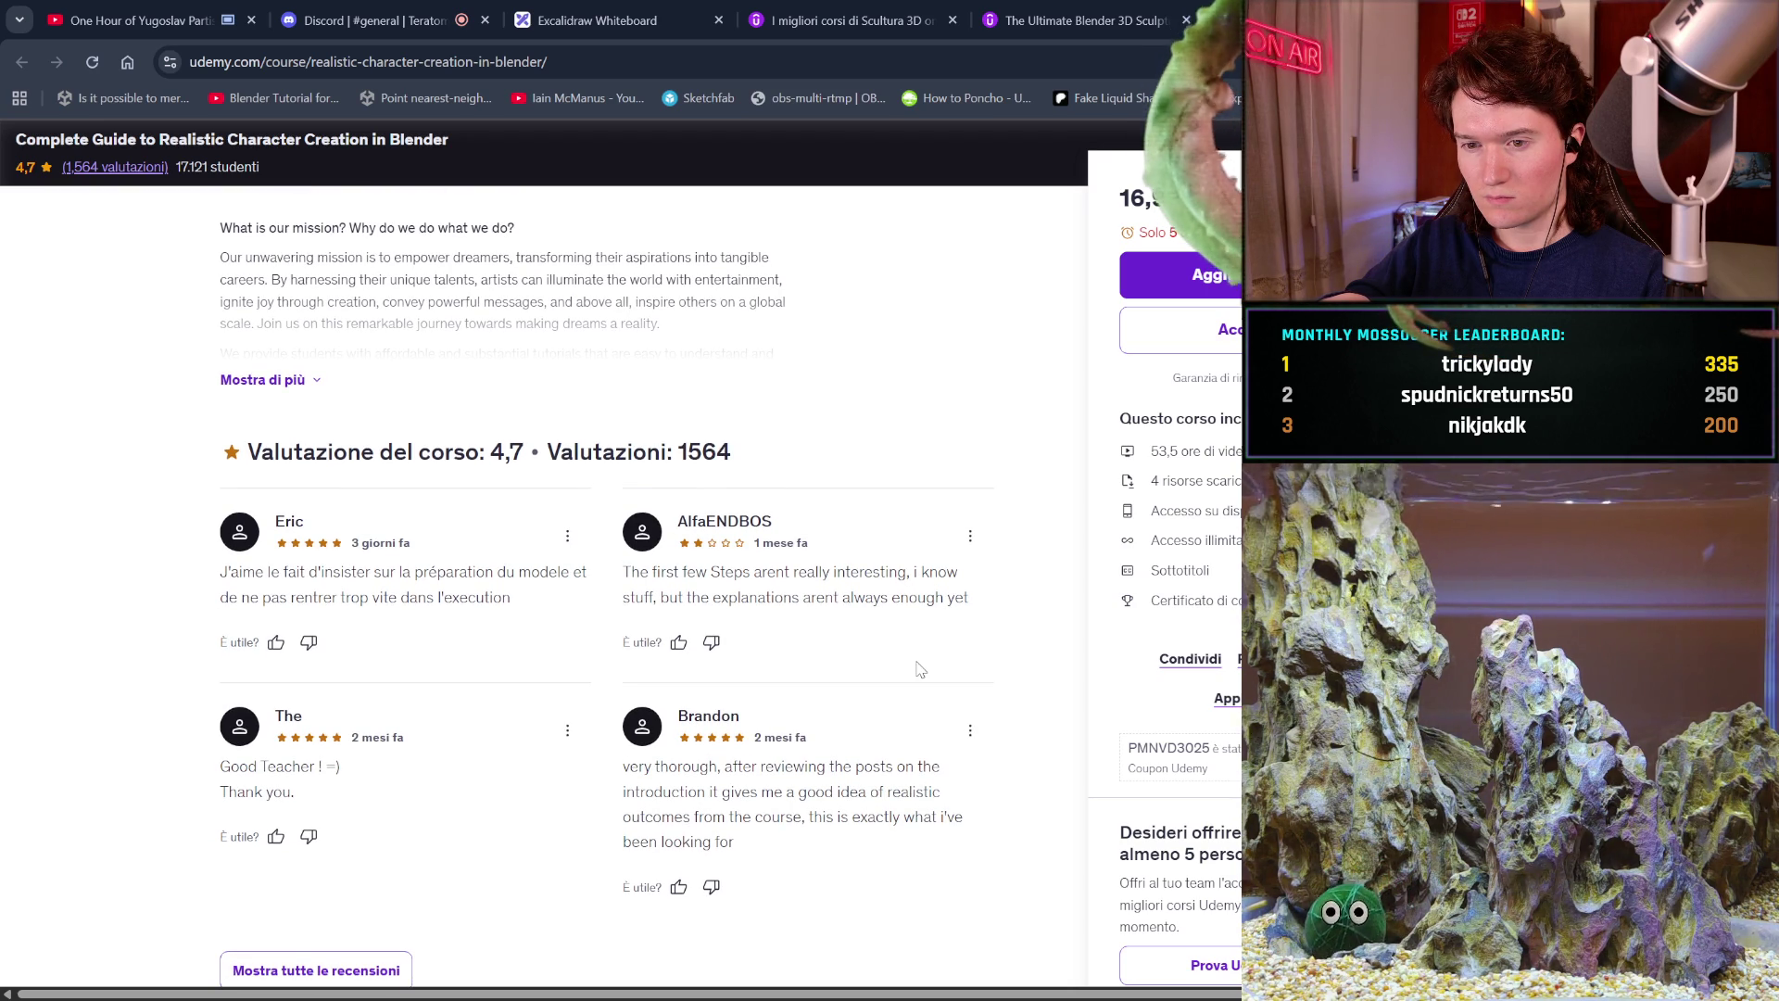
{"action": "scroll", "coordinate": [920, 669], "scroll_direction": "down", "scroll_amount": 2}
{"action": "scroll", "coordinate": [918, 662], "scroll_direction": "down", "scroll_amount": 1}
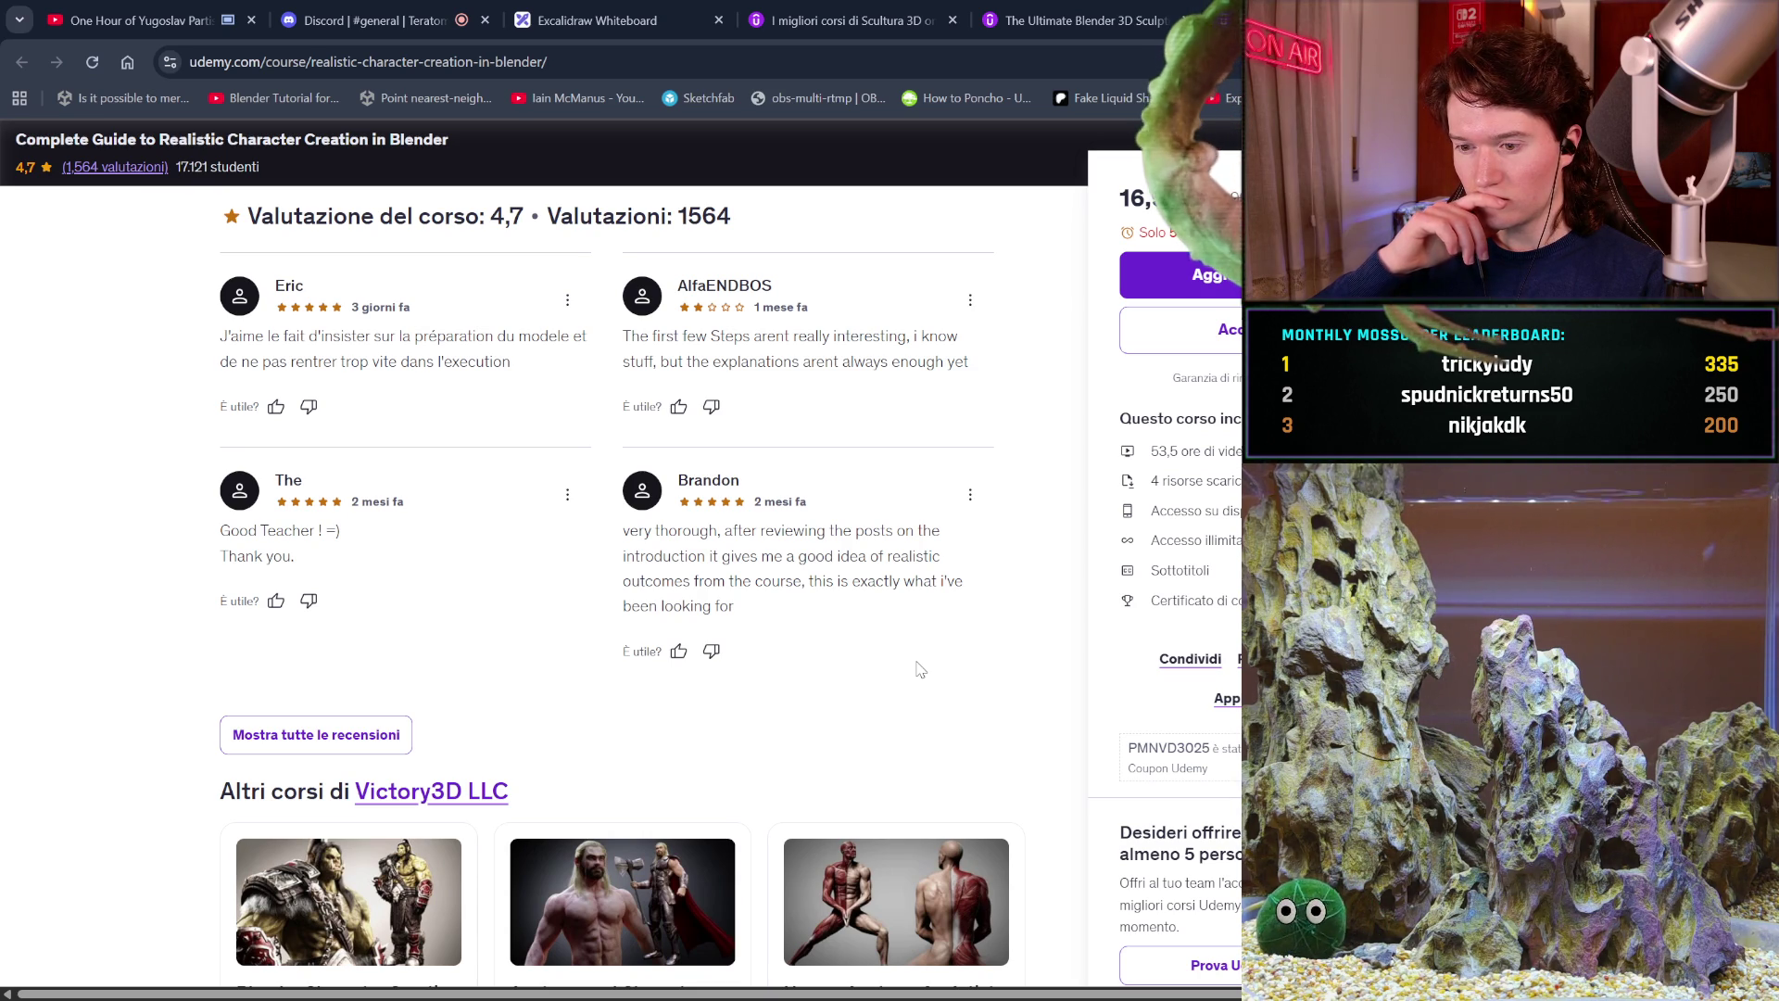
{"action": "scroll", "coordinate": [921, 669], "scroll_direction": "down", "scroll_amount": 3}
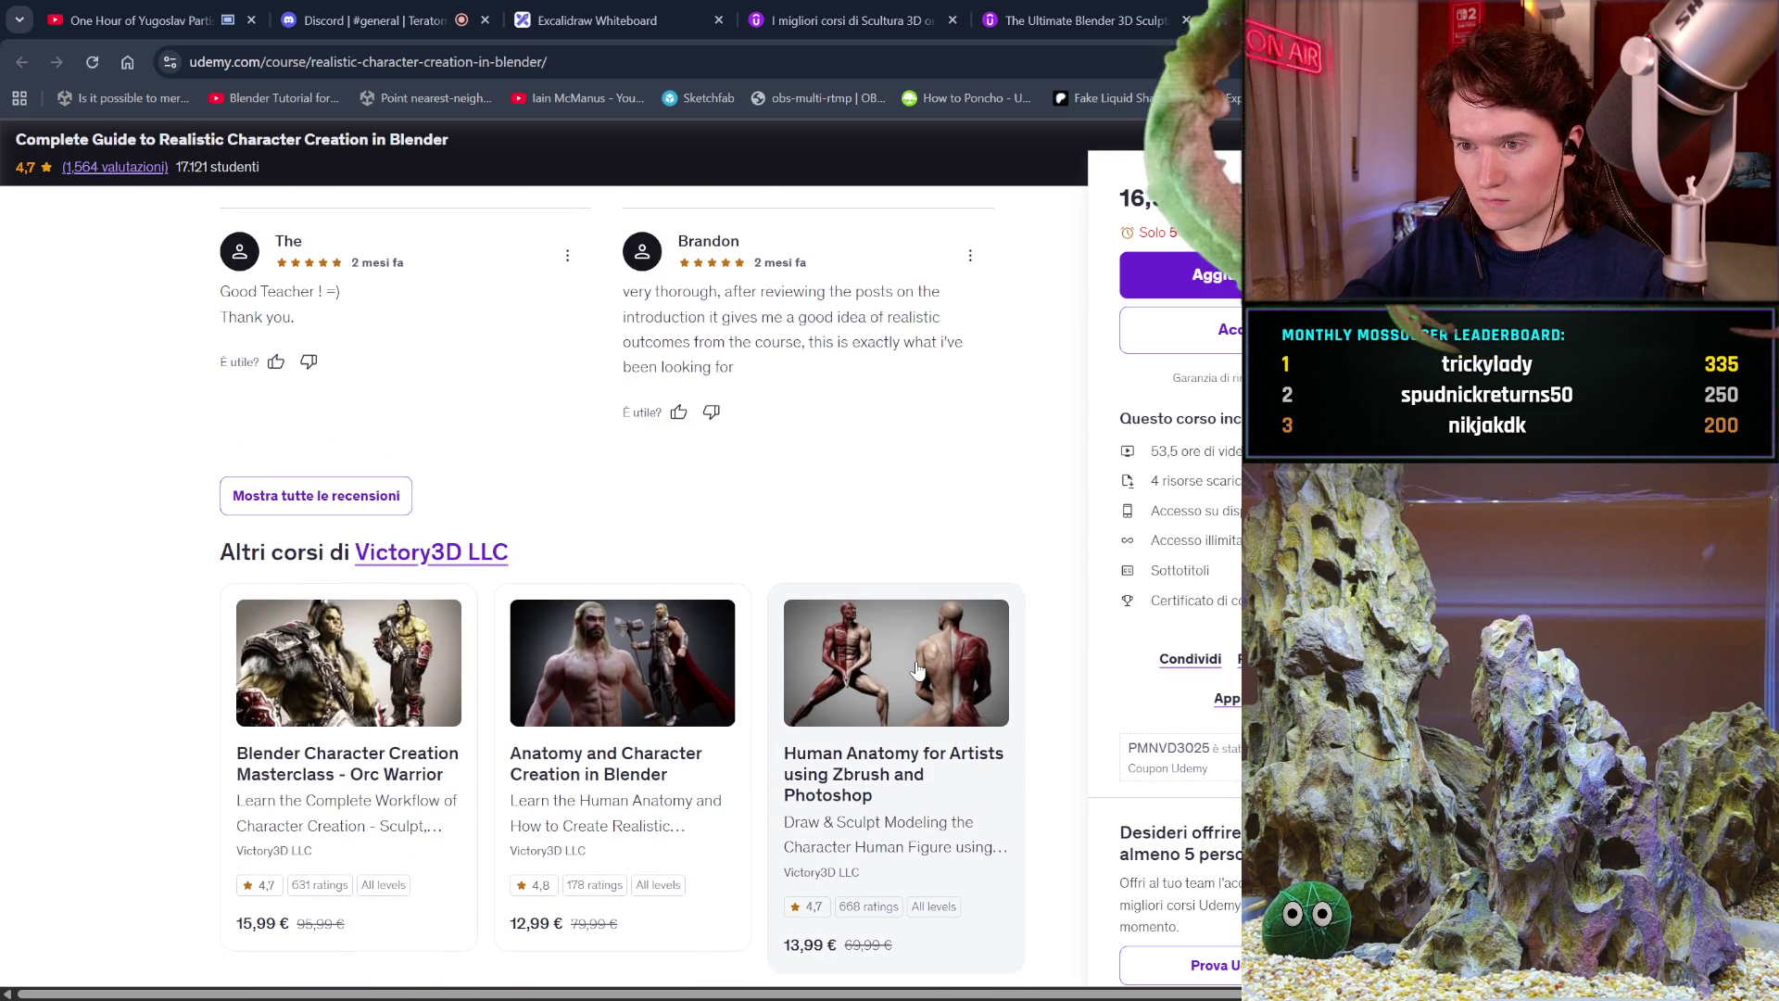
{"action": "scroll", "coordinate": [918, 669], "scroll_direction": "down", "scroll_amount": 2}
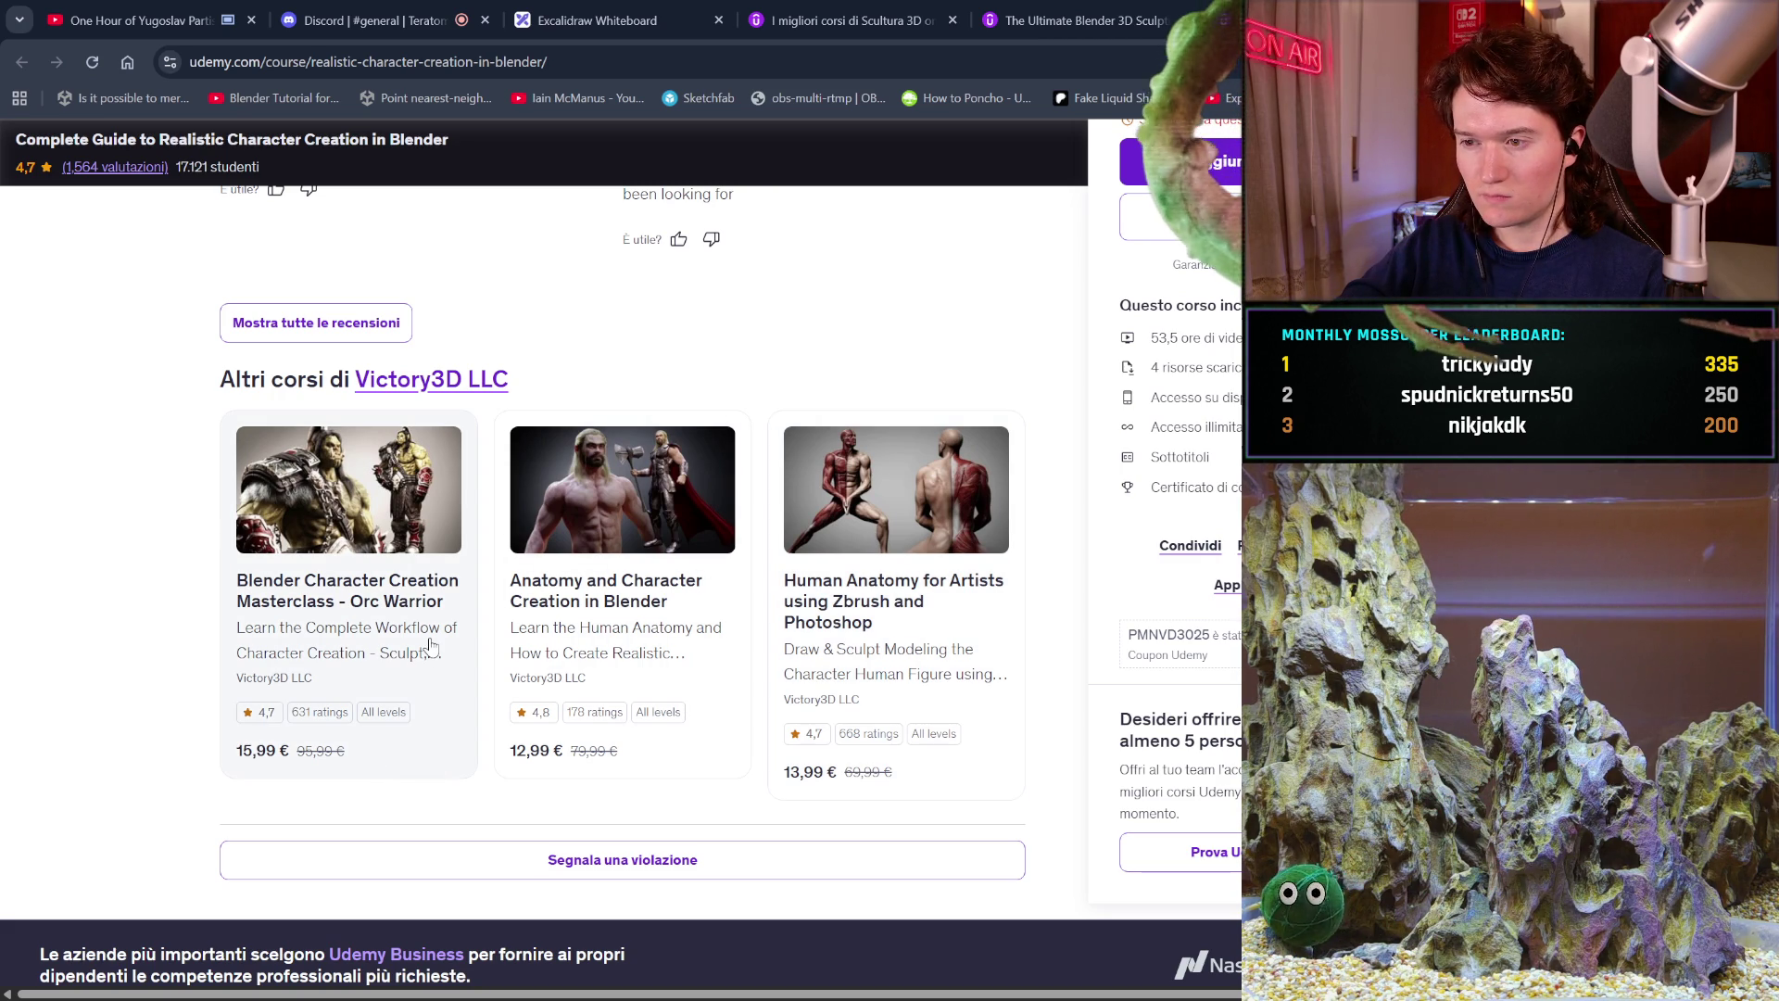
{"action": "left_click", "coordinate": [372, 682]}
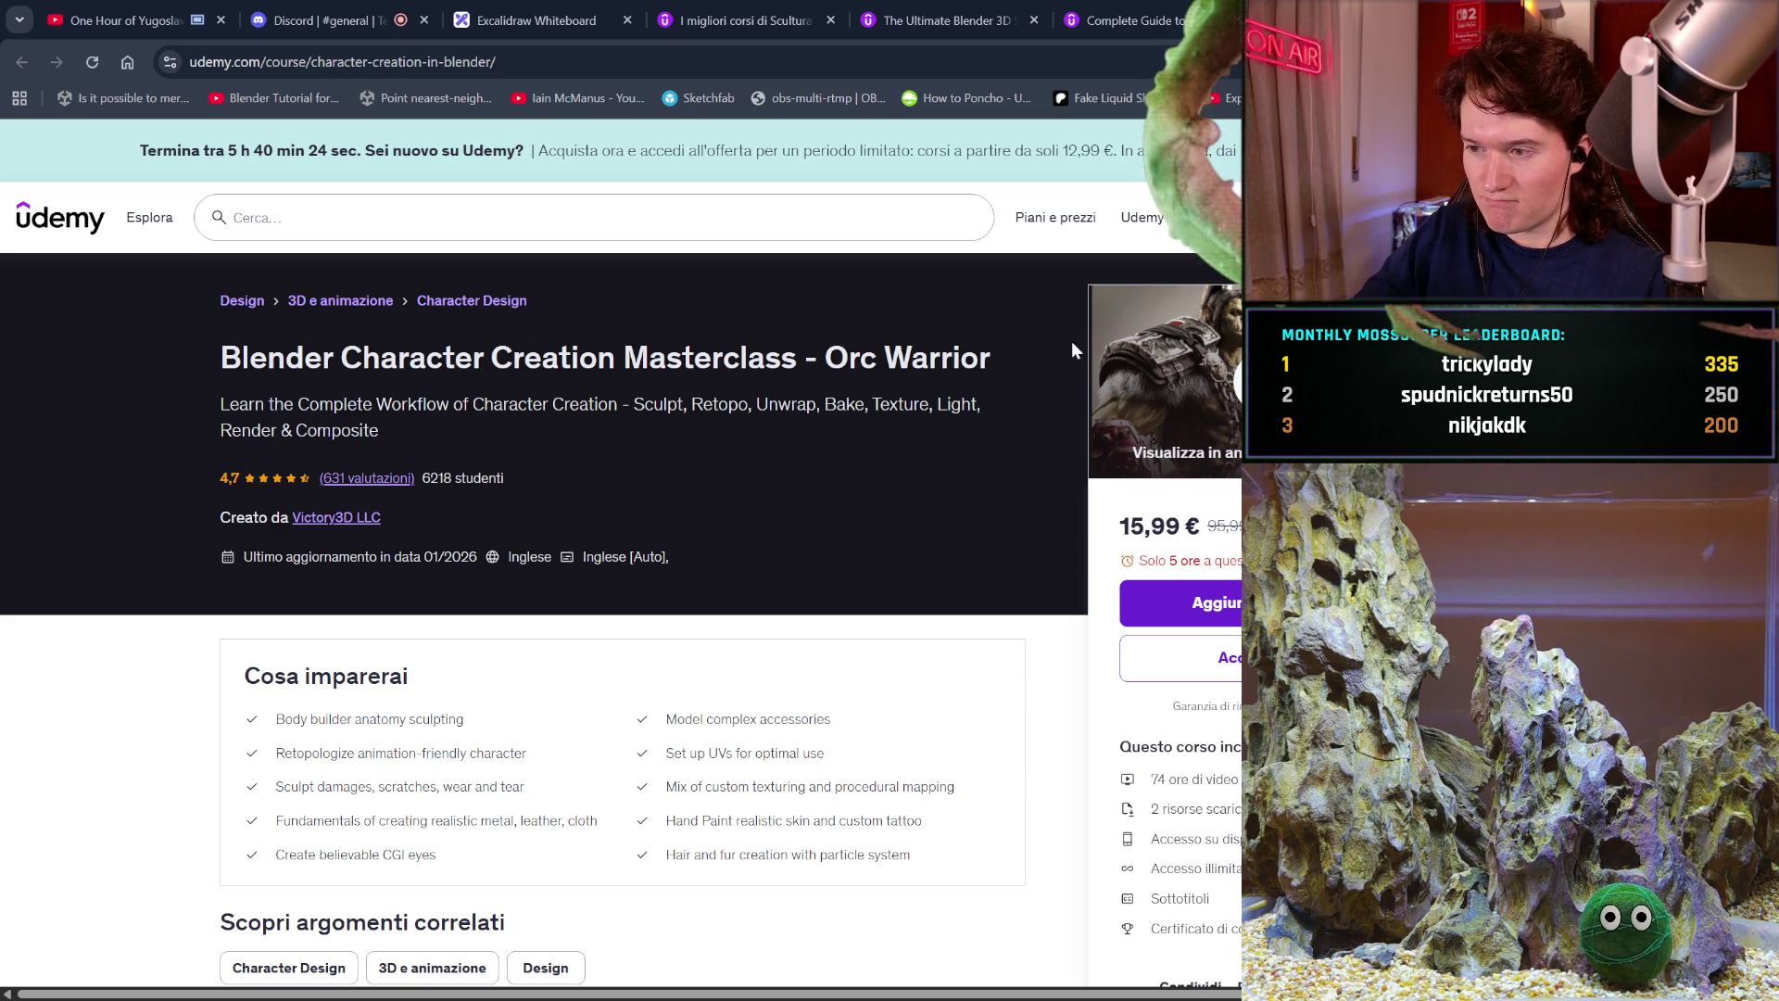
Open the Orc Warrior masterclass preview showing its 2:58 trailer and free sample videos.
{"action": "left_click", "coordinate": [1188, 389]}
{"action": "left_click", "coordinate": [1188, 390]}
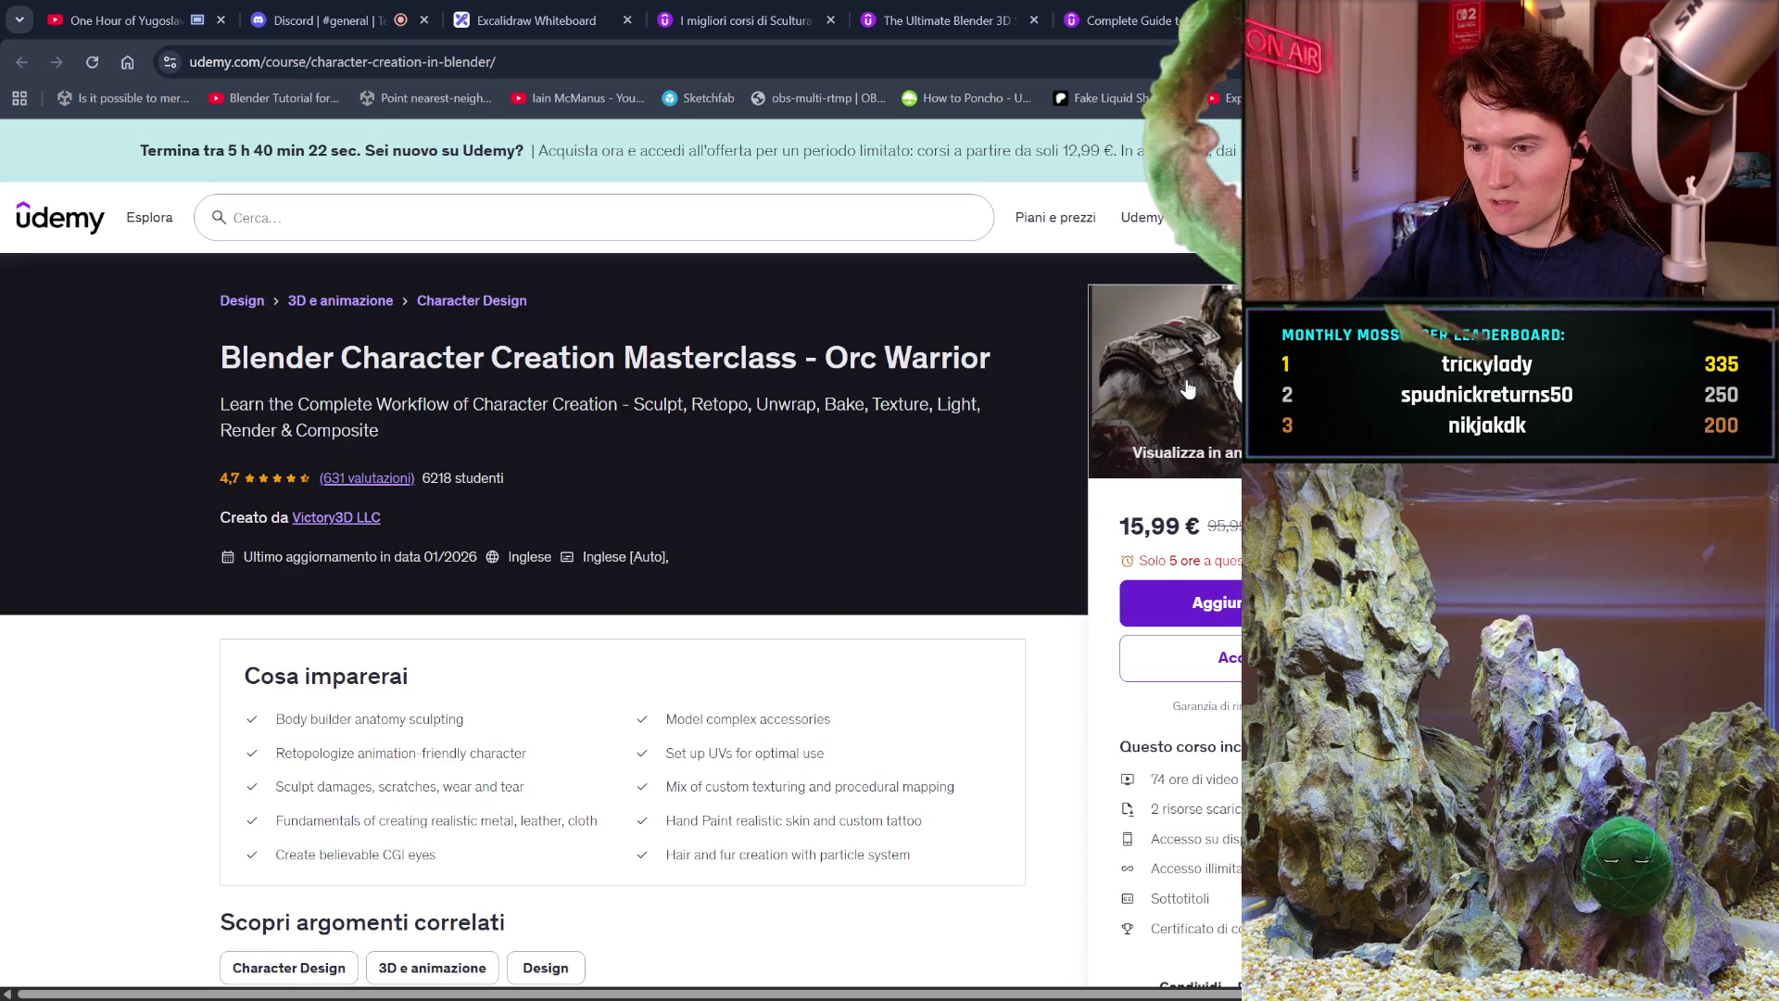
{"action": "left_click", "coordinate": [1188, 389]}
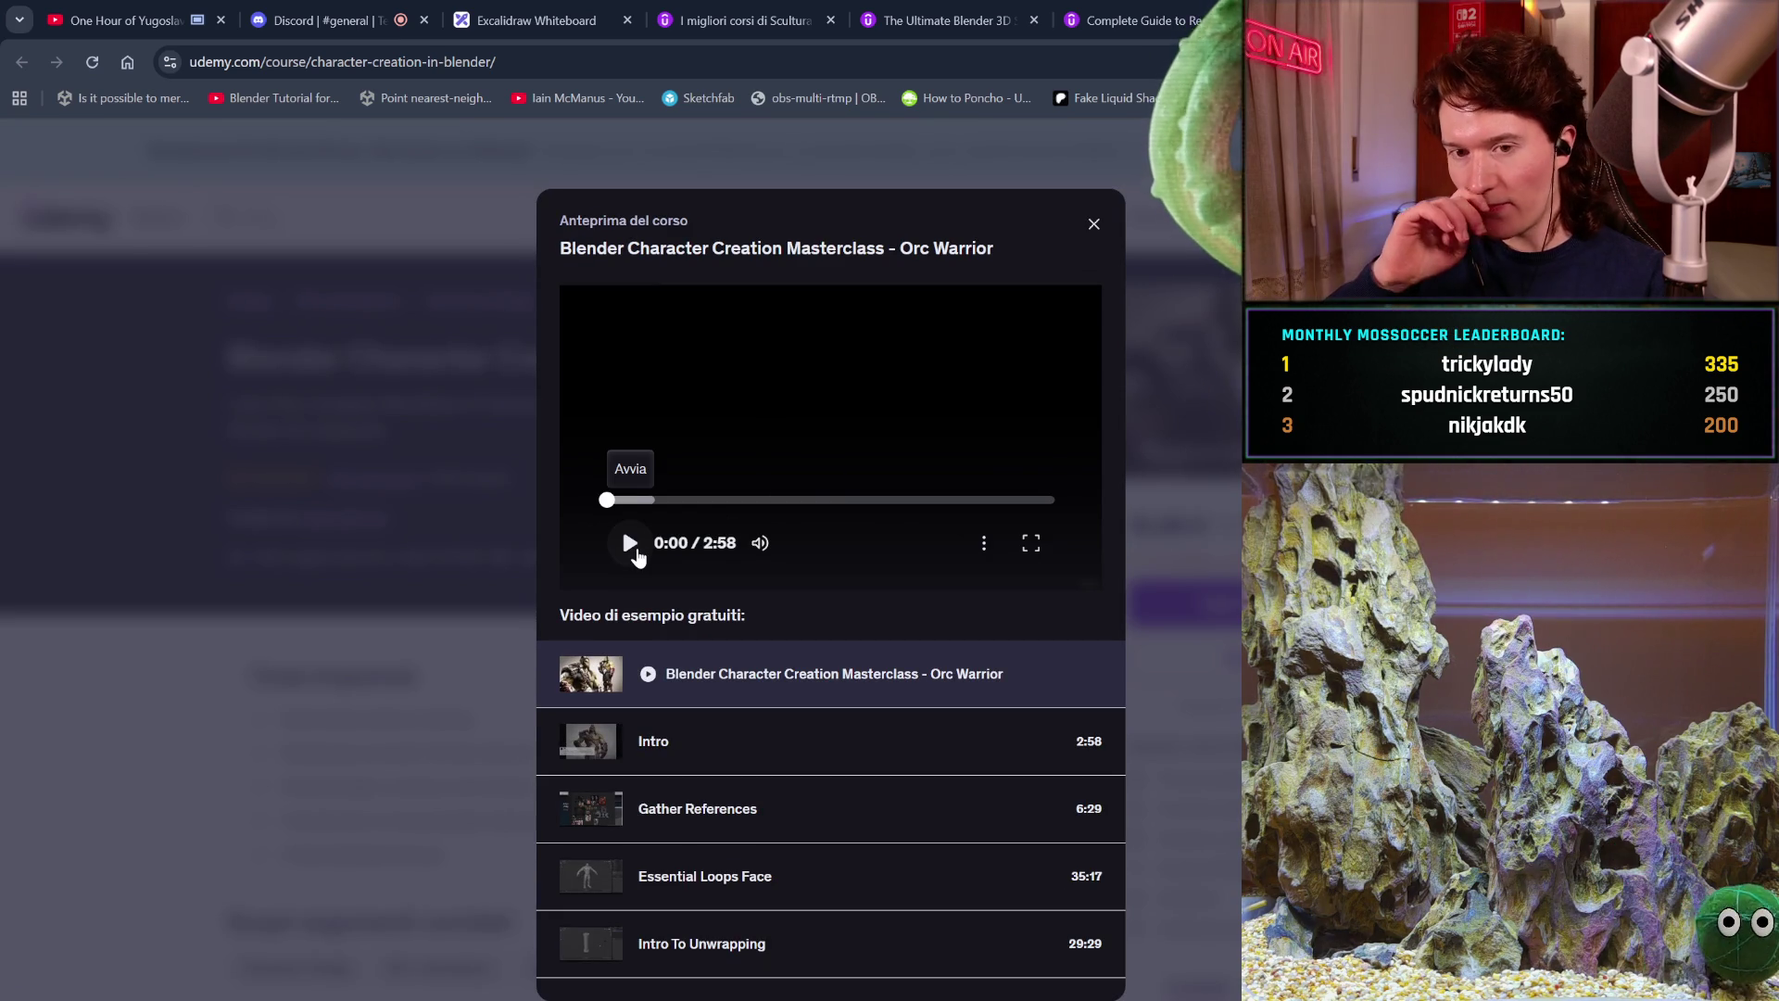
Play the Orc Warrior trailer through its 100% Blender workflow overview.
{"action": "left_click", "coordinate": [636, 551]}
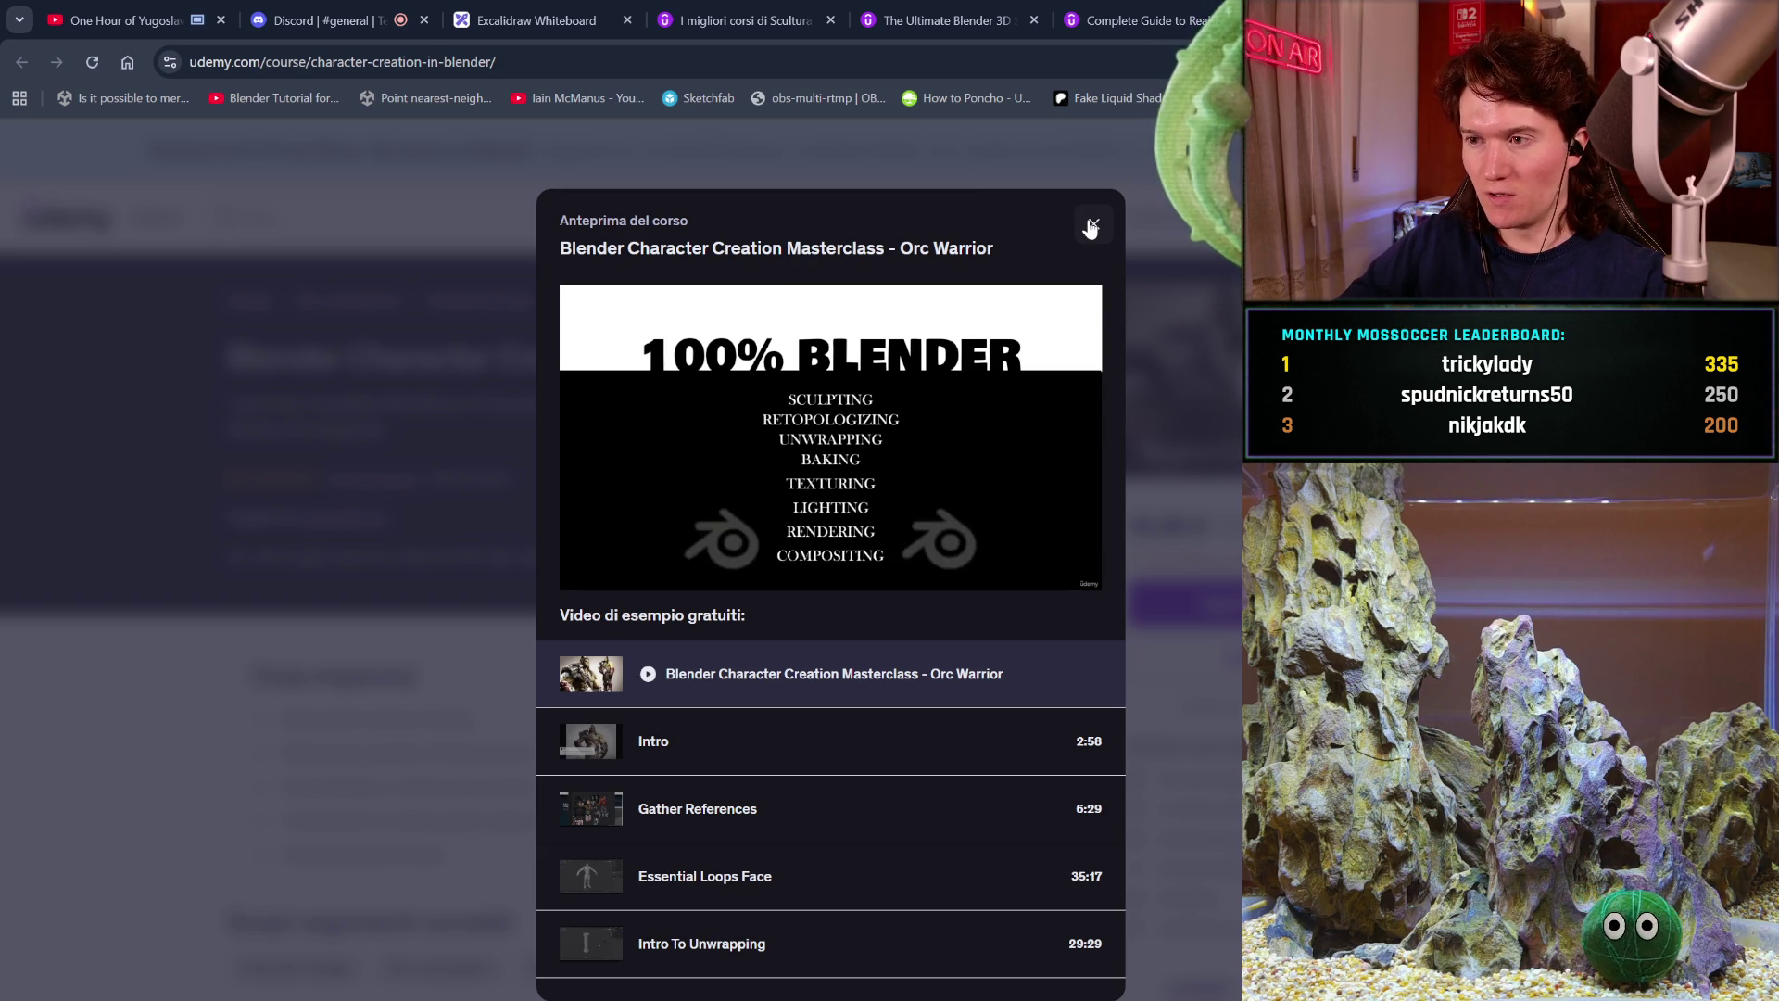
Close the Orc Warrior preview and expand the 'students also bought' course list with 'Mostra di più'.
{"action": "left_click", "coordinate": [1091, 228]}
{"action": "scroll", "coordinate": [856, 695], "scroll_direction": "down", "scroll_amount": 15}
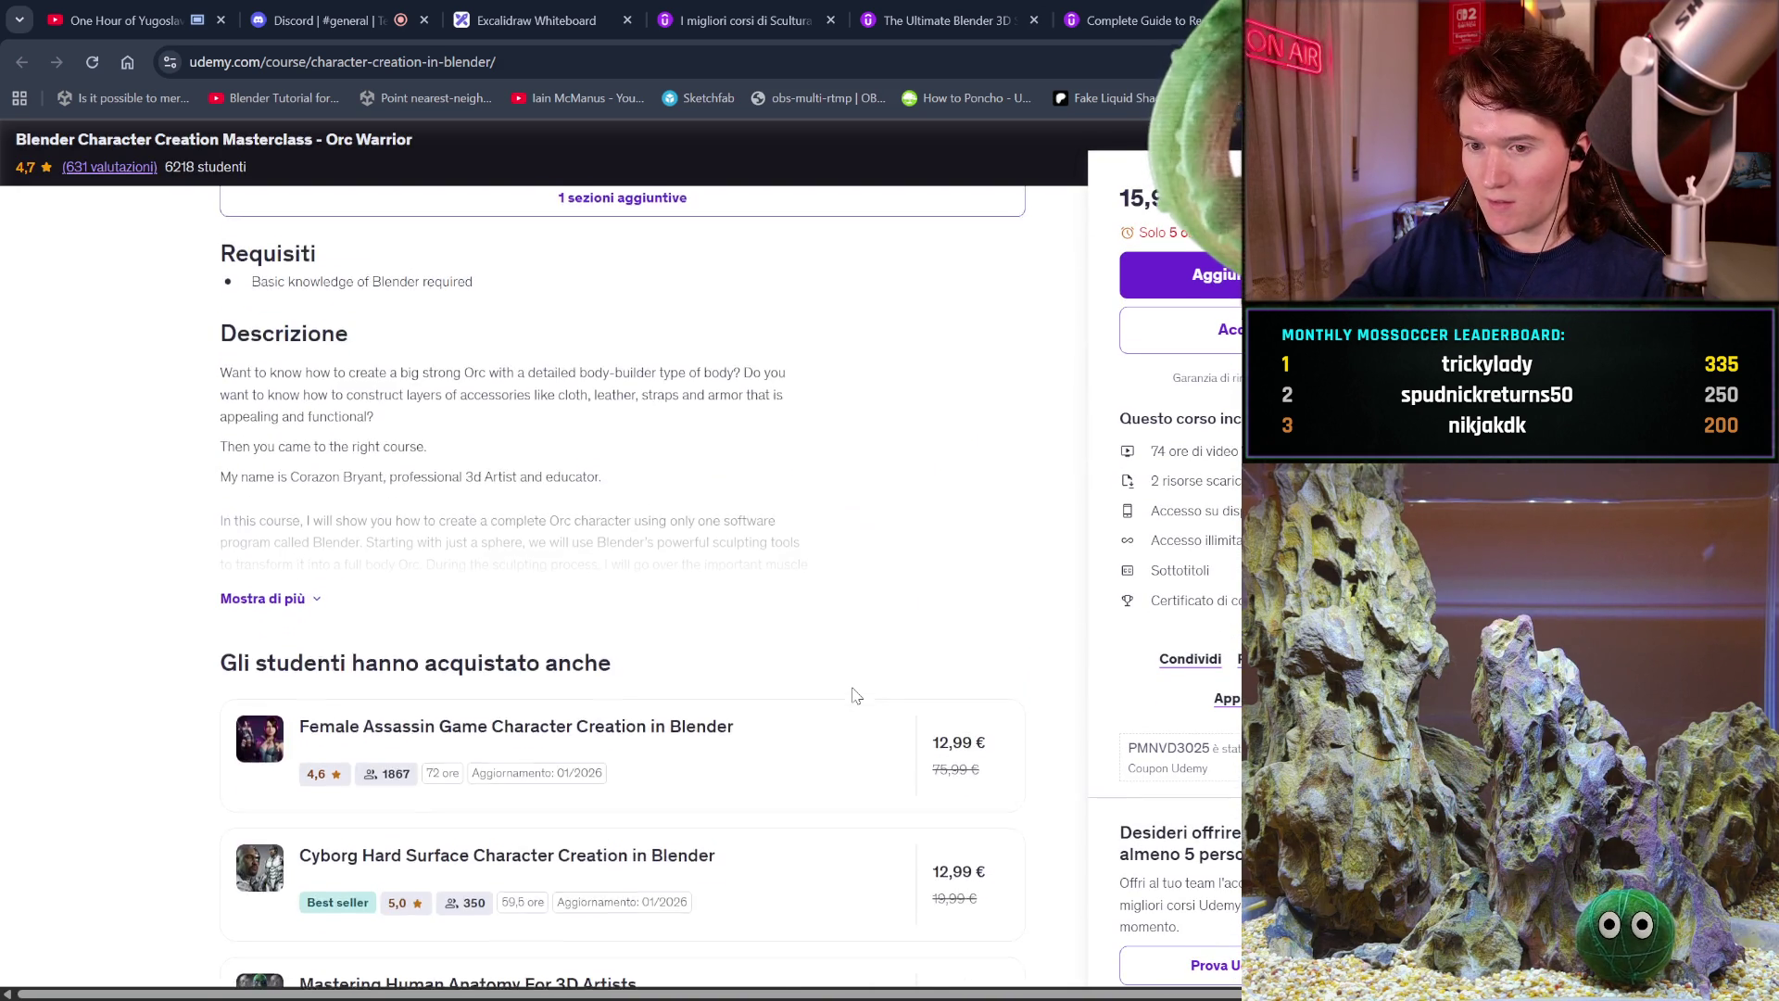
{"action": "scroll", "coordinate": [857, 695], "scroll_direction": "down", "scroll_amount": 3}
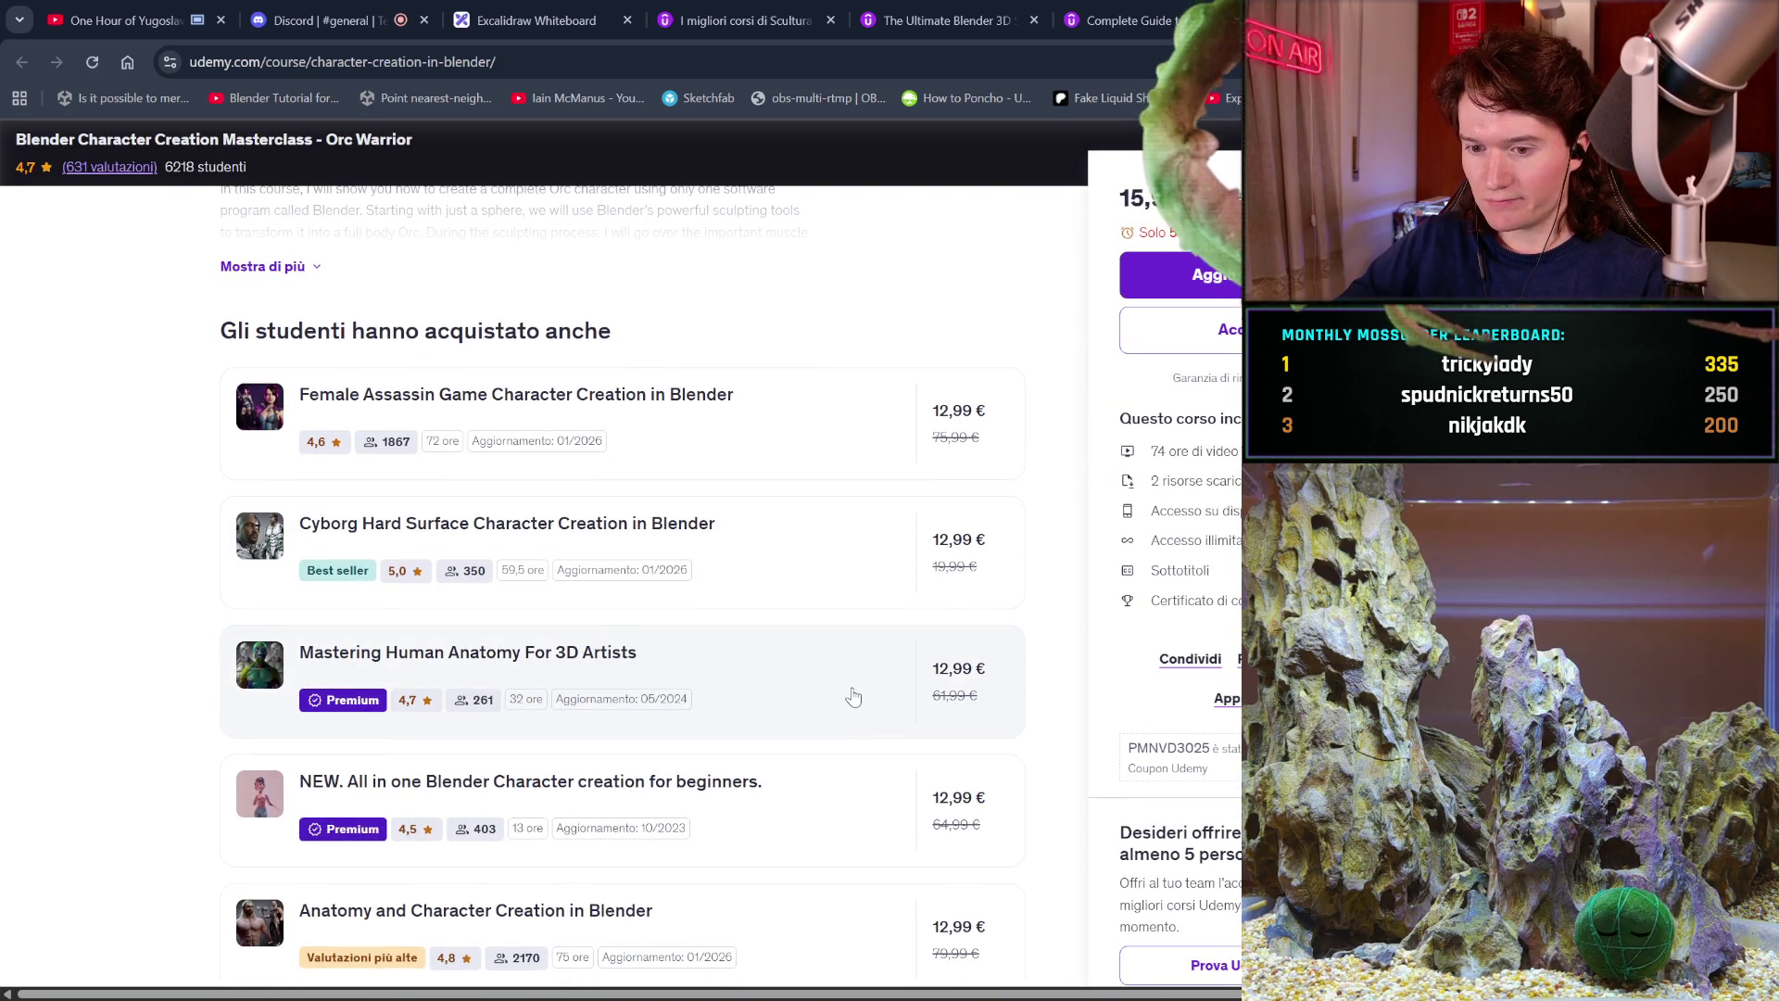
{"action": "scroll", "coordinate": [853, 697], "scroll_direction": "down", "scroll_amount": 2}
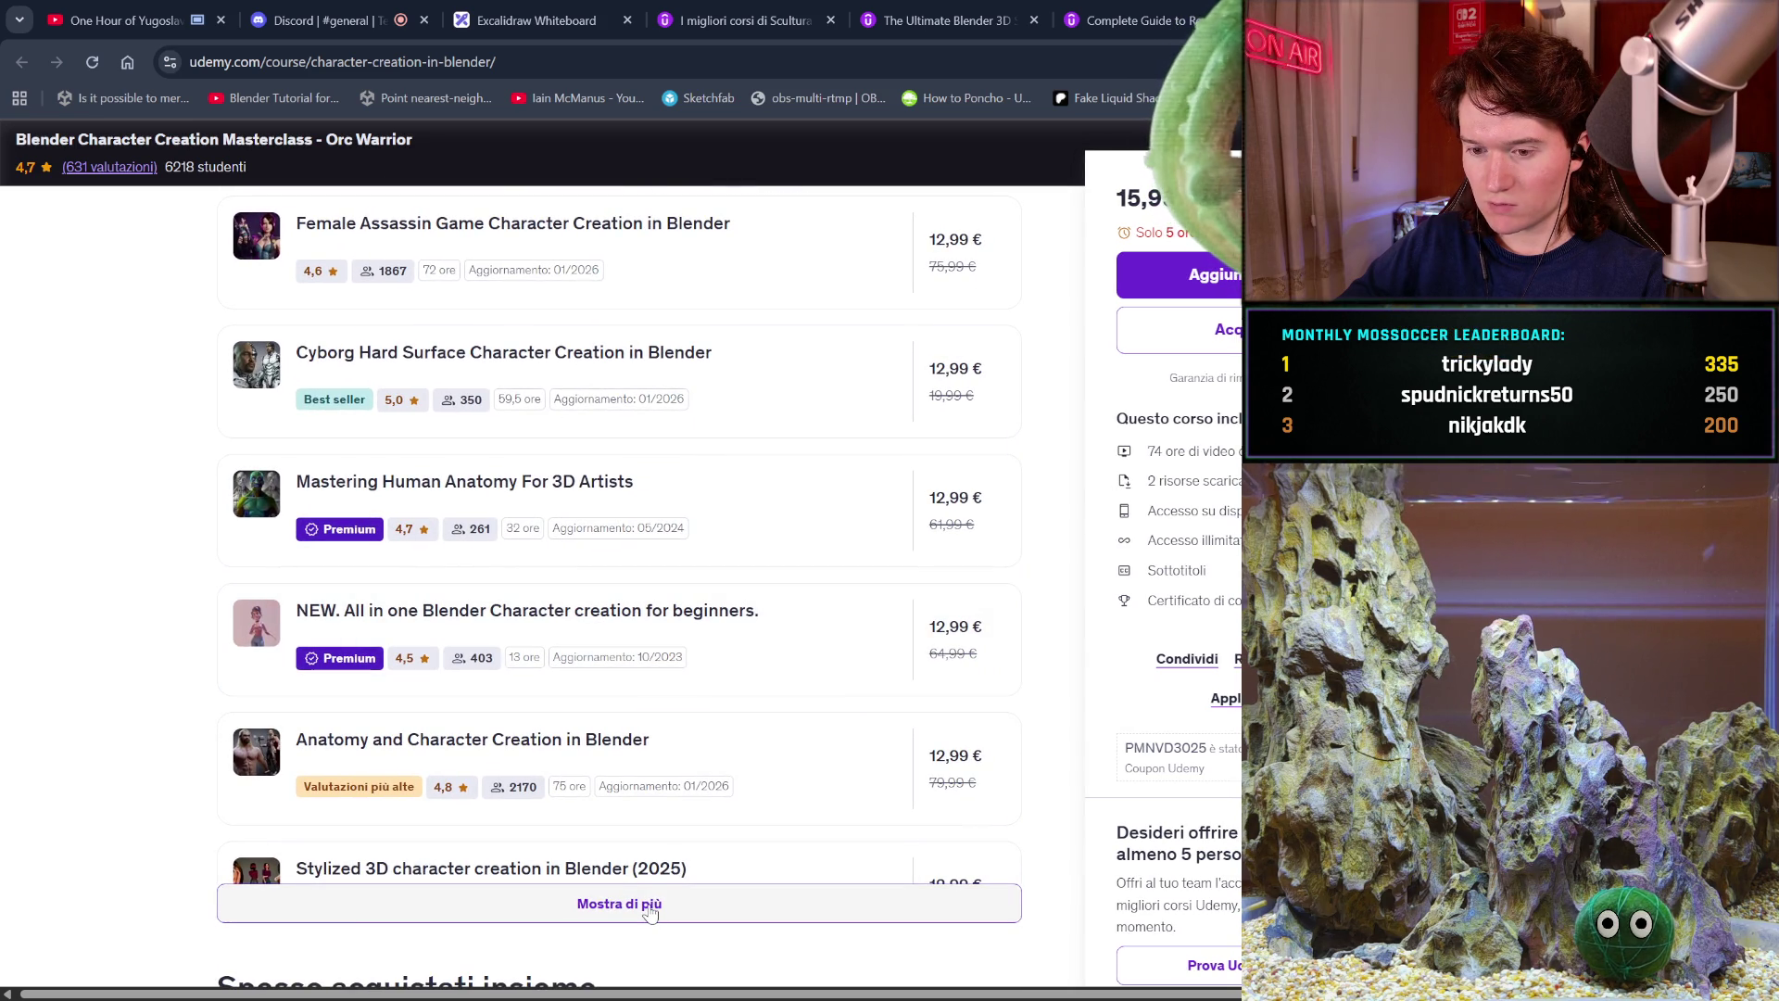
{"action": "left_click", "coordinate": [652, 912]}
Browse the expanded related courses, then collapse the list with 'Mostra meno'.
{"action": "scroll", "coordinate": [651, 914], "scroll_direction": "down", "scroll_amount": 2}
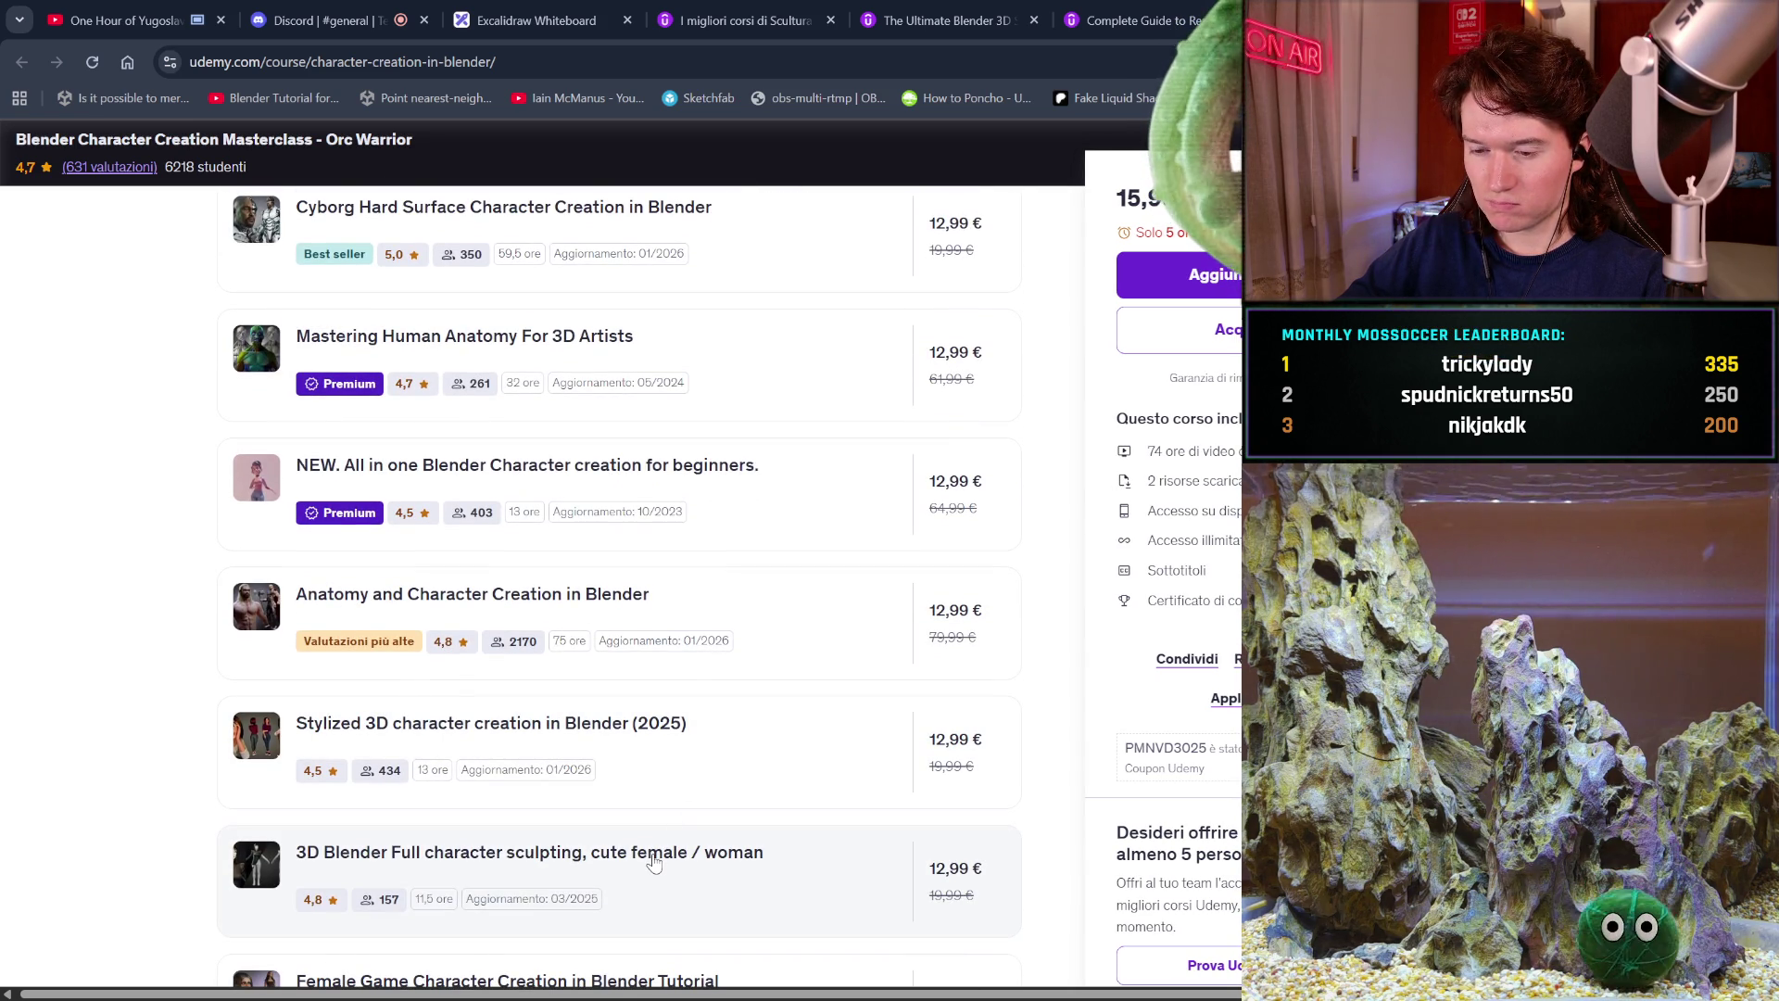
{"action": "scroll", "coordinate": [653, 861], "scroll_direction": "down", "scroll_amount": 2}
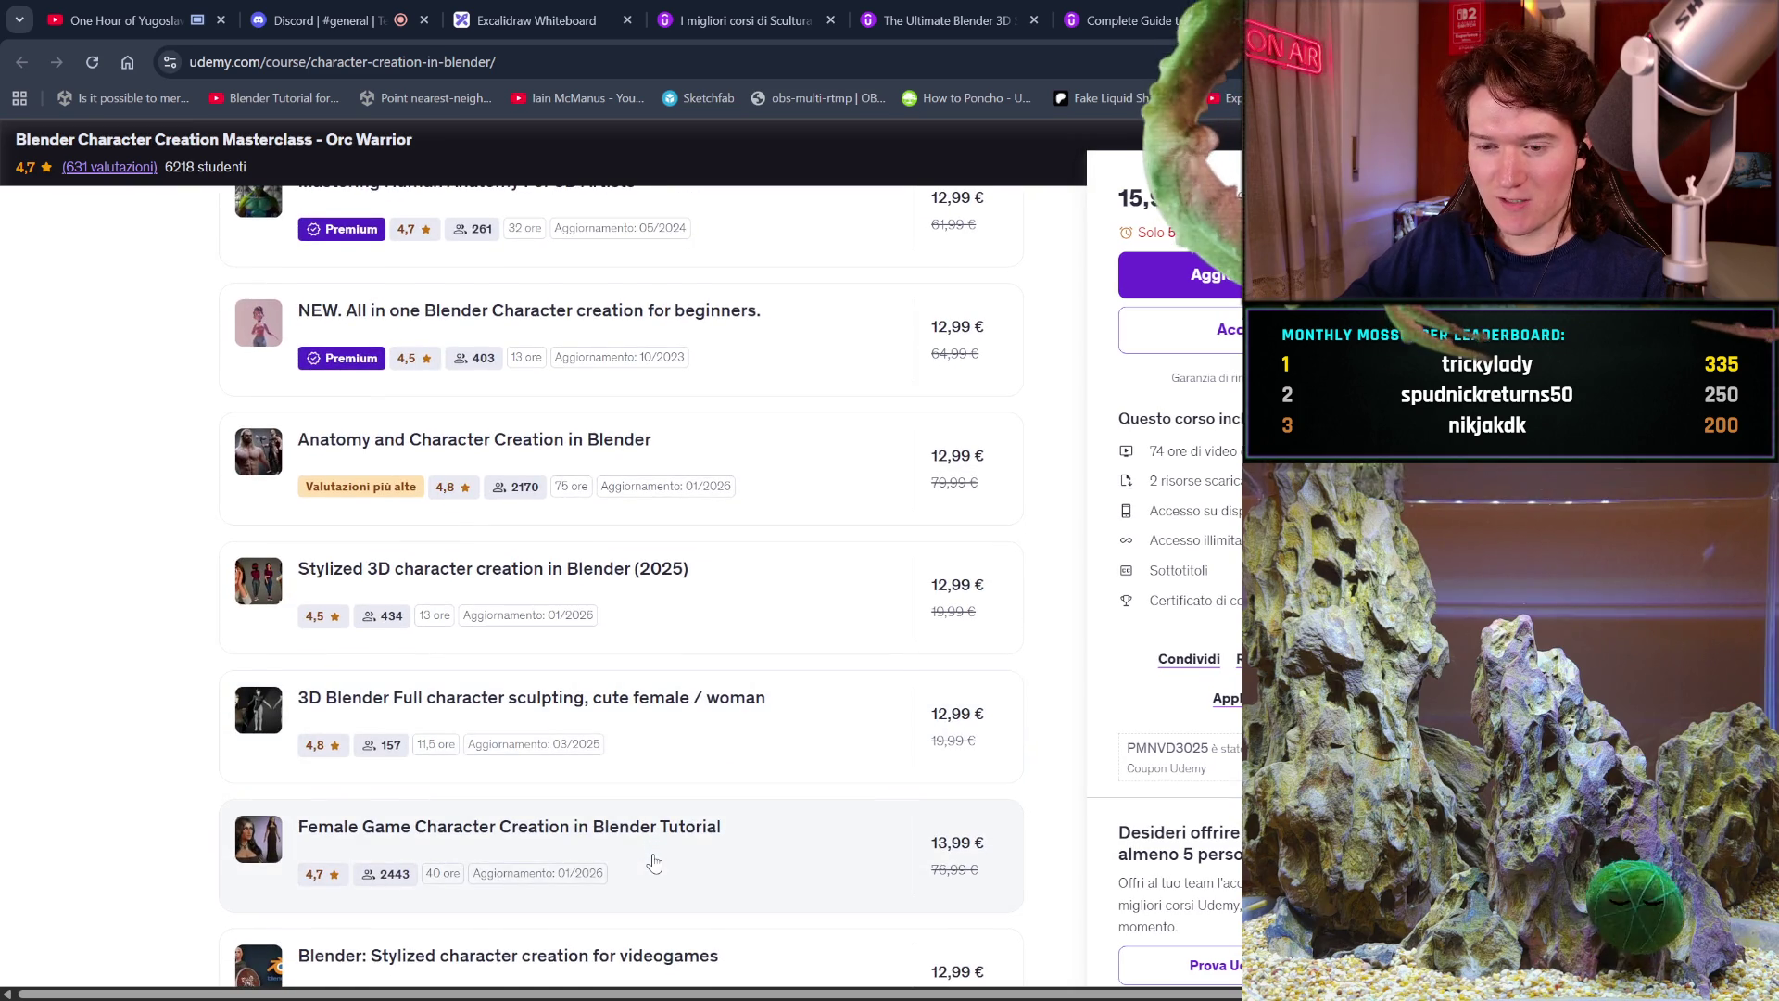
{"action": "scroll", "coordinate": [654, 862], "scroll_direction": "down", "scroll_amount": 1}
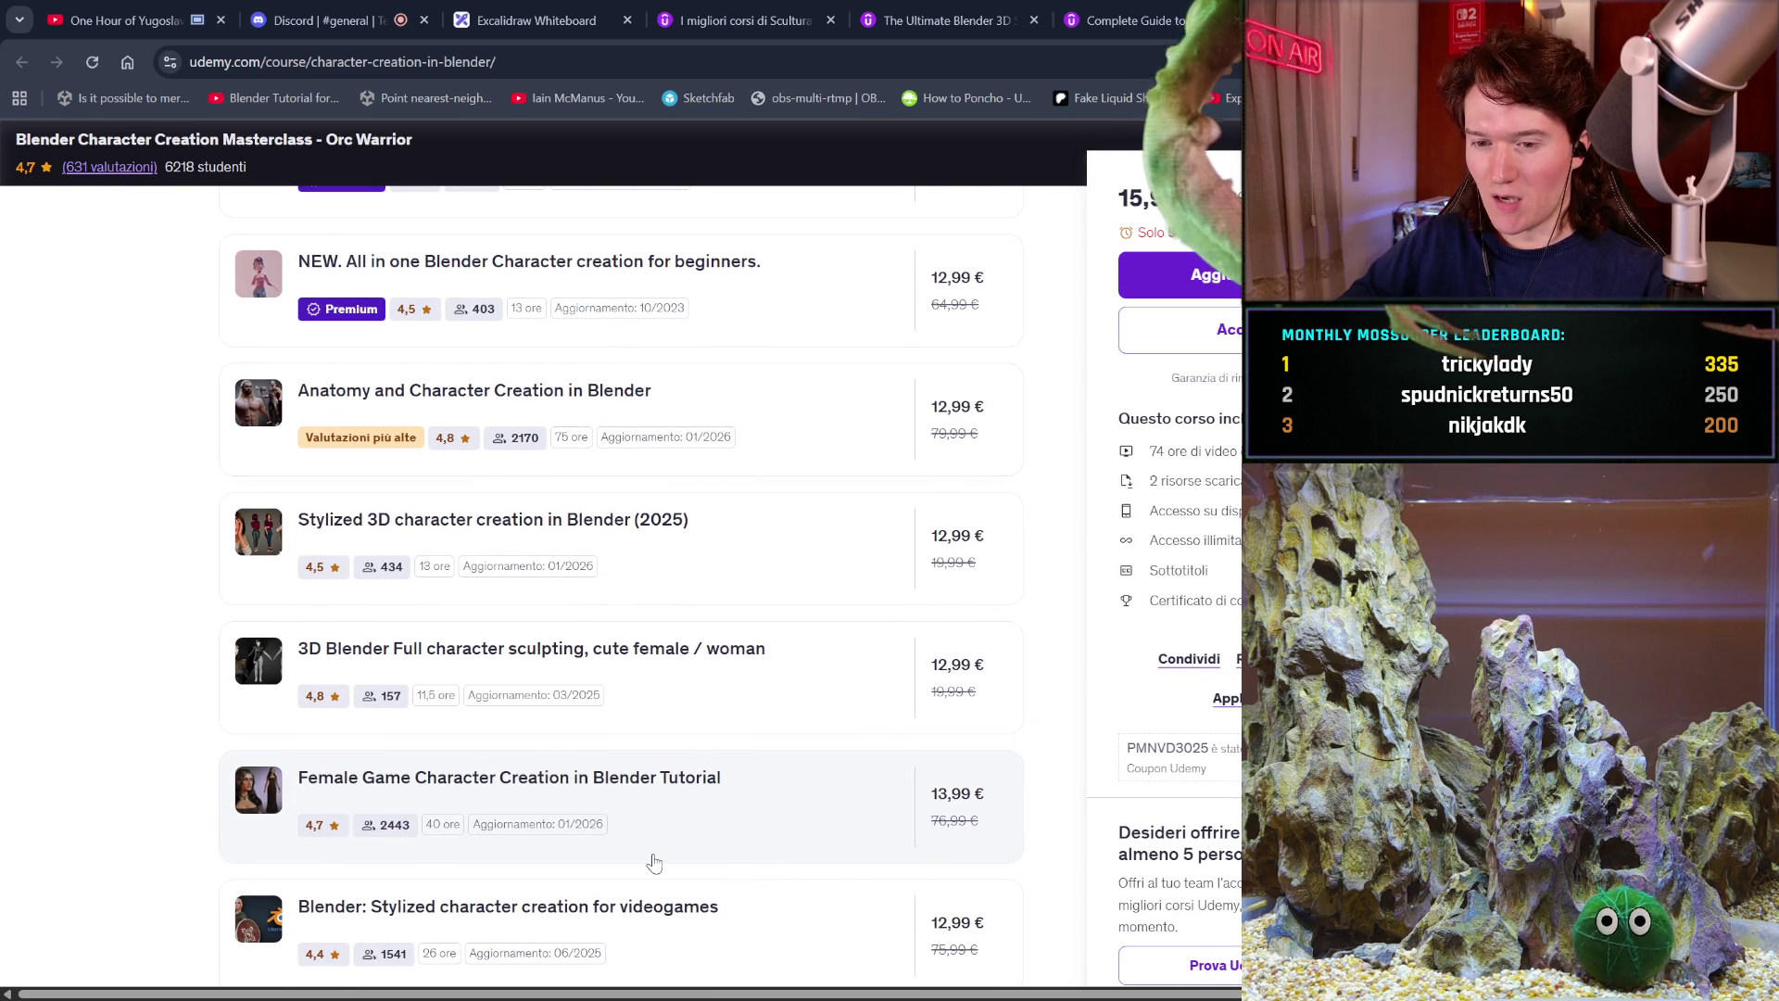
{"action": "scroll", "coordinate": [653, 861], "scroll_direction": "down", "scroll_amount": 5}
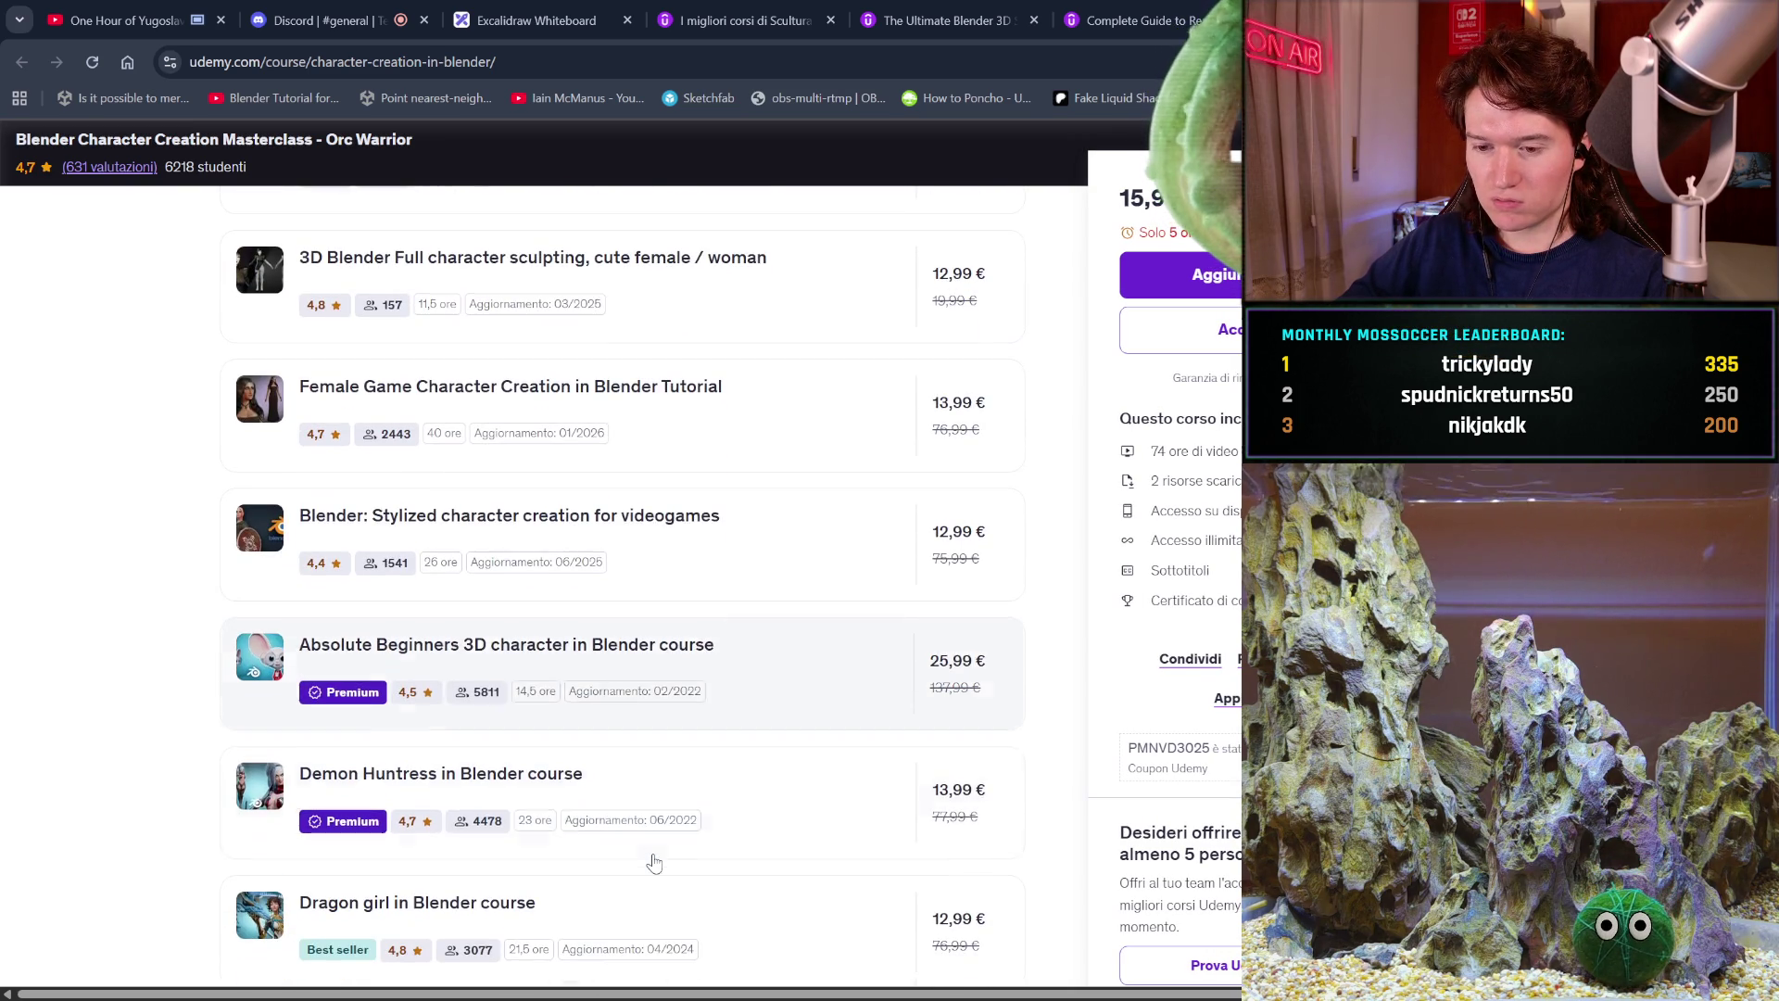
{"action": "scroll", "coordinate": [653, 861], "scroll_direction": "down", "scroll_amount": 2}
{"action": "scroll", "coordinate": [654, 862], "scroll_direction": "down", "scroll_amount": 2}
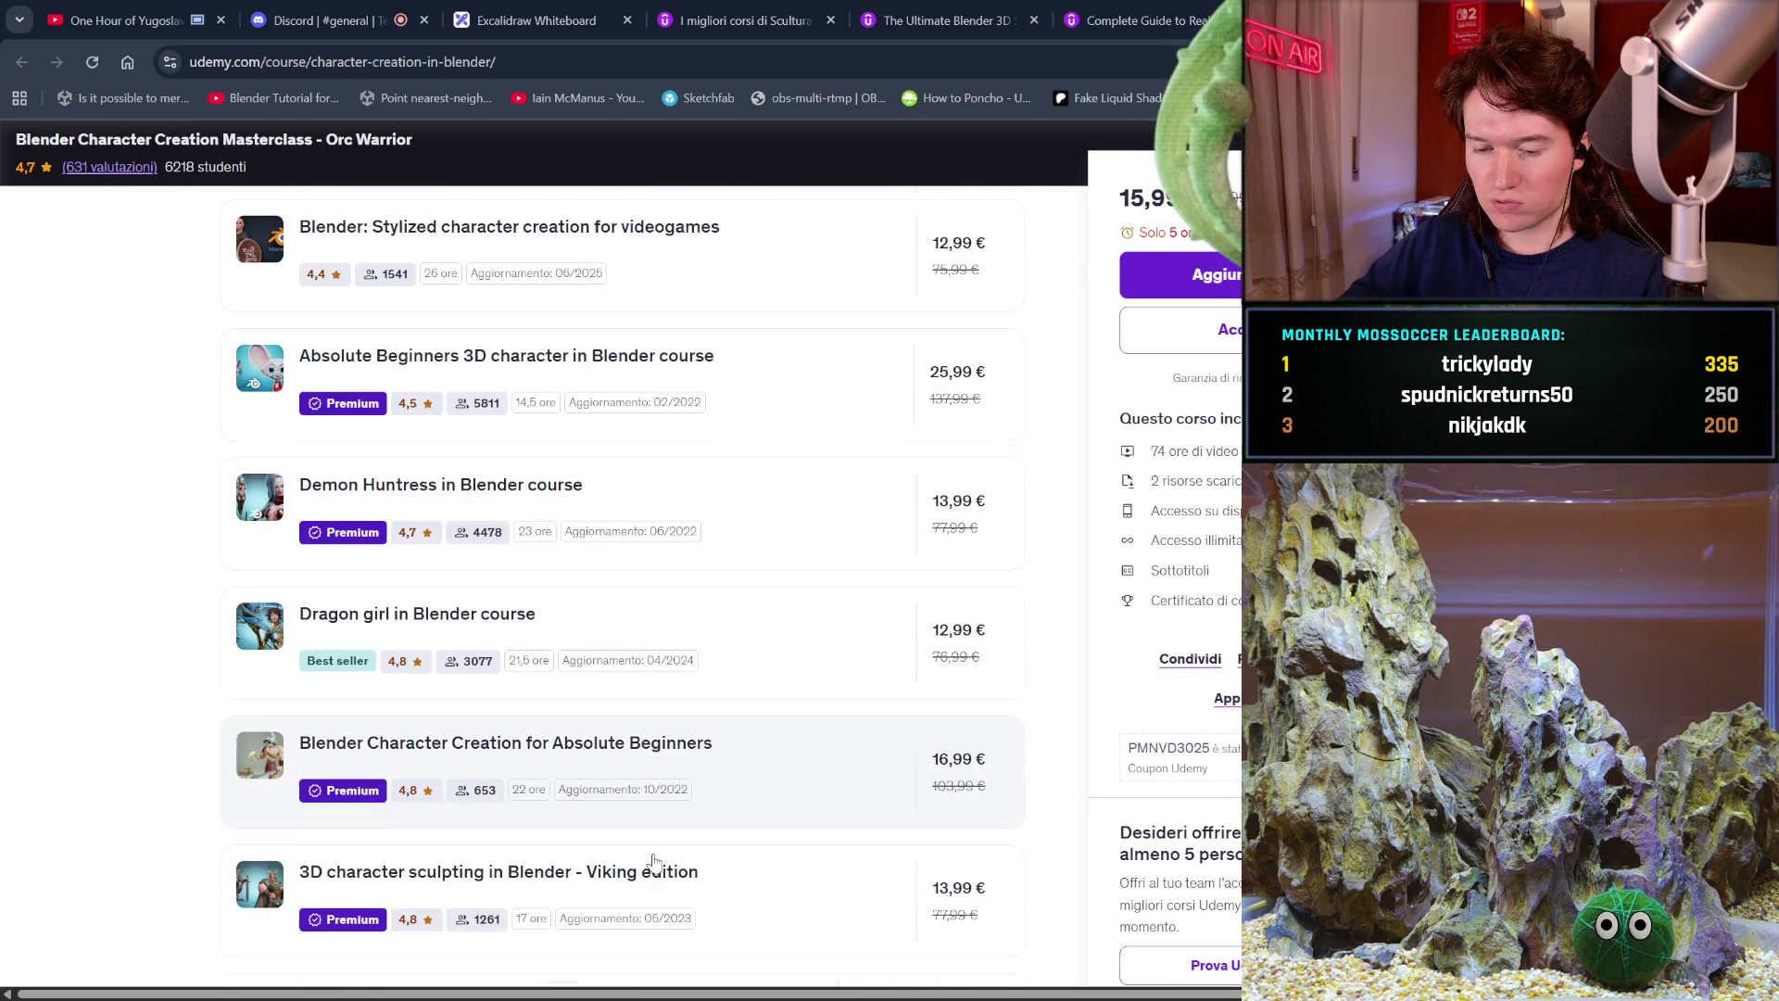
{"action": "scroll", "coordinate": [653, 862], "scroll_direction": "down", "scroll_amount": 3}
{"action": "scroll", "coordinate": [653, 862], "scroll_direction": "down", "scroll_amount": 2}
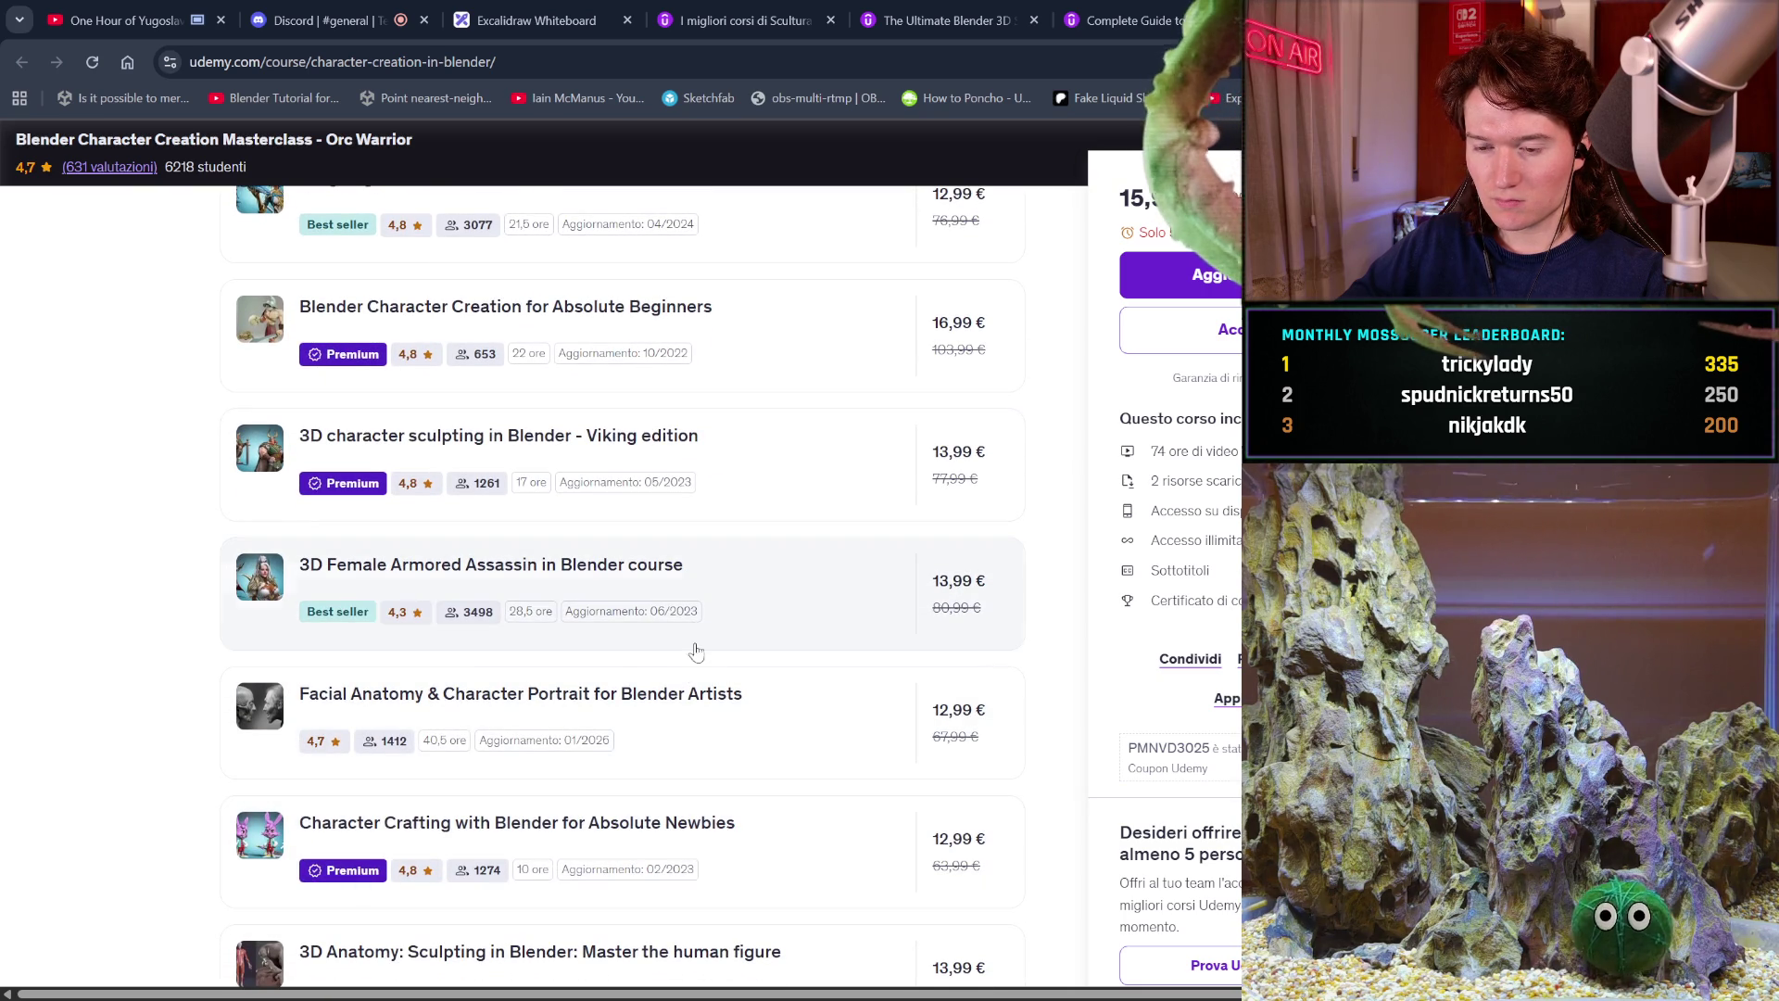
{"action": "scroll", "coordinate": [664, 709], "scroll_direction": "down", "scroll_amount": 3}
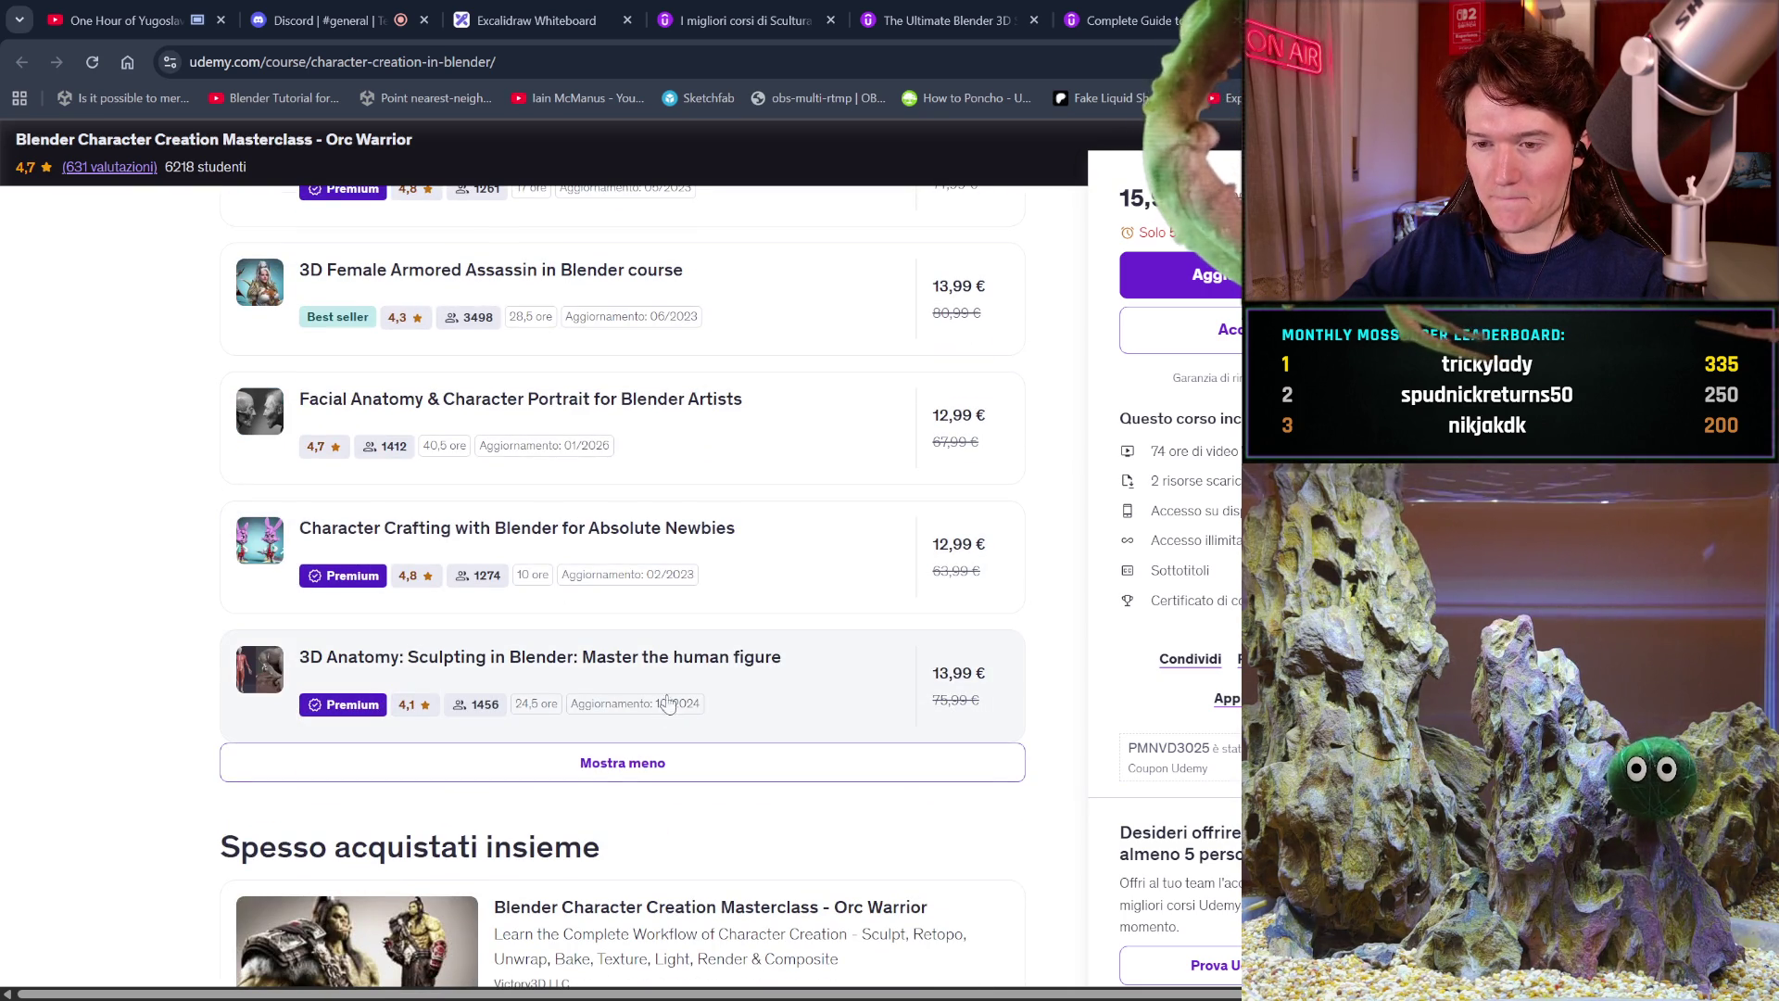
{"action": "left_click", "coordinate": [724, 777]}
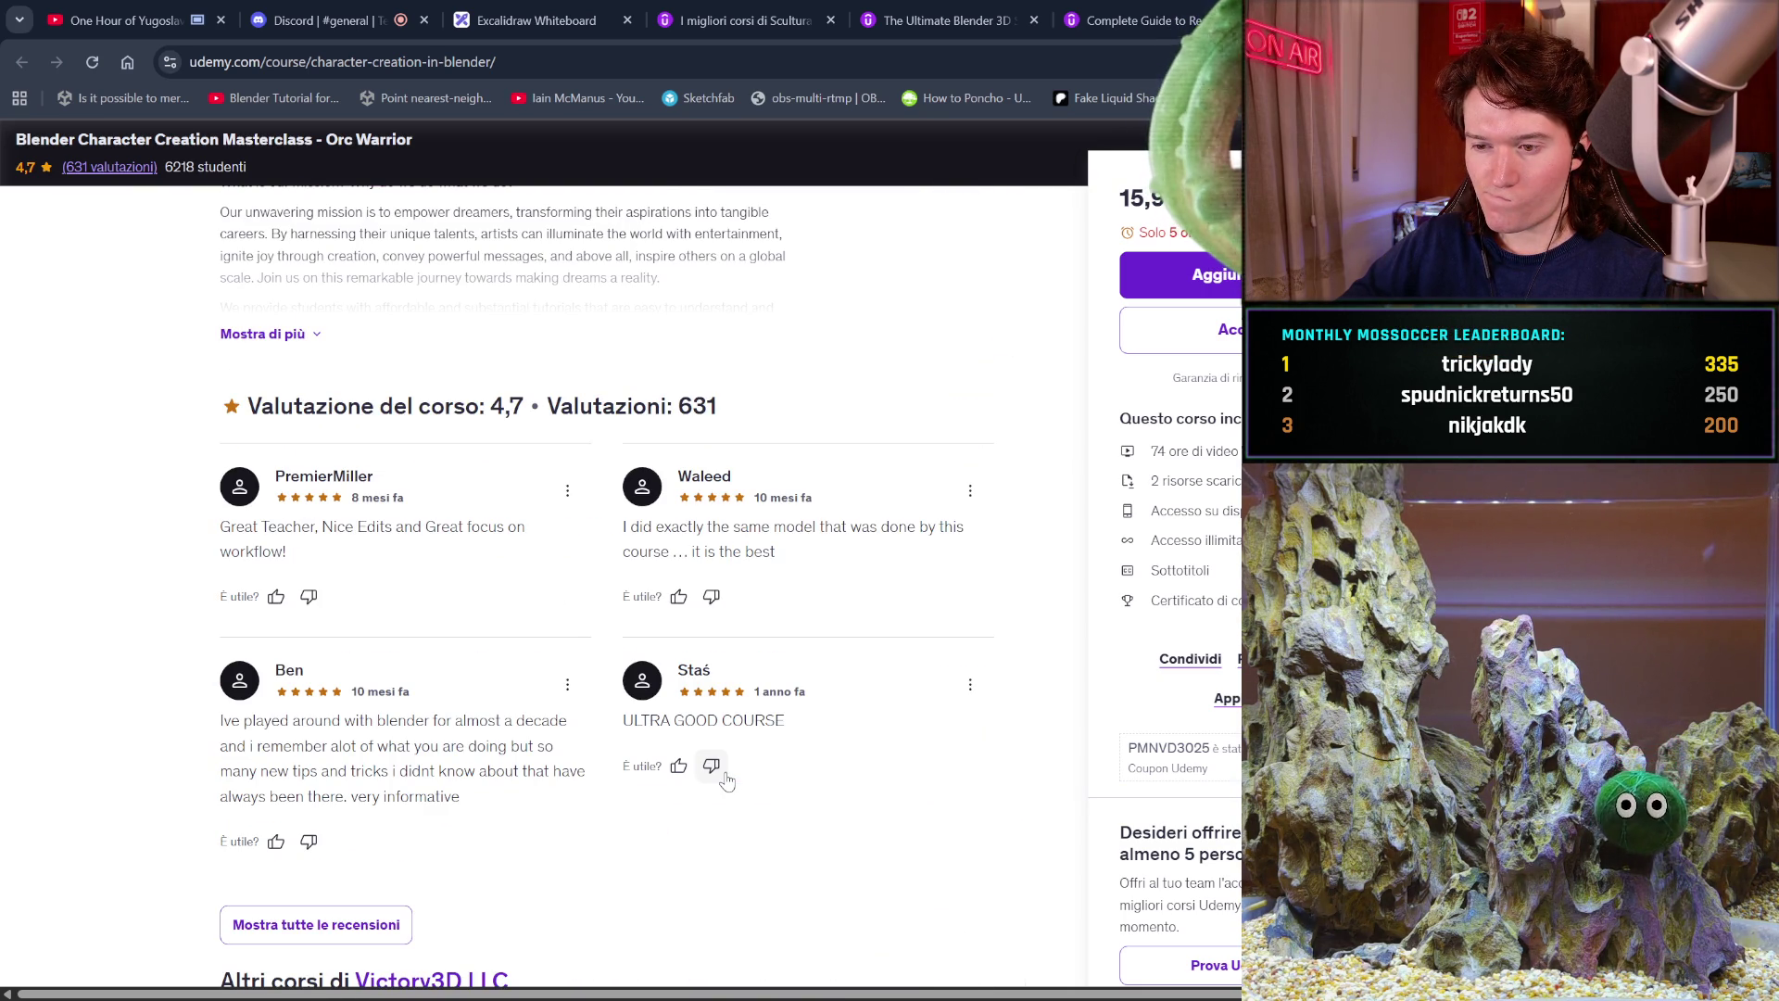
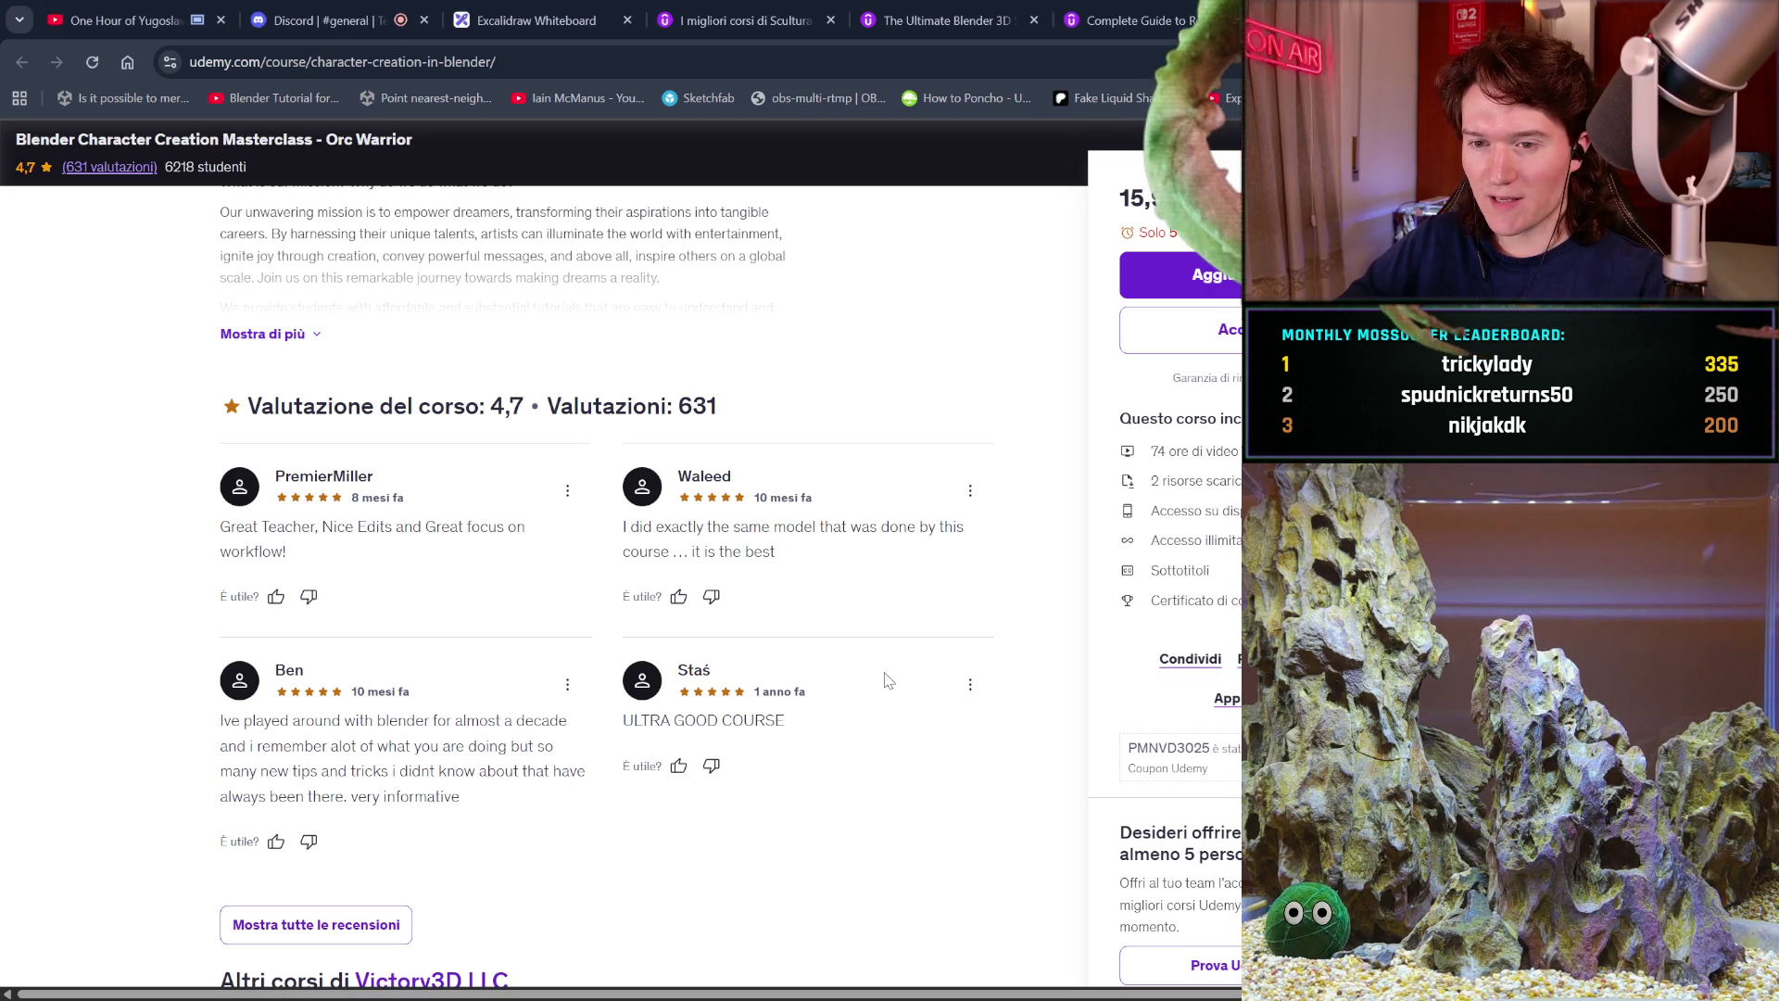
Expand '1 sezioni aggiuntive' to show the full Orc Warrior curriculum through Posing, Rendering, Compositing.
{"action": "scroll", "coordinate": [883, 676], "scroll_direction": "down", "scroll_amount": 1}
{"action": "scroll", "coordinate": [887, 682], "scroll_direction": "down", "scroll_amount": 4}
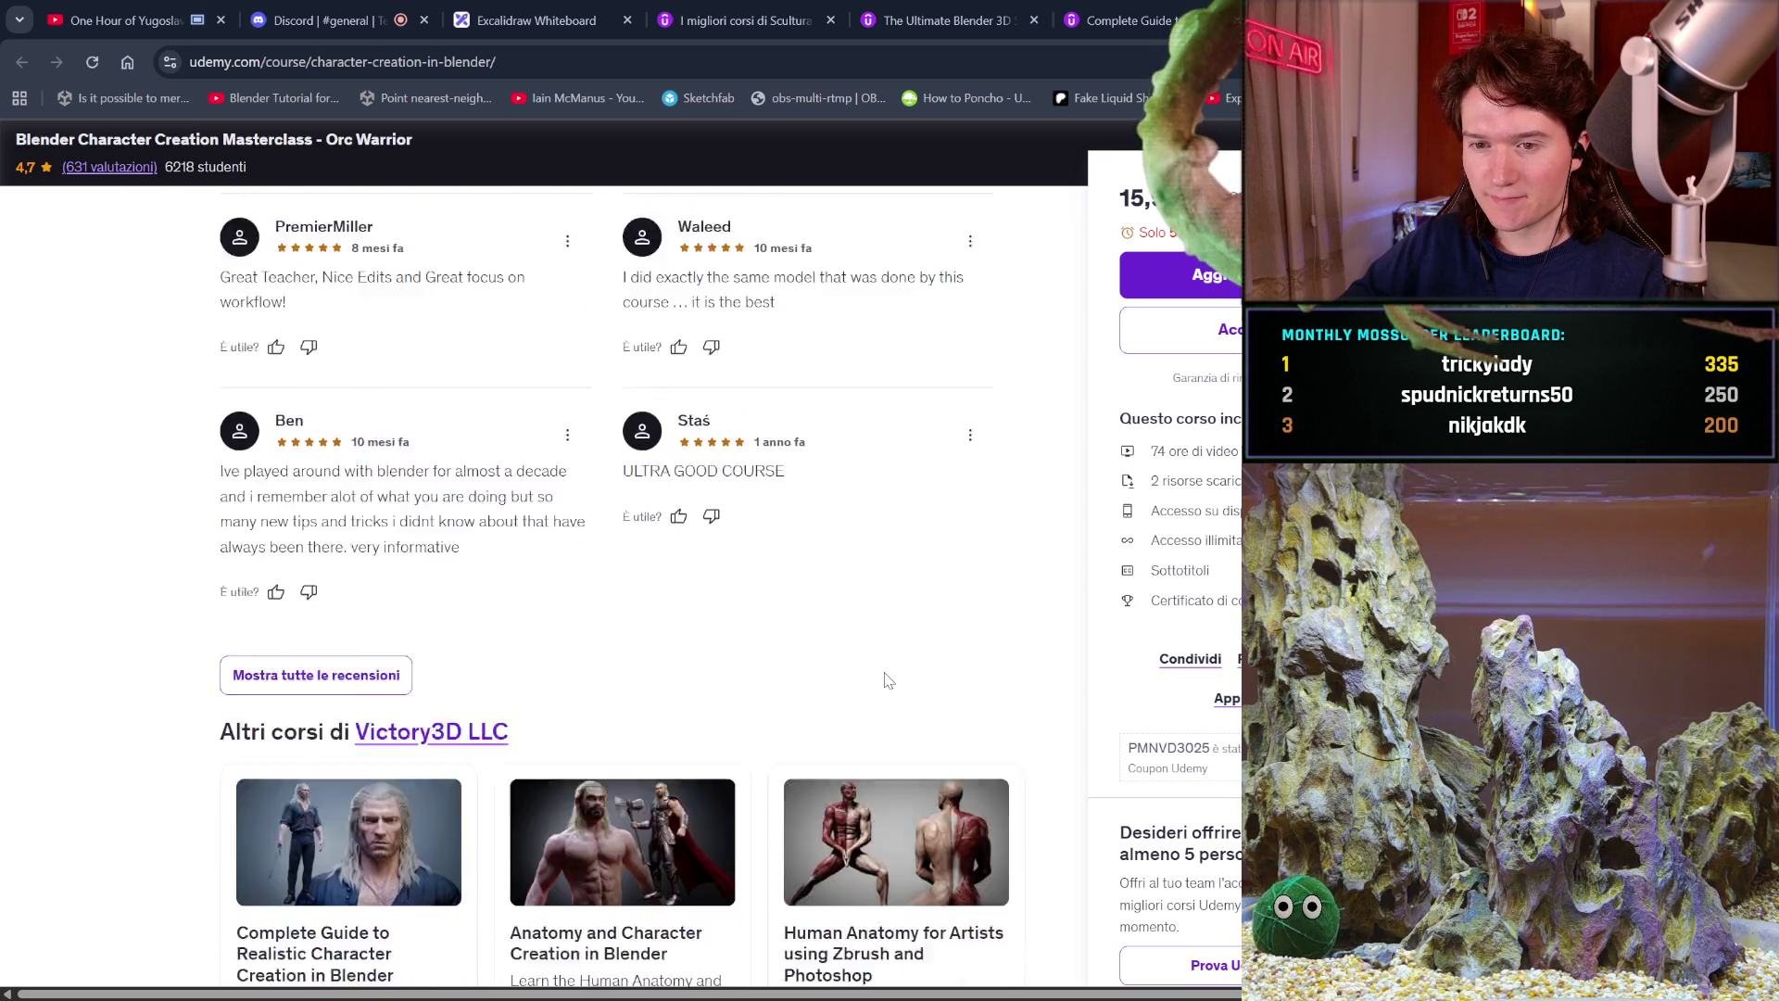
{"action": "scroll", "coordinate": [885, 681], "scroll_direction": "down", "scroll_amount": 2}
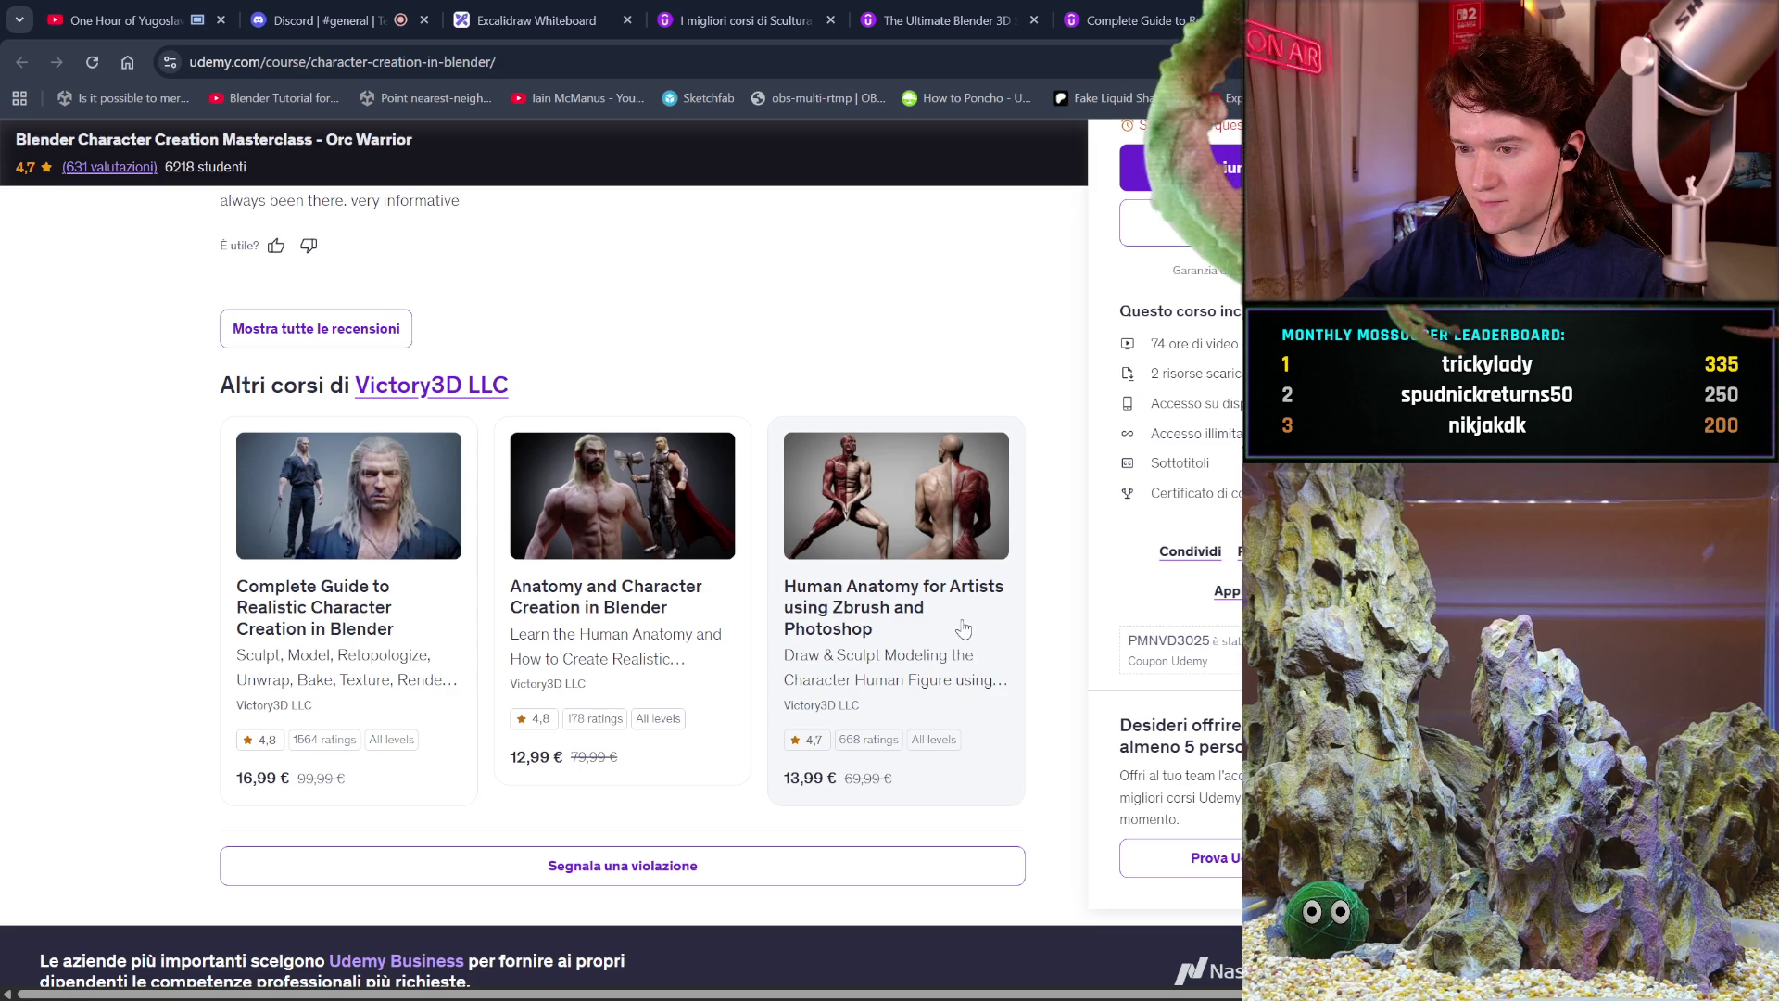
{"action": "scroll", "coordinate": [938, 686], "scroll_direction": "down", "scroll_amount": 3}
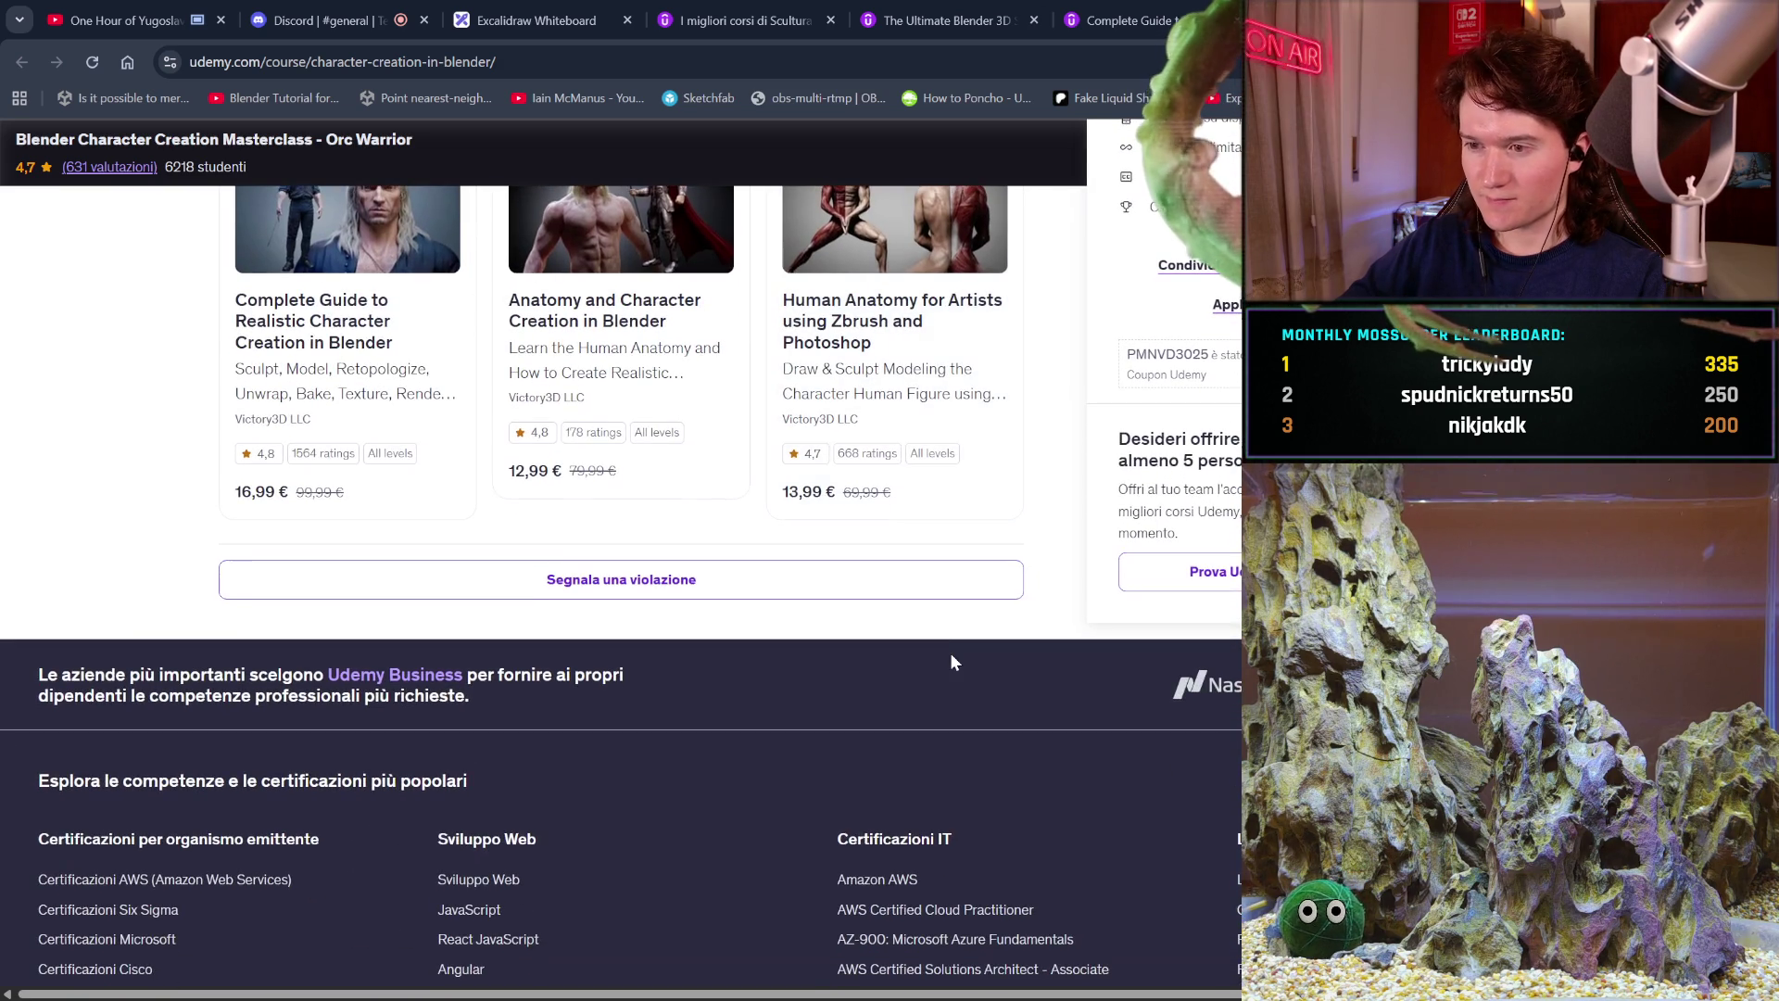
{"action": "scroll", "coordinate": [952, 661], "scroll_direction": "up", "scroll_amount": 15}
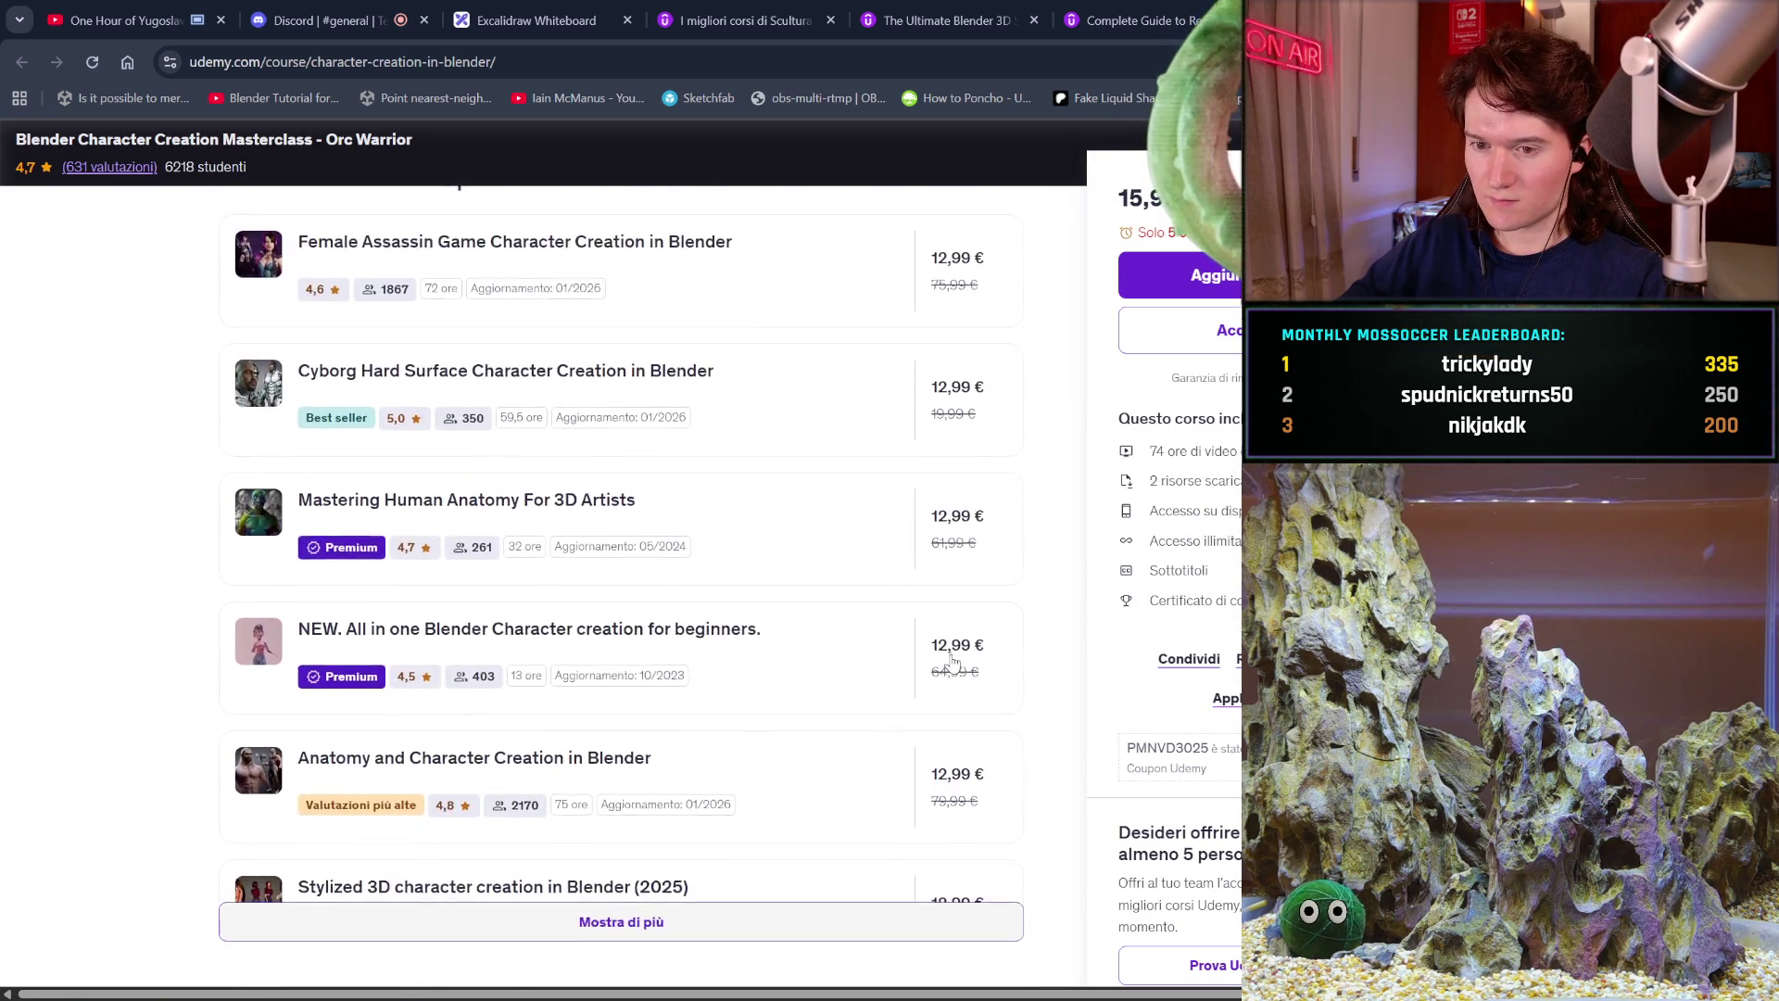
{"action": "scroll", "coordinate": [954, 662], "scroll_direction": "up", "scroll_amount": 4}
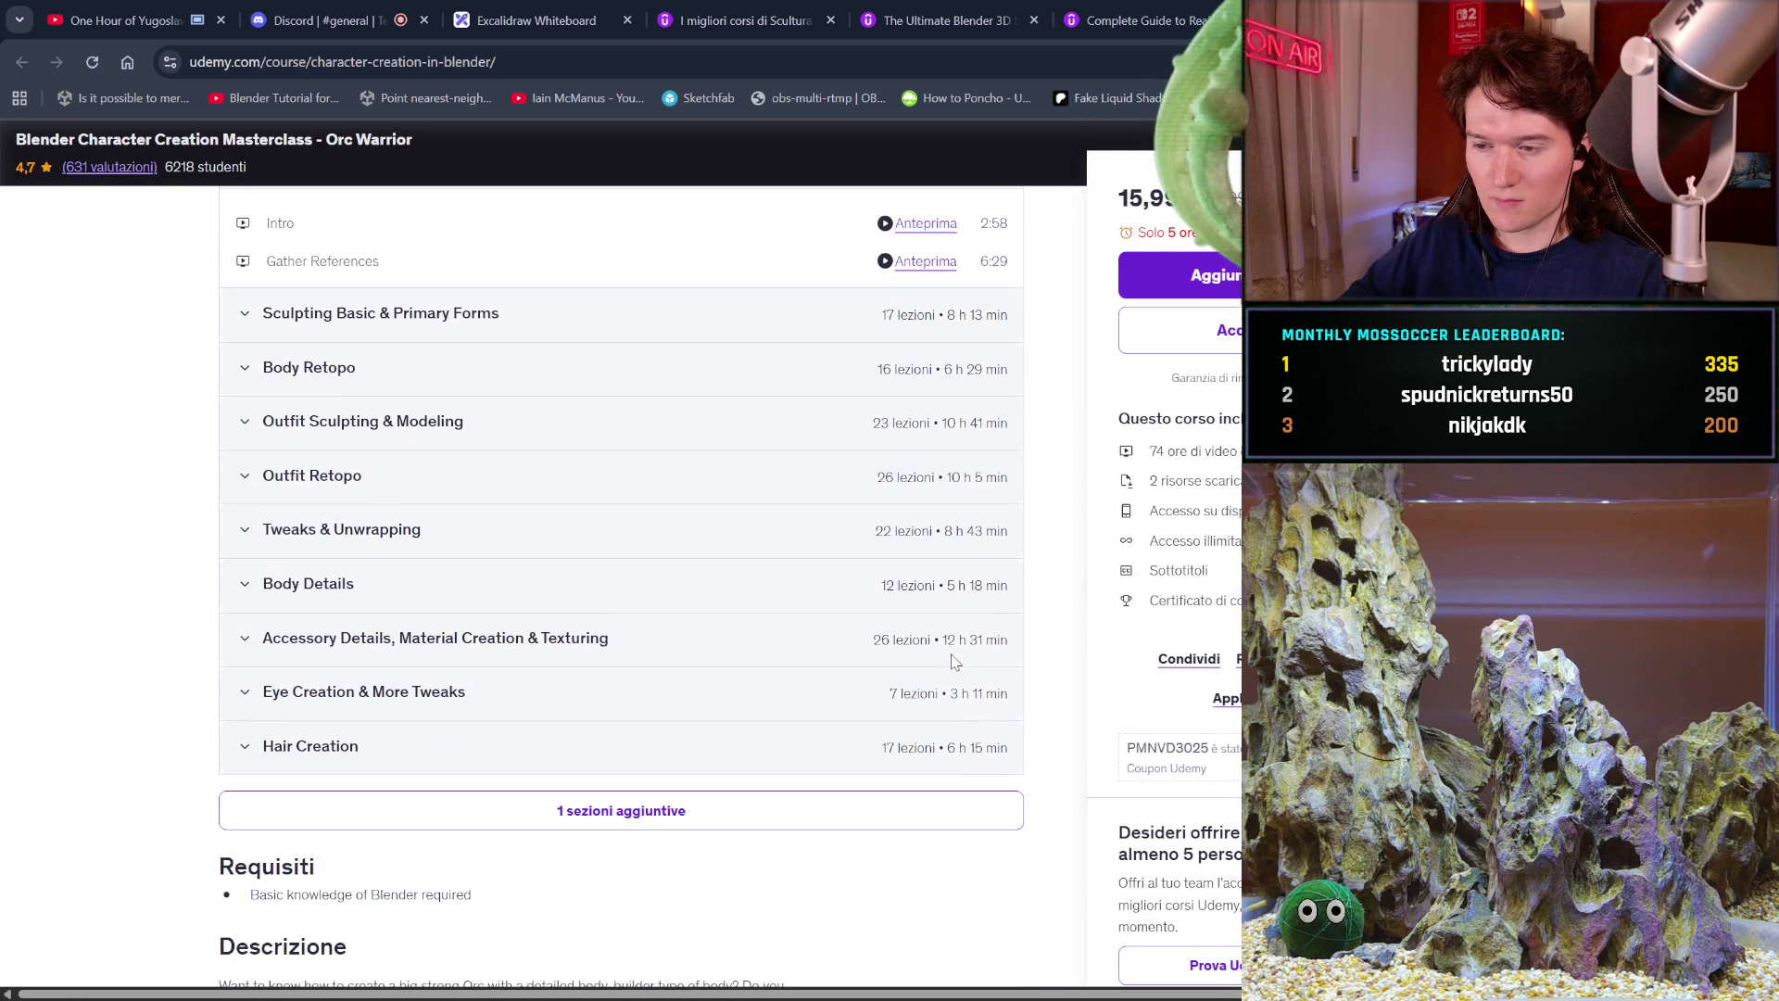
{"action": "scroll", "coordinate": [951, 661], "scroll_direction": "up", "scroll_amount": 1}
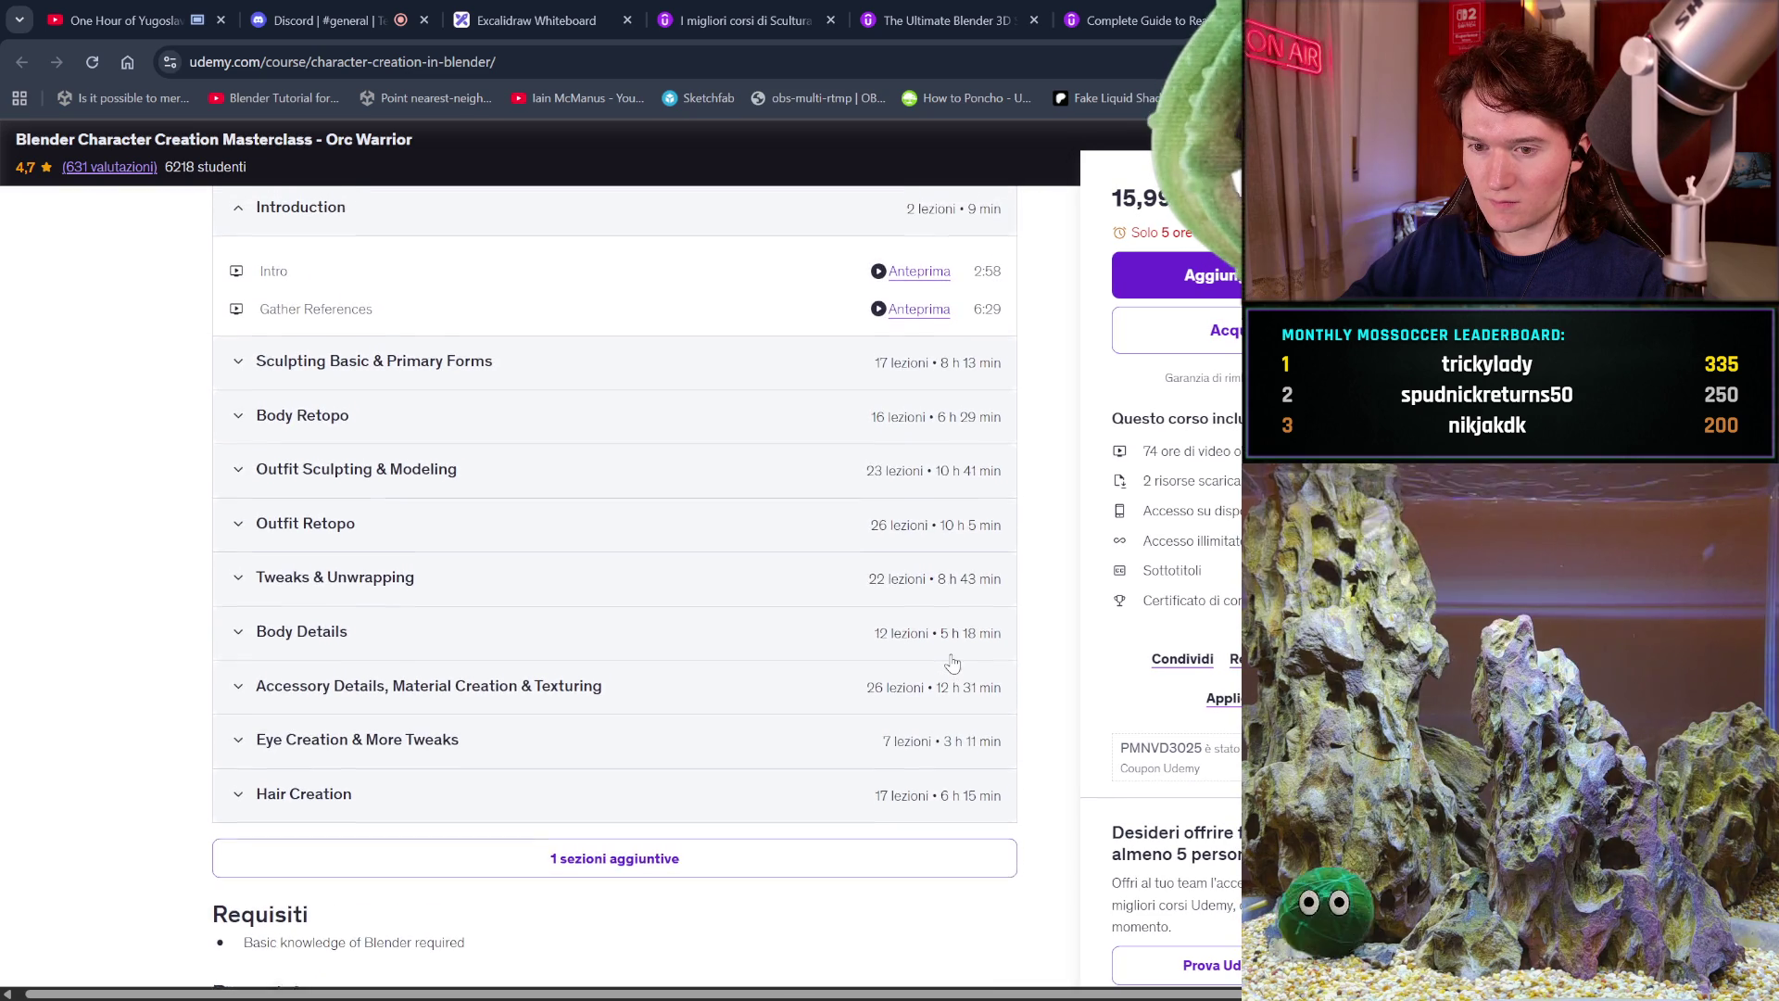
{"action": "left_click", "coordinate": [819, 879]}
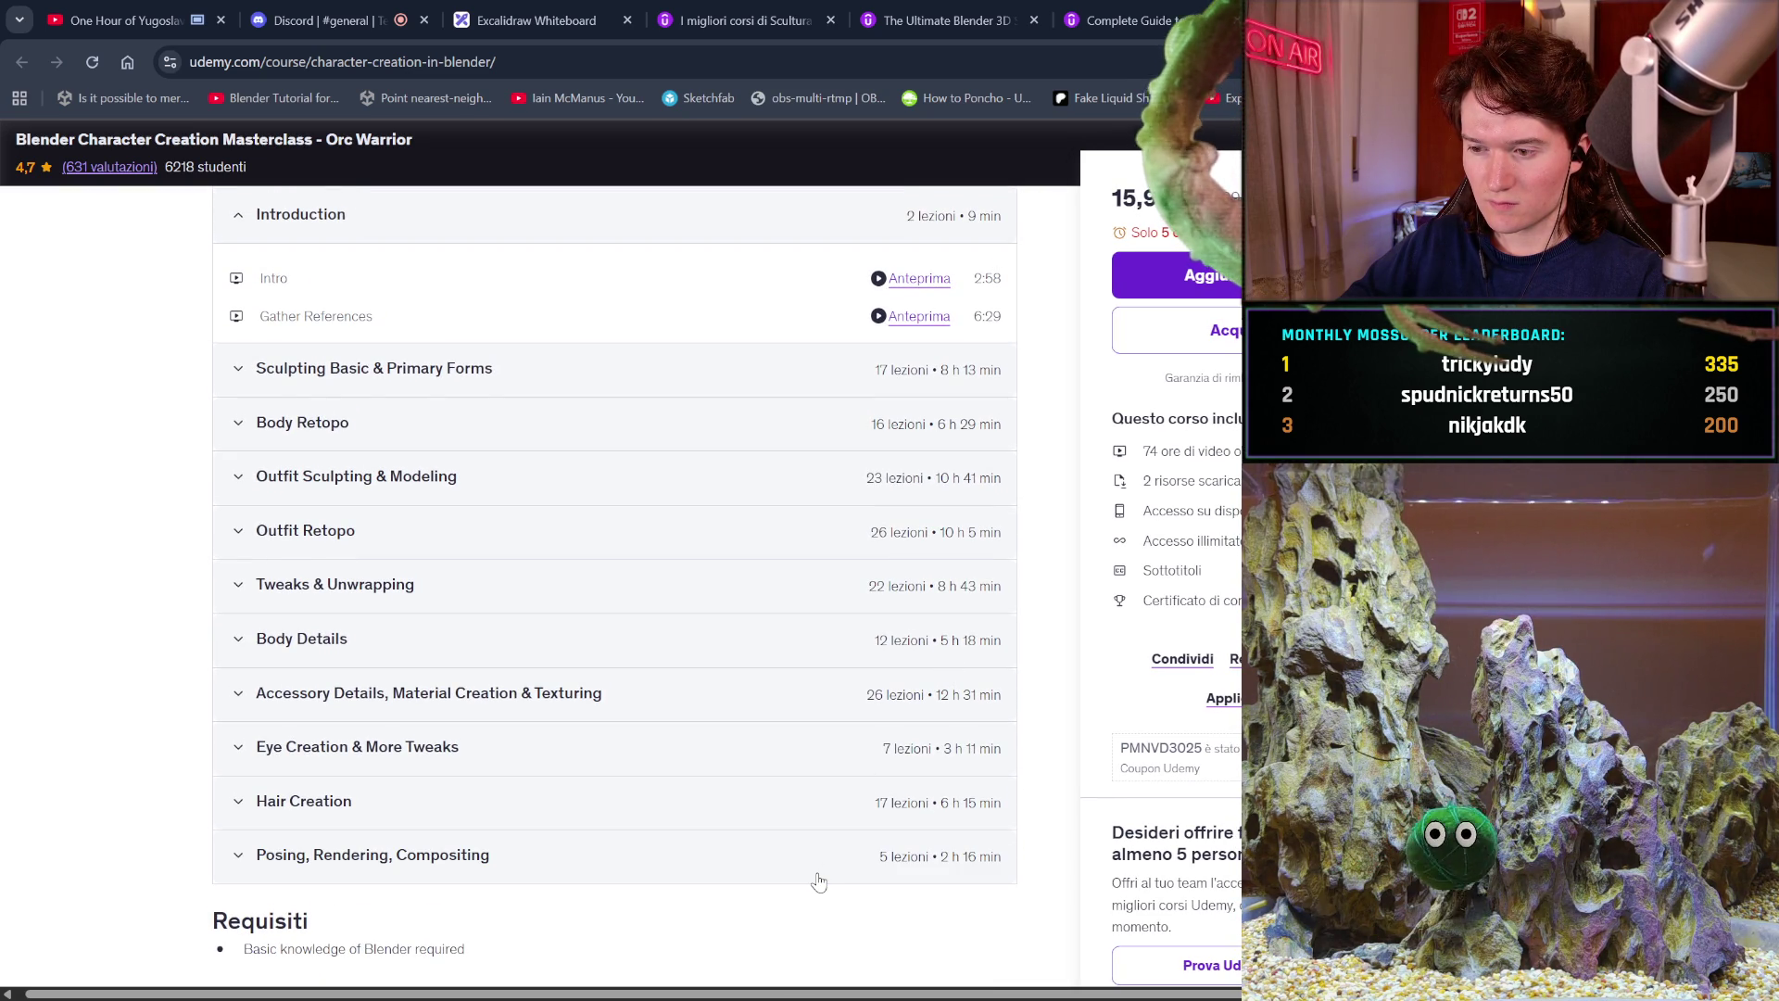
{"action": "scroll", "coordinate": [819, 881], "scroll_direction": "down", "scroll_amount": 1}
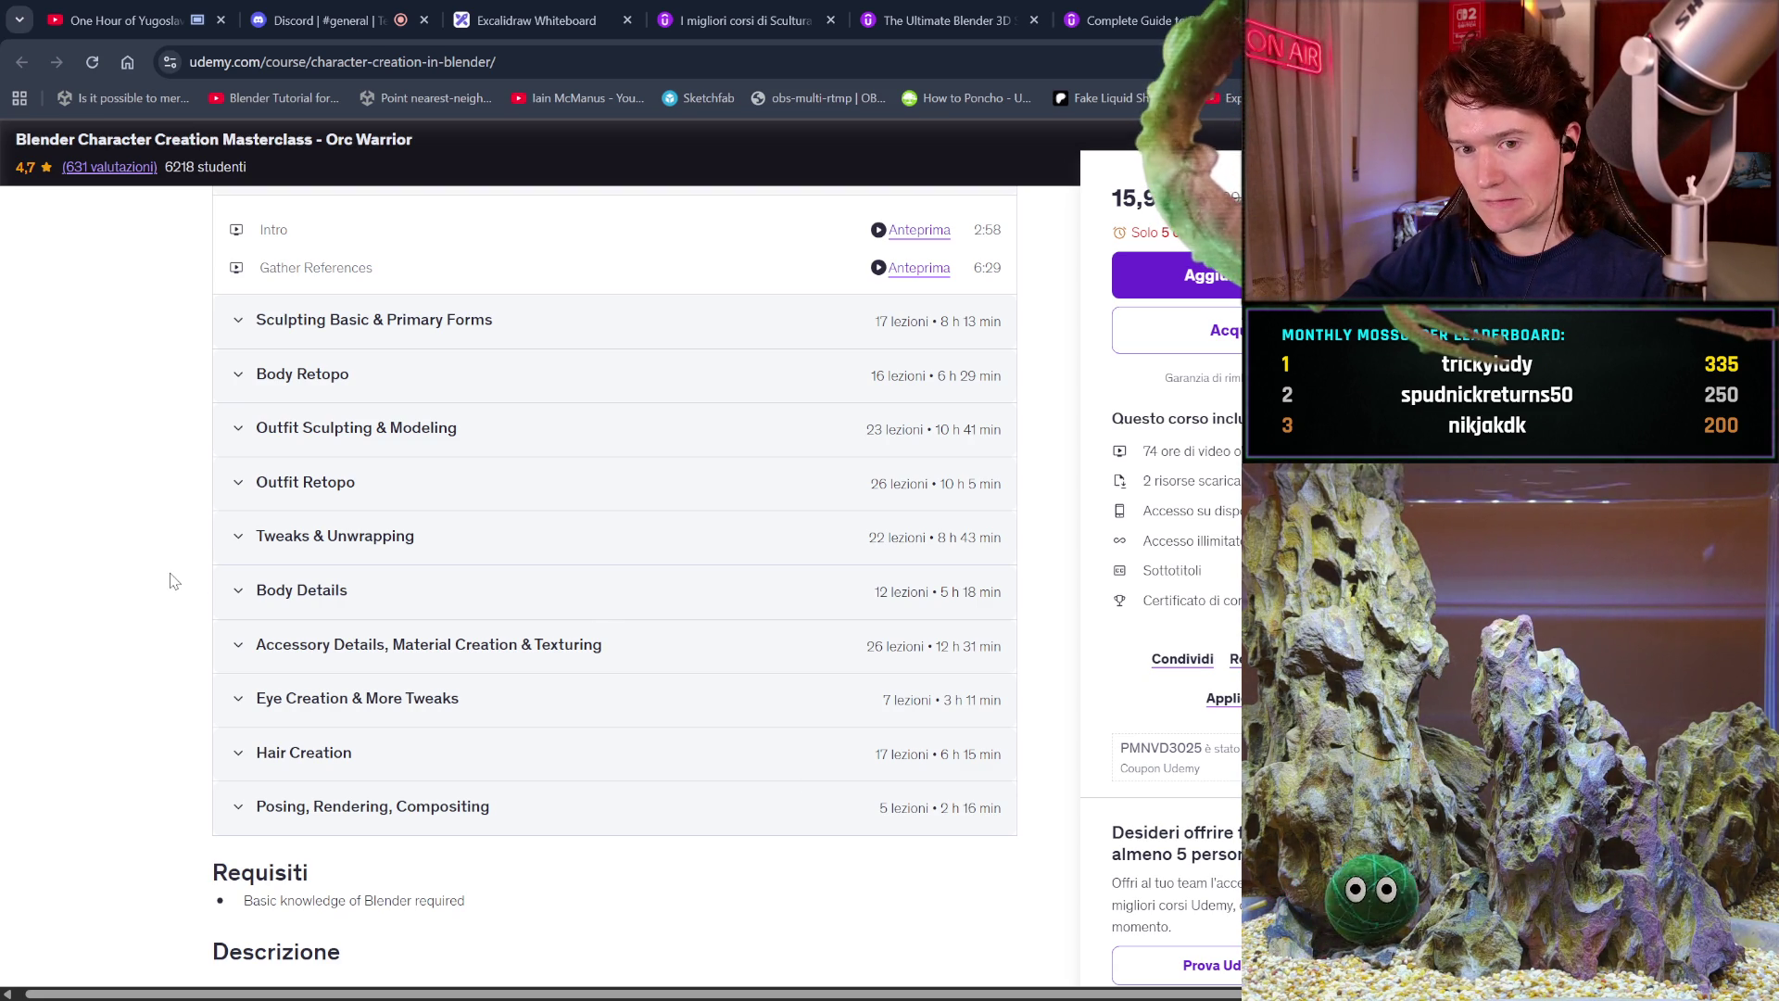
{"action": "scroll", "coordinate": [403, 654], "scroll_direction": "down", "scroll_amount": 1}
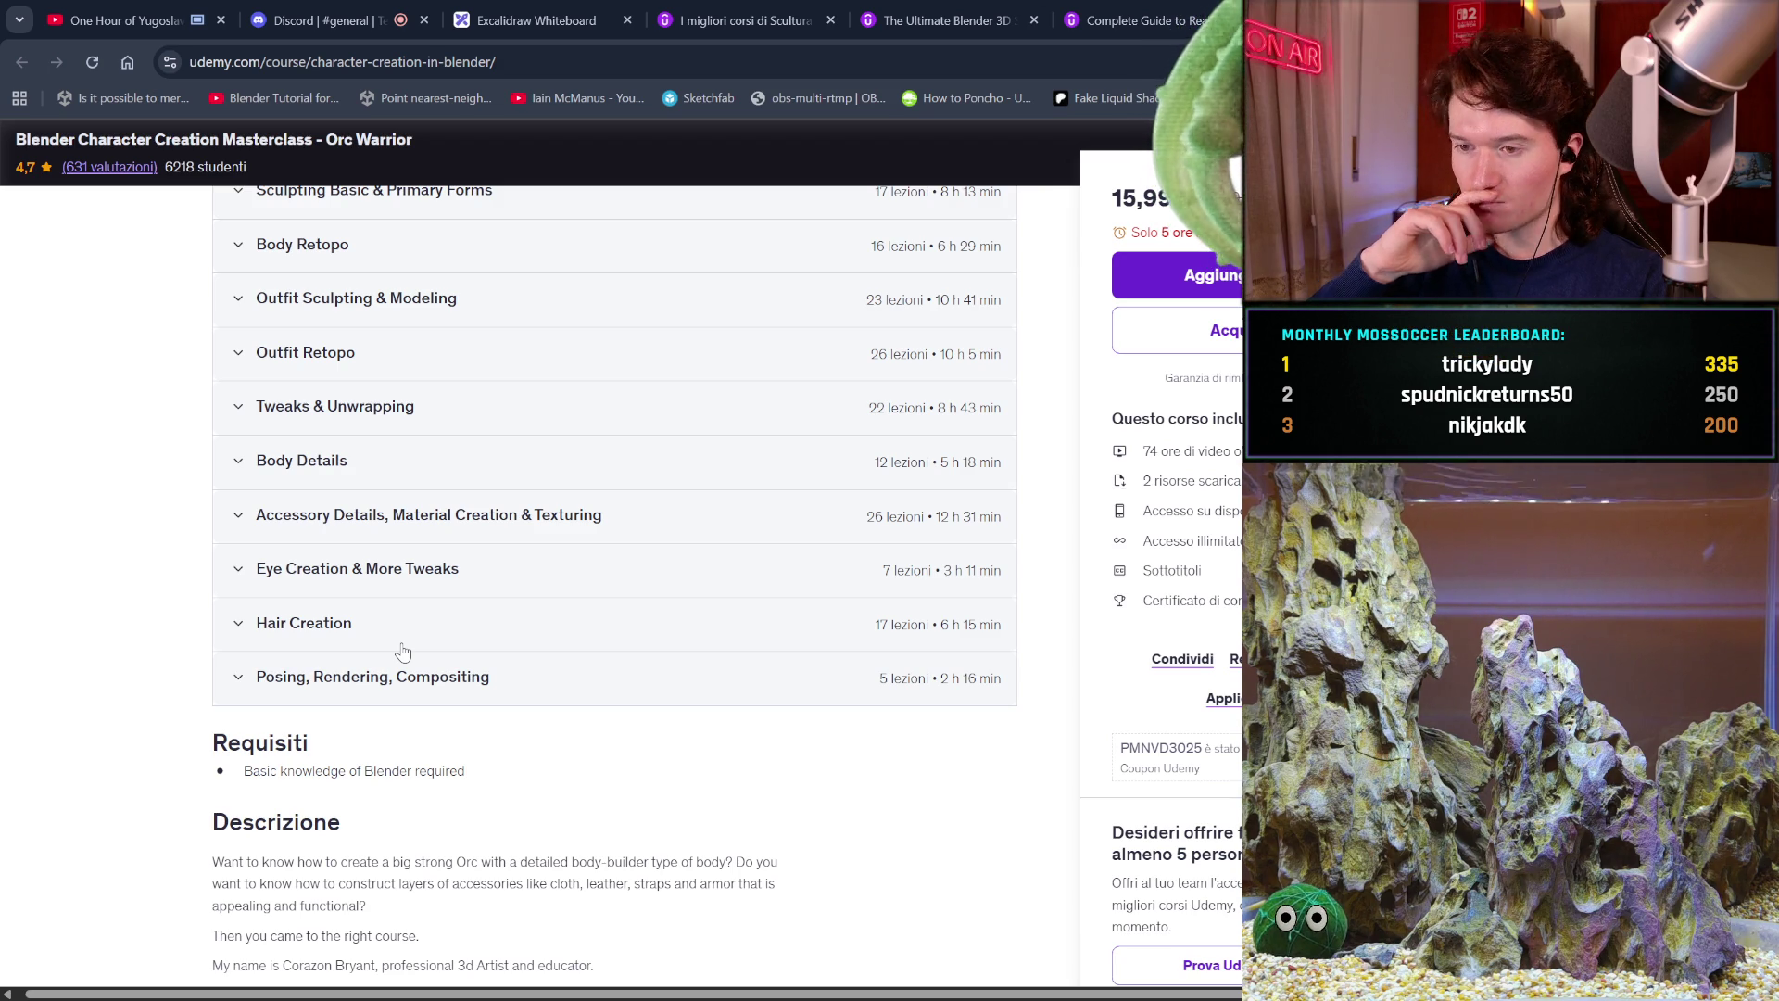
Scroll the Orc Warrior course page, then activate the Cerca search box in the header.
{"action": "scroll", "coordinate": [545, 675], "scroll_direction": "down", "scroll_amount": 20}
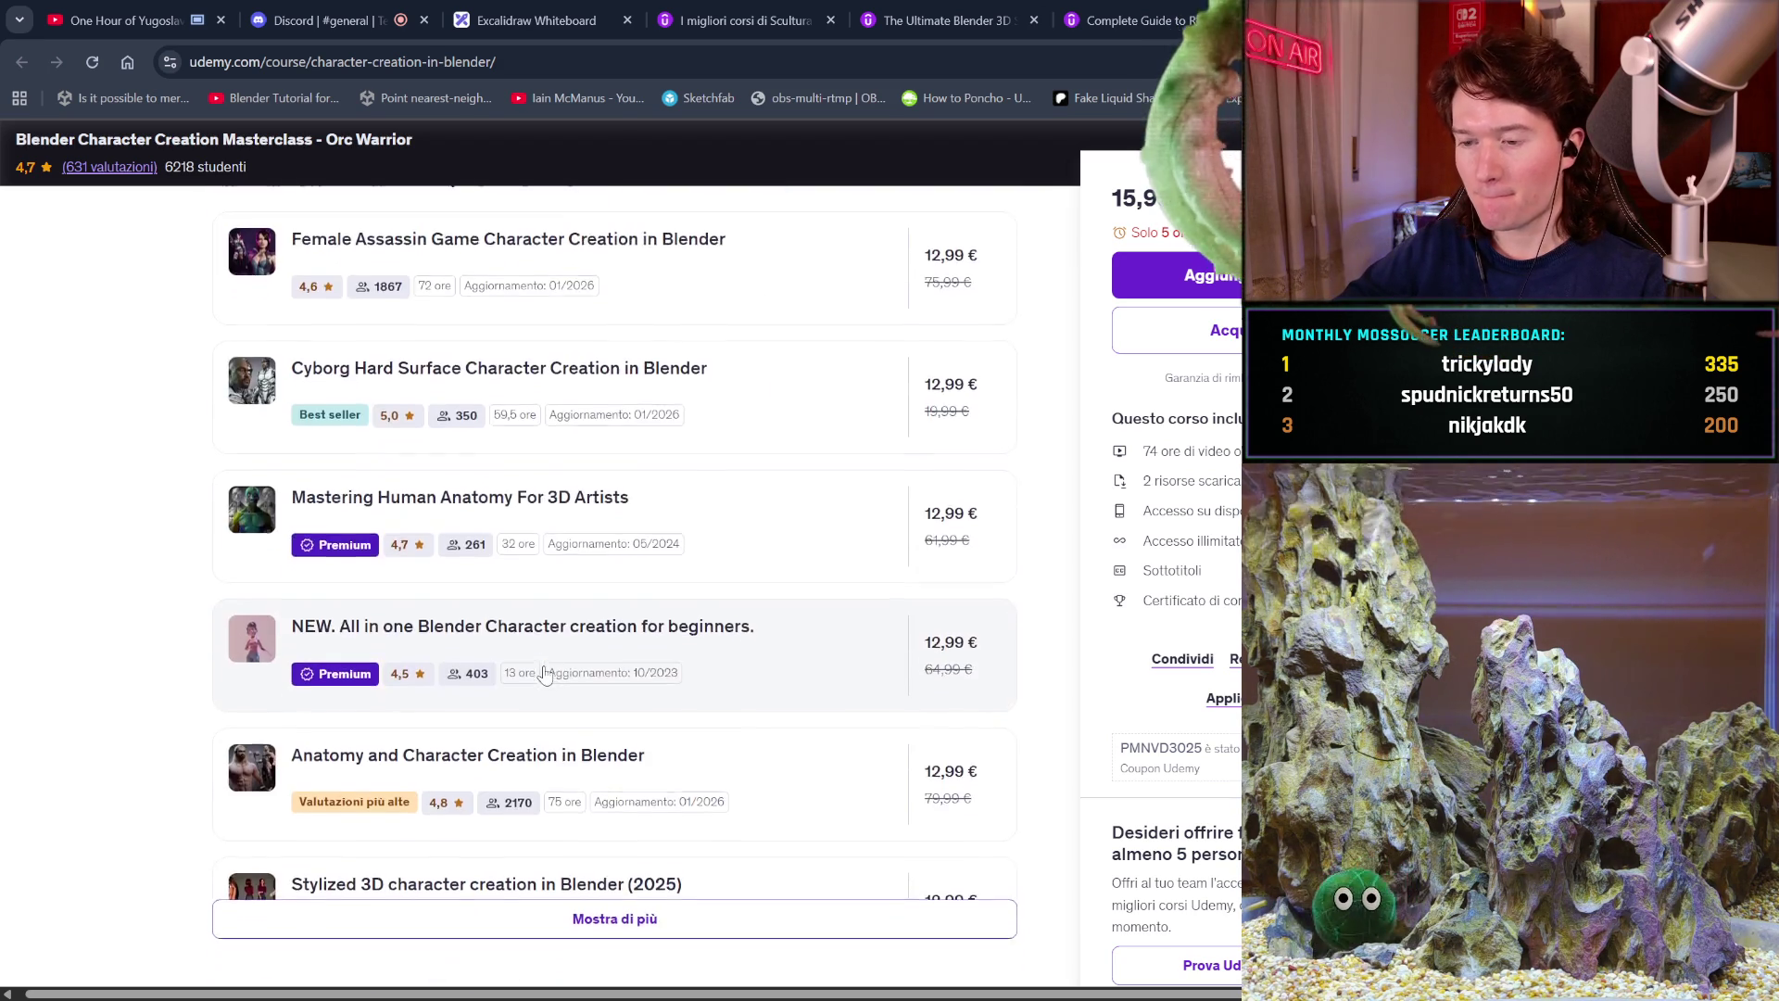
{"action": "scroll", "coordinate": [545, 675], "scroll_direction": "down", "scroll_amount": 5}
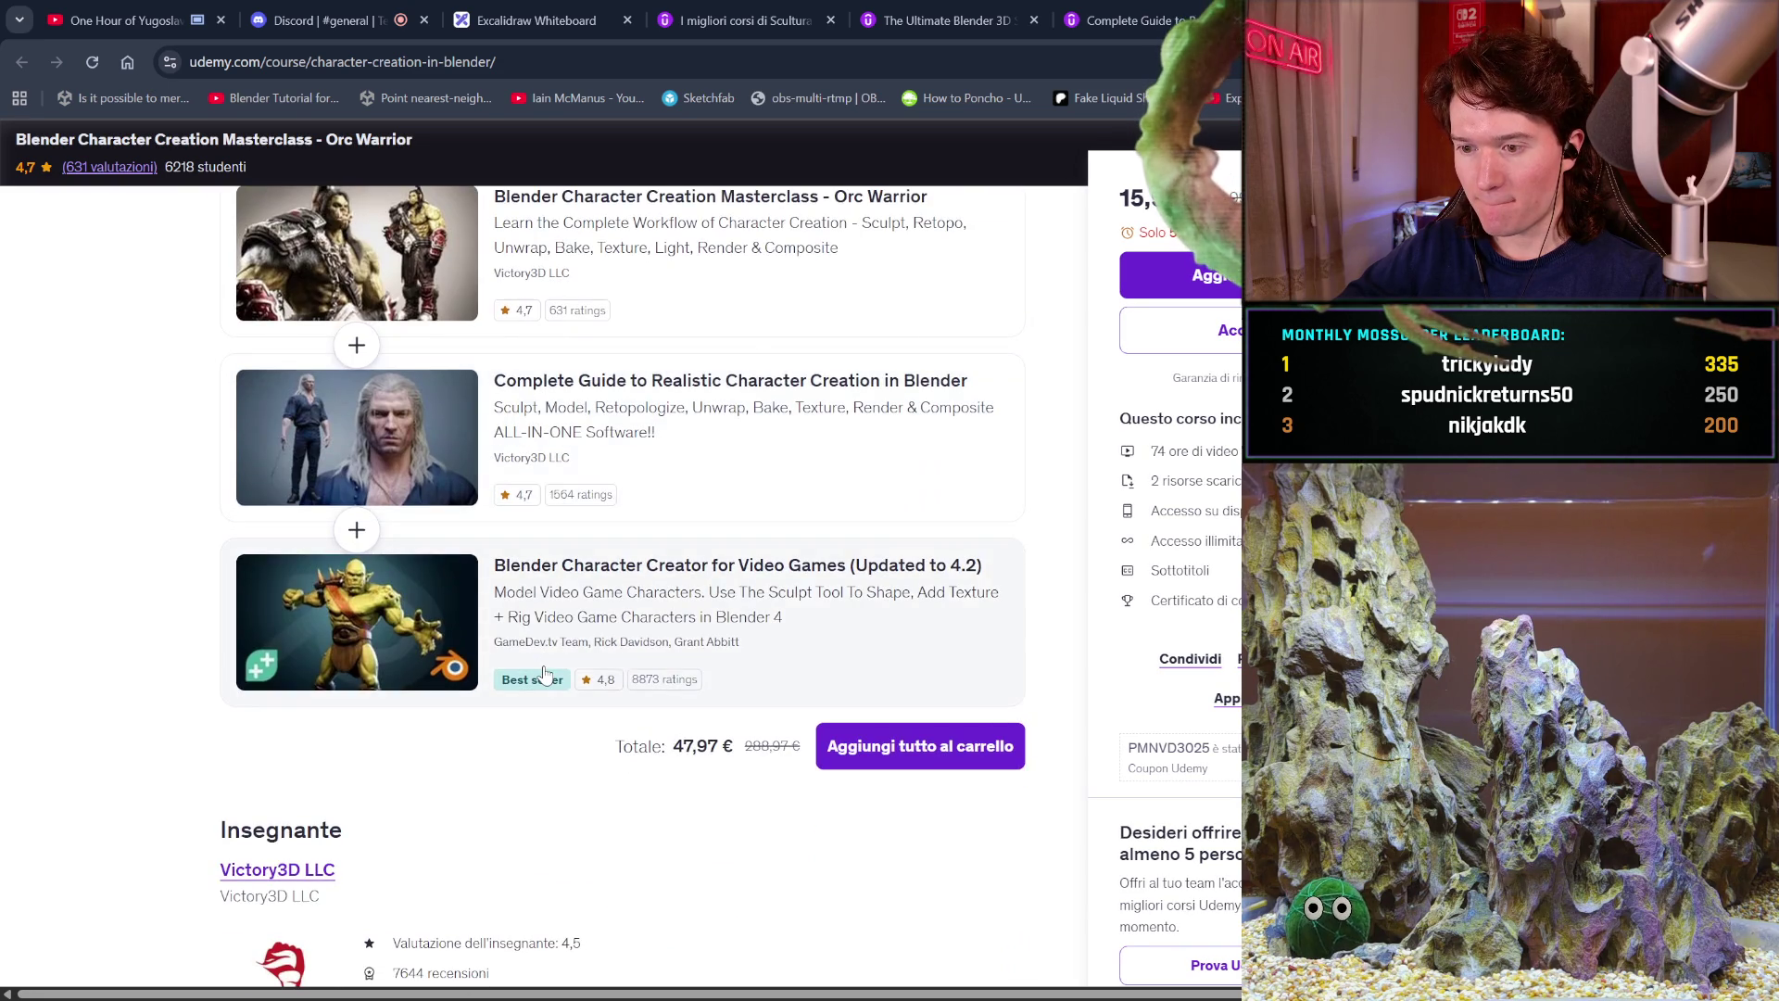
{"action": "scroll", "coordinate": [547, 674], "scroll_direction": "down", "scroll_amount": 2}
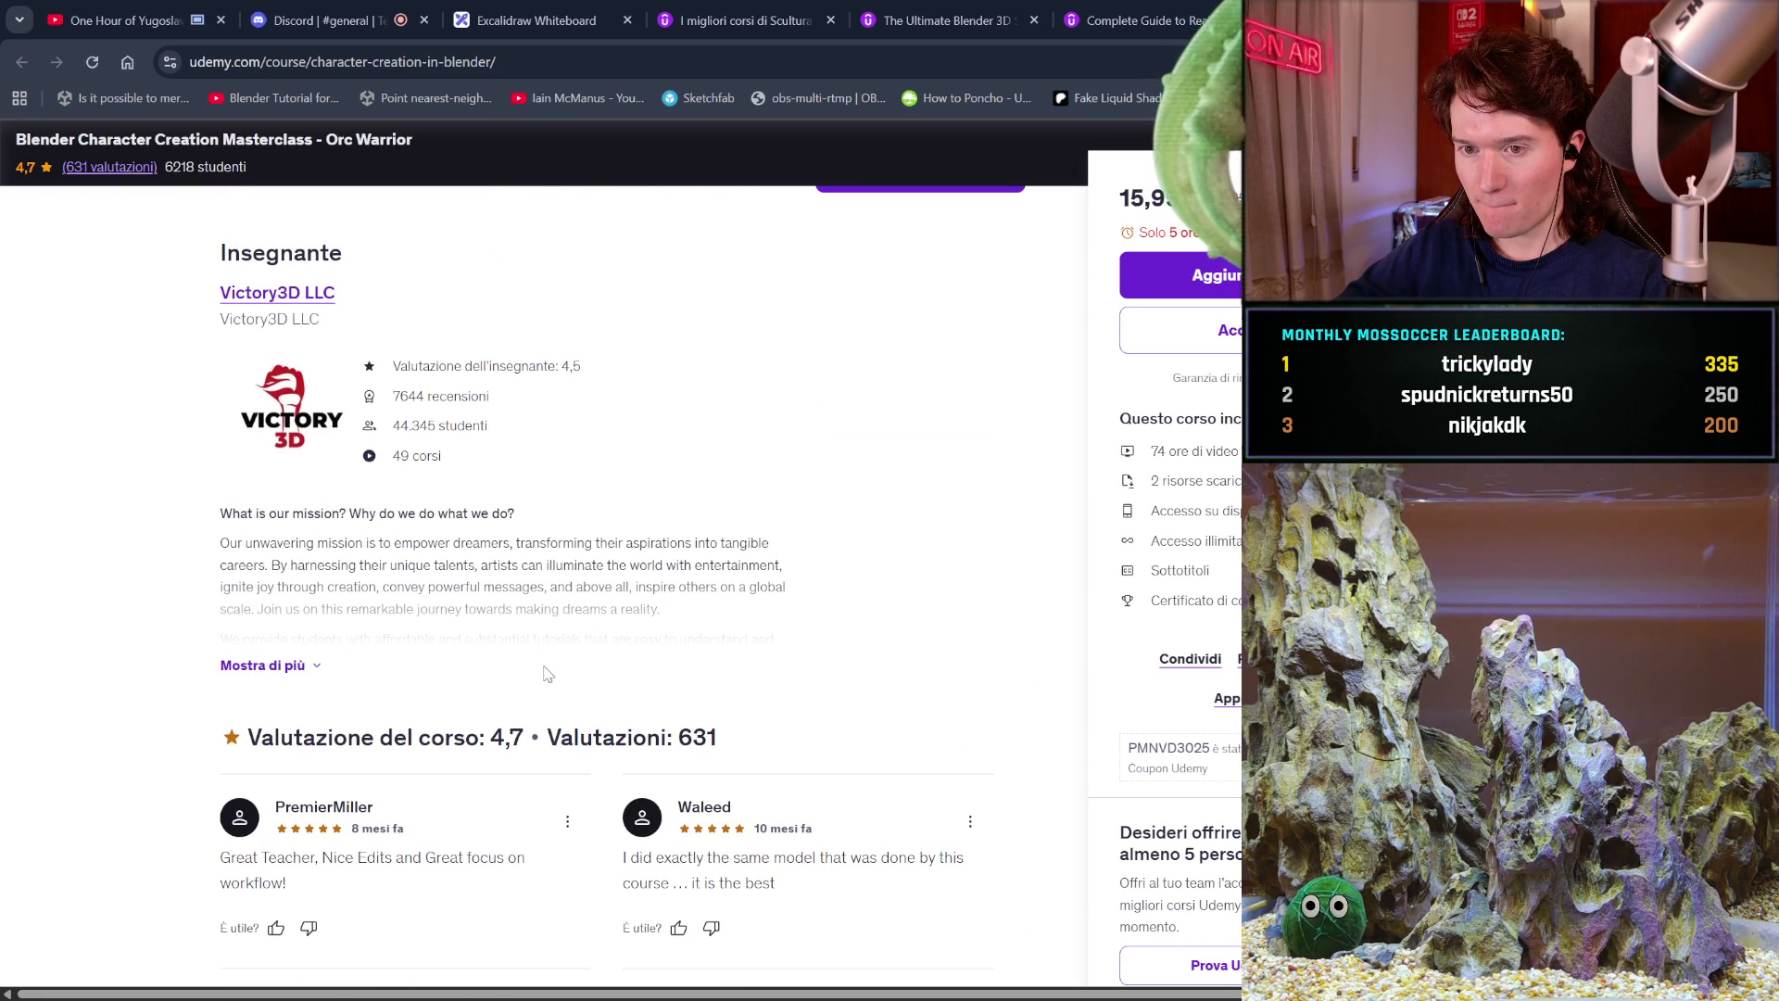
{"action": "scroll", "coordinate": [548, 675], "scroll_direction": "down", "scroll_amount": 6}
{"action": "scroll", "coordinate": [547, 675], "scroll_direction": "down", "scroll_amount": 6}
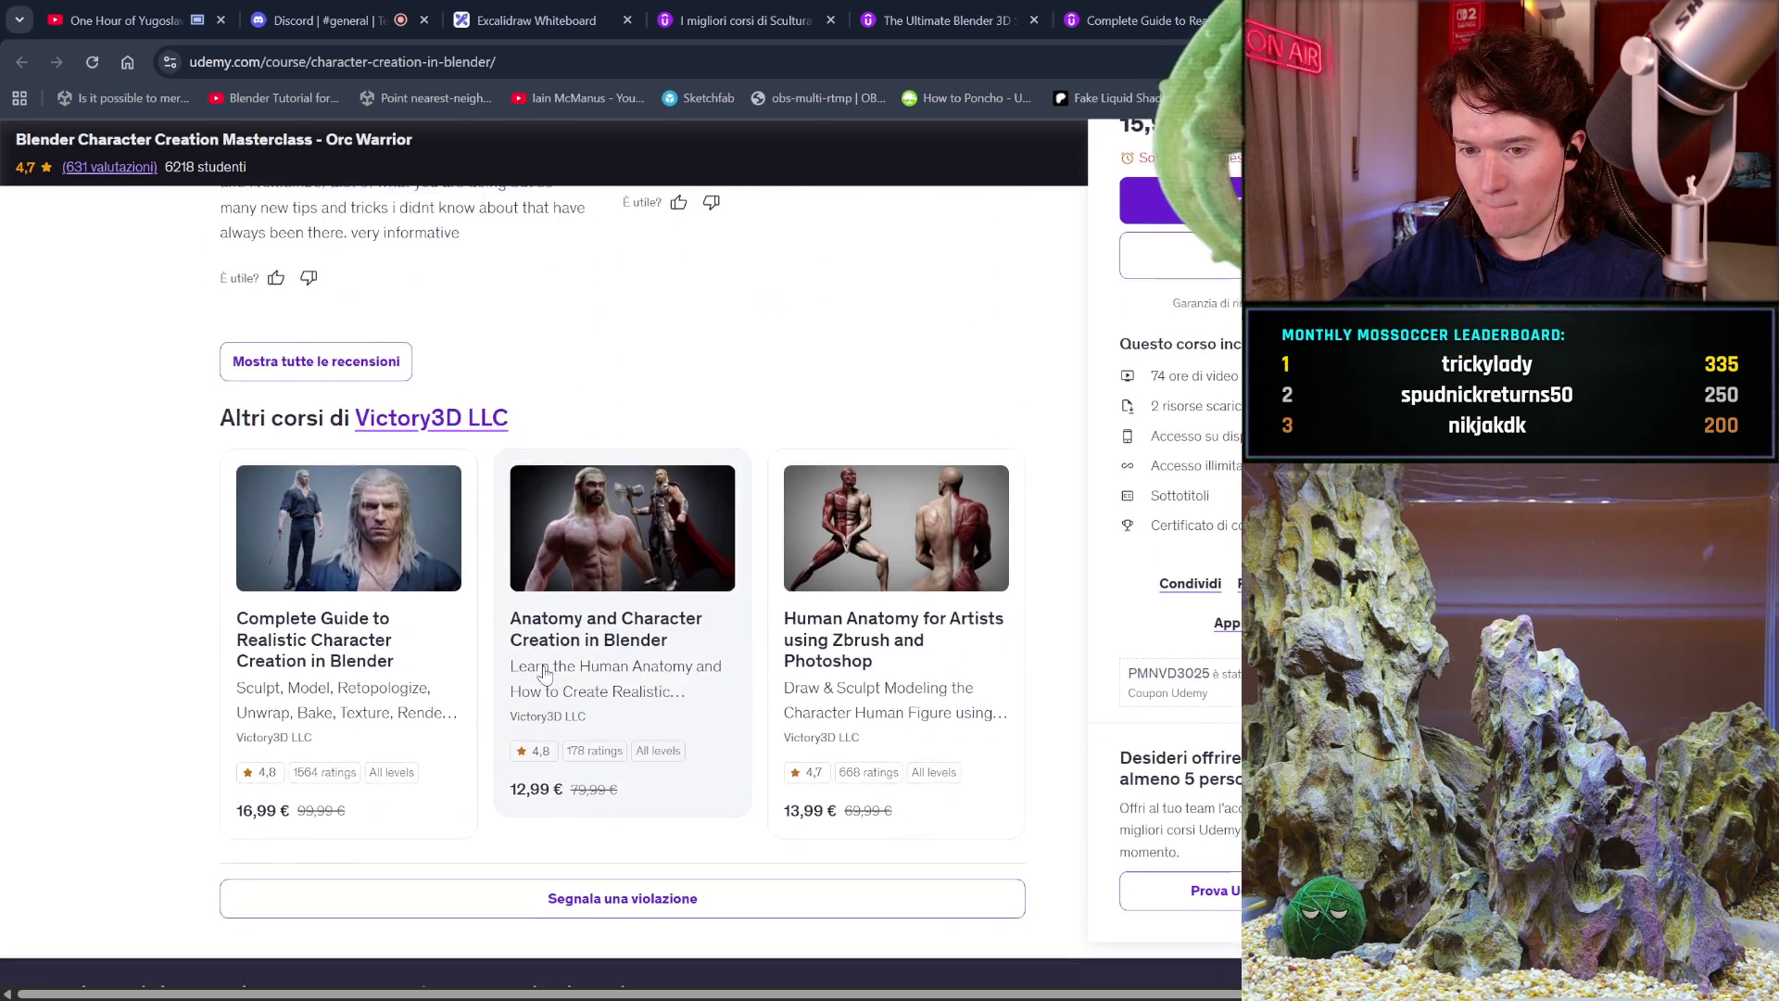
{"action": "scroll", "coordinate": [544, 674], "scroll_direction": "up", "scroll_amount": 20}
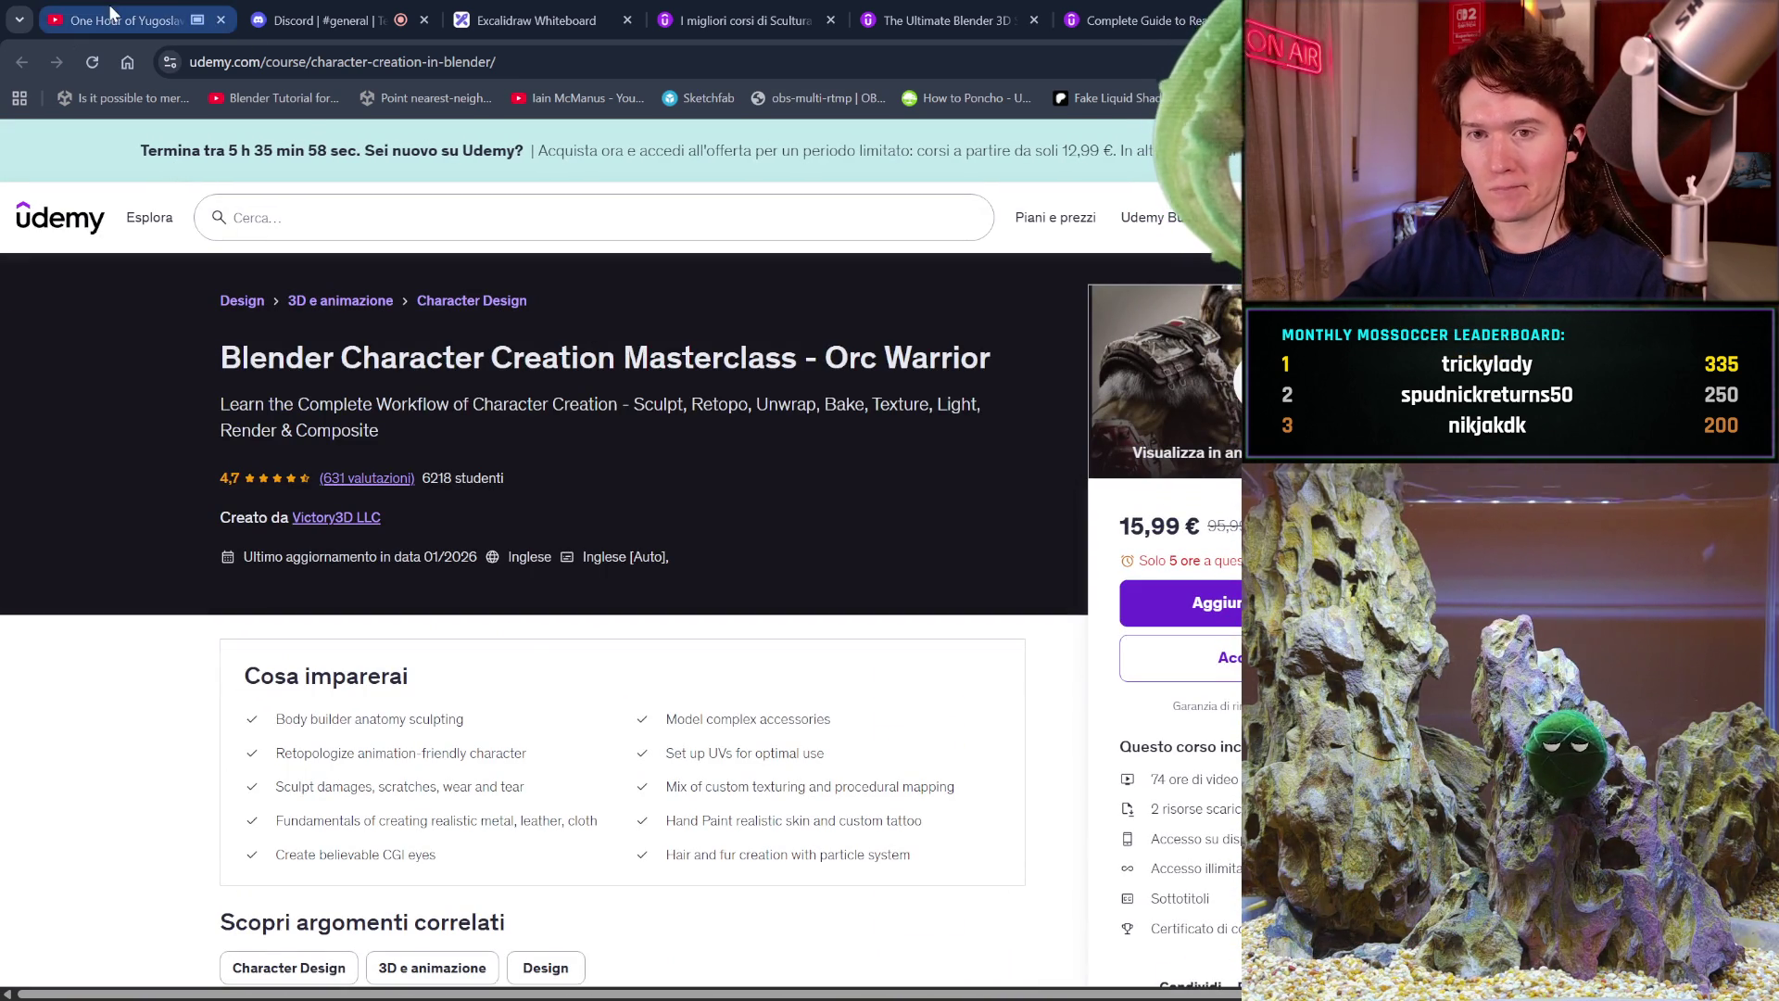
{"action": "left_click", "coordinate": [315, 216]}
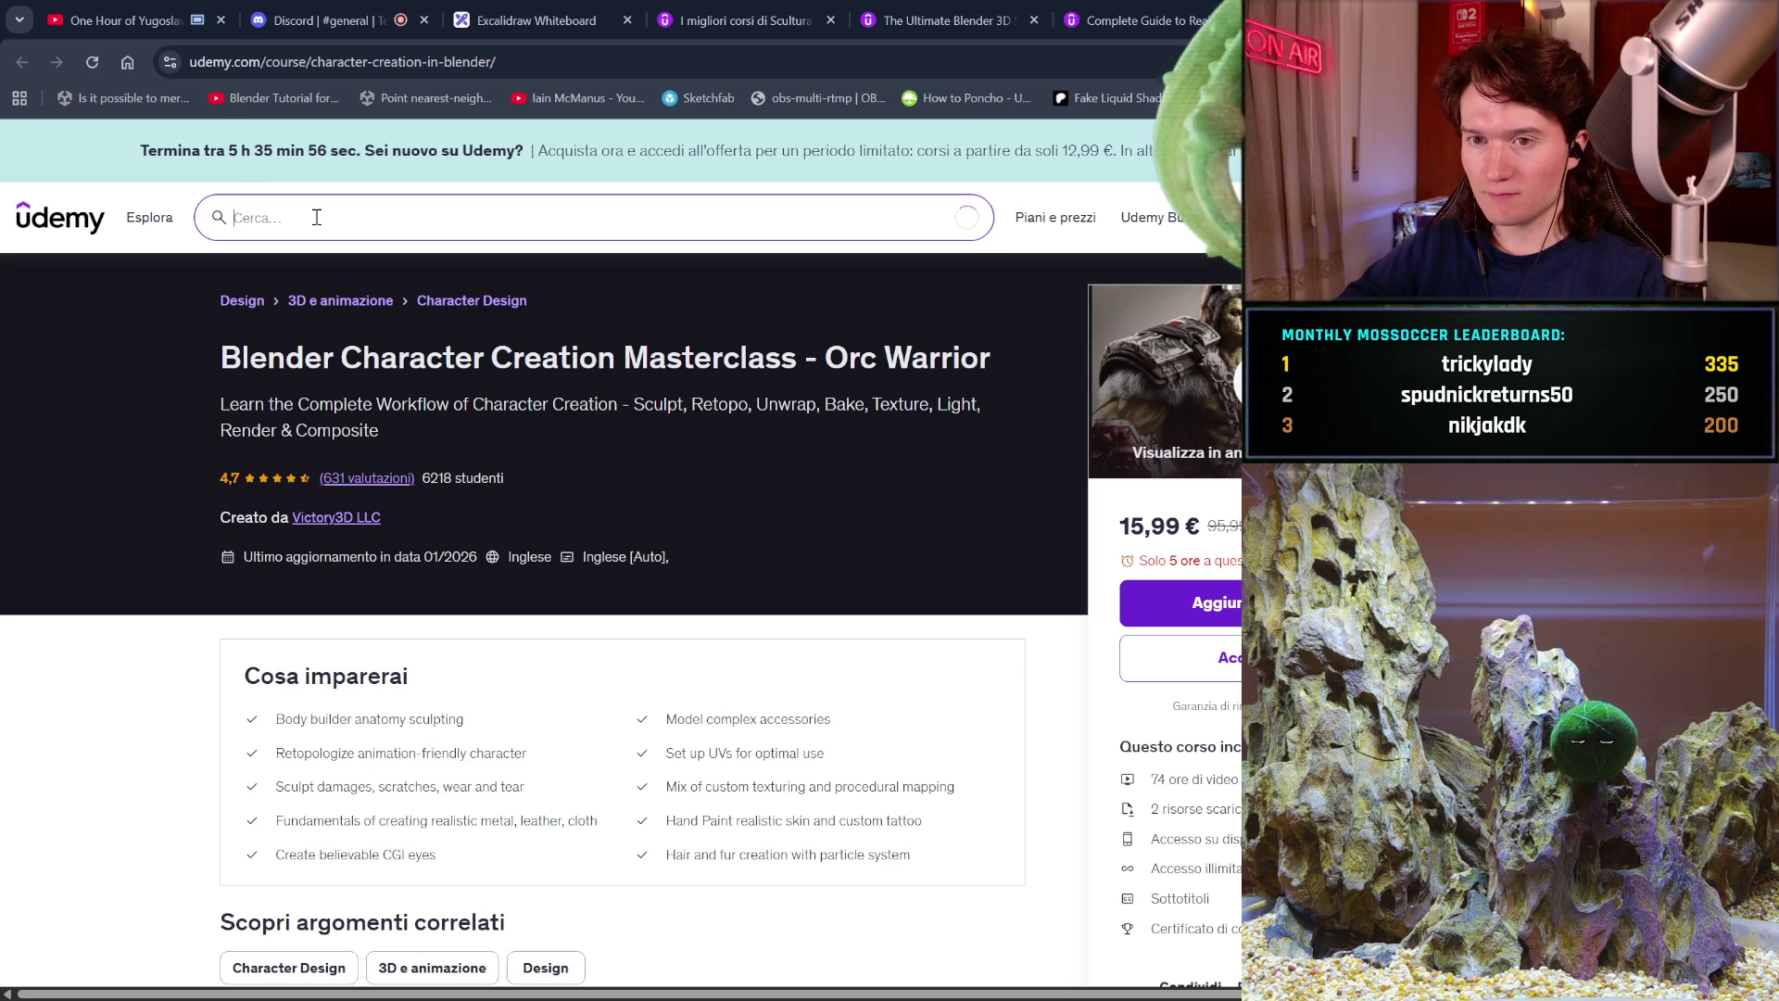
Search Udemy for 'blender horror character'.
{"action": "type", "text": "blender"}
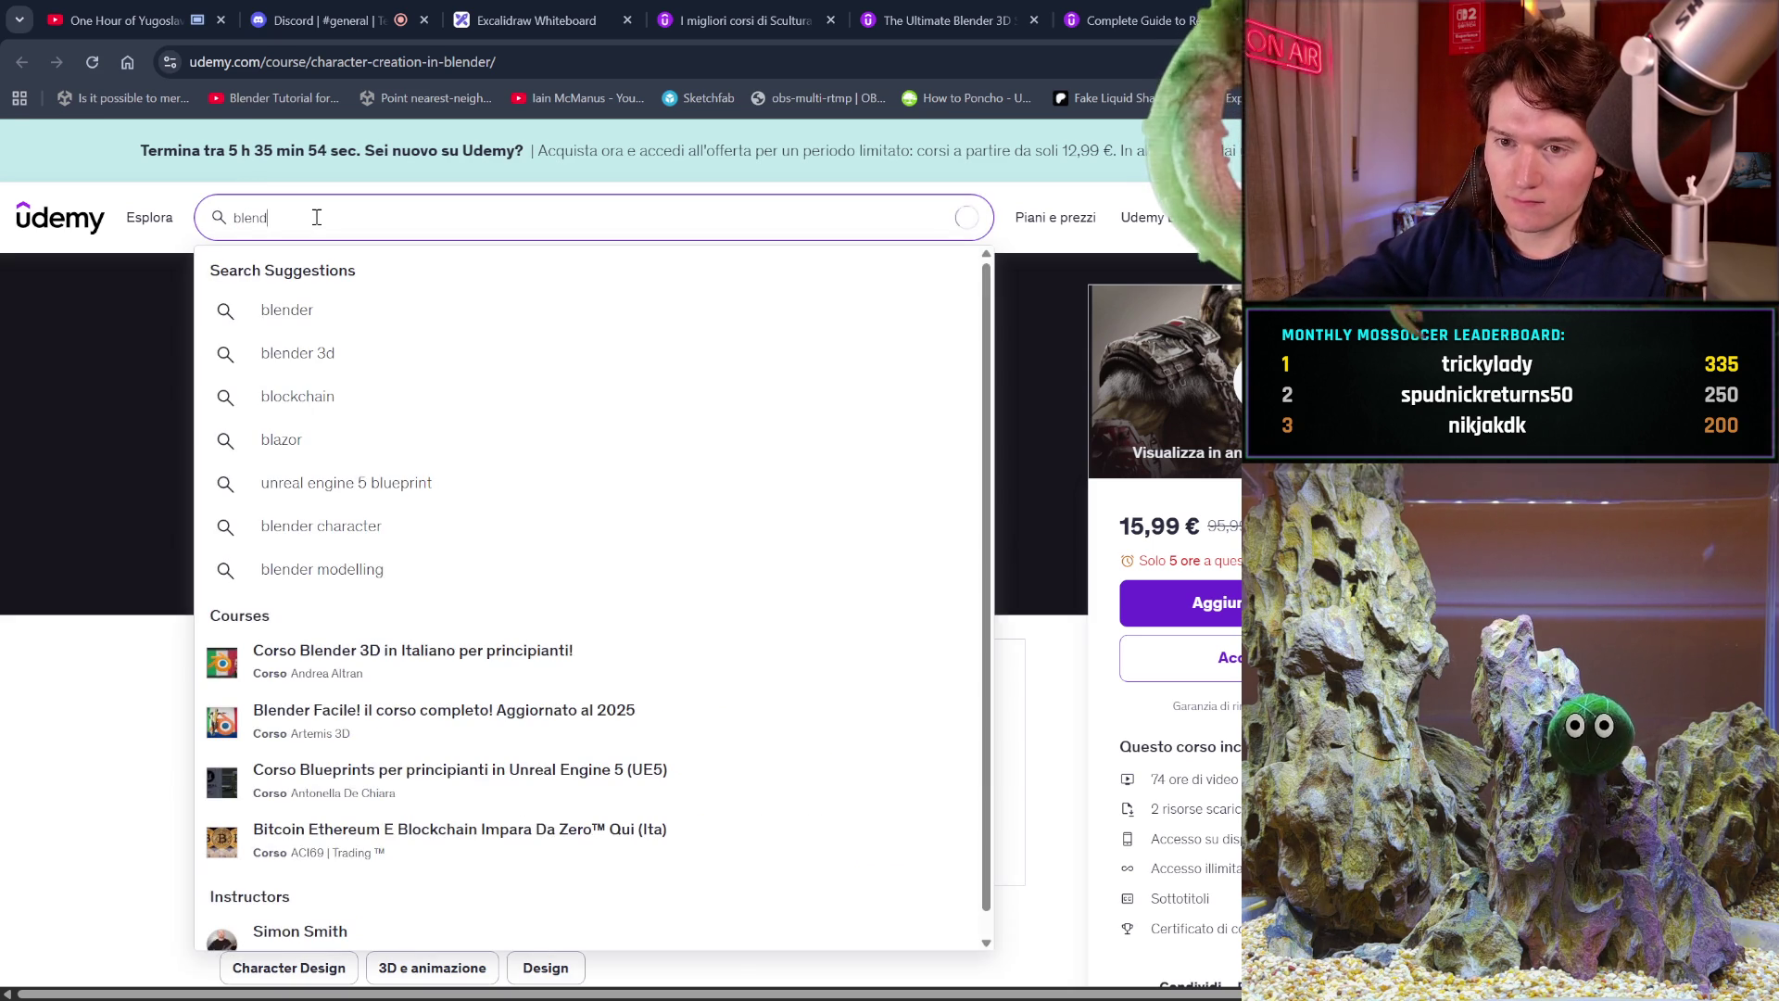
{"action": "type", "text": " horr"}
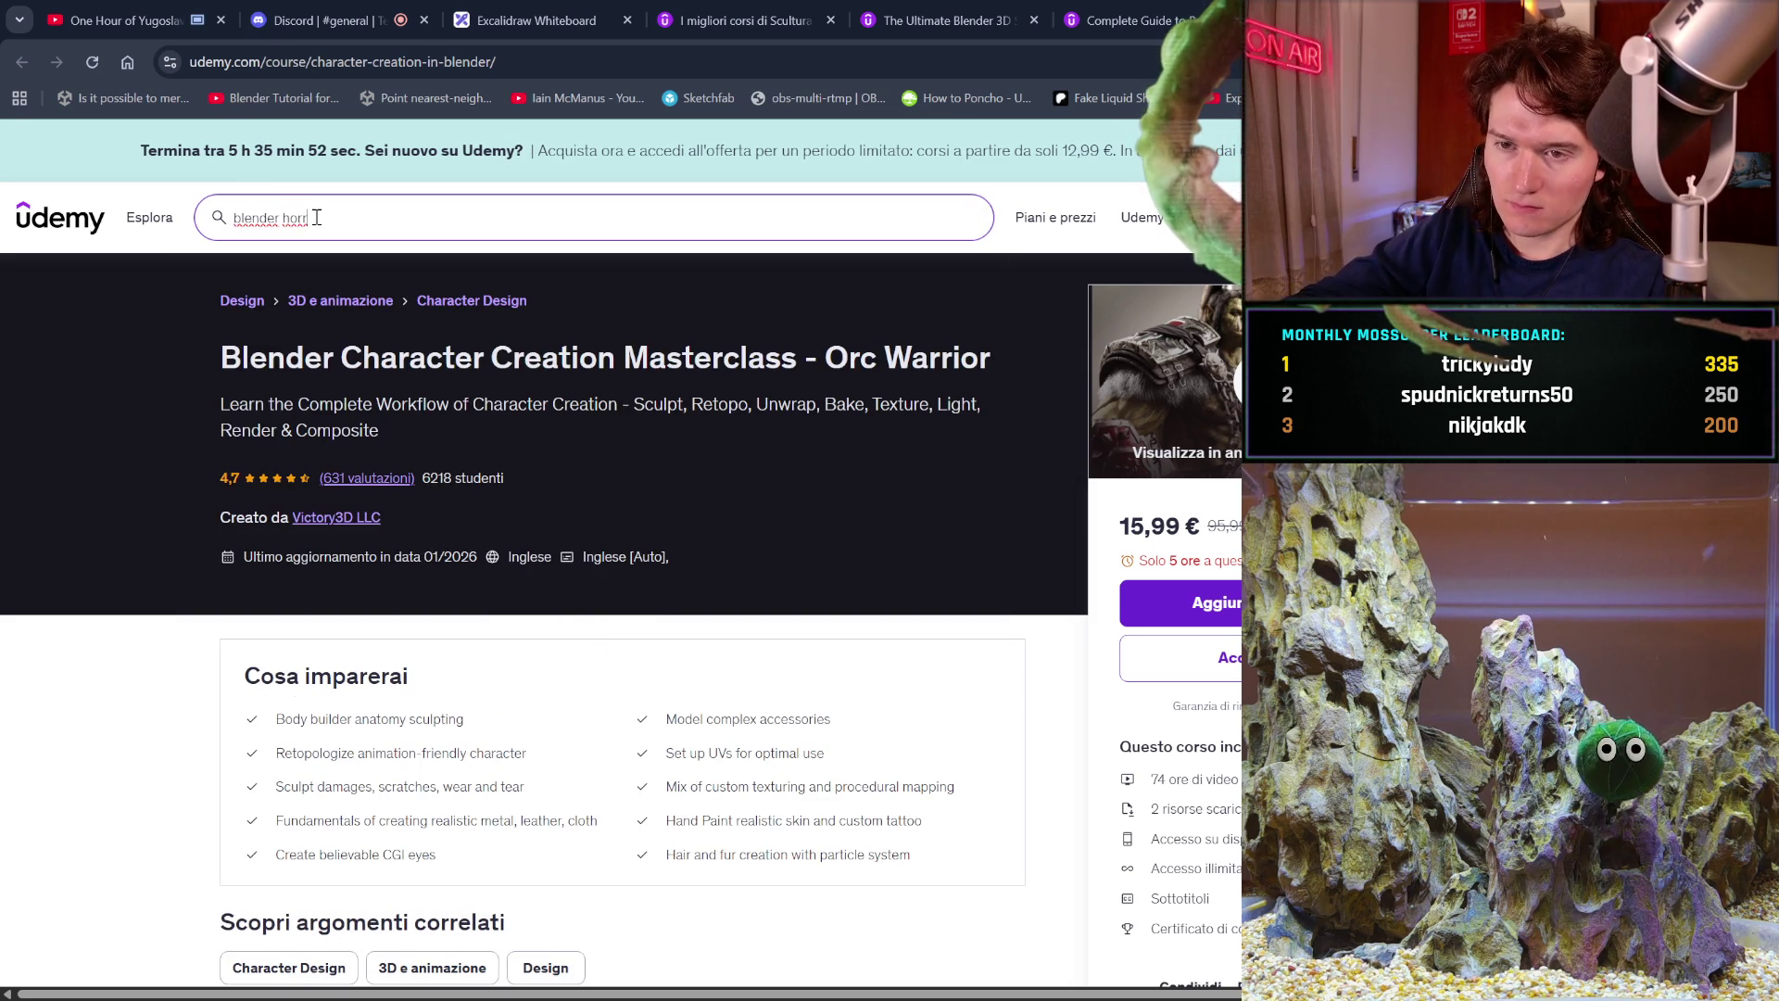
{"action": "type", "text": "or character"}
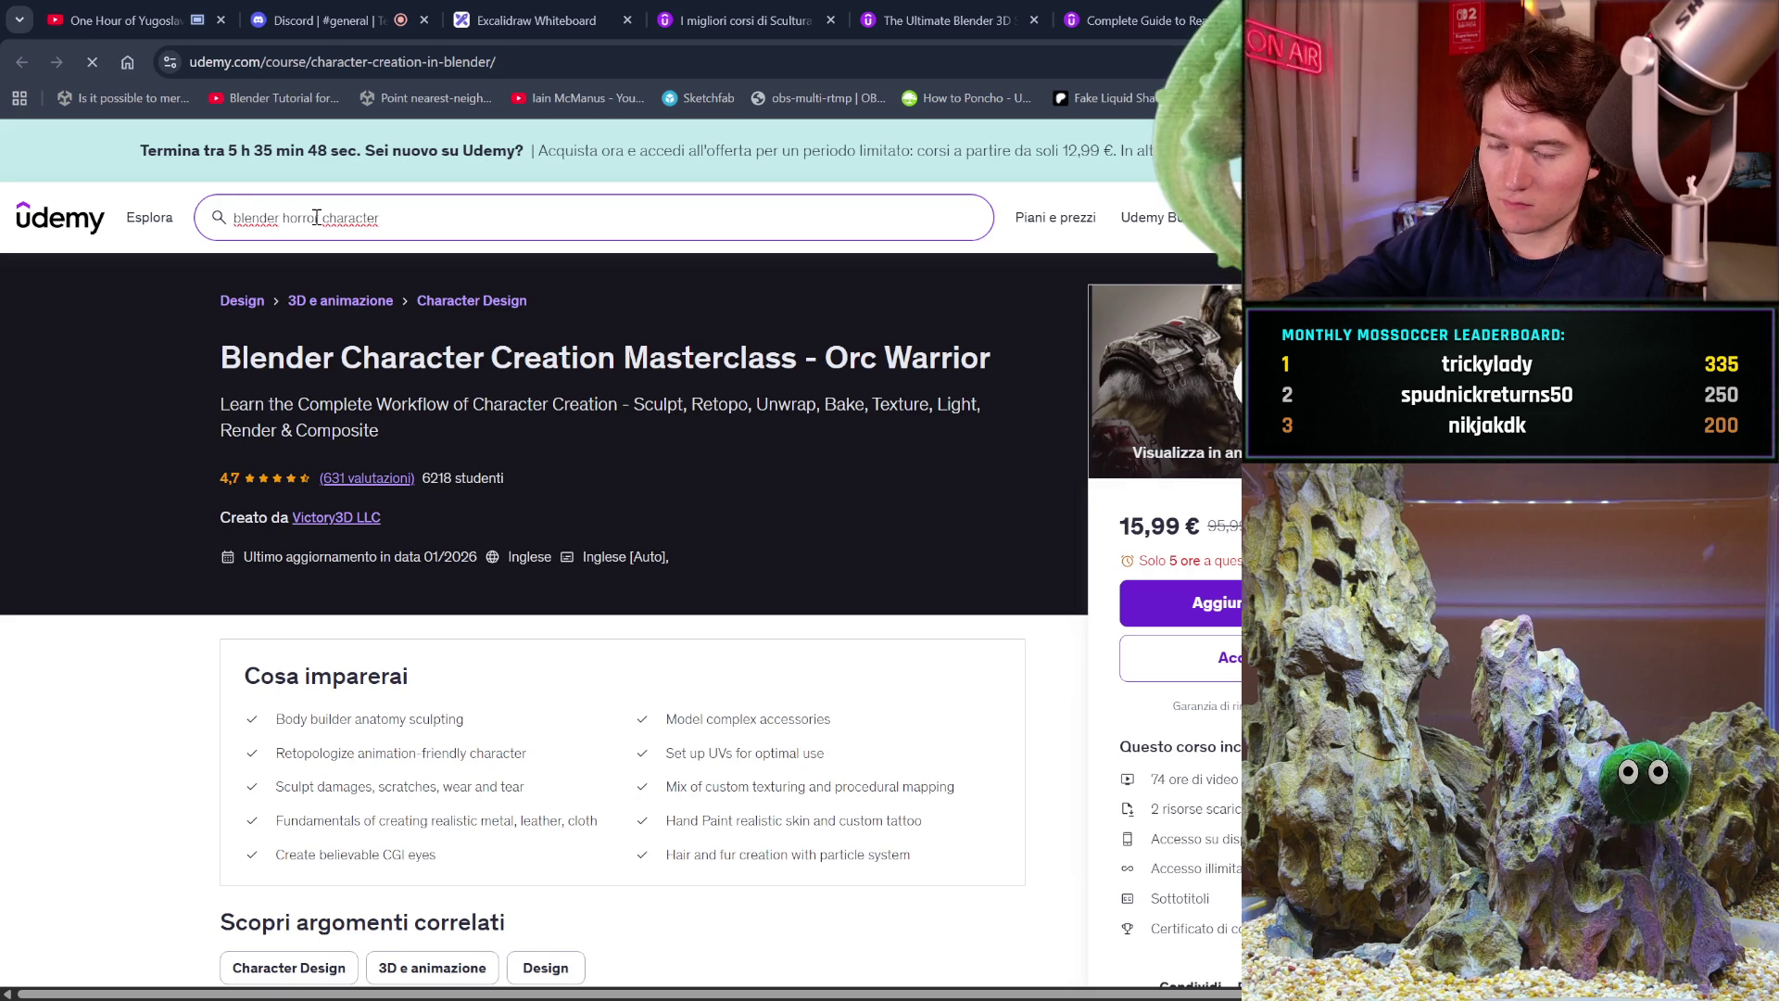
{"action": "key", "text": "Return"}
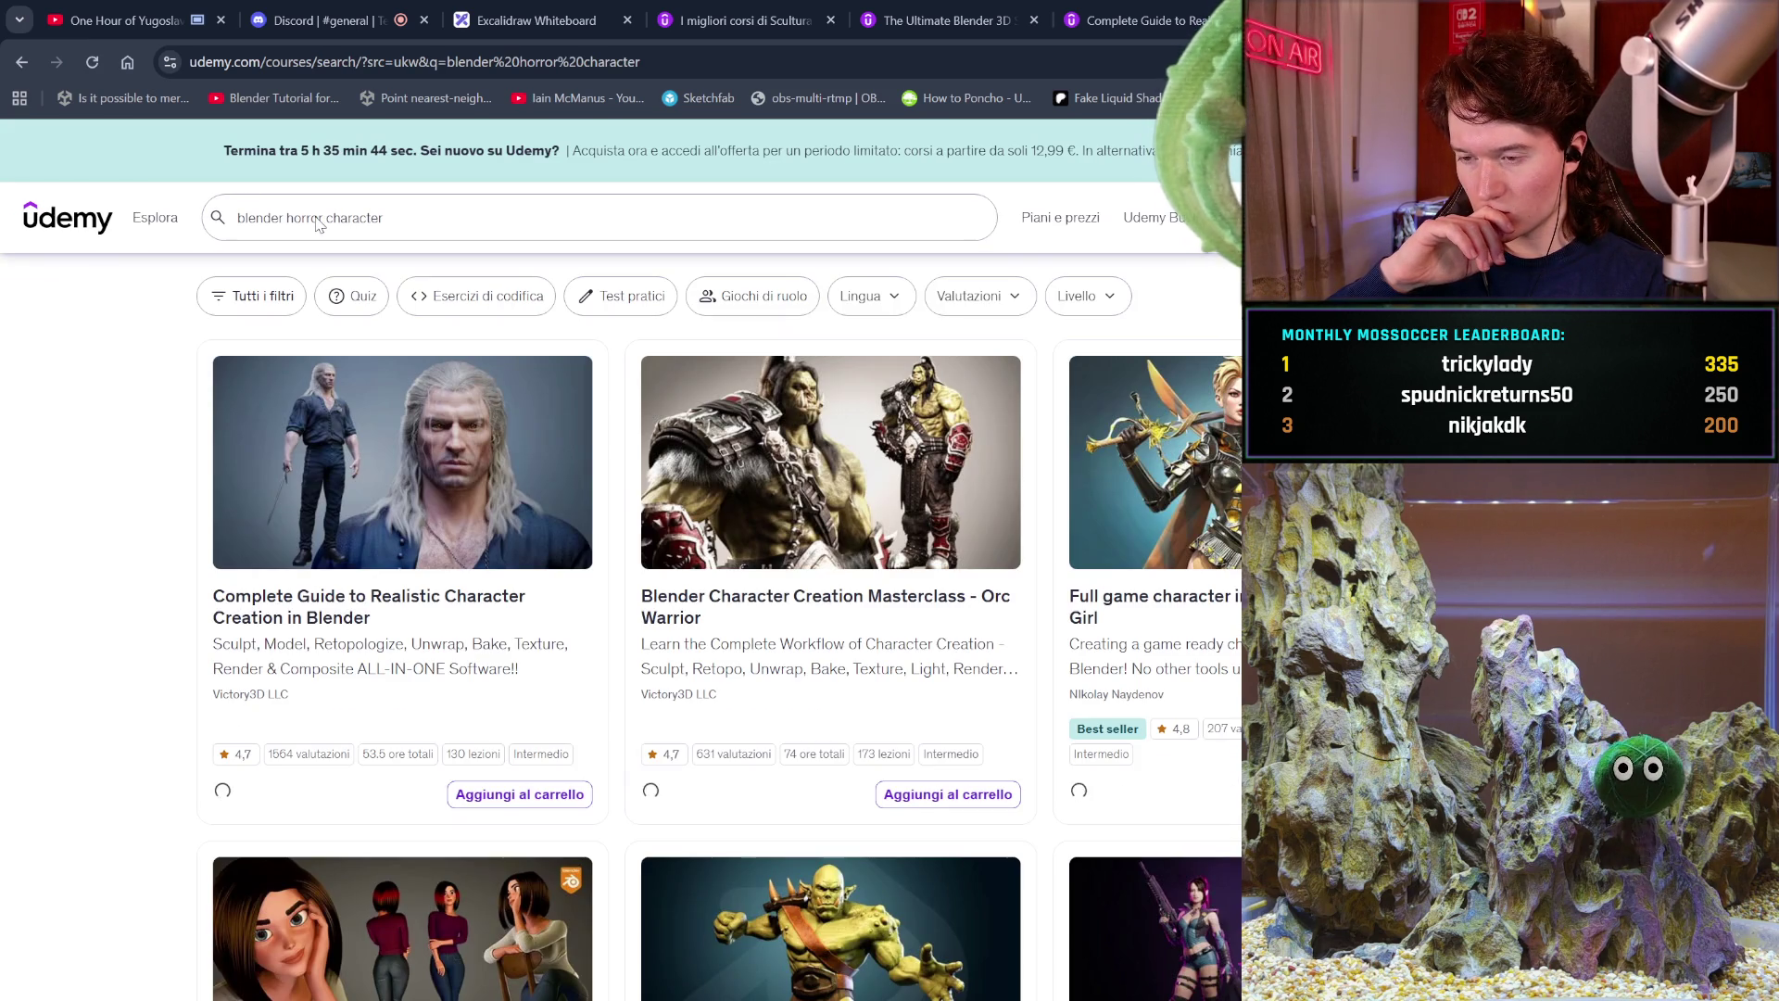
Browse the 'blender horror character' results, including Demon Huntress in Blender.
{"action": "scroll", "coordinate": [454, 422], "scroll_direction": "down", "scroll_amount": 9}
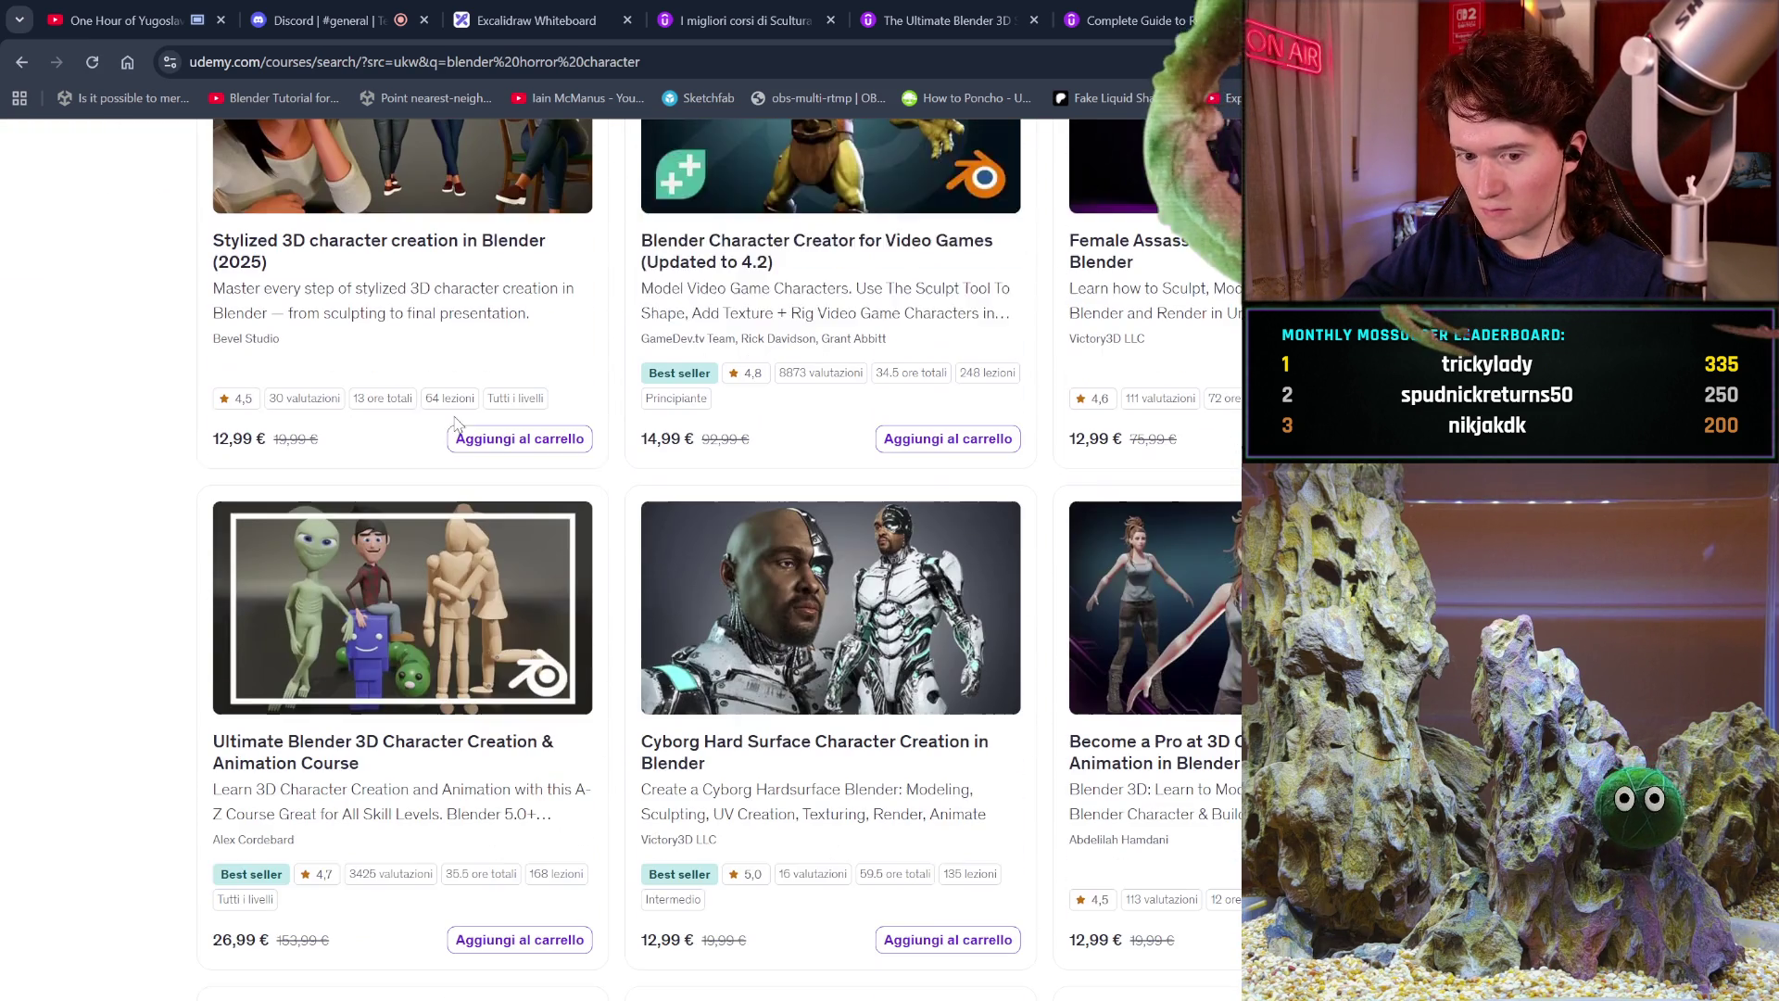
{"action": "mouse_move", "coordinate": [454, 422]}
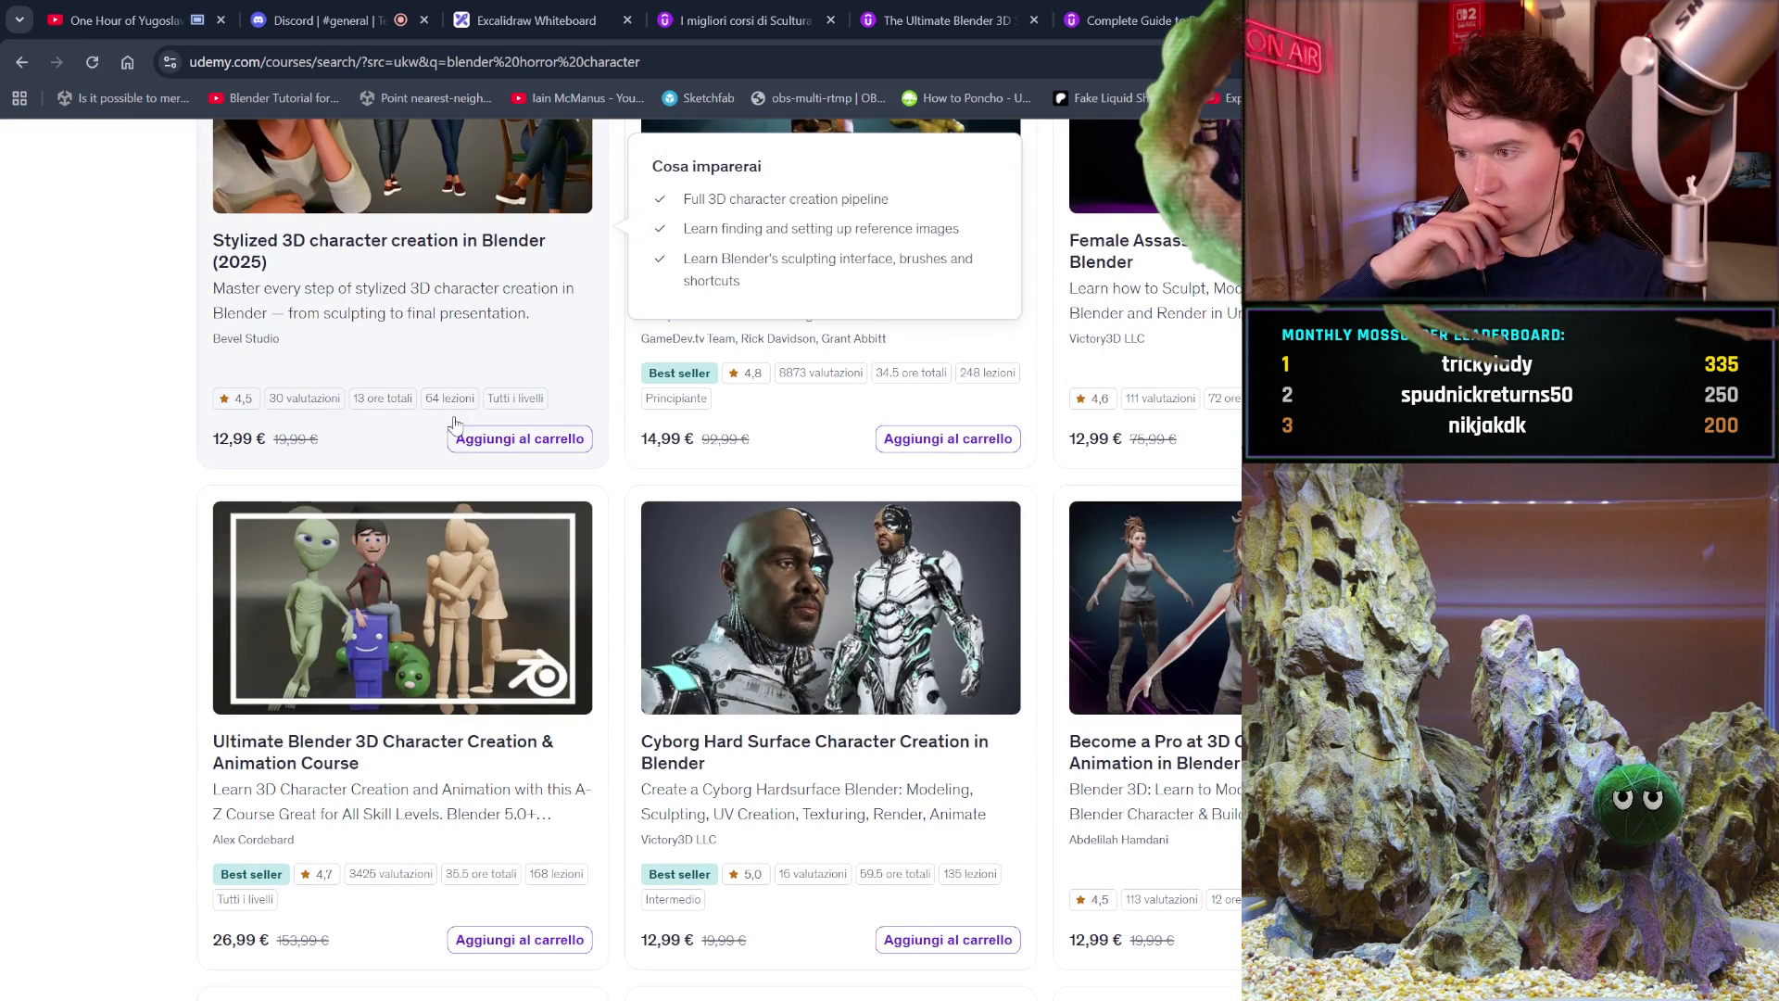
{"action": "scroll", "coordinate": [454, 421], "scroll_direction": "down", "scroll_amount": 15}
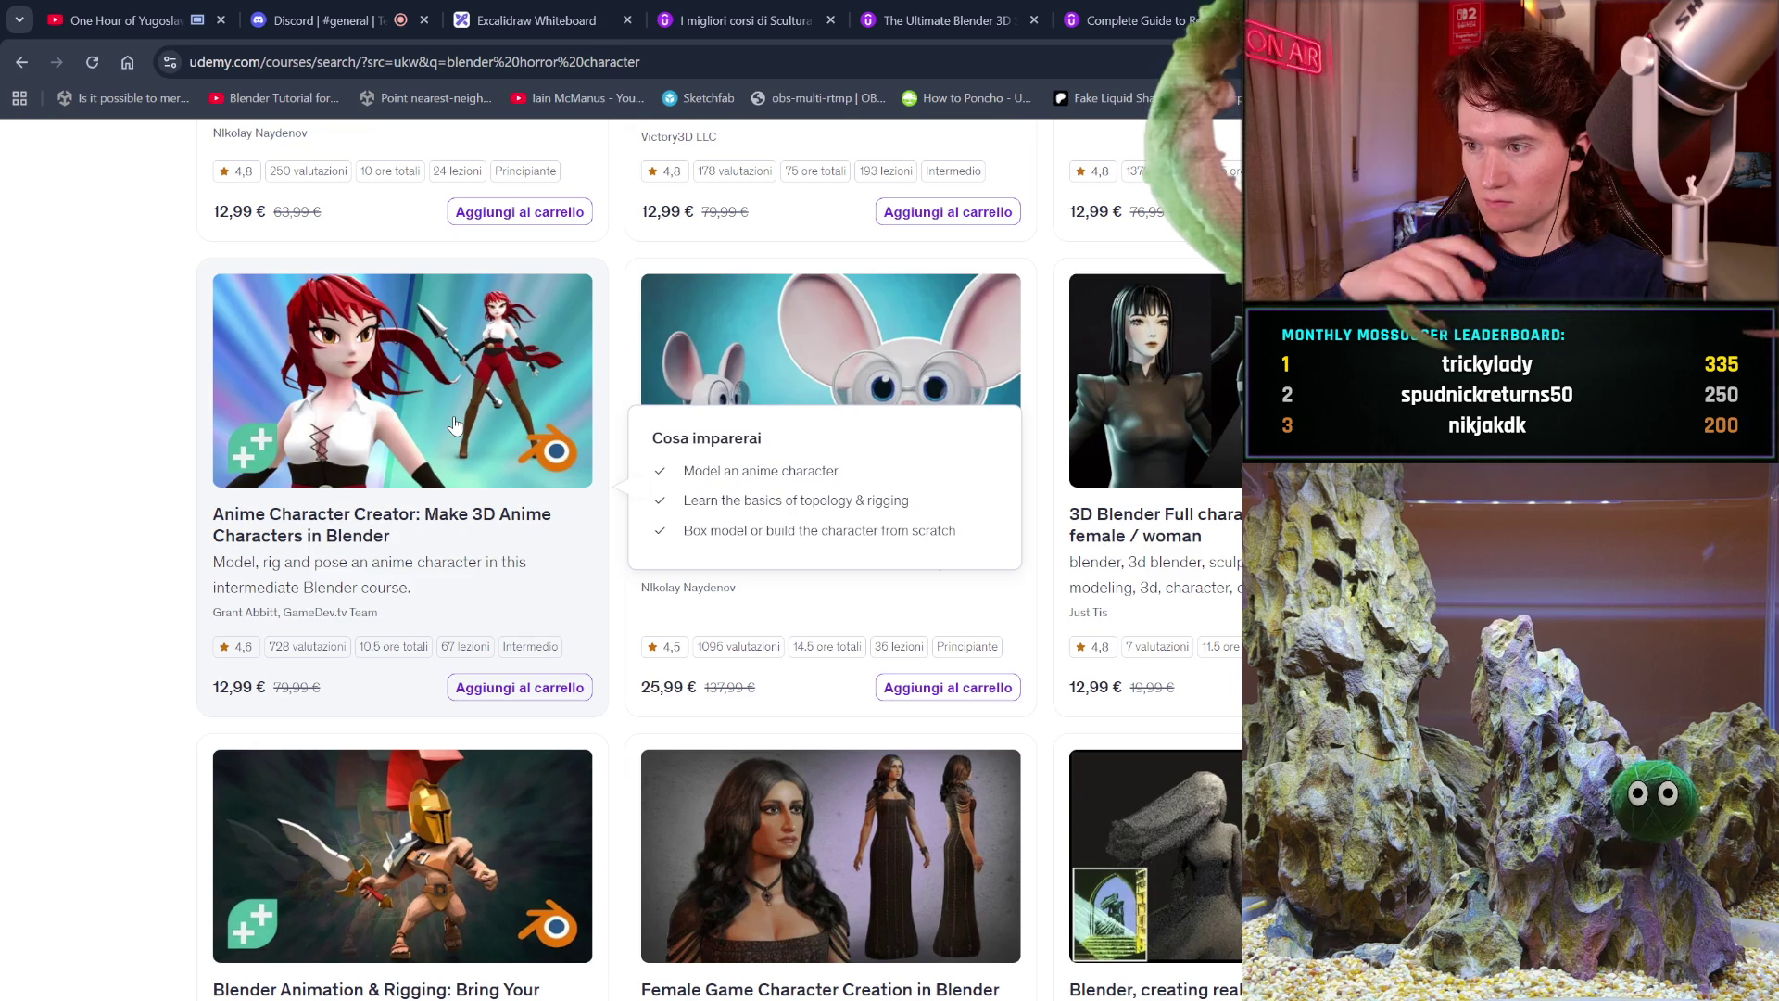
{"action": "scroll", "coordinate": [454, 422], "scroll_direction": "down", "scroll_amount": 5}
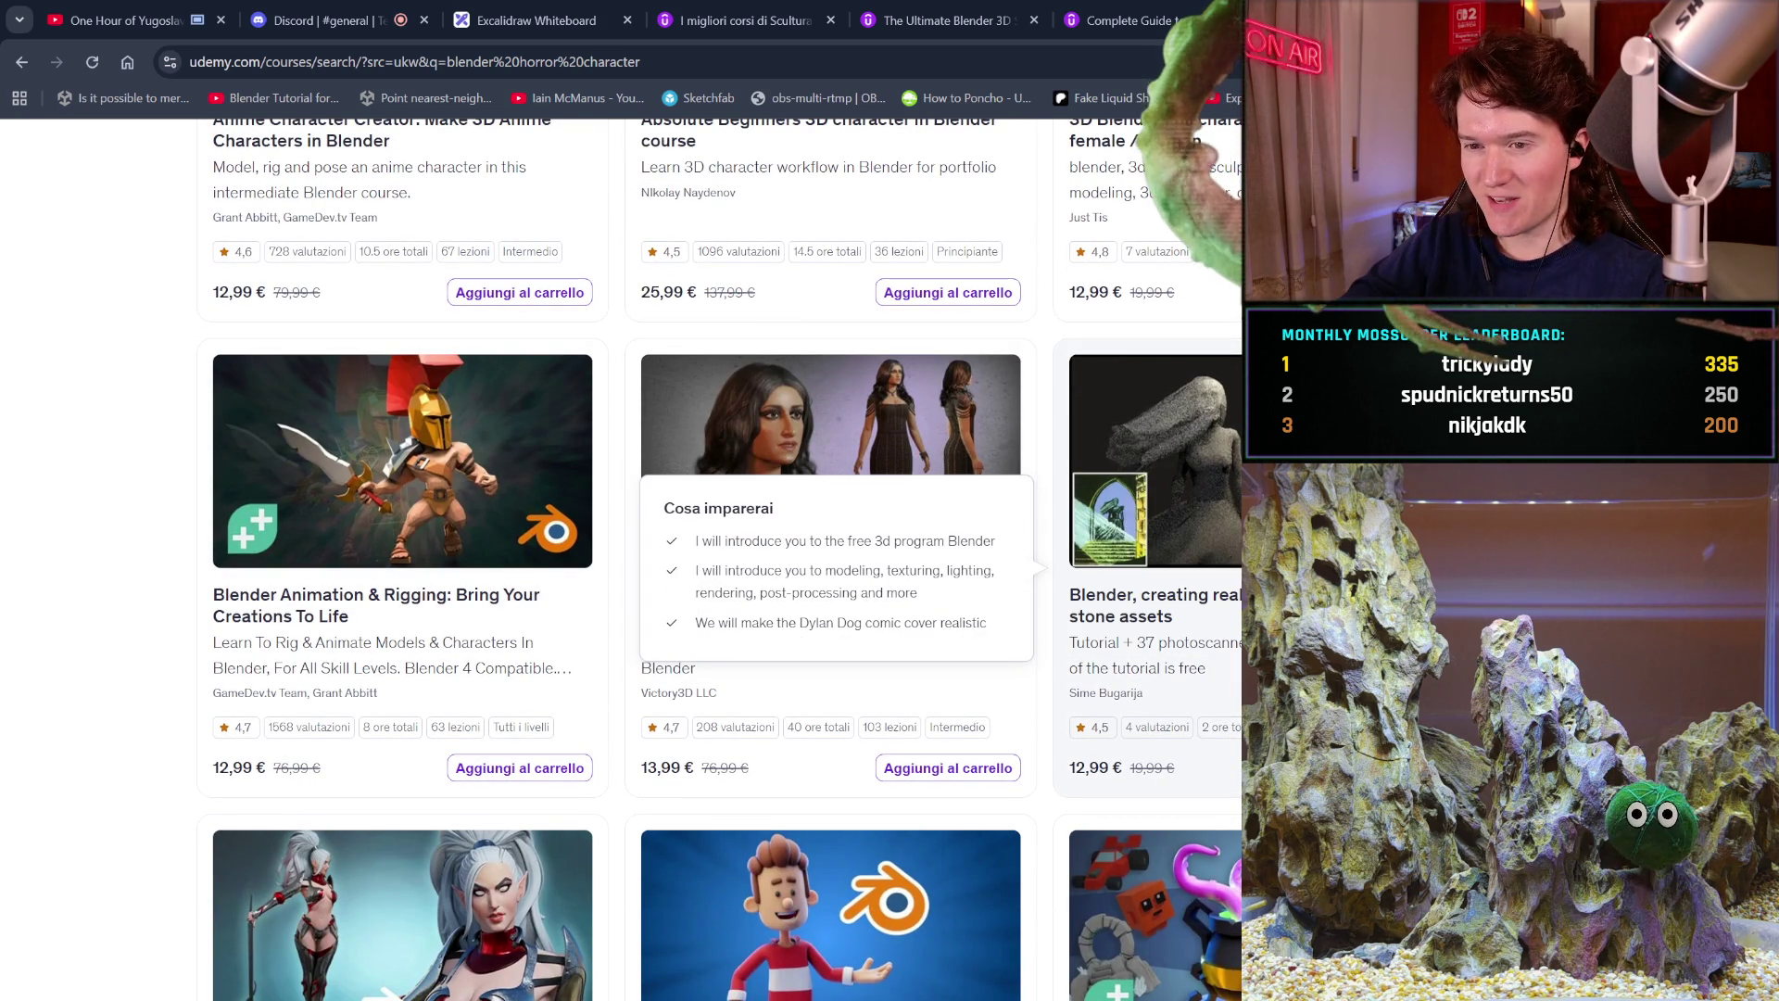
In the first YouTube tab, skip to the next playlist video, Joaquin Cortison presenta: Prostata Enflamada.
{"action": "left_click", "coordinate": [125, 21]}
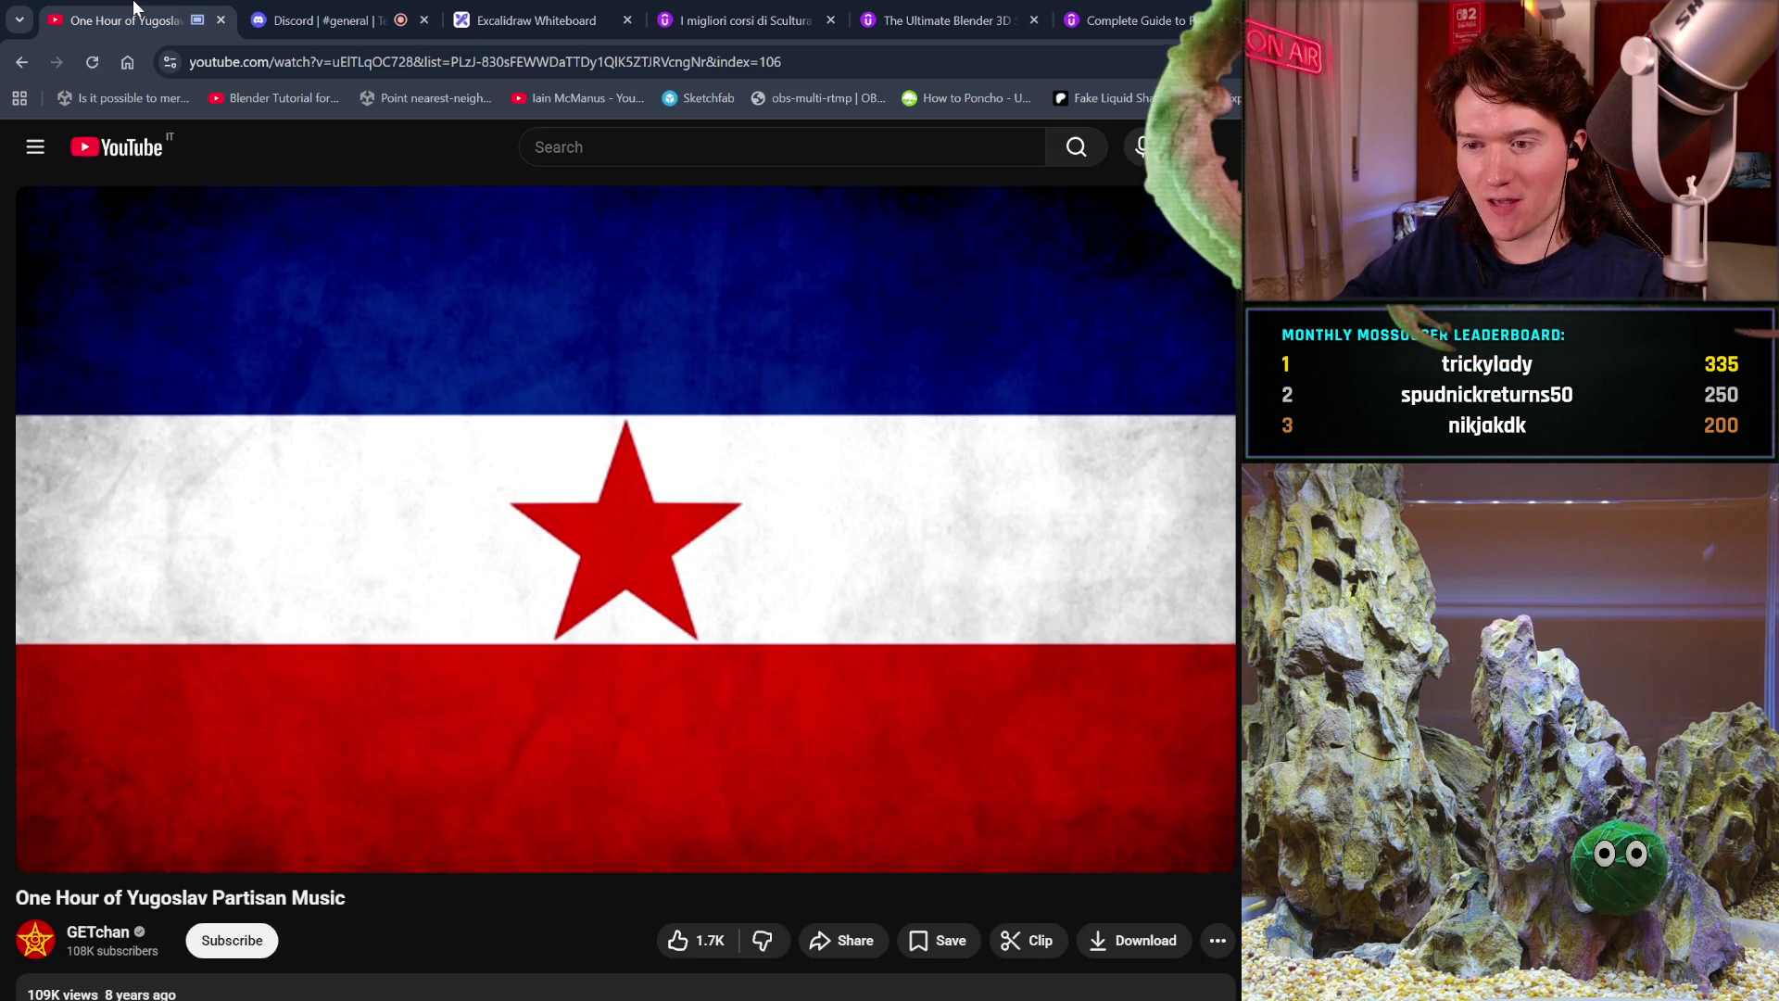
{"action": "mouse_move", "coordinate": [244, 869]}
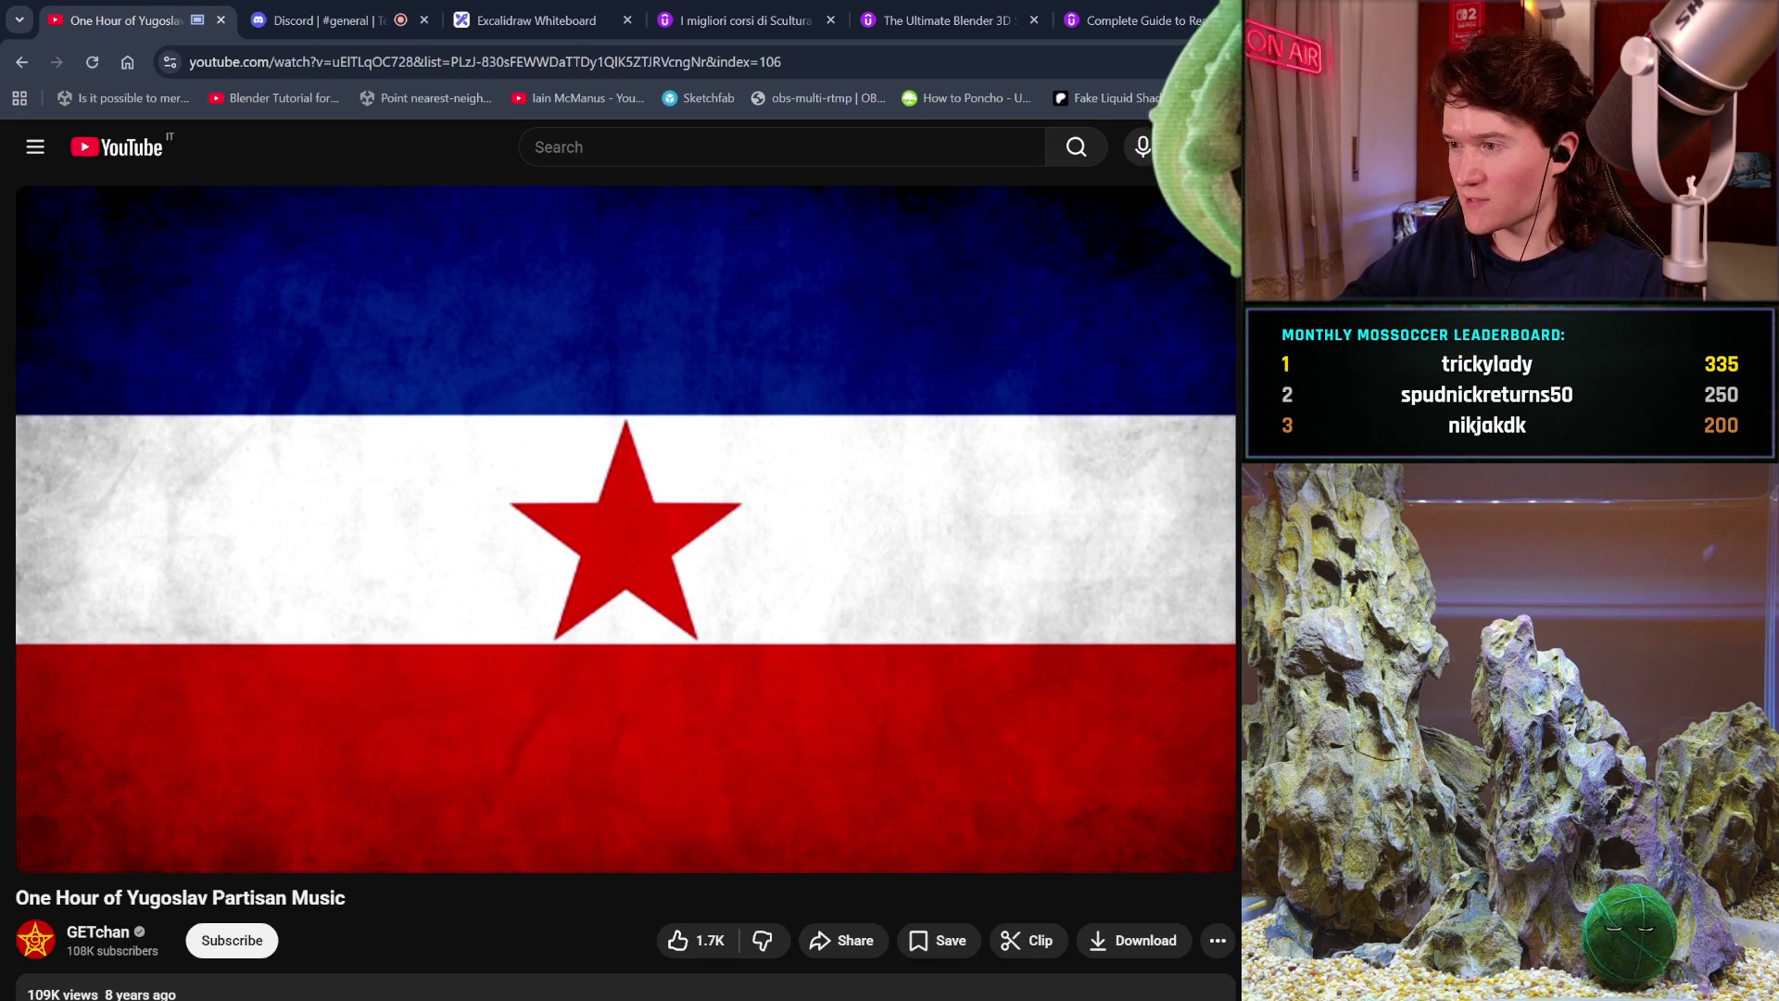
{"action": "key", "text": "alt+Left"}
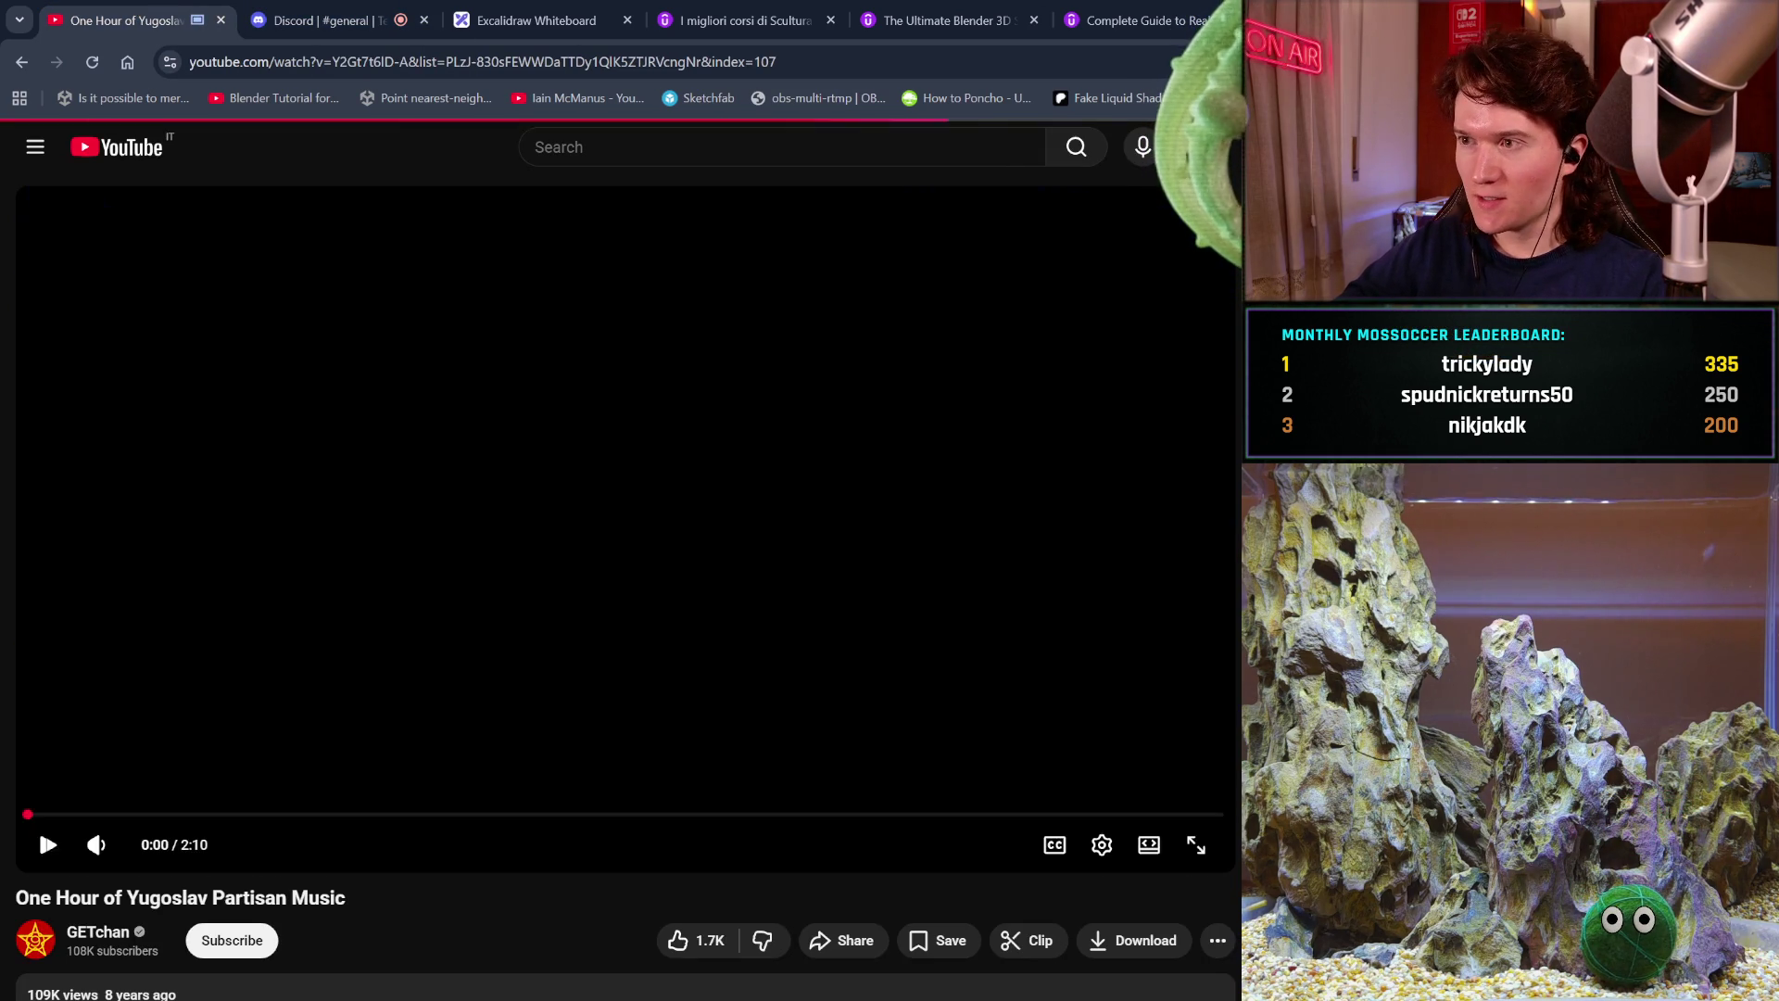
{"action": "mouse_move", "coordinate": [1179, 409]}
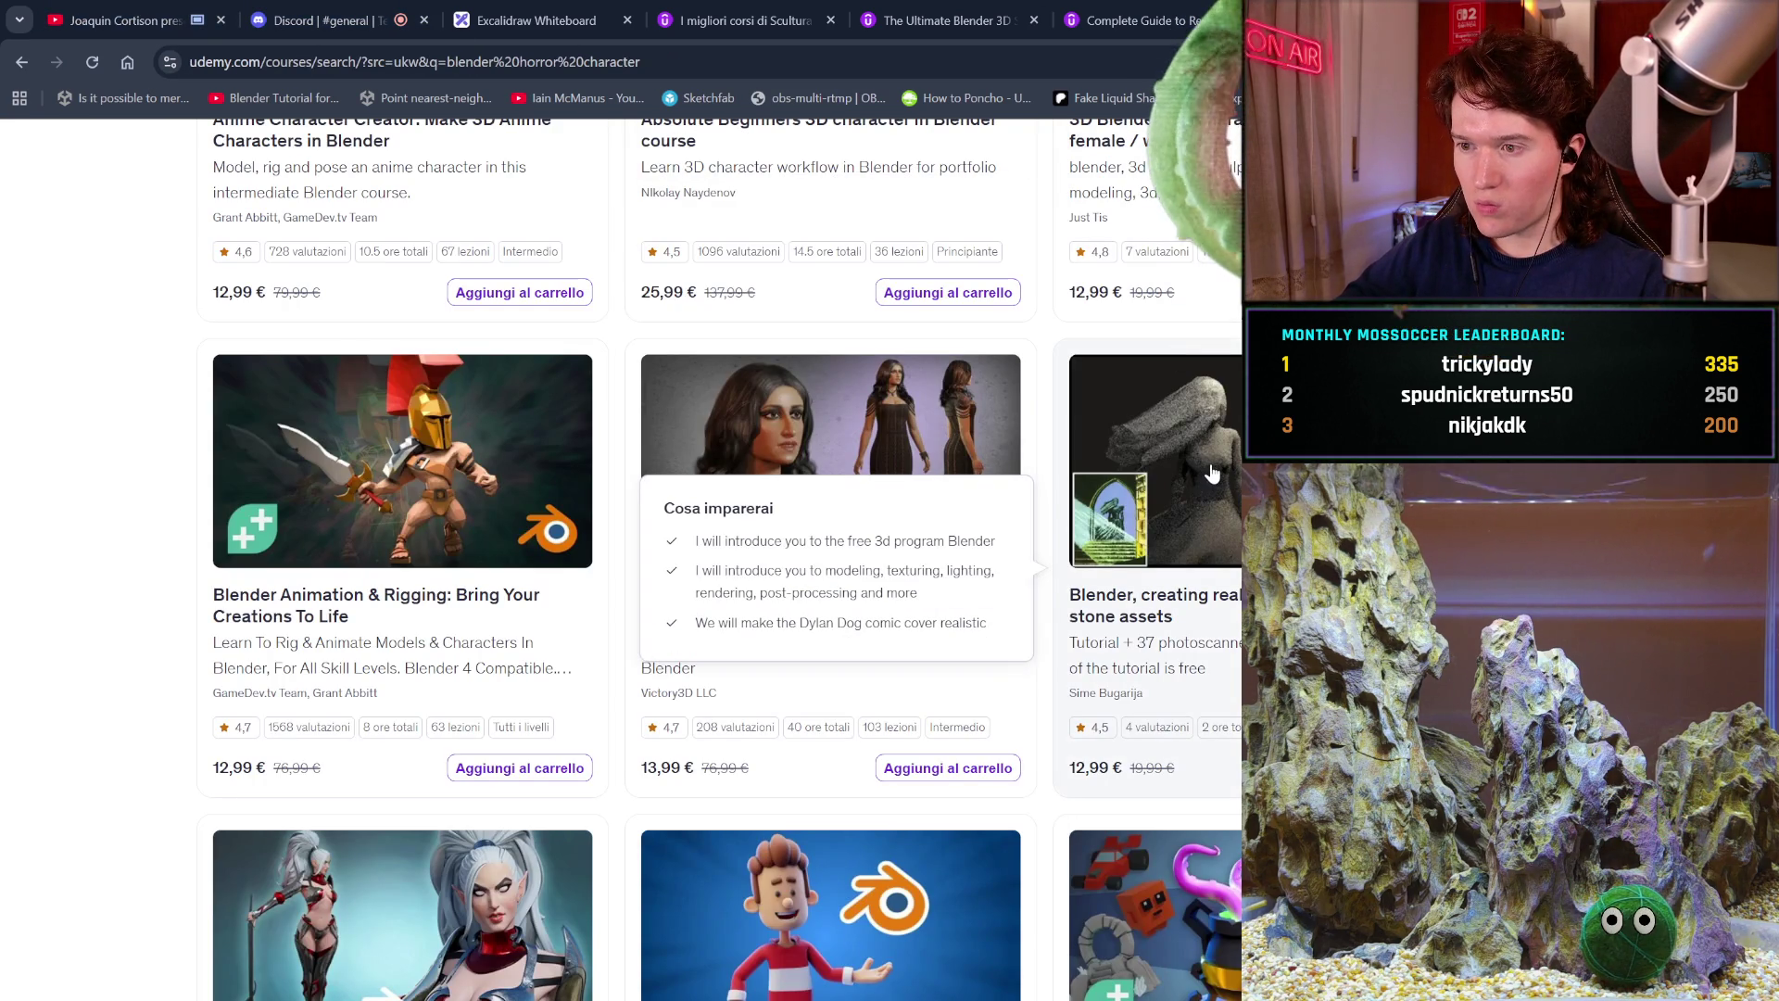
{"action": "scroll", "coordinate": [1211, 473], "scroll_direction": "down", "scroll_amount": 2}
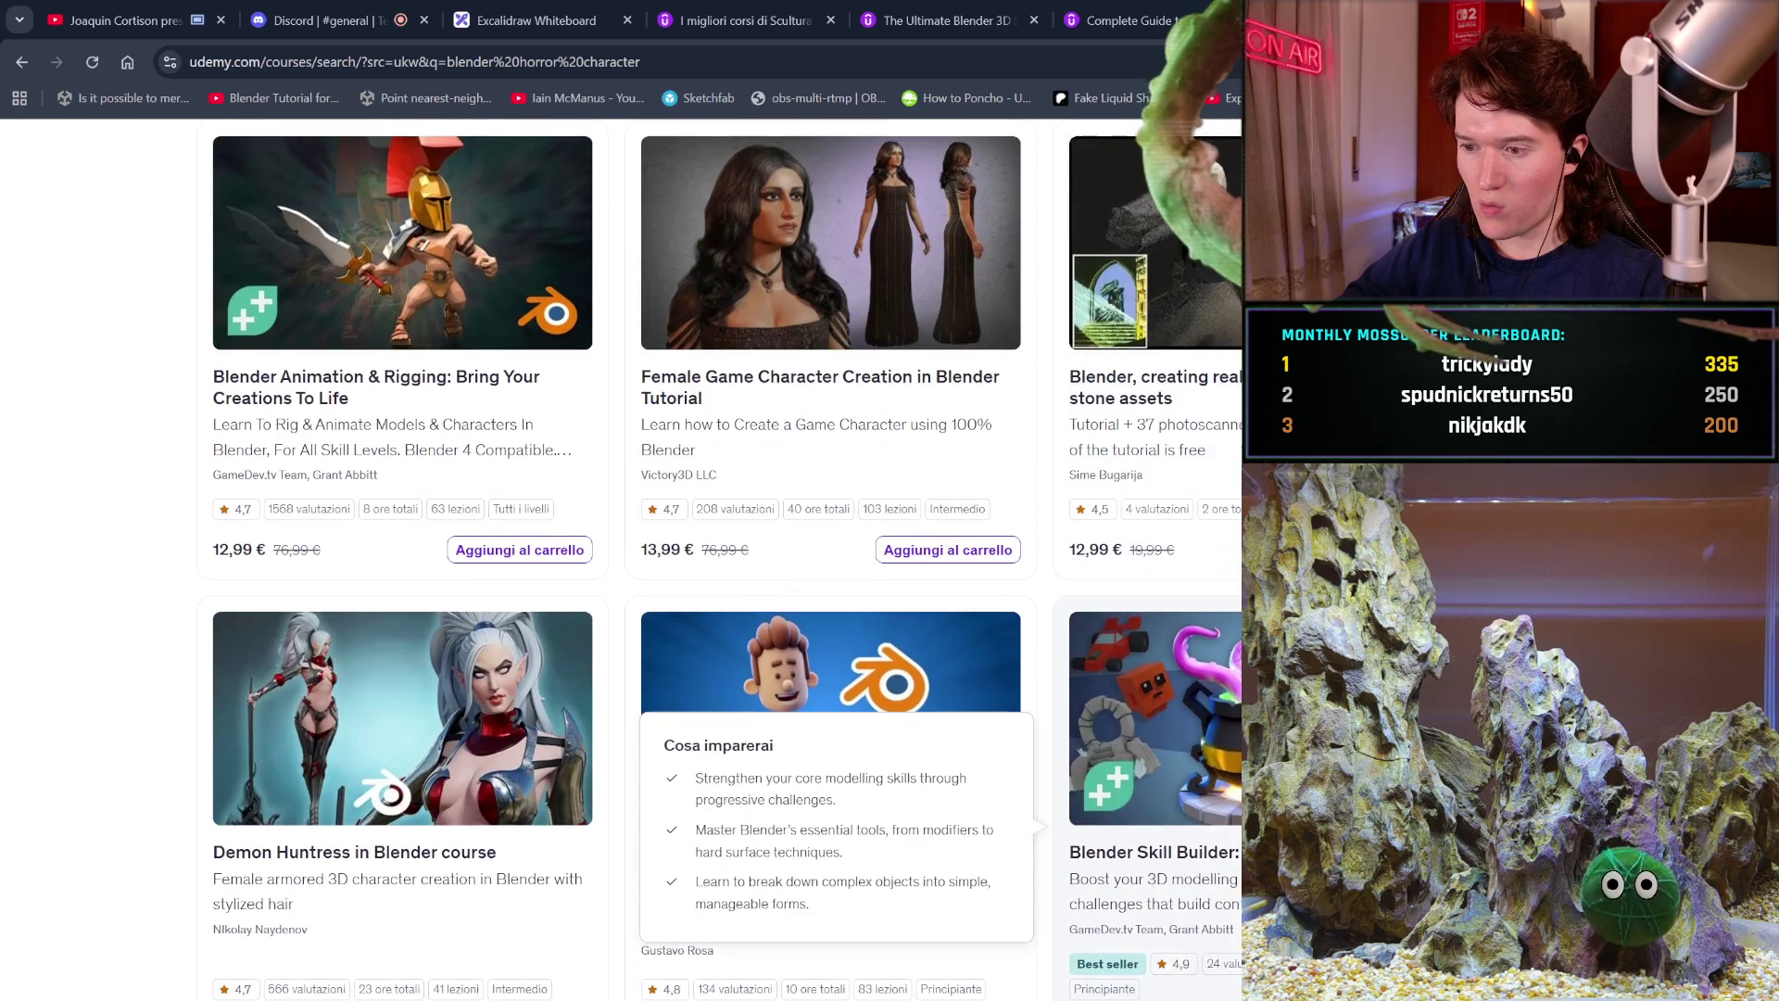
{"action": "scroll", "coordinate": [620, 556], "scroll_direction": "down", "scroll_amount": 2}
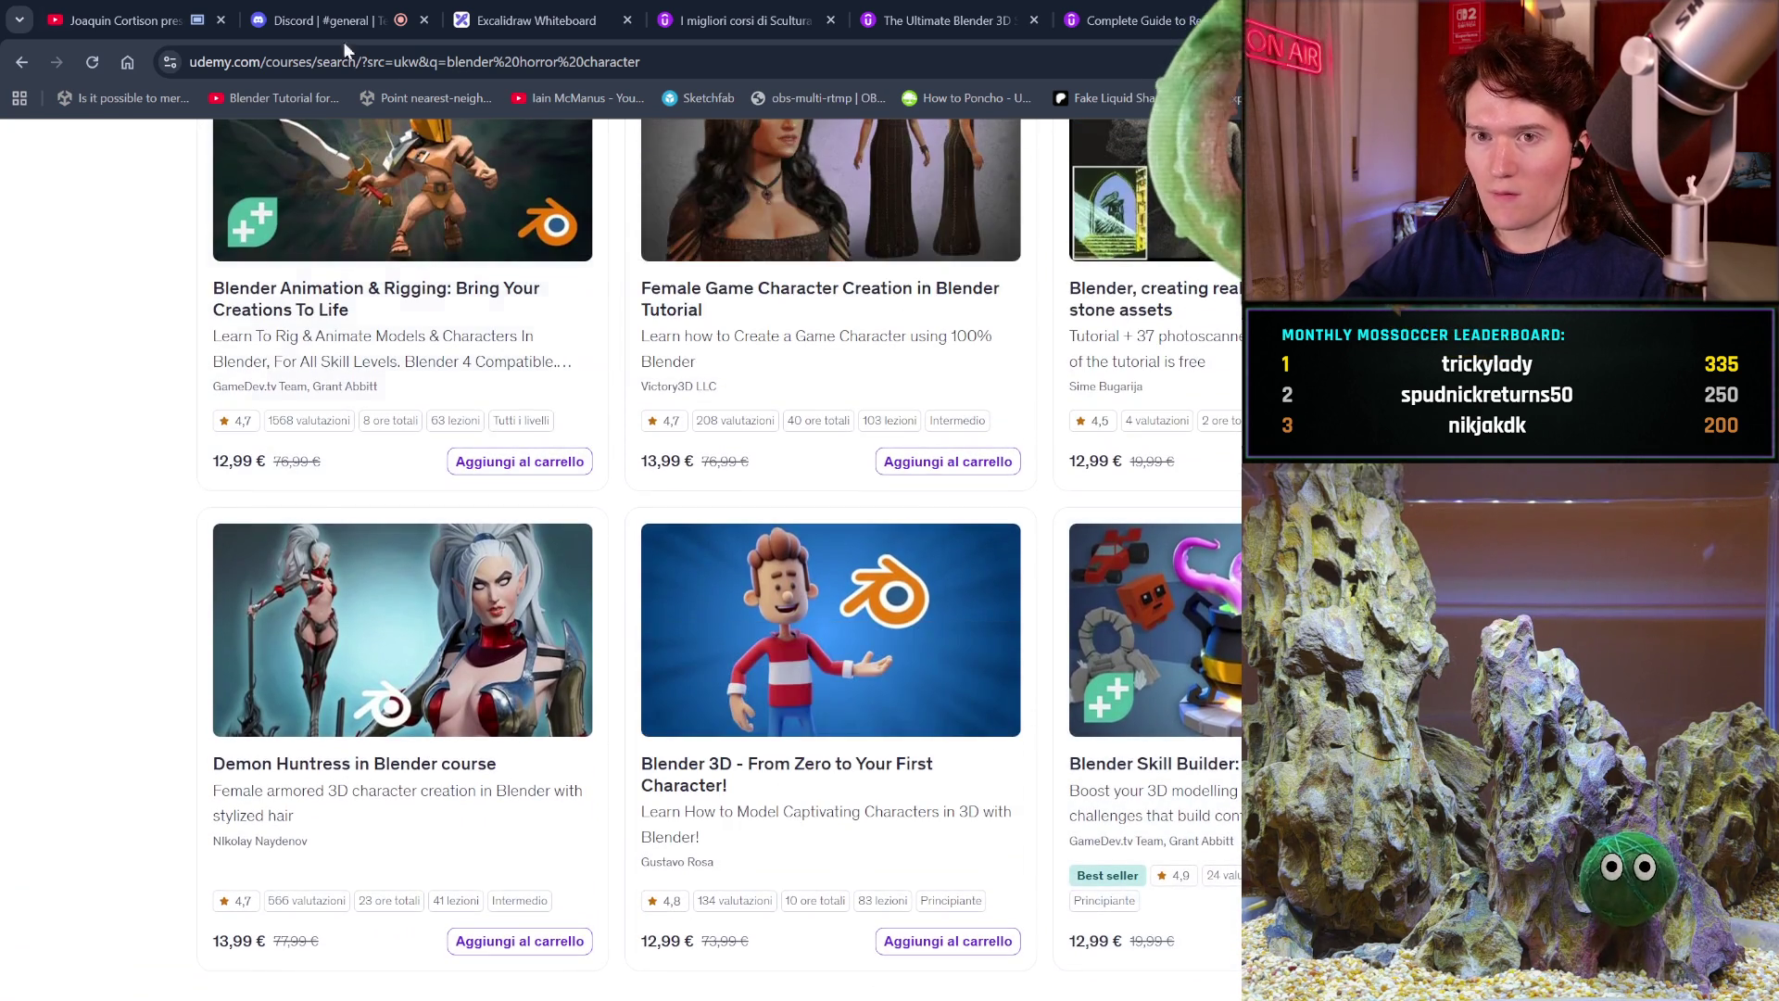
Check the now-playing YouTube video, then return to the Udemy search results.
{"action": "left_click", "coordinate": [112, 21]}
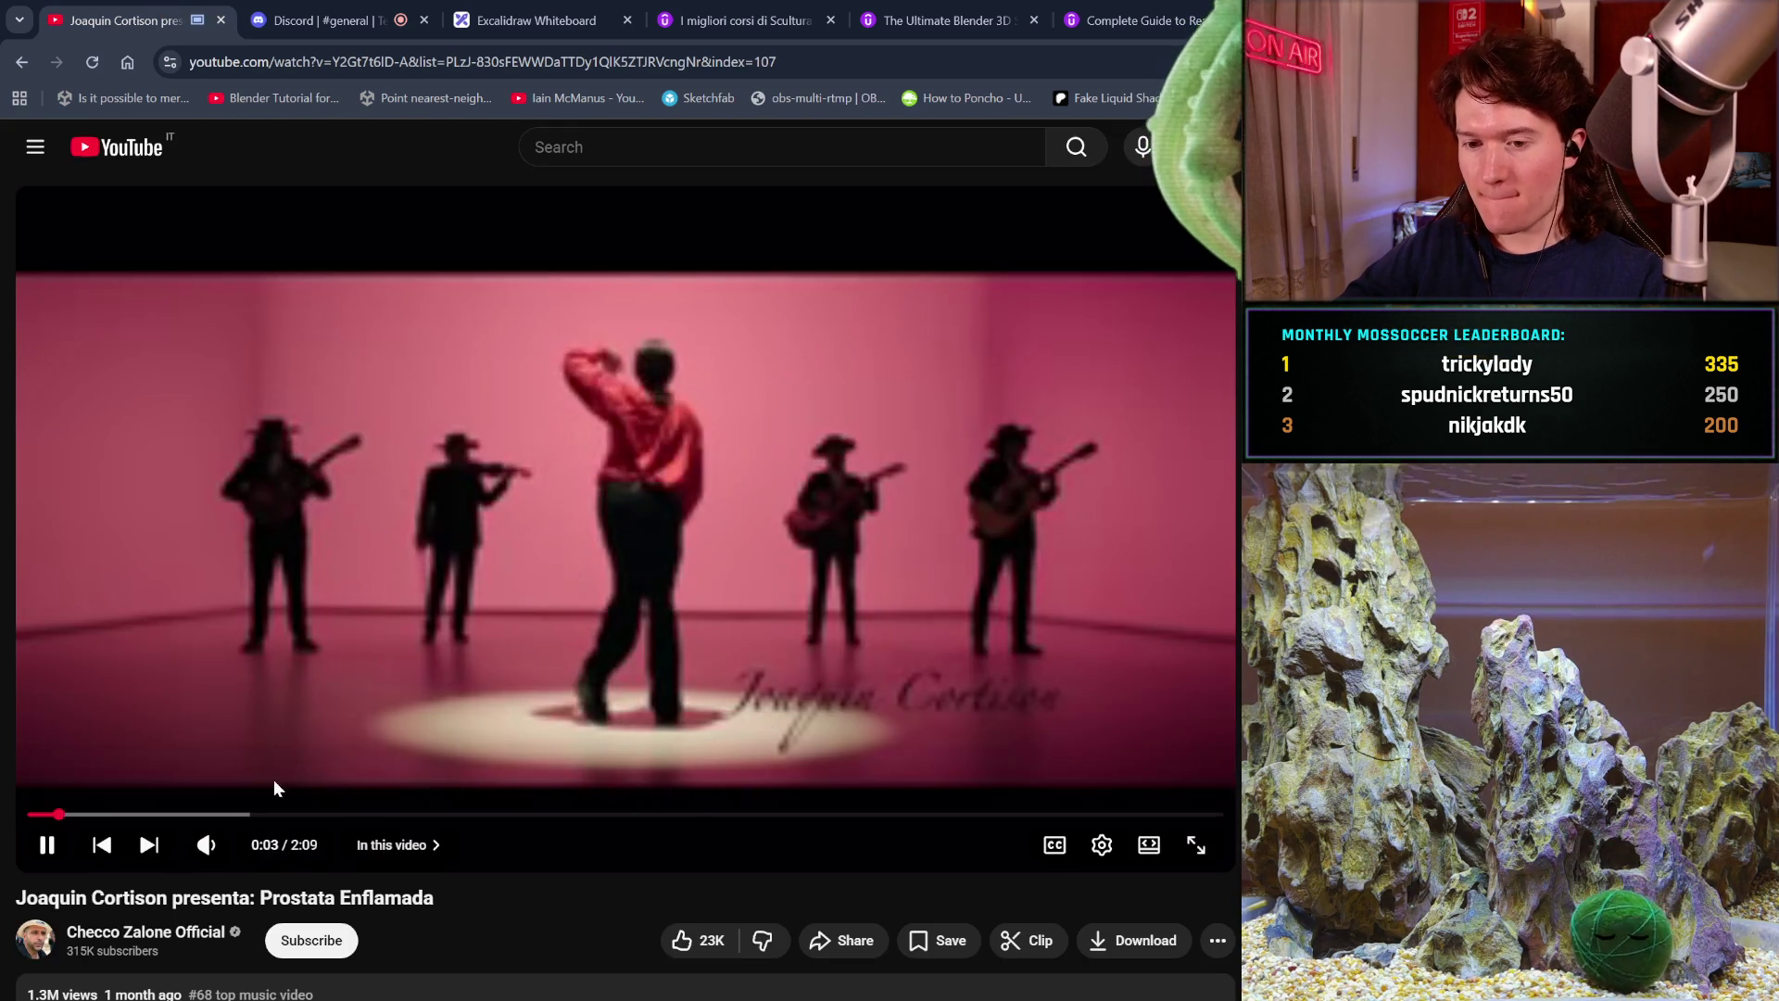
{"action": "mouse_move", "coordinate": [239, 847]}
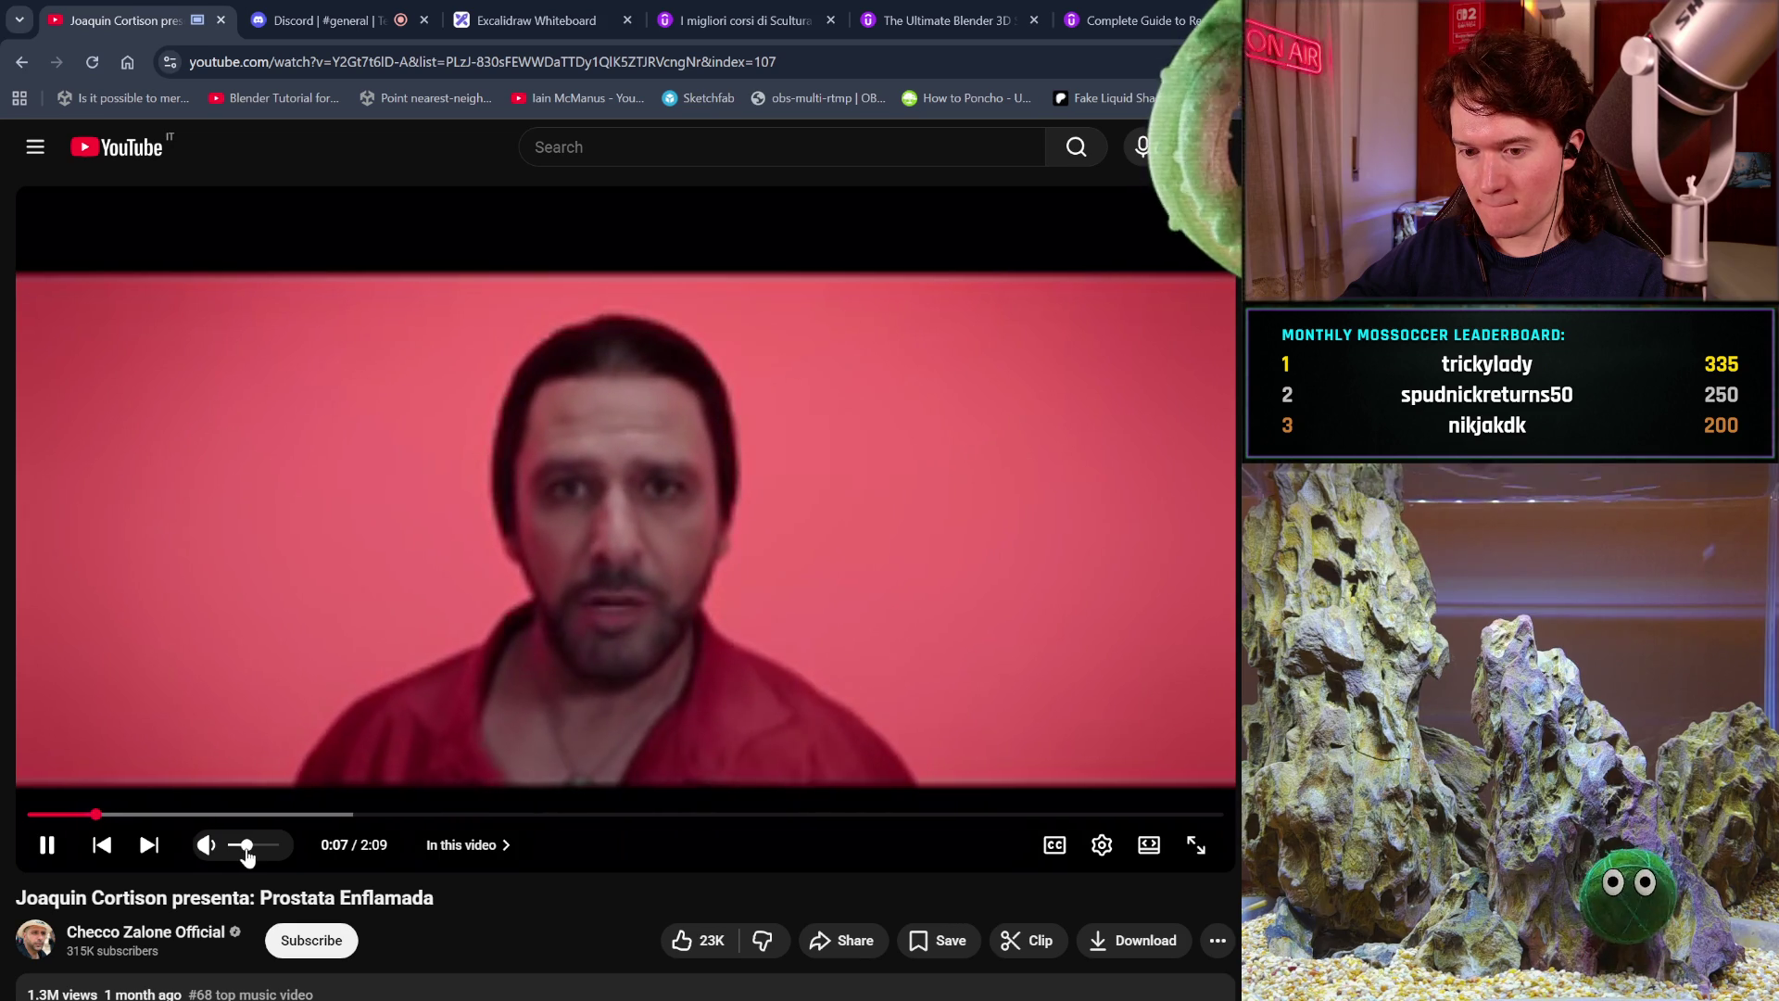
{"action": "key", "text": "ctrl+shift+Tab"}
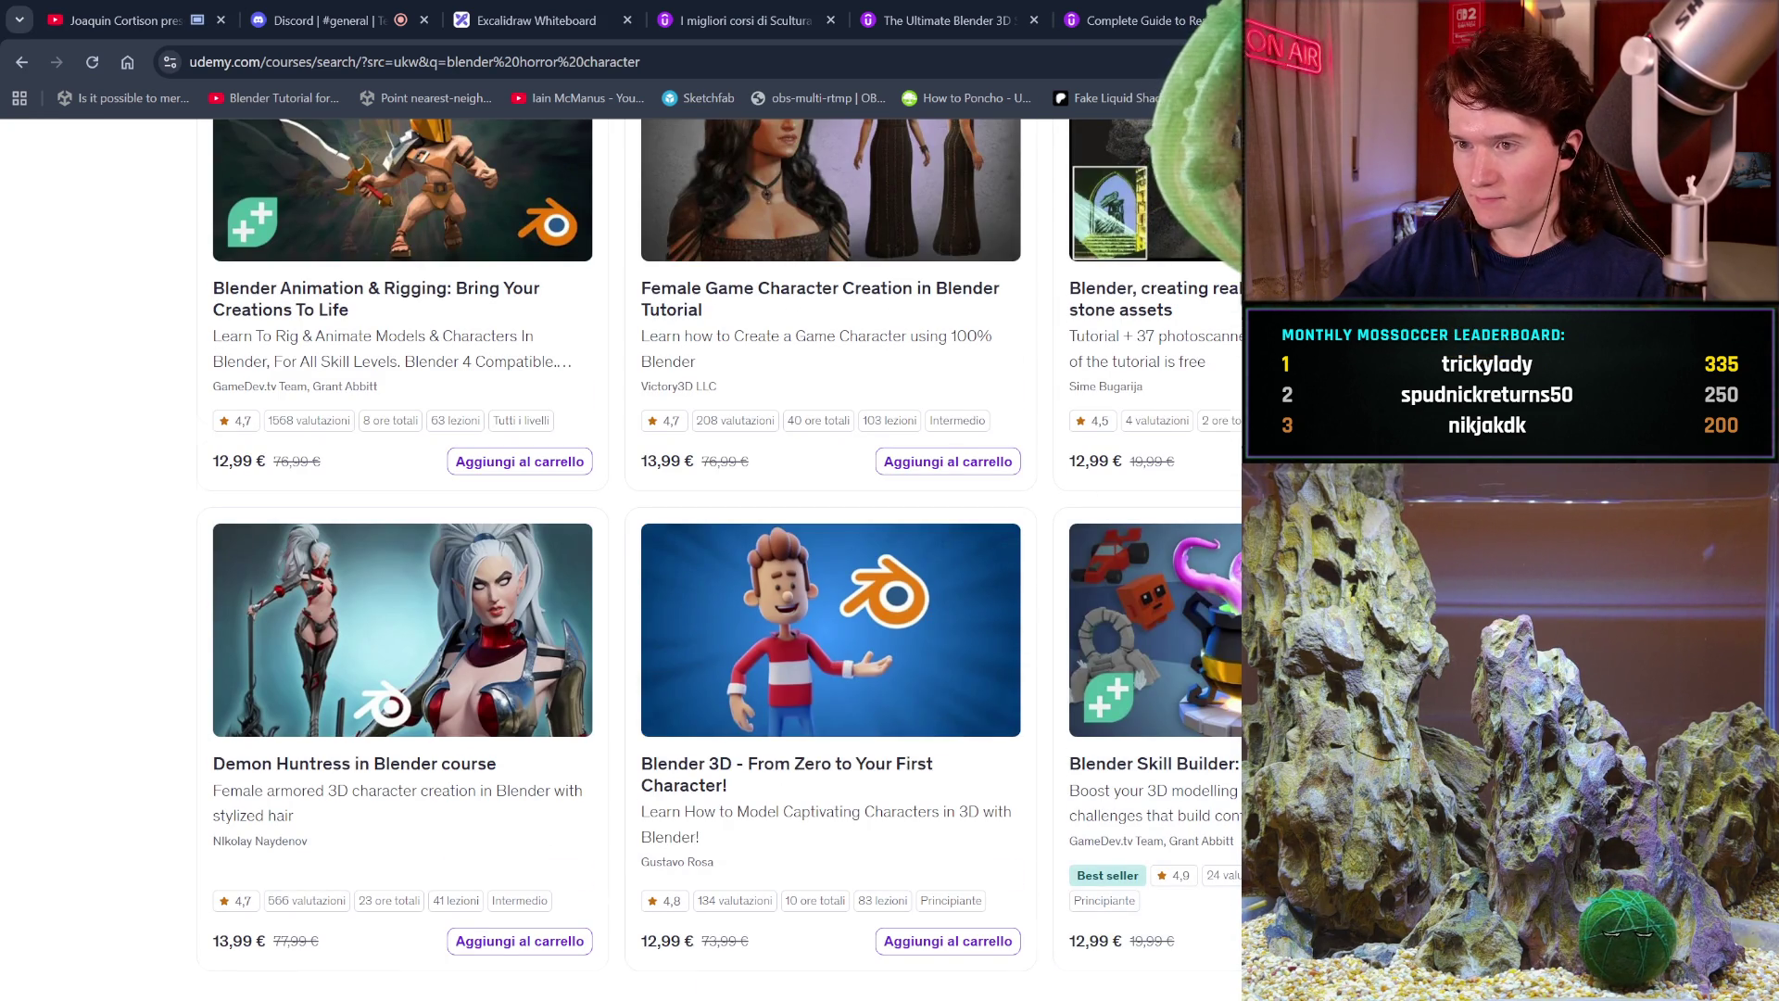
Open page 2 of the 'blender horror character' results and scroll through it.
{"action": "scroll", "coordinate": [1009, 842], "scroll_direction": "down", "scroll_amount": 3}
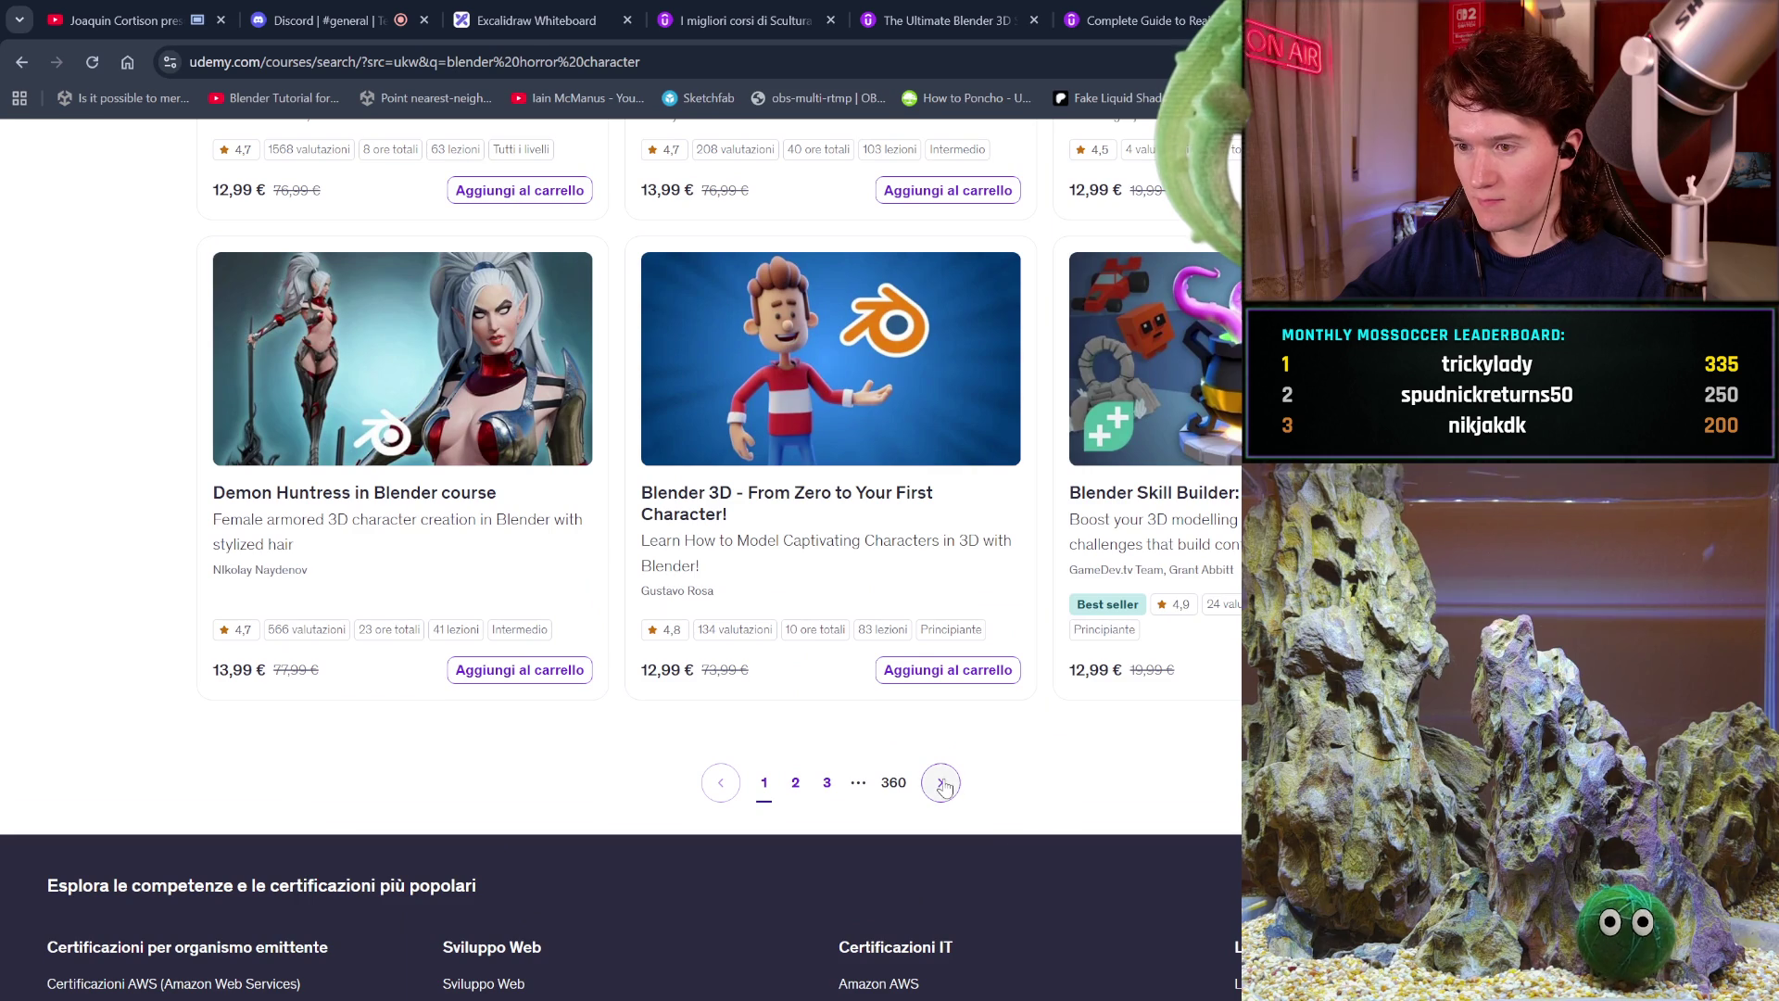
{"action": "left_click", "coordinate": [942, 783]}
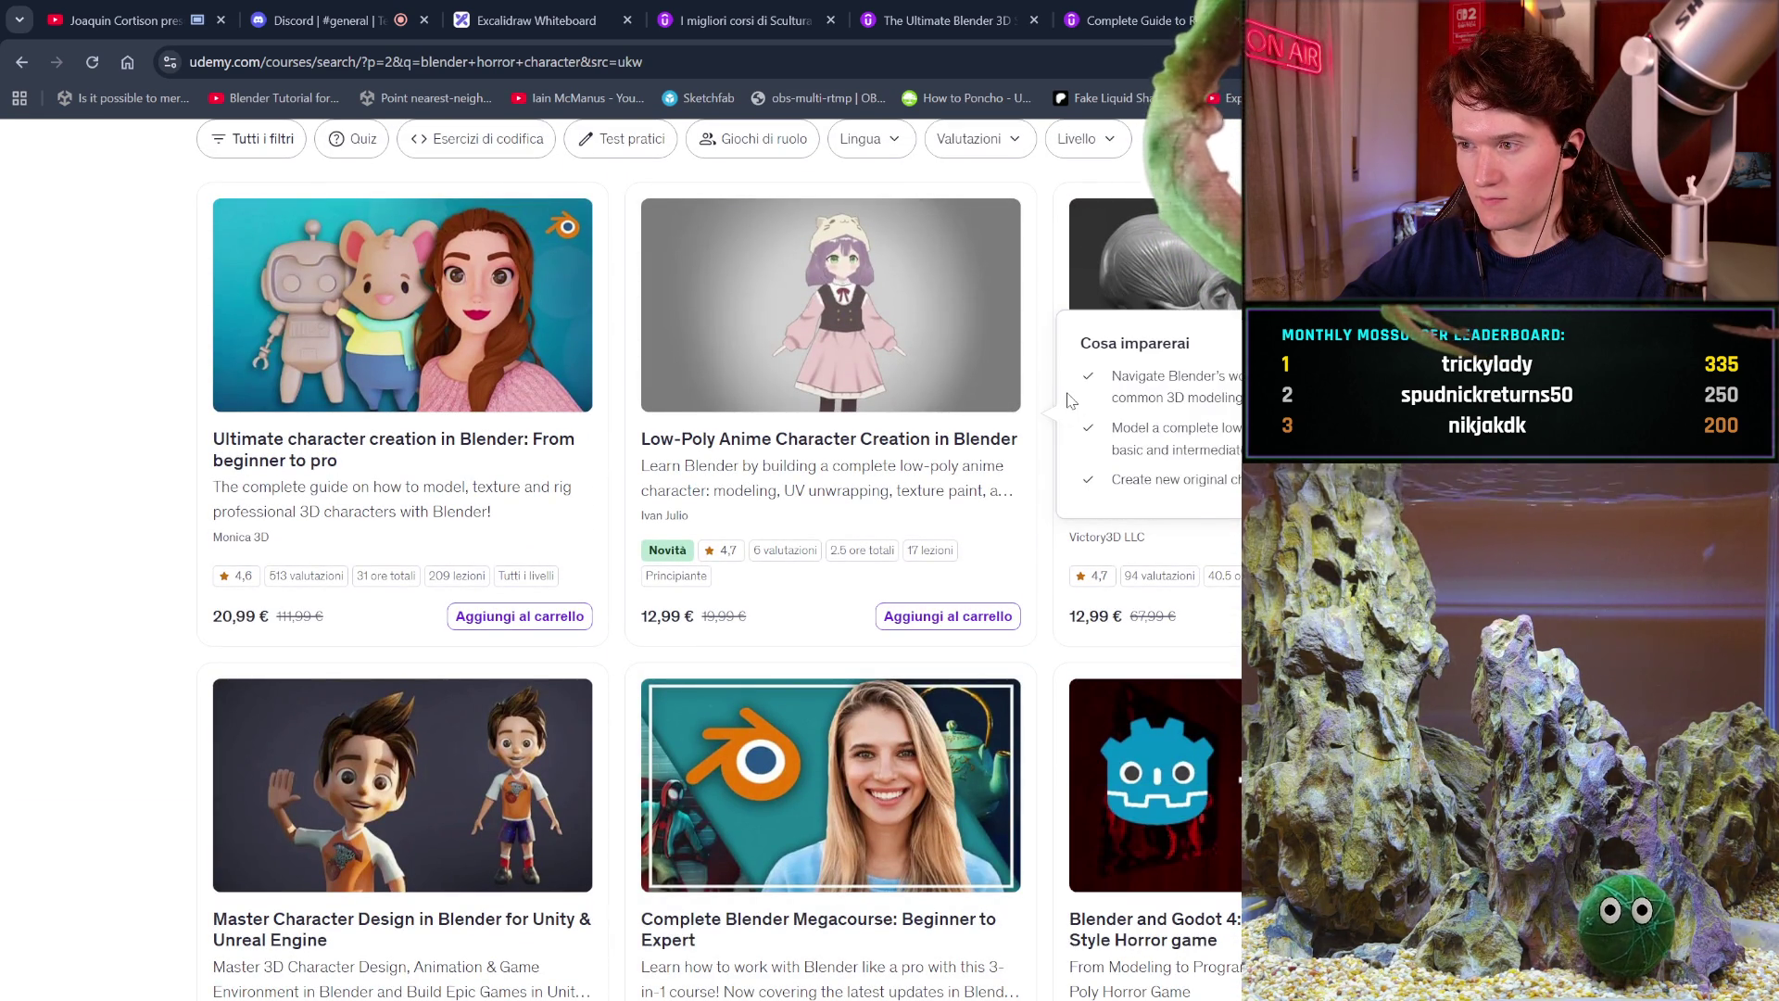
{"action": "scroll", "coordinate": [996, 834], "scroll_direction": "down", "scroll_amount": 4}
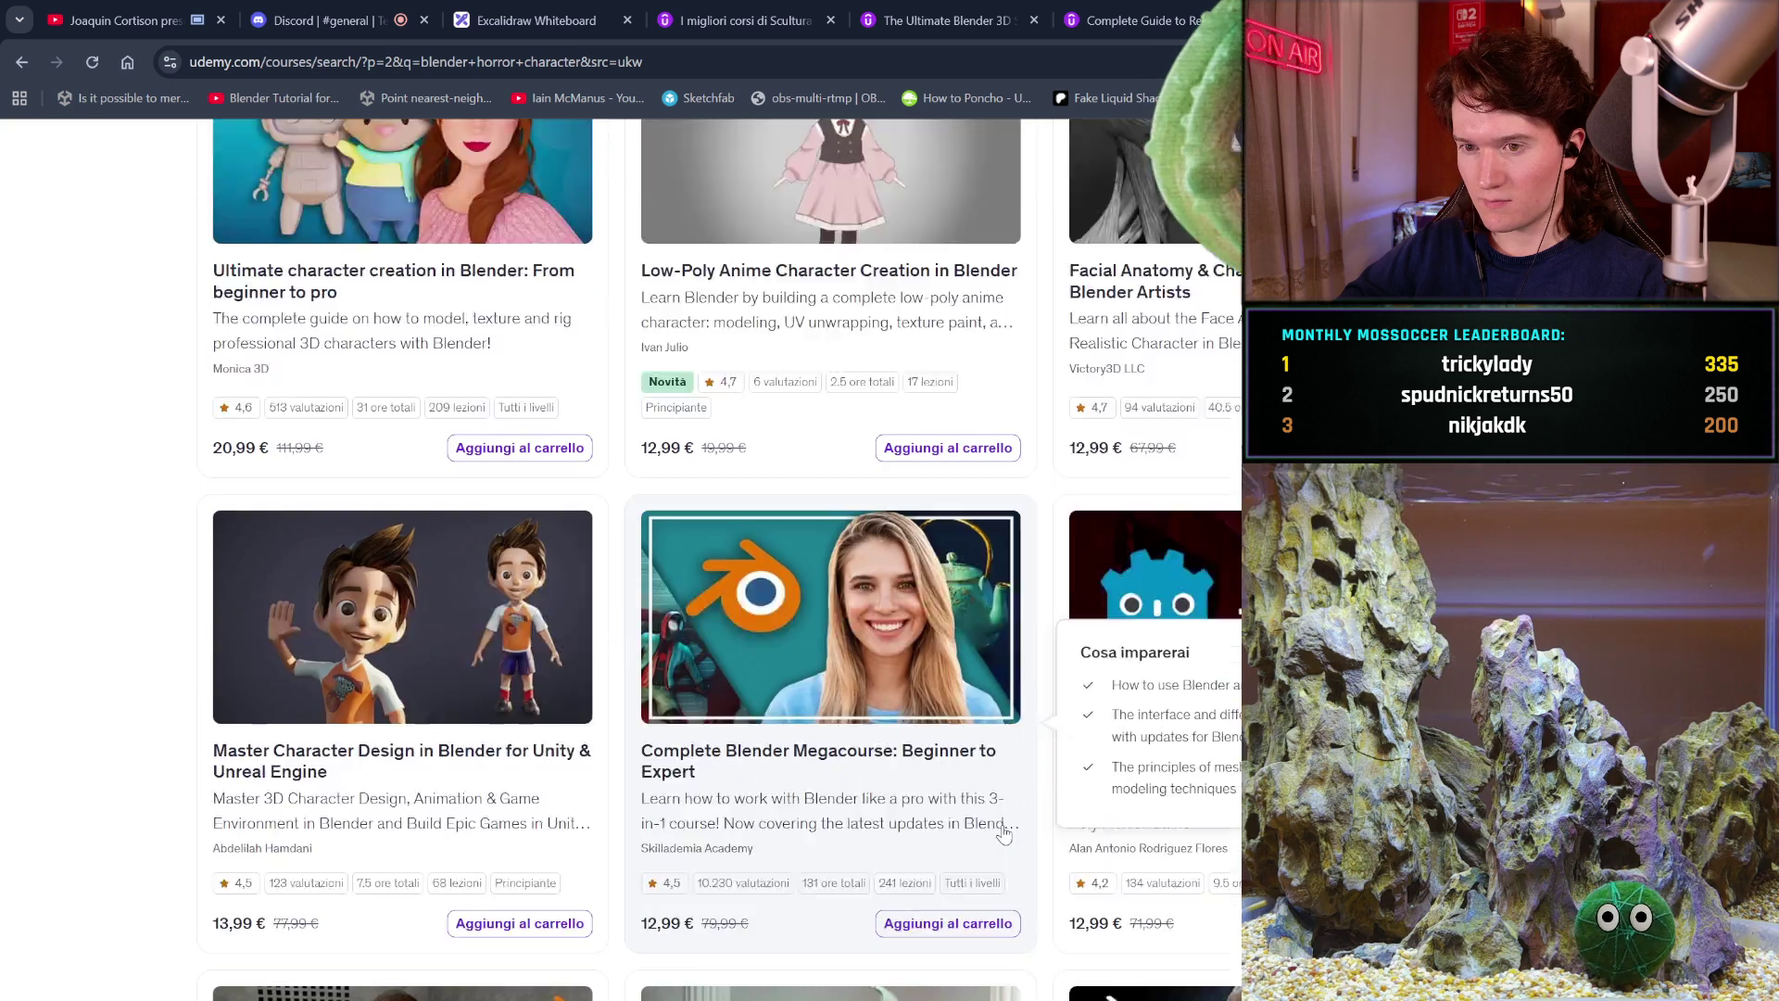
{"action": "scroll", "coordinate": [1003, 834], "scroll_direction": "down", "scroll_amount": 2}
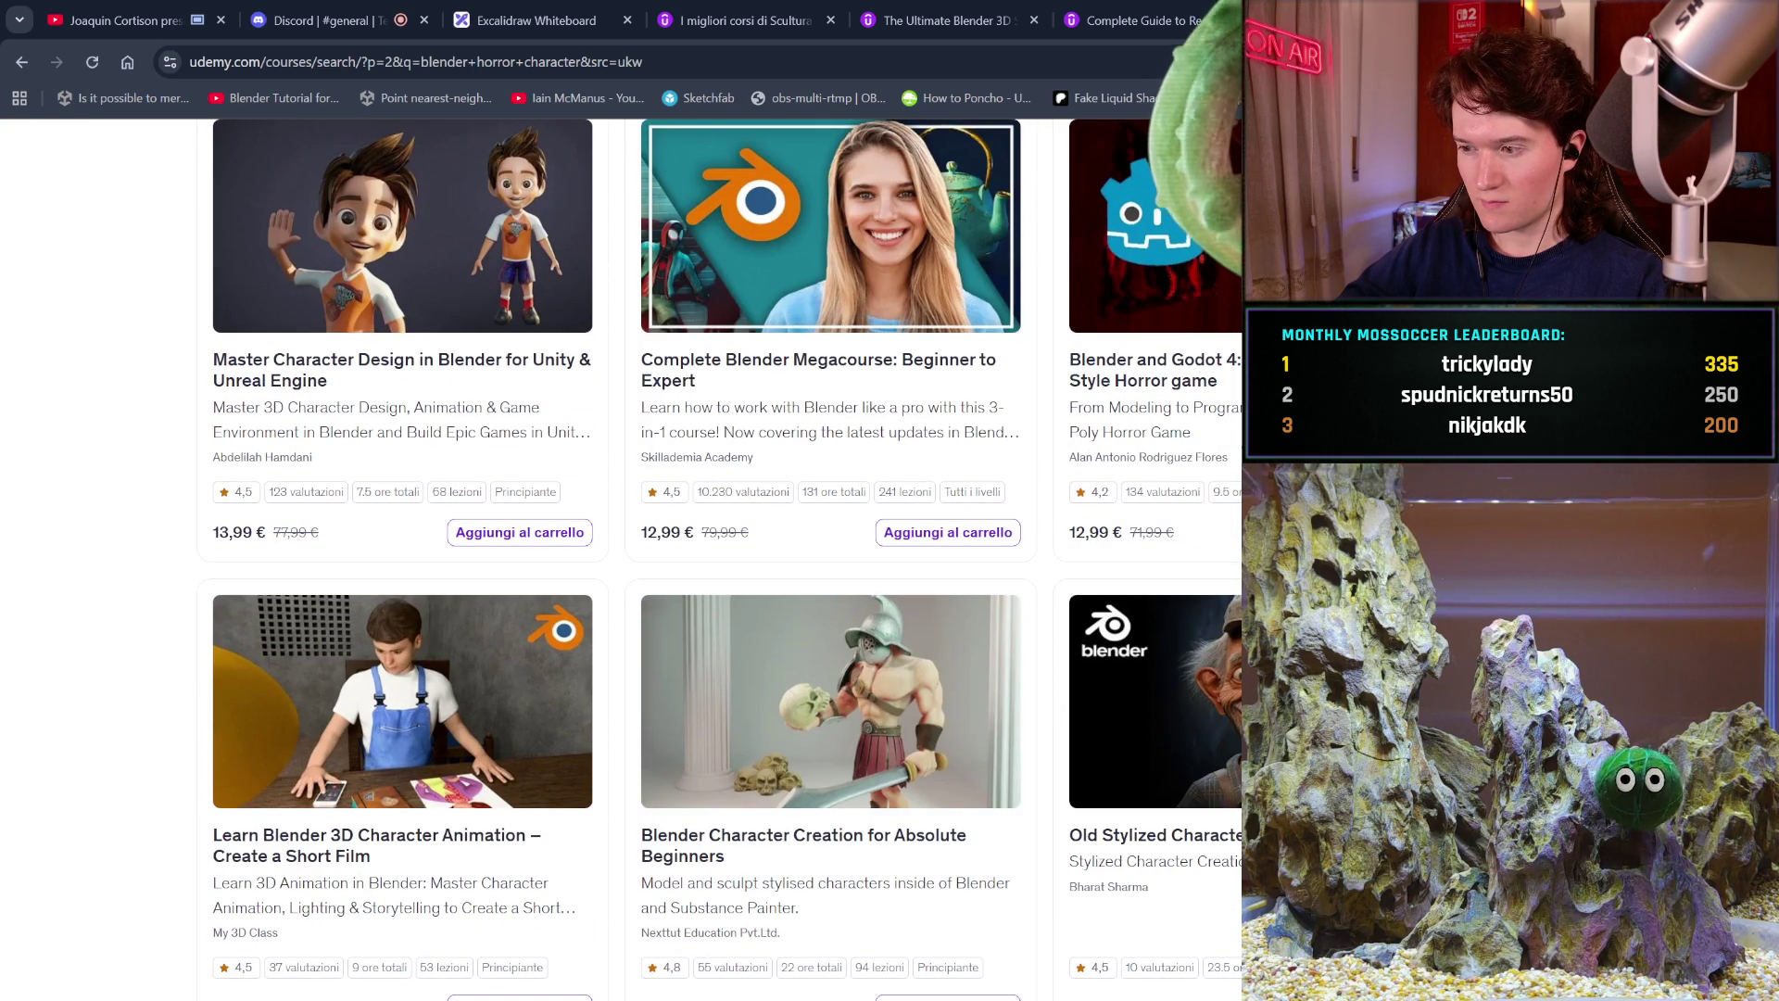
{"action": "scroll", "coordinate": [621, 556], "scroll_direction": "down", "scroll_amount": 3}
{"action": "scroll", "coordinate": [620, 556], "scroll_direction": "down", "scroll_amount": 5}
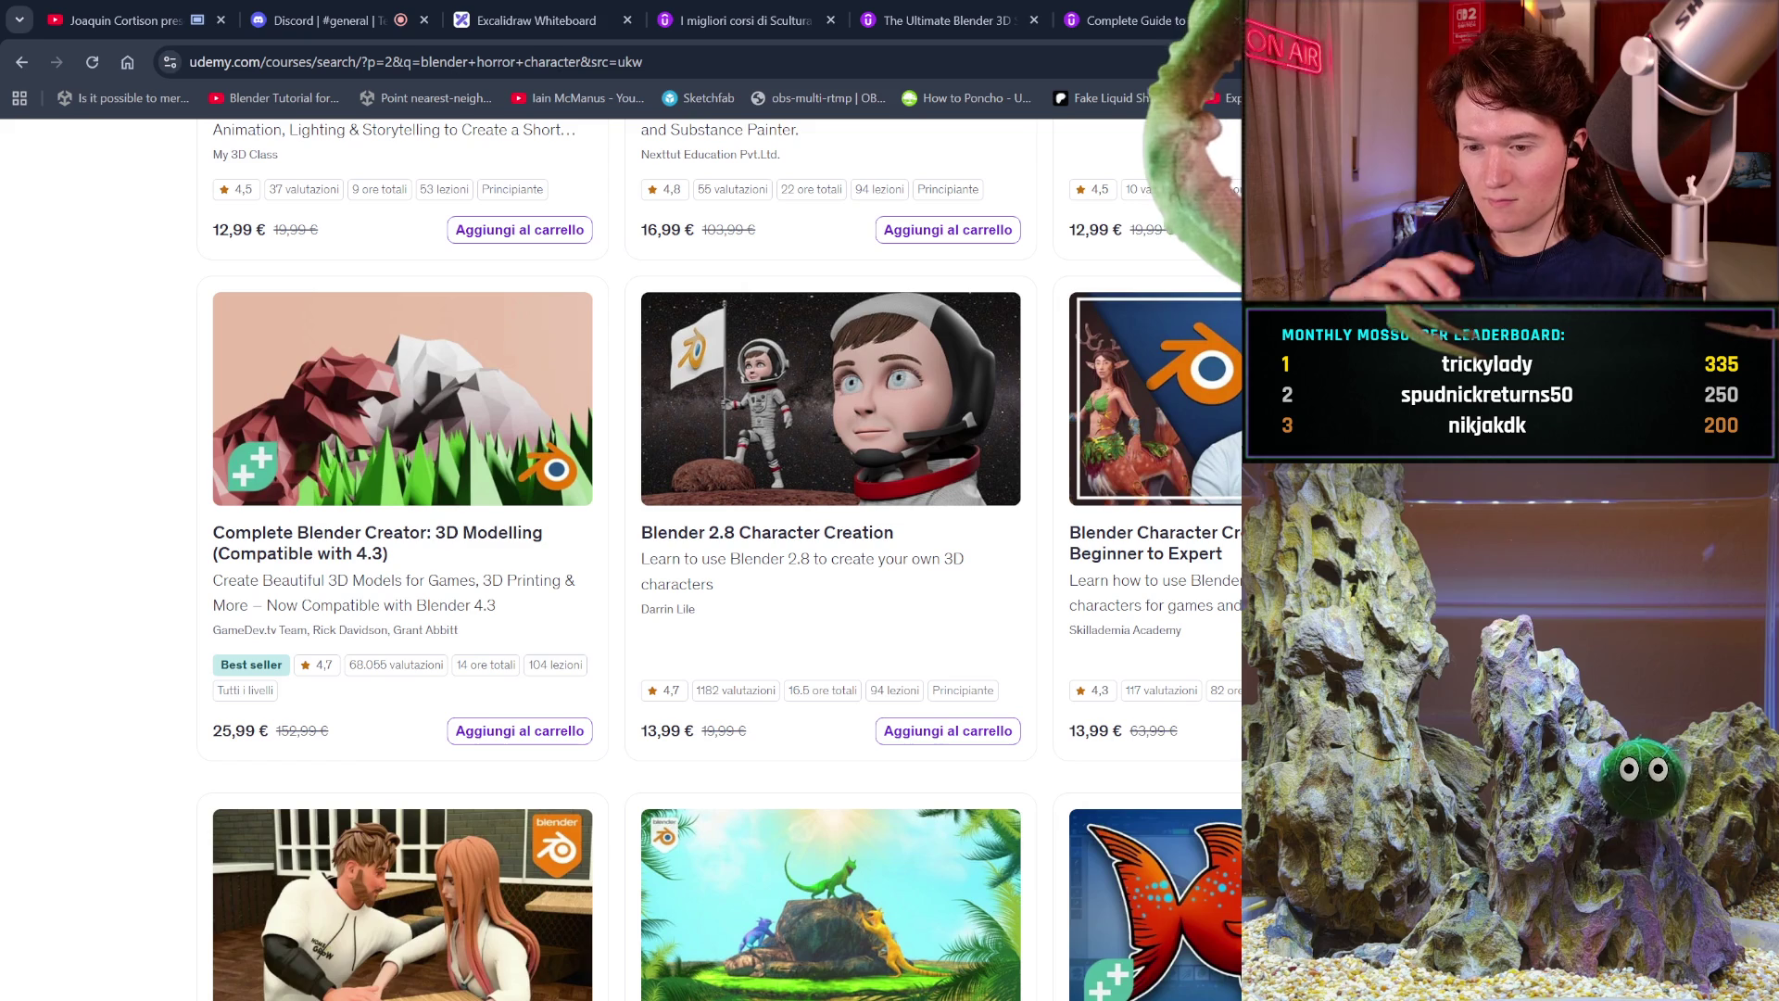
{"action": "scroll", "coordinate": [621, 556], "scroll_direction": "down", "scroll_amount": 3}
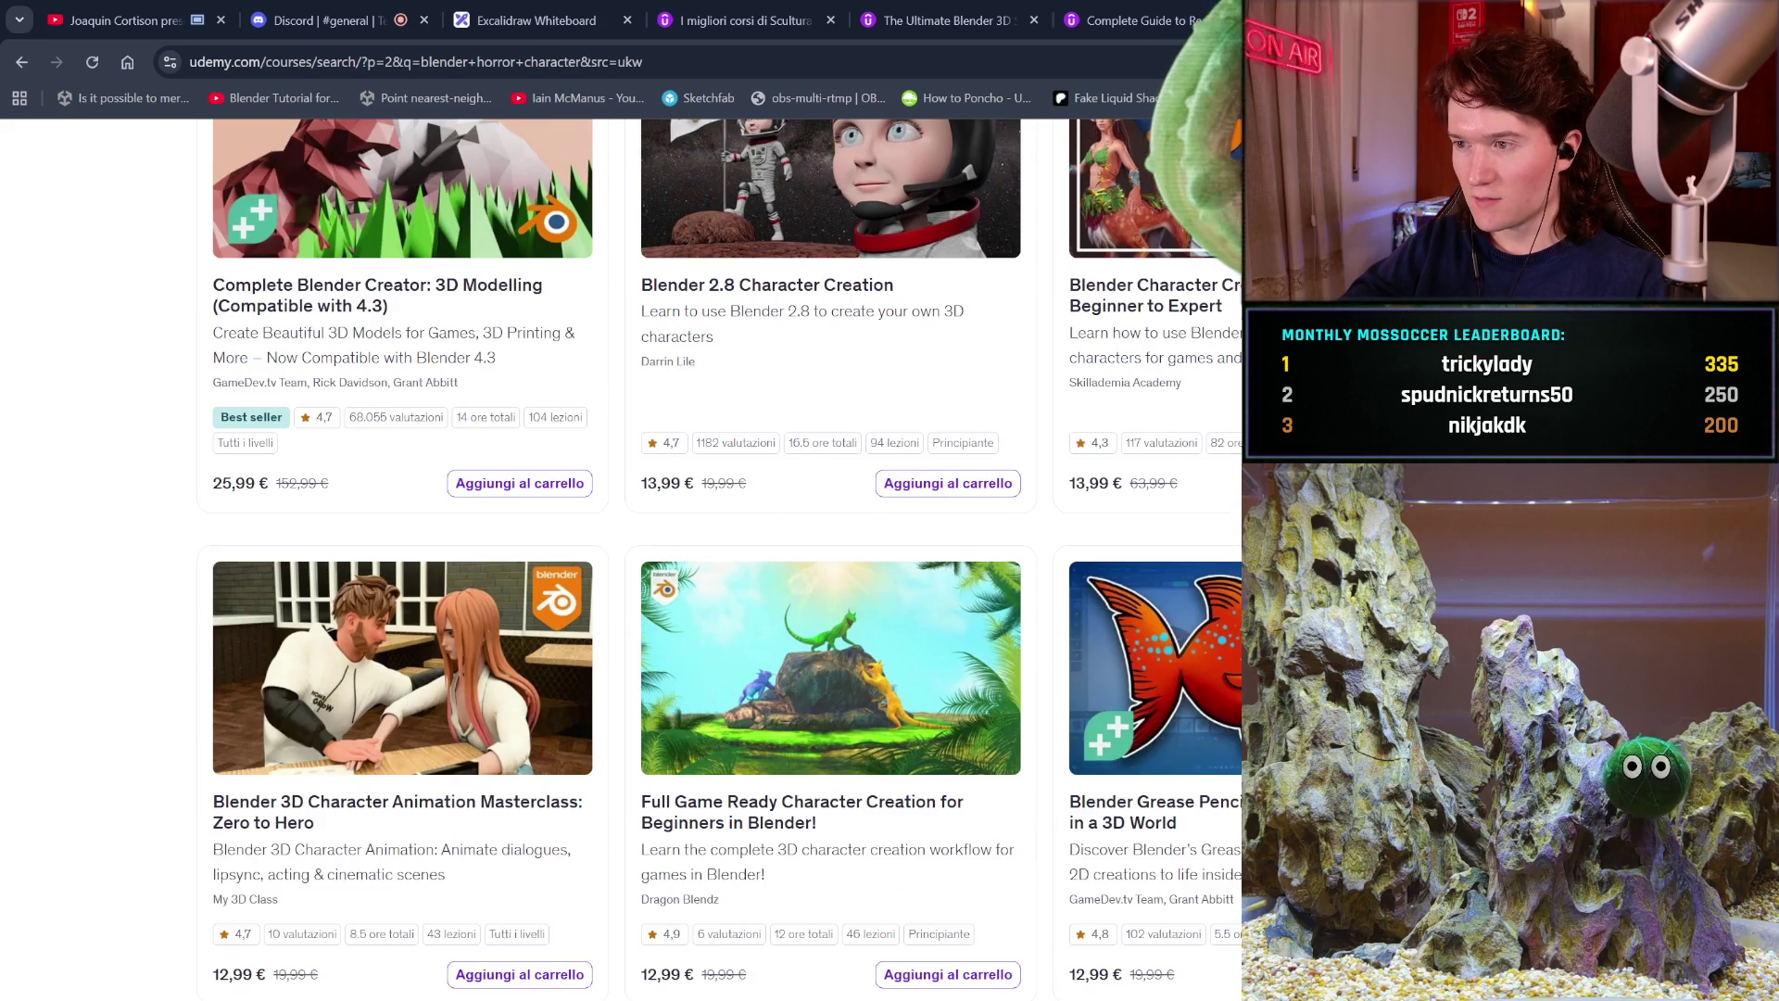
Browse the rest of page 2 and move on to results page 3.
{"action": "scroll", "coordinate": [621, 556], "scroll_direction": "up", "scroll_amount": 2}
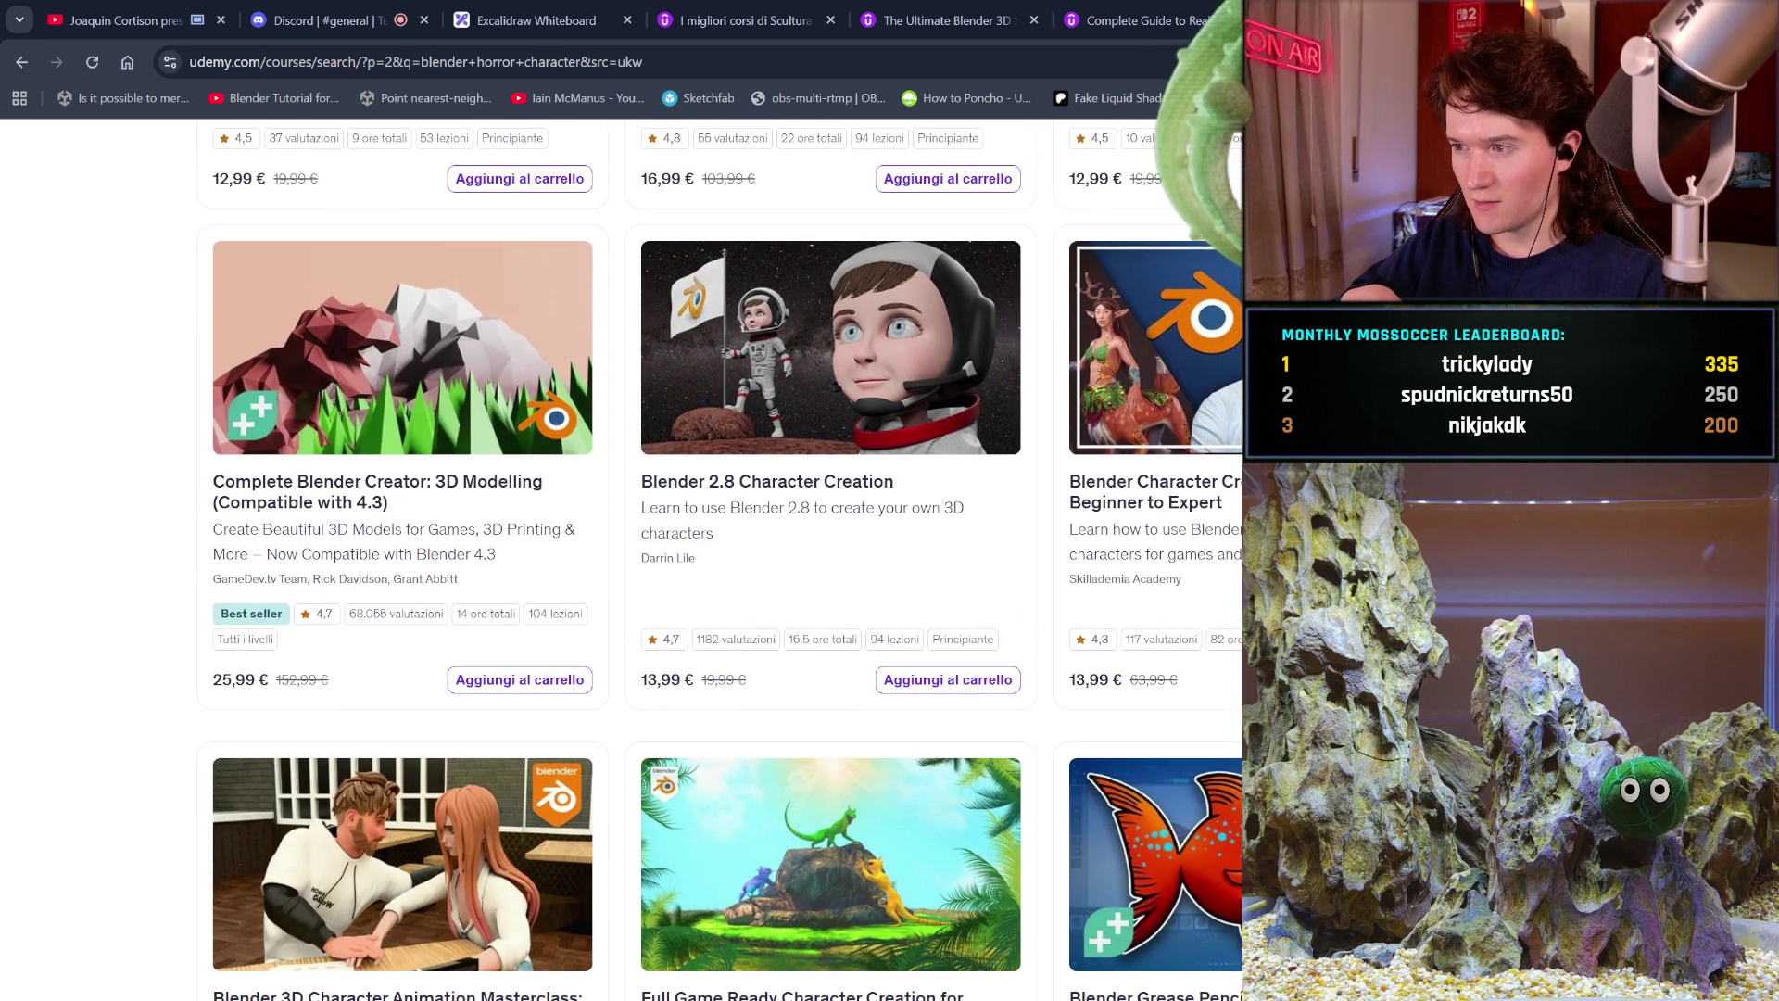
{"action": "scroll", "coordinate": [621, 556], "scroll_direction": "down", "scroll_amount": 1}
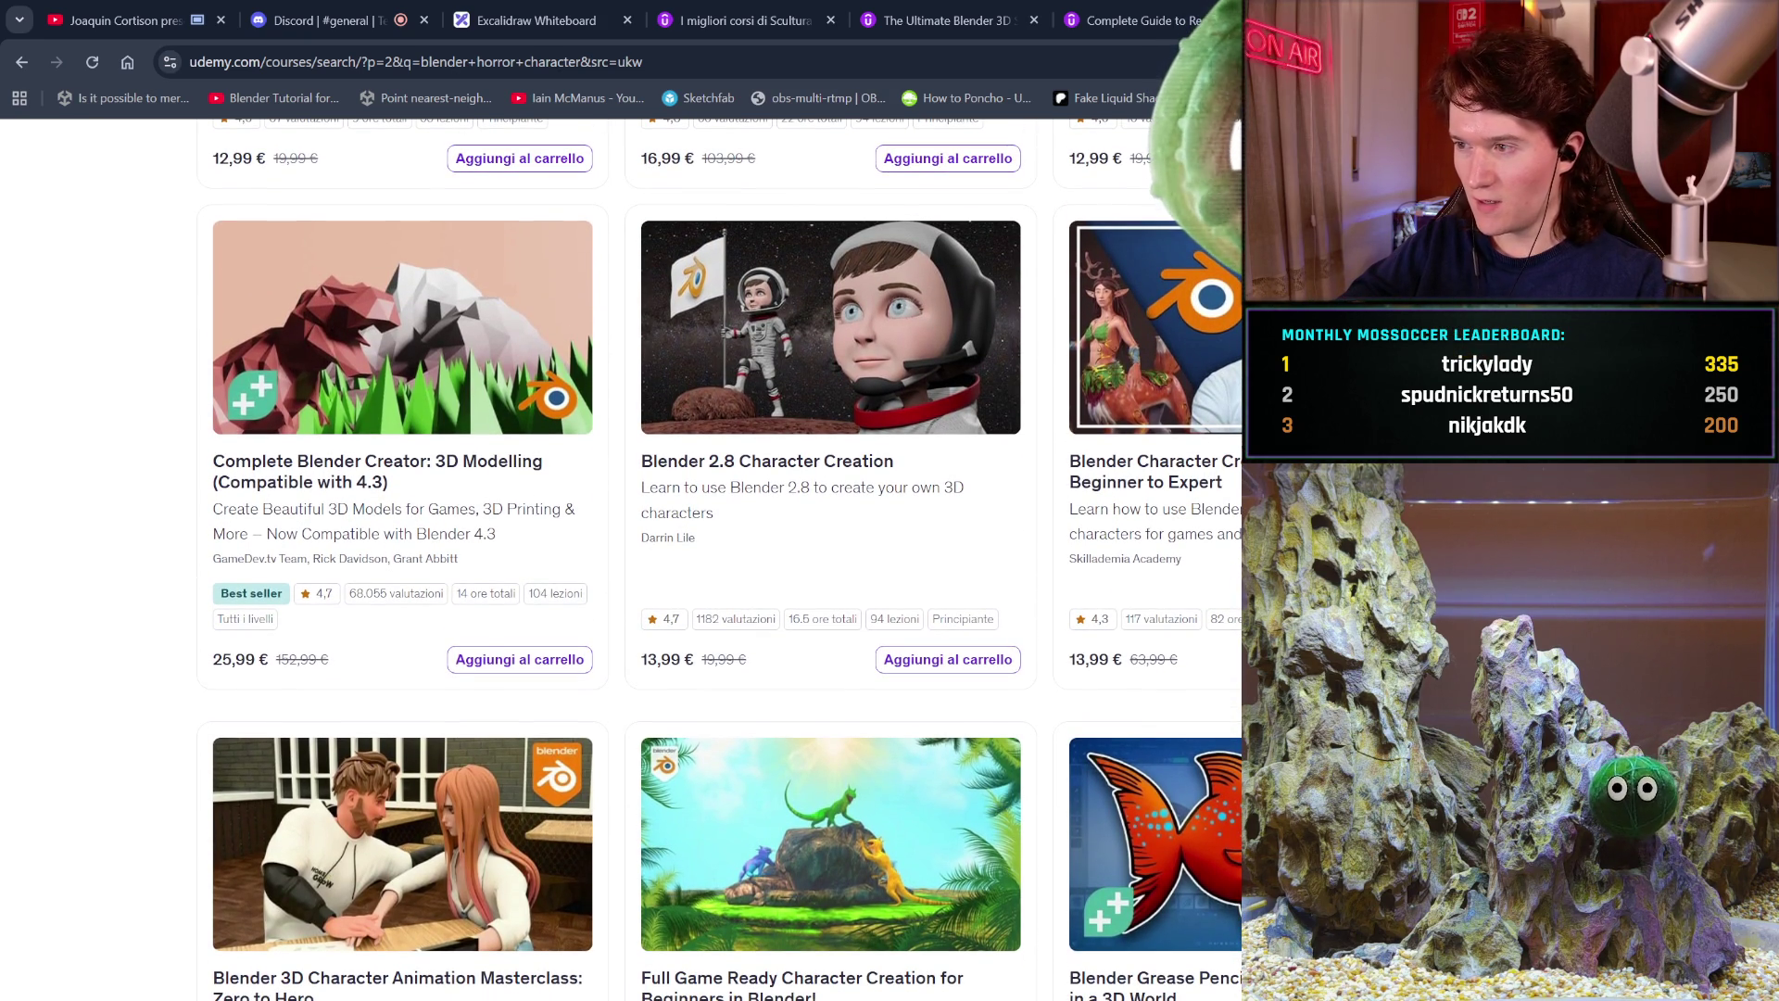
{"action": "scroll", "coordinate": [621, 556], "scroll_direction": "down", "scroll_amount": 8}
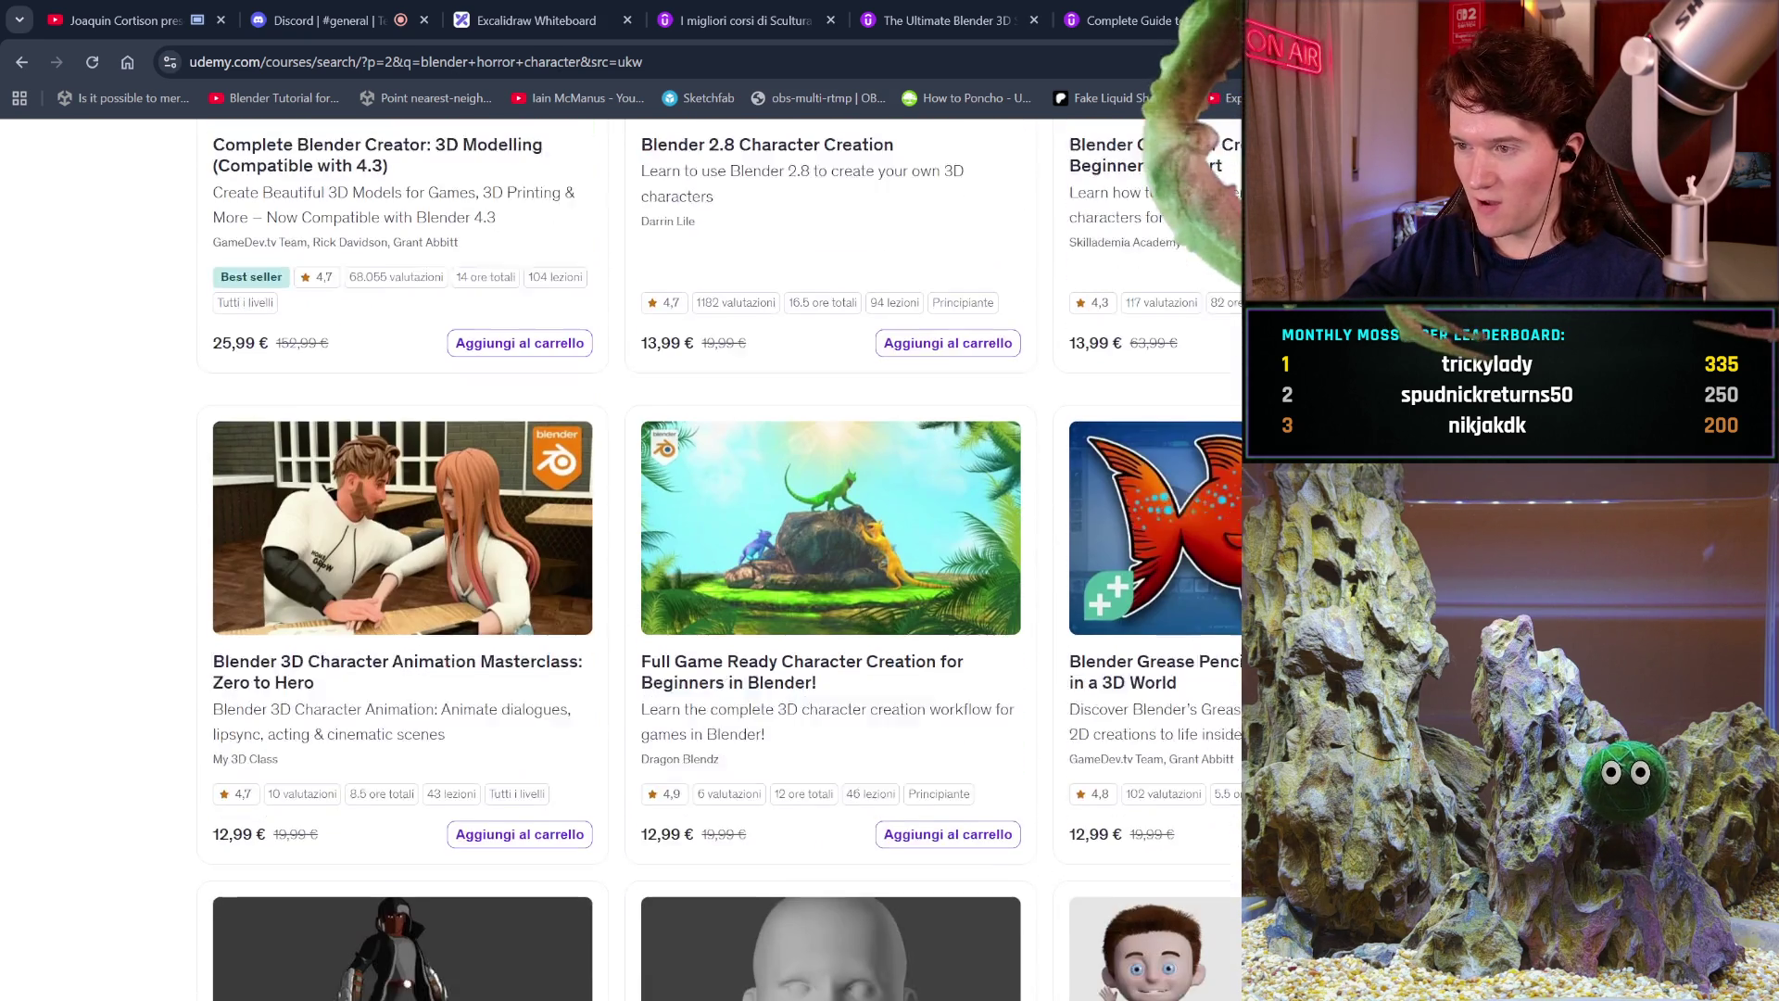
{"action": "scroll", "coordinate": [620, 557], "scroll_direction": "down", "scroll_amount": 7}
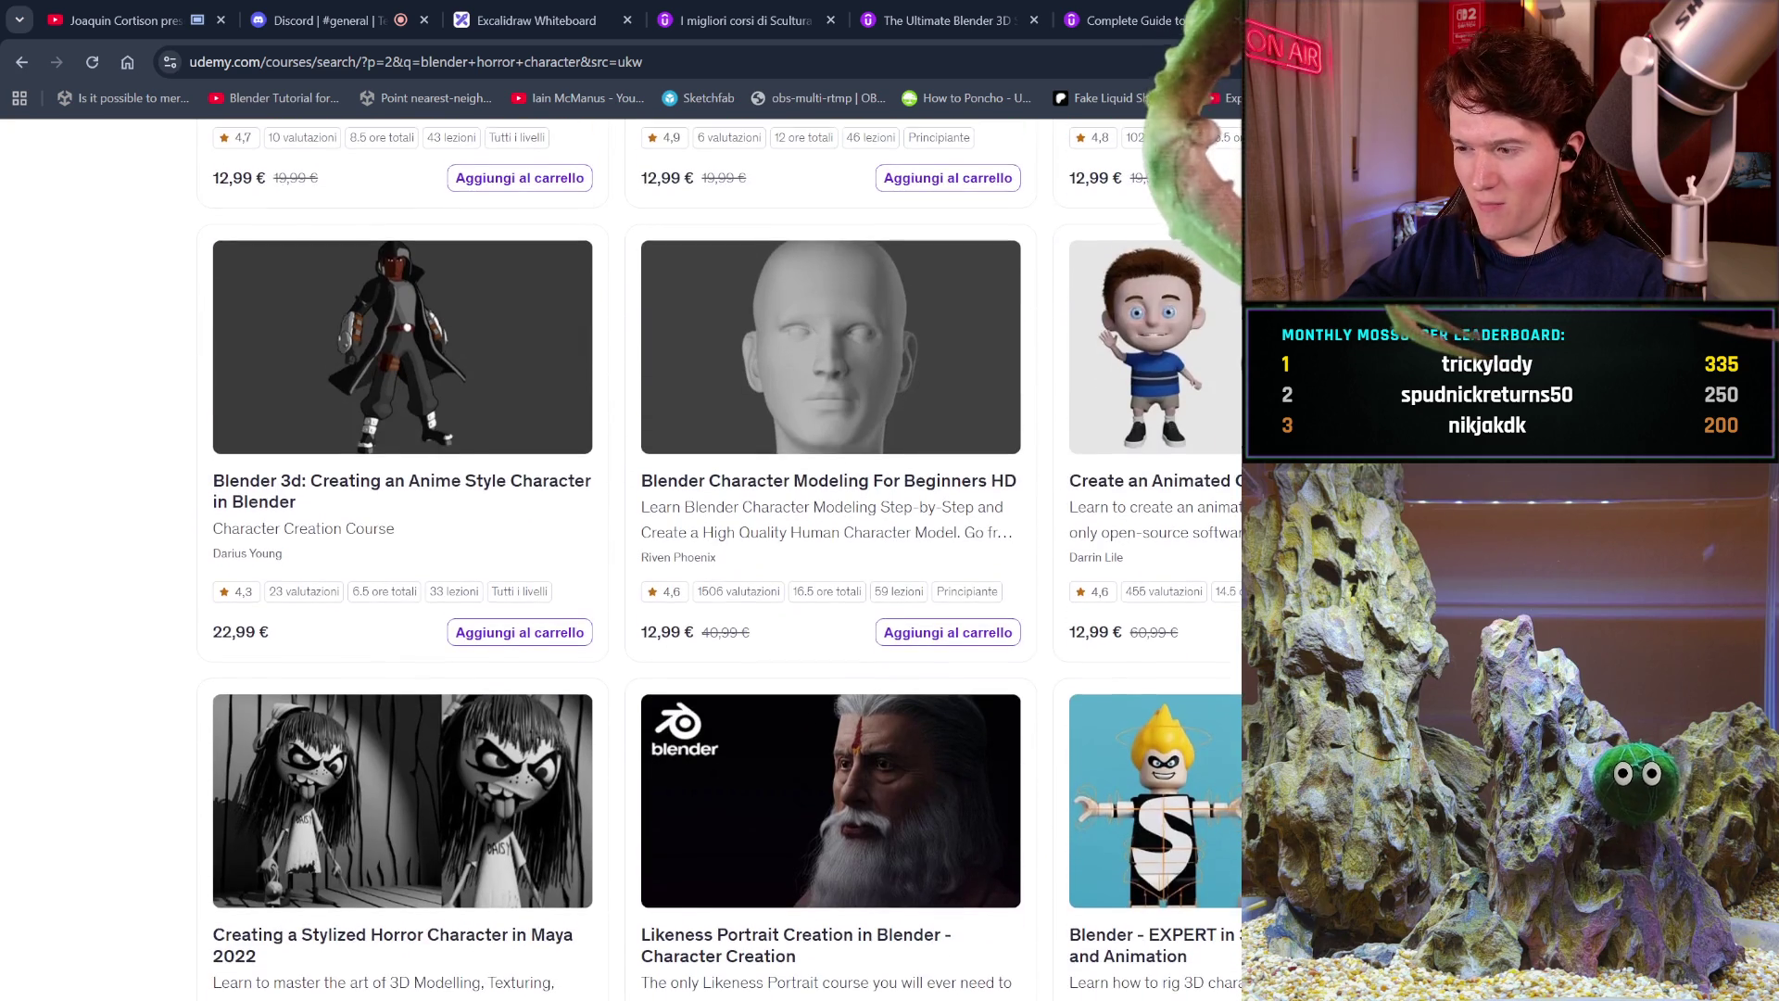
{"action": "scroll", "coordinate": [621, 556], "scroll_direction": "down", "scroll_amount": 2}
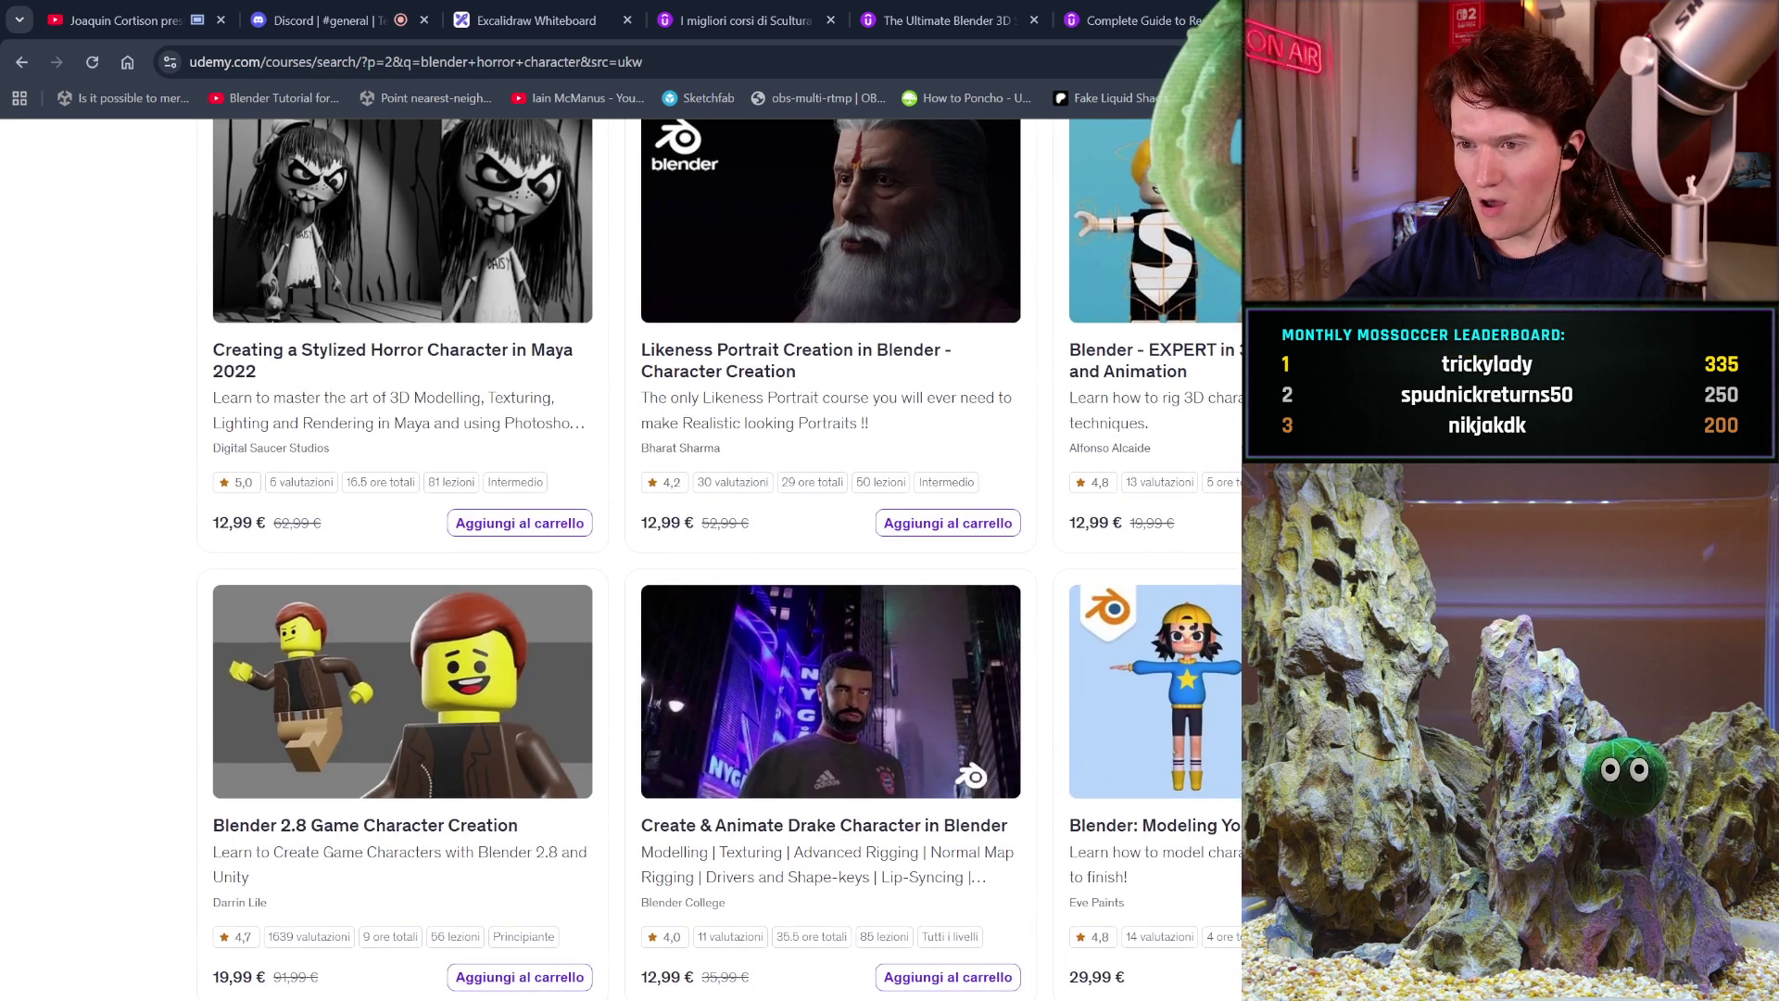
{"action": "scroll", "coordinate": [620, 556], "scroll_direction": "down", "scroll_amount": 2}
{"action": "scroll", "coordinate": [834, 519], "scroll_direction": "down", "scroll_amount": 1}
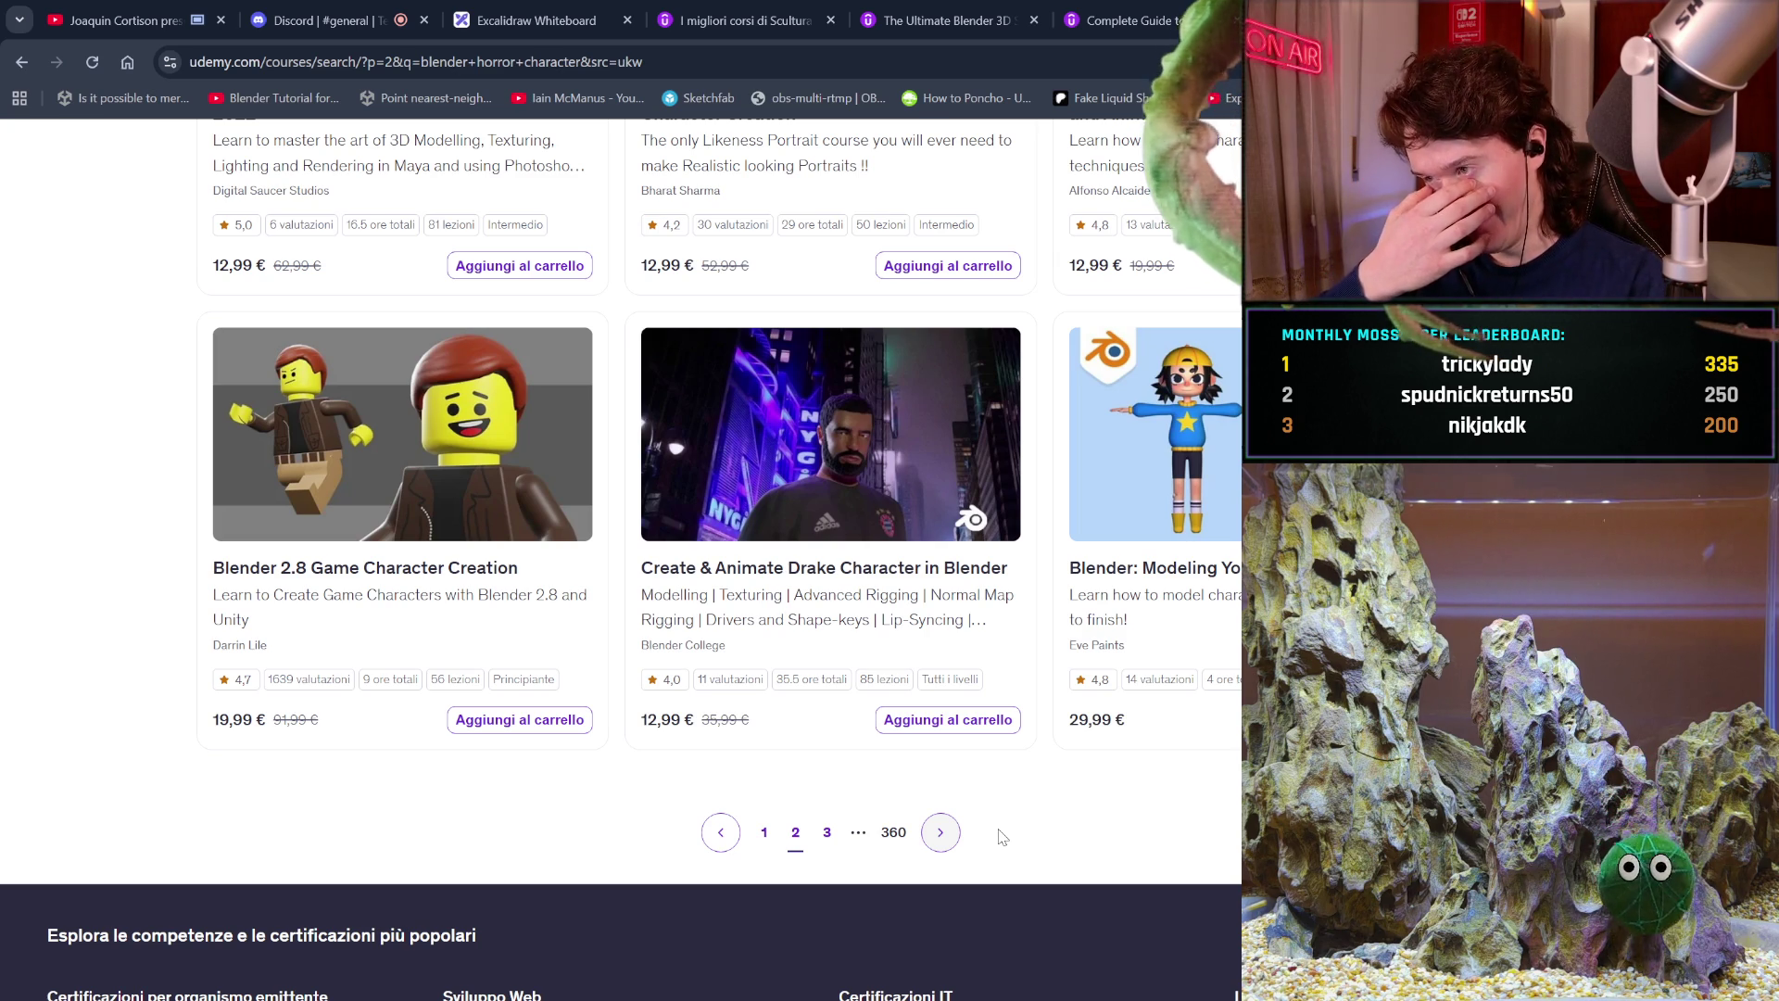
{"action": "left_click", "coordinate": [938, 834]}
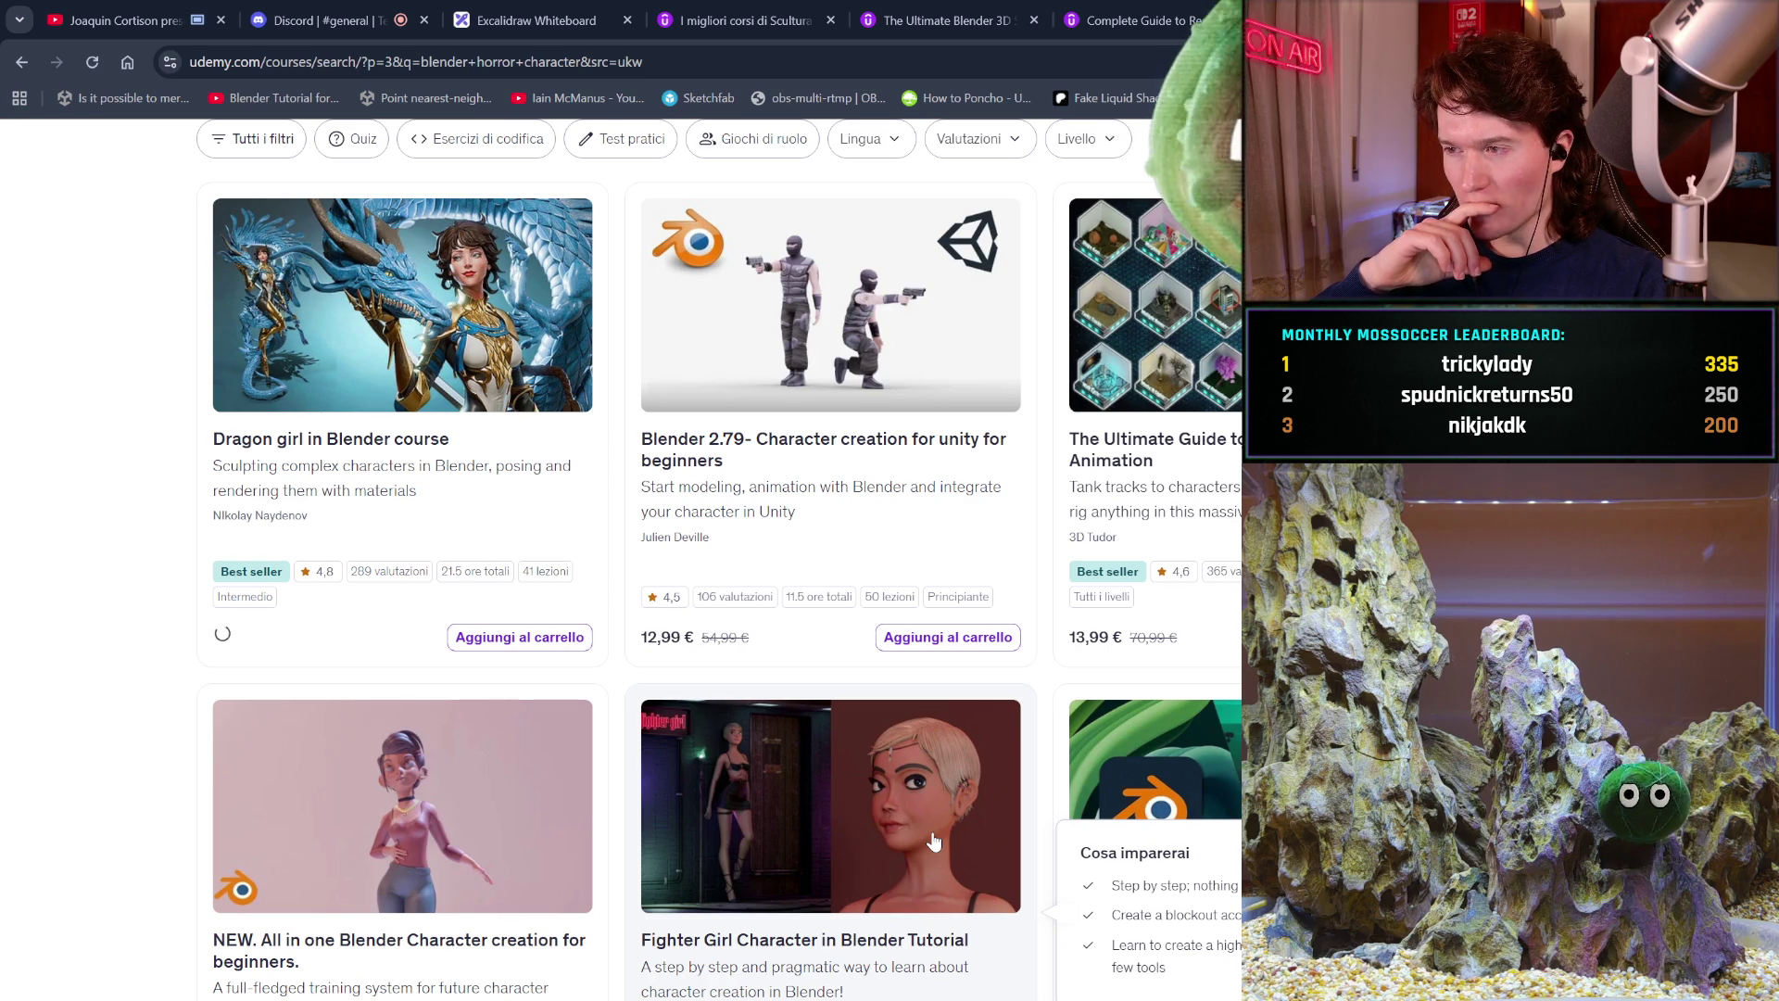
Scroll page 3 past the Blend Your Imagination and Zbrush courses, then open page 4.
{"action": "scroll", "coordinate": [934, 841], "scroll_direction": "down", "scroll_amount": 10}
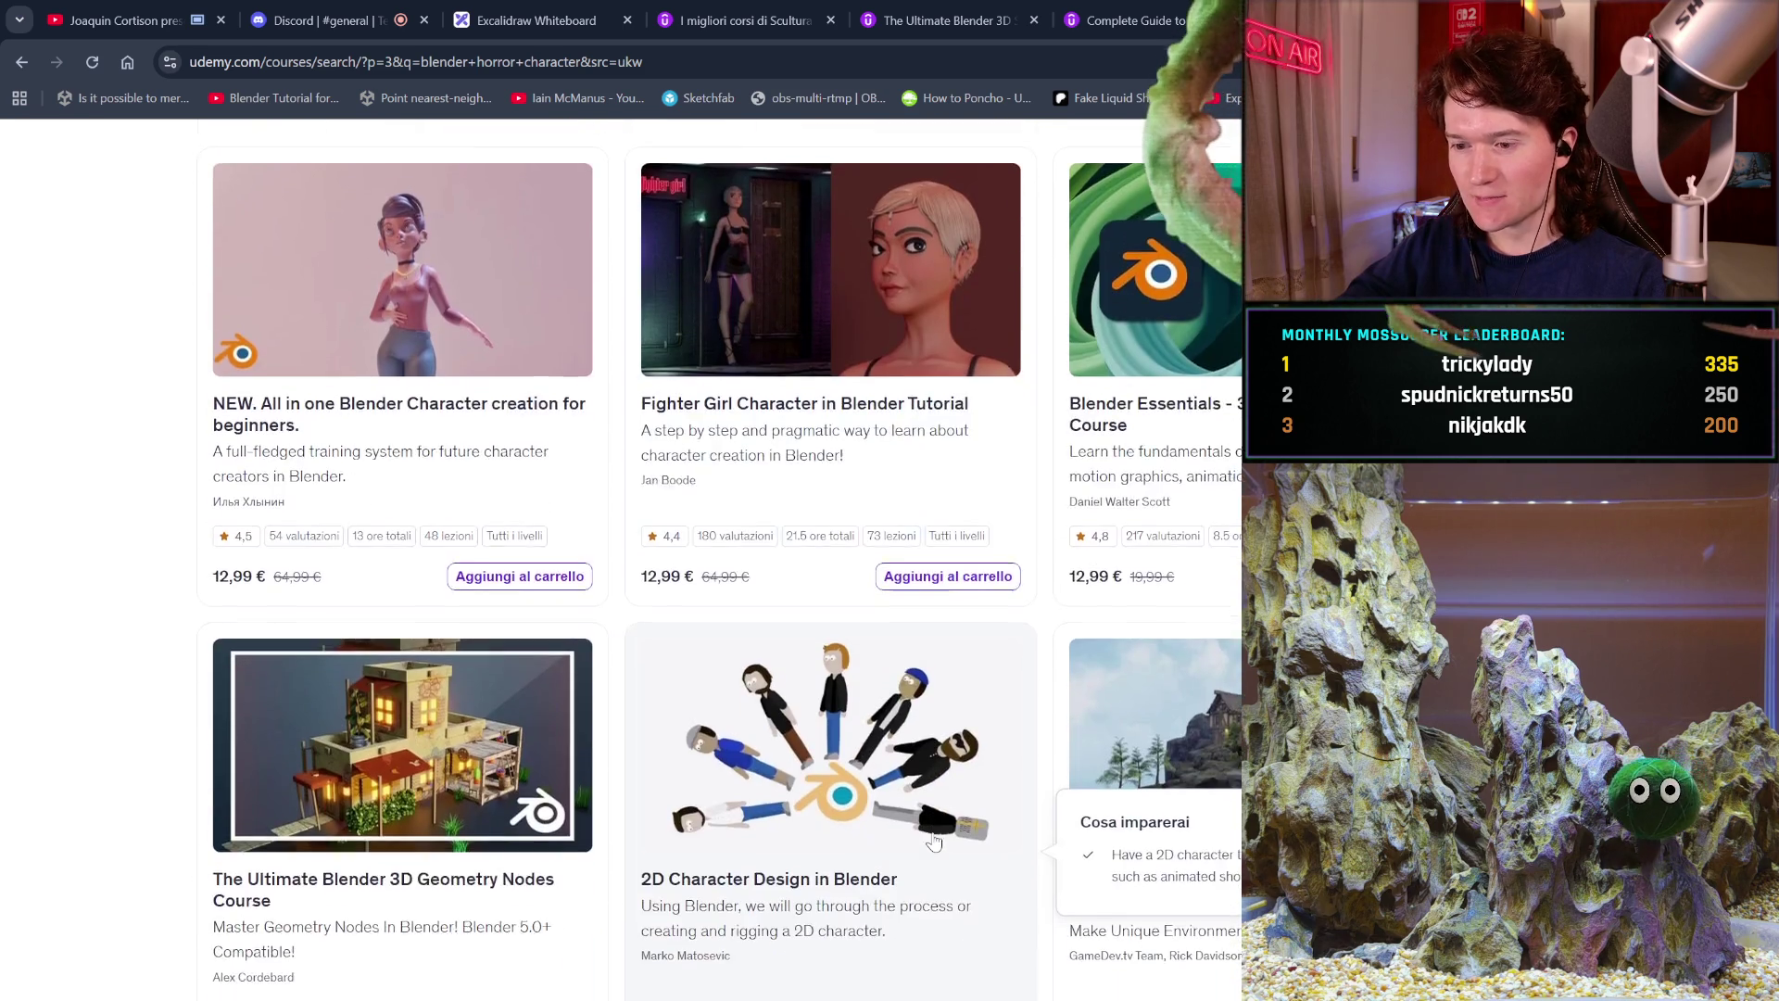
{"action": "scroll", "coordinate": [934, 841], "scroll_direction": "down", "scroll_amount": 5}
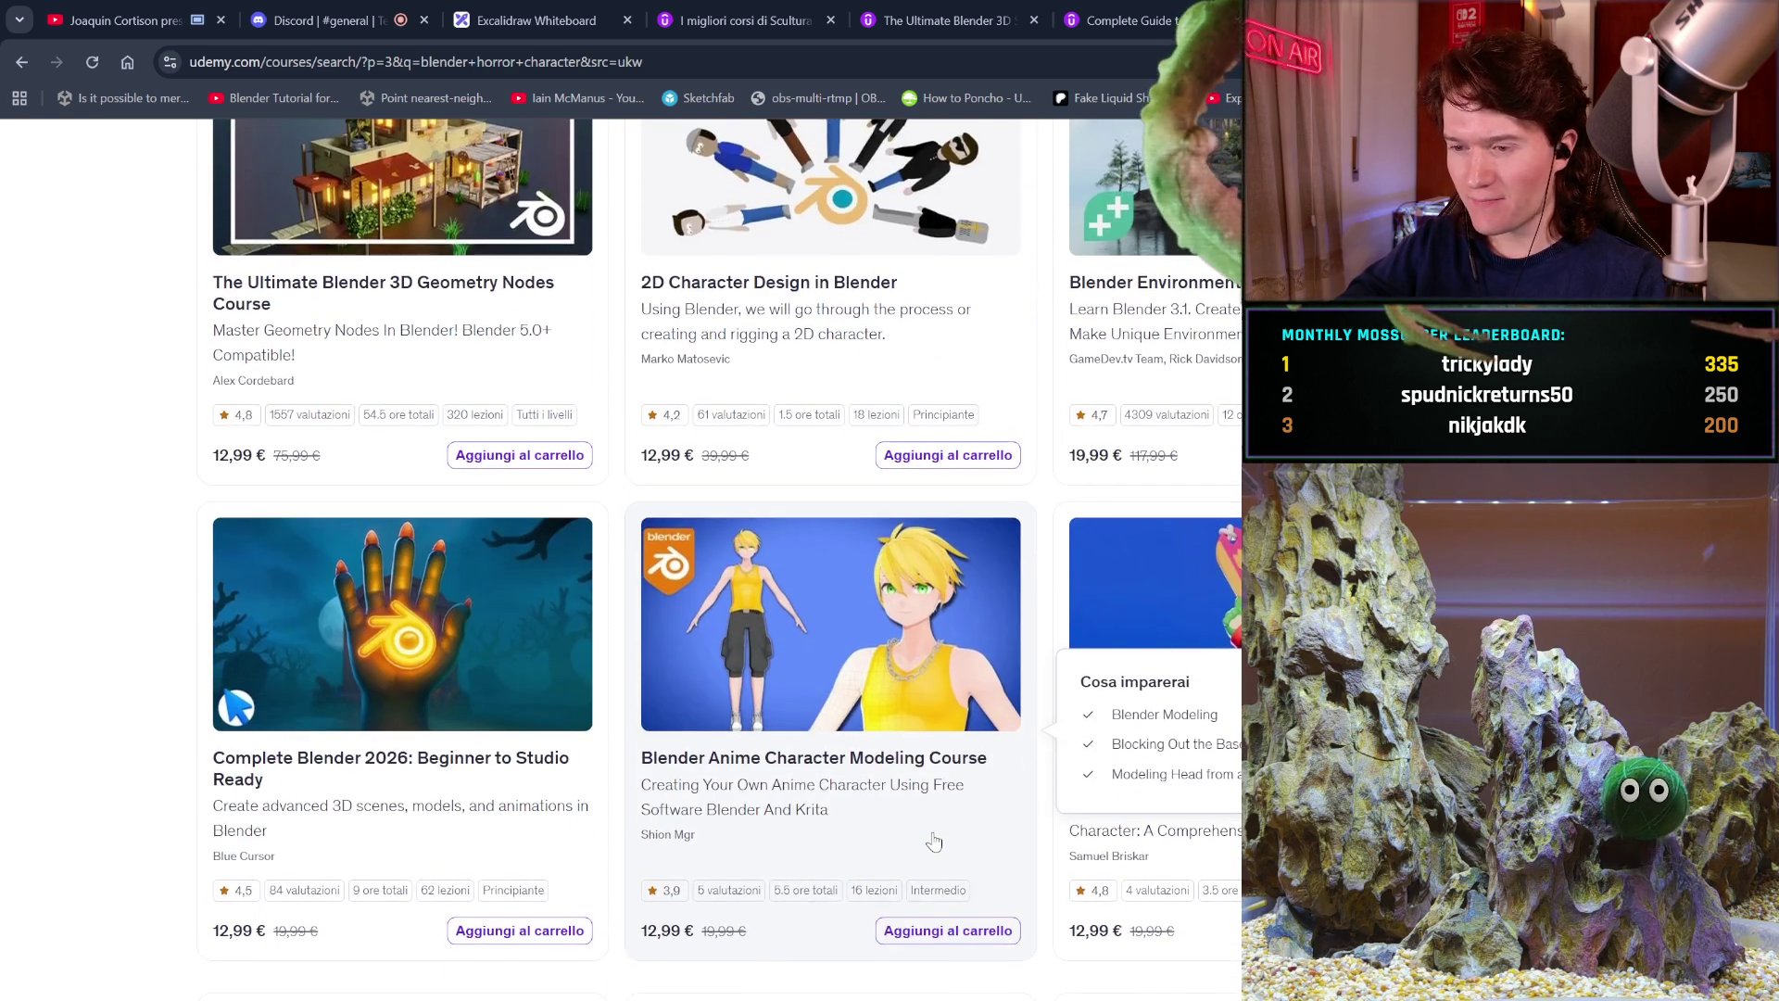
{"action": "scroll", "coordinate": [934, 839], "scroll_direction": "down", "scroll_amount": 6}
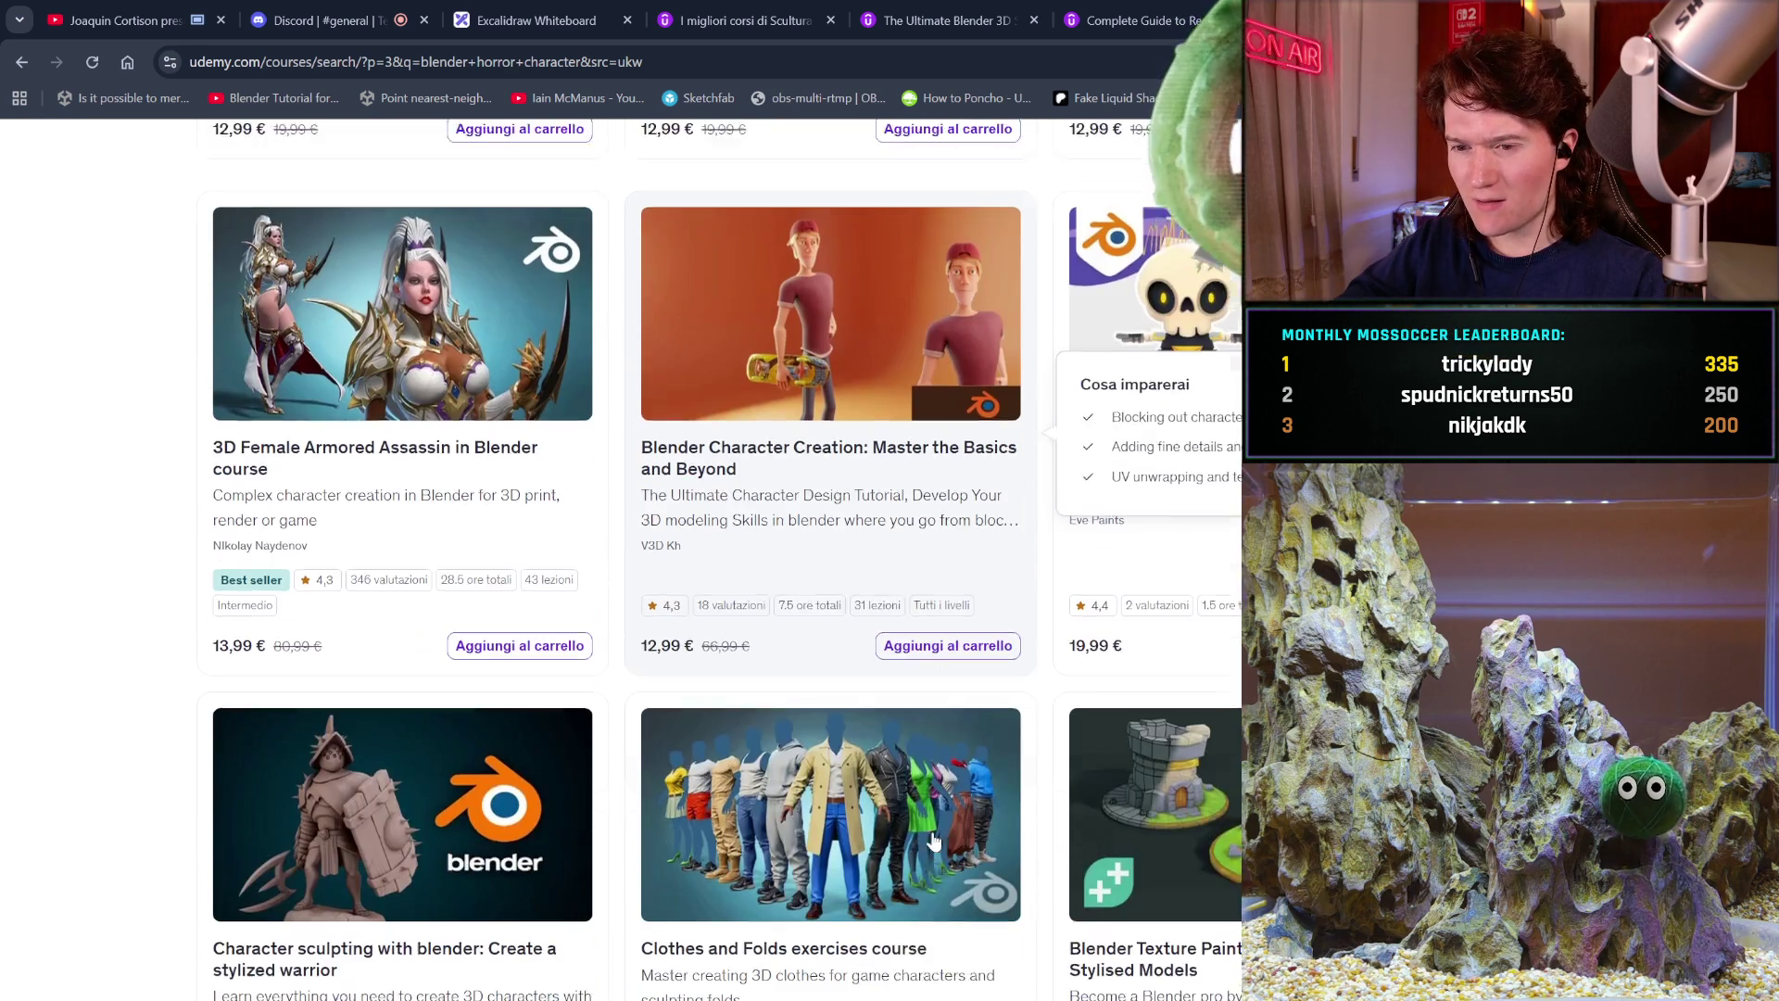
{"action": "scroll", "coordinate": [934, 841], "scroll_direction": "down", "scroll_amount": 4}
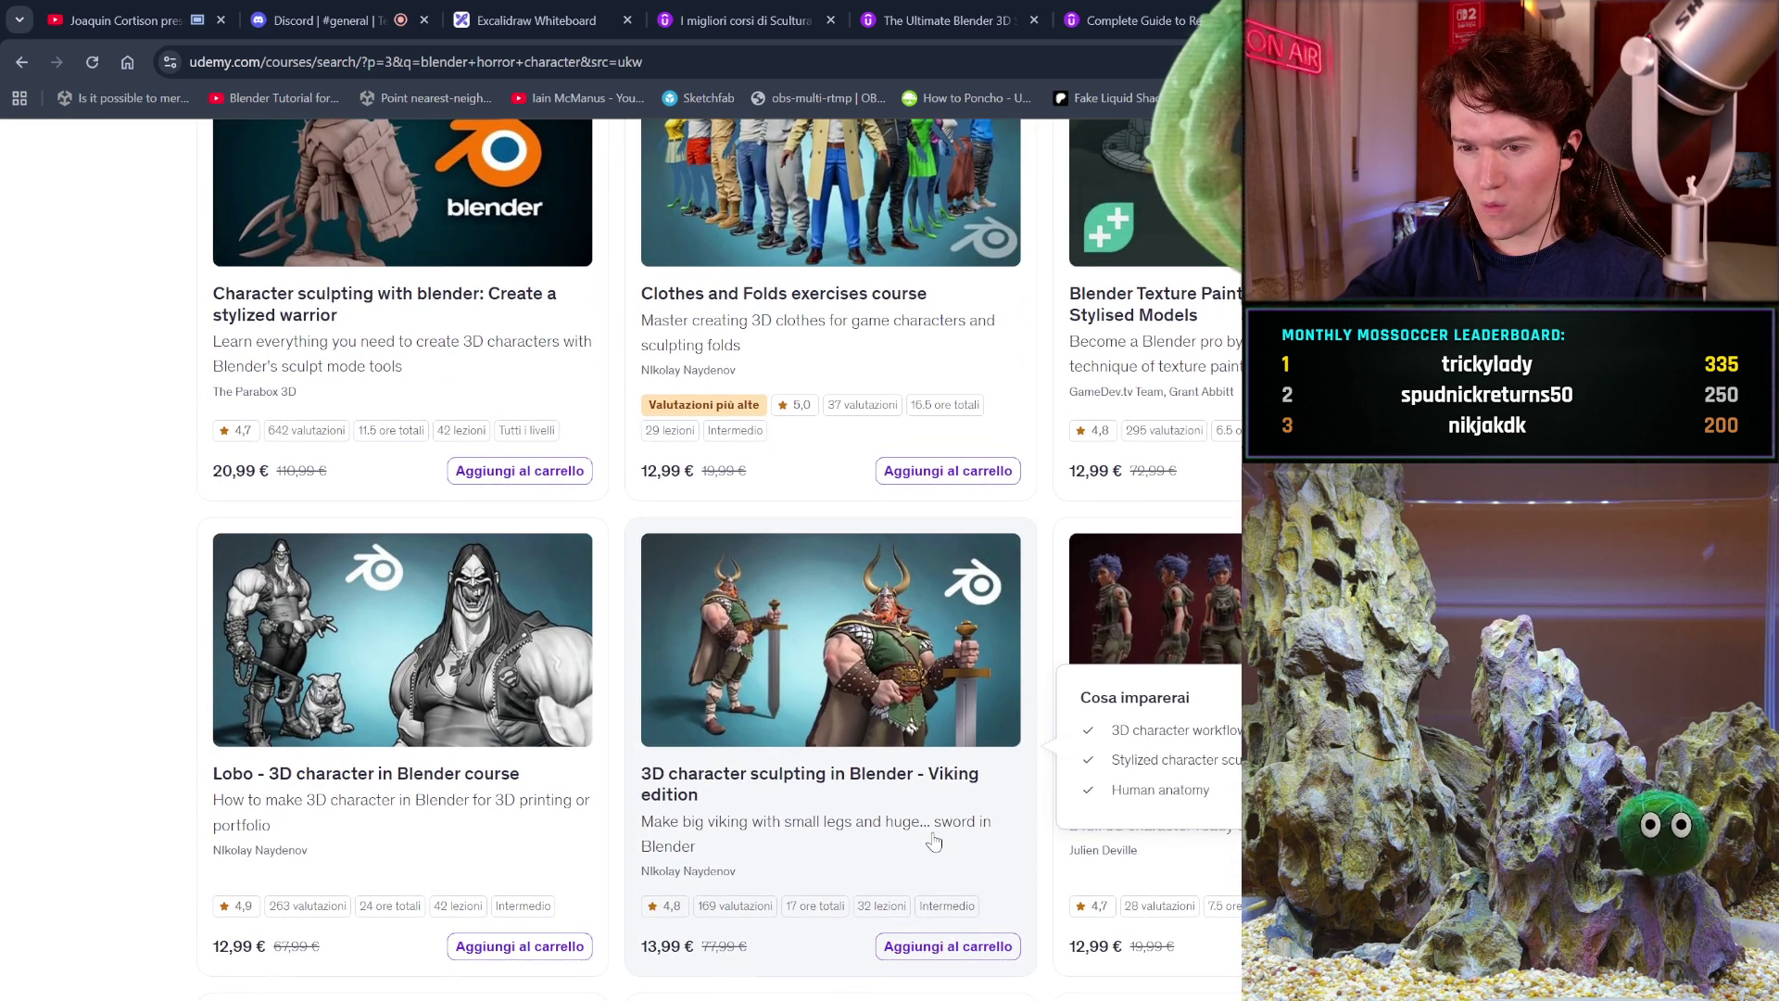
{"action": "scroll", "coordinate": [934, 841], "scroll_direction": "down", "scroll_amount": 1}
{"action": "scroll", "coordinate": [931, 838], "scroll_direction": "down", "scroll_amount": 2}
{"action": "scroll", "coordinate": [722, 979], "scroll_direction": "down", "scroll_amount": 4}
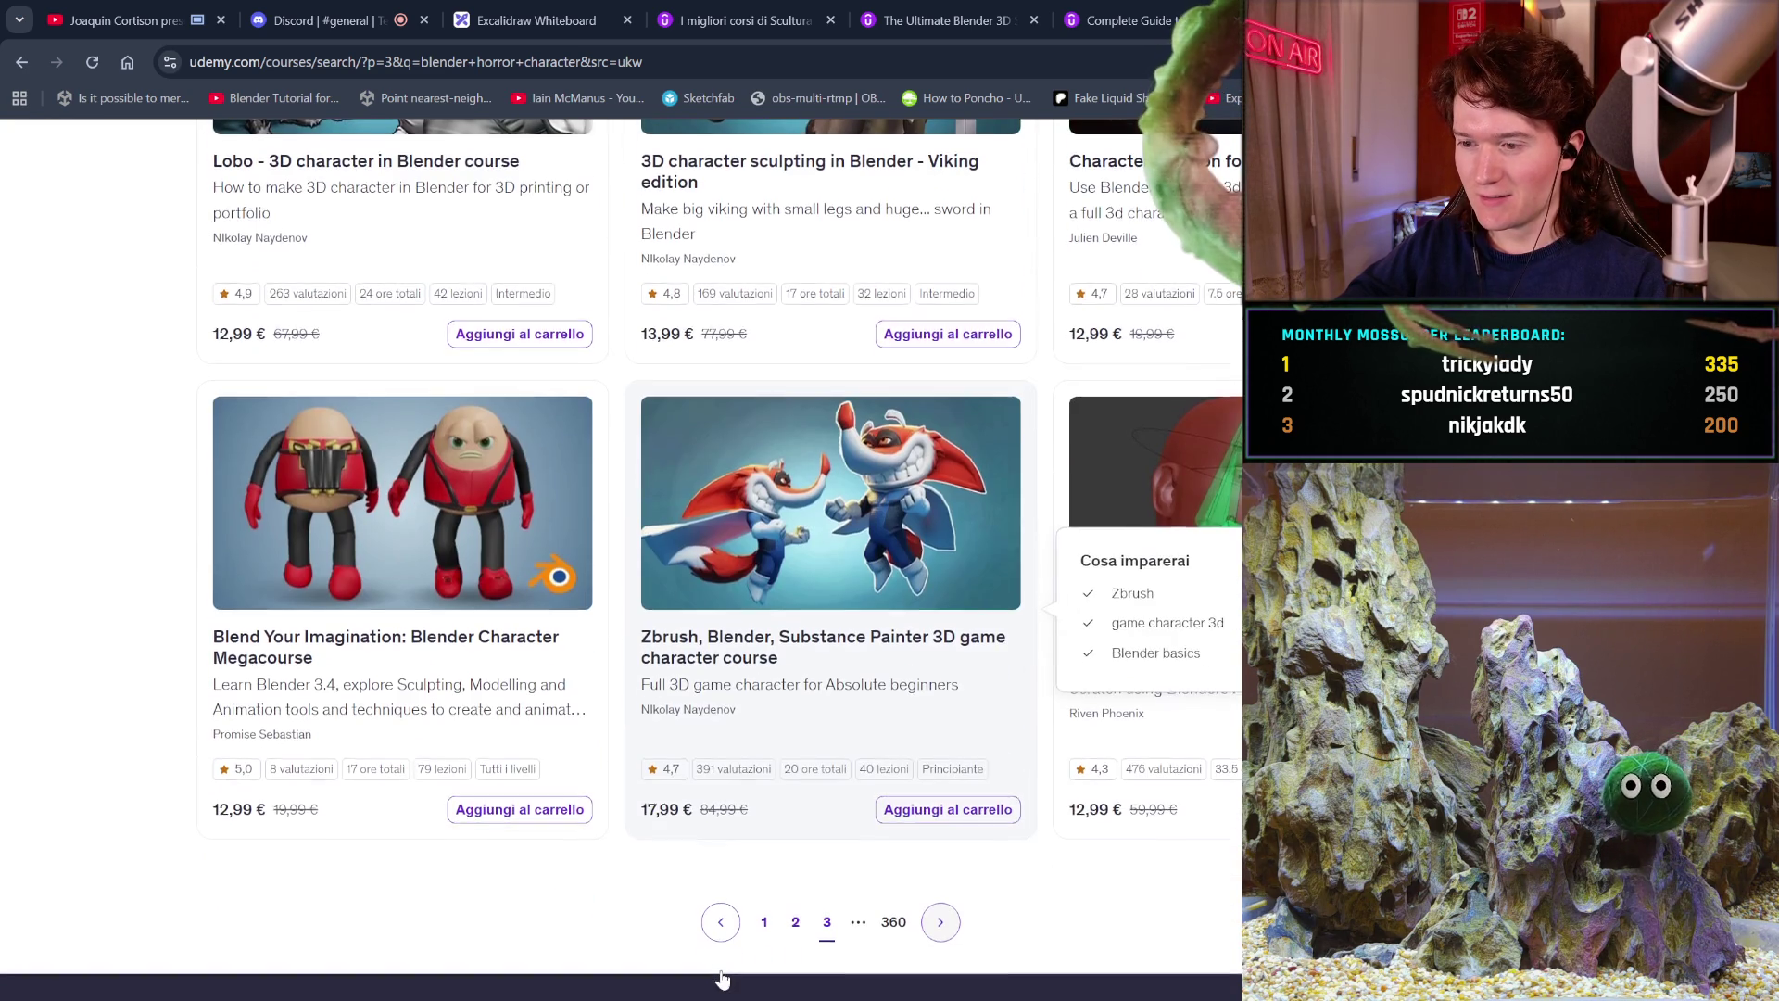
{"action": "left_click", "coordinate": [940, 907]}
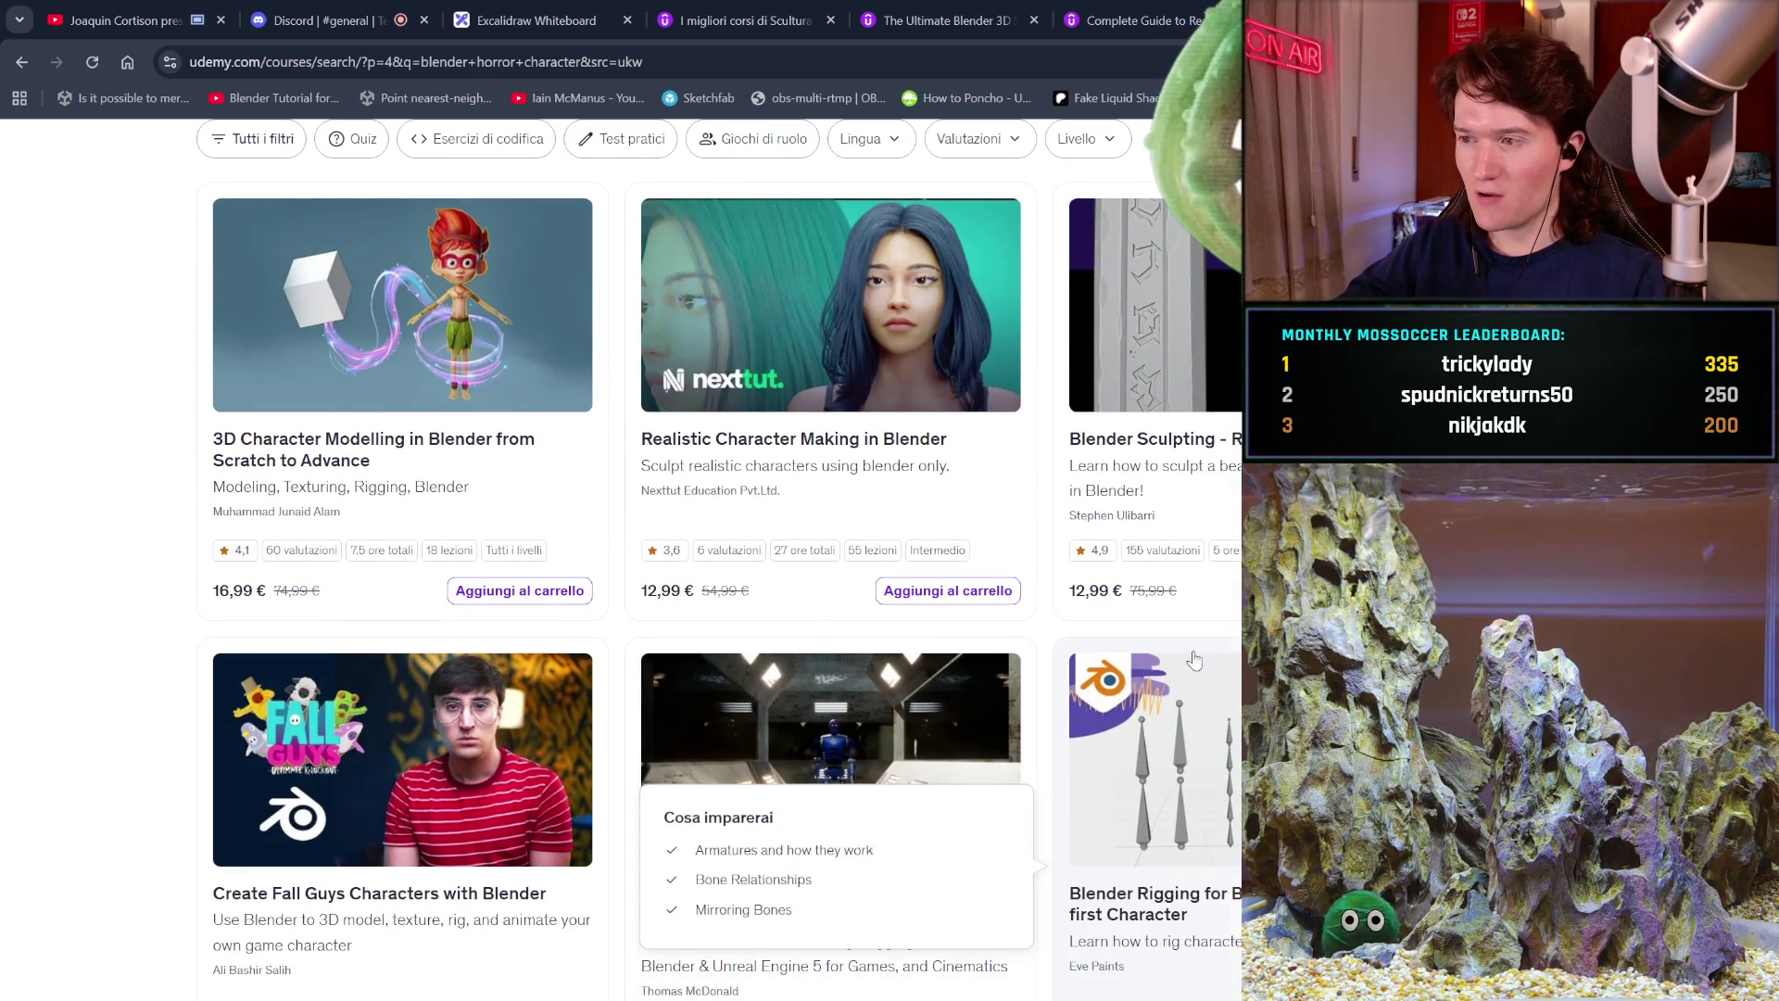
Browse page 4 results, including Realistic Character Making in Blender, then return to the YouTube music tab.
{"action": "scroll", "coordinate": [834, 417], "scroll_direction": "down", "scroll_amount": 3}
{"action": "scroll", "coordinate": [451, 785], "scroll_direction": "down", "scroll_amount": 2}
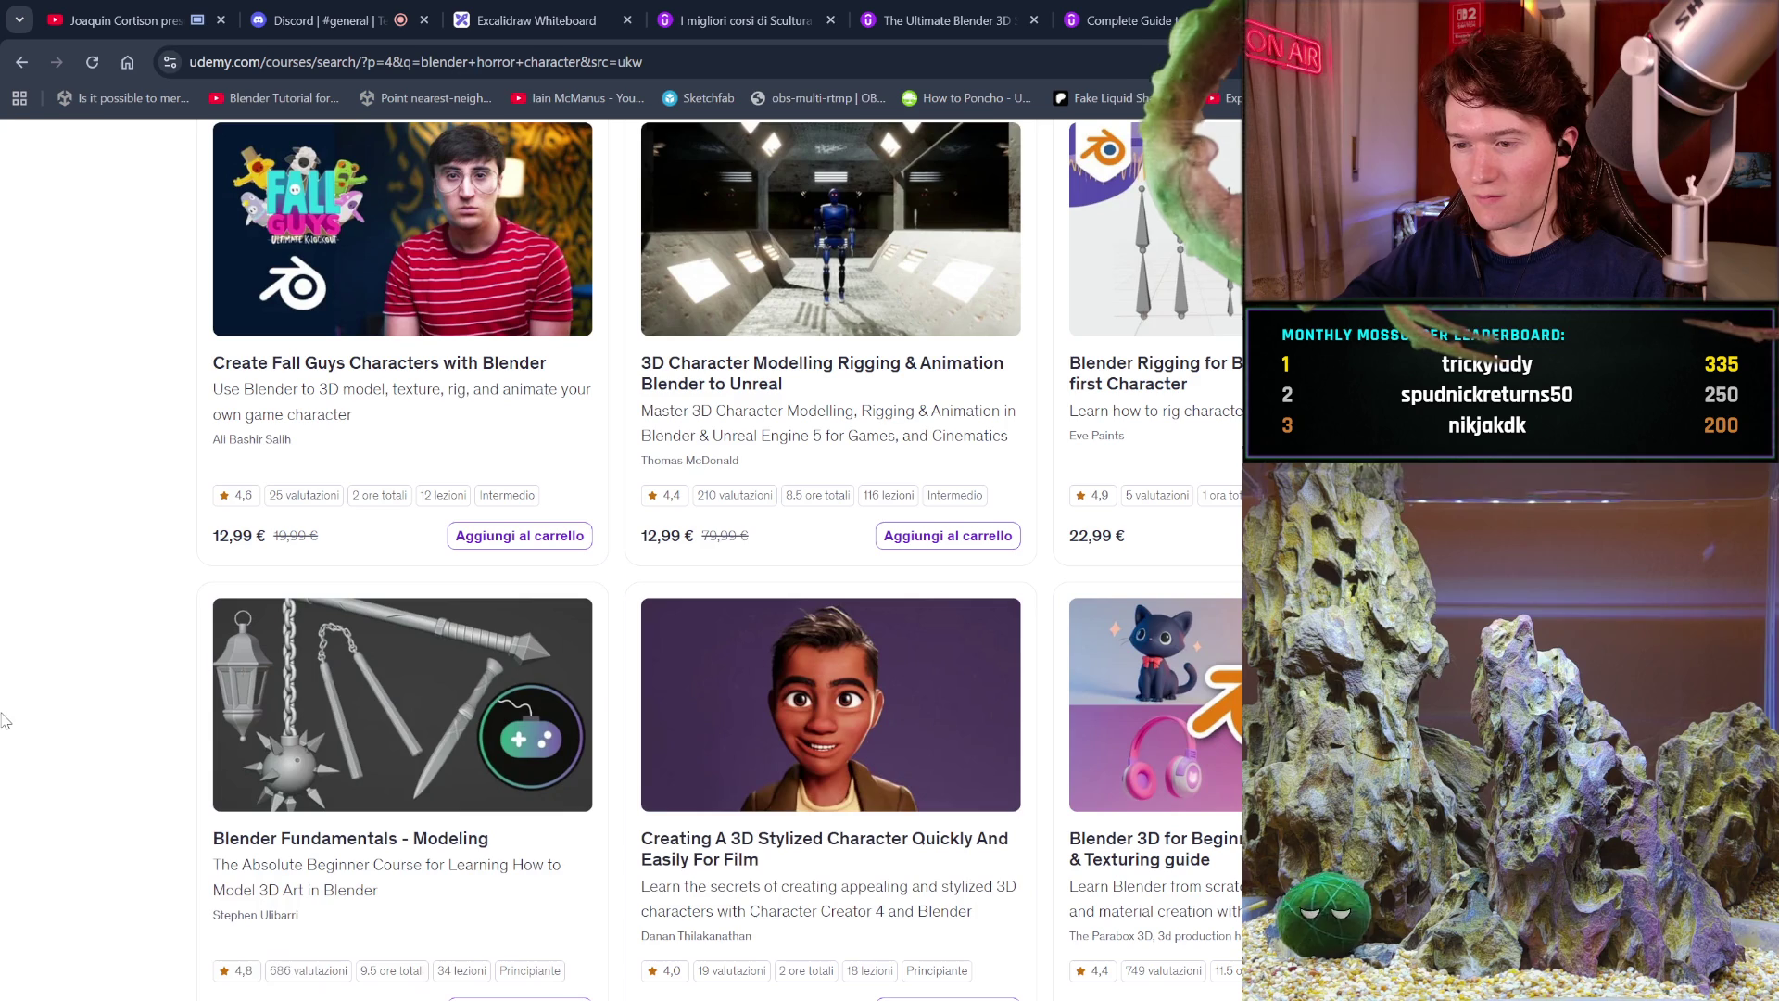
{"action": "scroll", "coordinate": [5, 721], "scroll_direction": "down", "scroll_amount": 3}
{"action": "scroll", "coordinate": [5, 721], "scroll_direction": "down", "scroll_amount": 4}
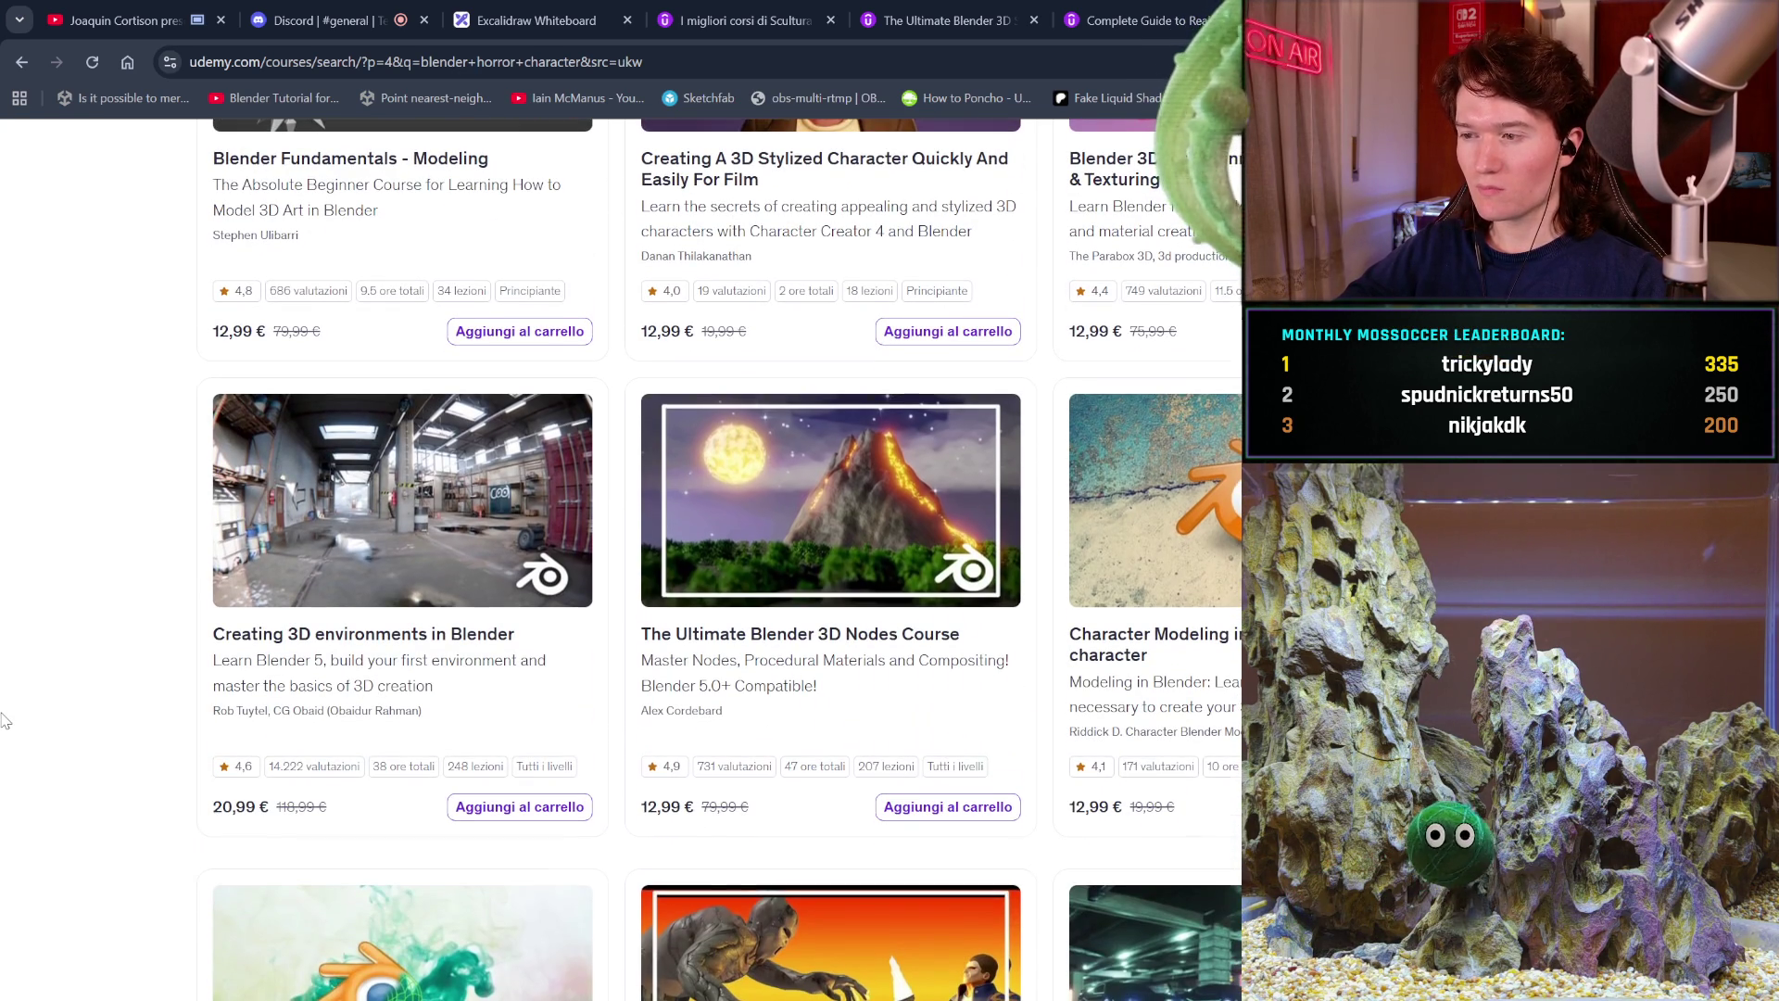
{"action": "scroll", "coordinate": [5, 721], "scroll_direction": "down", "scroll_amount": 2}
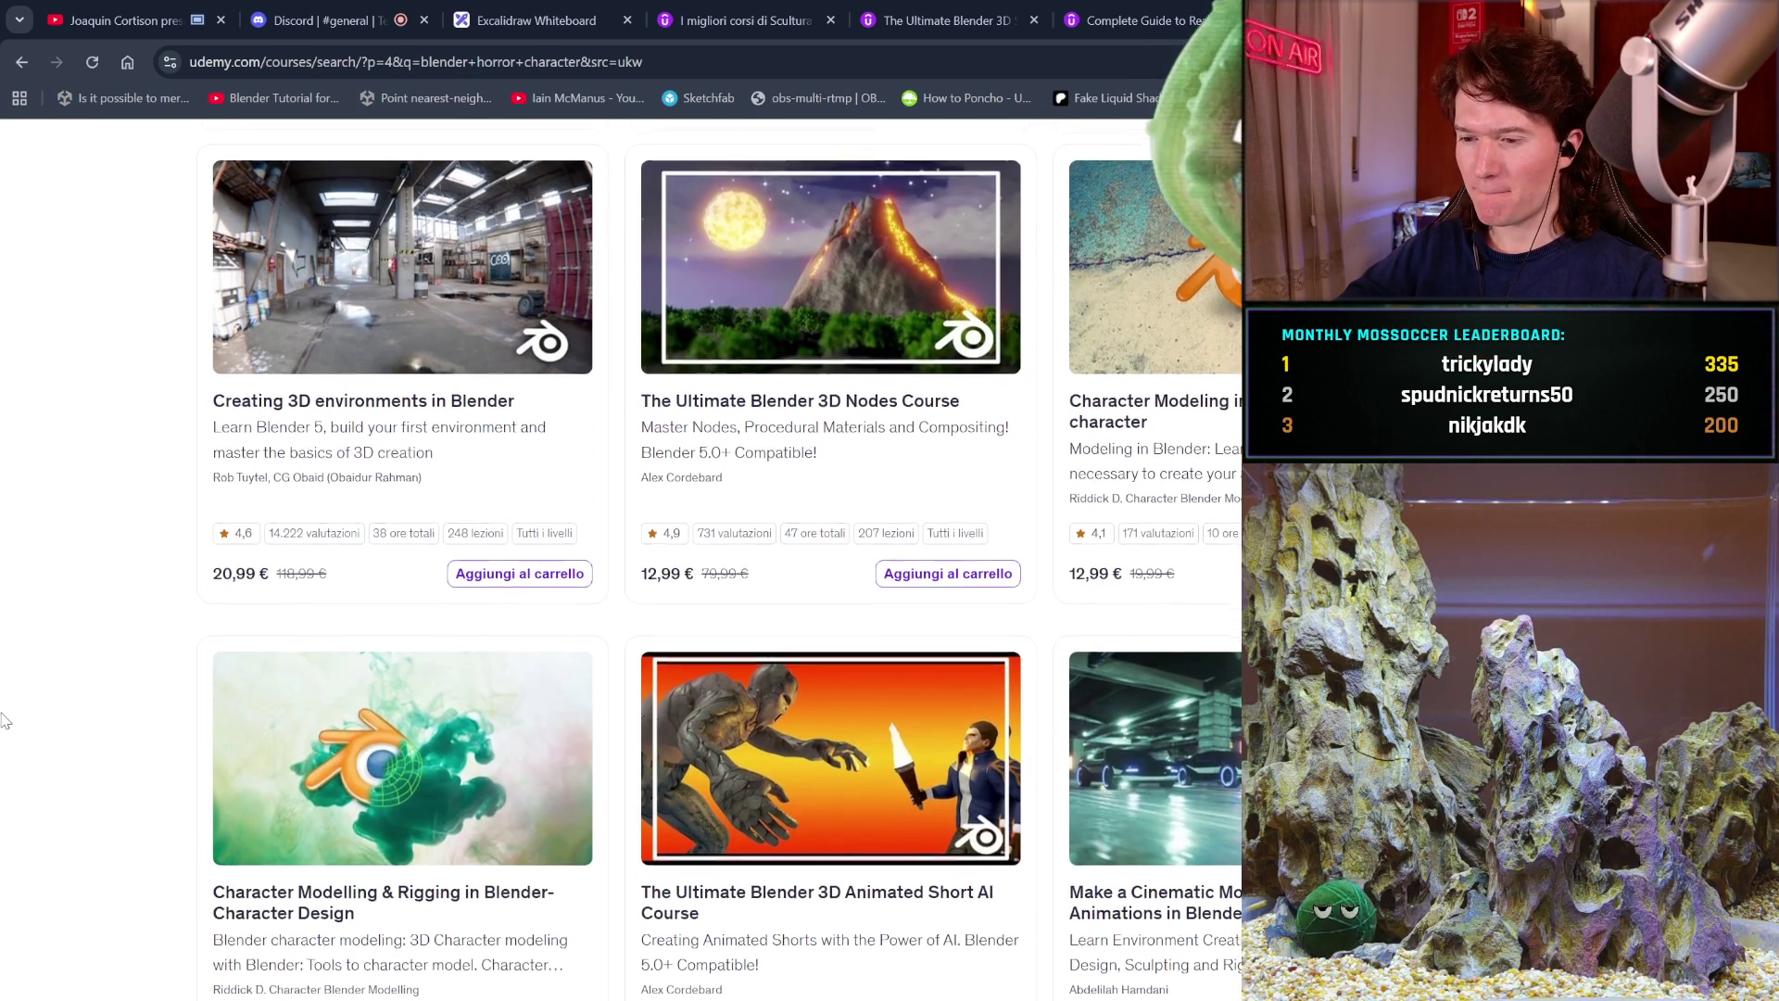
{"action": "scroll", "coordinate": [5, 721], "scroll_direction": "down", "scroll_amount": 1}
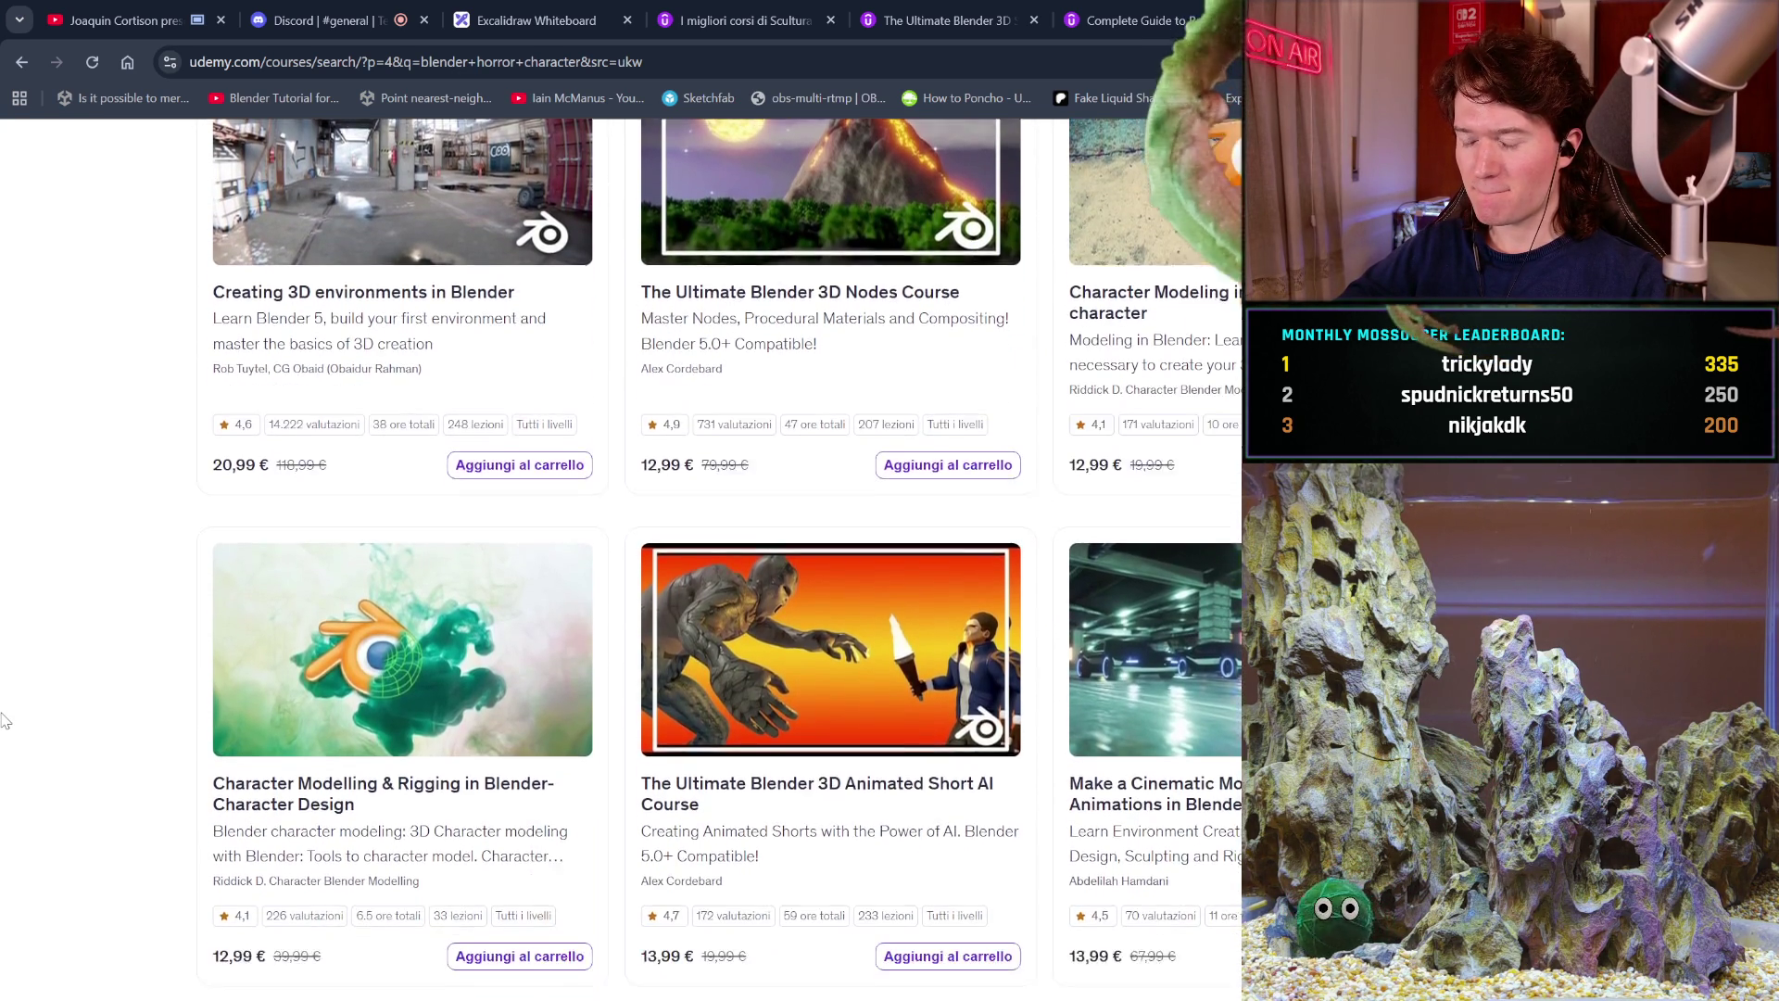
{"action": "scroll", "coordinate": [5, 721], "scroll_direction": "down", "scroll_amount": 3}
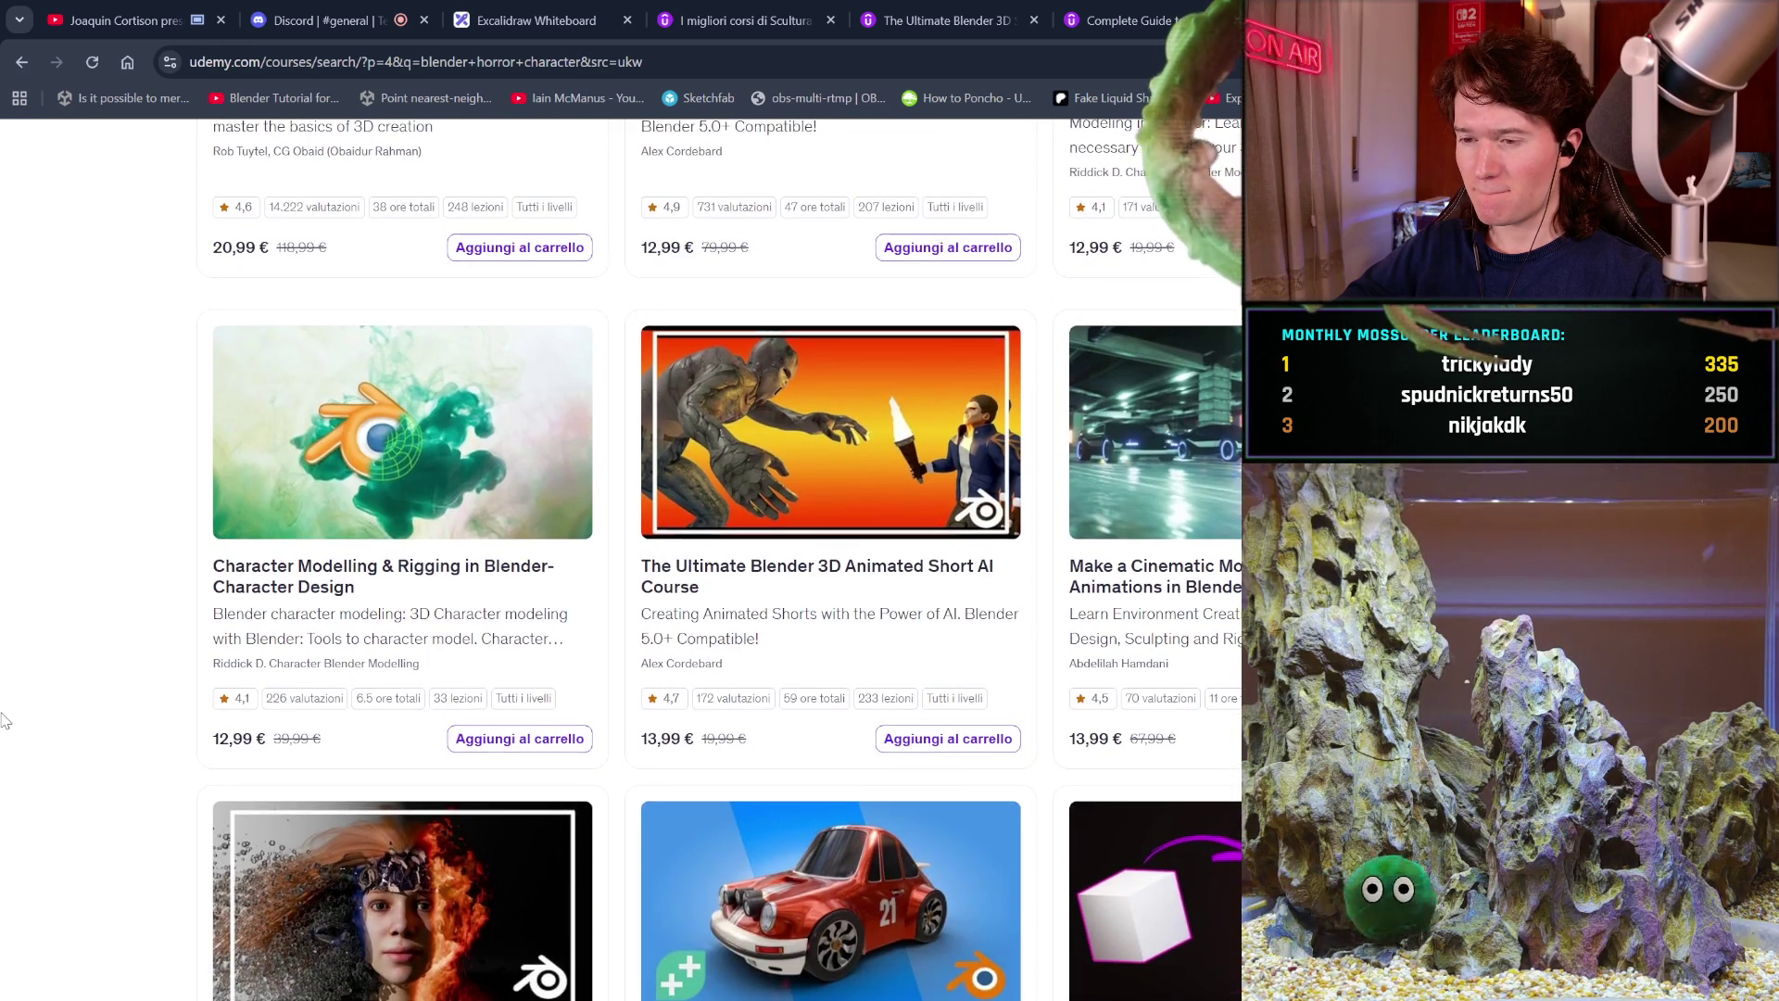
{"action": "scroll", "coordinate": [5, 721], "scroll_direction": "down", "scroll_amount": 1}
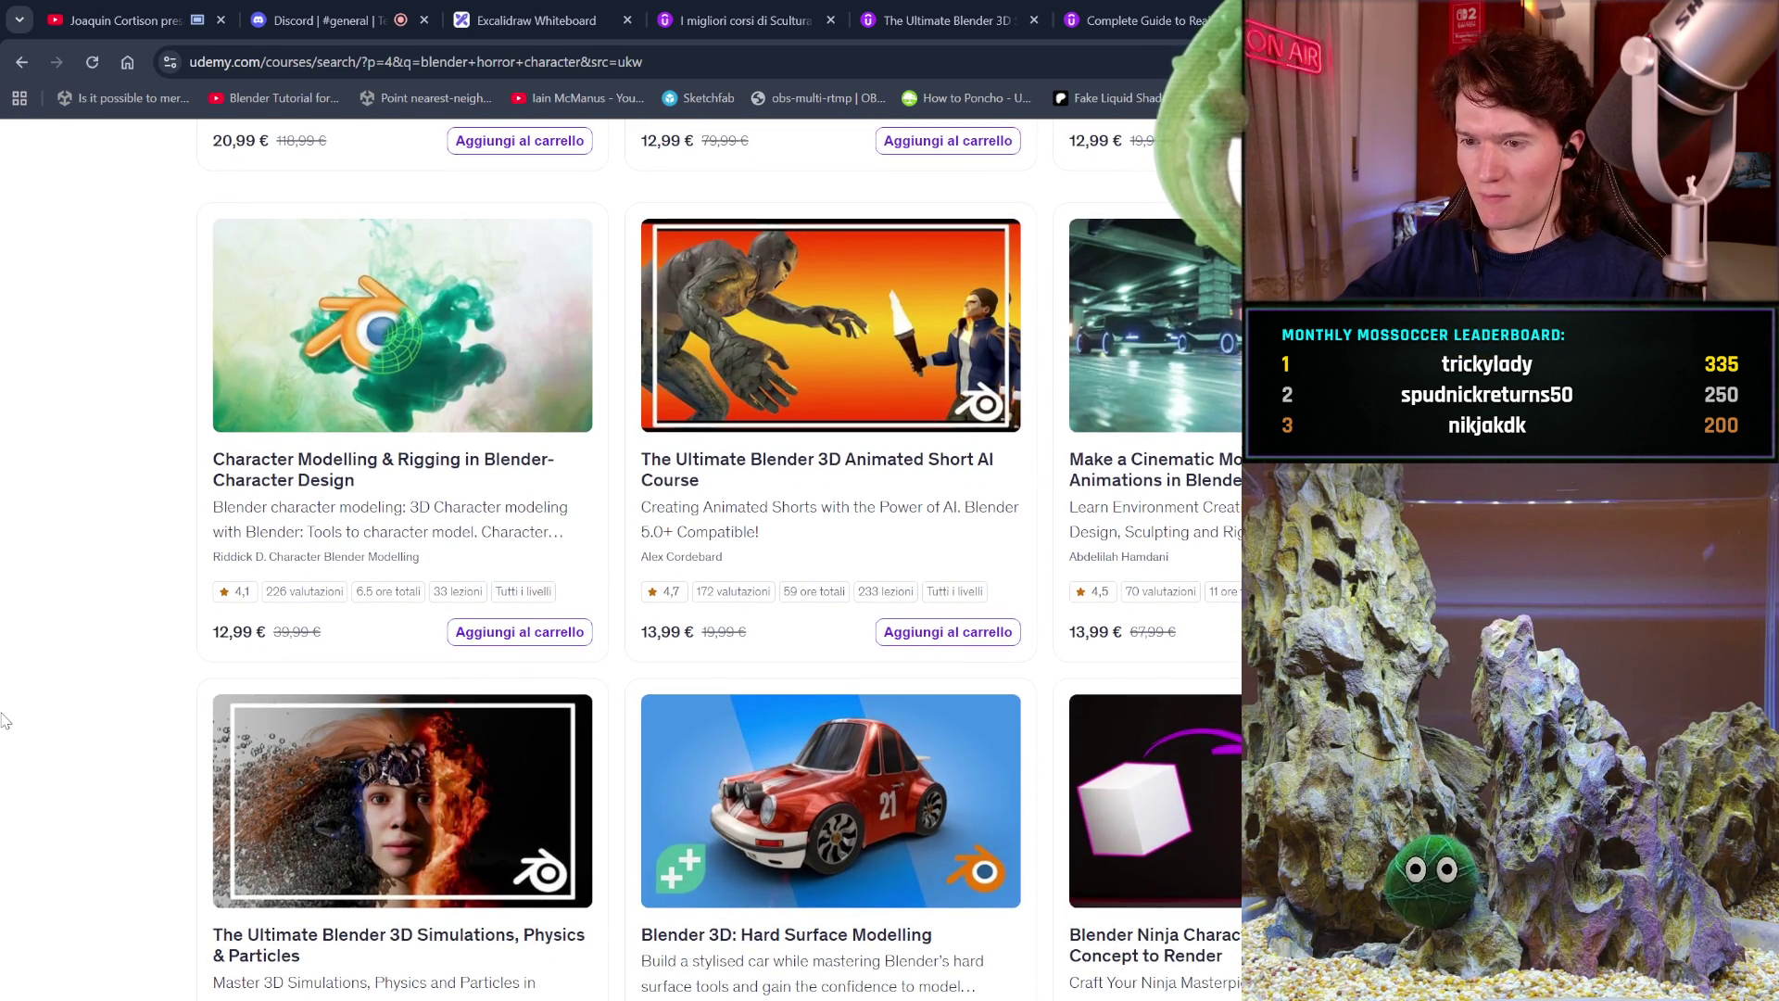
{"action": "scroll", "coordinate": [5, 721], "scroll_direction": "down", "scroll_amount": 2}
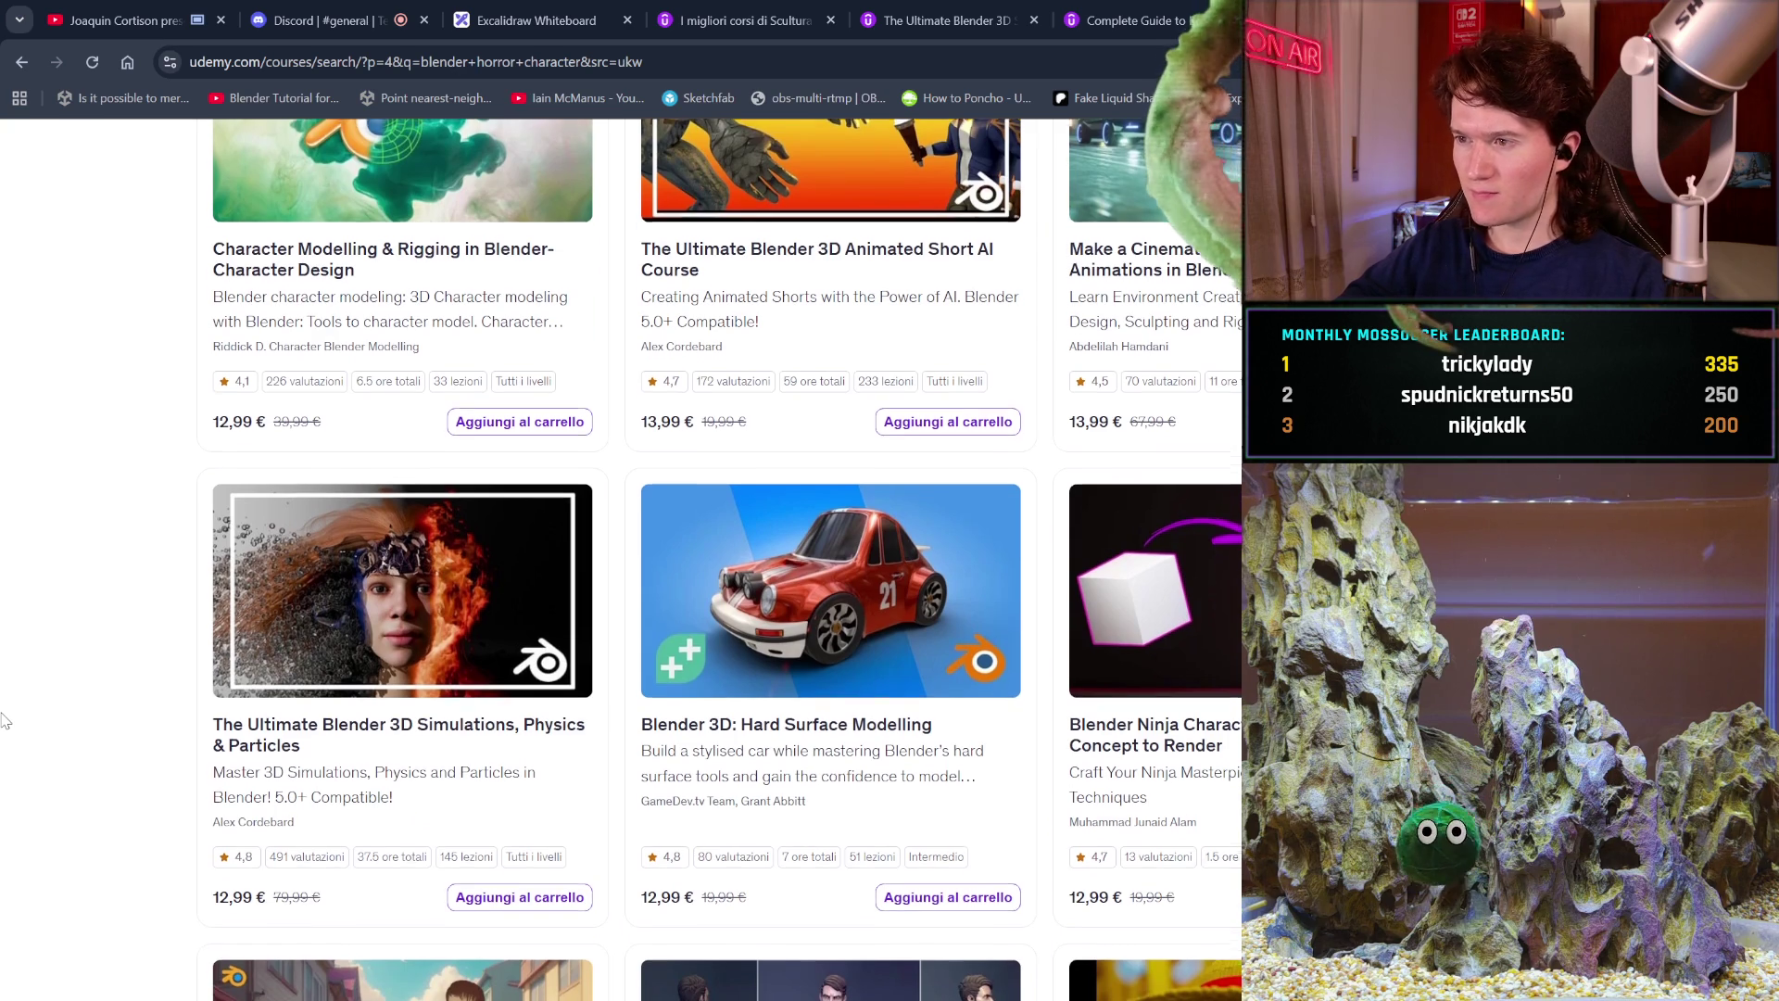
{"action": "scroll", "coordinate": [4, 721], "scroll_direction": "down", "scroll_amount": 1}
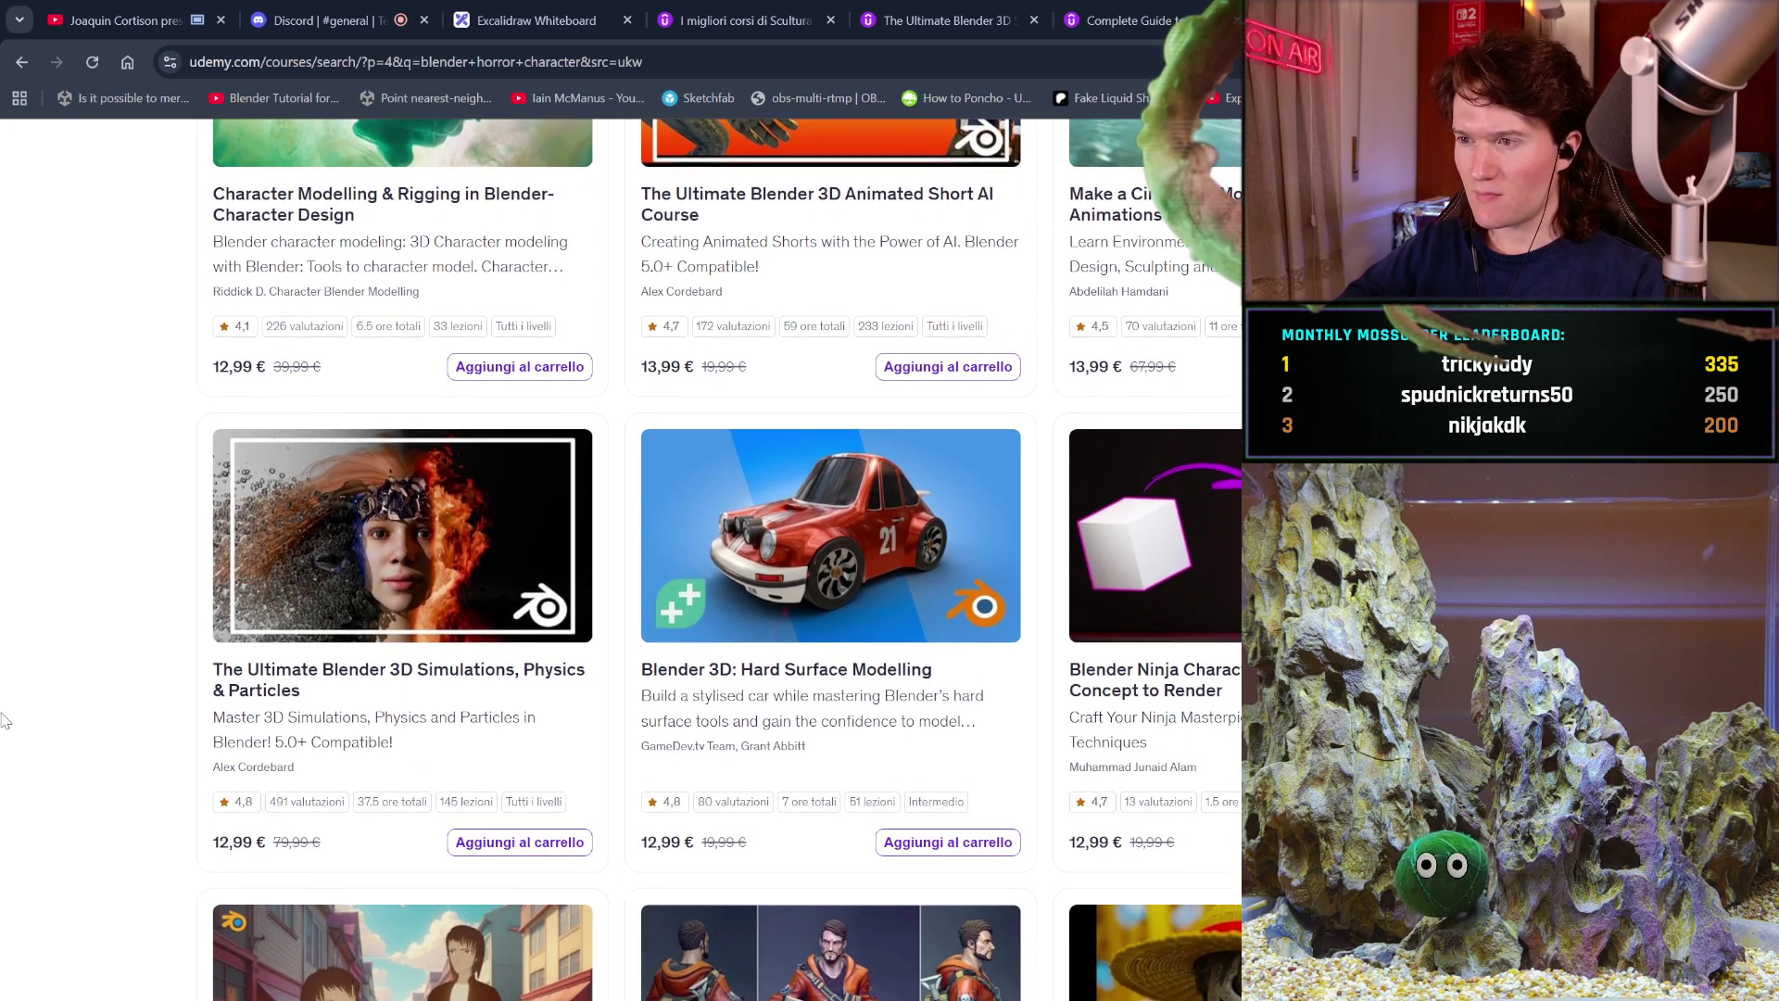
{"action": "scroll", "coordinate": [5, 721], "scroll_direction": "down", "scroll_amount": 2}
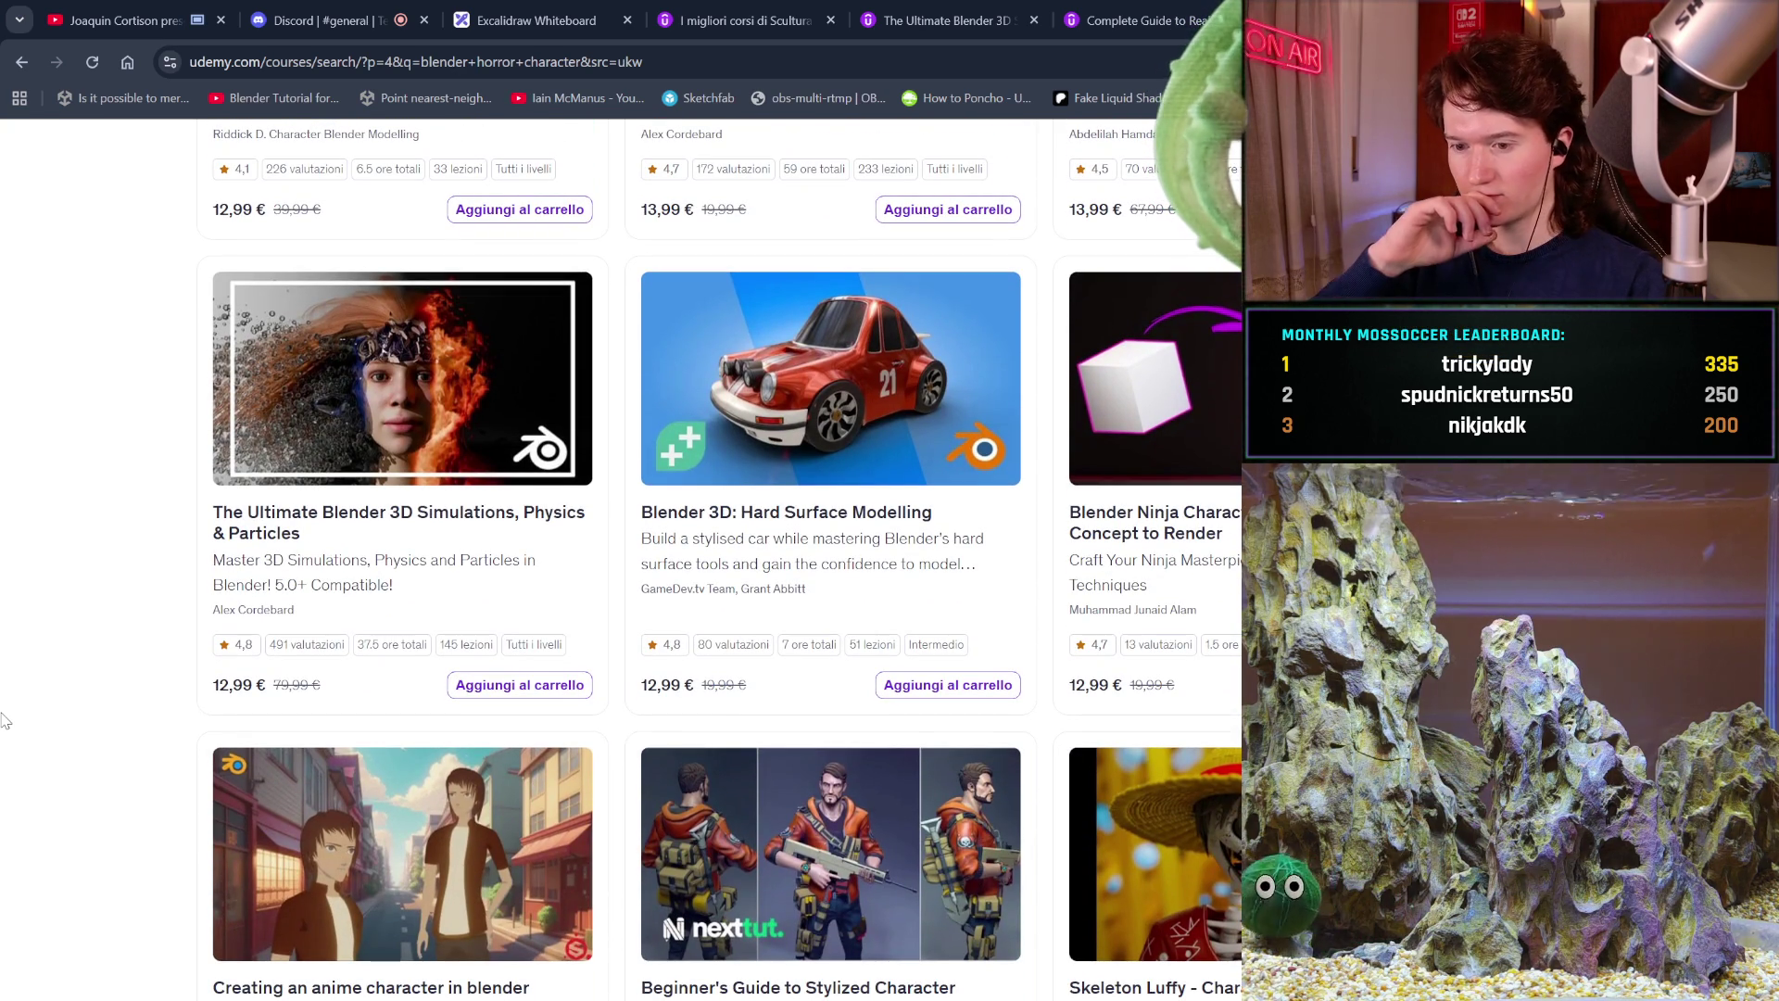
{"action": "scroll", "coordinate": [4, 721], "scroll_direction": "down", "scroll_amount": 10}
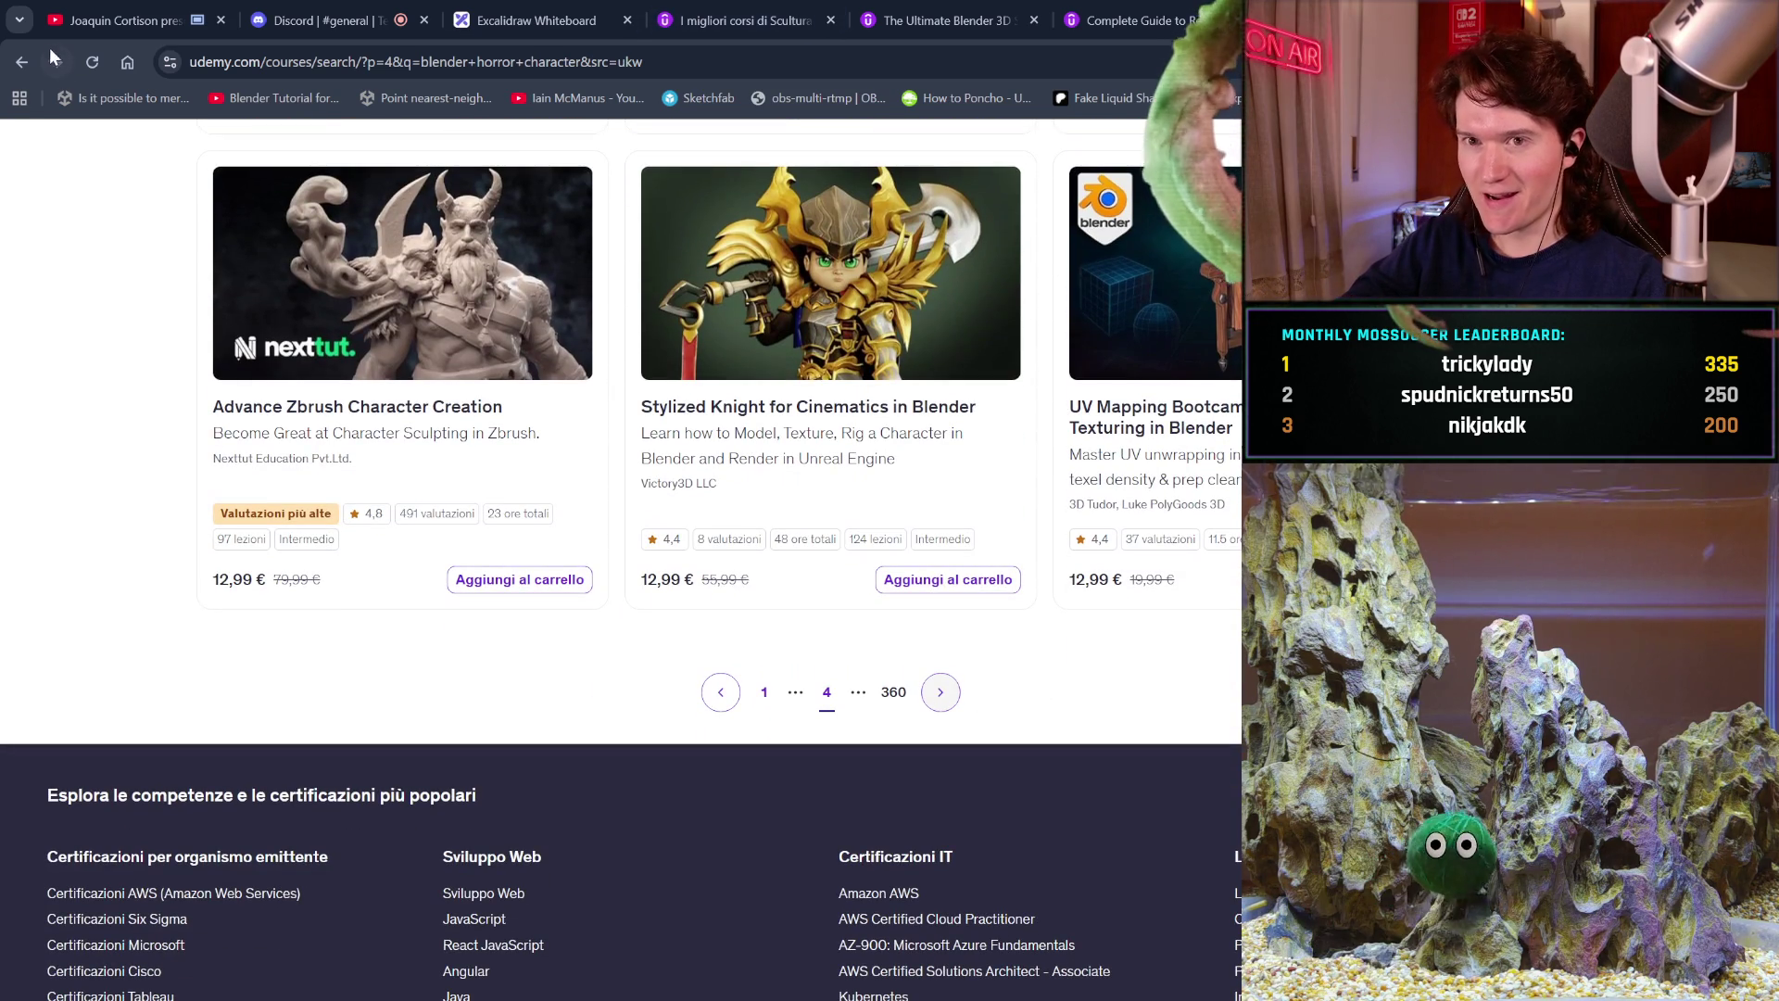
{"action": "left_click", "coordinate": [139, 20]}
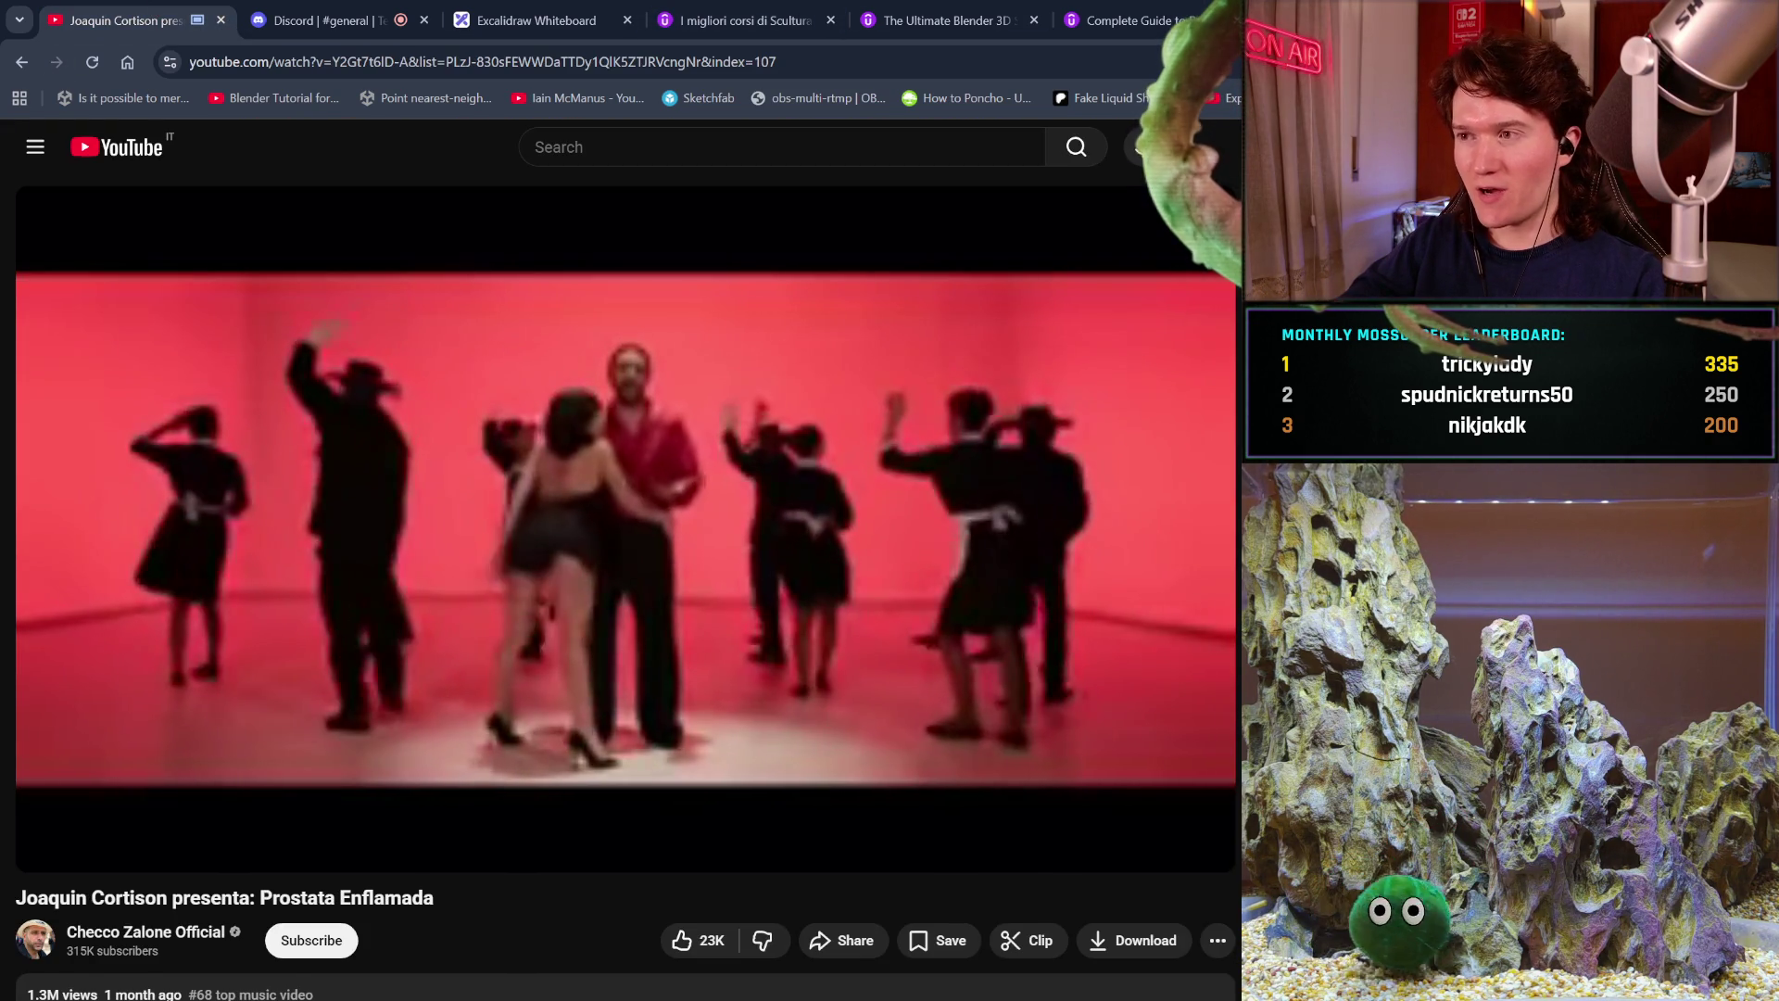
Close the three extra Udemy course tabs and pause the saved Blender beginner tutorial video.
{"action": "left_click", "coordinate": [806, 21]}
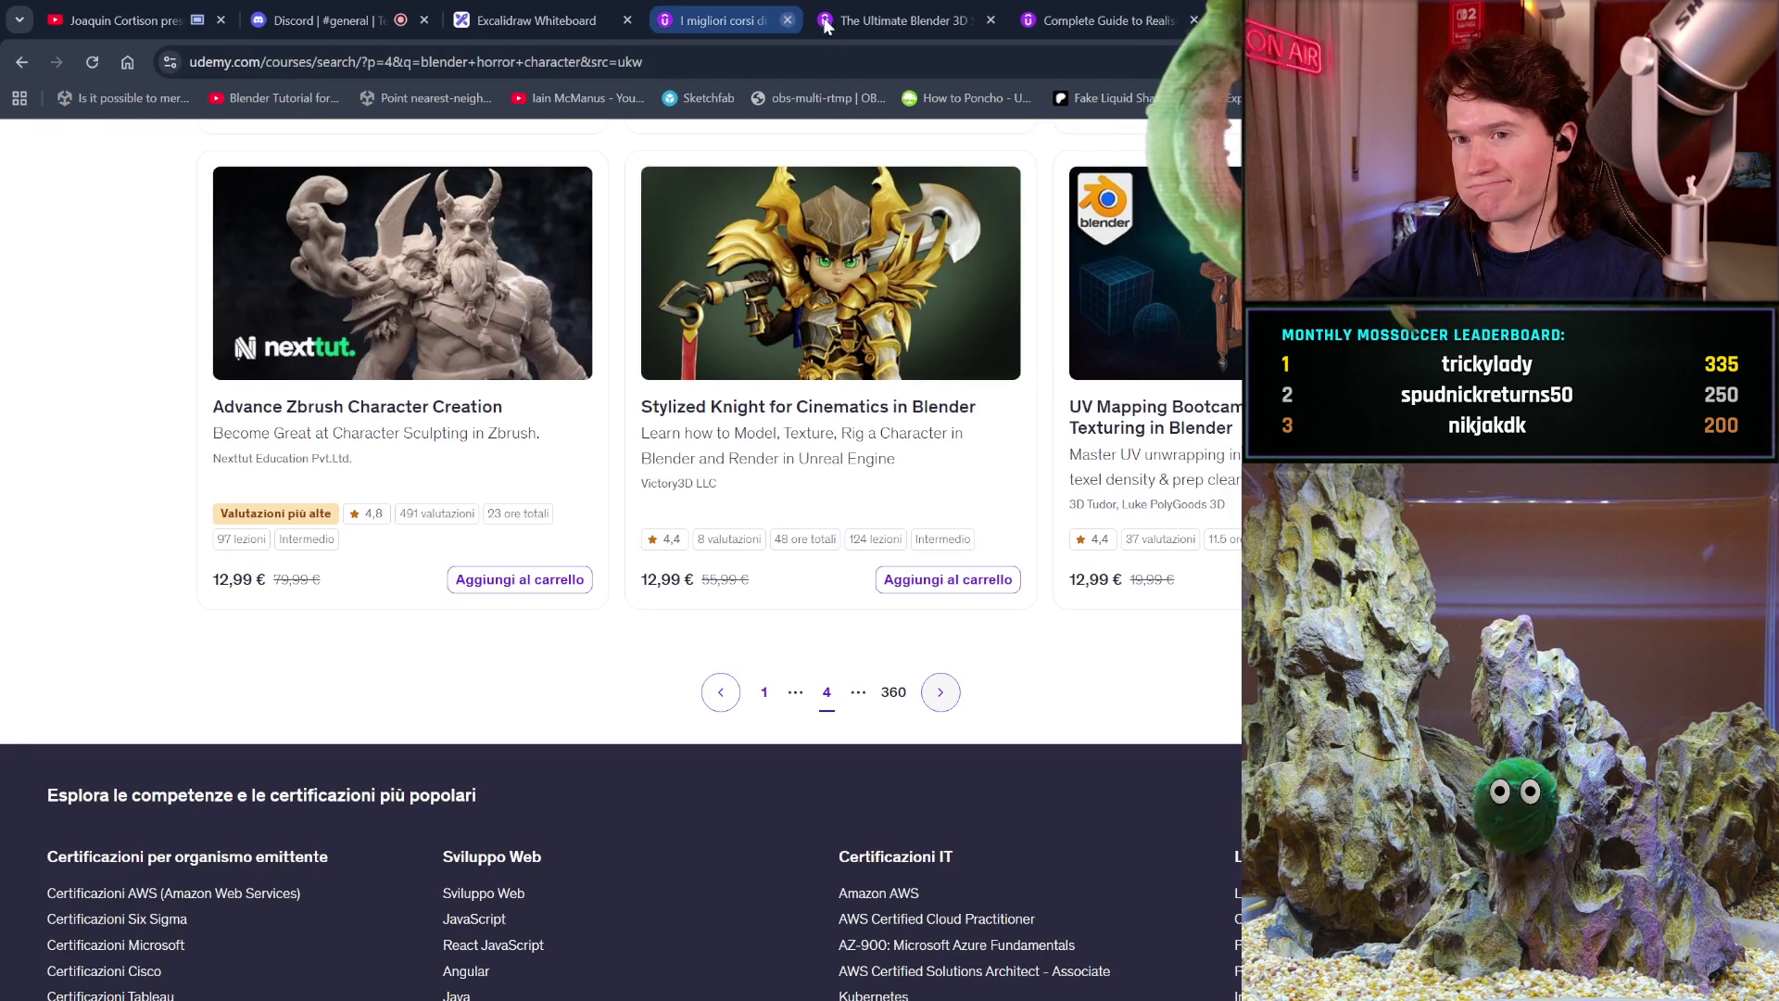
{"action": "left_click", "coordinate": [829, 21]}
{"action": "left_click", "coordinate": [830, 20]}
{"action": "left_click", "coordinate": [830, 20]}
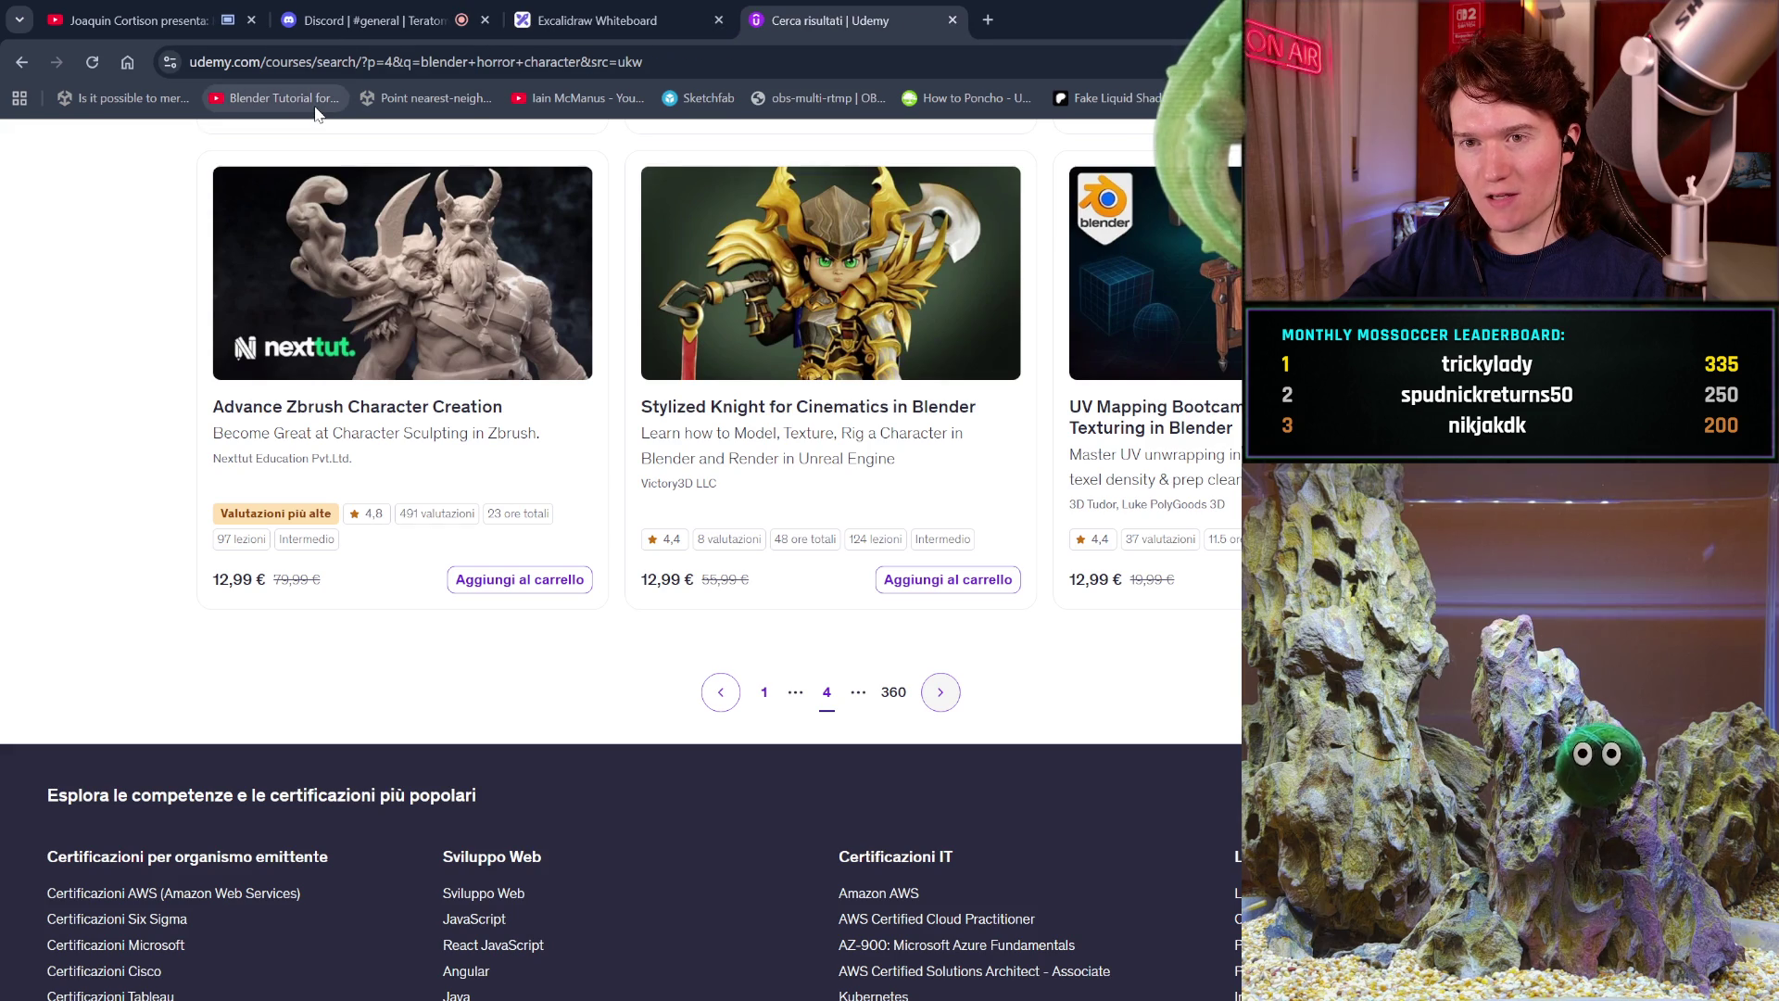
{"action": "left_click", "coordinate": [278, 99]}
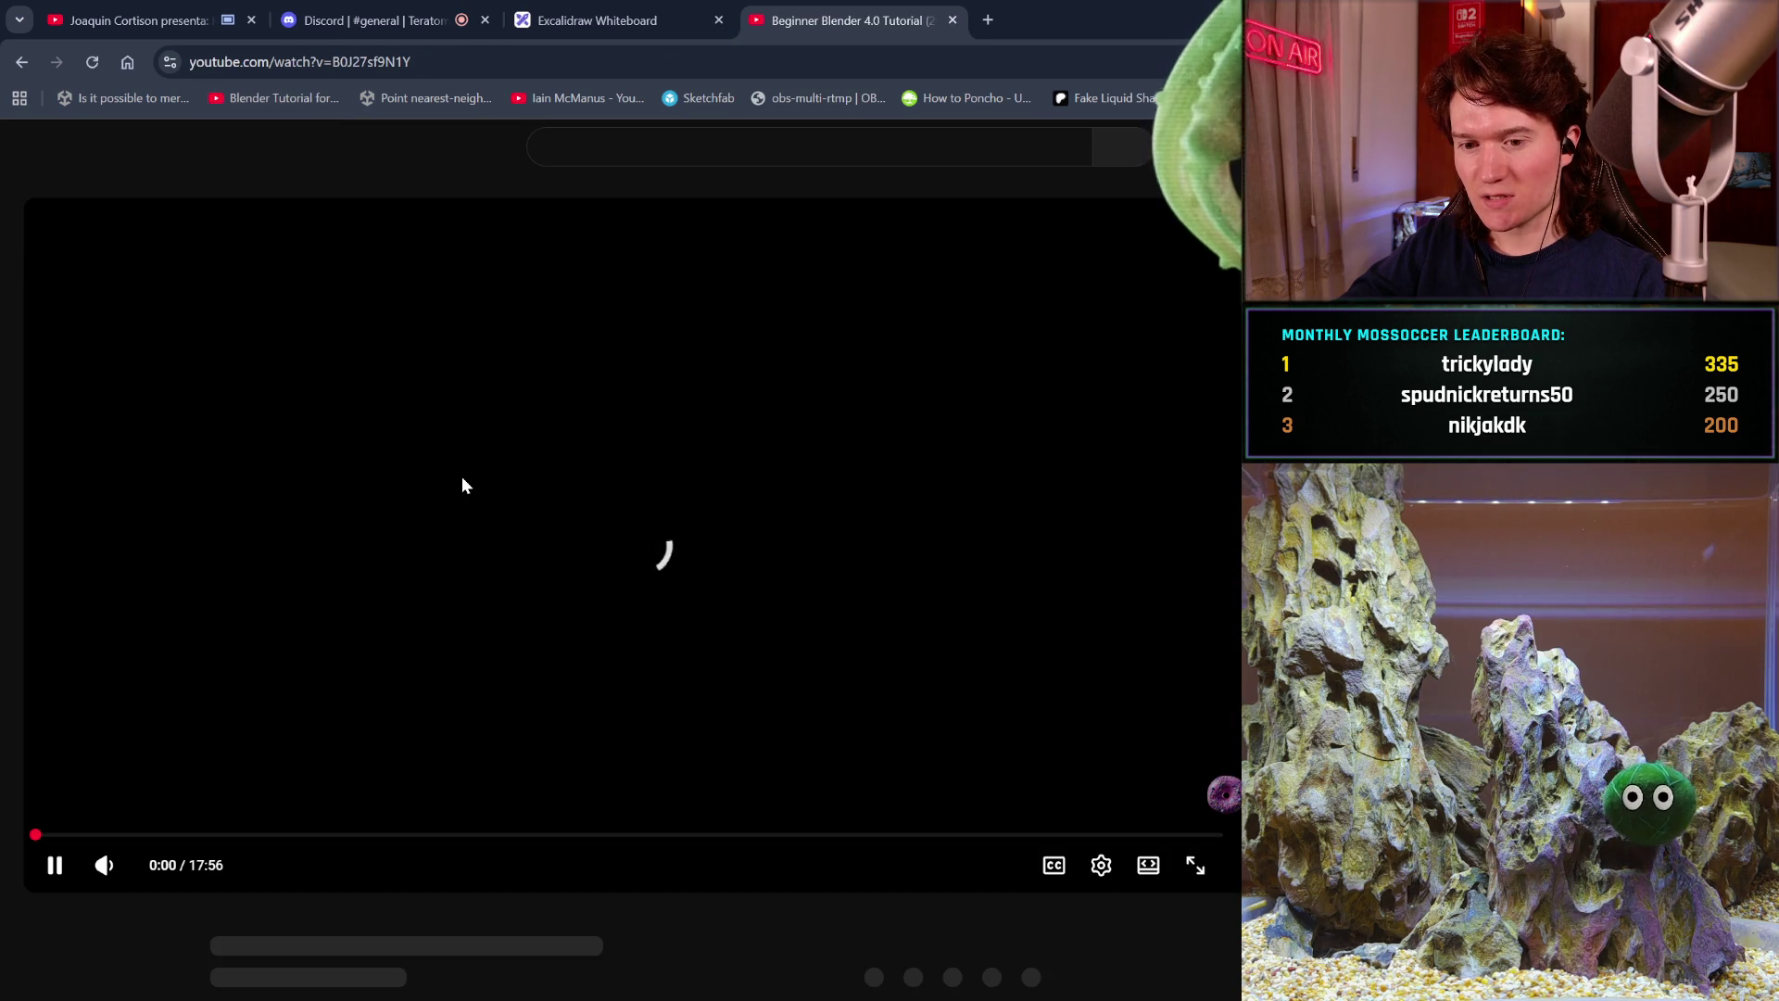
{"action": "left_click", "coordinate": [595, 405]}
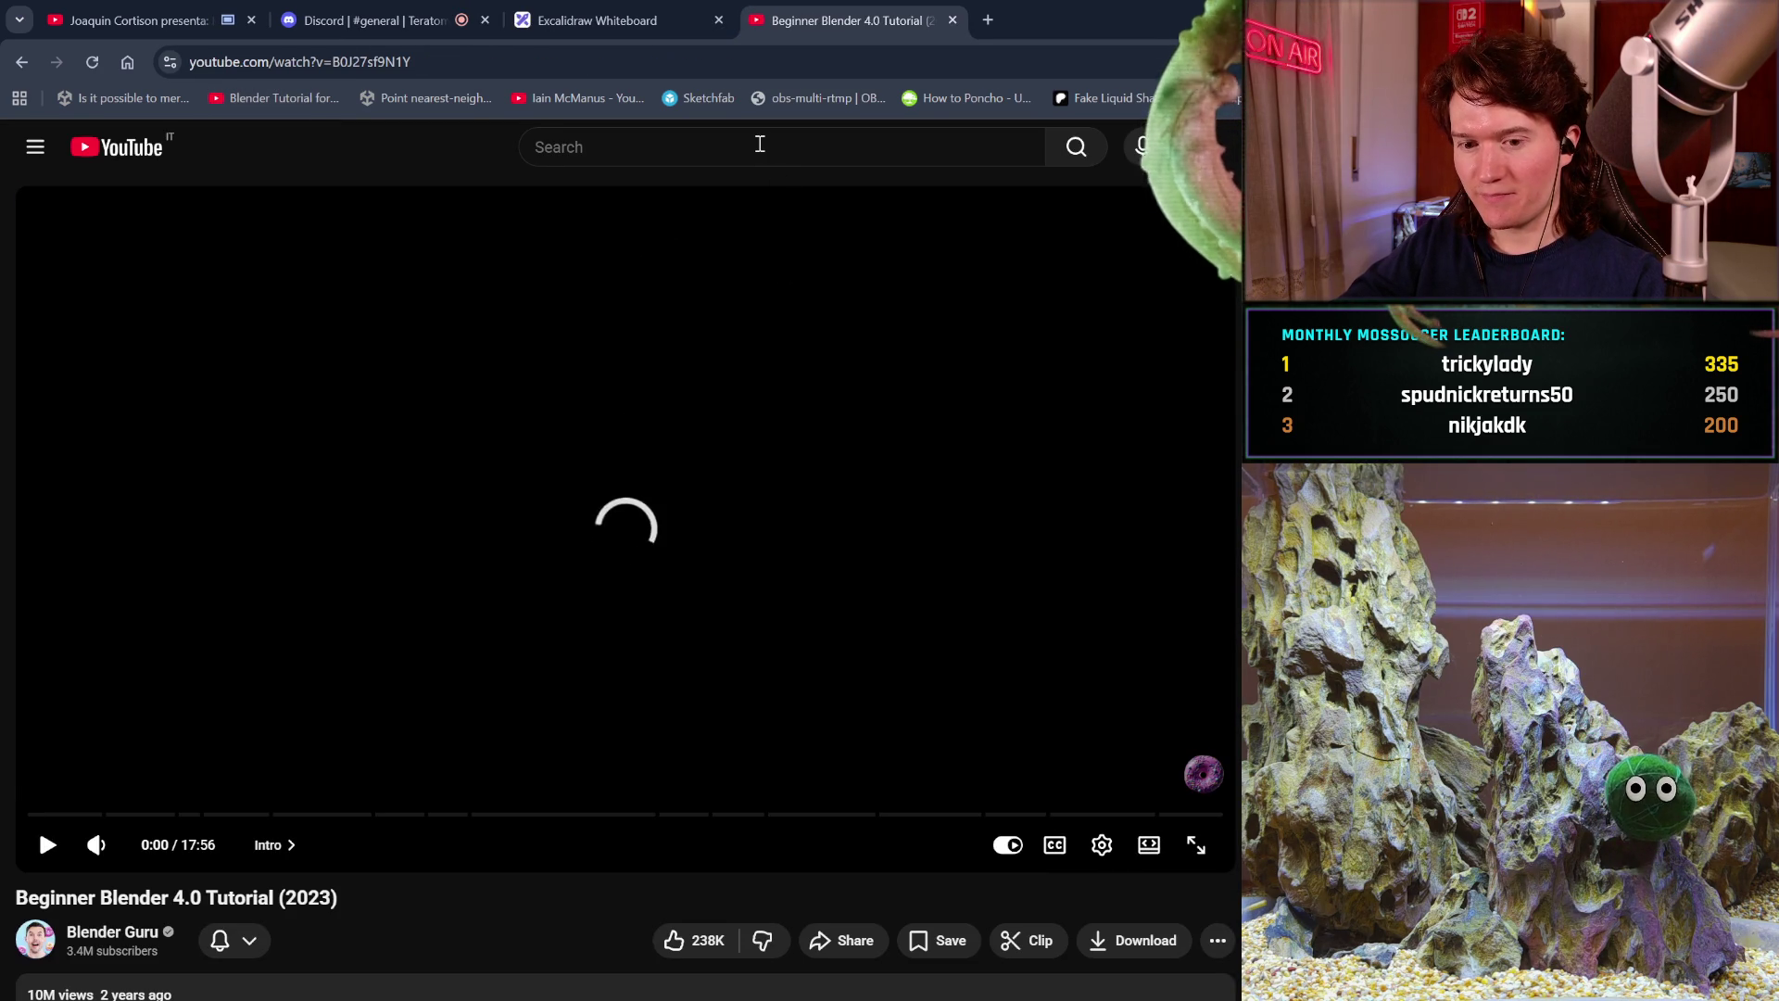
Search YouTube for 'blender tutorial'.
{"action": "left_click", "coordinate": [760, 144]}
{"action": "type", "text": "l"}
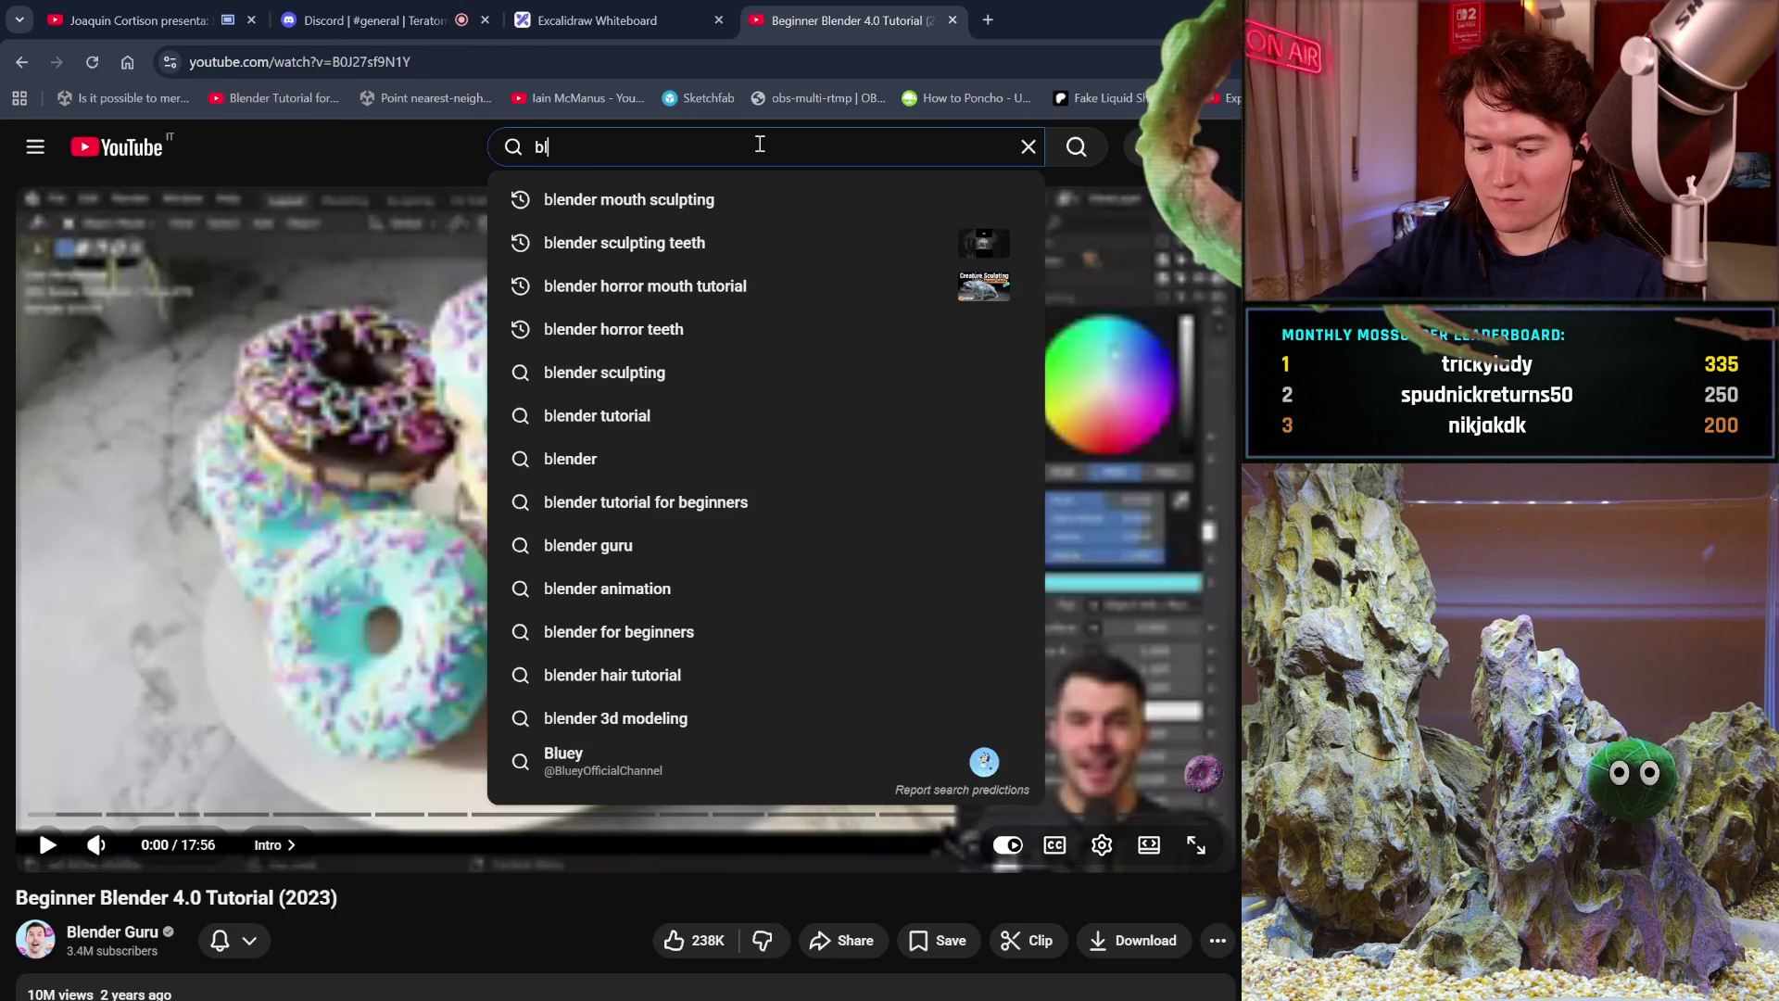
{"action": "type", "text": "ender "}
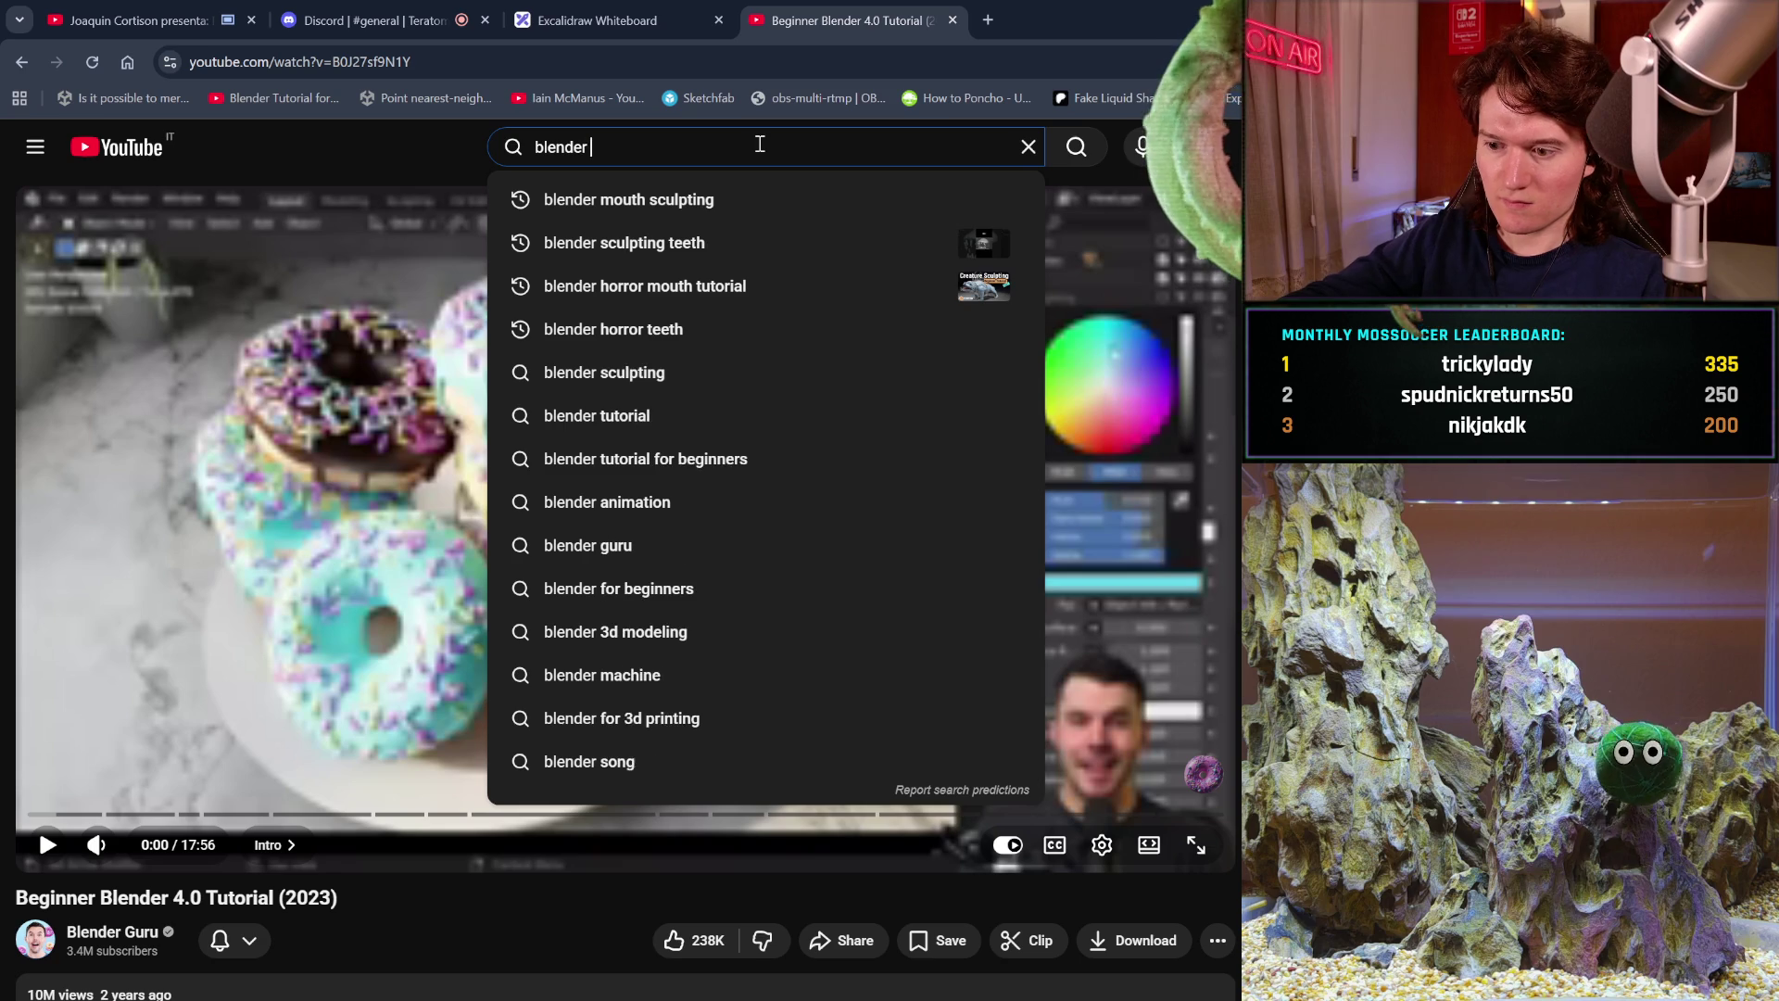
{"action": "type", "text": "tutorial"}
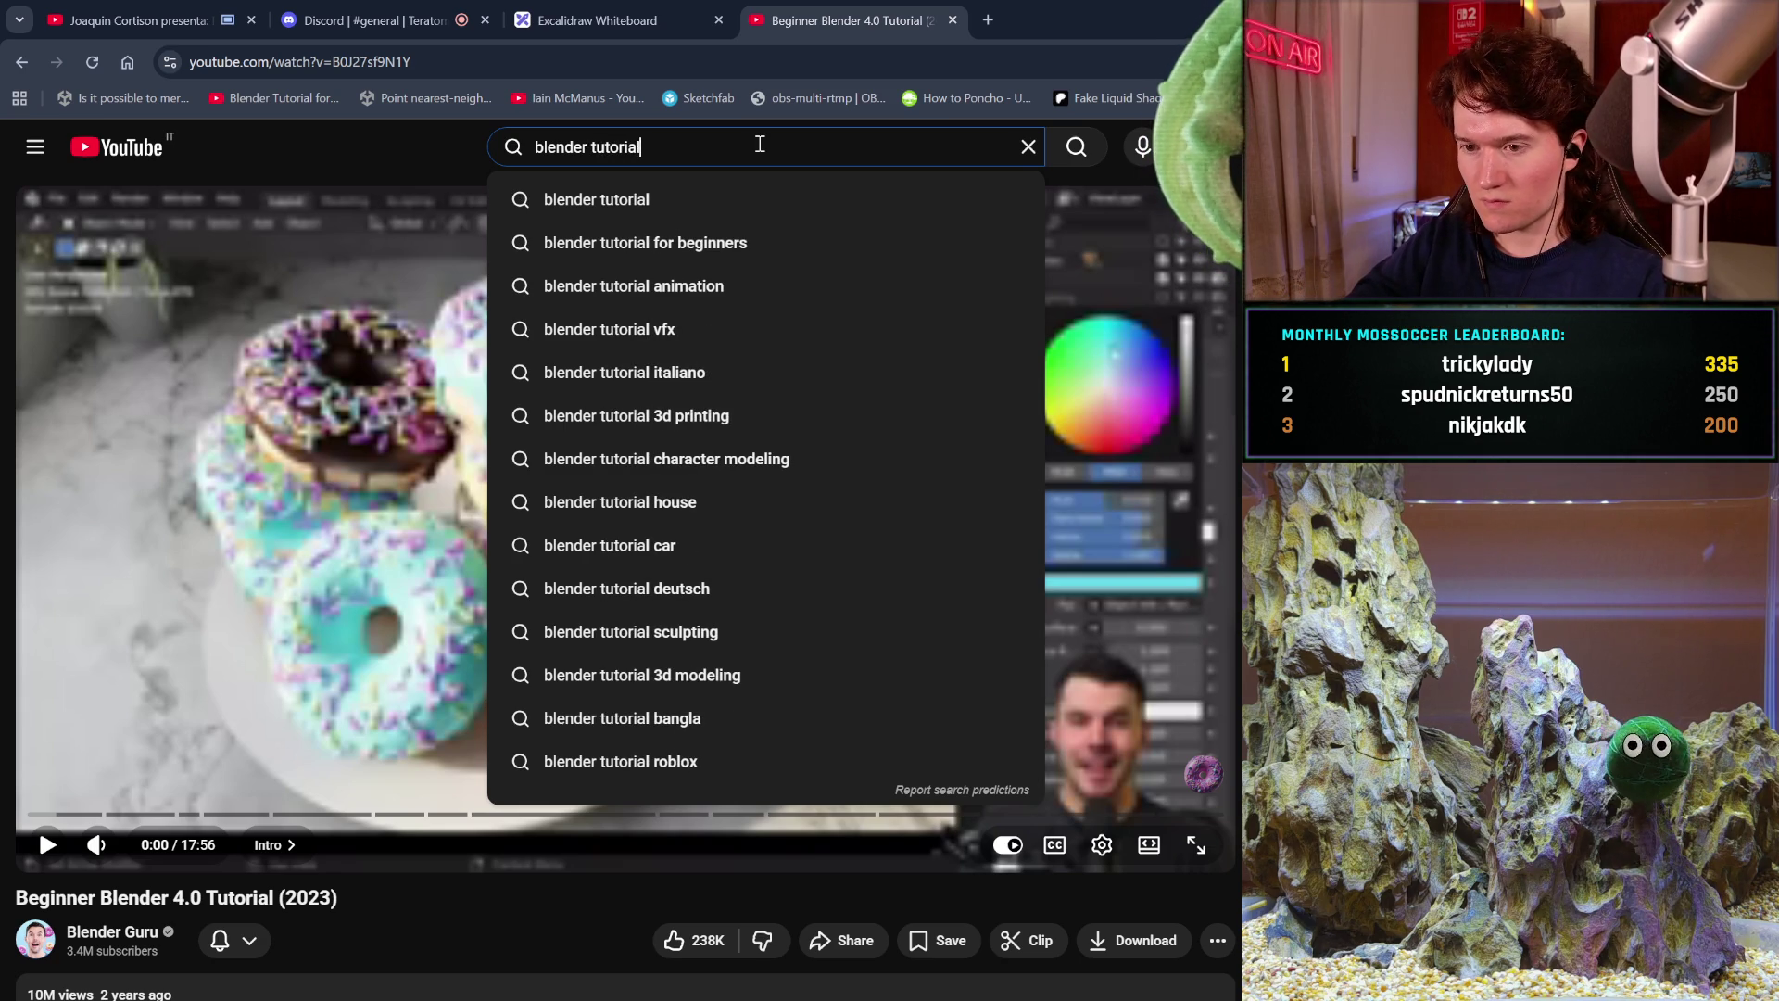
{"action": "key", "text": "Return"}
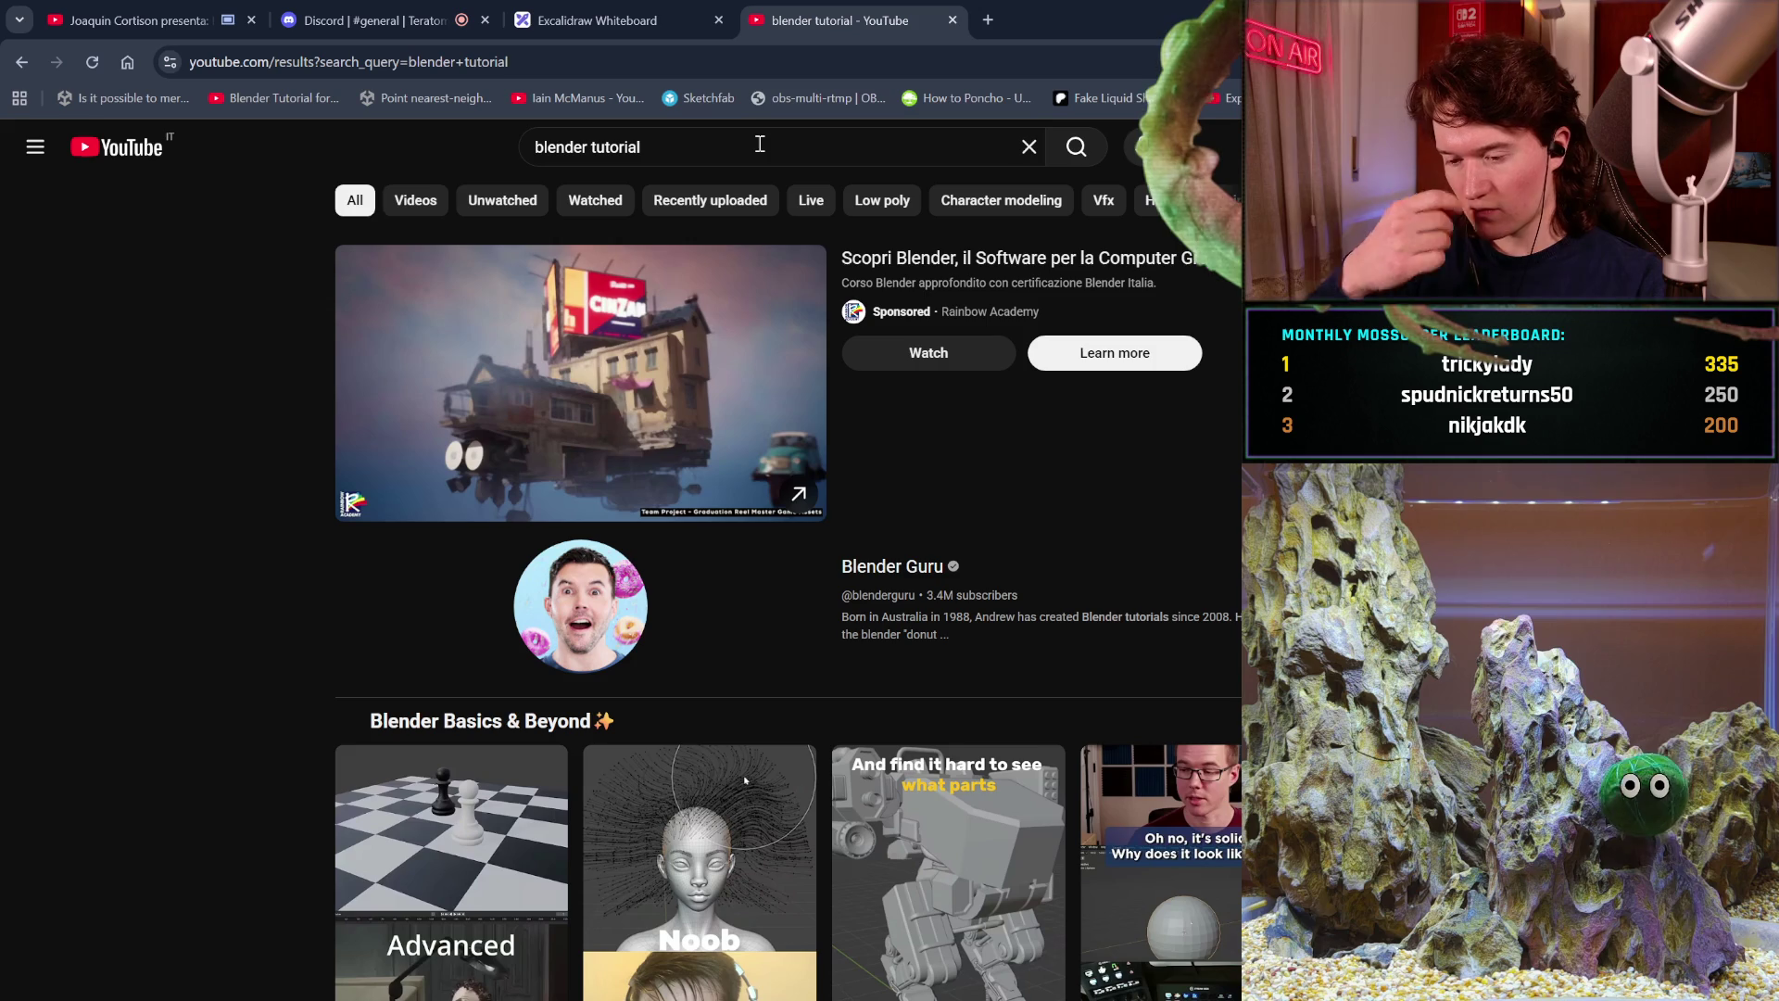
Skip the music tab to Soviet Union Music Records 1939, then return to the blender tutorial results.
{"action": "scroll", "coordinate": [775, 509], "scroll_direction": "down", "scroll_amount": 5}
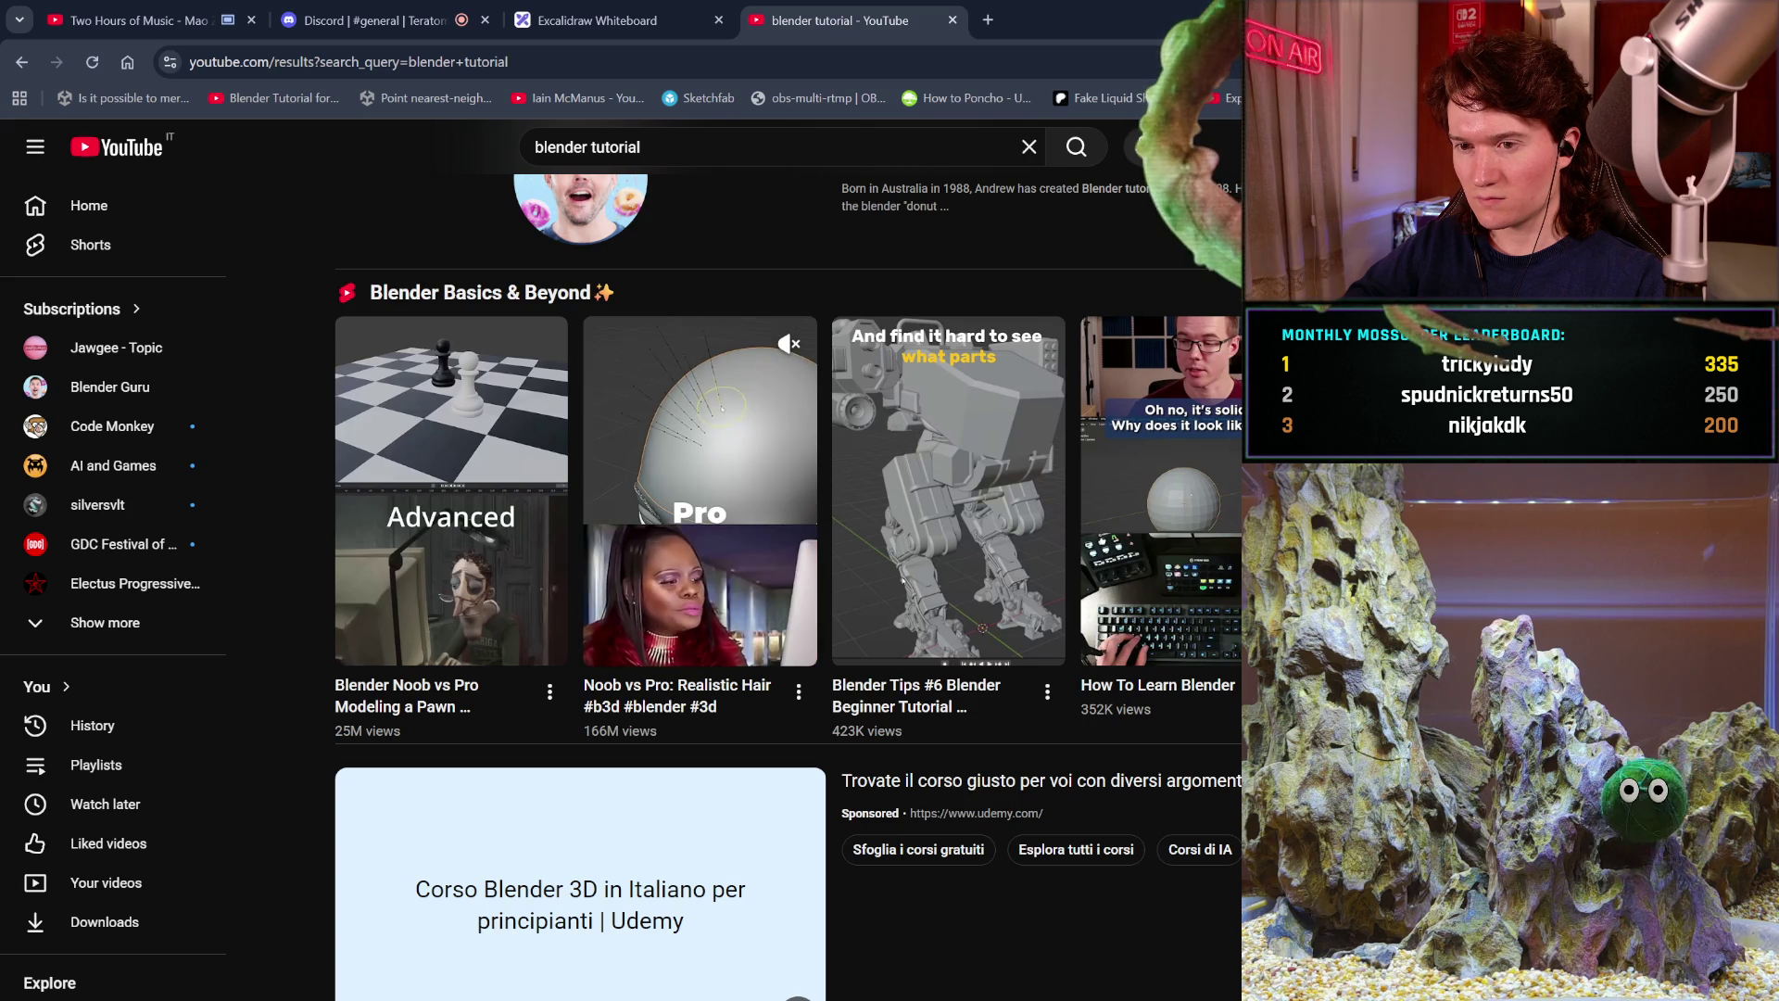
{"action": "scroll", "coordinate": [780, 335], "scroll_direction": "down", "scroll_amount": 10}
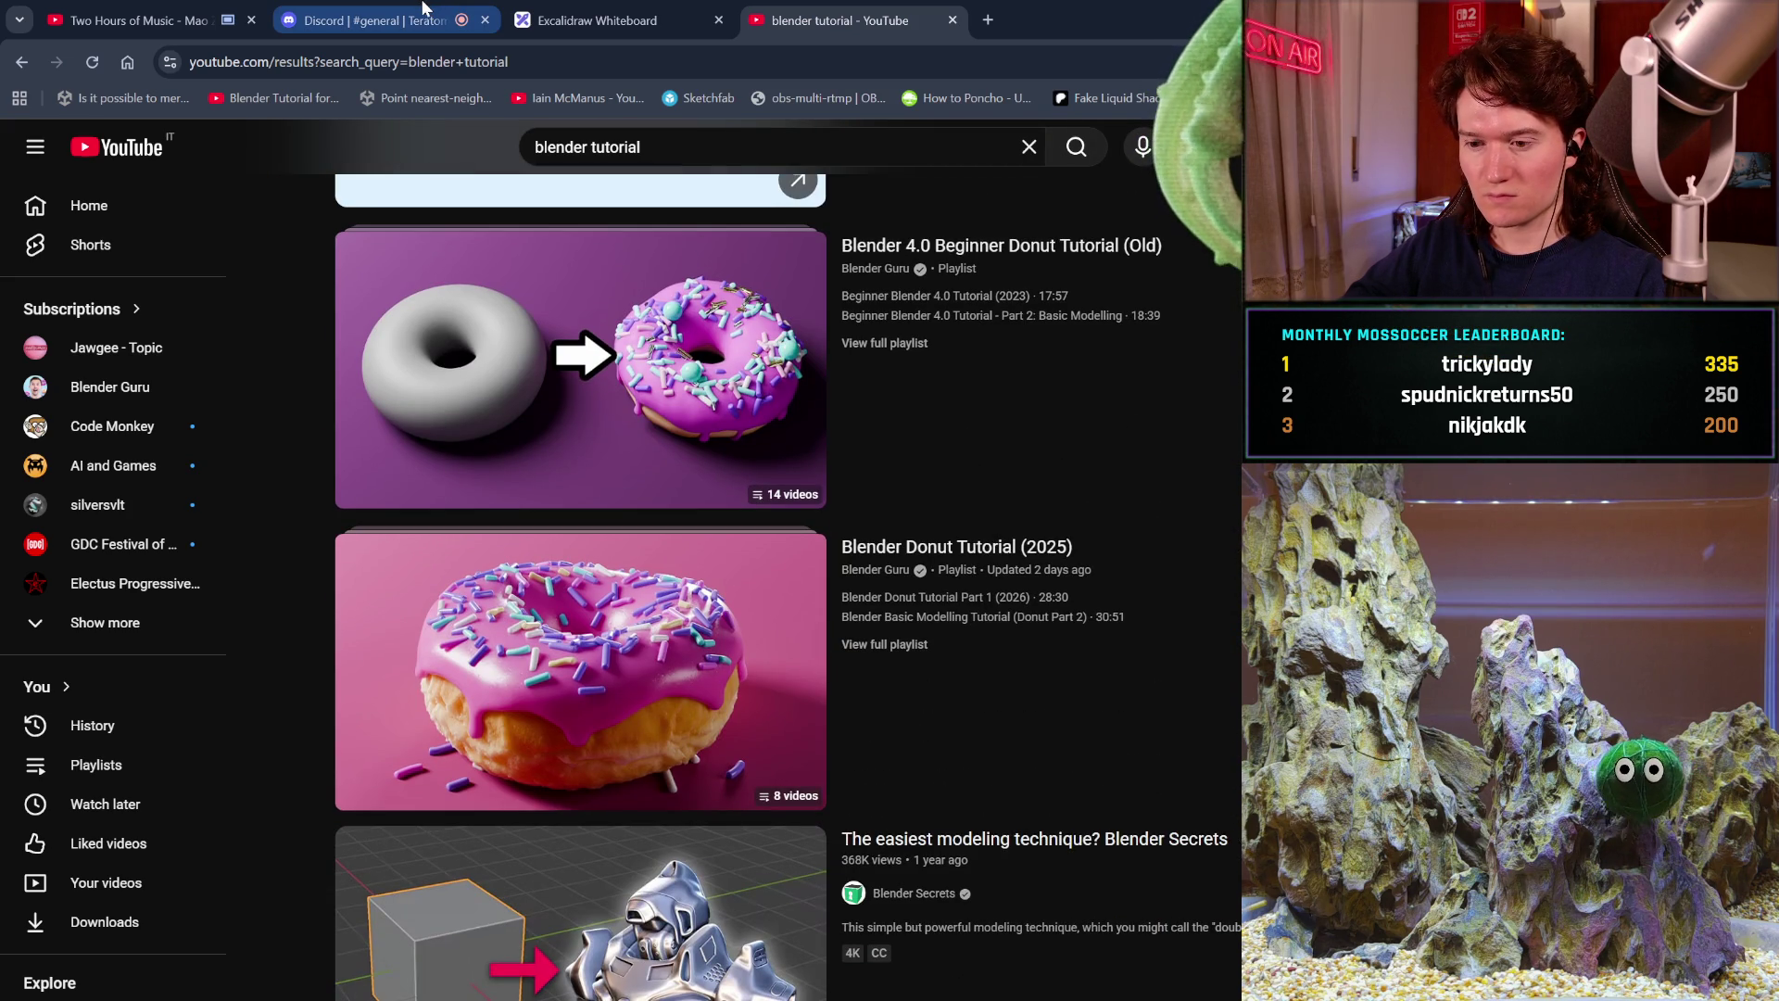
{"action": "scroll", "coordinate": [760, 757], "scroll_direction": "down", "scroll_amount": 5}
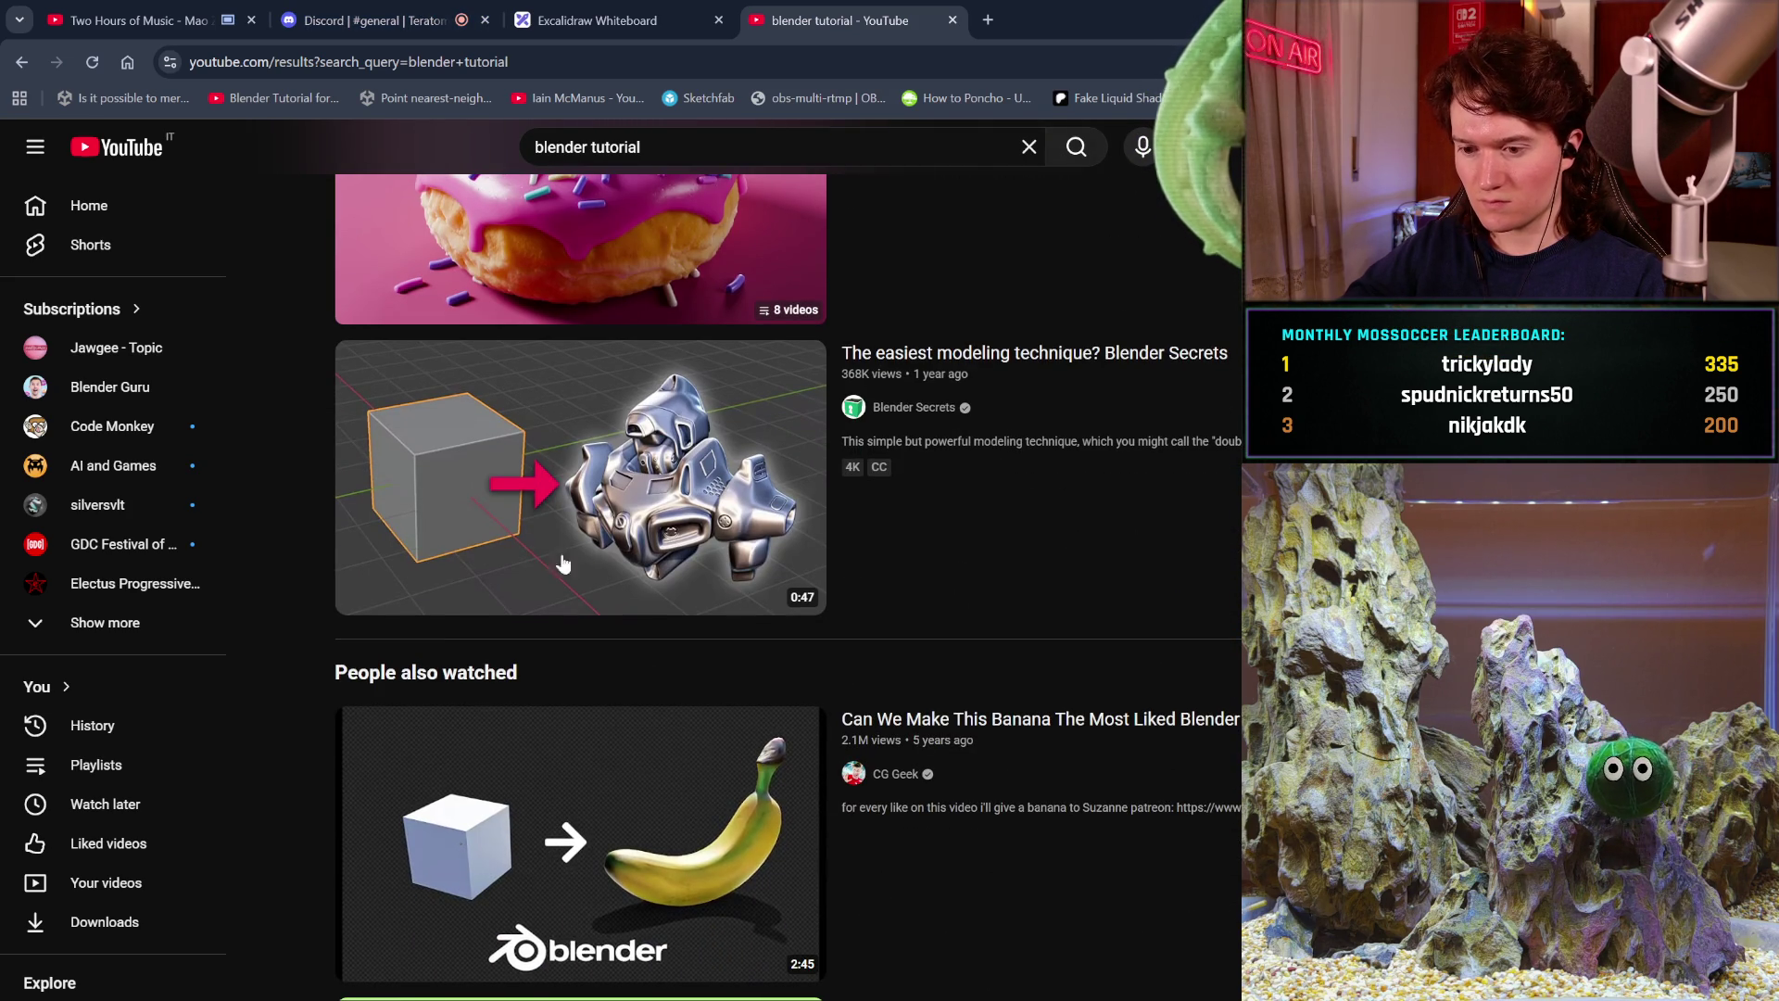
{"action": "left_click", "coordinate": [185, 20]}
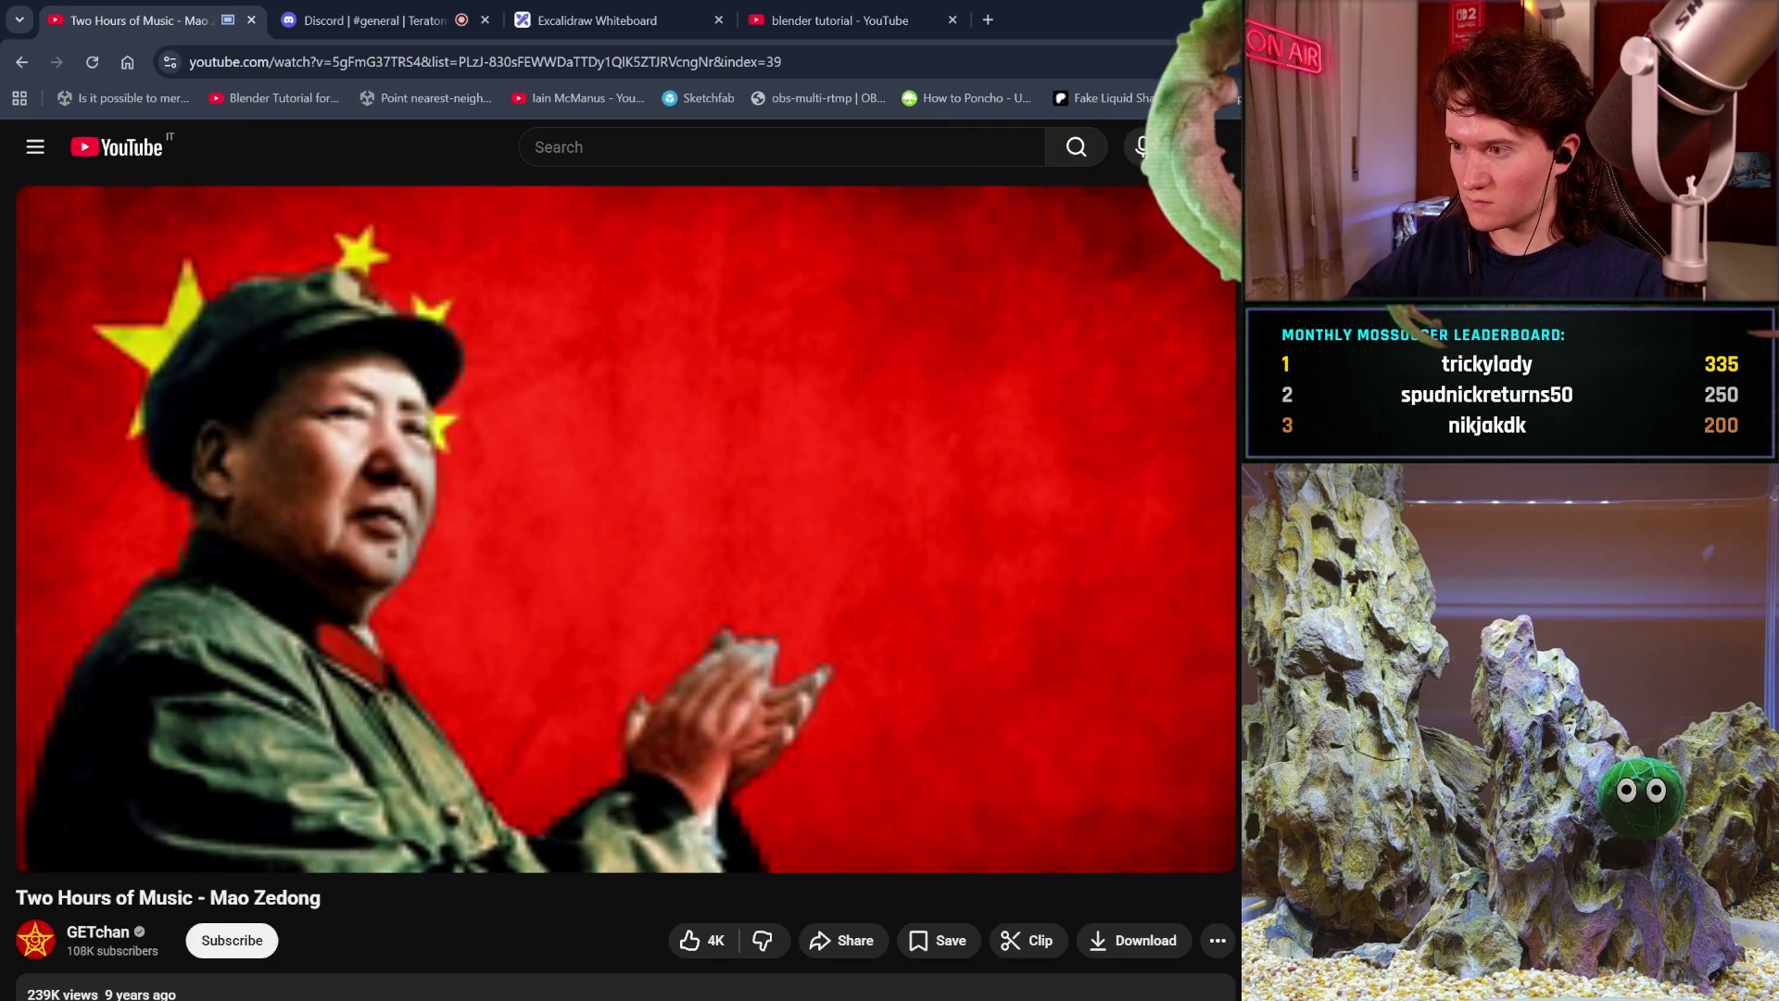
{"action": "key", "text": "shift+n"}
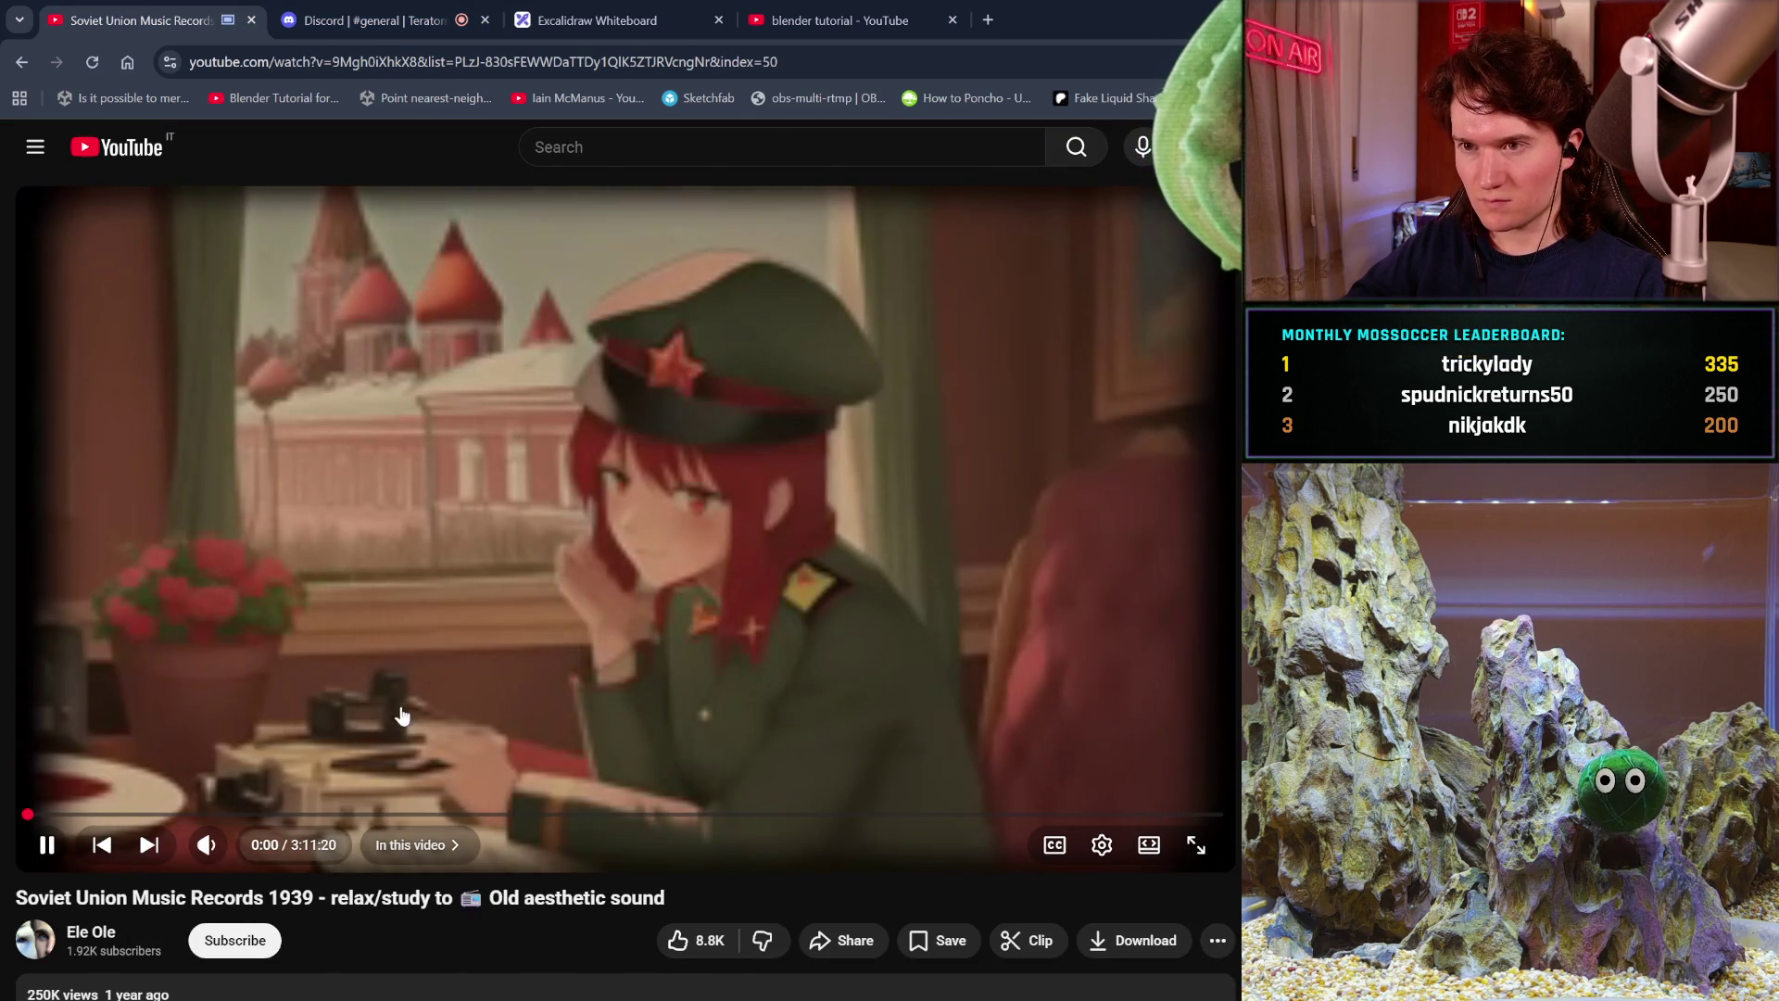
{"action": "left_click", "coordinate": [792, 9]}
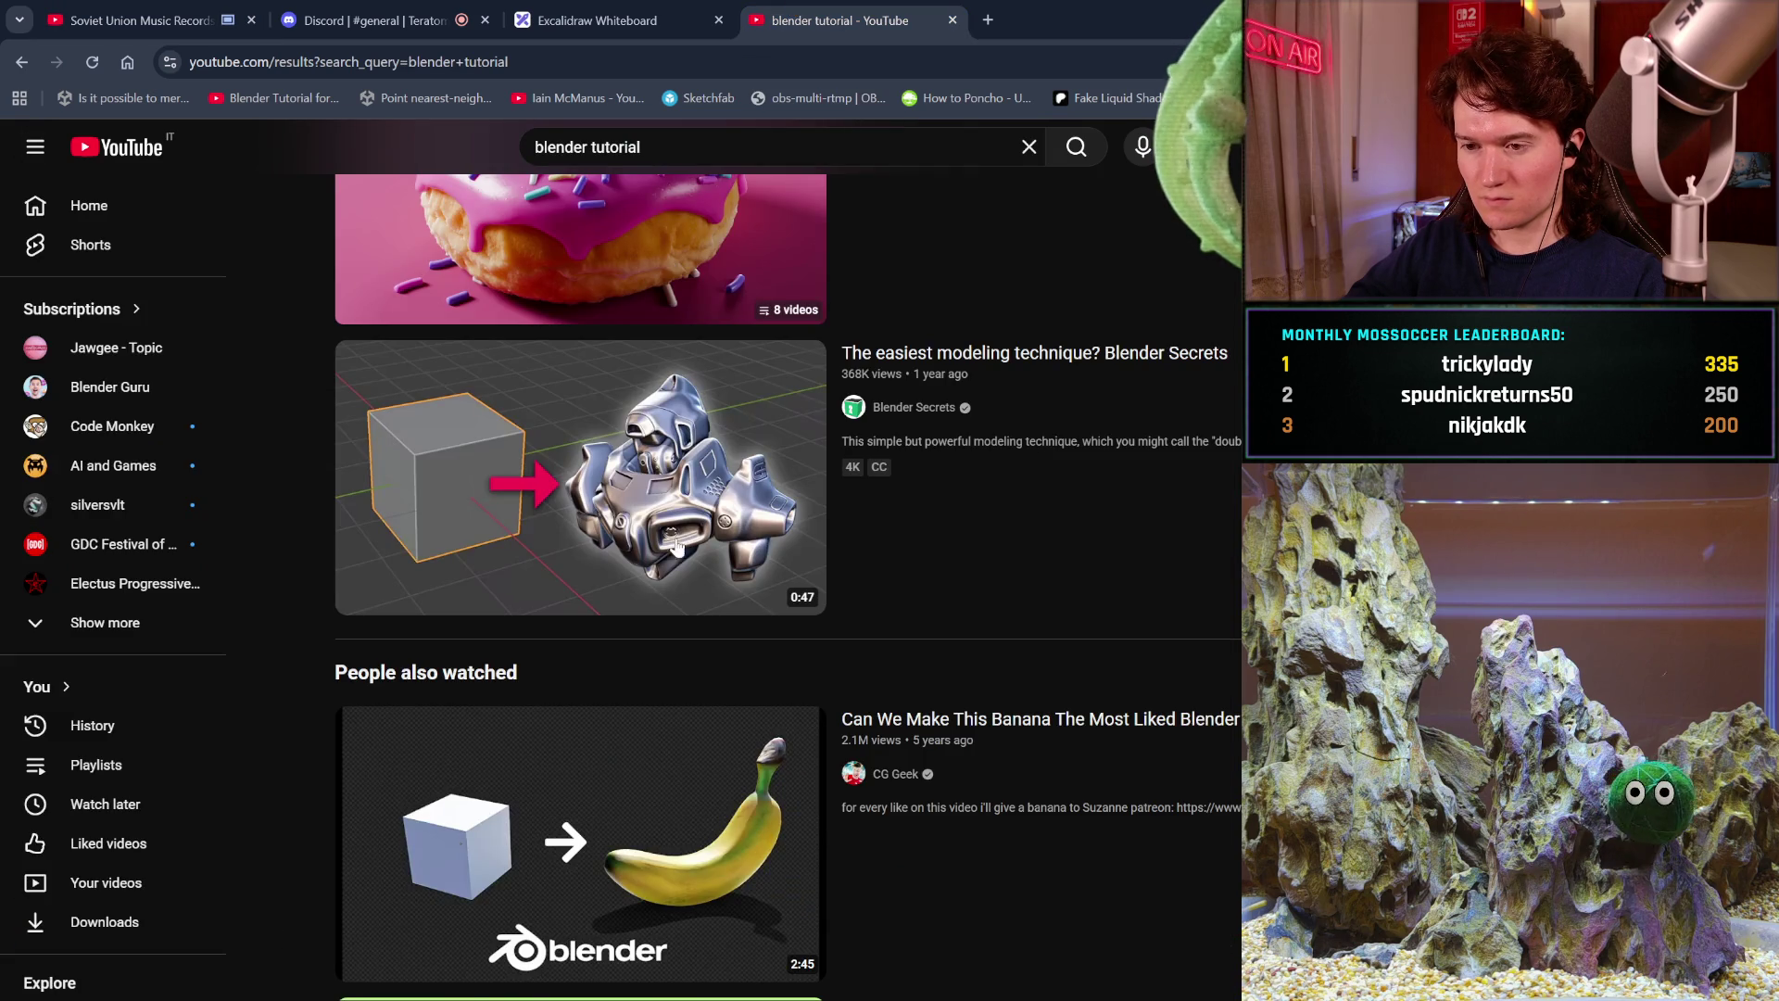
Scroll the 'blender tutorial' results past Beginner Blender 4.0 Tutorial (2023) down to Blender Monster VFX Tutorial.
{"action": "scroll", "coordinate": [684, 480], "scroll_direction": "down", "scroll_amount": 5}
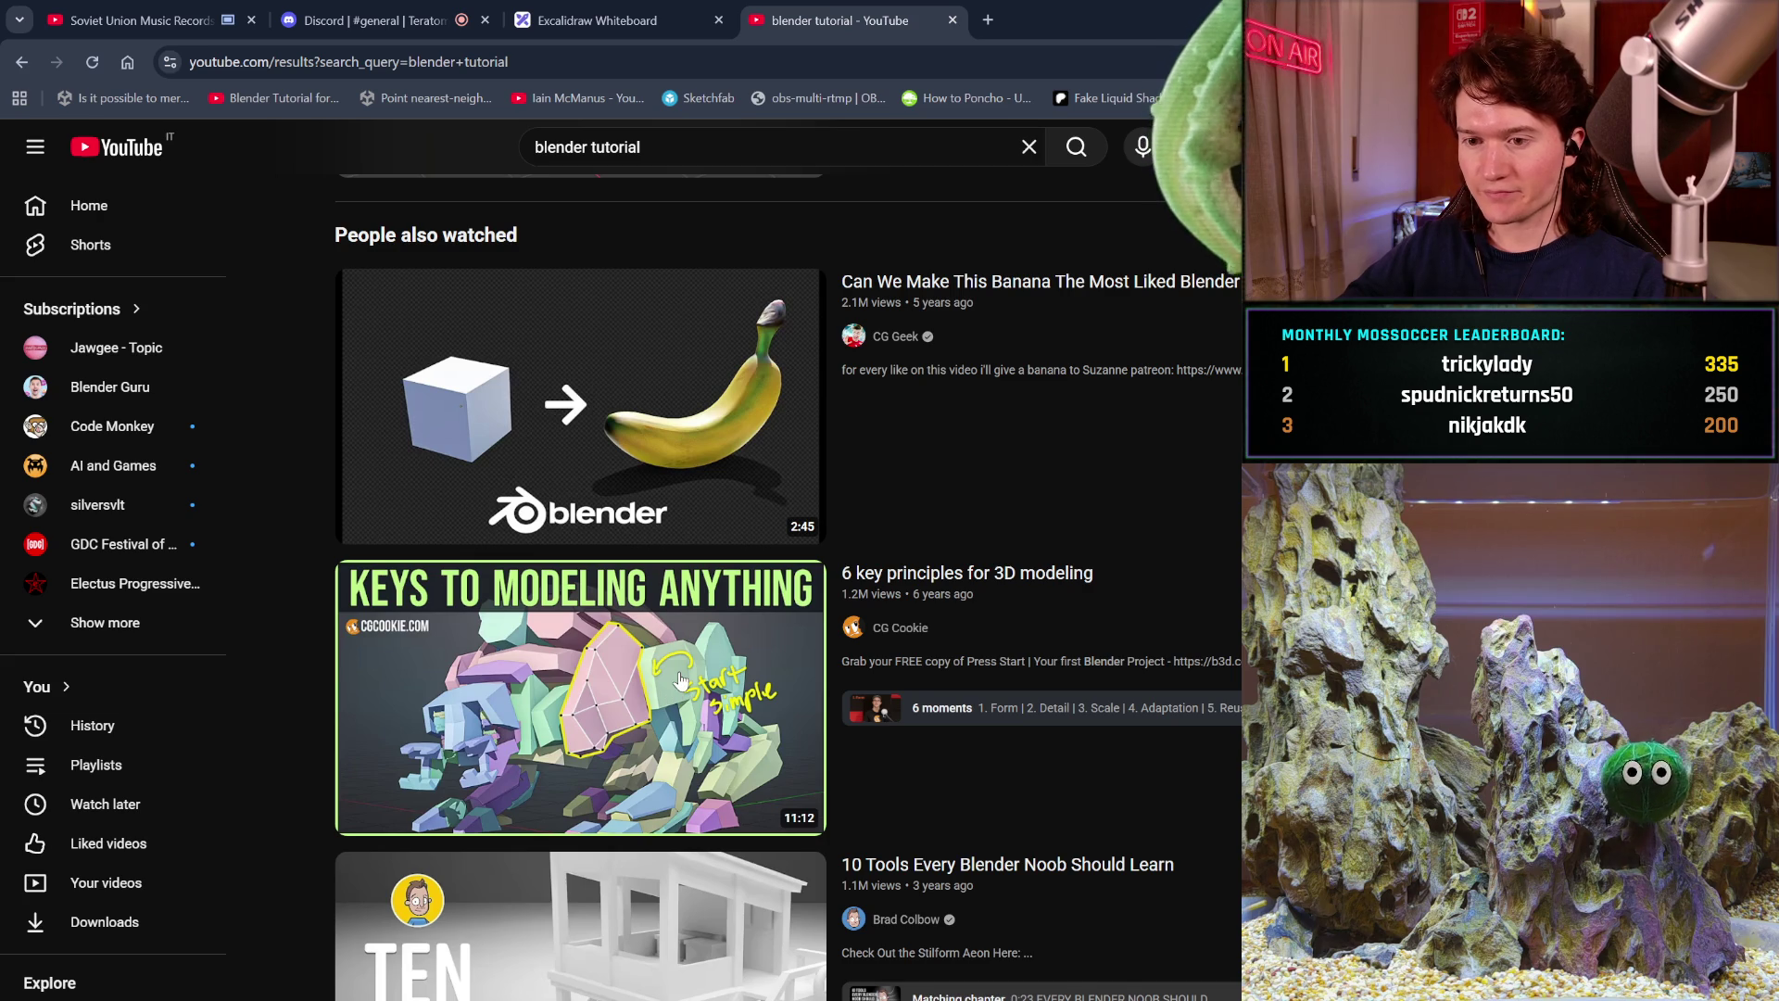
{"action": "scroll", "coordinate": [682, 683], "scroll_direction": "down", "scroll_amount": 1}
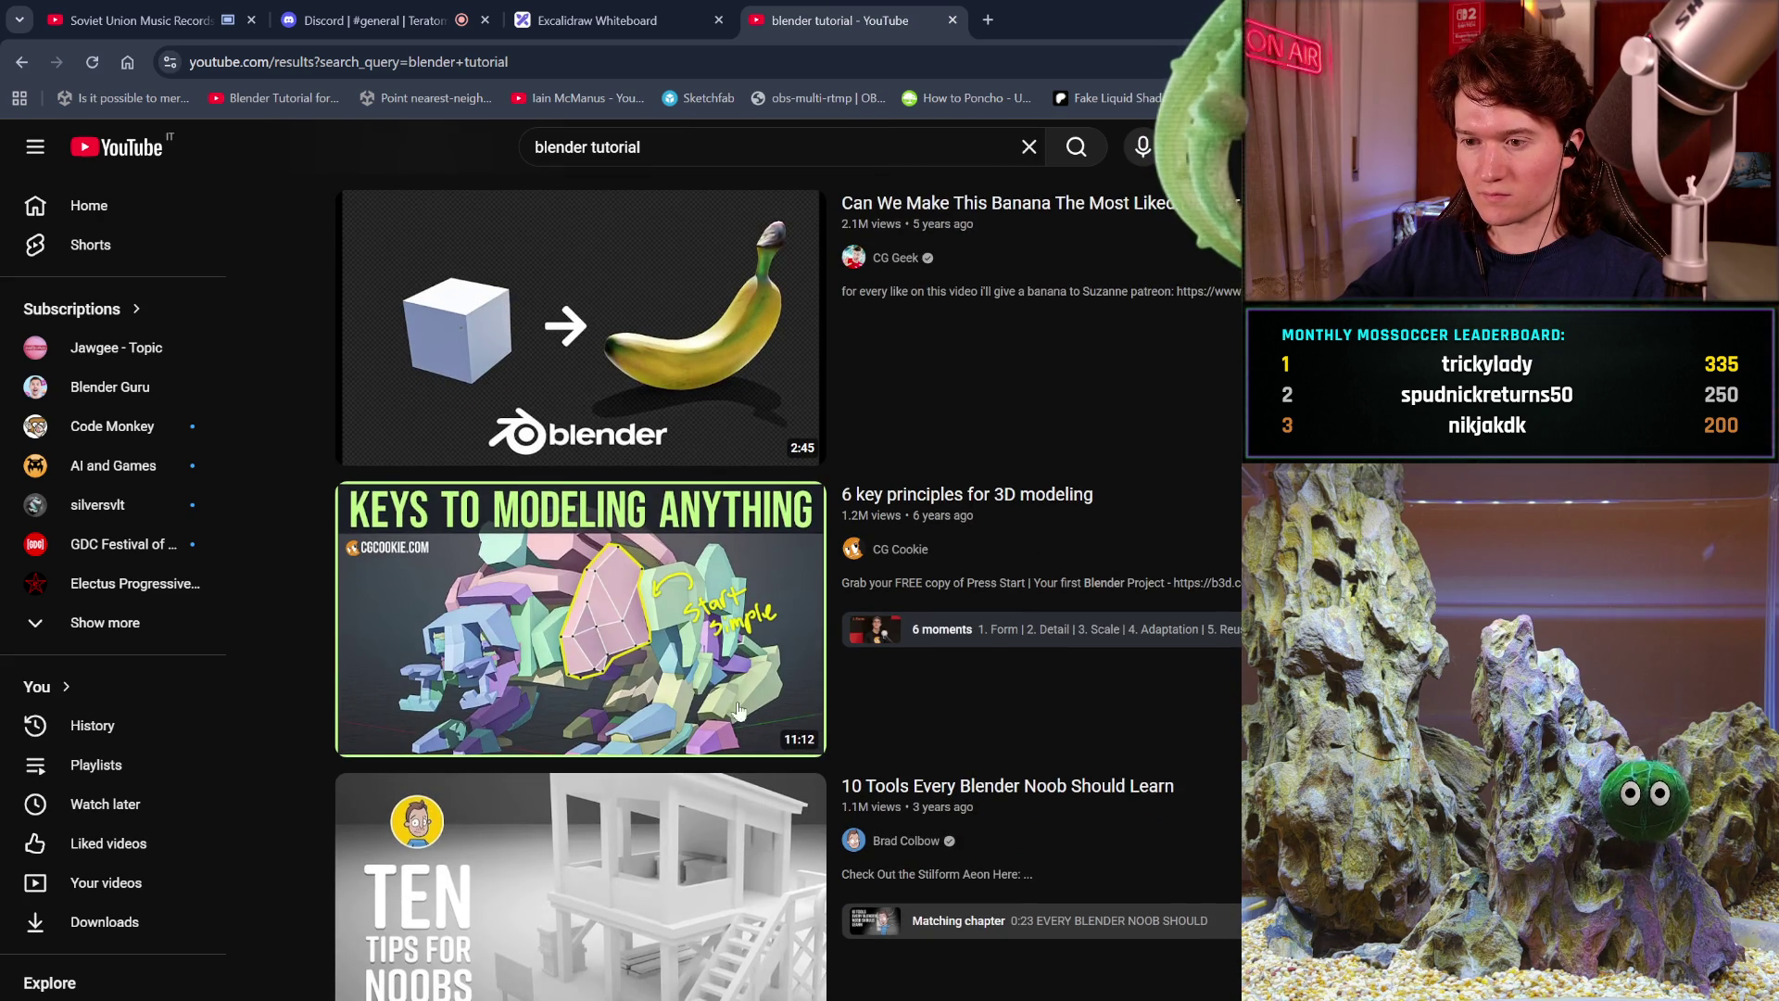
{"action": "mouse_move", "coordinate": [677, 698]}
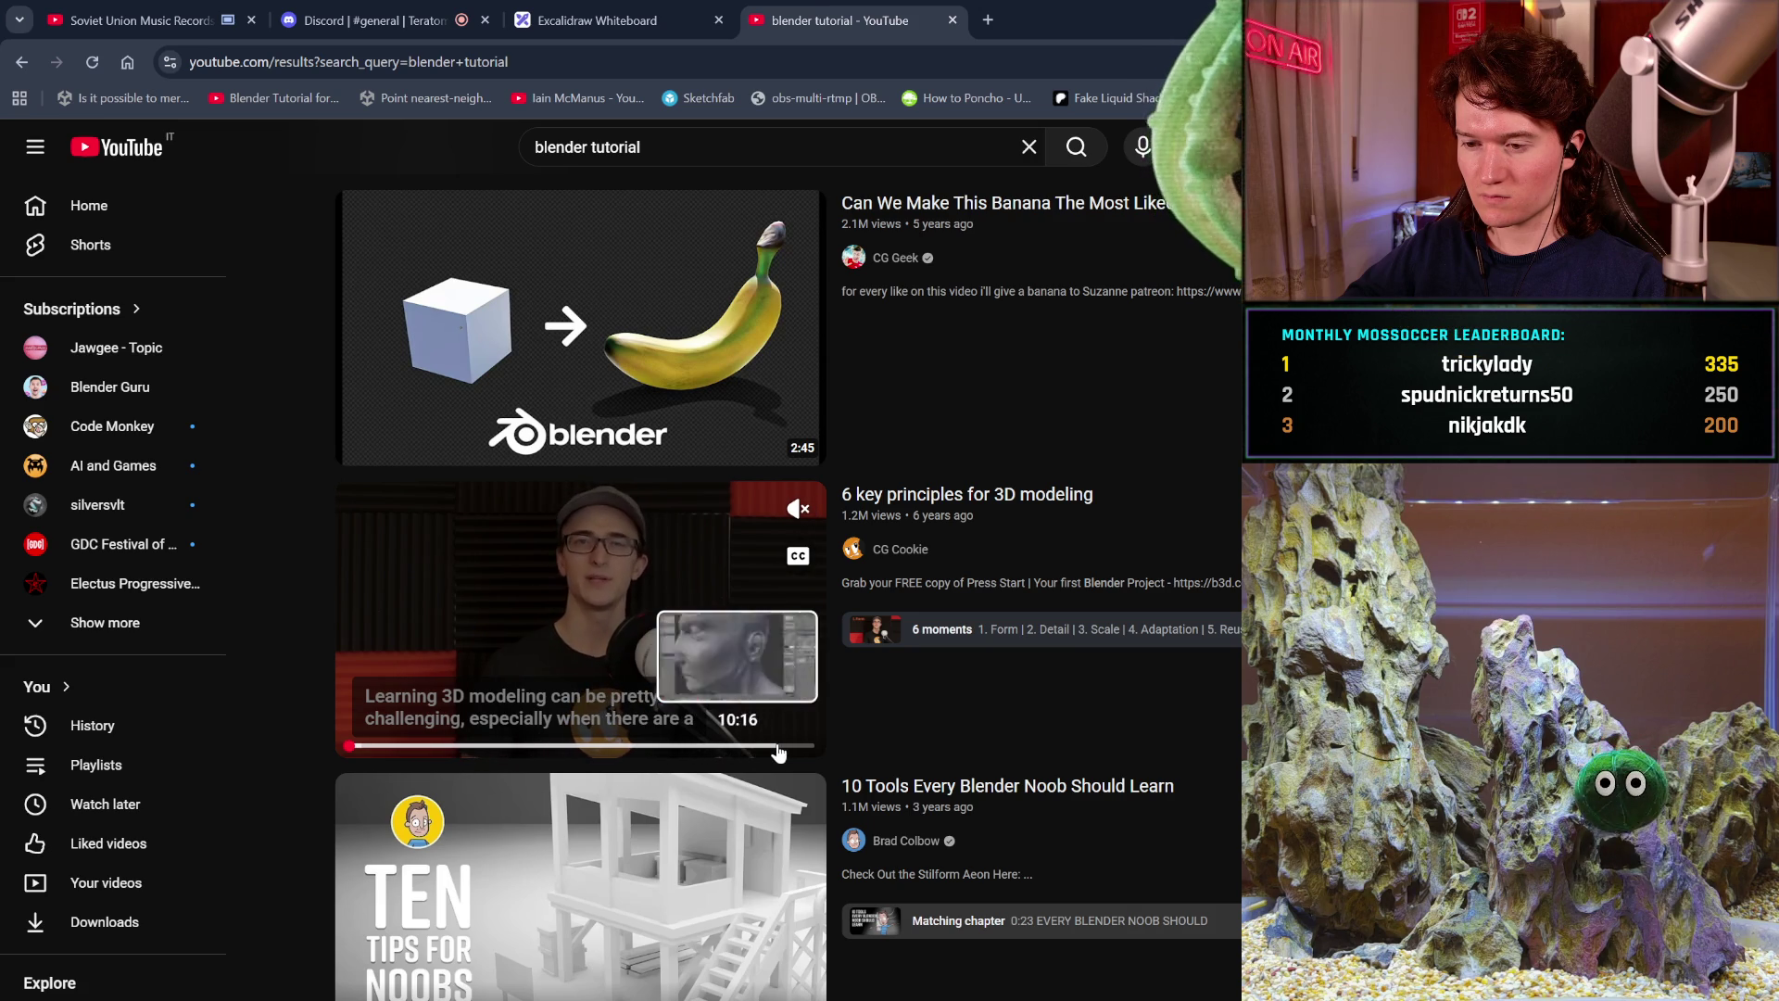
{"action": "scroll", "coordinate": [1025, 631], "scroll_direction": "down", "scroll_amount": 3}
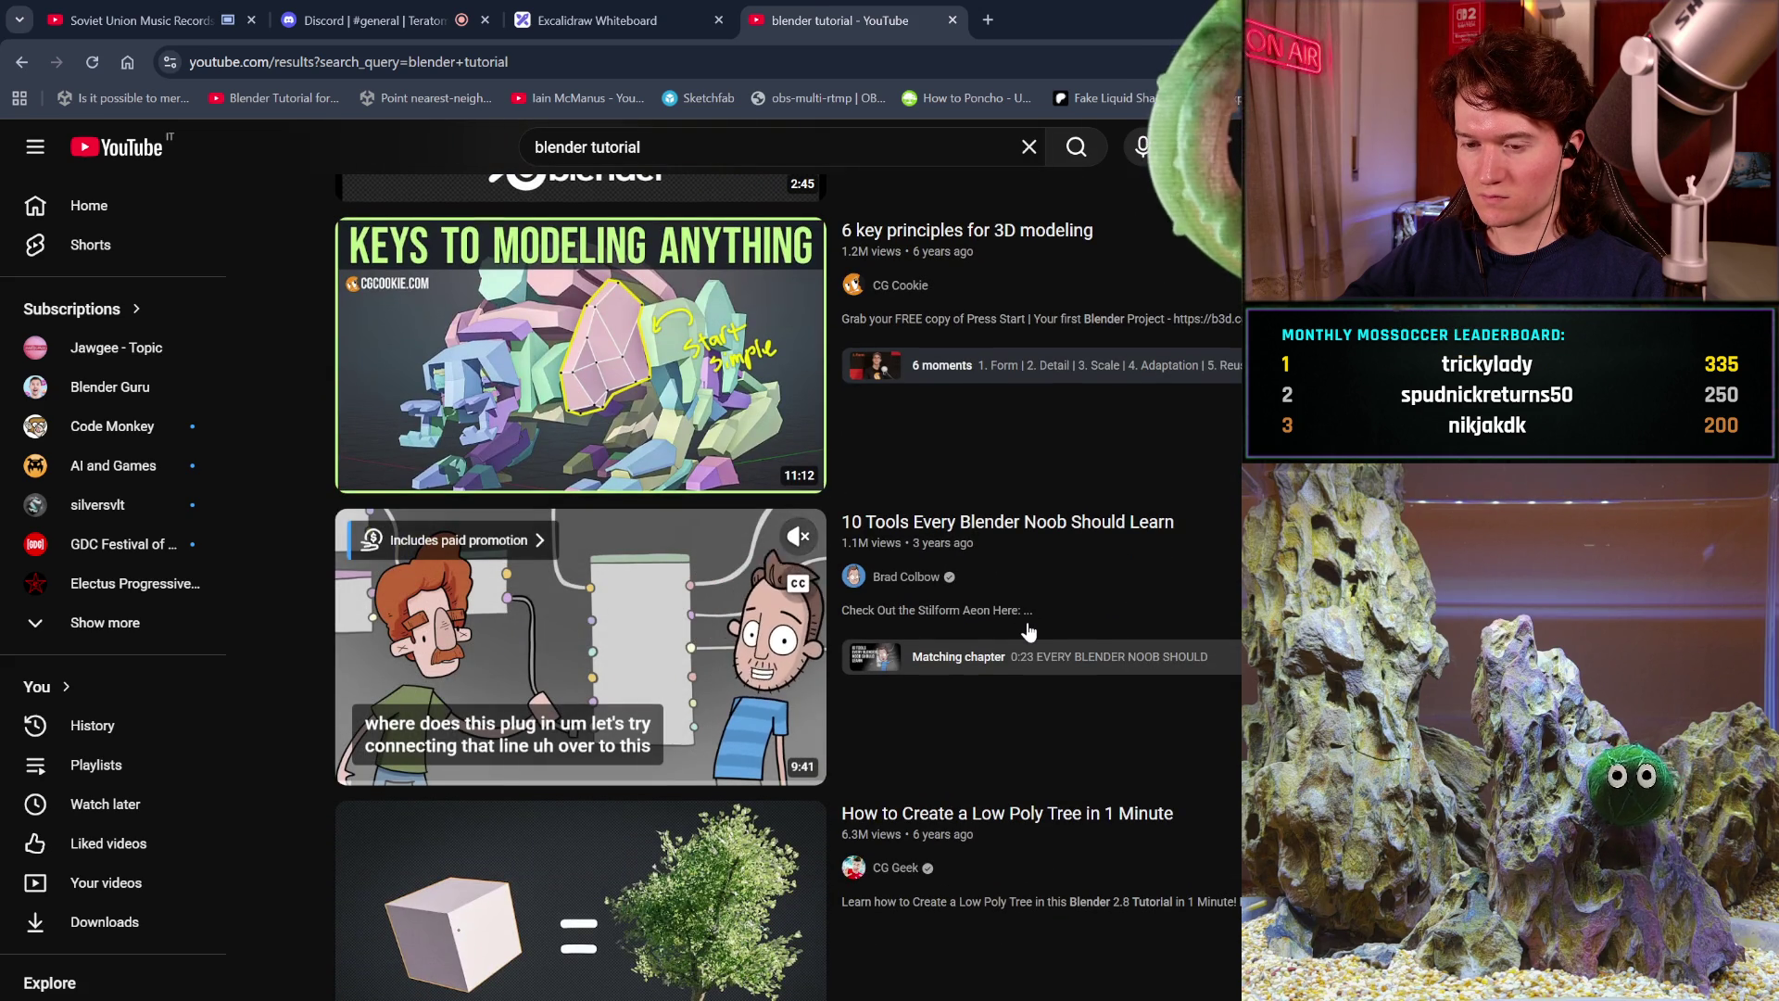
{"action": "scroll", "coordinate": [1029, 632], "scroll_direction": "down", "scroll_amount": 2}
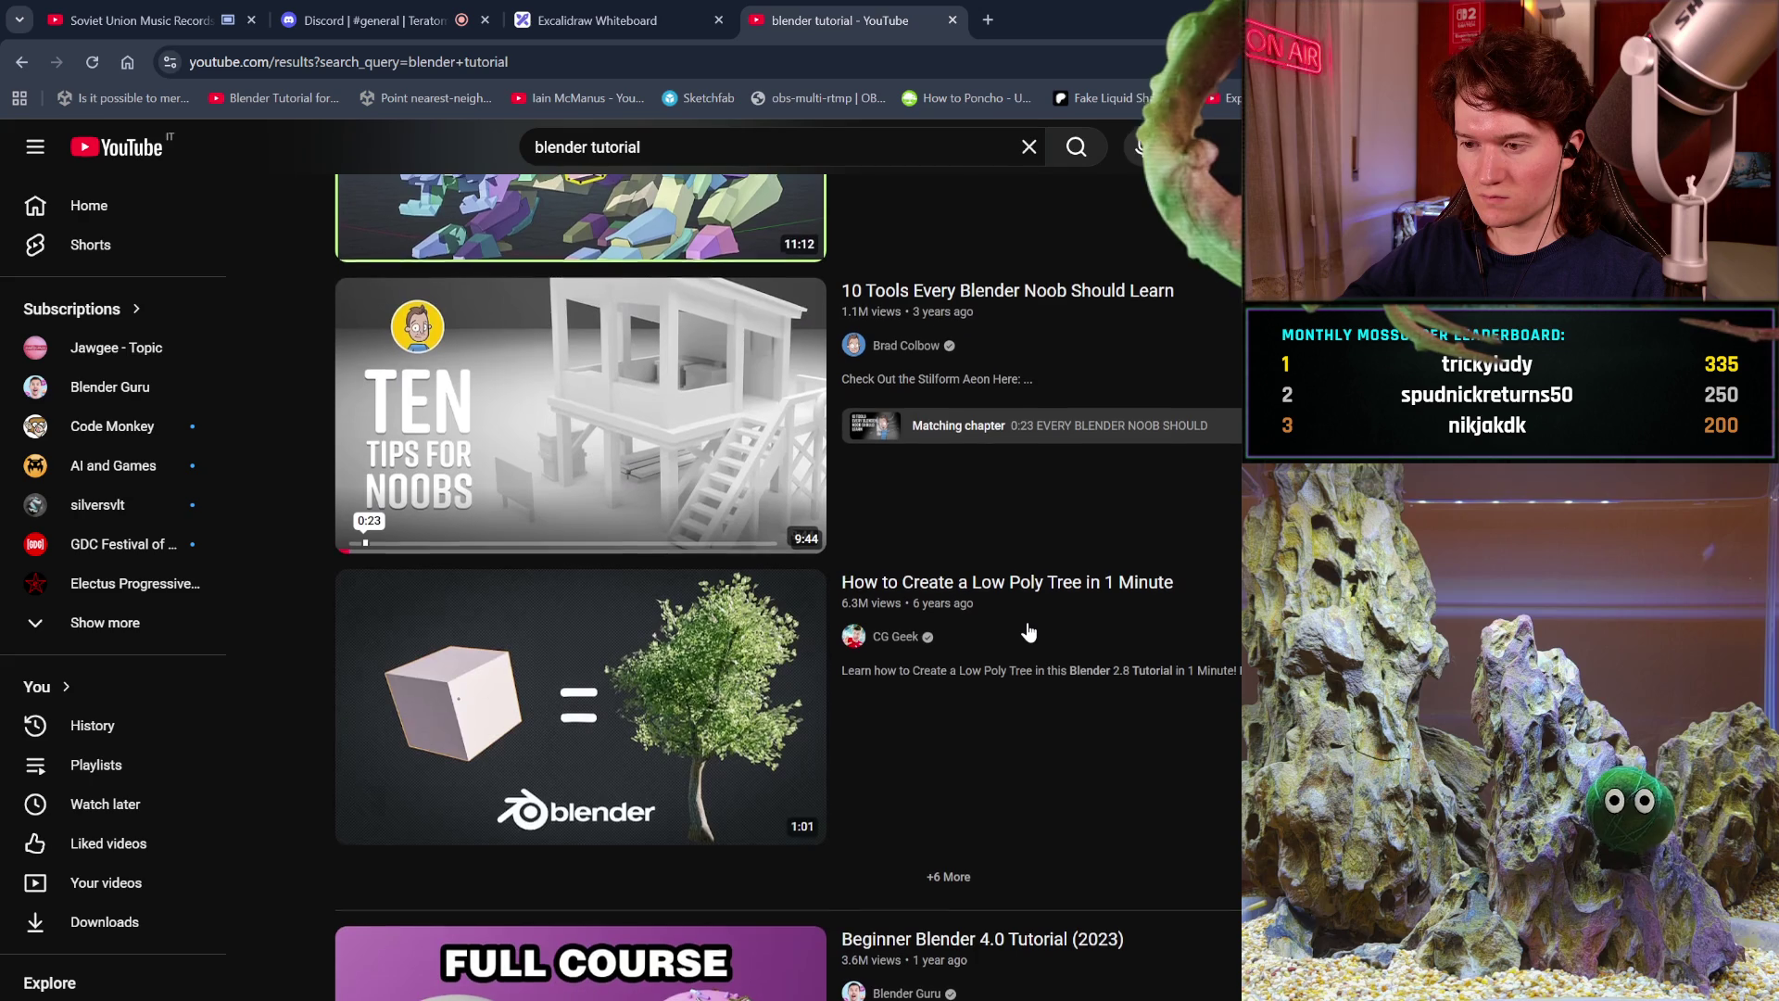
{"action": "scroll", "coordinate": [1029, 631], "scroll_direction": "down", "scroll_amount": 3}
{"action": "scroll", "coordinate": [1029, 631], "scroll_direction": "down", "scroll_amount": 5}
{"action": "scroll", "coordinate": [1029, 631], "scroll_direction": "down", "scroll_amount": 8}
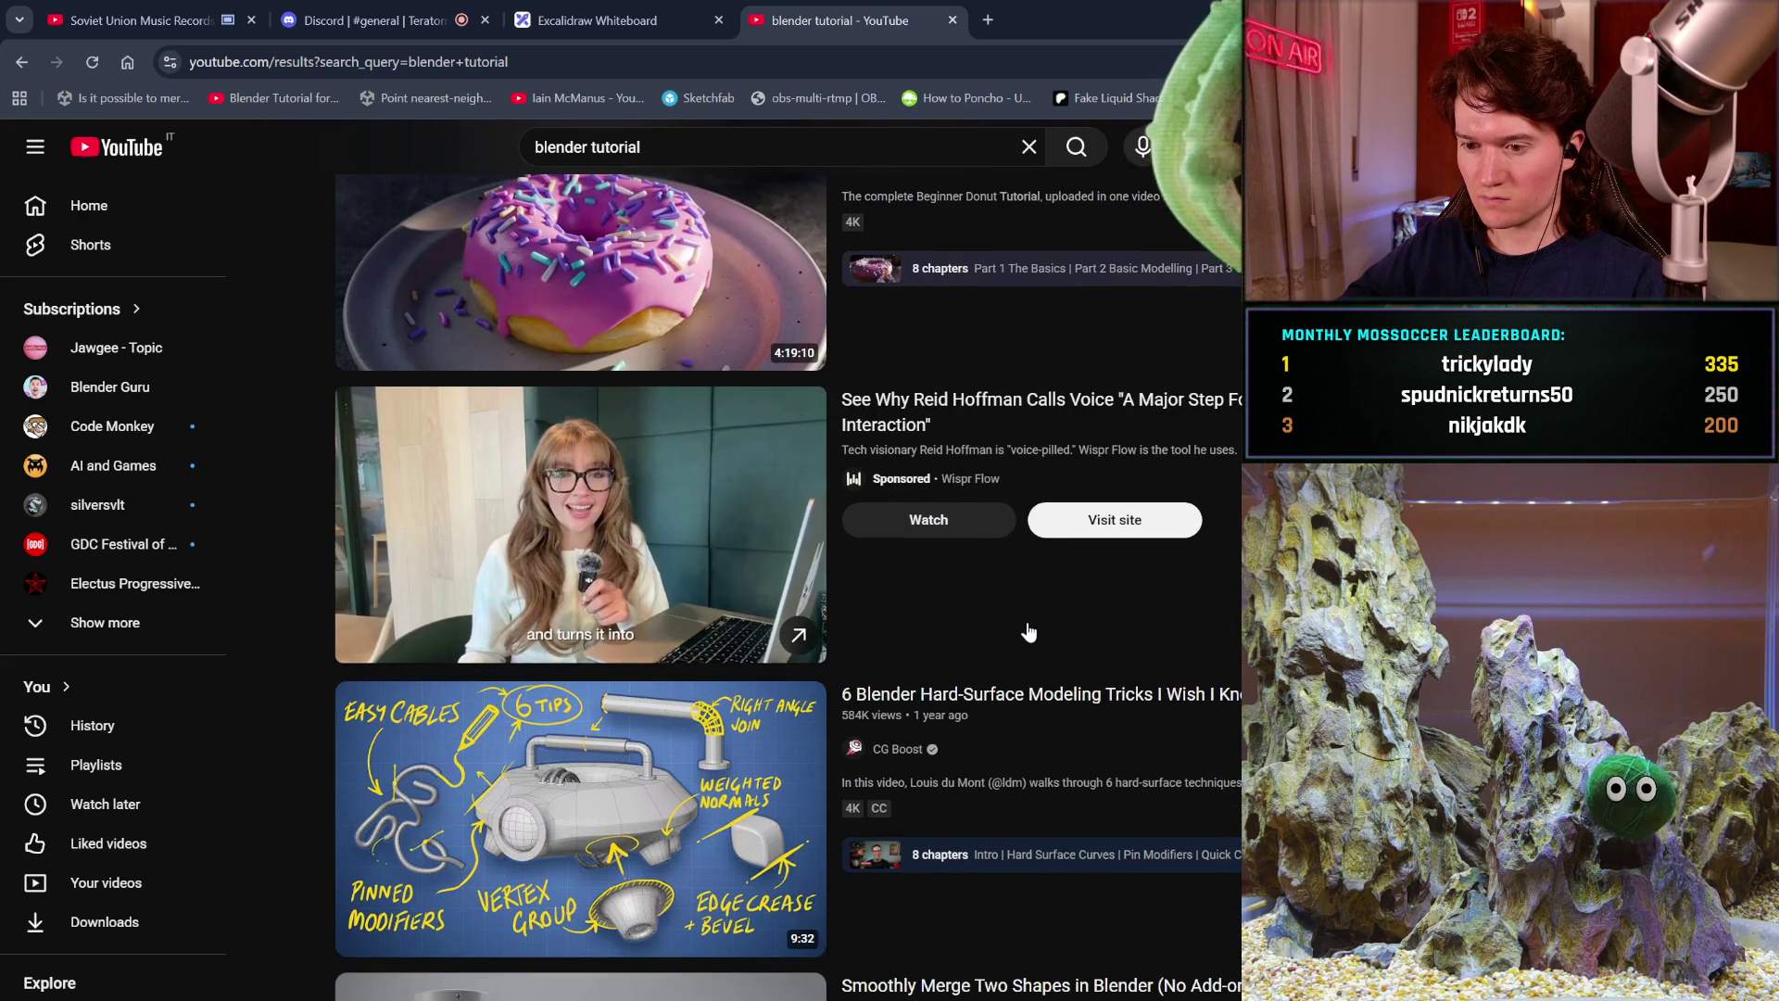
{"action": "scroll", "coordinate": [1029, 631], "scroll_direction": "down", "scroll_amount": 4}
{"action": "scroll", "coordinate": [1025, 628], "scroll_direction": "down", "scroll_amount": 11}
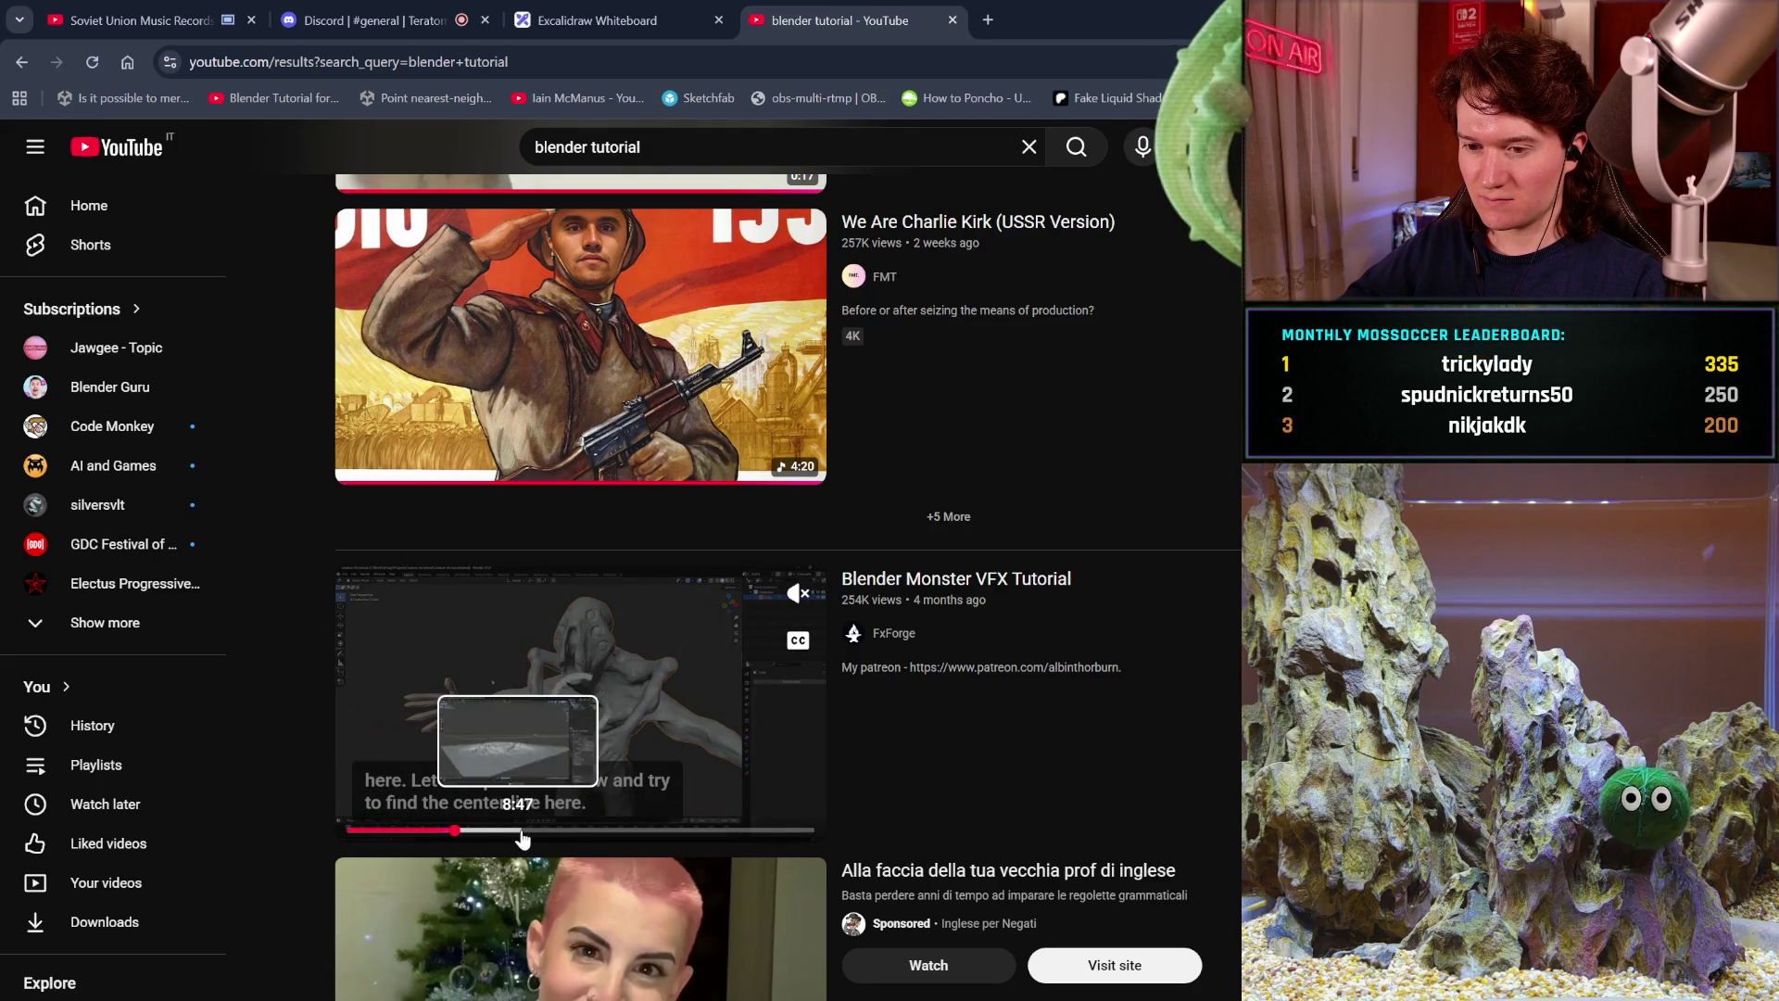
Skip the Monster VFX Tutorial preview ahead, open its watch page, and bring up the playback settings.
{"action": "left_click", "coordinate": [422, 831]}
{"action": "left_click", "coordinate": [460, 831]}
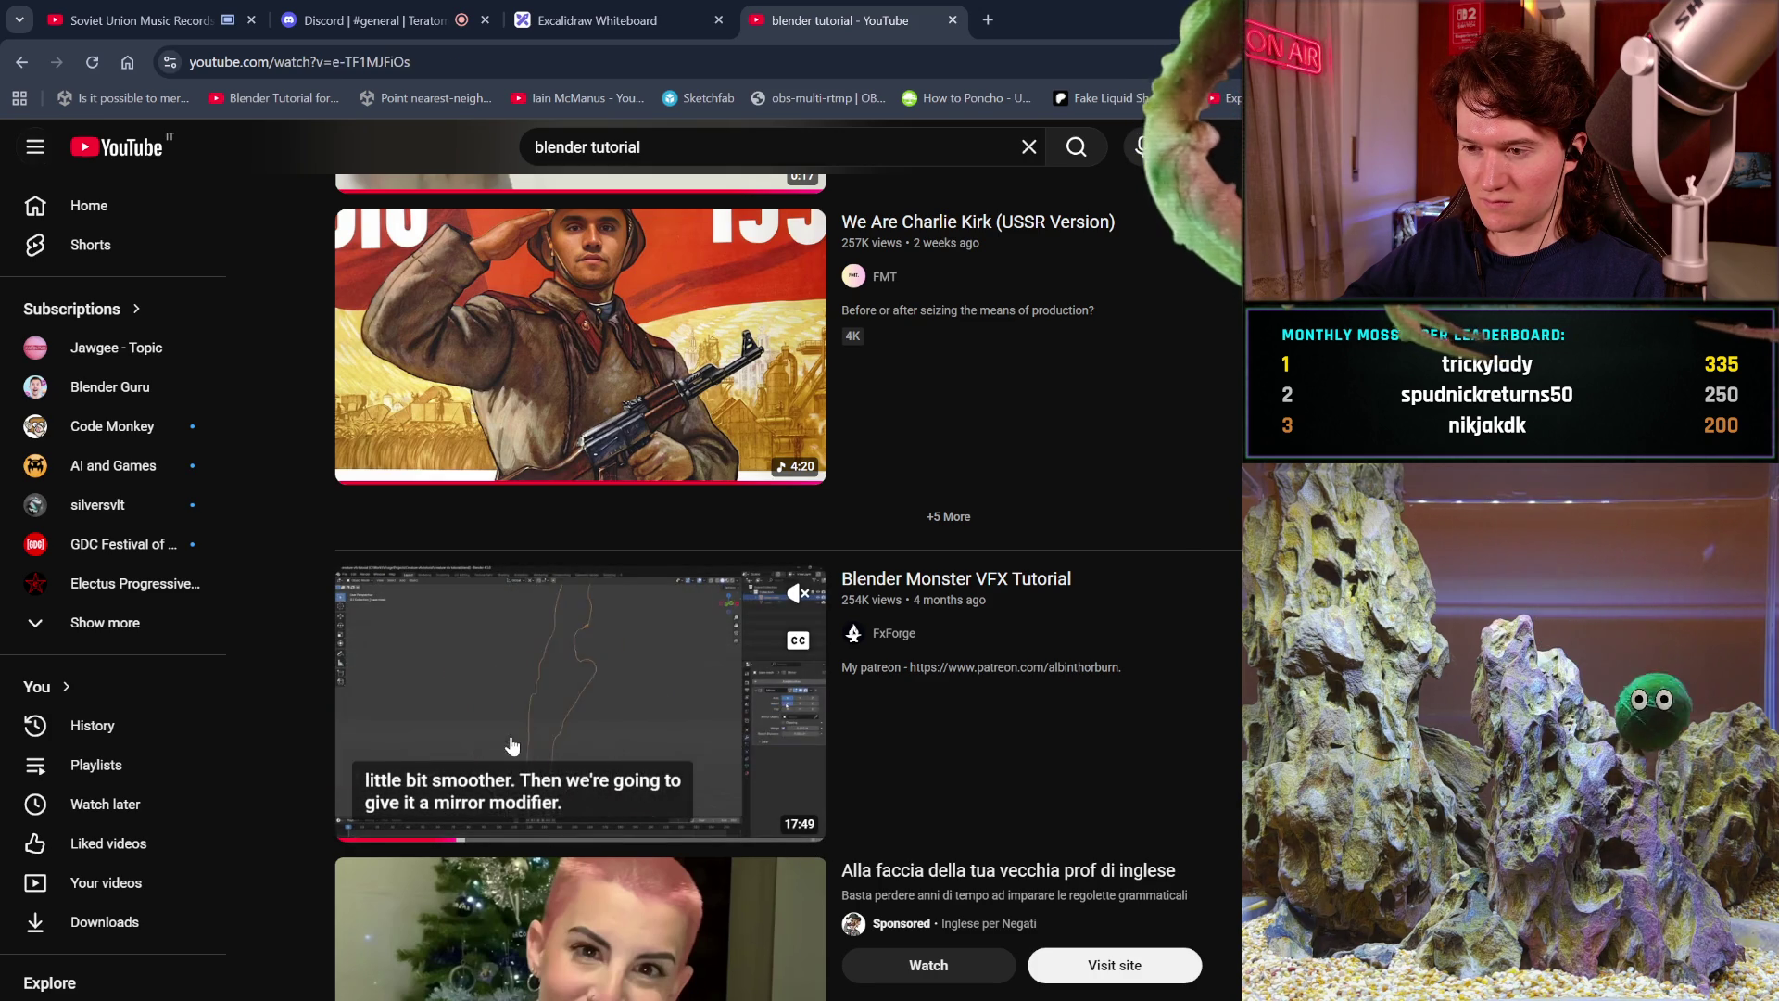
{"action": "left_click", "coordinate": [512, 744]}
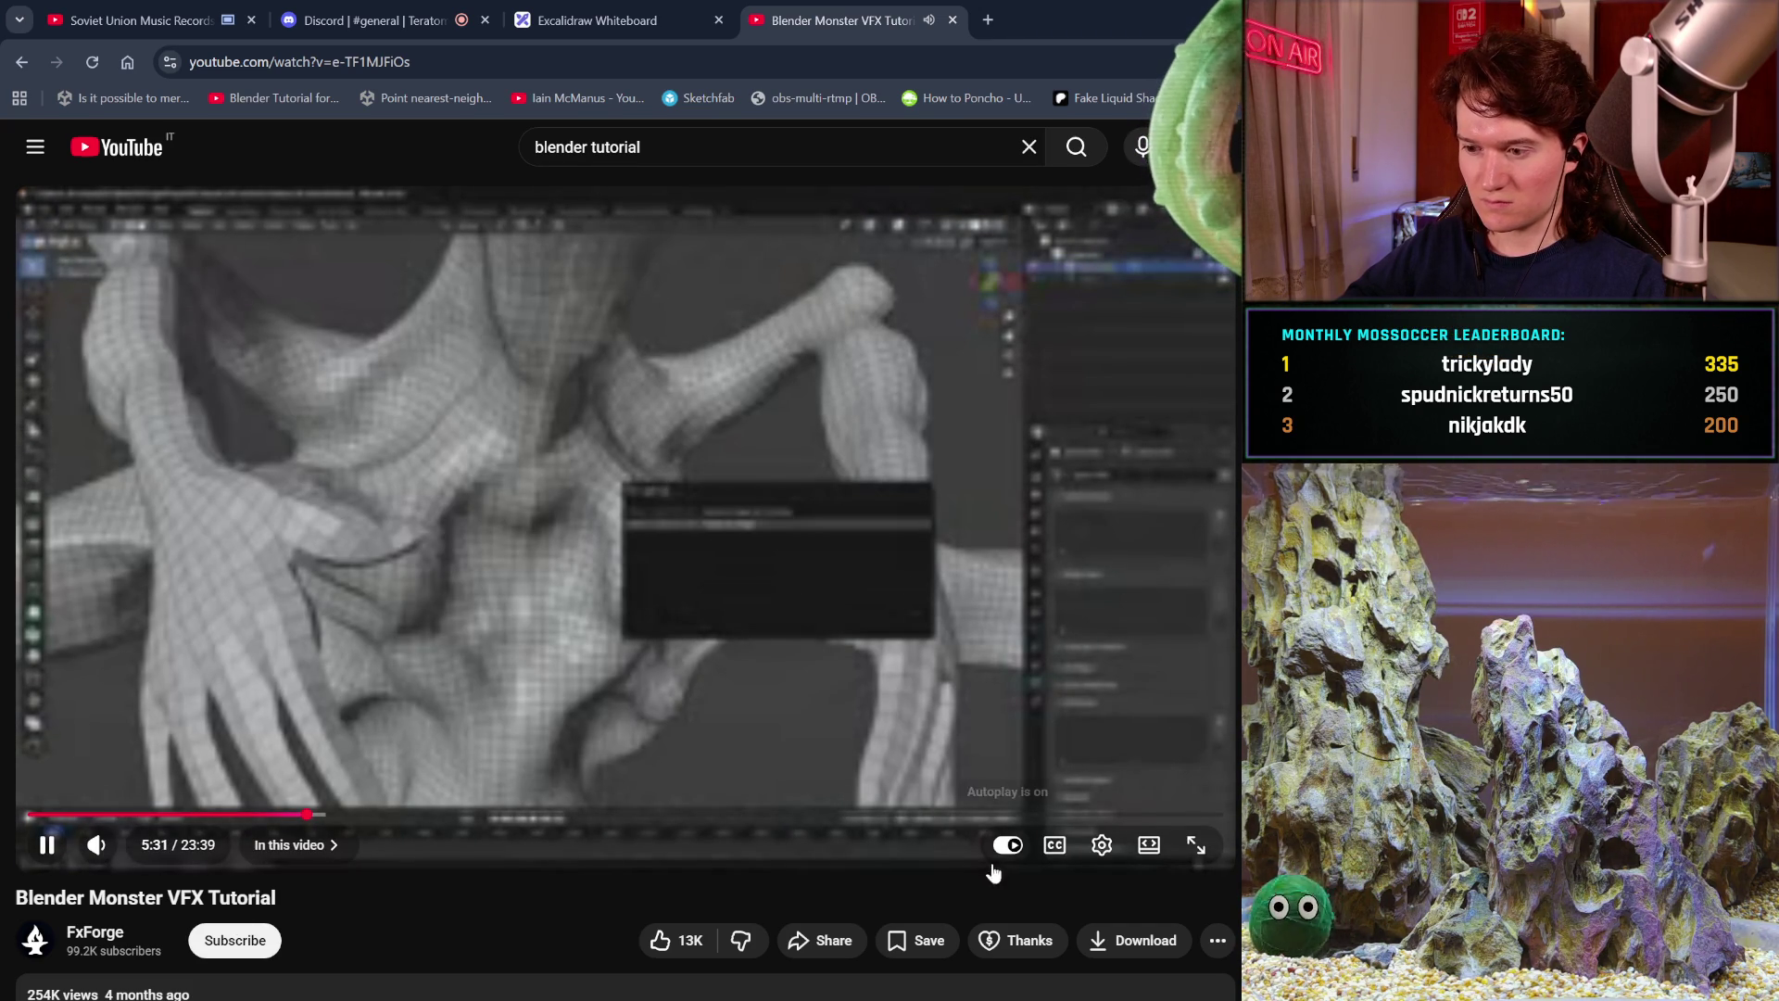
{"action": "left_click", "coordinate": [1102, 845]}
Switch the tutorial's playback quality to a sharper, higher resolution.
{"action": "left_click", "coordinate": [1117, 786]}
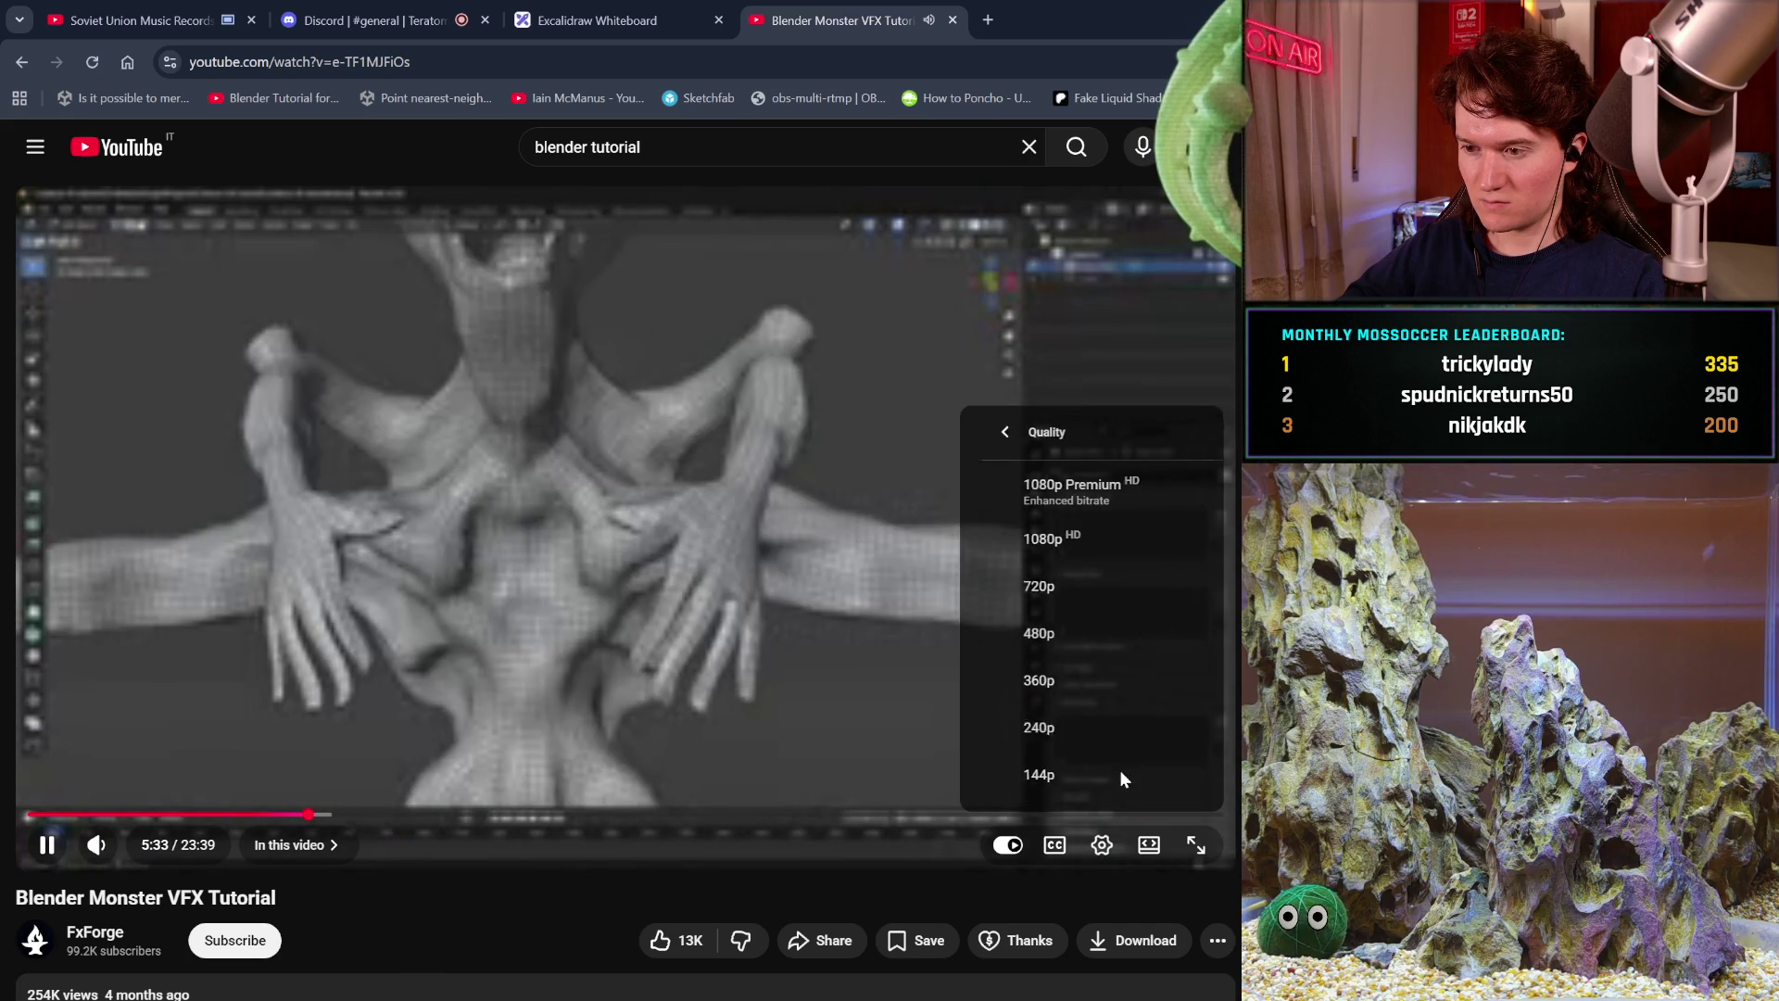
{"action": "left_click", "coordinate": [1172, 593]}
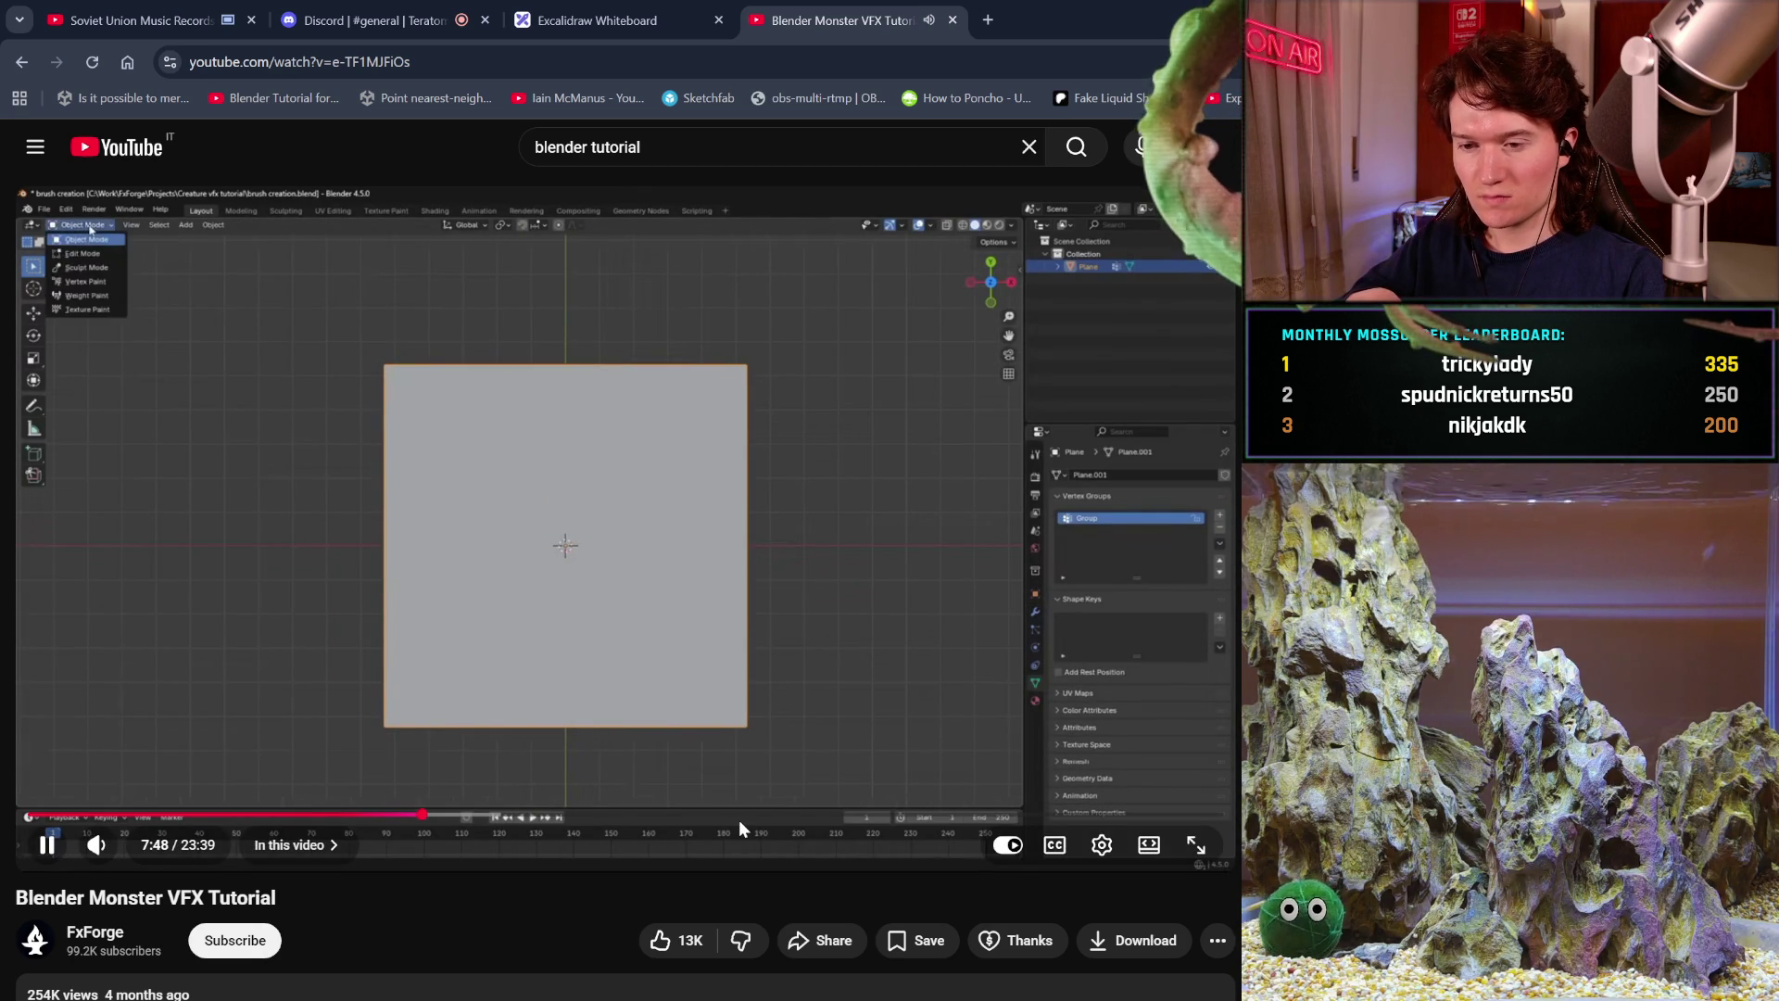
Rewind the tutorial to about 6:47 and turn on auto-generated English subtitles.
{"action": "left_click_drag", "start_coordinate": [380, 816], "coordinate": [2, 819]}
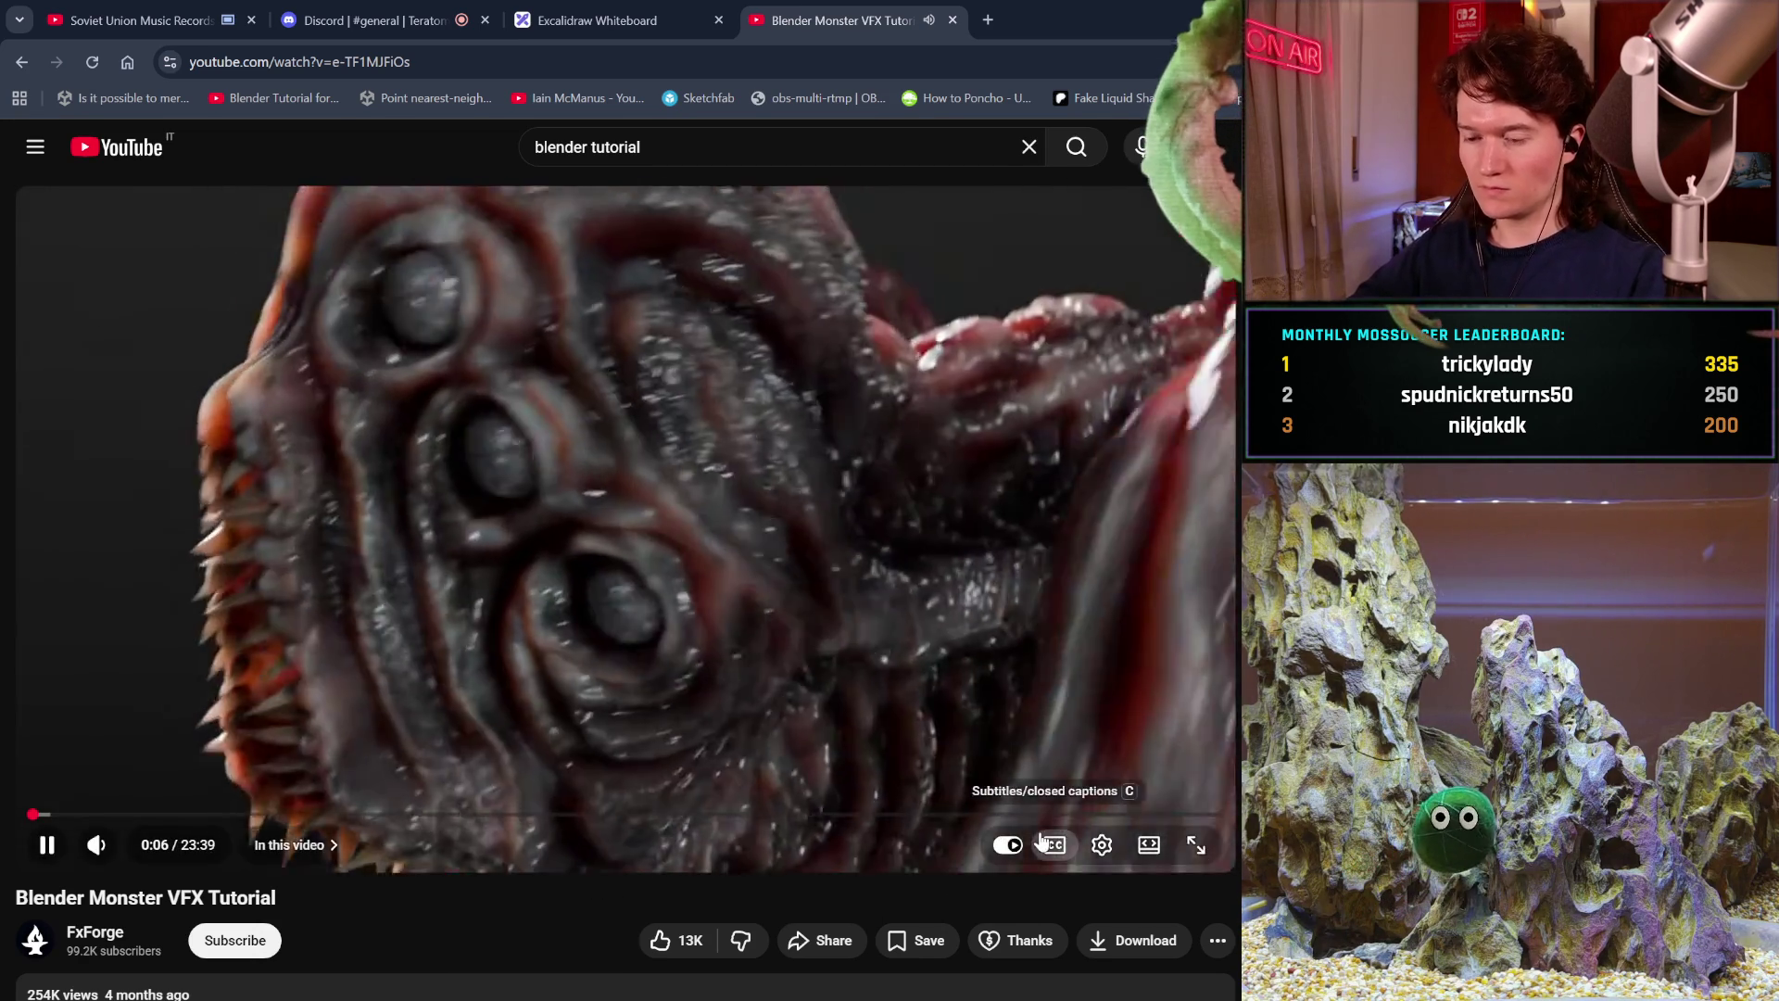
{"action": "left_click", "coordinate": [1044, 840]}
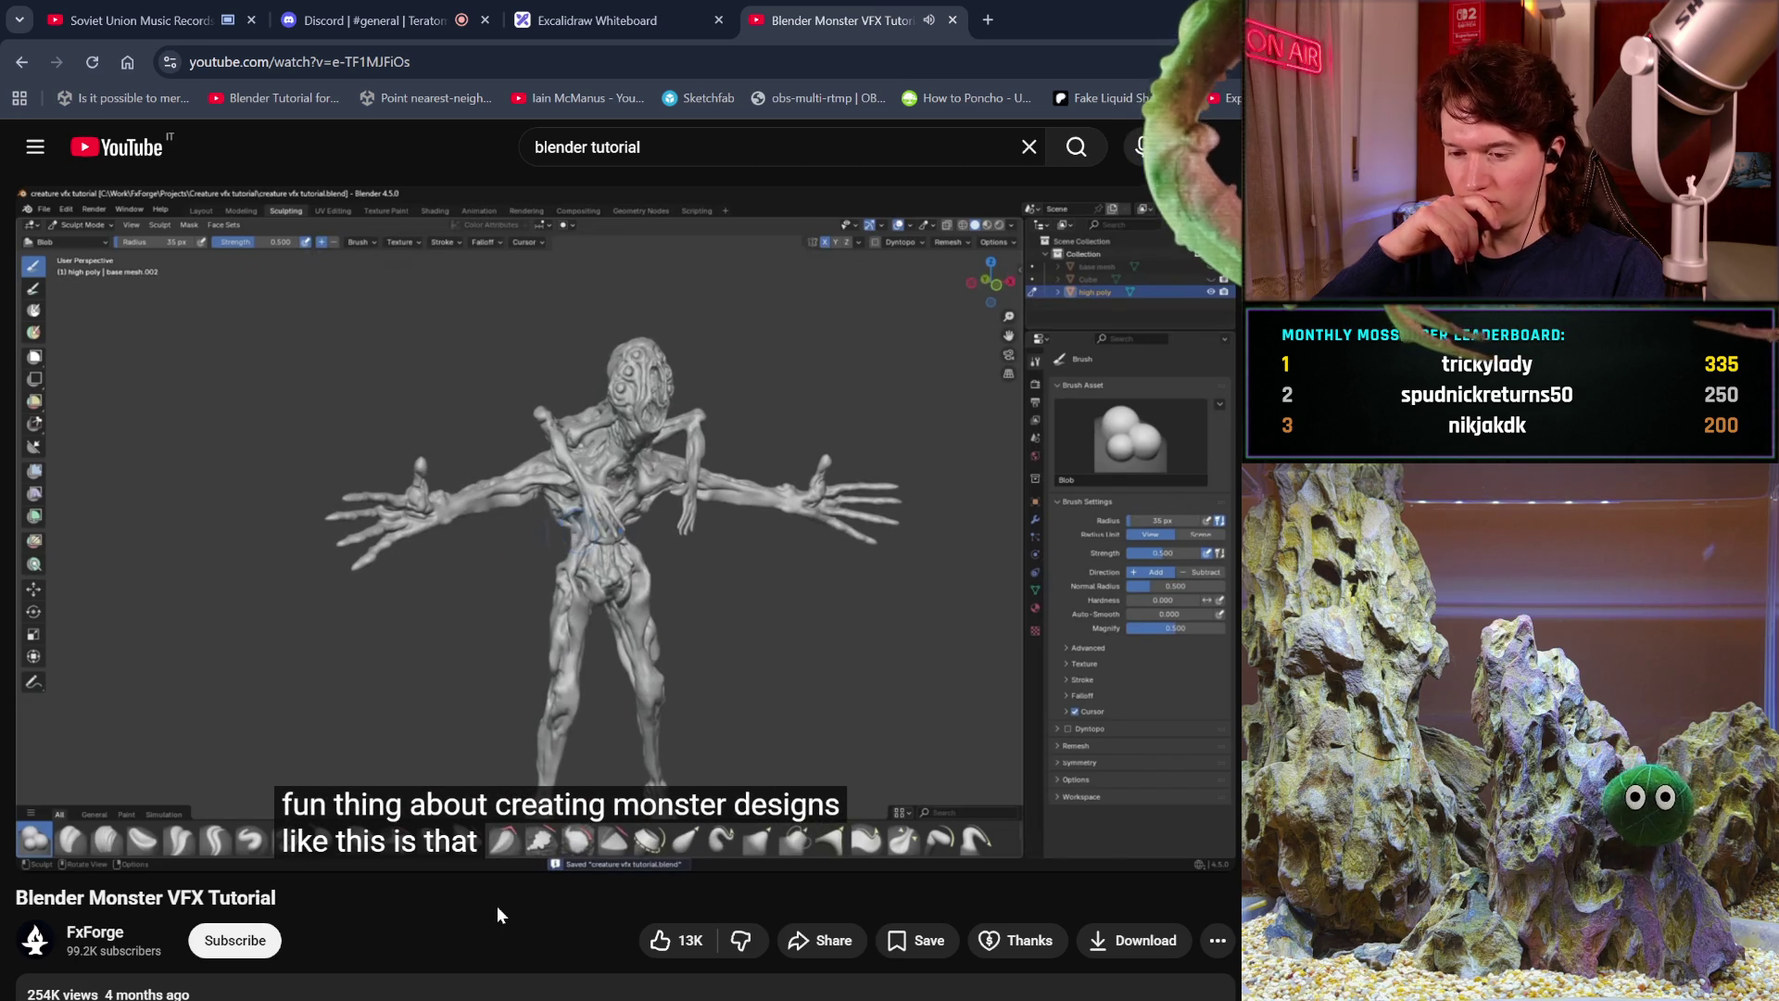
Jump ahead past the sculpting, then pull the playhead back to the brush-creation part near 7:20.
{"action": "mouse_move", "coordinate": [501, 872]}
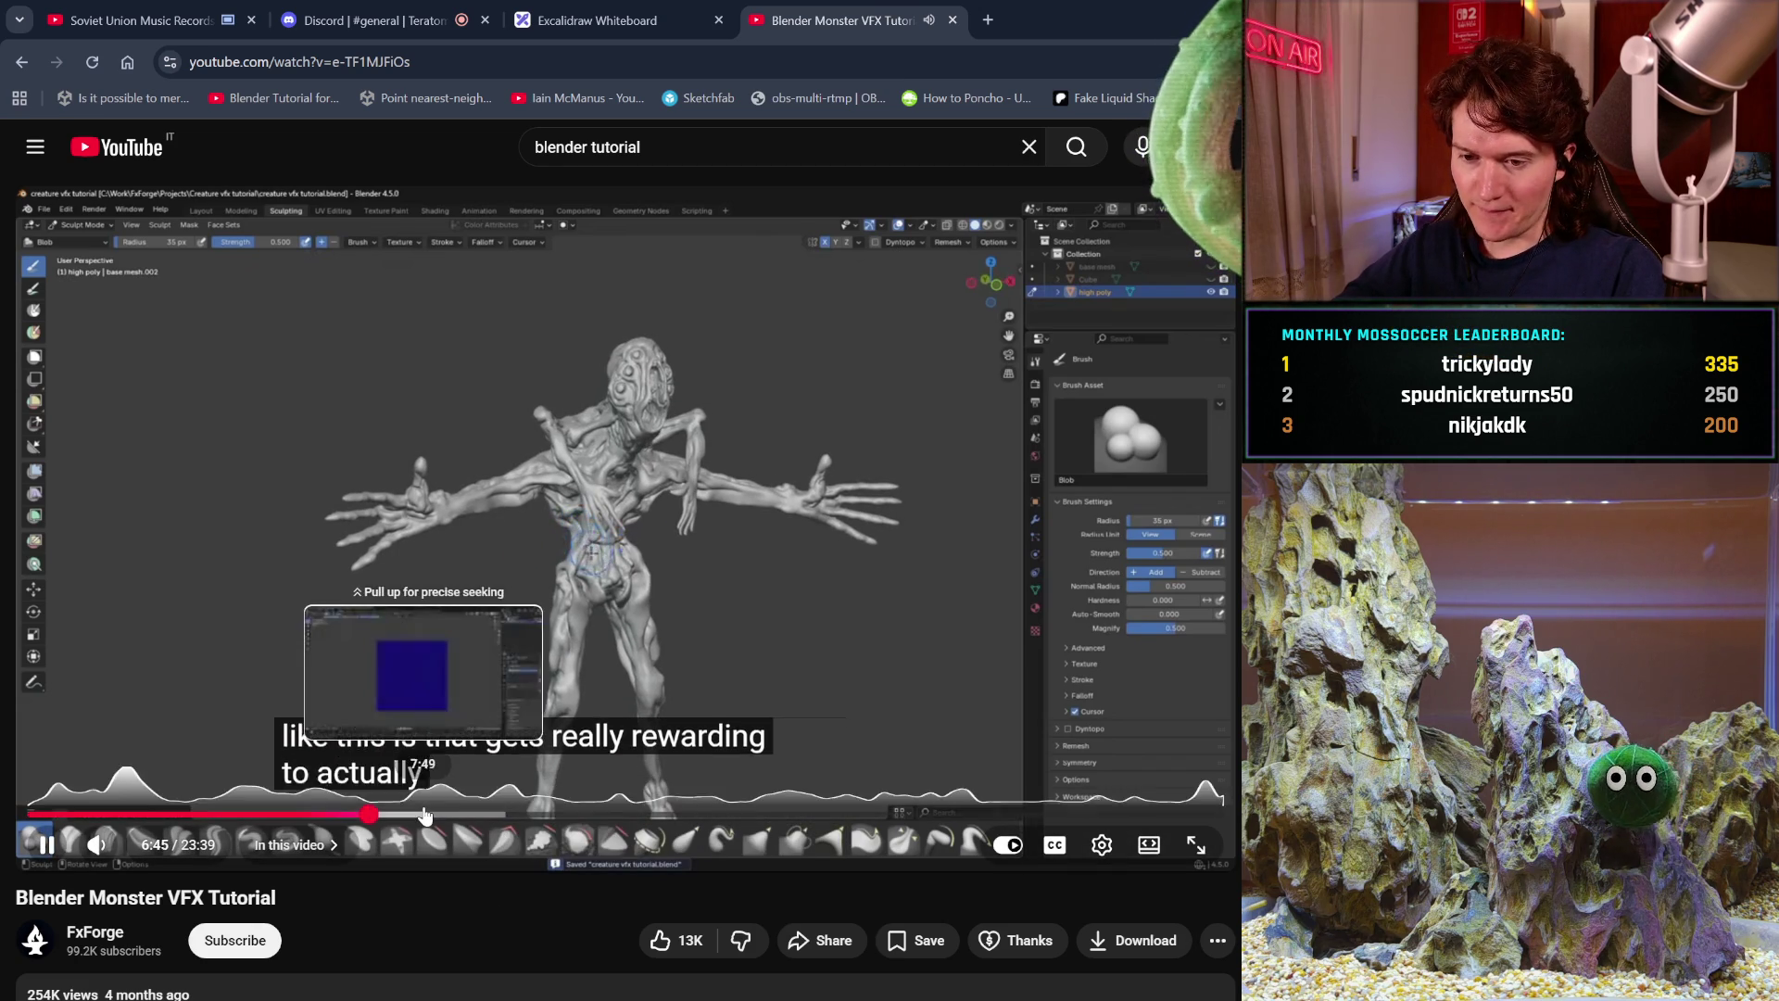
{"action": "left_click", "coordinate": [425, 815]}
{"action": "left_click_drag", "start_coordinate": [425, 815], "coordinate": [383, 823]}
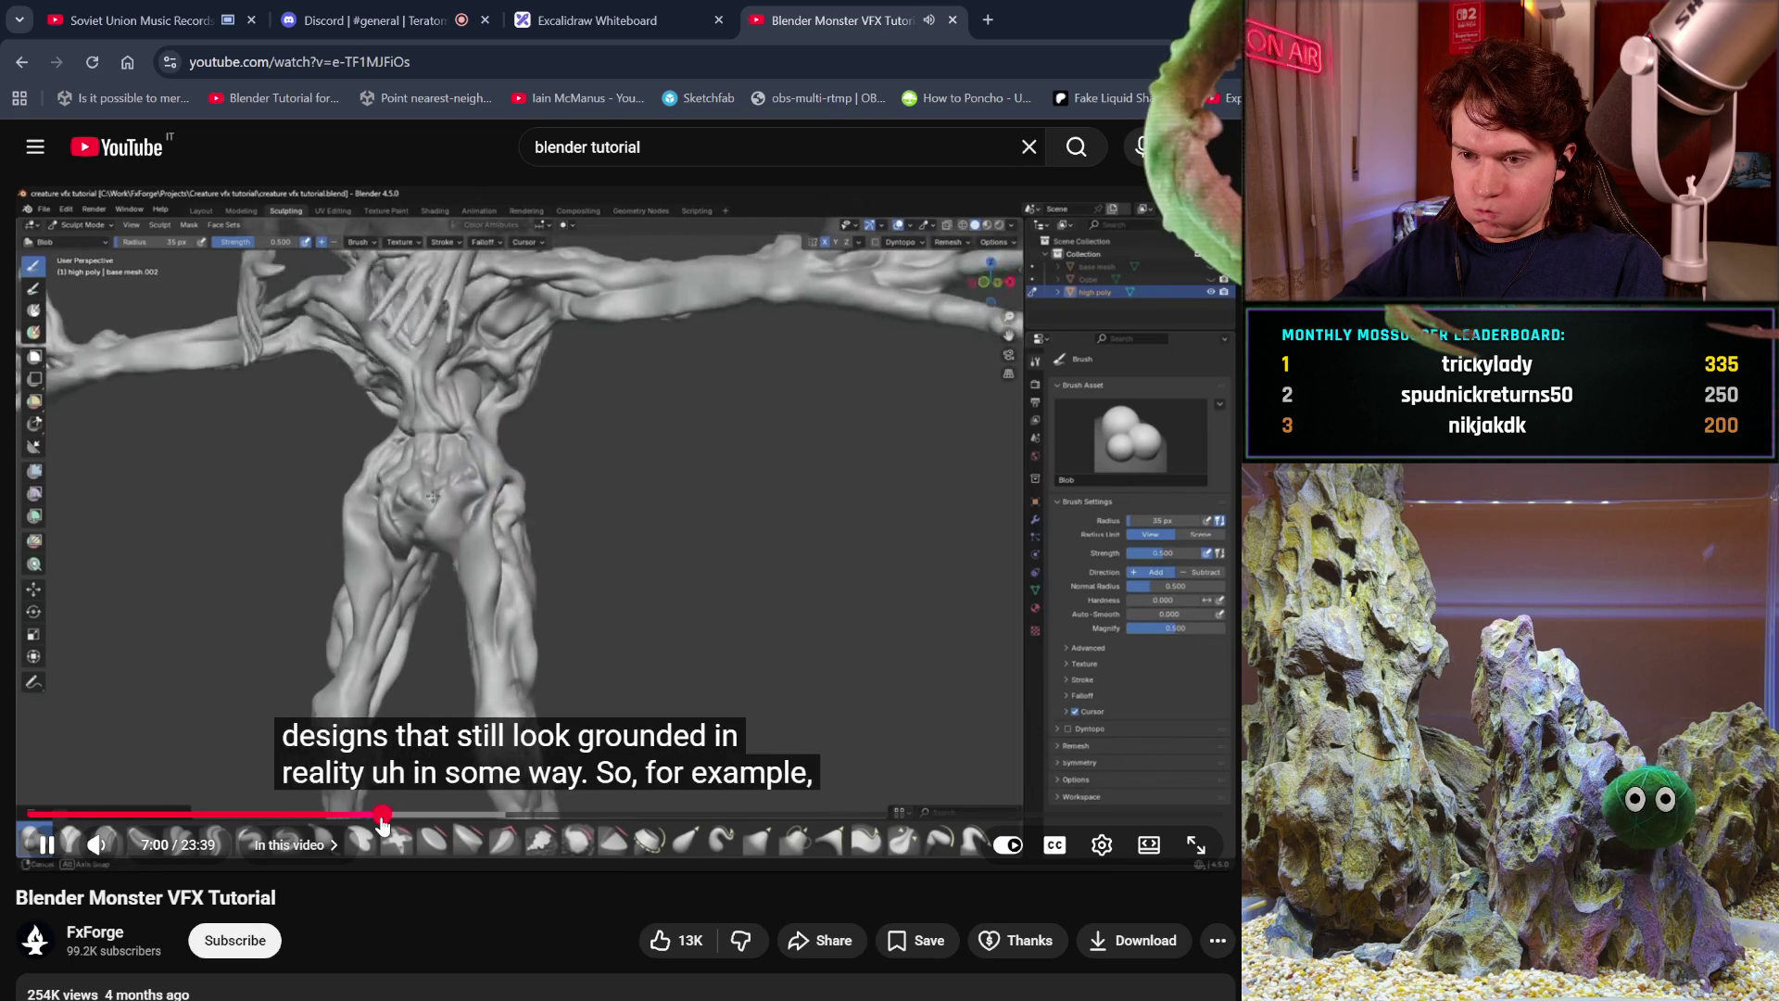